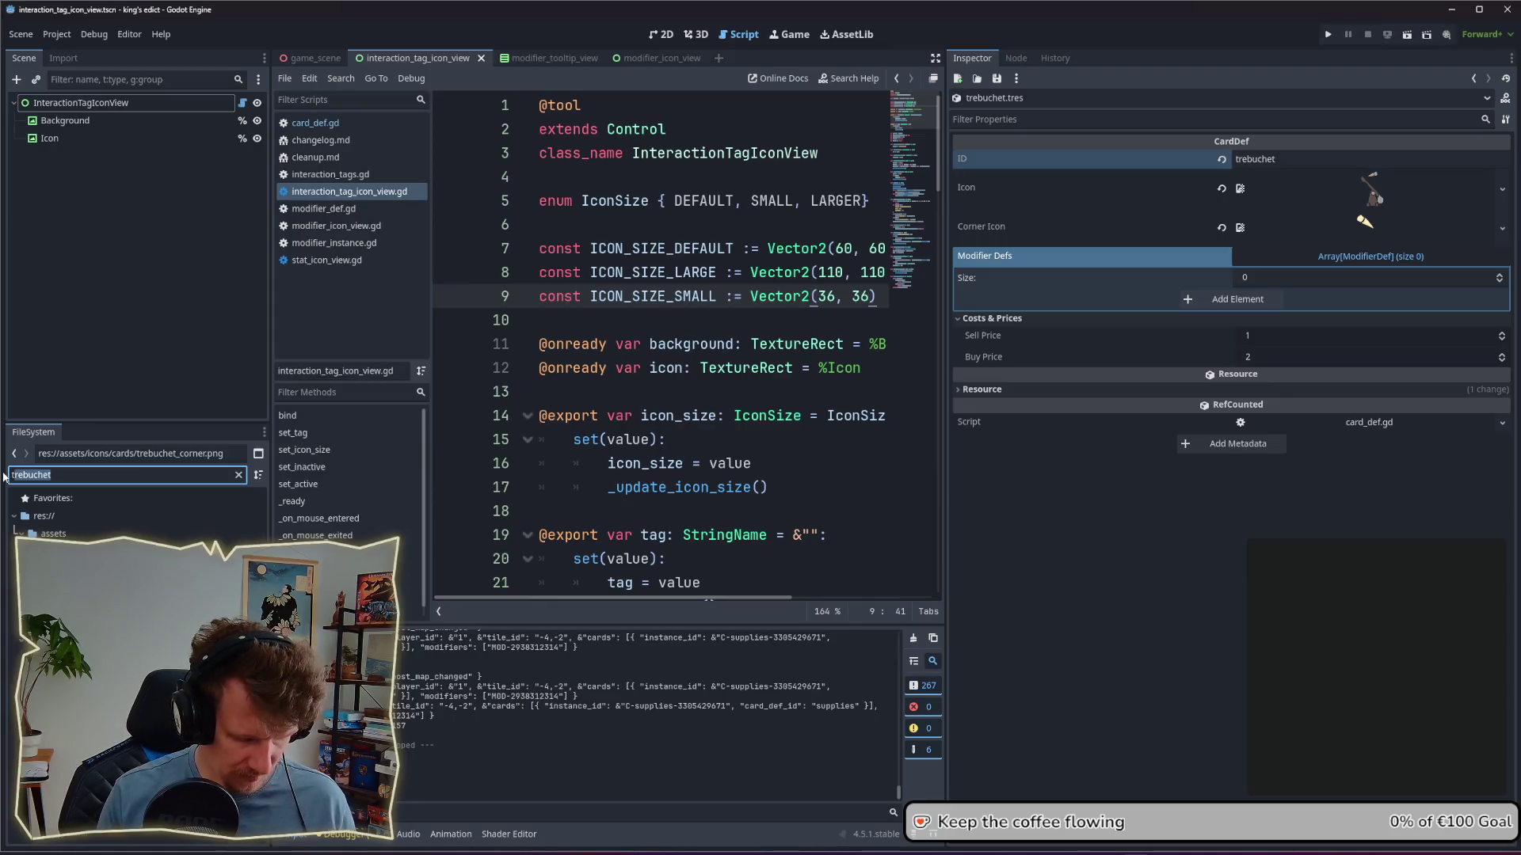
Step: Open card_preloader.tscn, rebuild the CardPreloader's preloaded card list, and save the scene
text(card_prel)
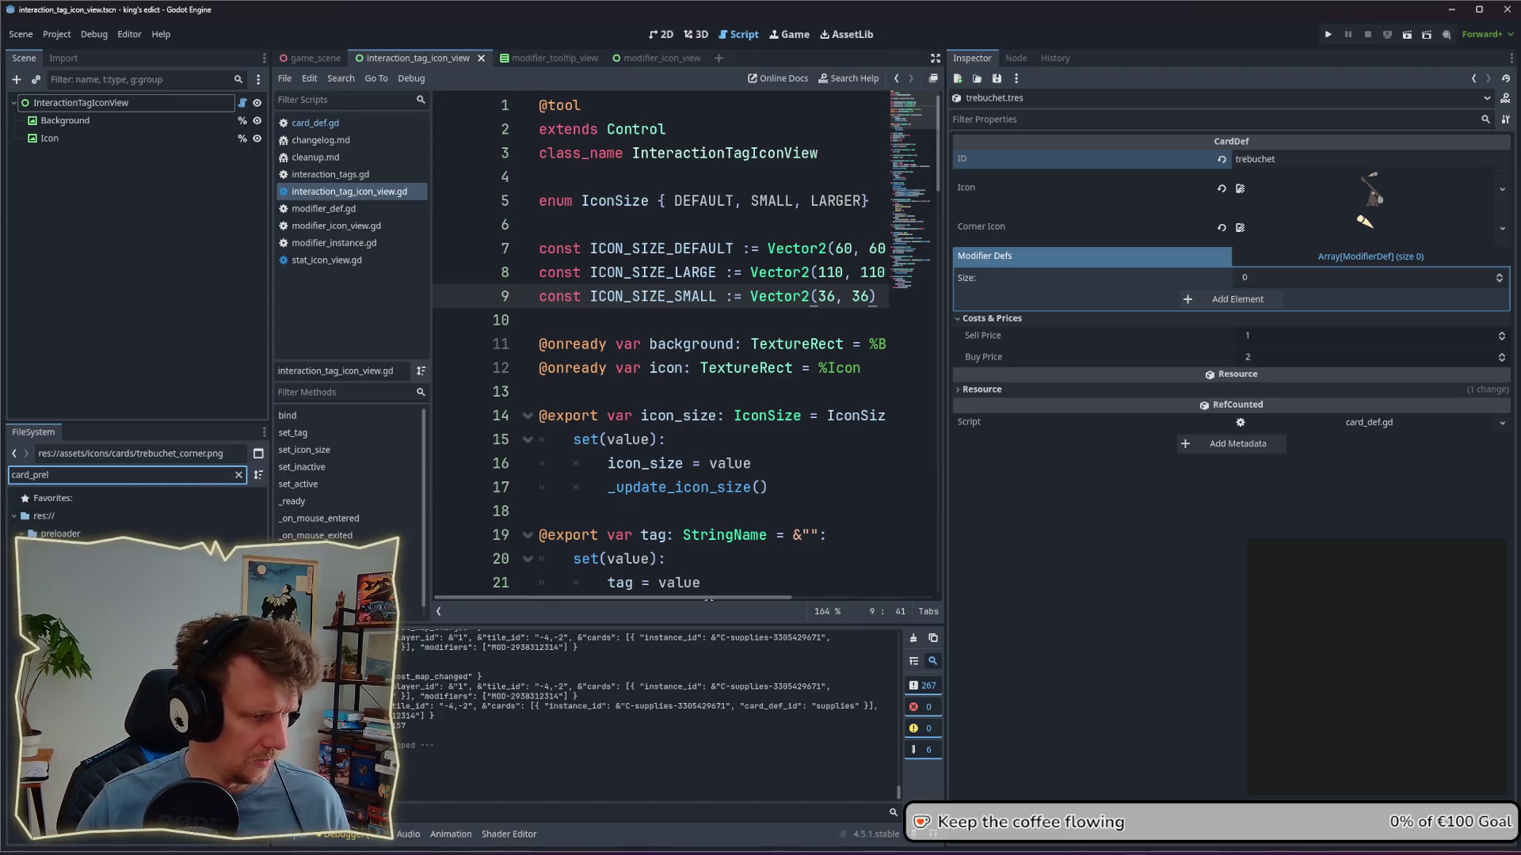
key(Down)
key(Return)
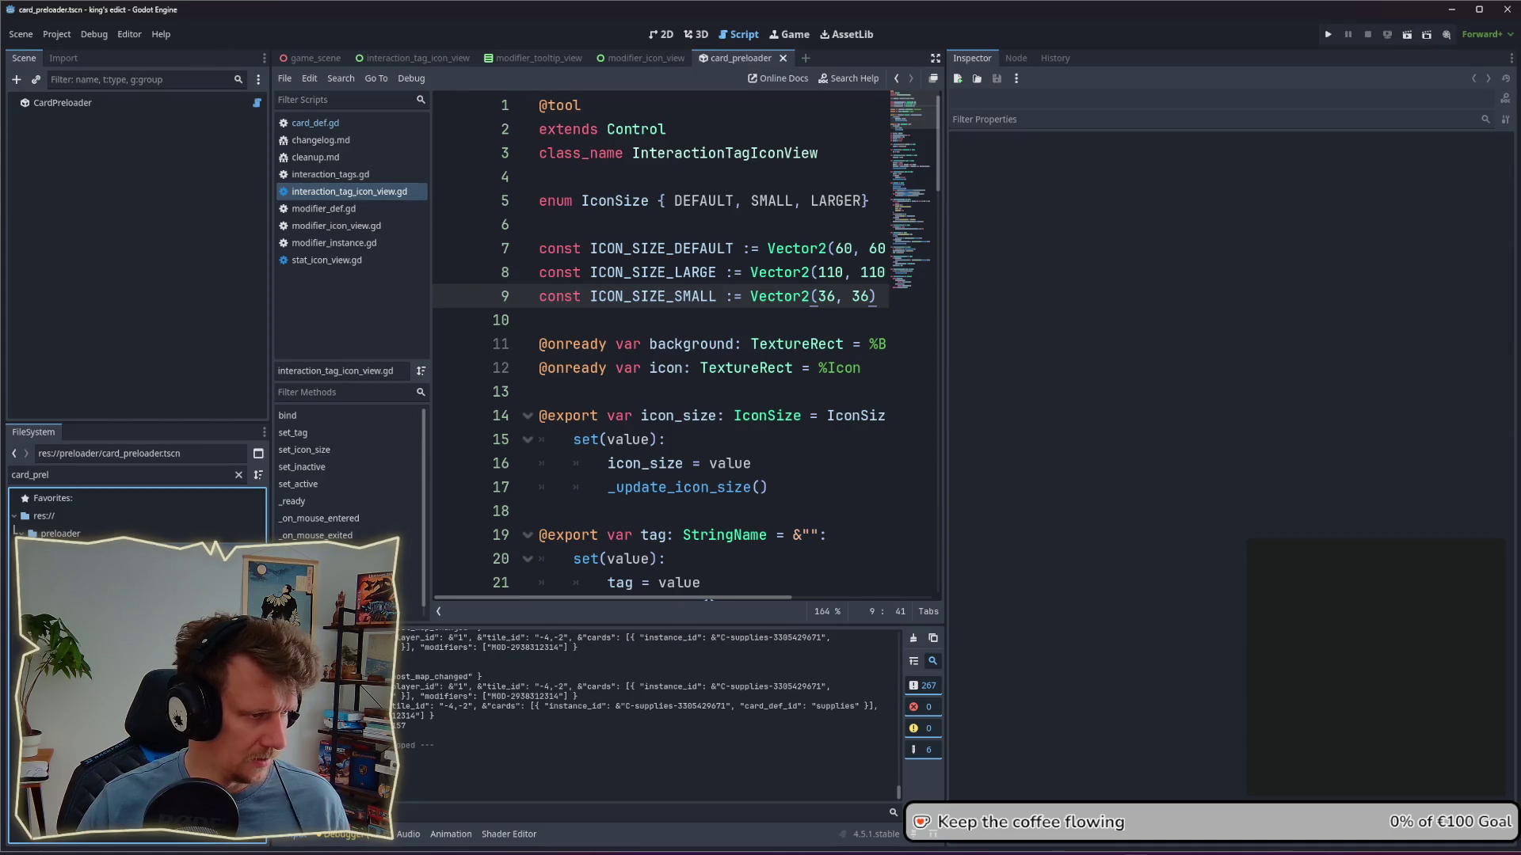
click(64, 105)
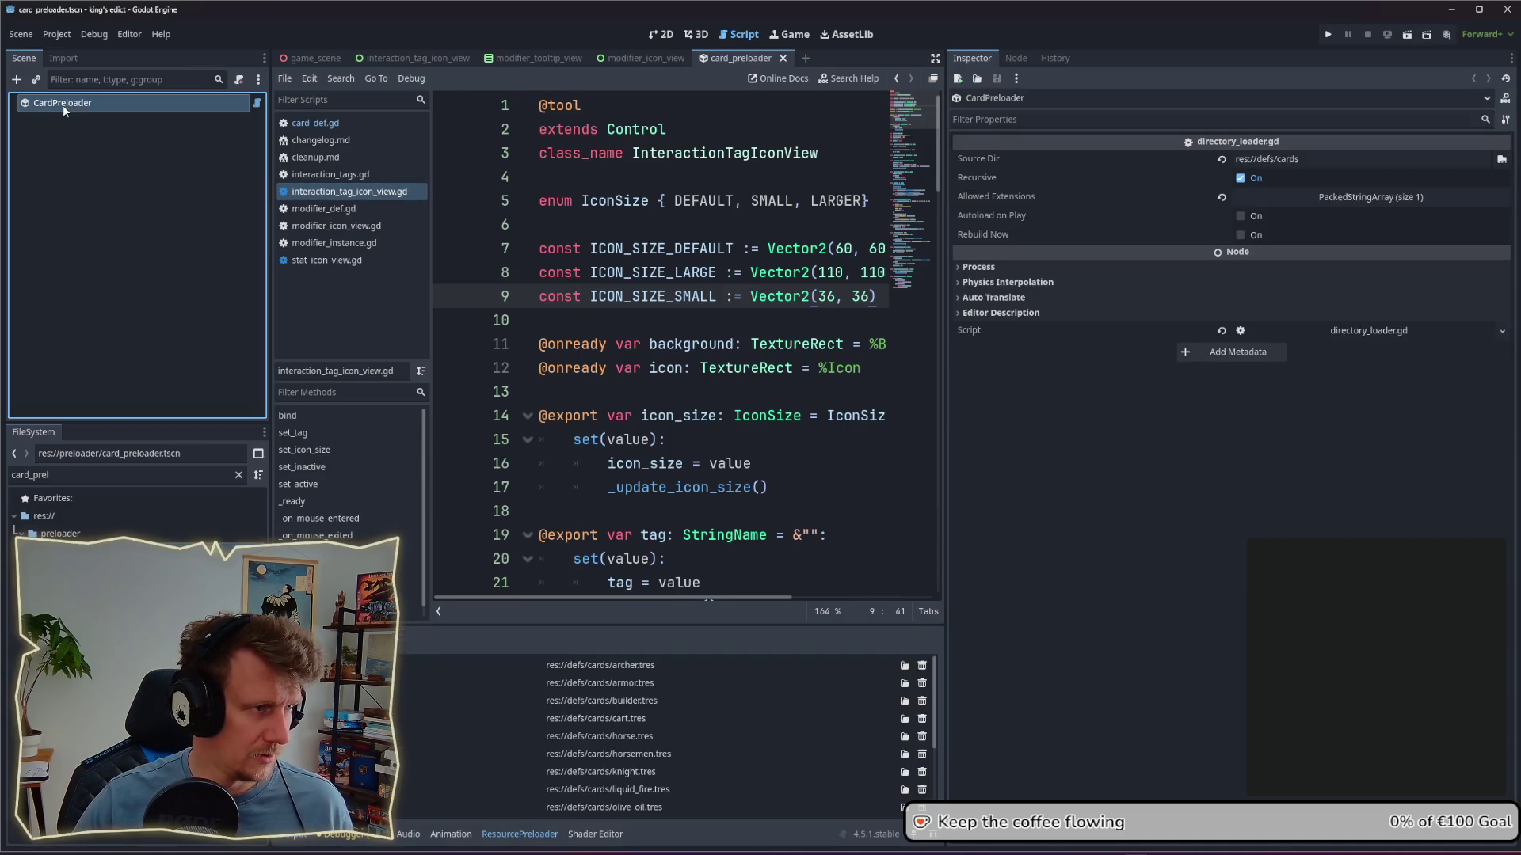
click(1241, 236)
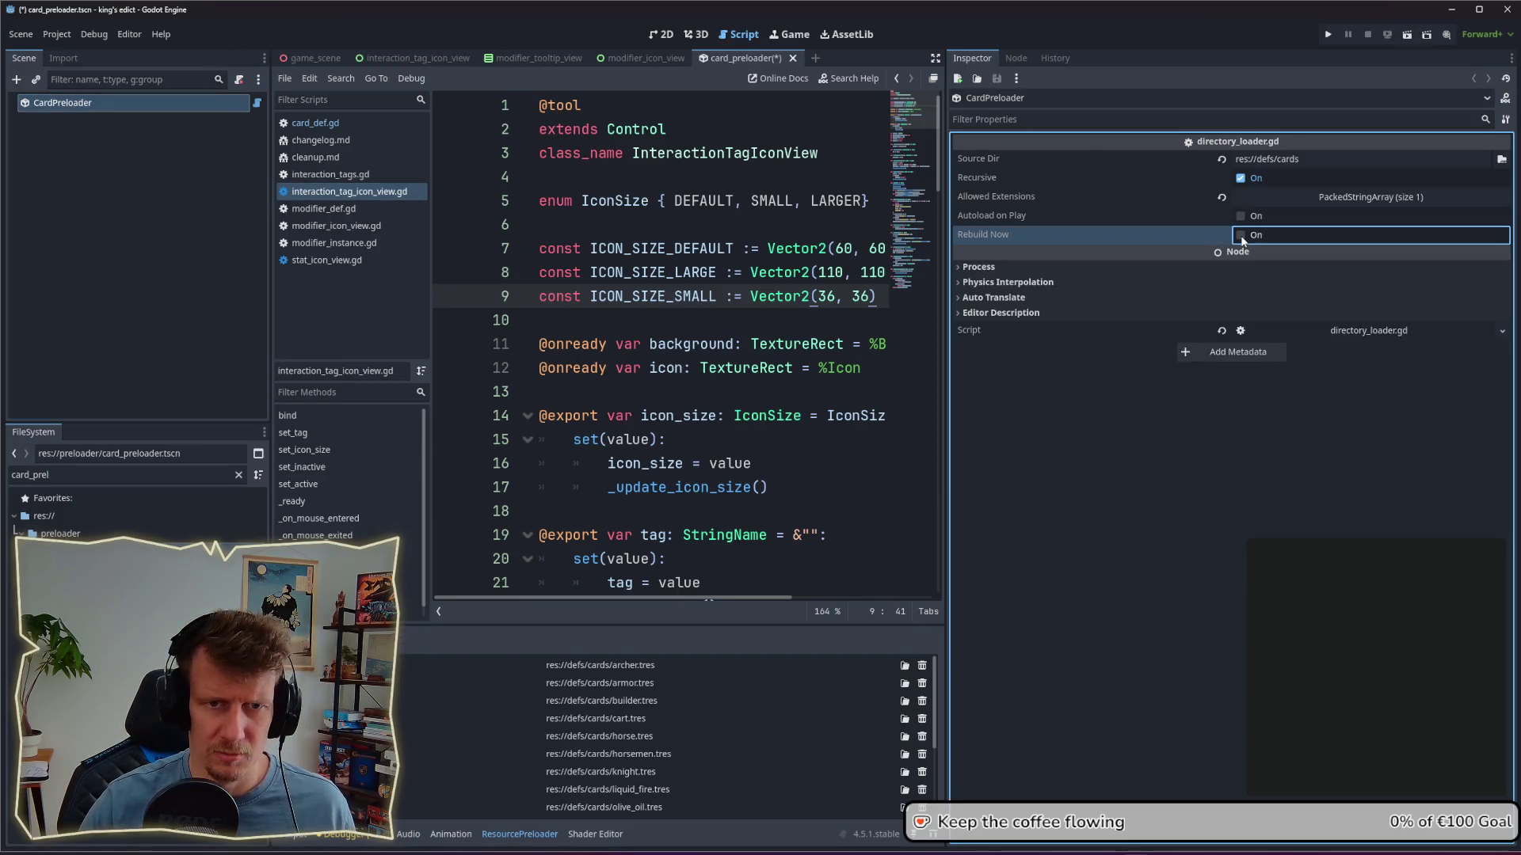
key(ctrl+s)
Step: Filter the FileSystem for 'deve' and open the development level config
click(106, 178)
click(82, 106)
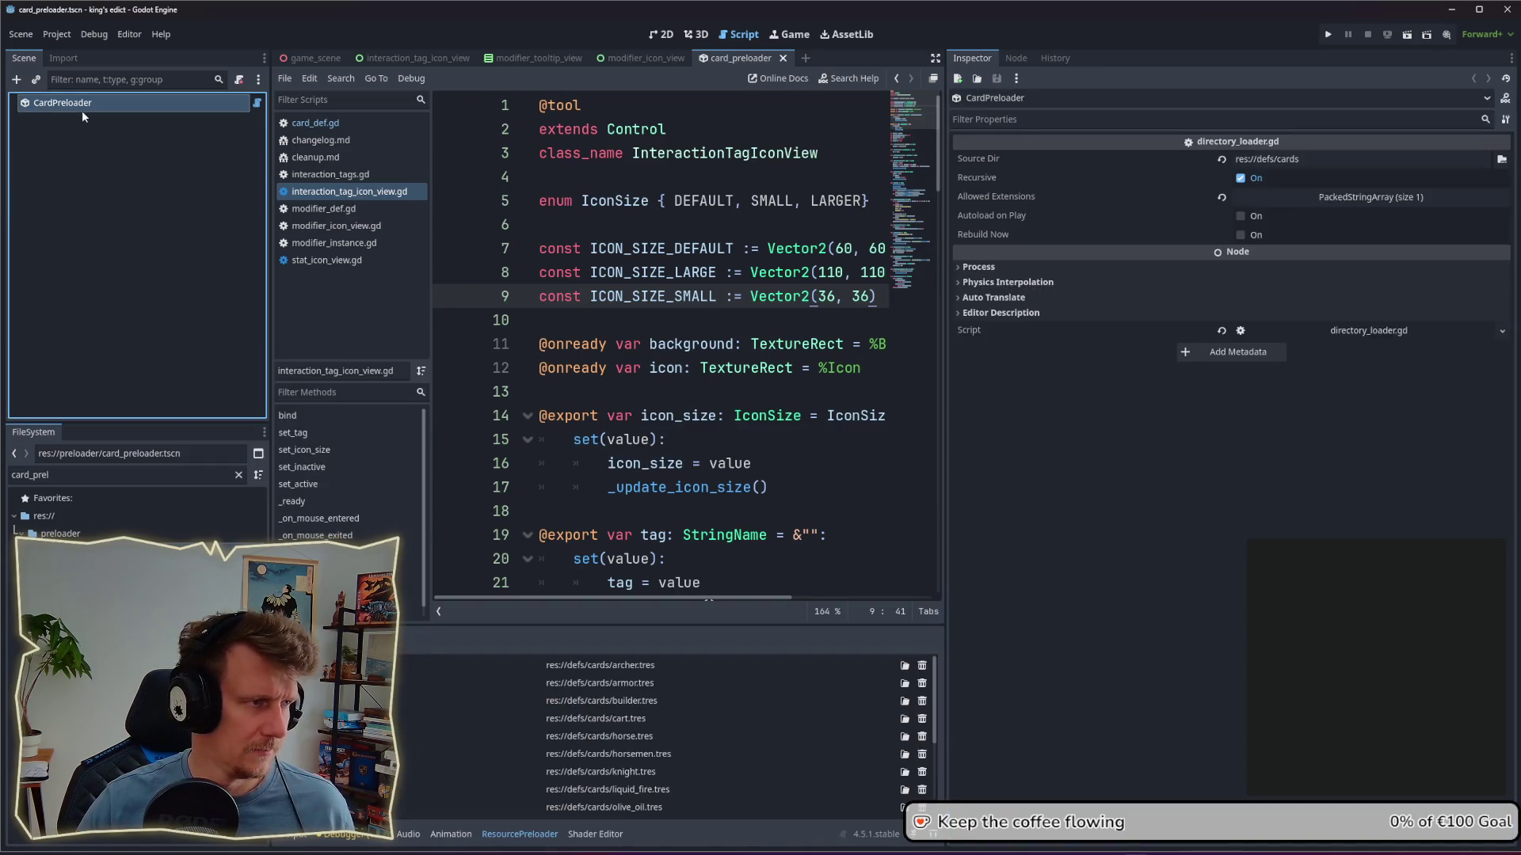
scroll(554, 701, down, 4)
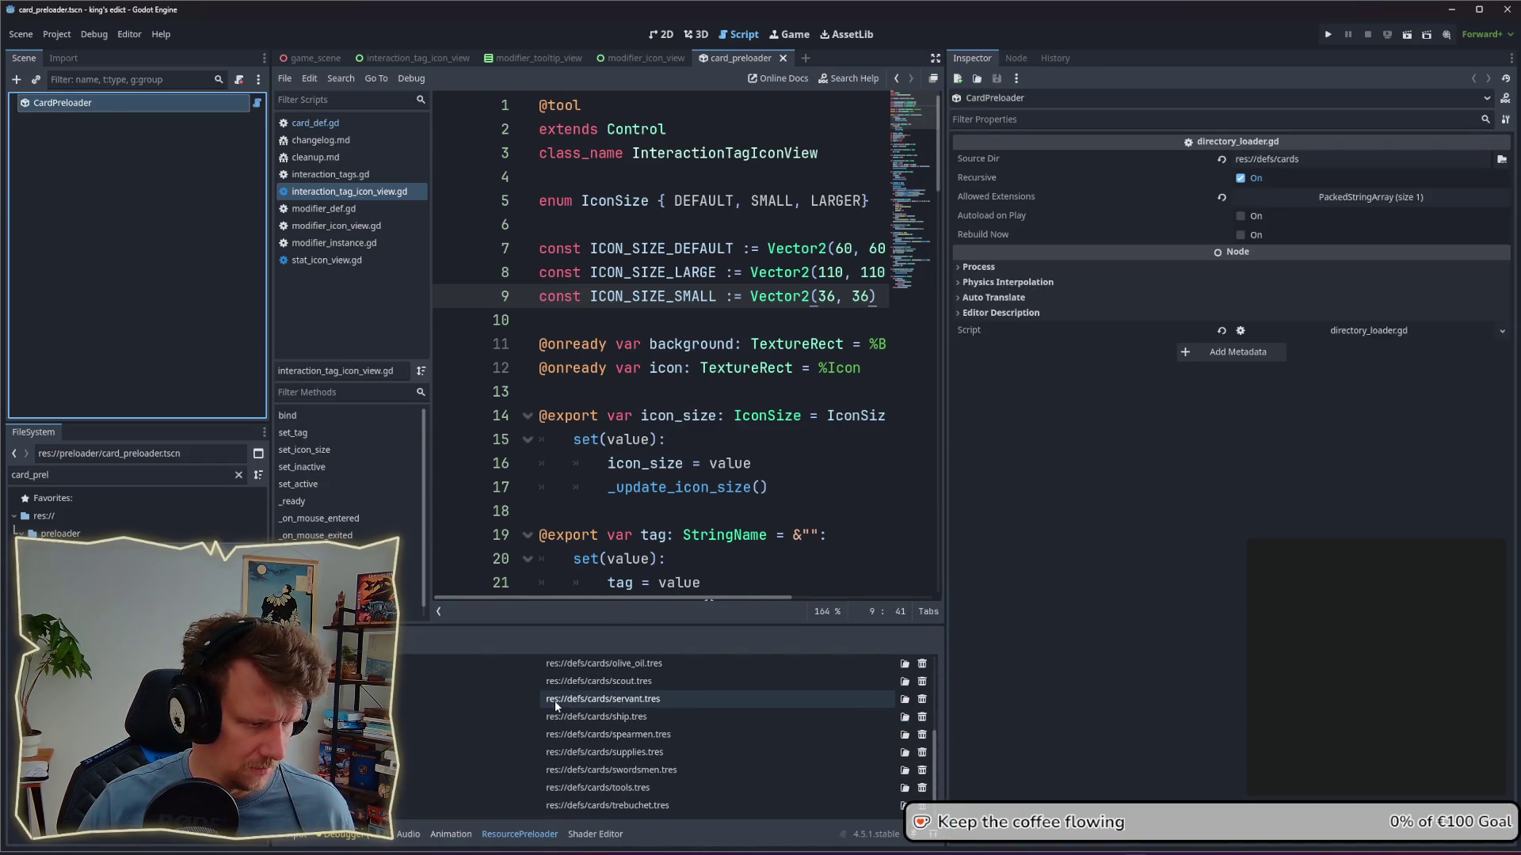
click(170, 315)
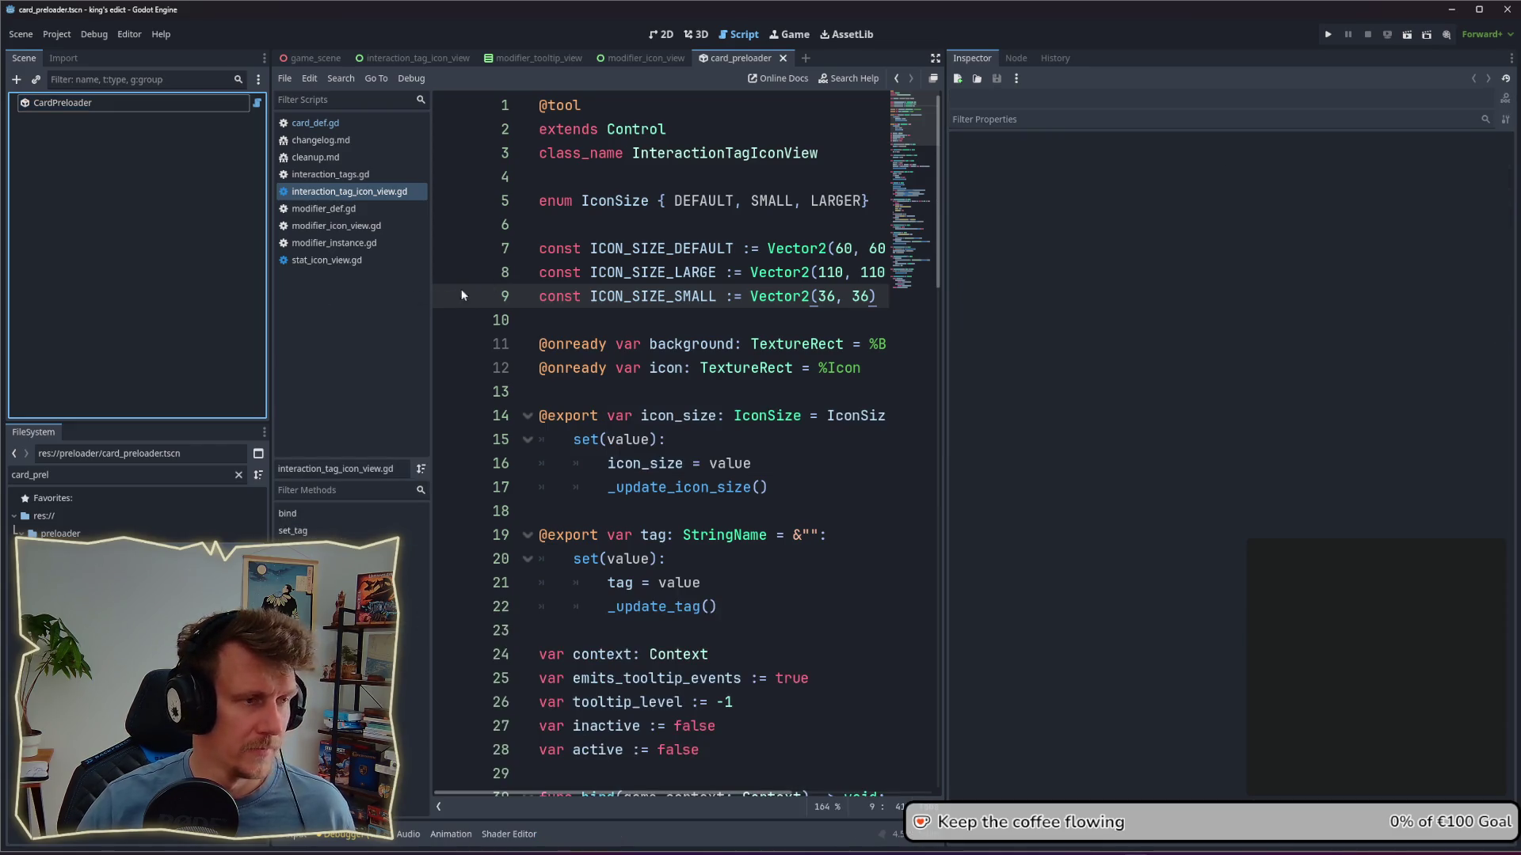
double_click(76, 472)
text(deve)
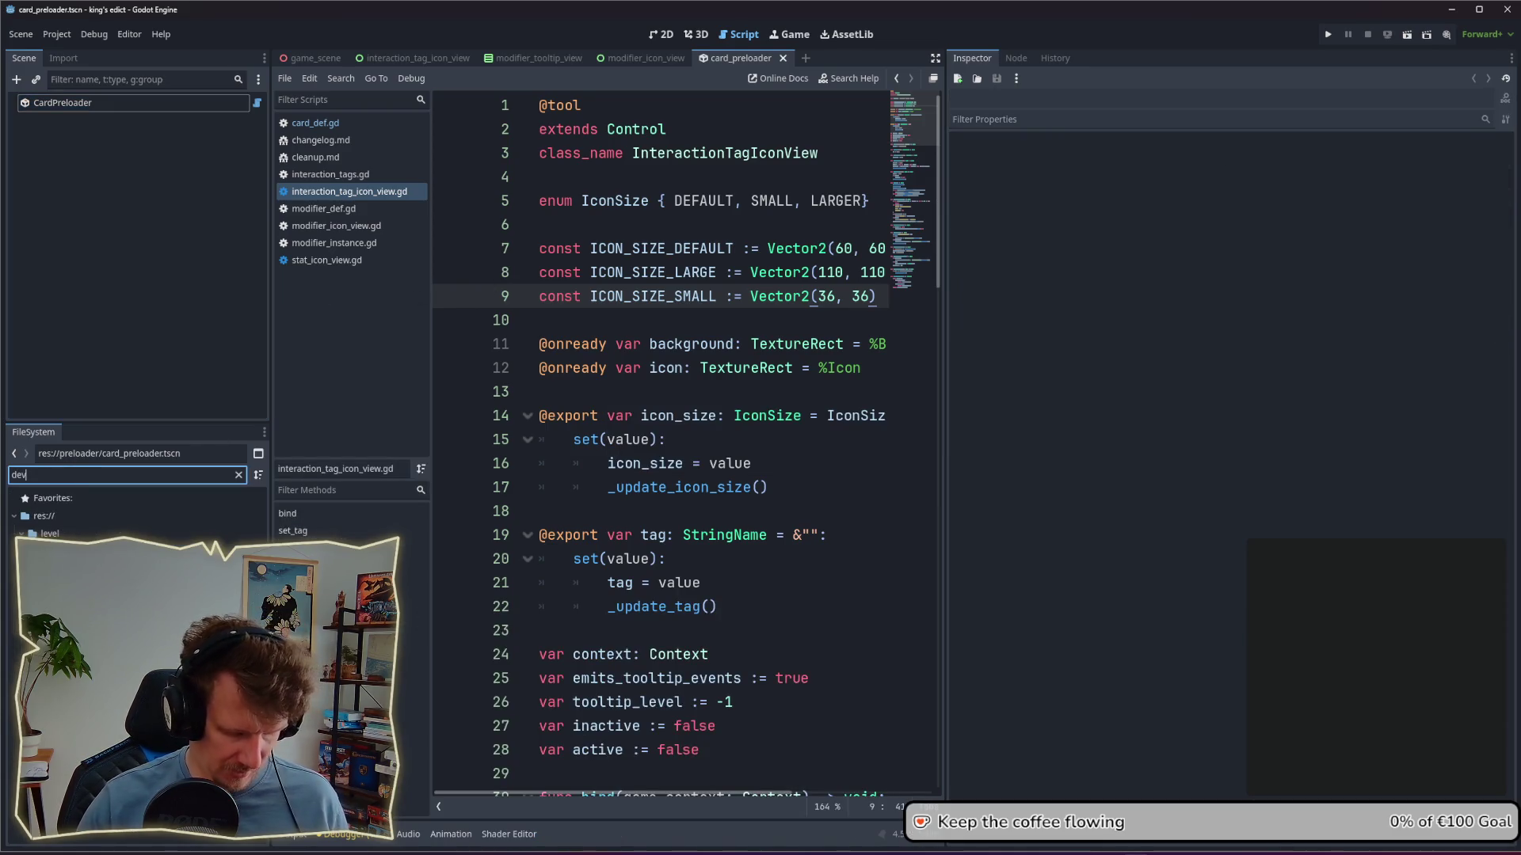
key(Return)
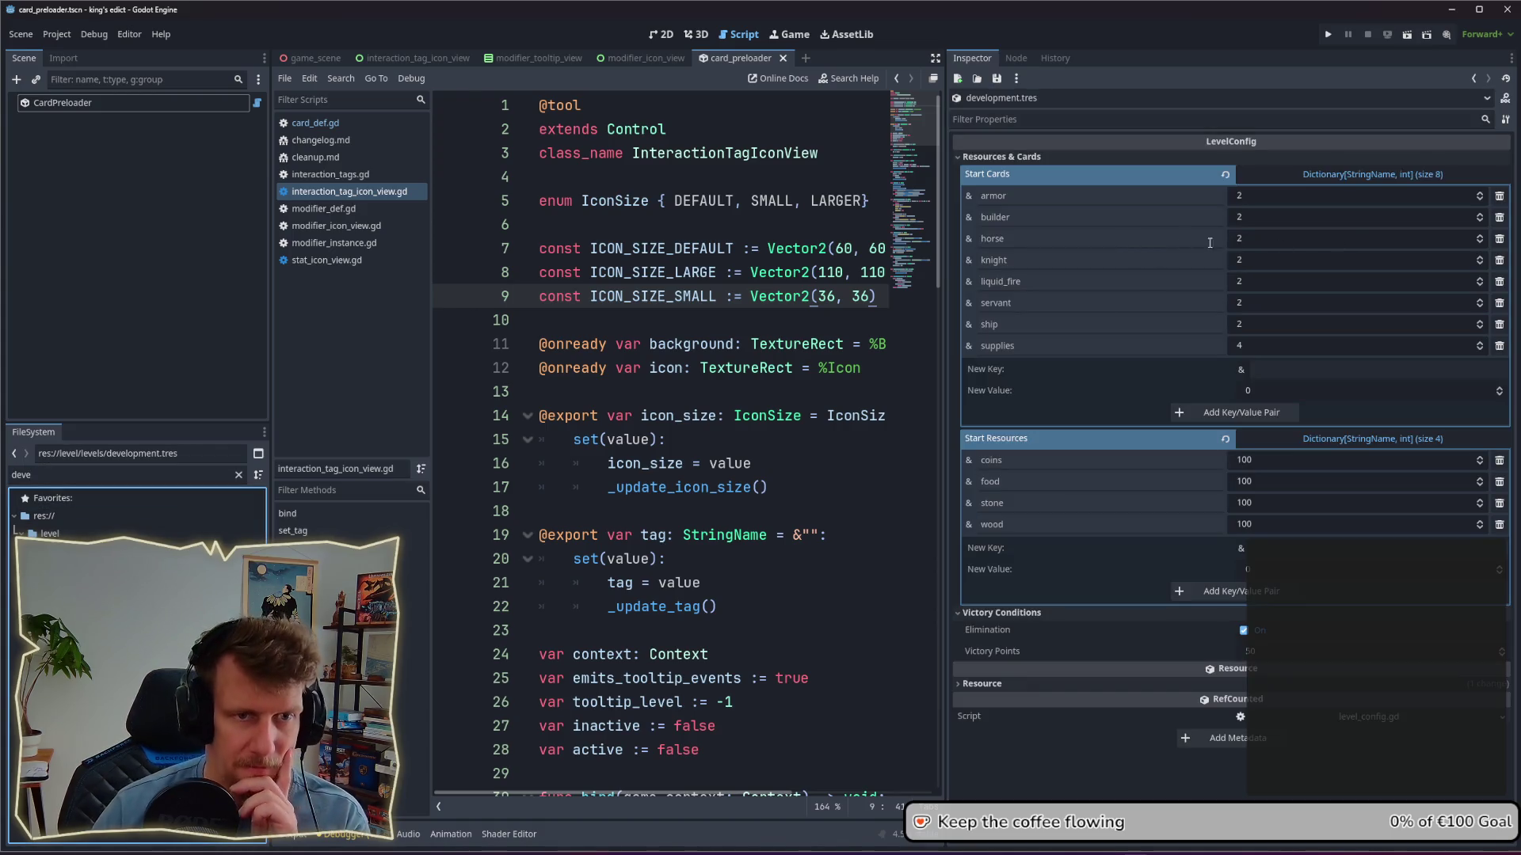
Step: Remove horse from Start Cards and add a trebuchet entry with count 2
click(1500, 239)
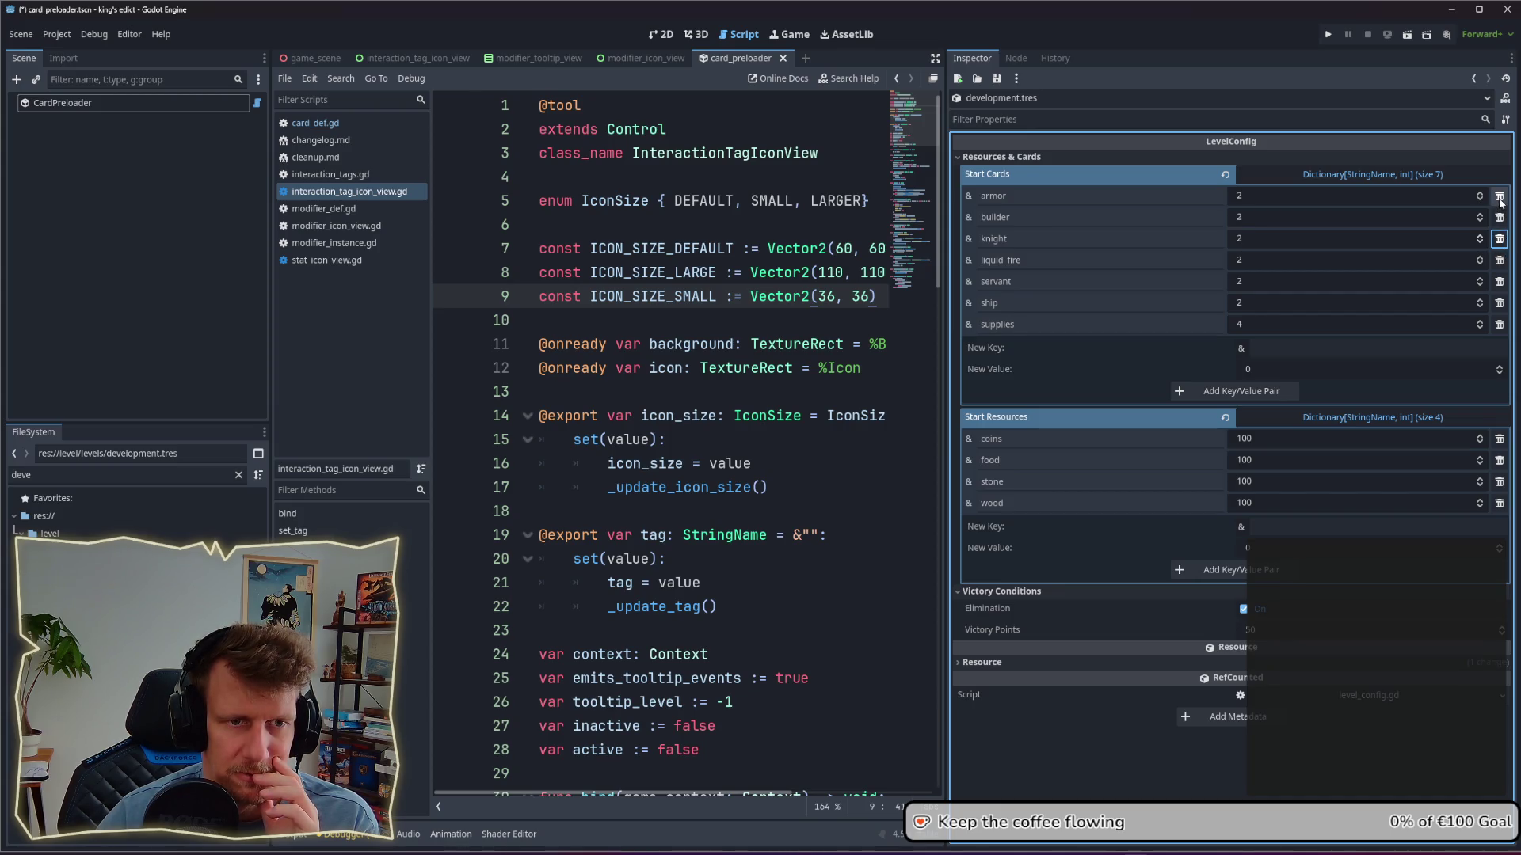
click(1276, 347)
text(trebuchet)
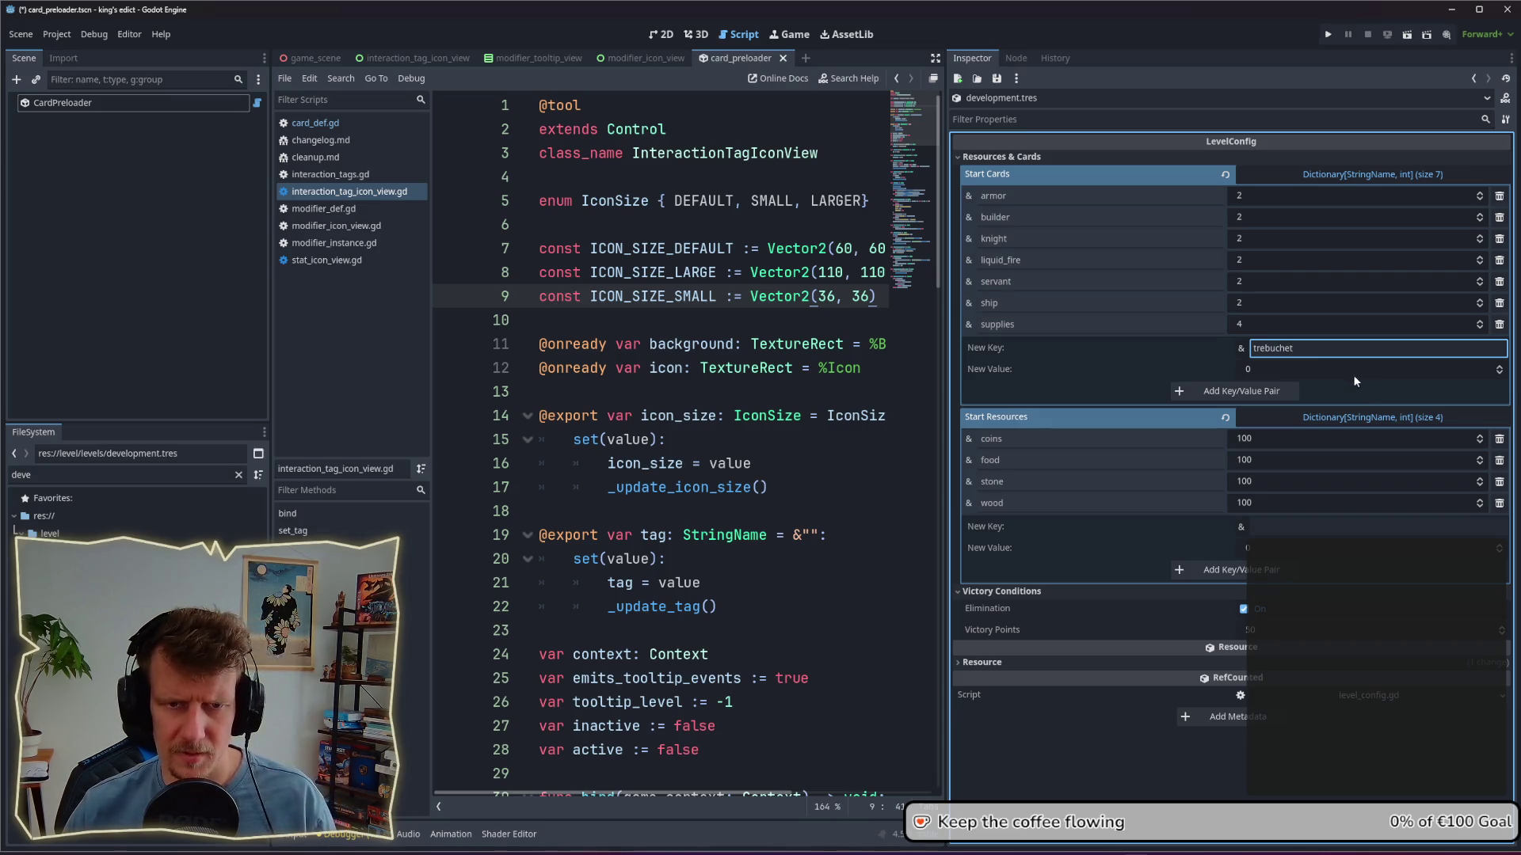
click(1319, 368)
text(2)
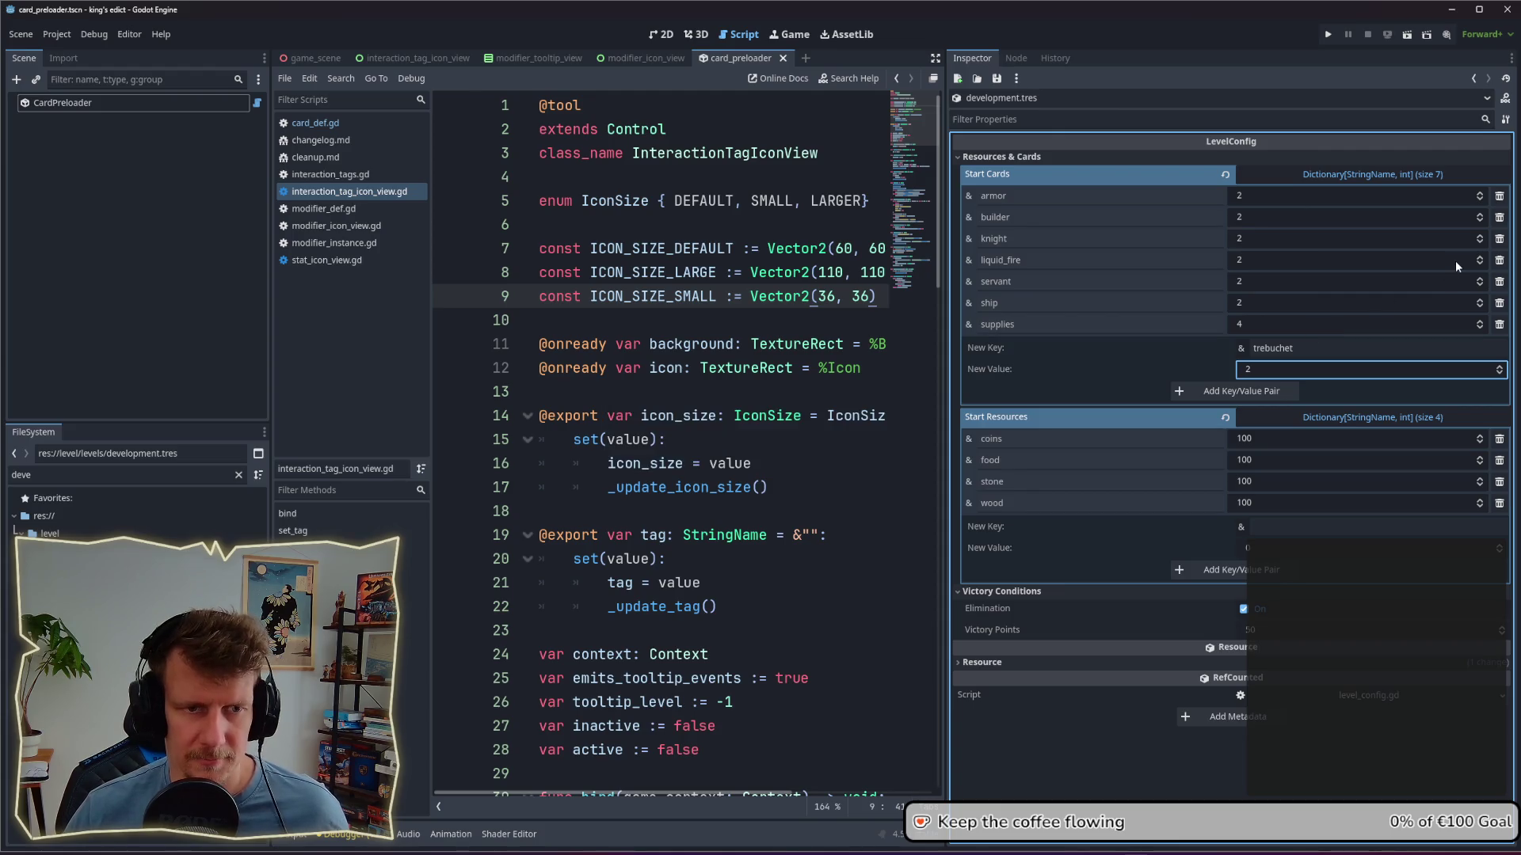
Step: Restore the removed armor, supplies and ship entries and set their starting counts to 0
click(1500, 324)
click(1500, 303)
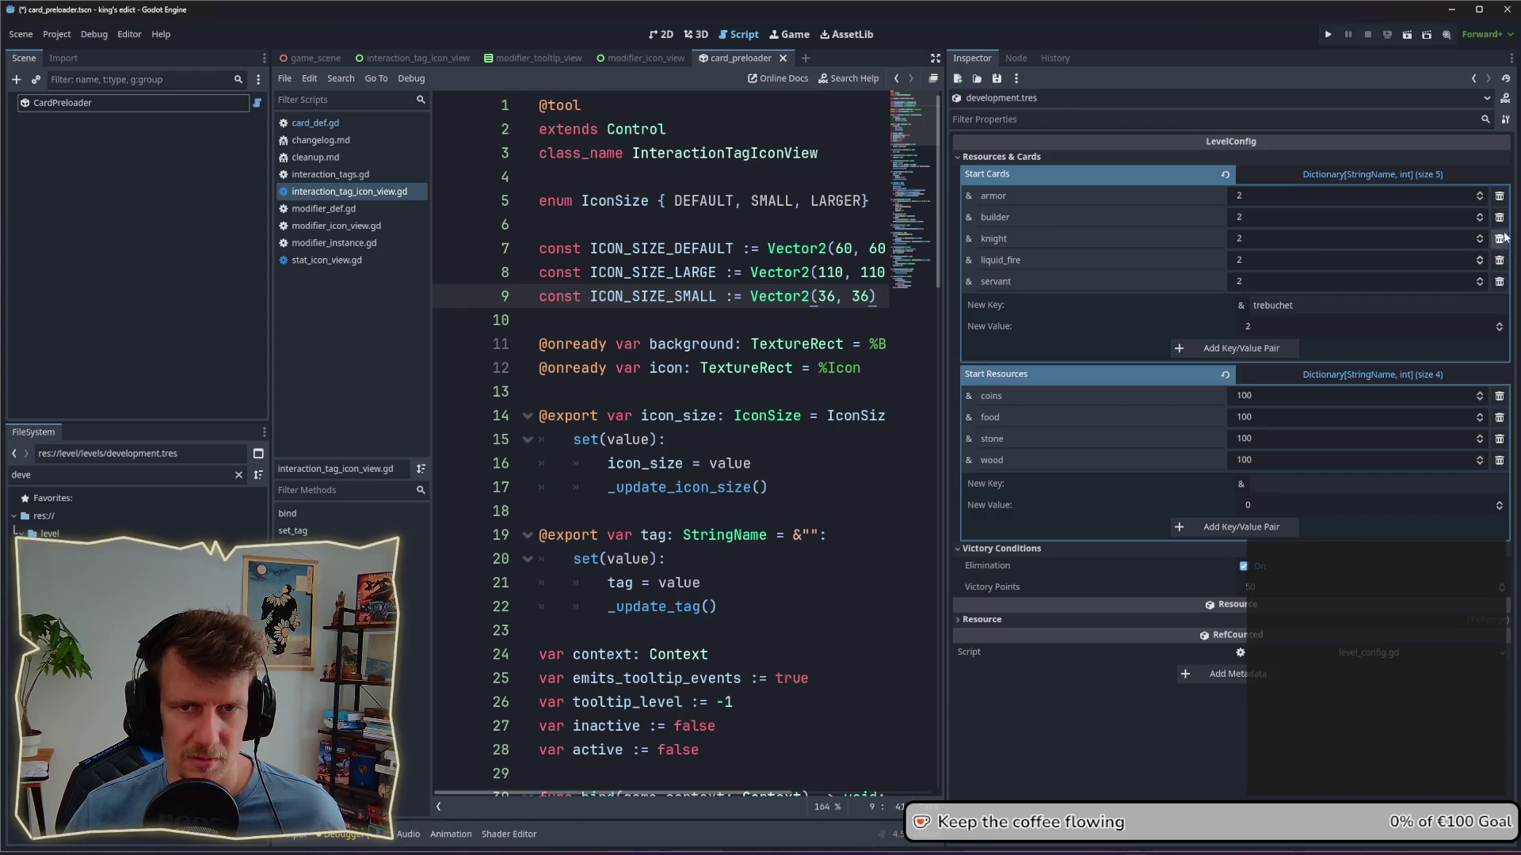
click(1499, 196)
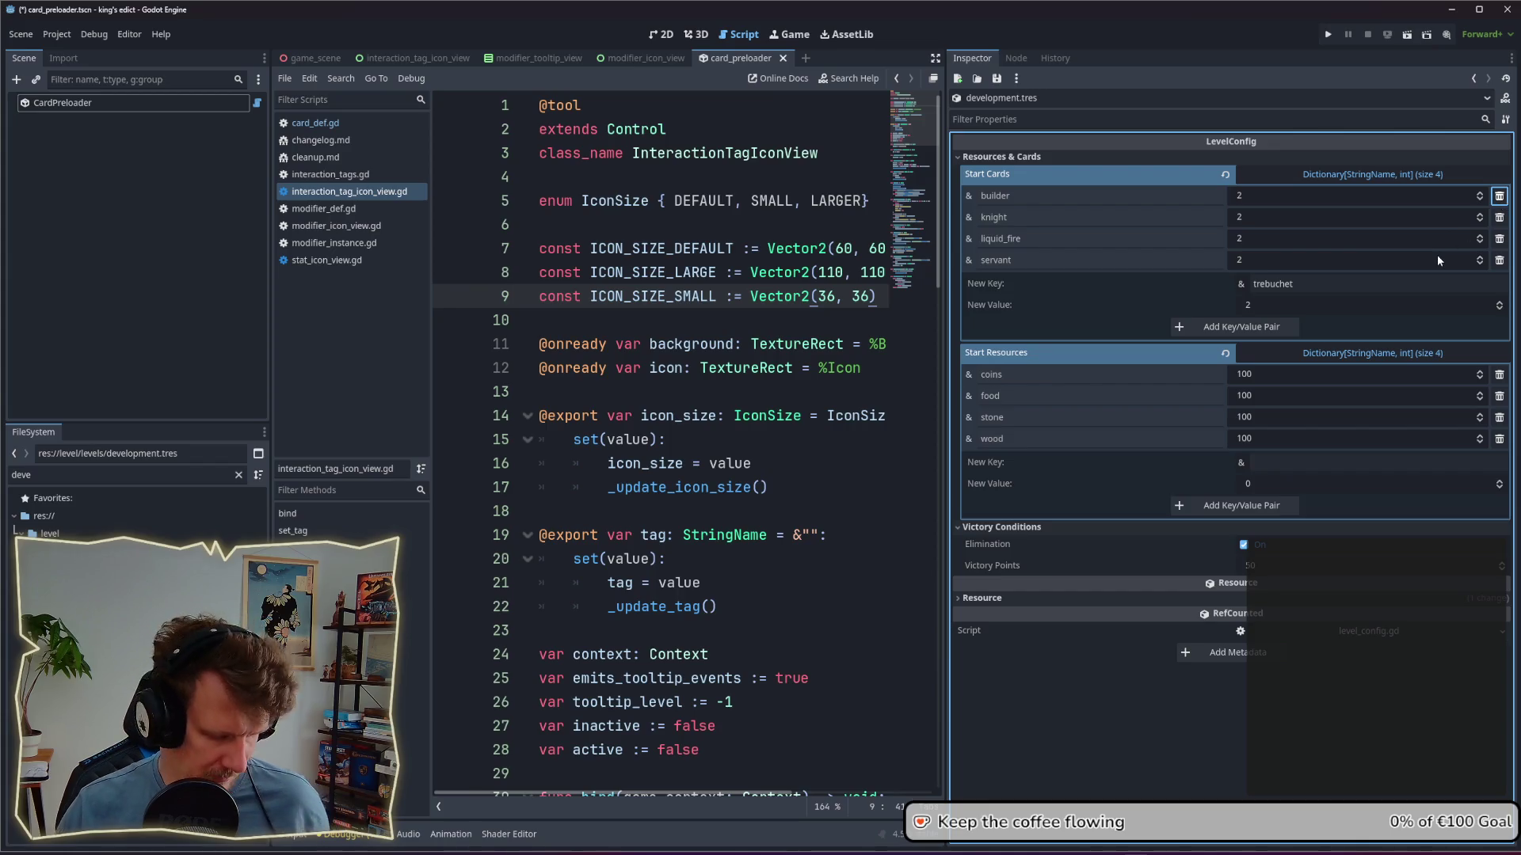
key(ctrl+z)
key(ctrl+z)
key(ctrl+z)
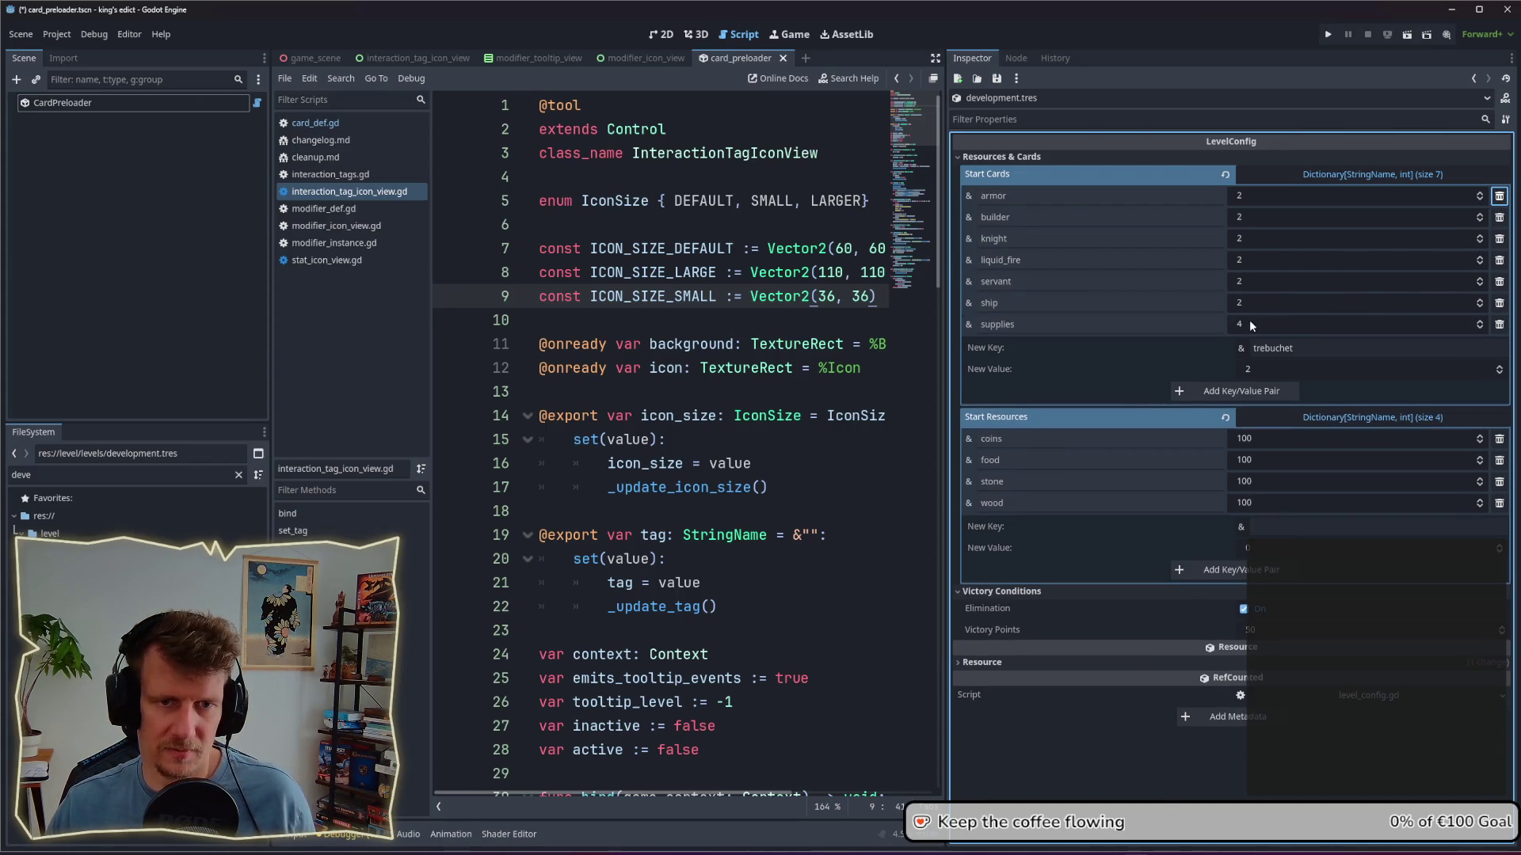
click(1264, 196)
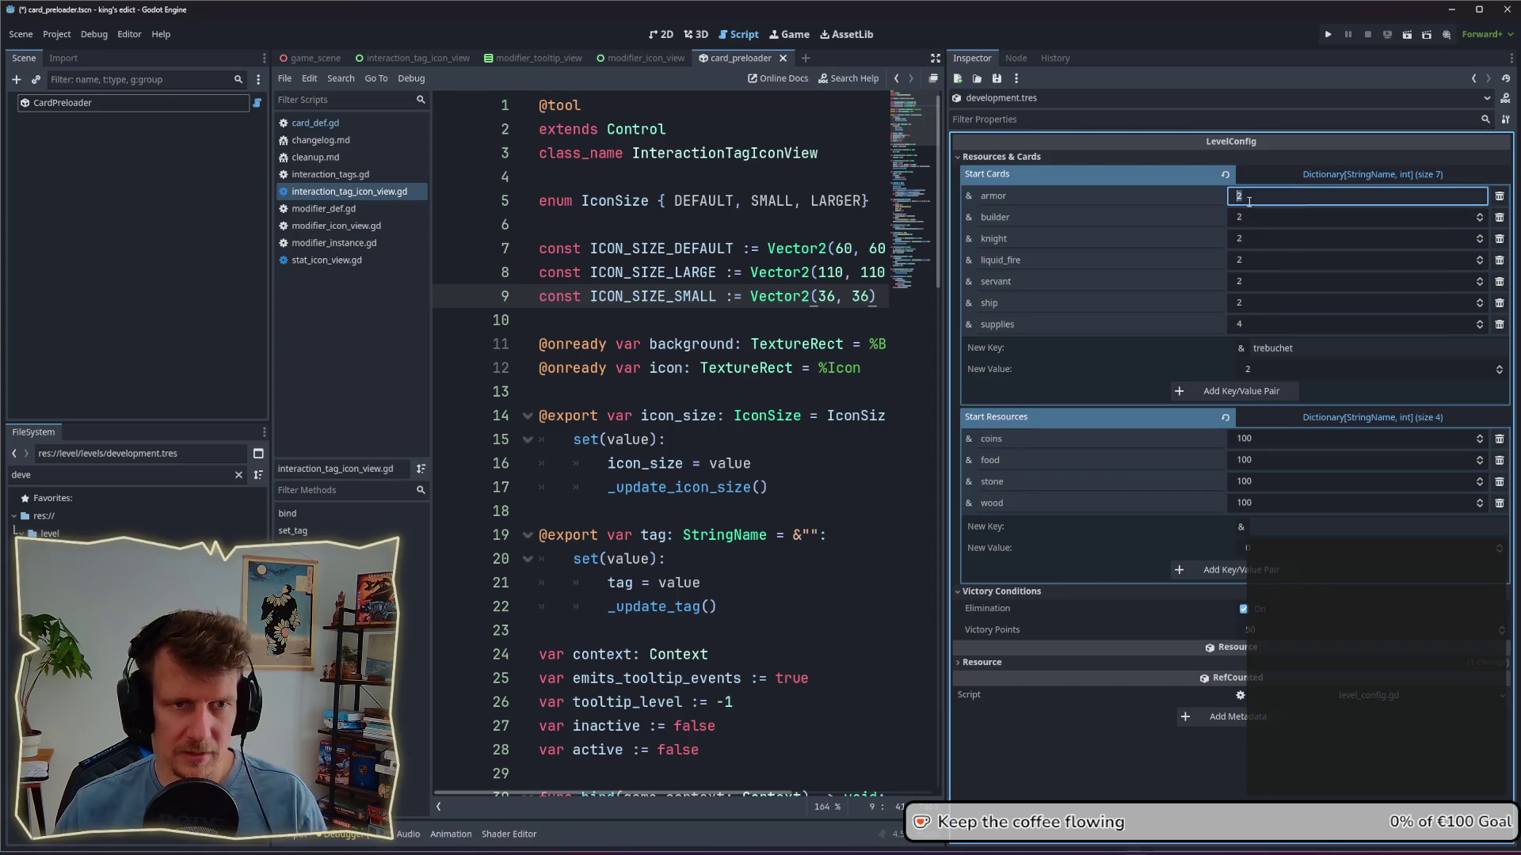
text(0)
key(Tab)
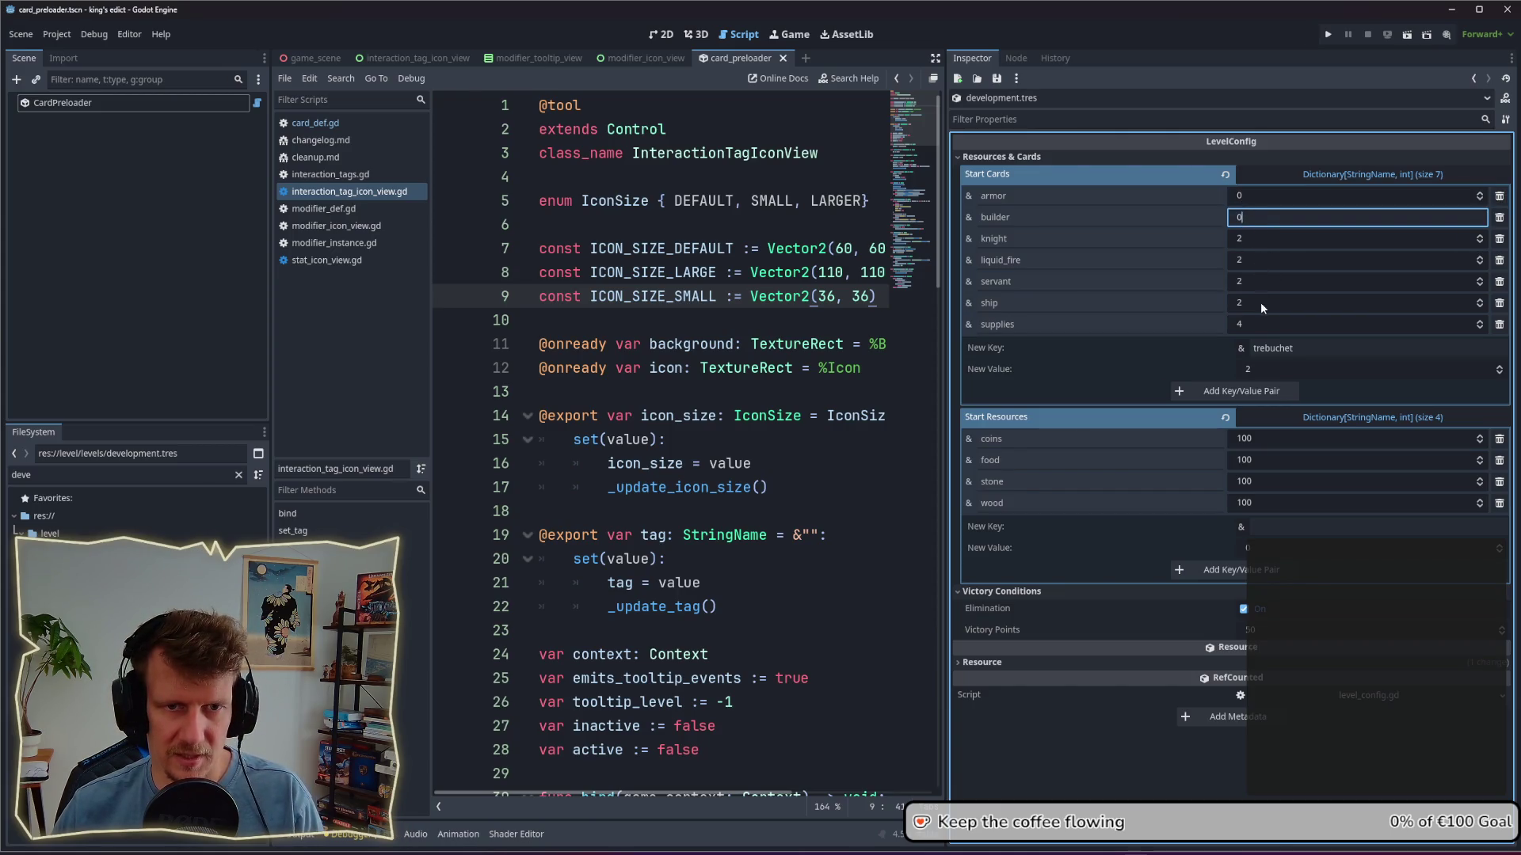
click(1252, 323)
text(0)
click(1257, 303)
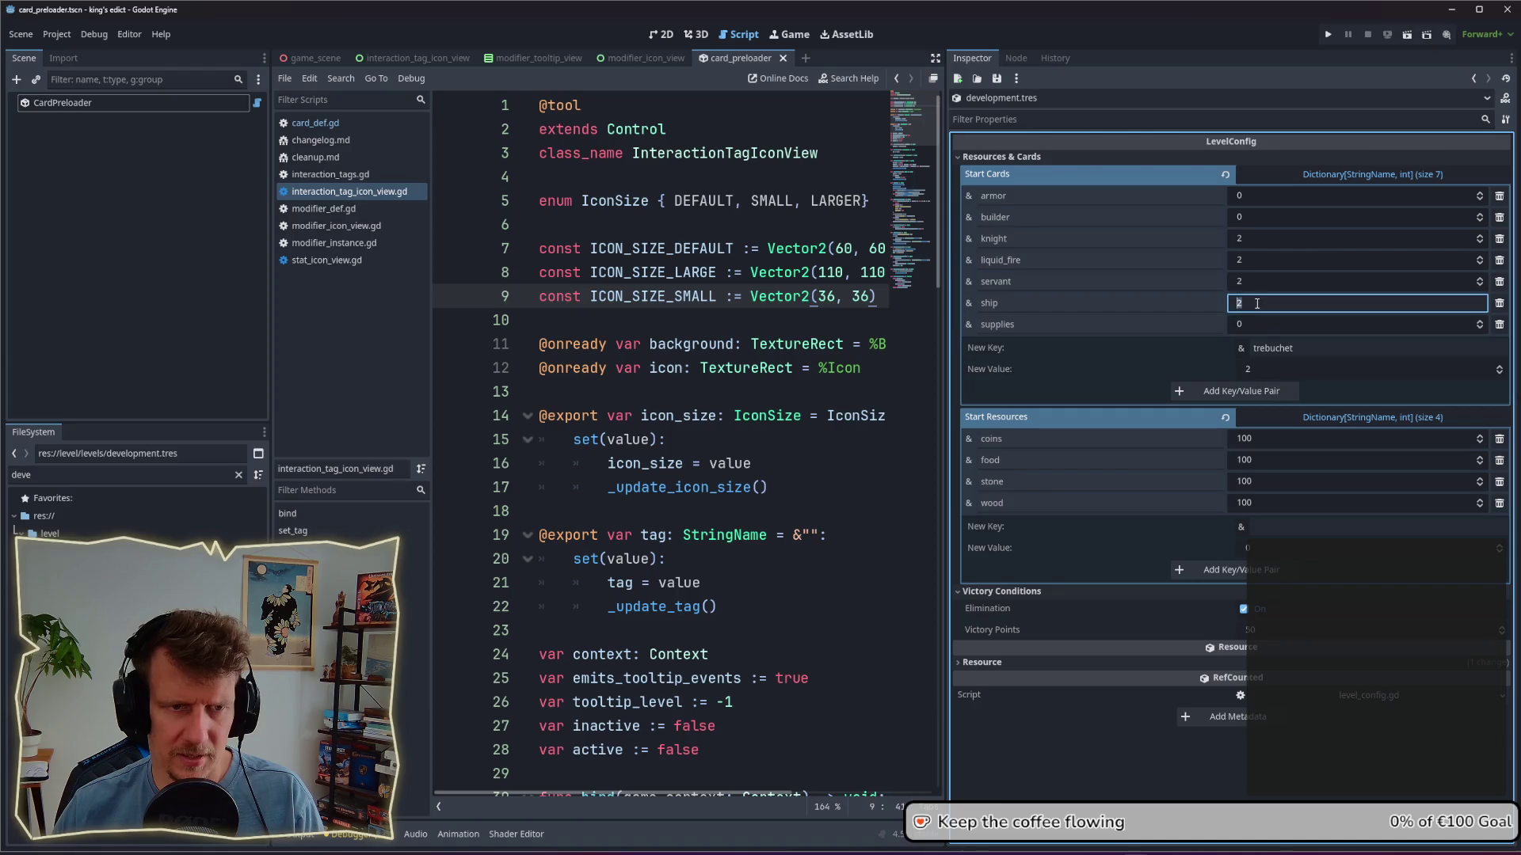
text(0)
key(Return)
Step: Set knight's count to 0, confirm trebuchet at 2, and save development.tres
click(1255, 260)
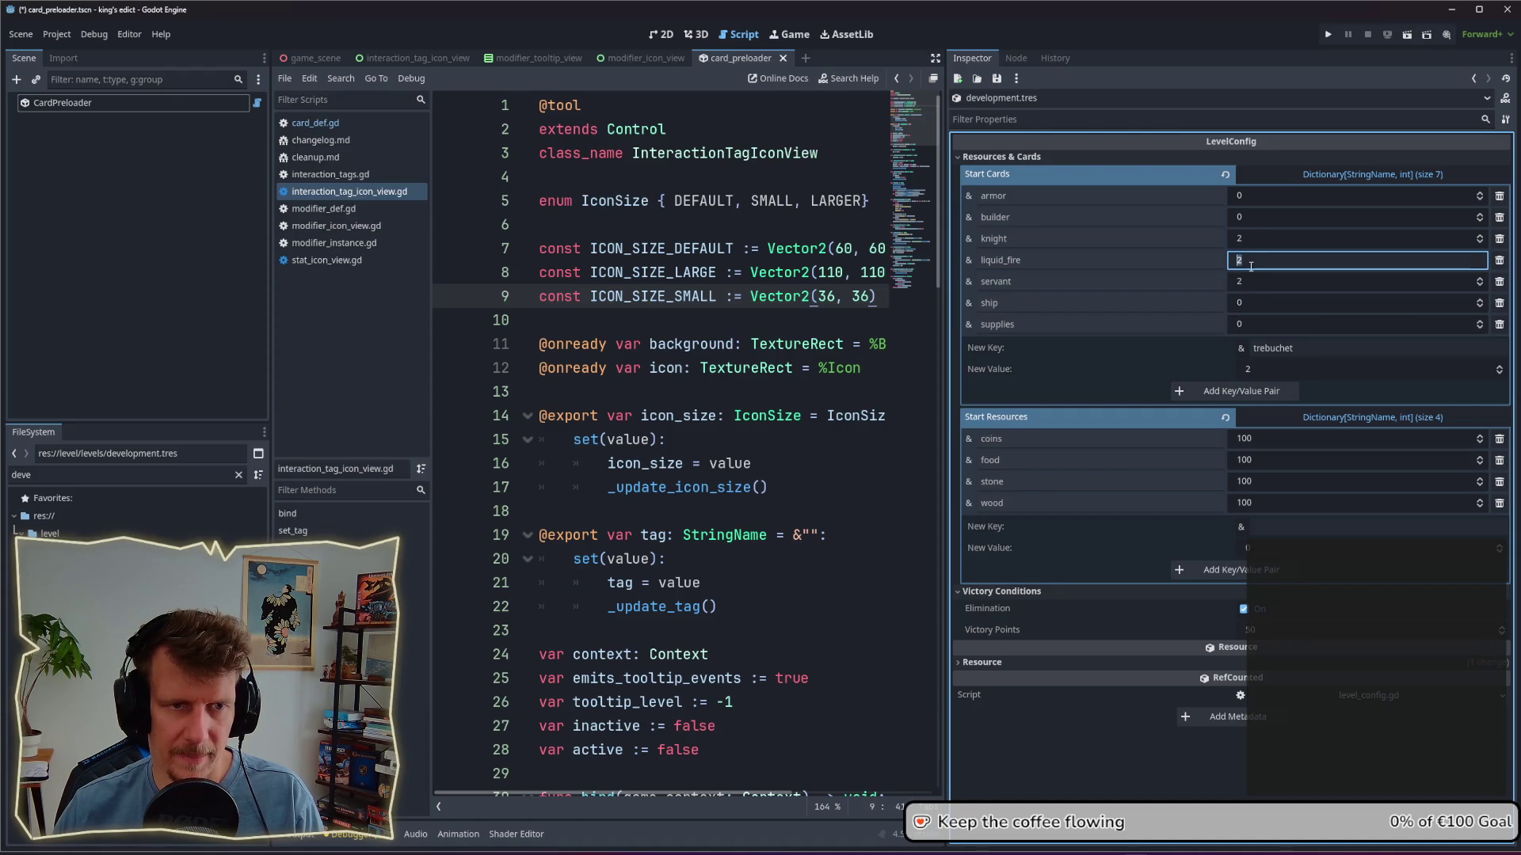
click(1254, 244)
text(0)
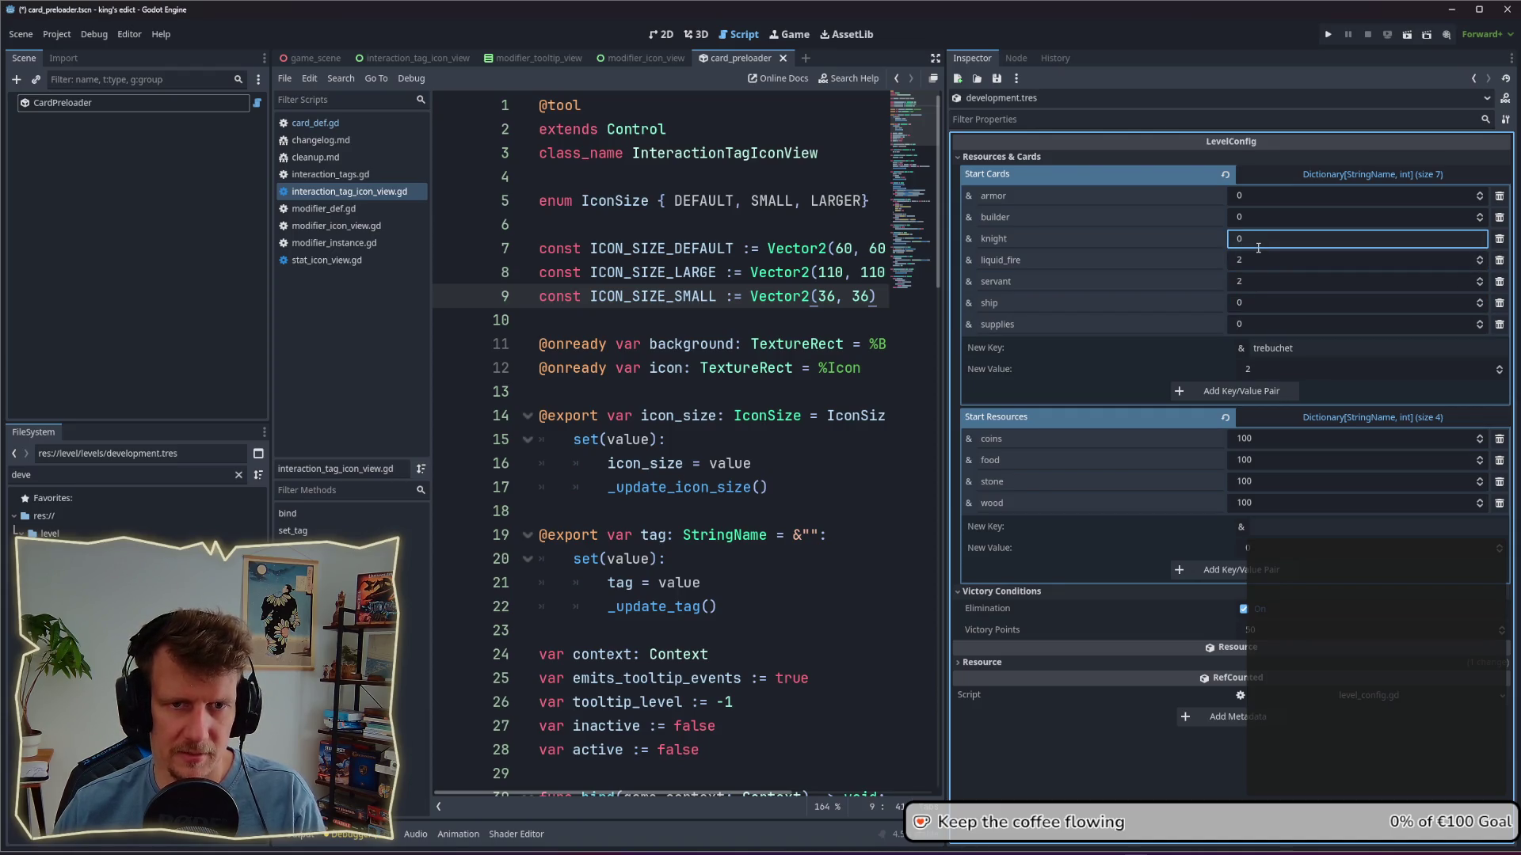
click(1255, 392)
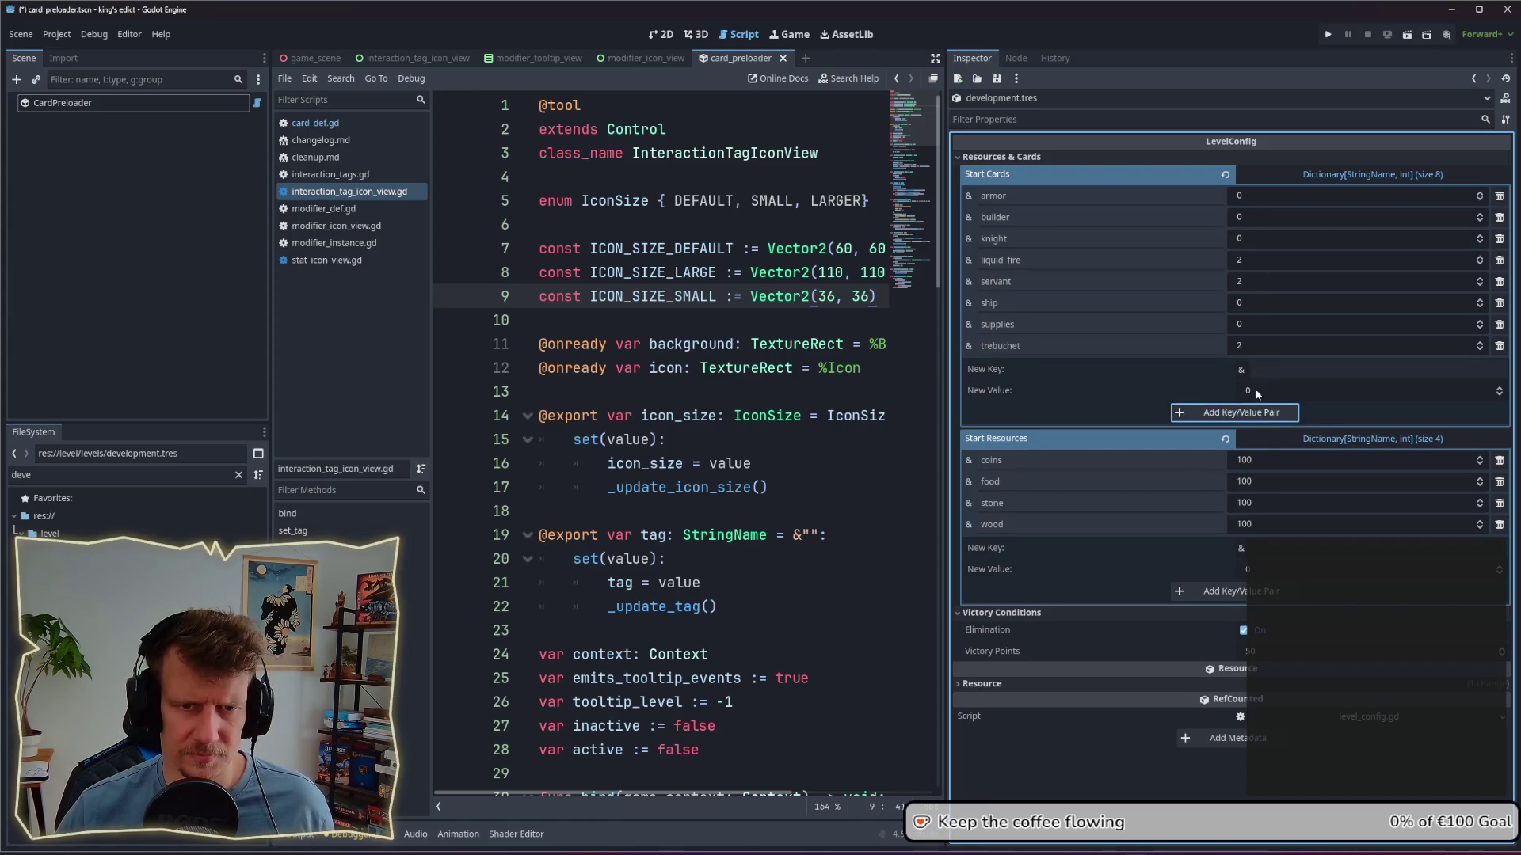
key(ctrl+s)
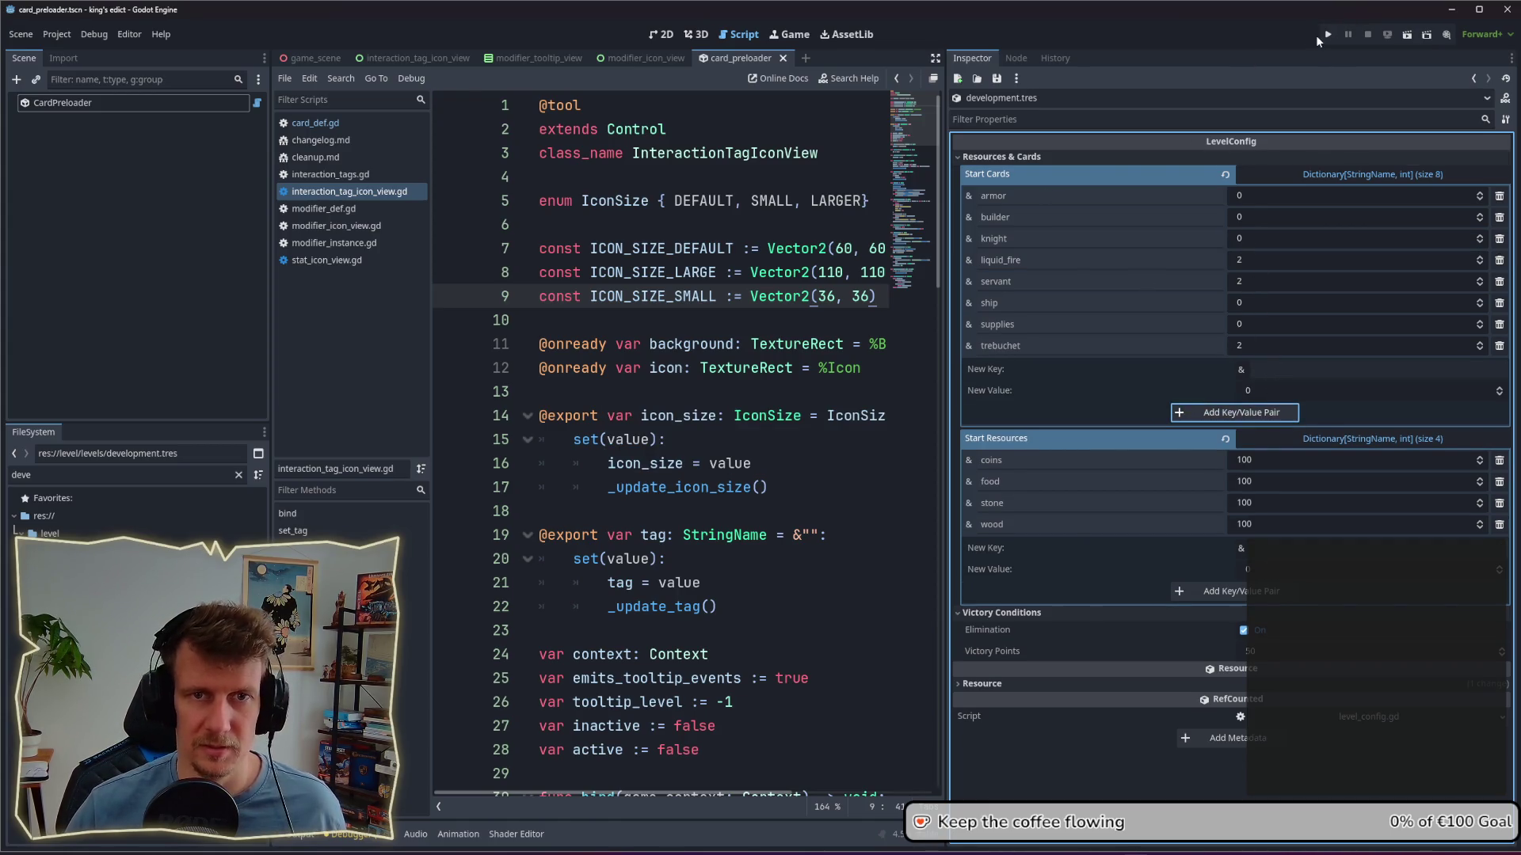
Step: Run King's Edict, create a game room in the lobby, and start from the red position
click(1327, 34)
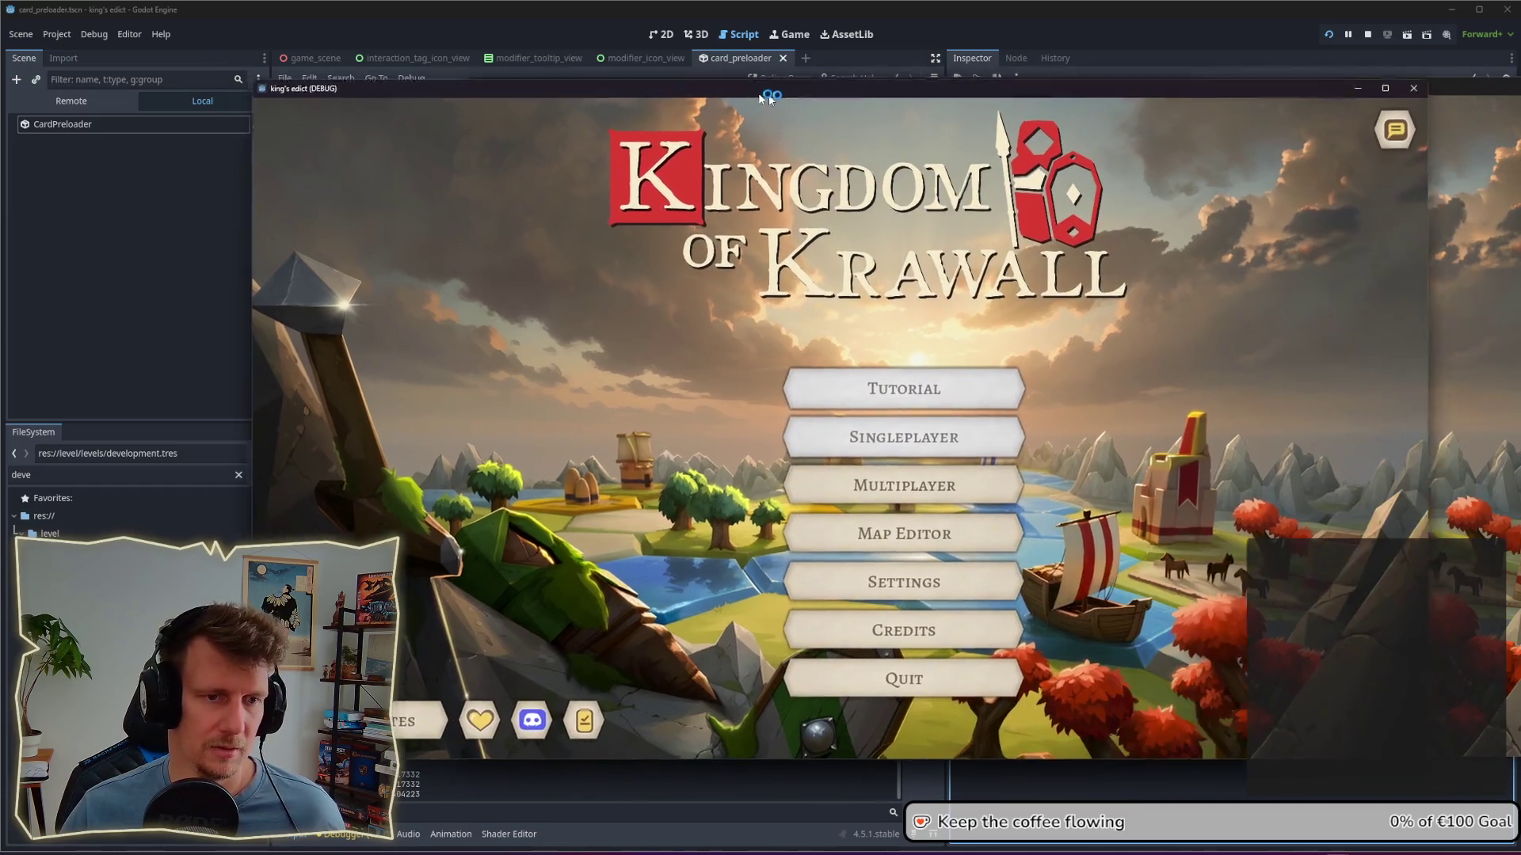
drag(768, 98, 726, 91)
click(895, 469)
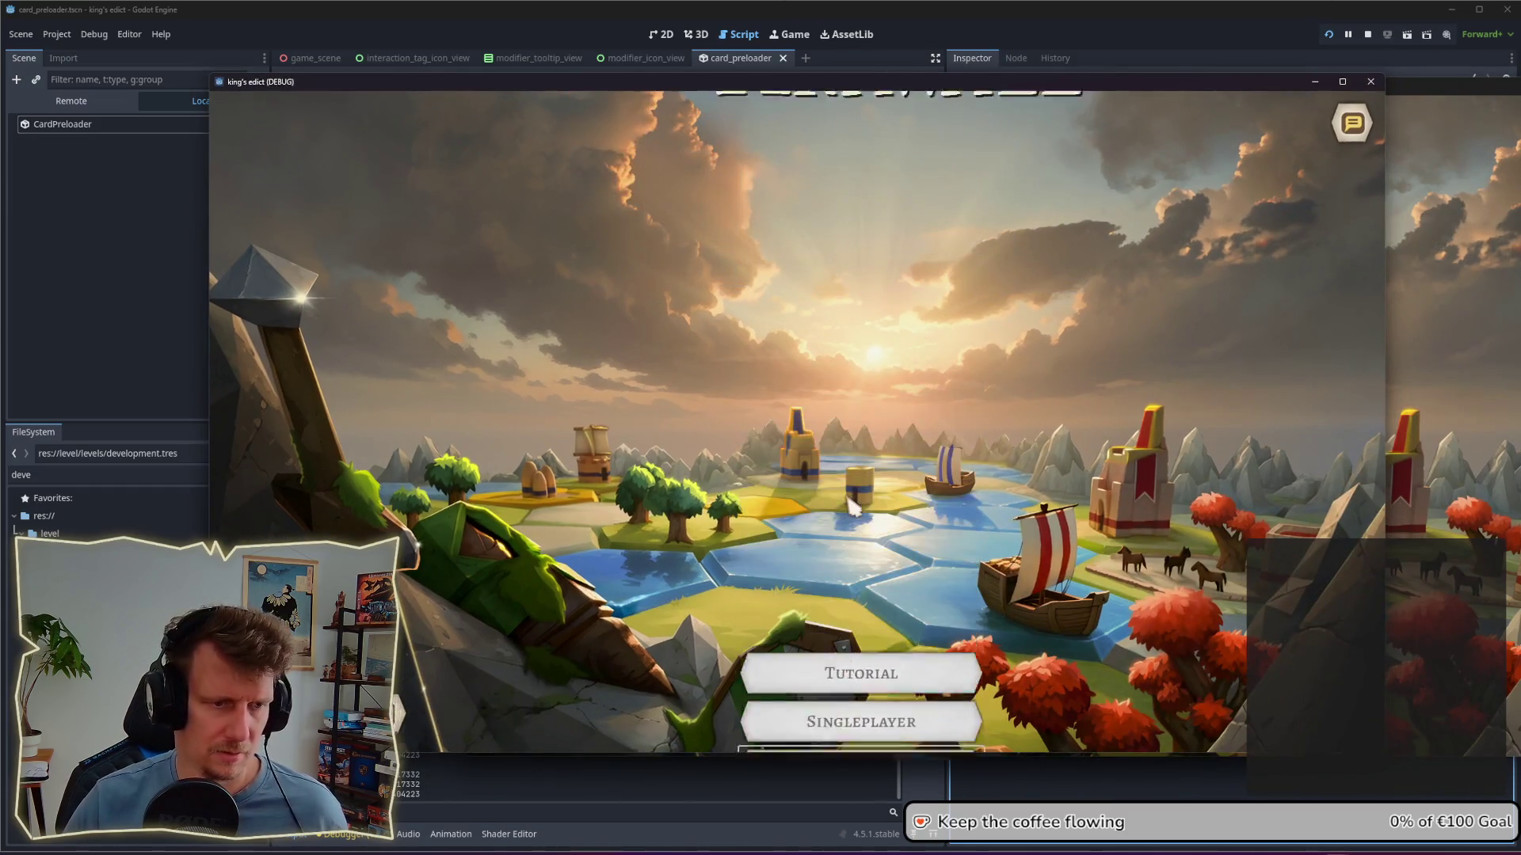
click(1228, 707)
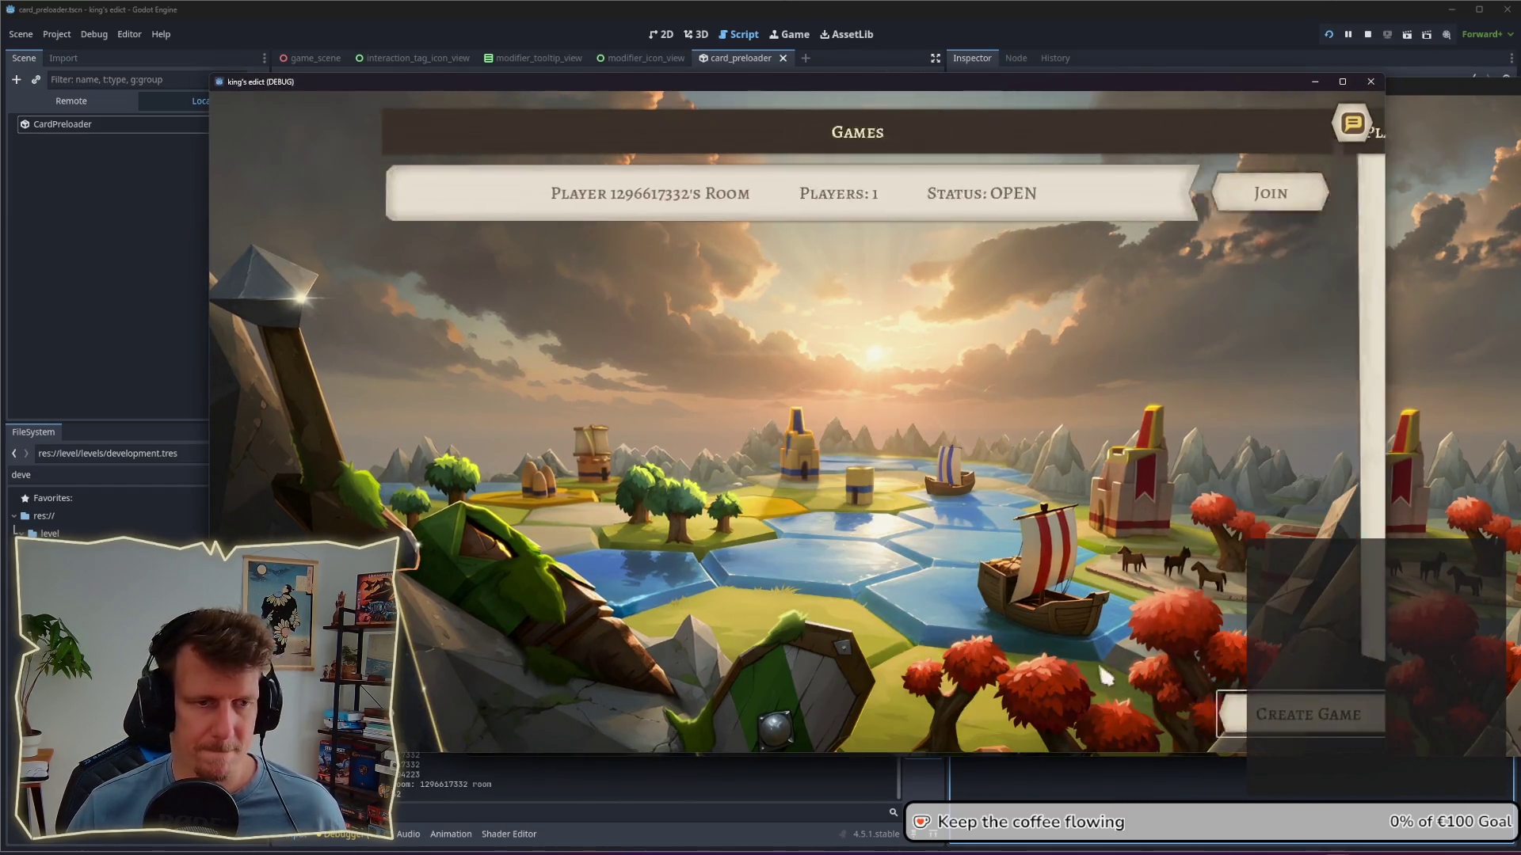
click(924, 495)
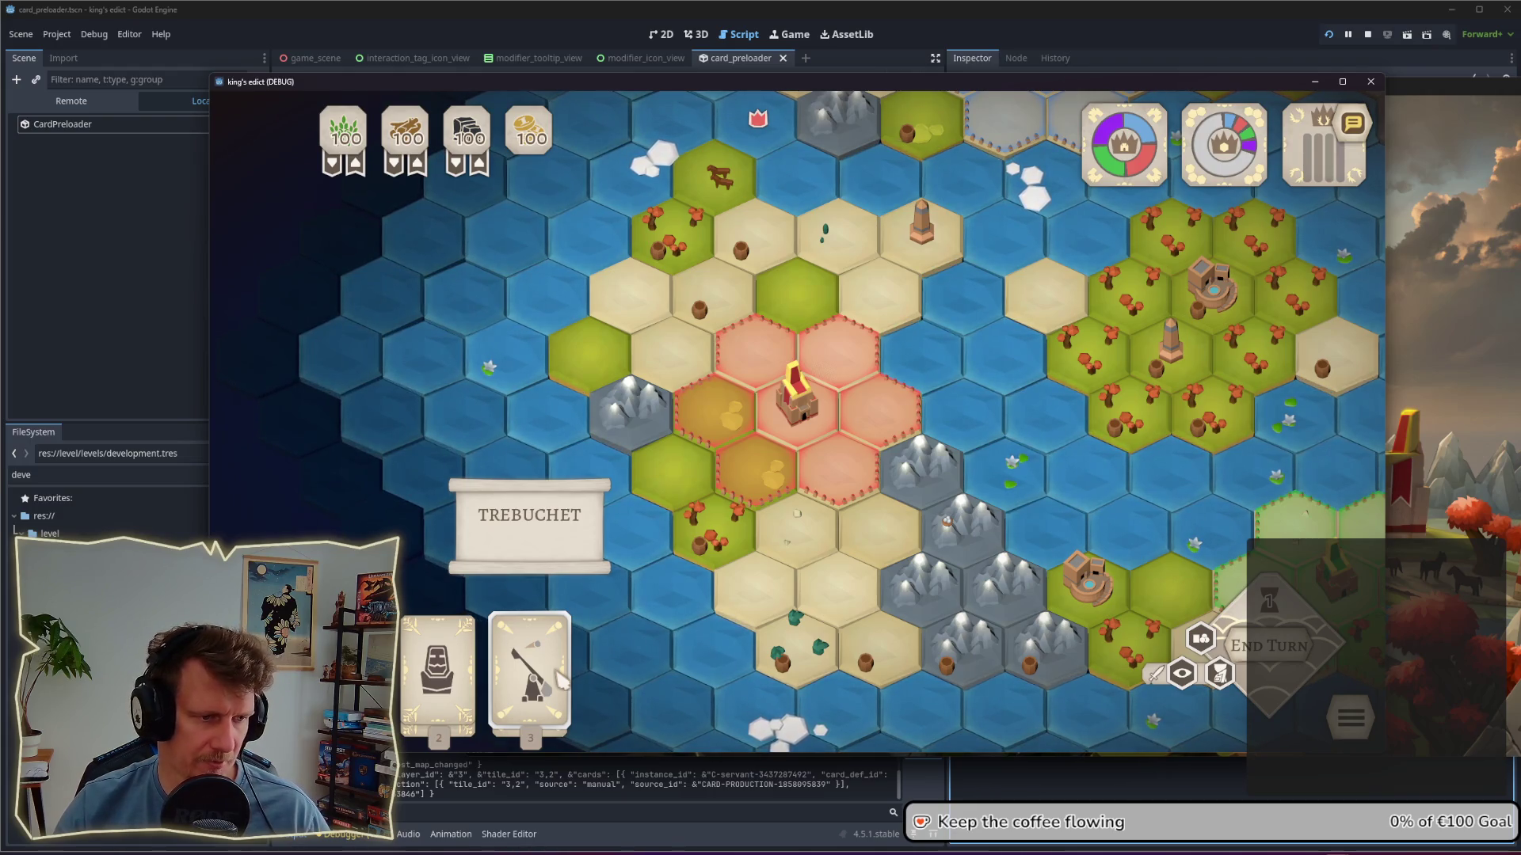
Step: Select and cancel the Trebuchet card repeatedly, leaving it in hand, then go to Affinity Designer
click(558, 680)
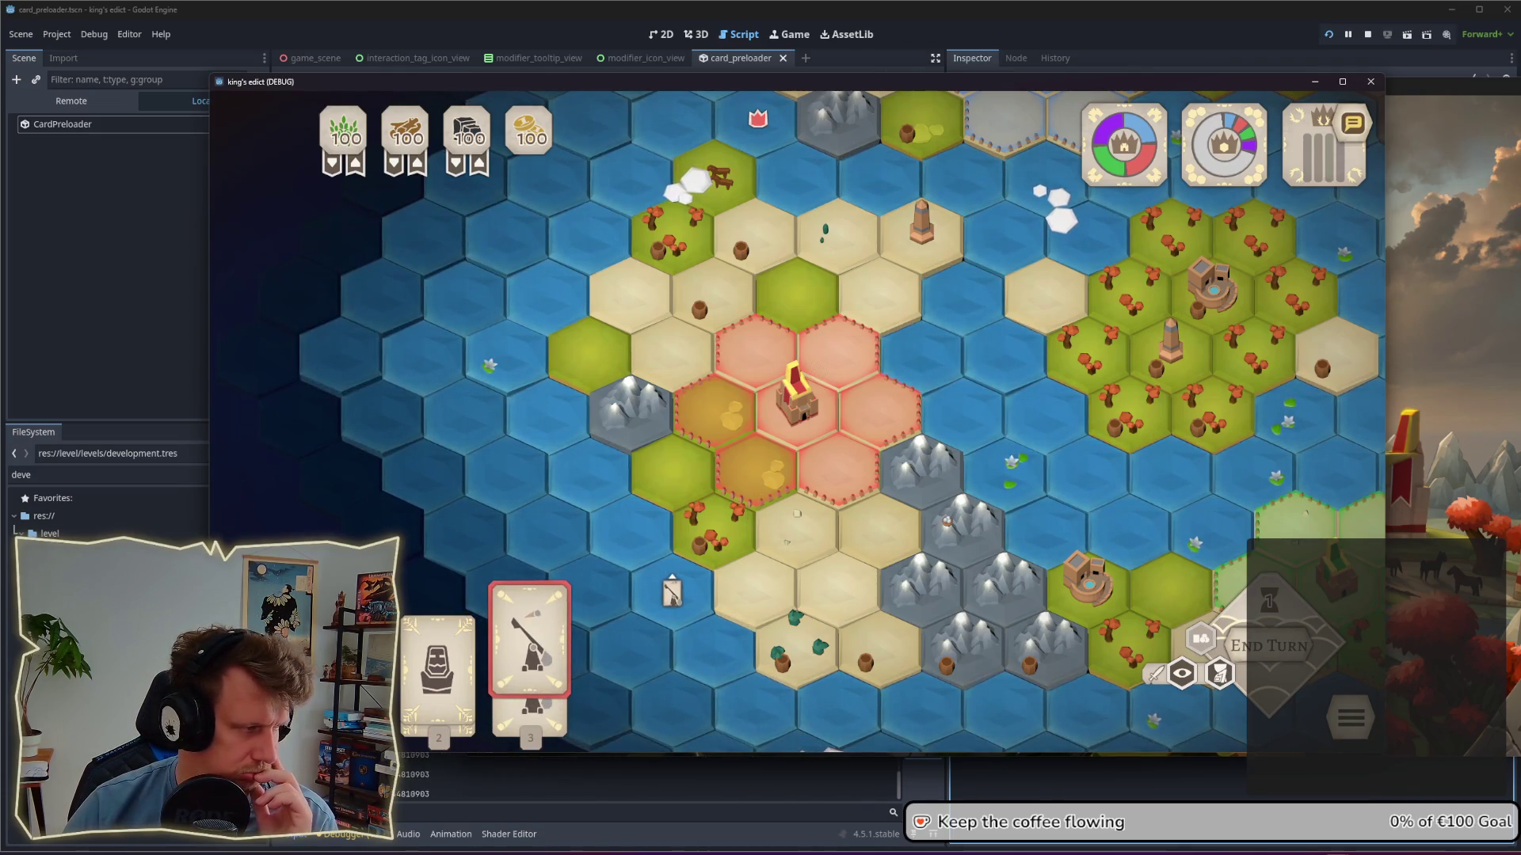
right_click(675, 586)
key(3)
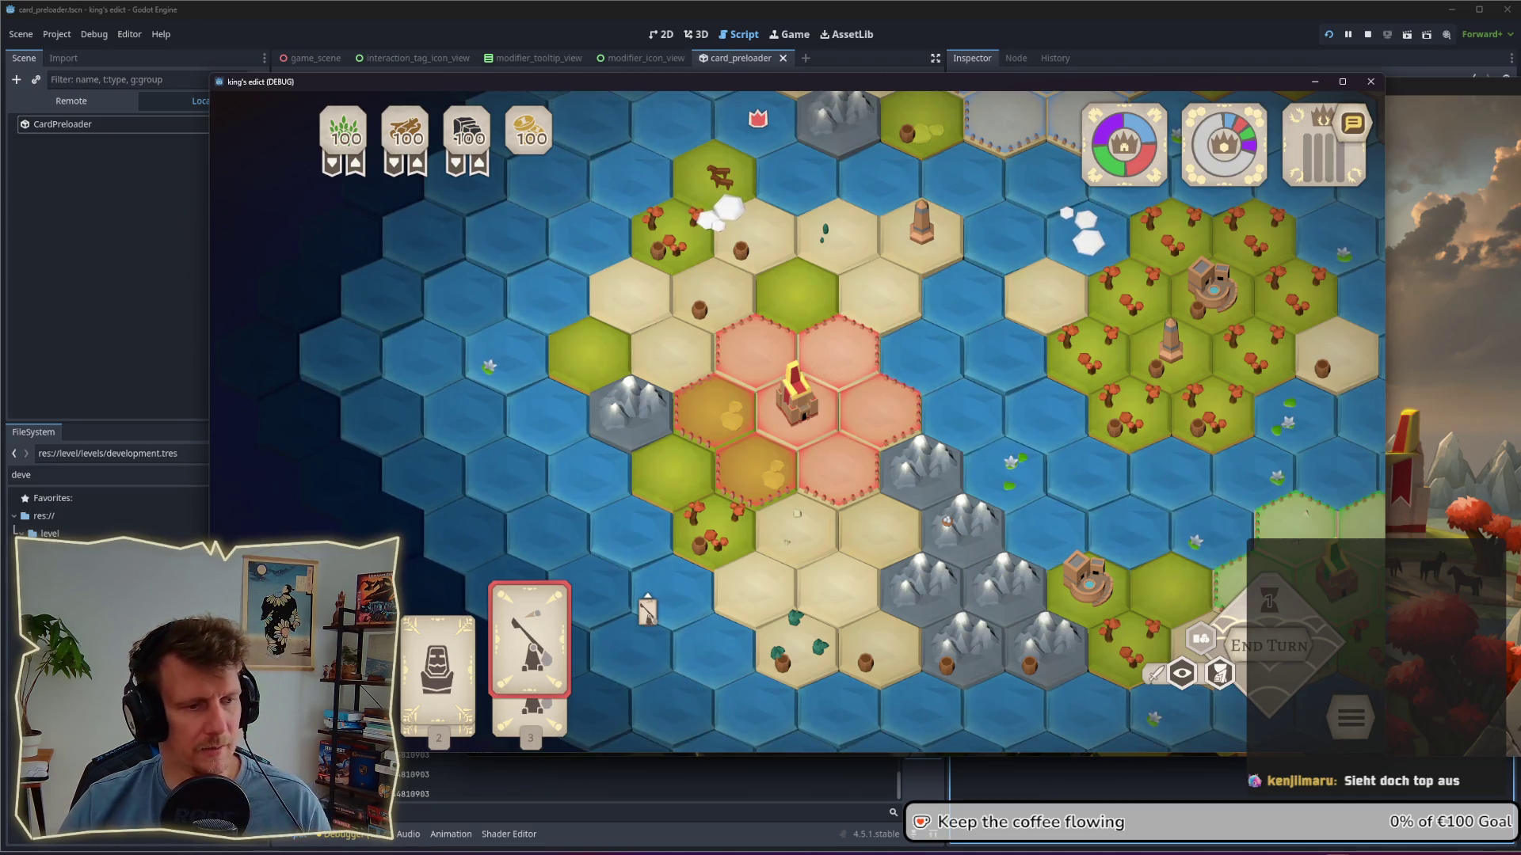
right_click(645, 607)
click(557, 704)
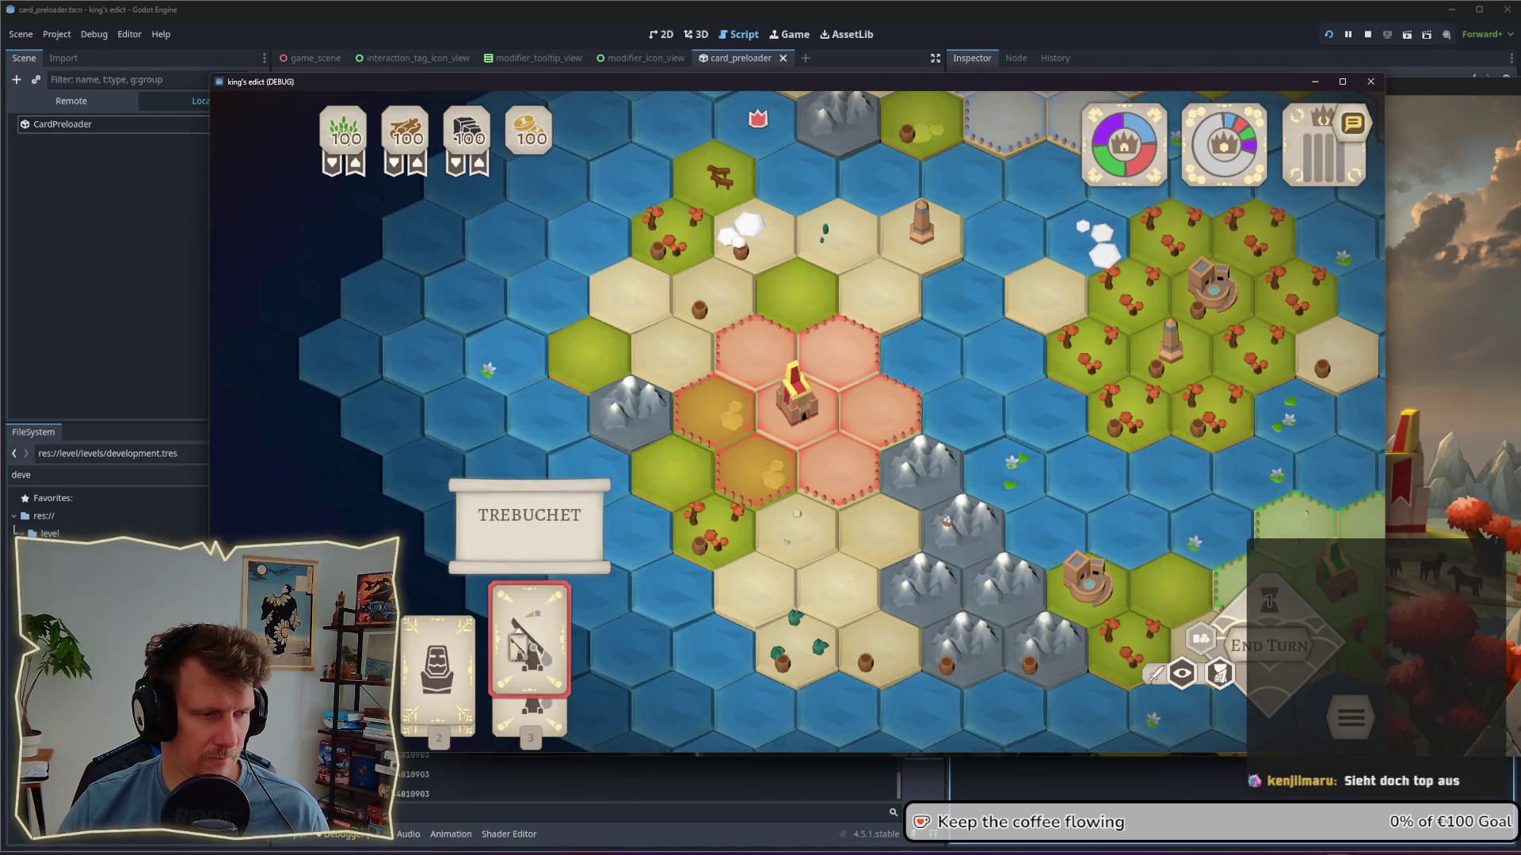
right_click(529, 646)
key(alt+Tab)
key(alt+Tab)
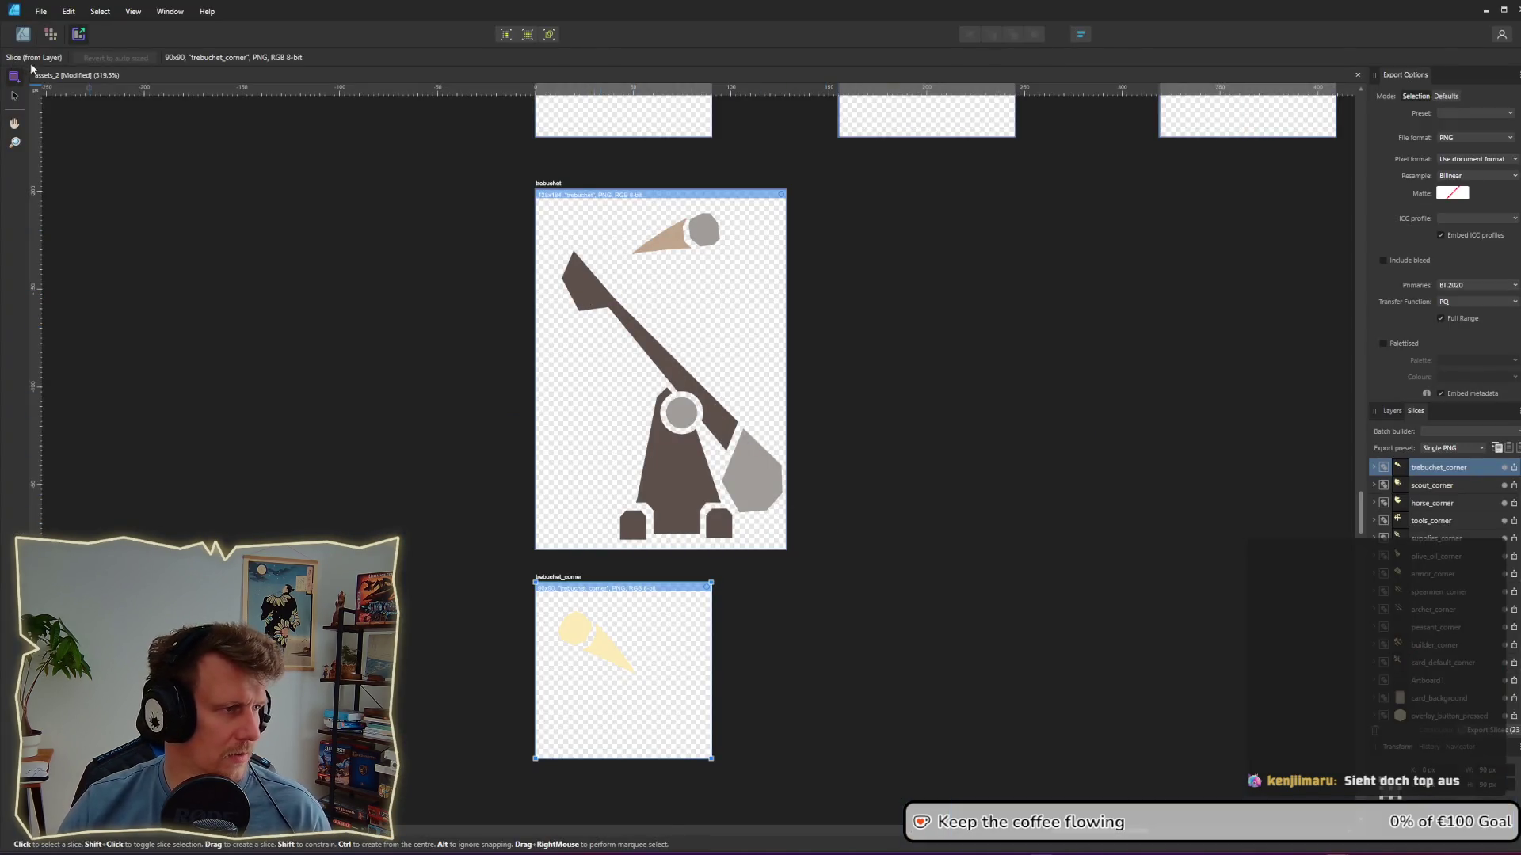
Step: Bend the trebuchet arm's upper end nodes into a rounded cup
click(24, 36)
ctrl+scroll(586, 301, up, 3)
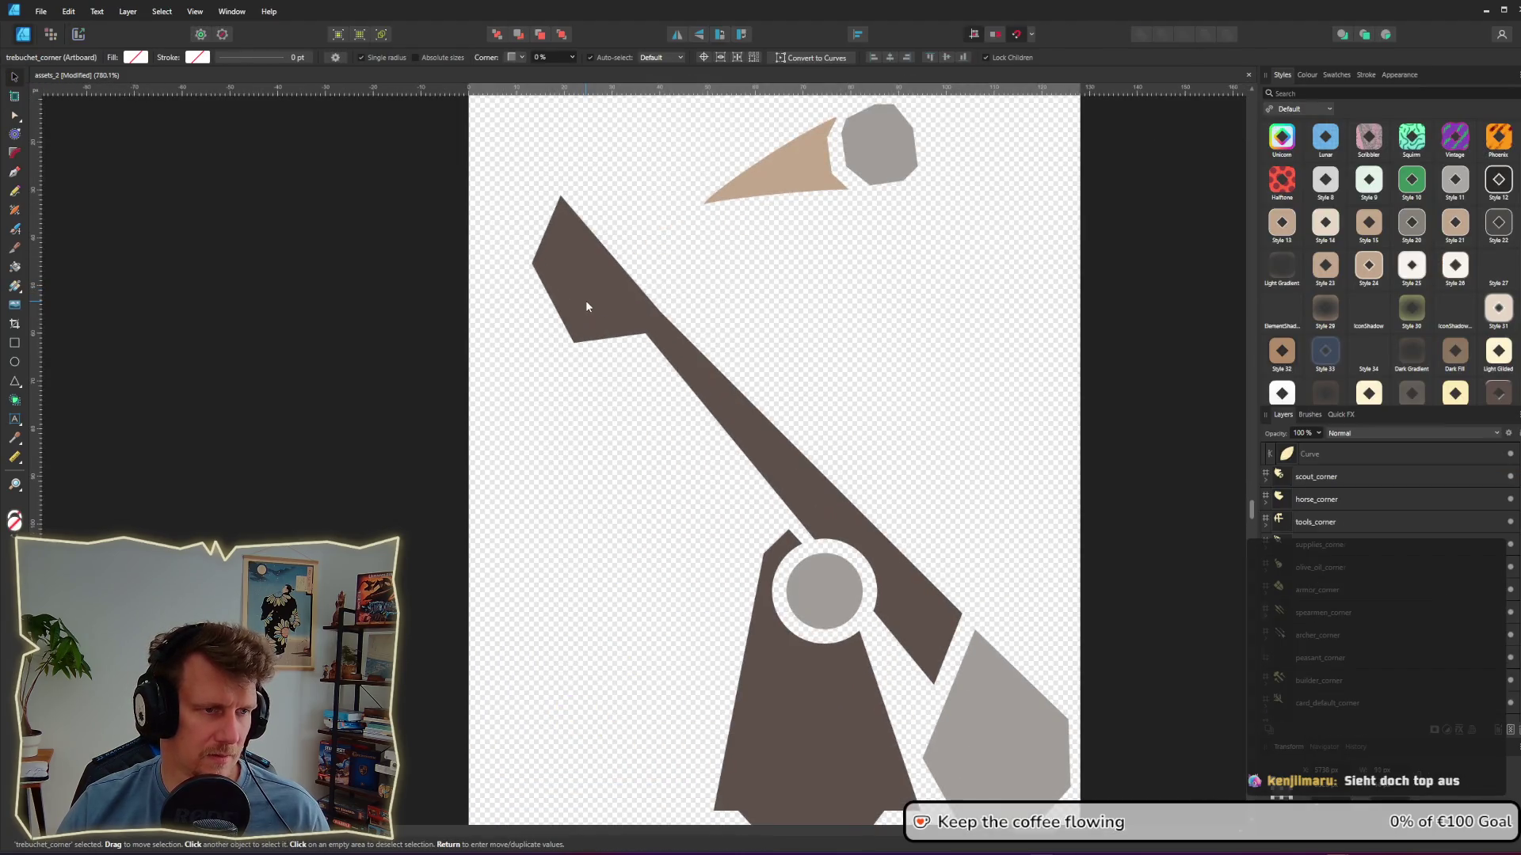
double_click(590, 314)
drag(602, 339, 606, 351)
drag(549, 311, 548, 312)
drag(539, 239, 536, 236)
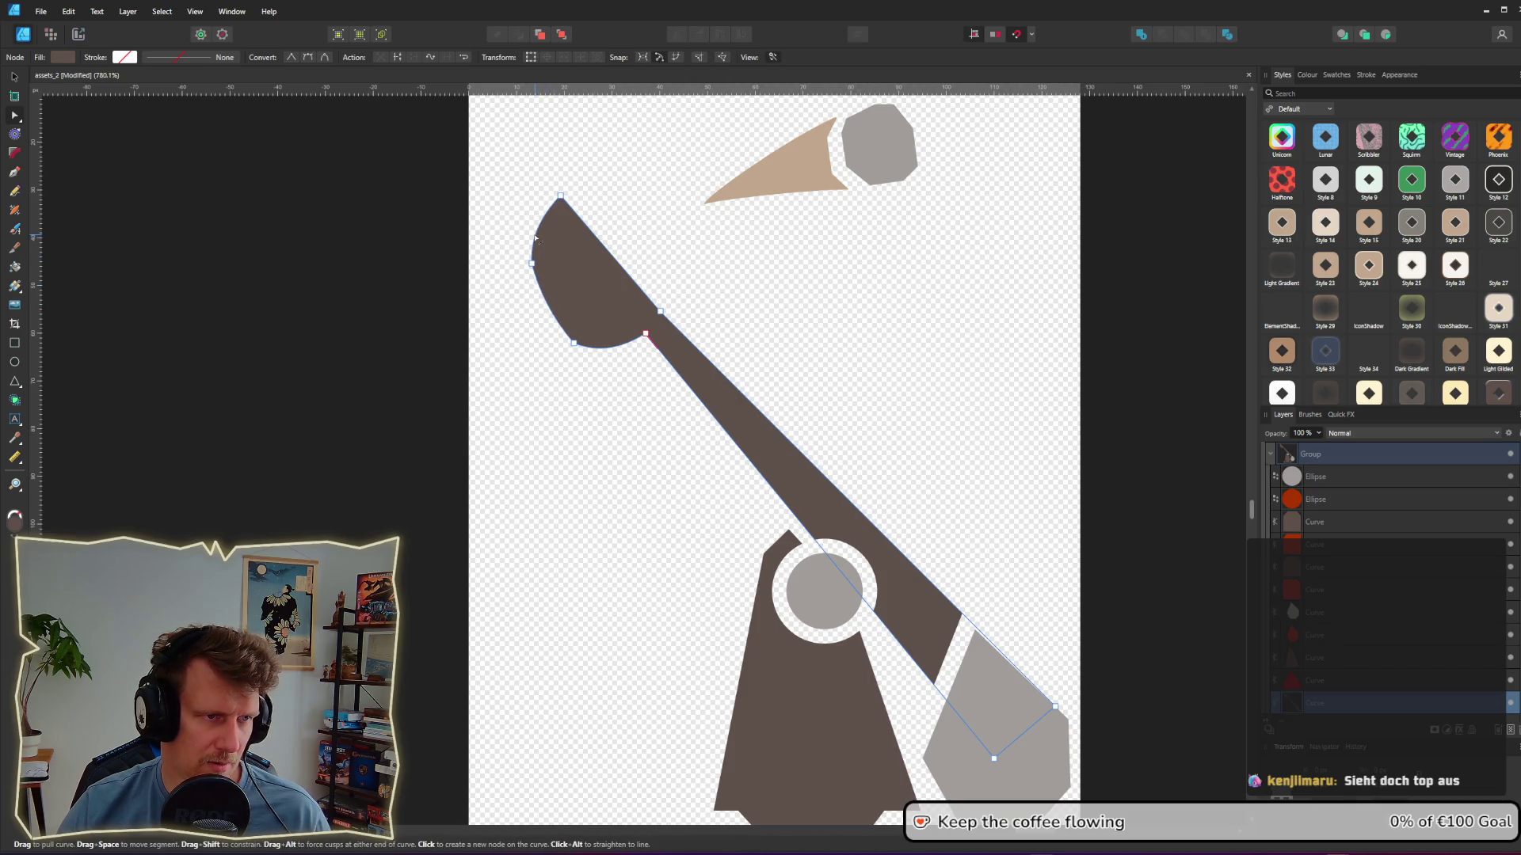
ctrl+scroll(779, 330, down, 6)
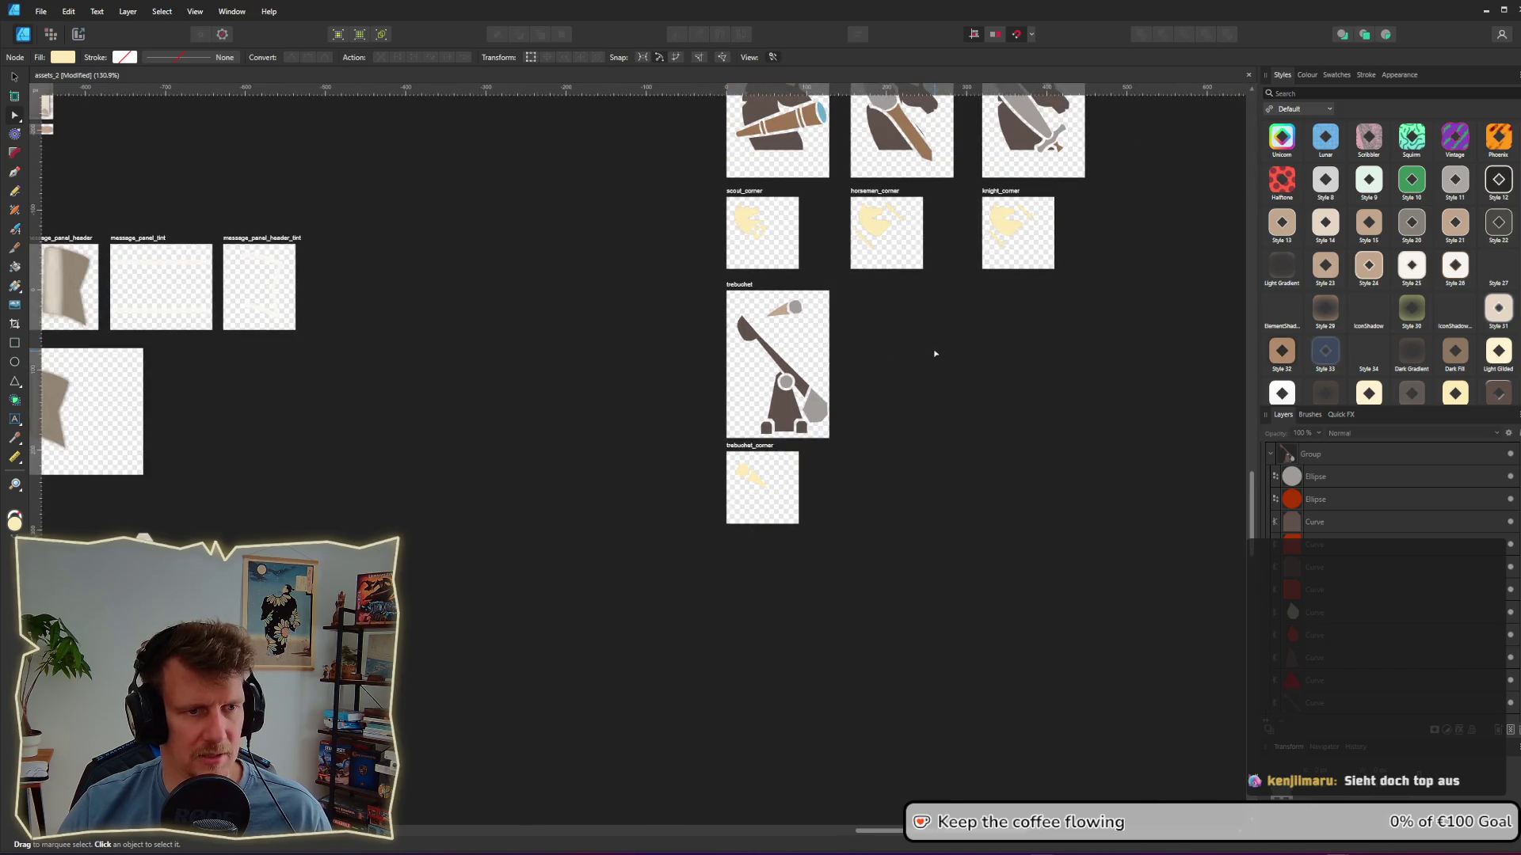
ctrl+scroll(820, 332, up, 6)
click(684, 390)
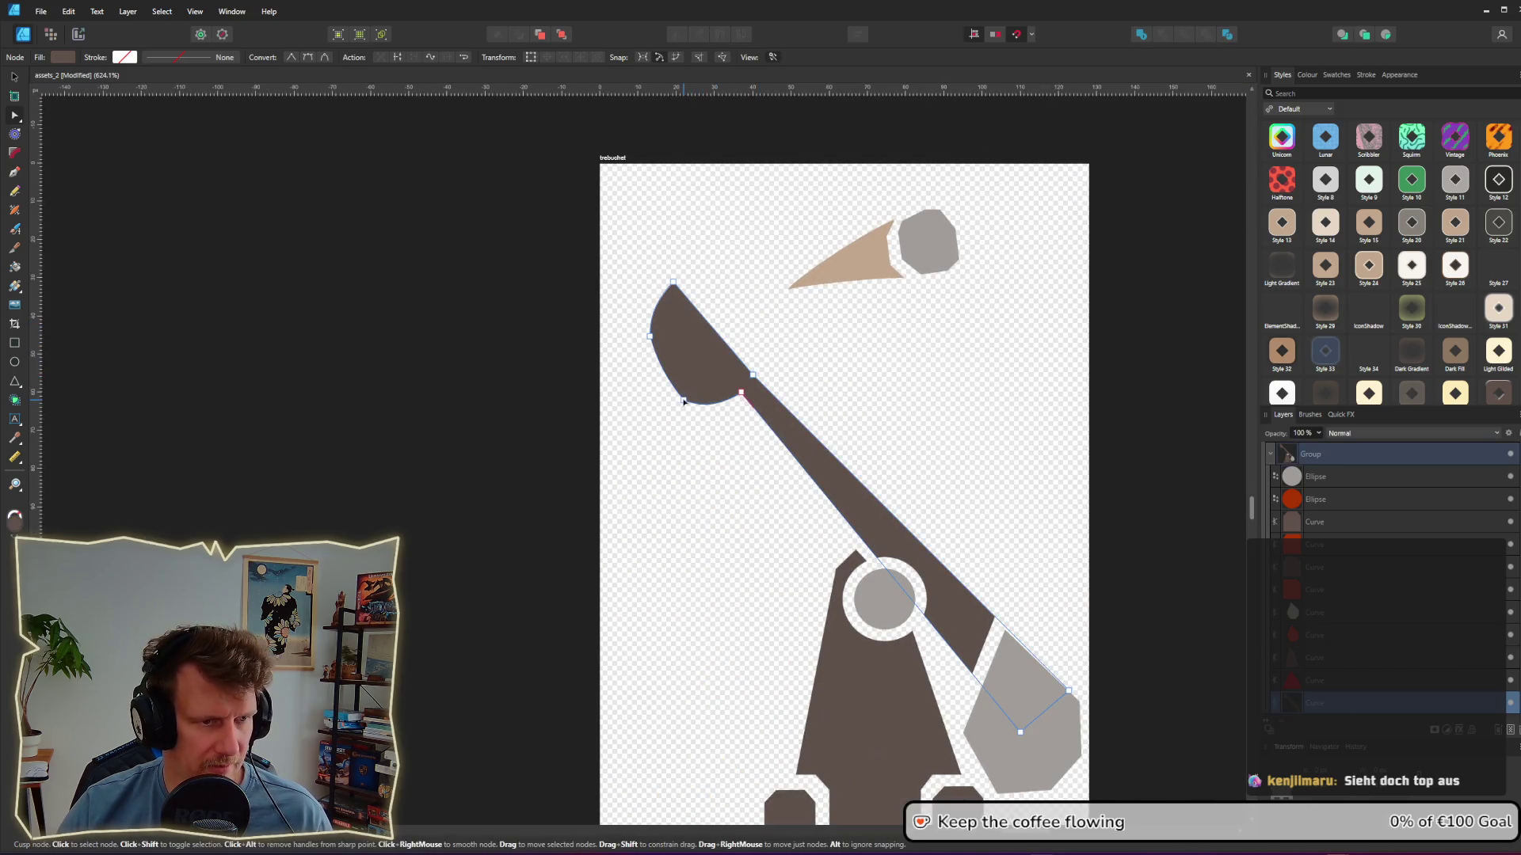
mouse_move(684, 391)
mouse_down()
mouse_move(727, 388)
mouse_move(674, 381)
mouse_up()
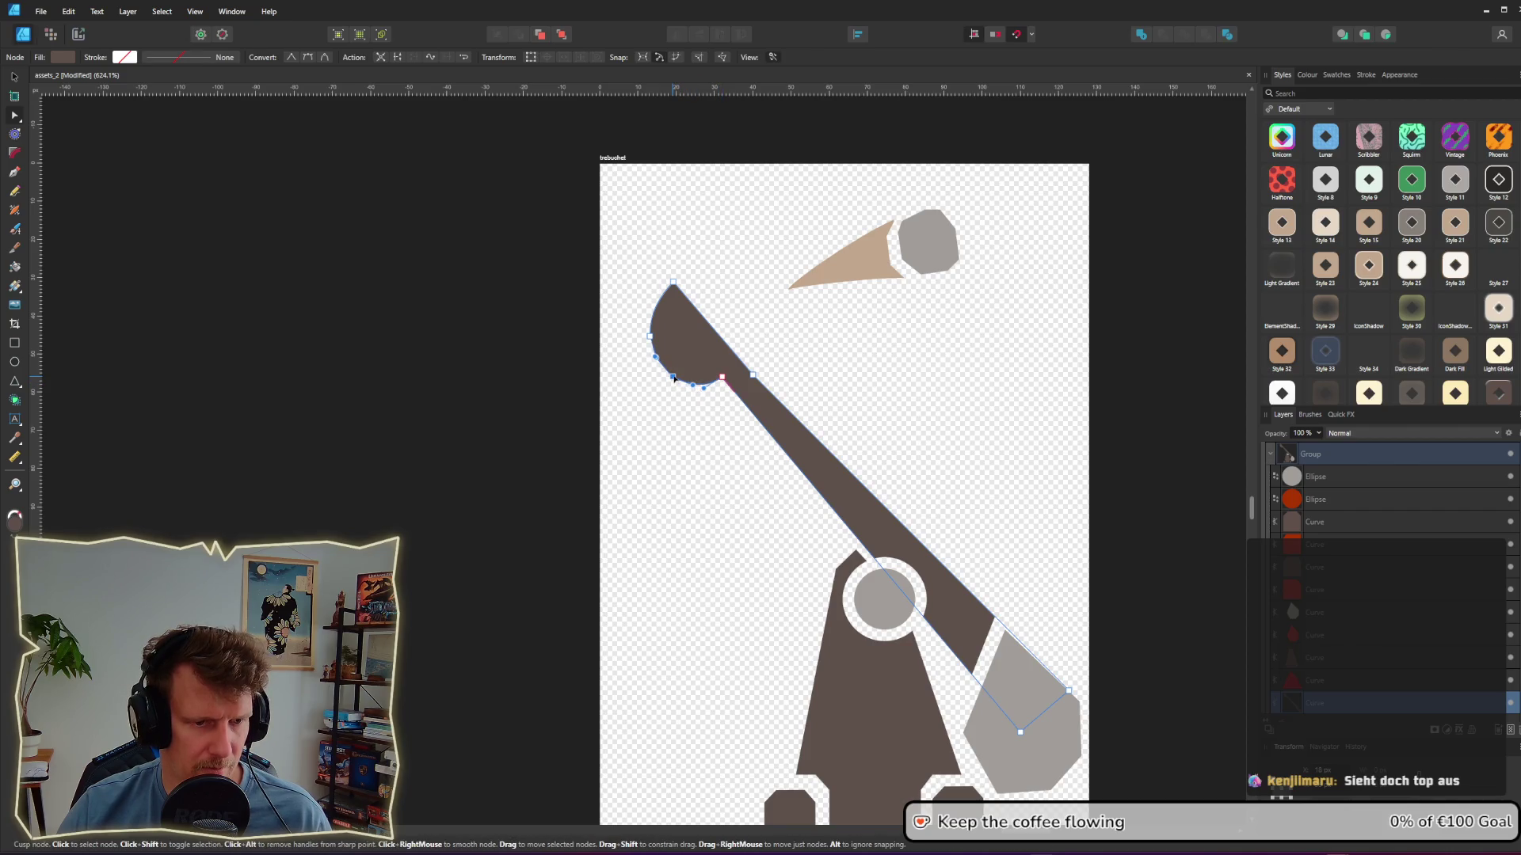
click(824, 364)
ctrl+scroll(853, 374, down, 8)
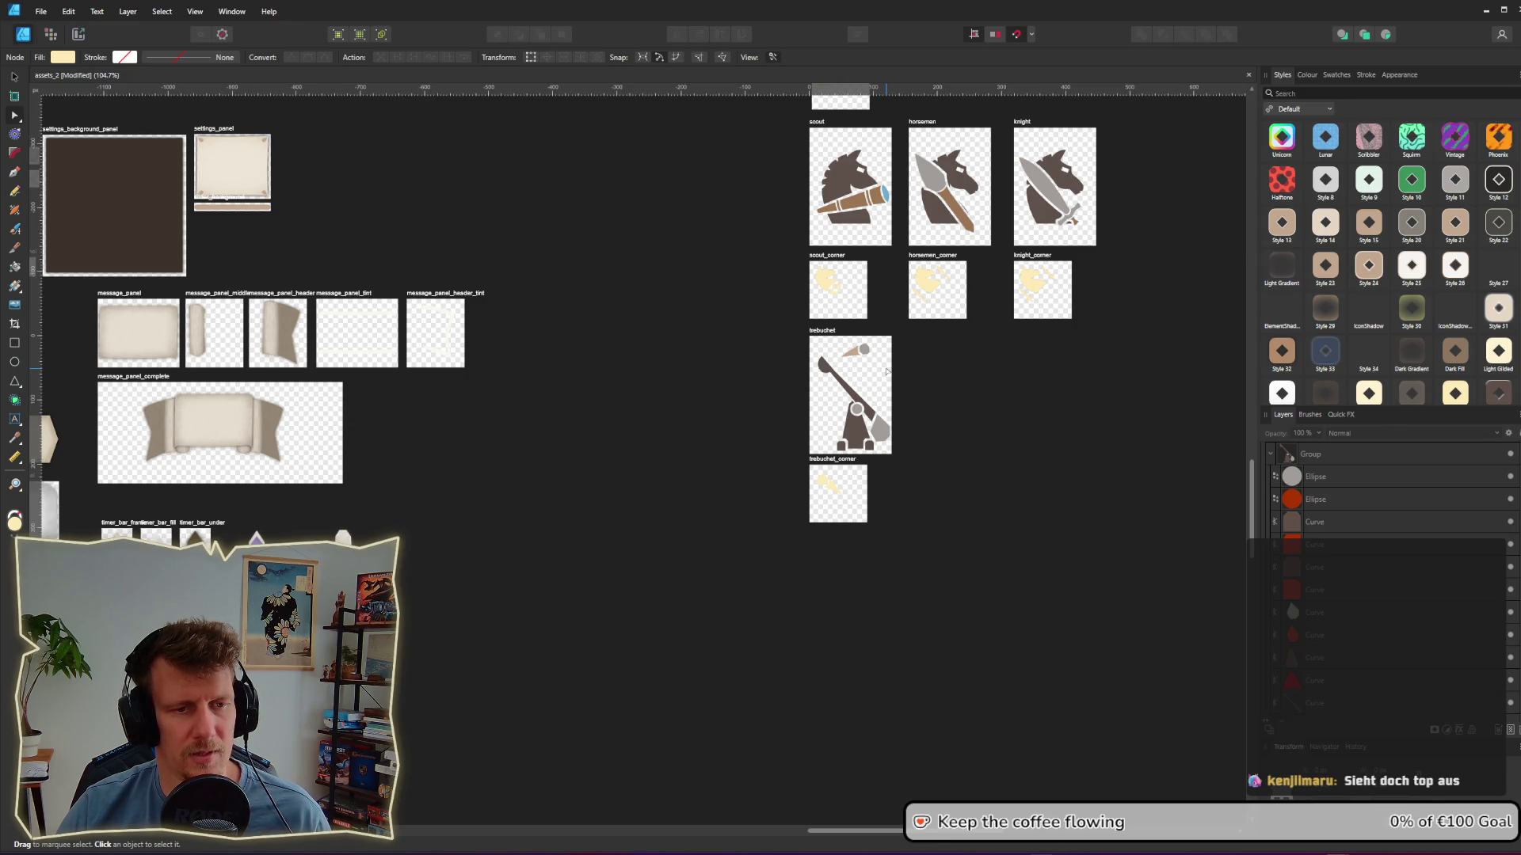
ctrl+scroll(896, 455, up, 6)
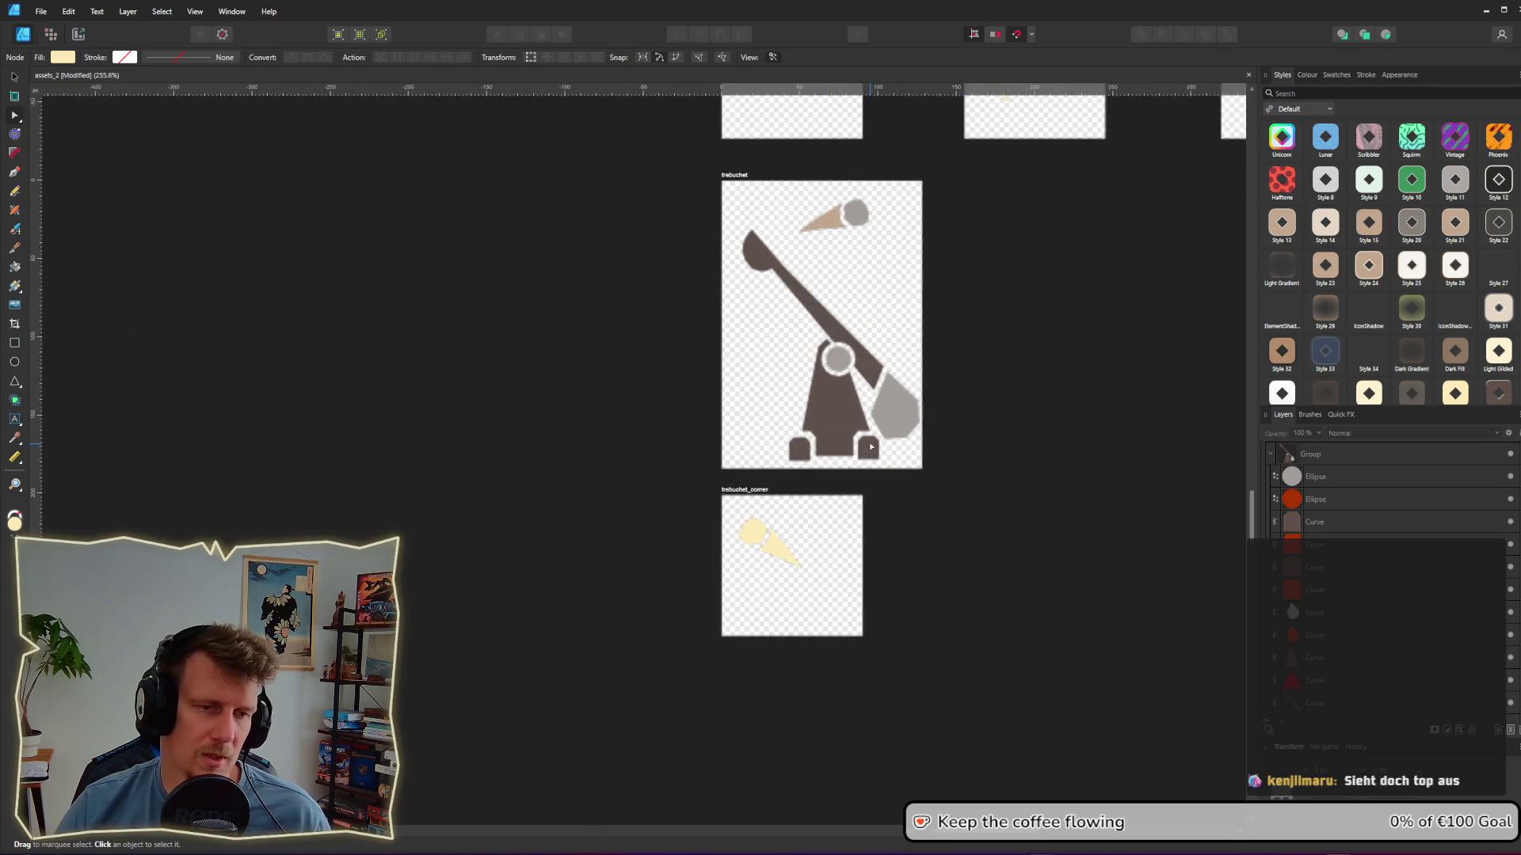
ctrl+scroll(804, 432, up, 2)
ctrl+scroll(804, 432, down, 4)
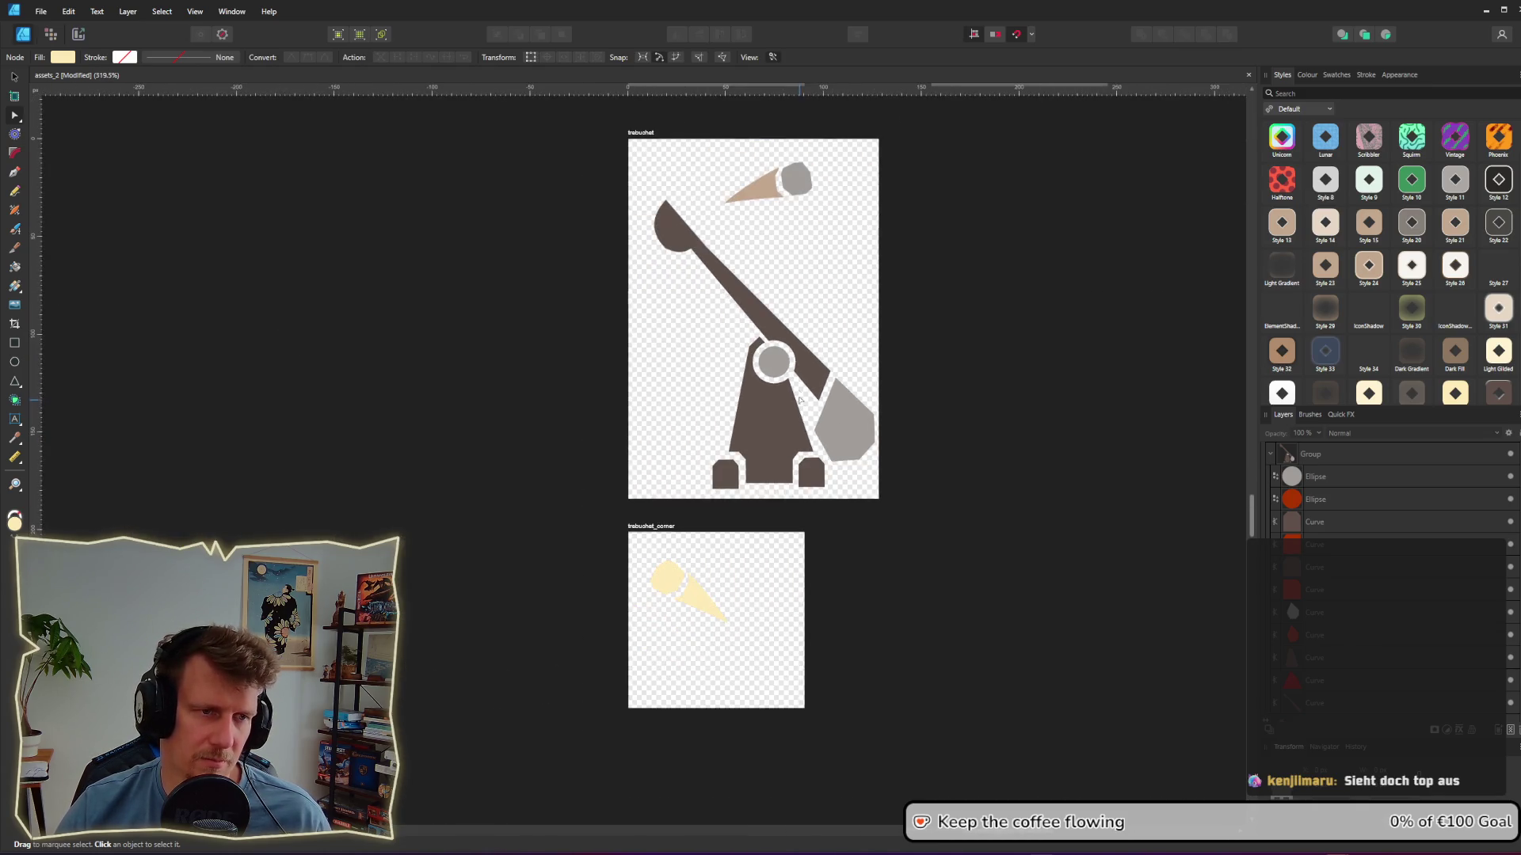
Step: Rotate the arm, grey counterweight and red cutout together to a more upright angle
click(14, 77)
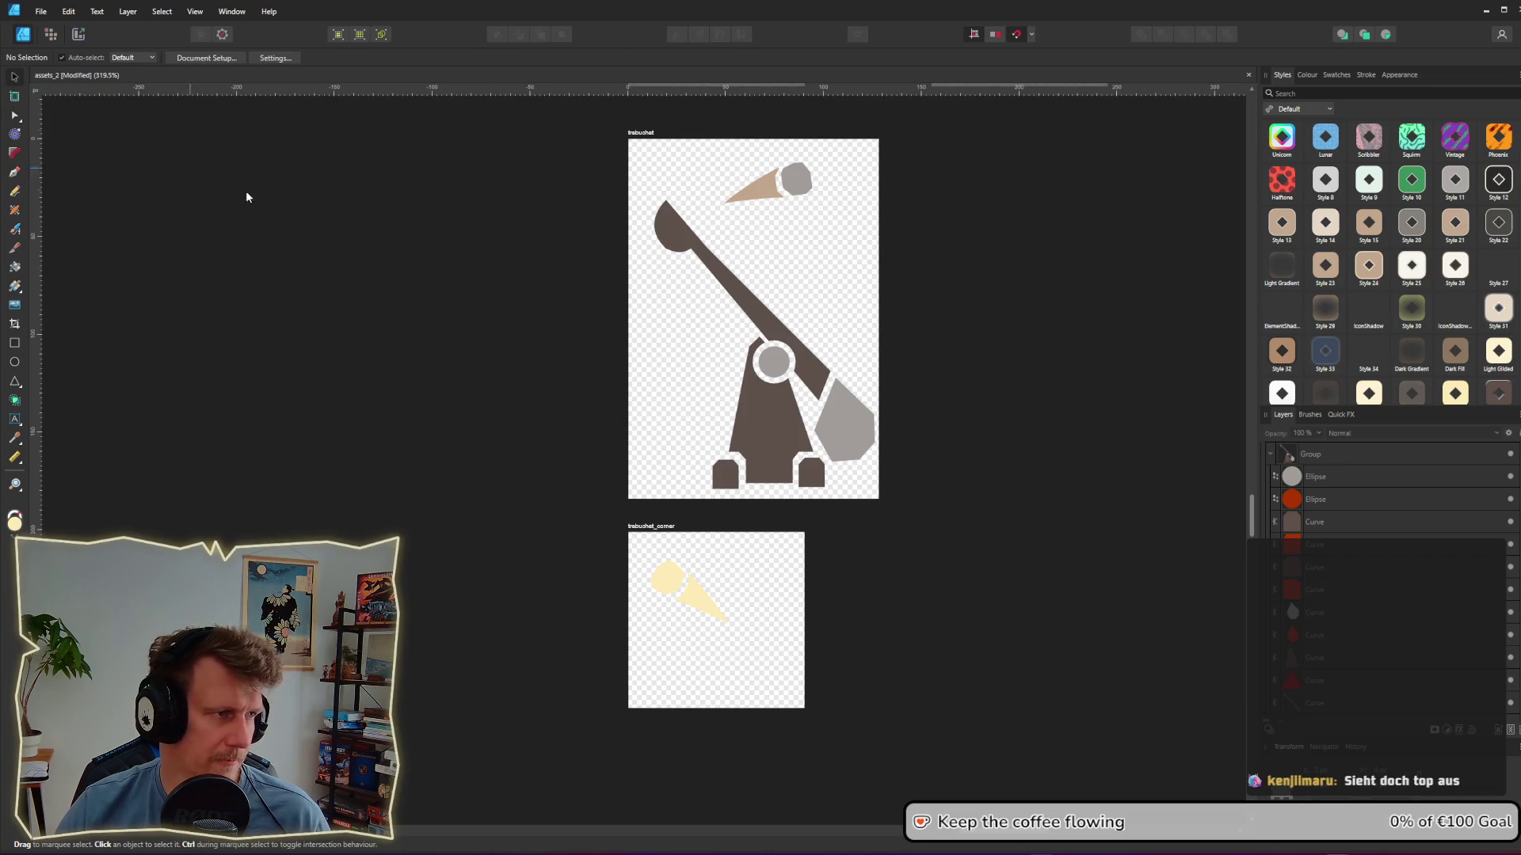
click(815, 360)
click(811, 369)
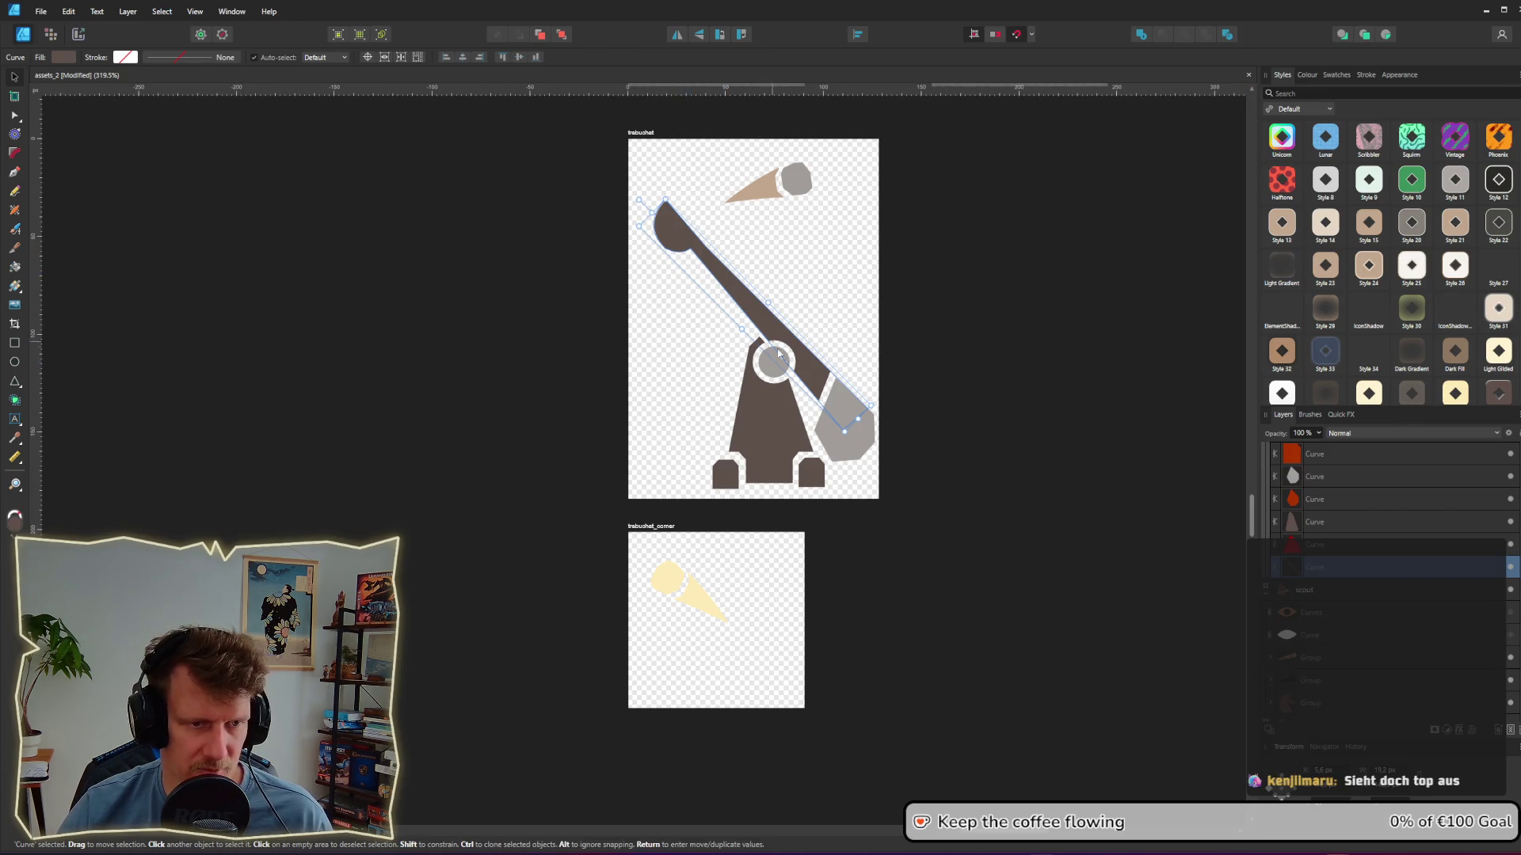
shift+click(845, 457)
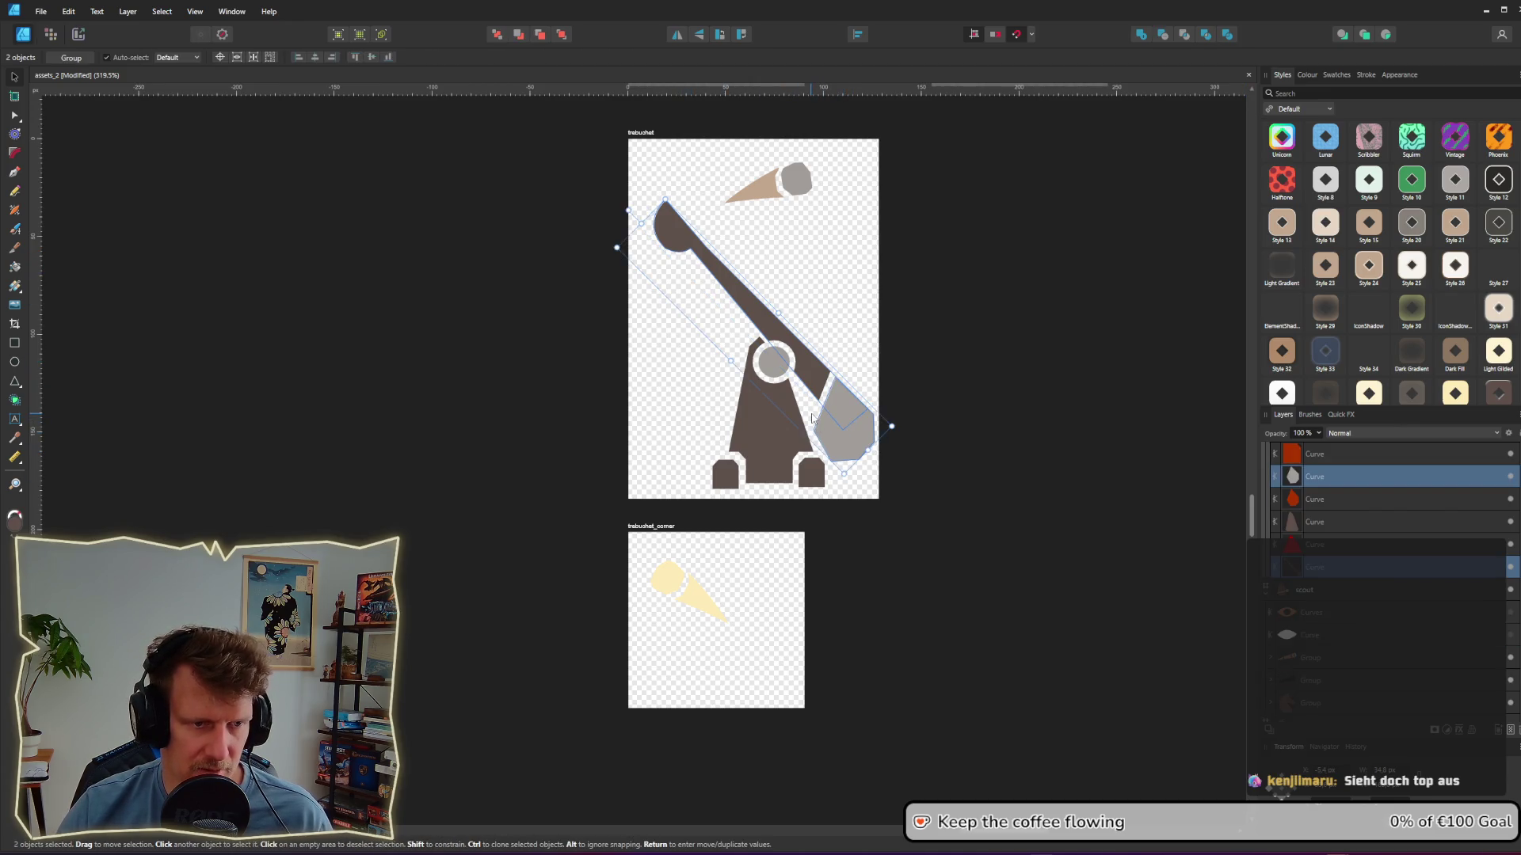
shift+click(811, 418)
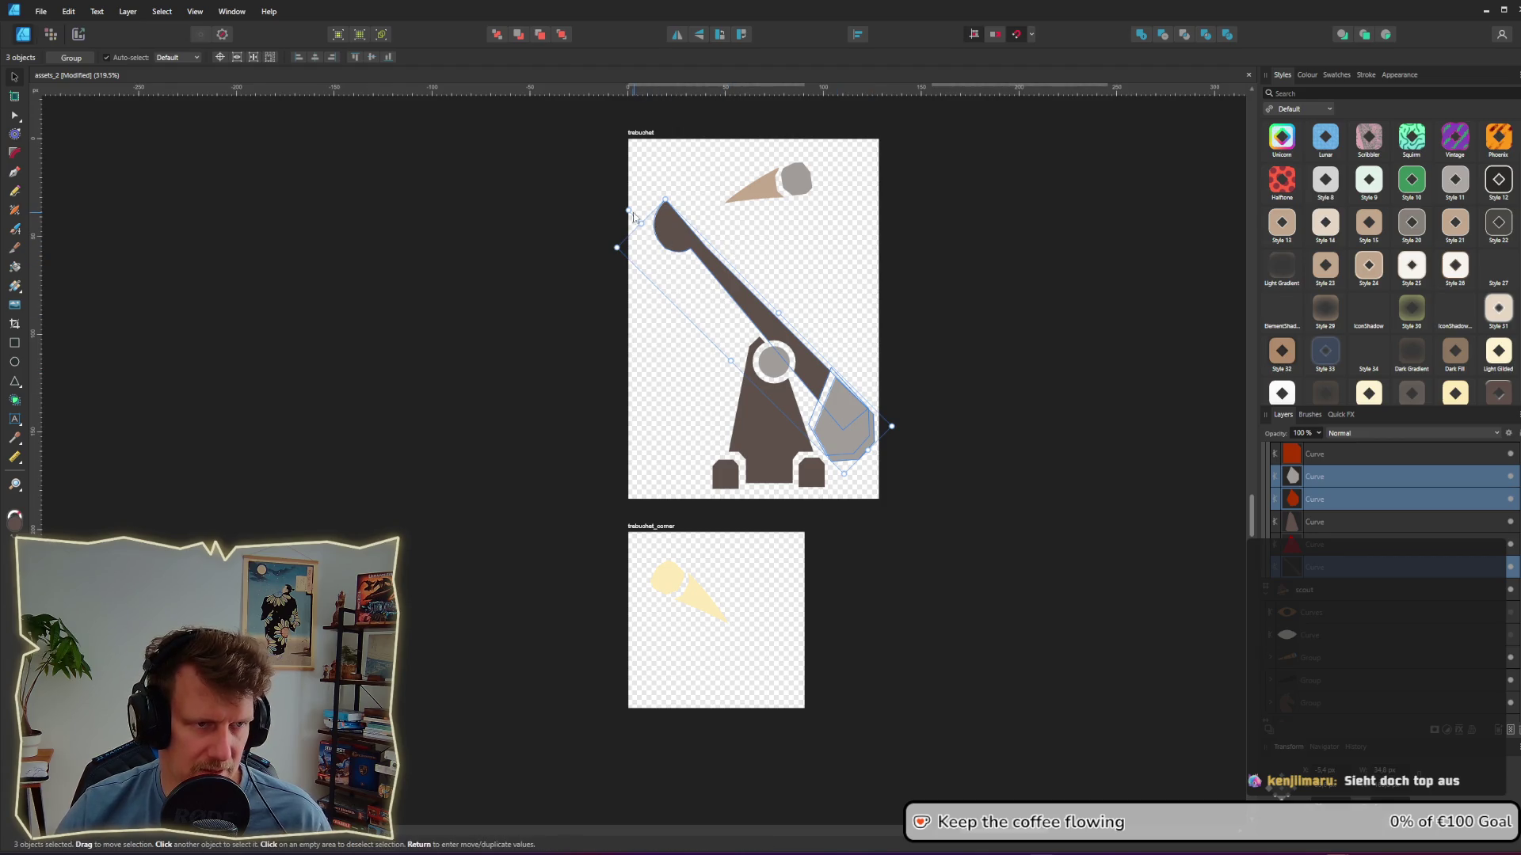
drag(629, 211, 671, 215)
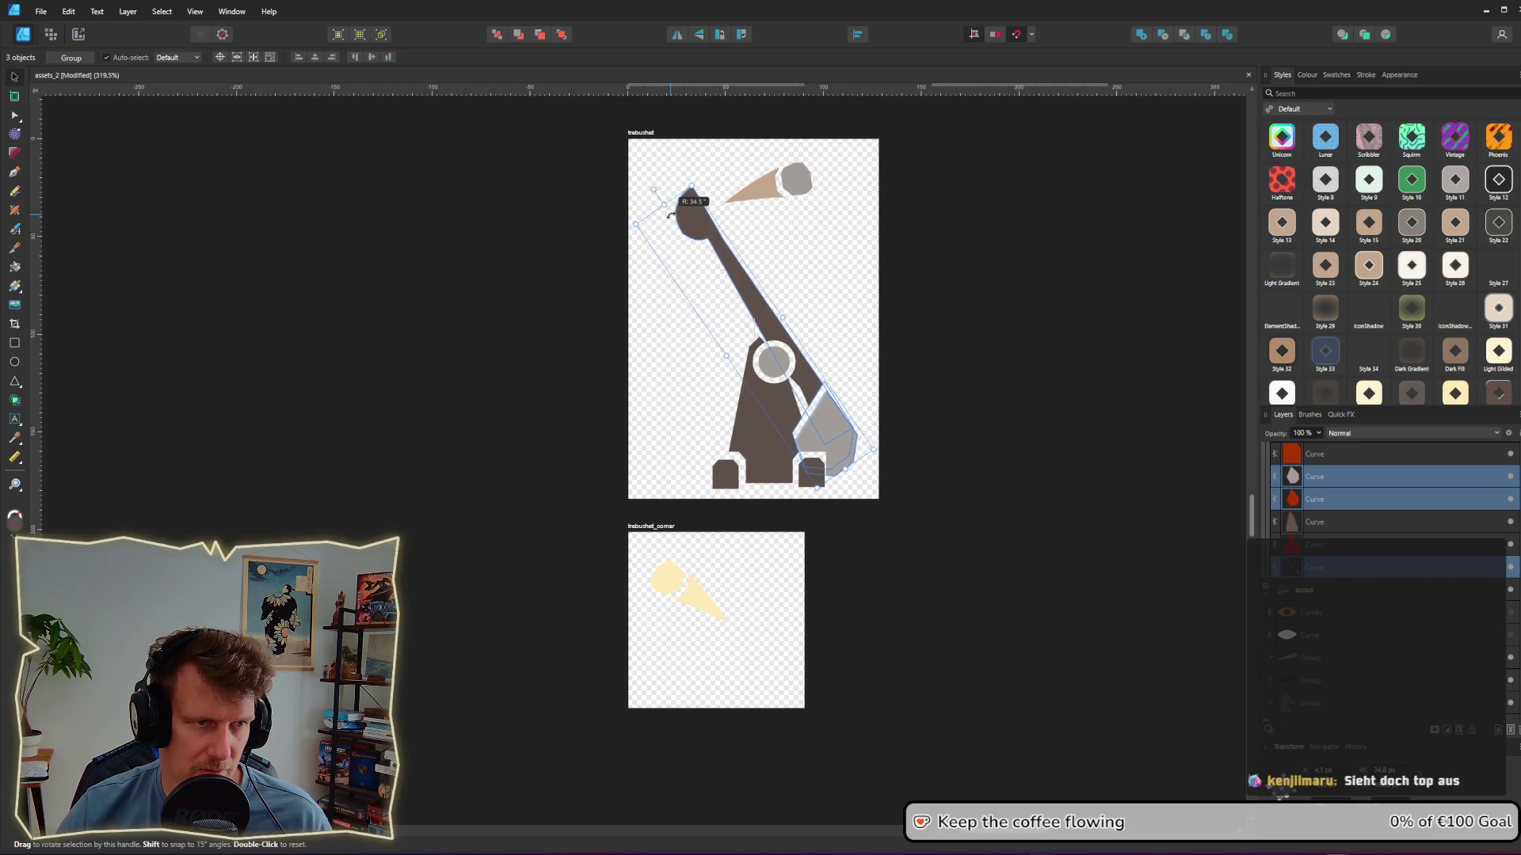
drag(671, 215, 680, 215)
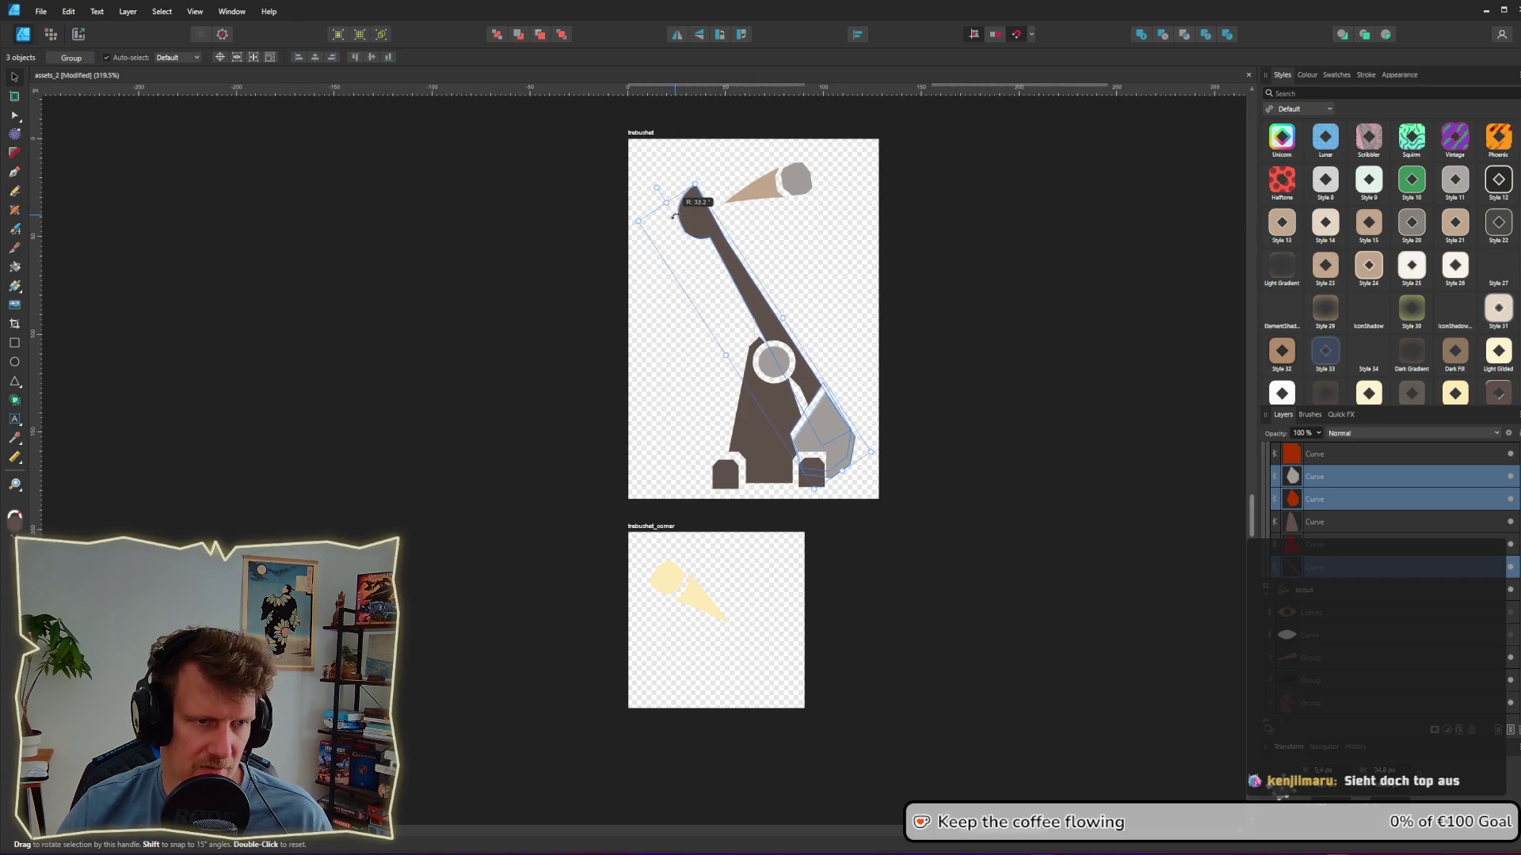
ctrl+scroll(829, 426, up, 4)
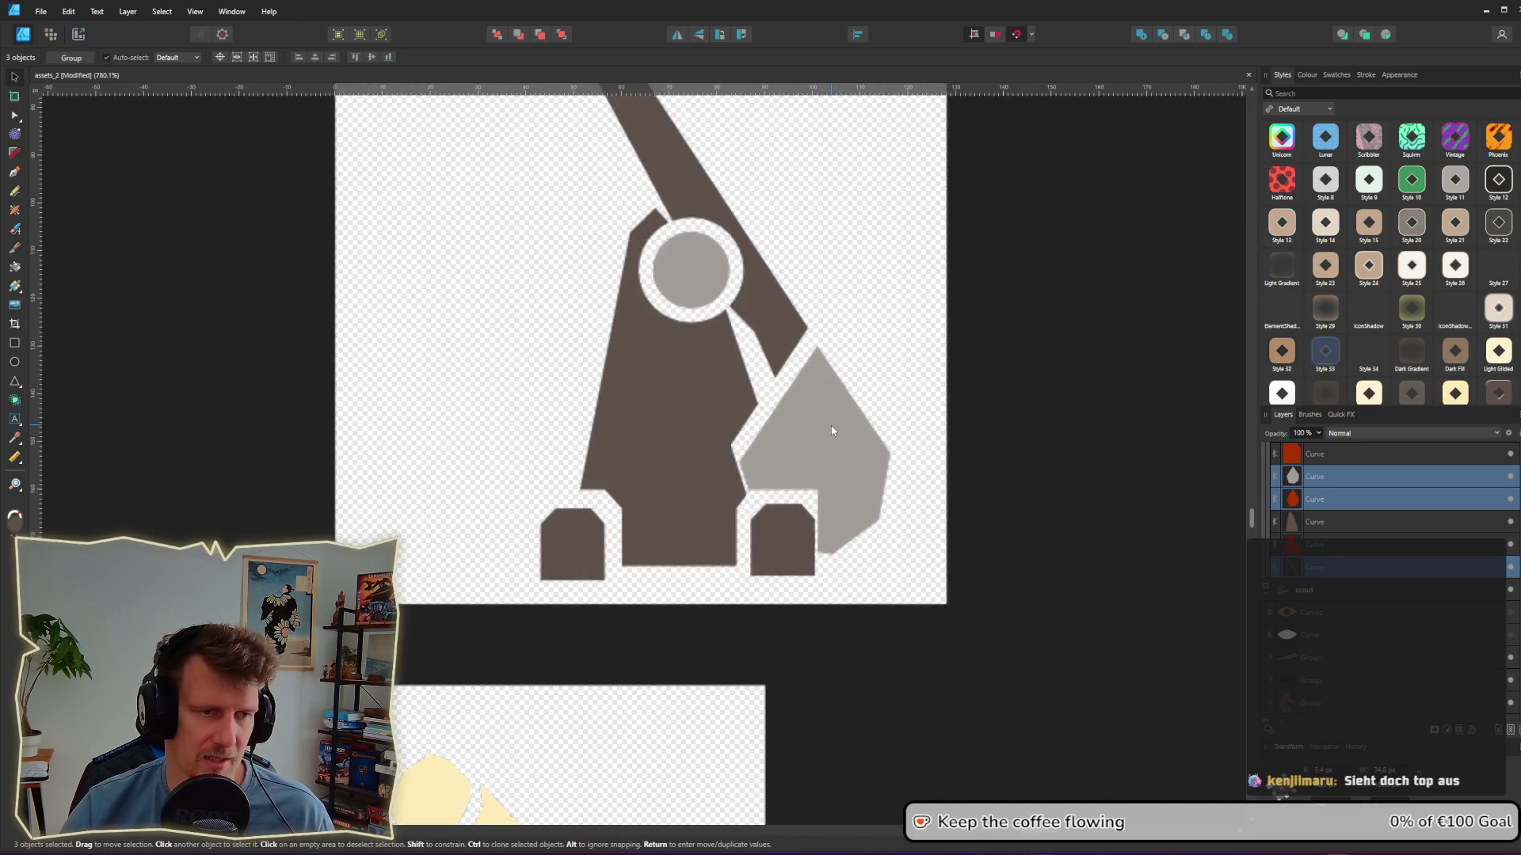
Step: Move the cutout's nodes around the right foot, then add a node and widen the foot rightward
double_click(746, 439)
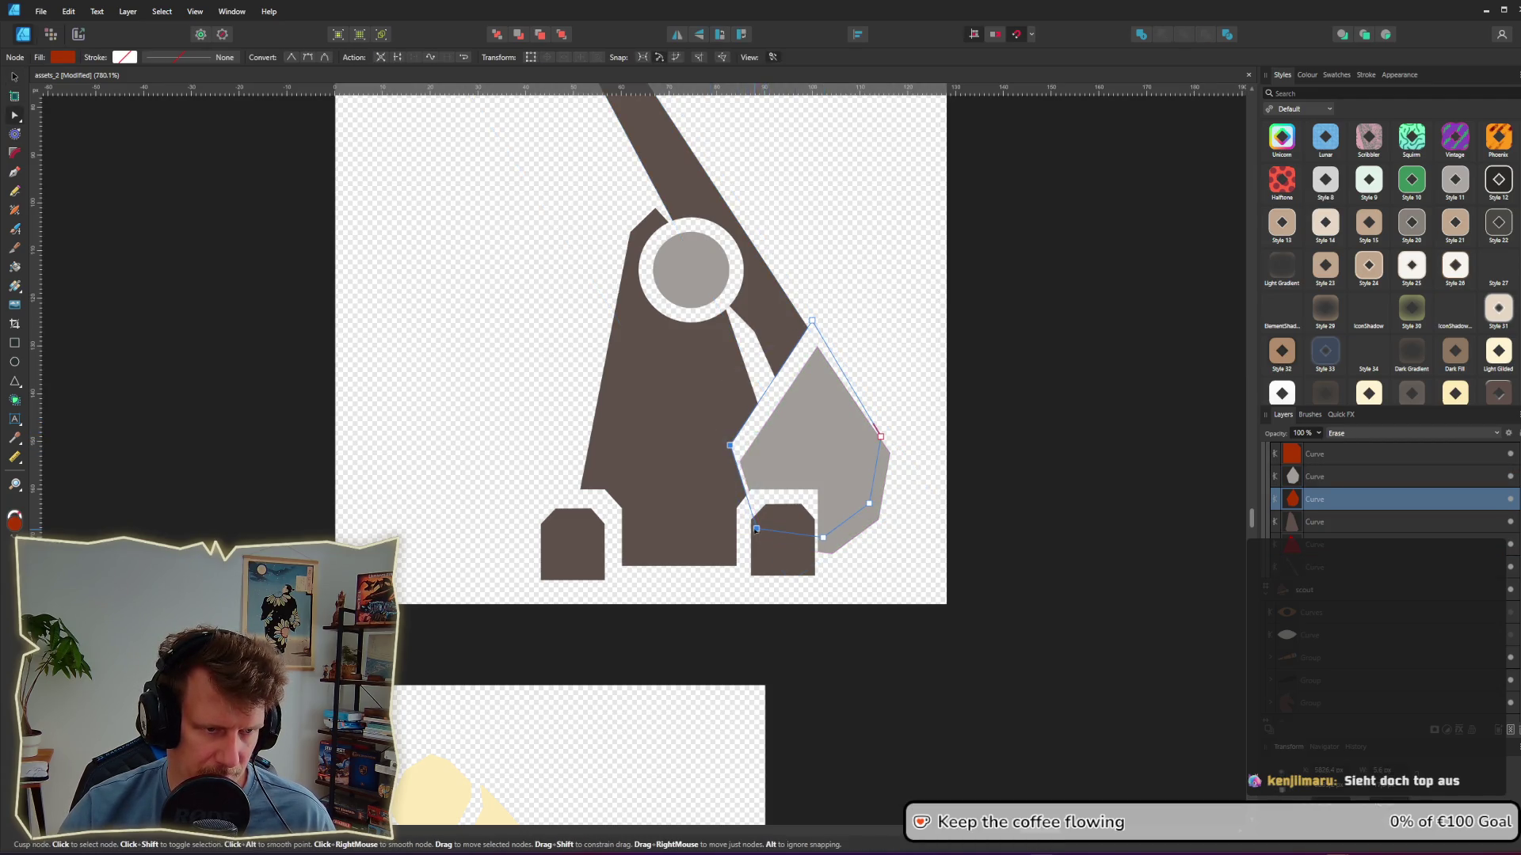
drag(757, 529, 761, 538)
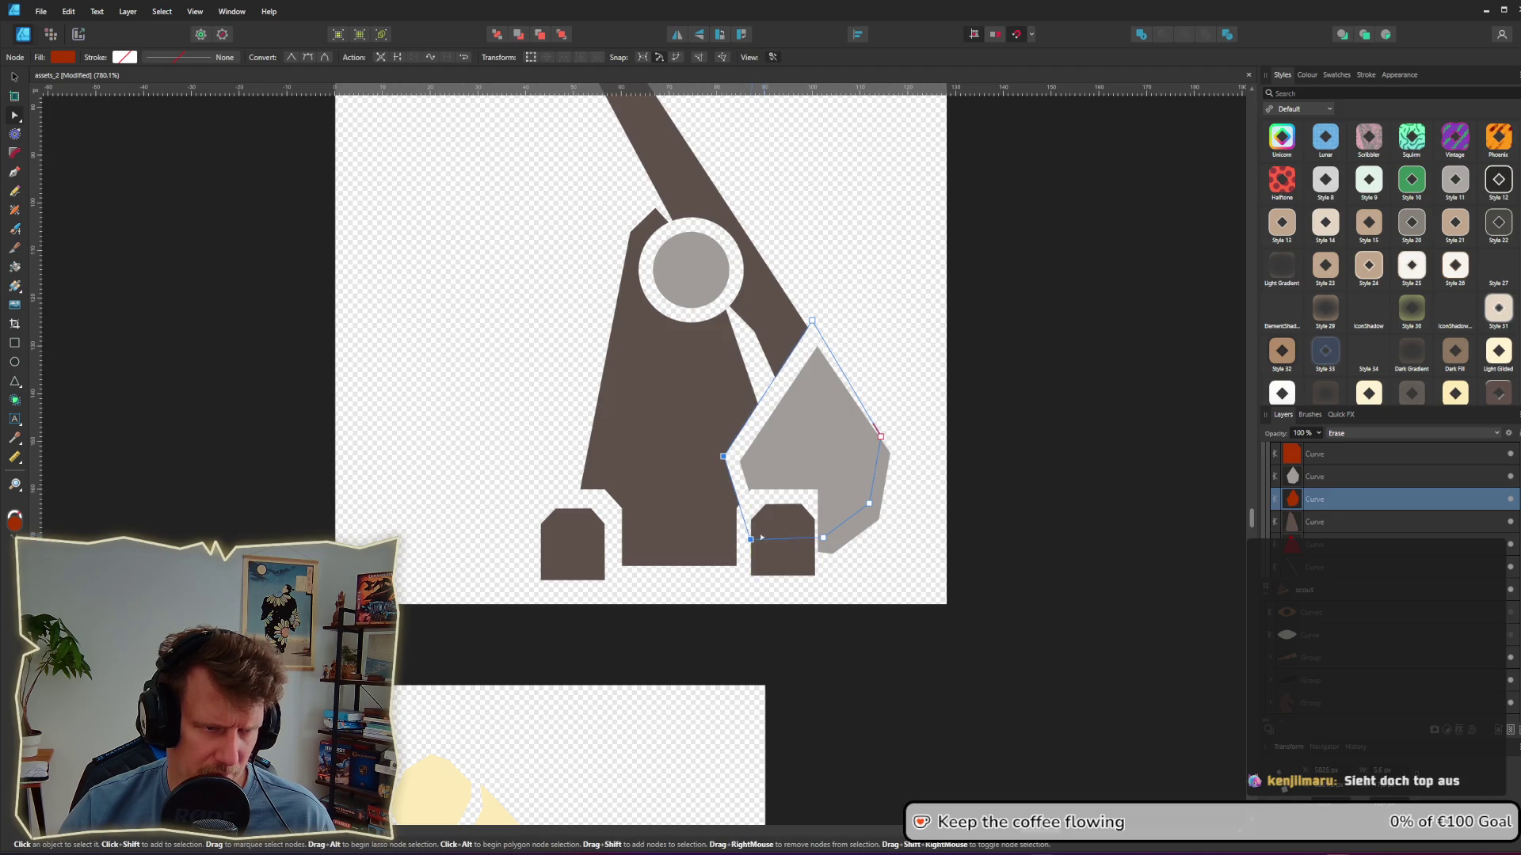
click(780, 523)
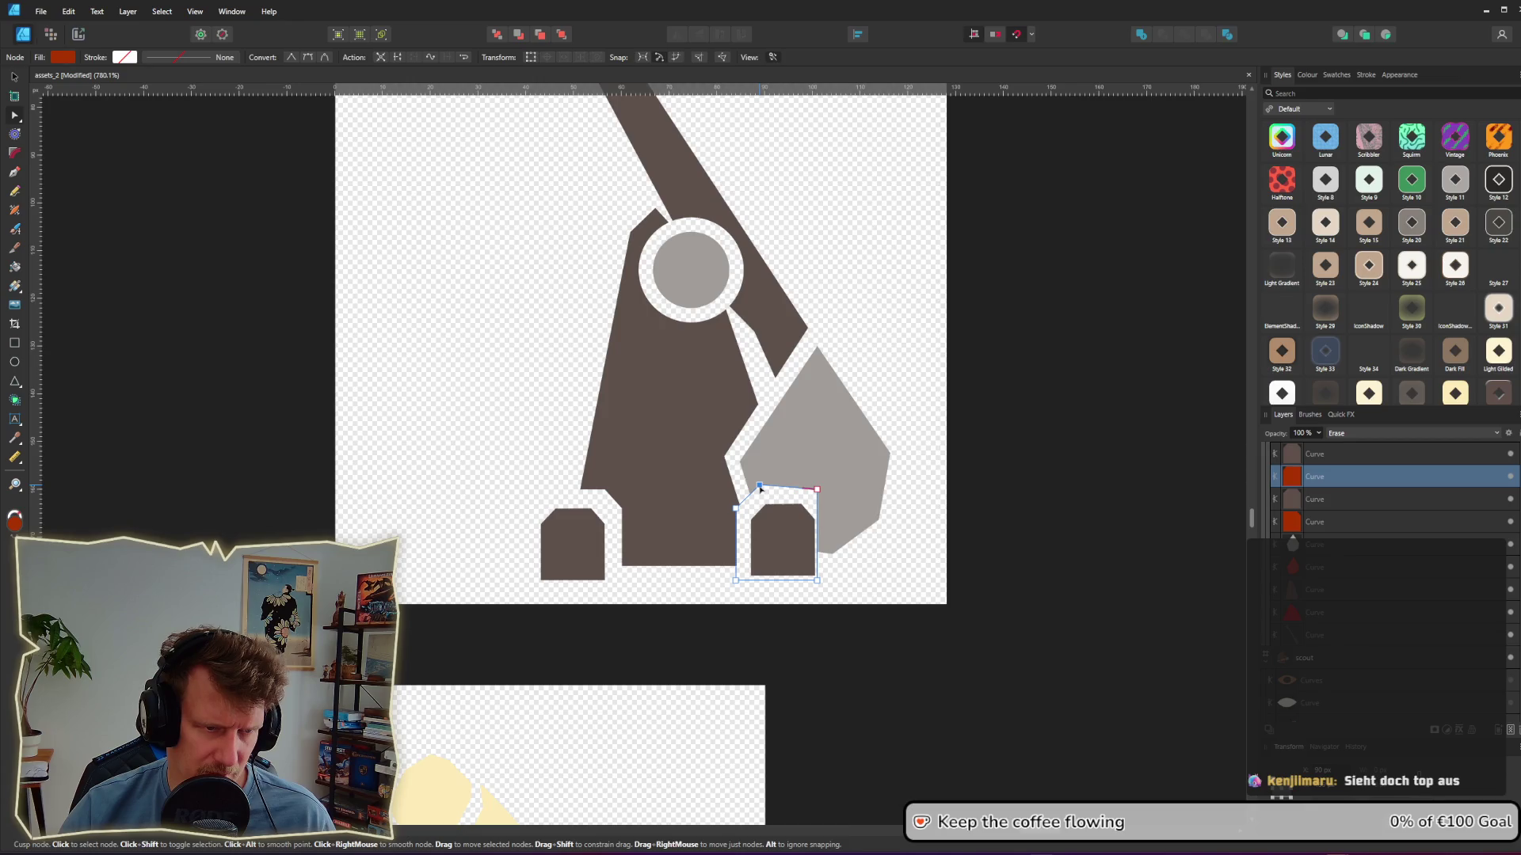
click(802, 489)
drag(800, 487, 822, 504)
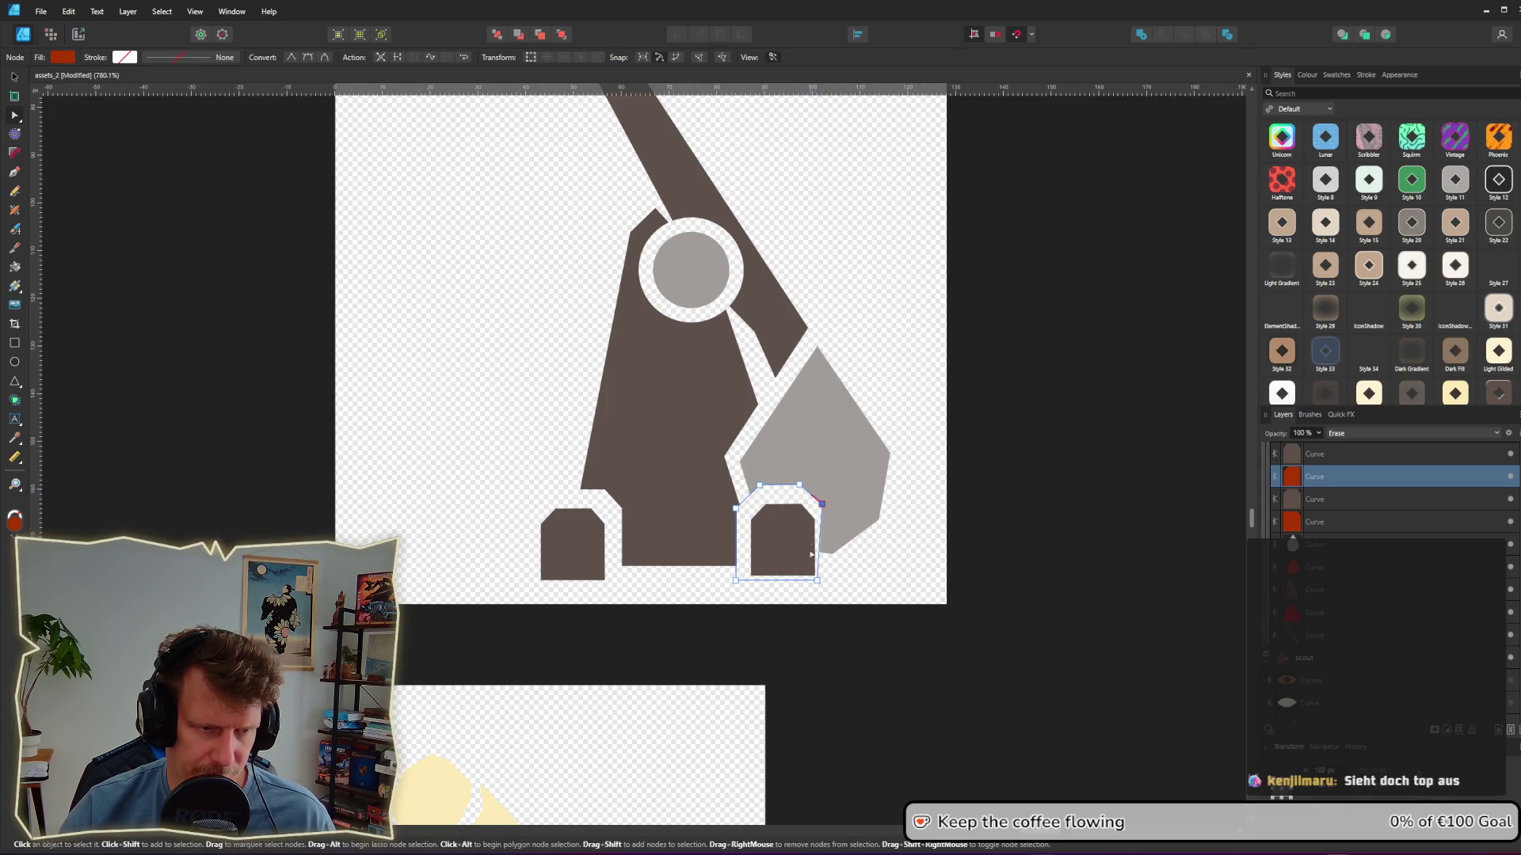
drag(823, 582, 834, 586)
mouse_move(822, 505)
mouse_down()
mouse_move(831, 515)
mouse_move(805, 487)
mouse_up()
click(986, 515)
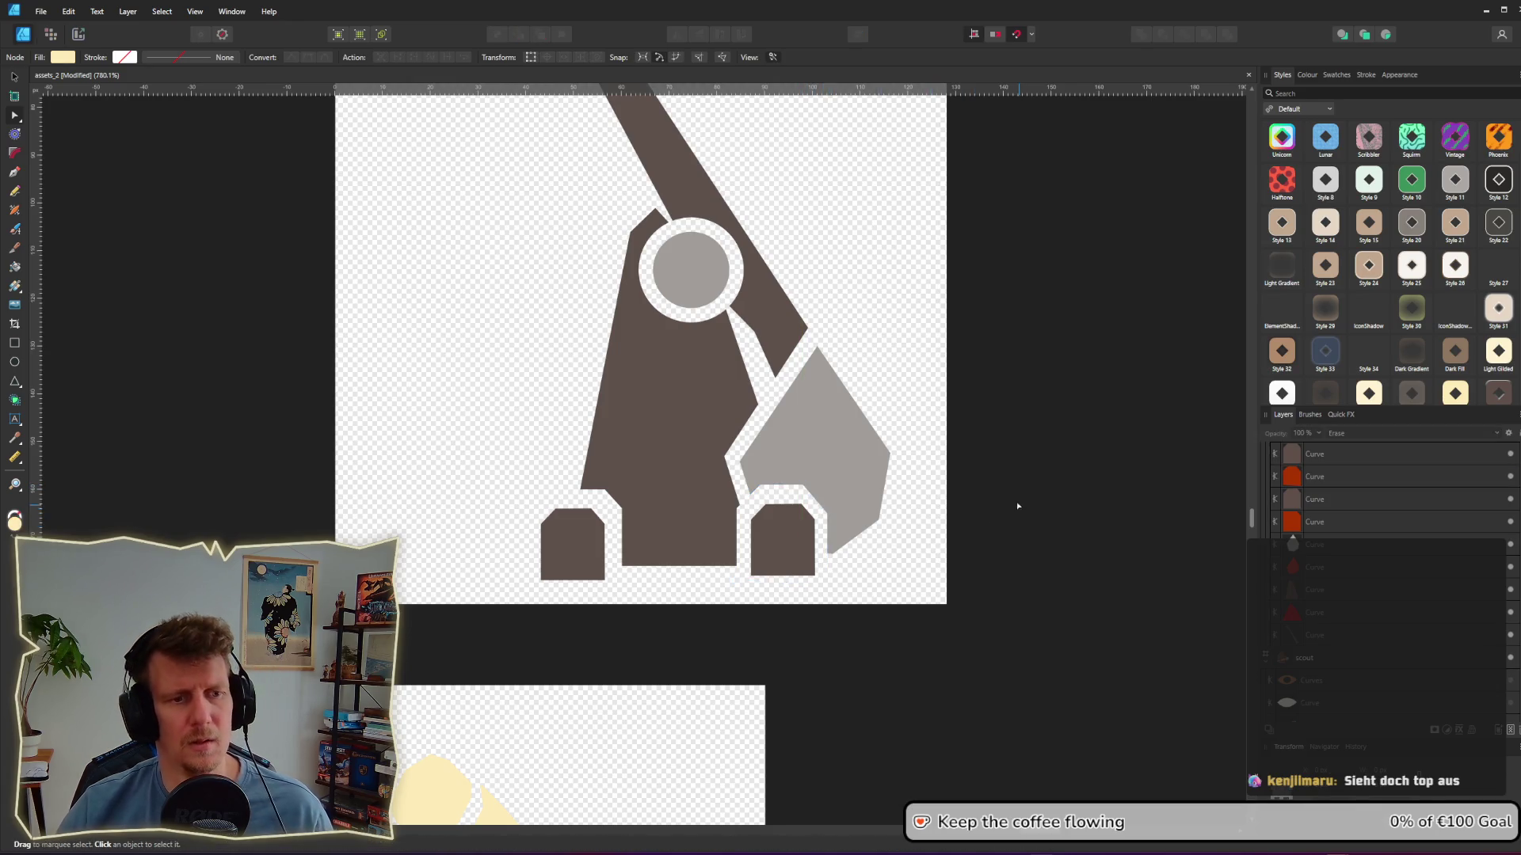
ctrl+scroll(1009, 495, down, 3)
ctrl+scroll(974, 473, down, 3)
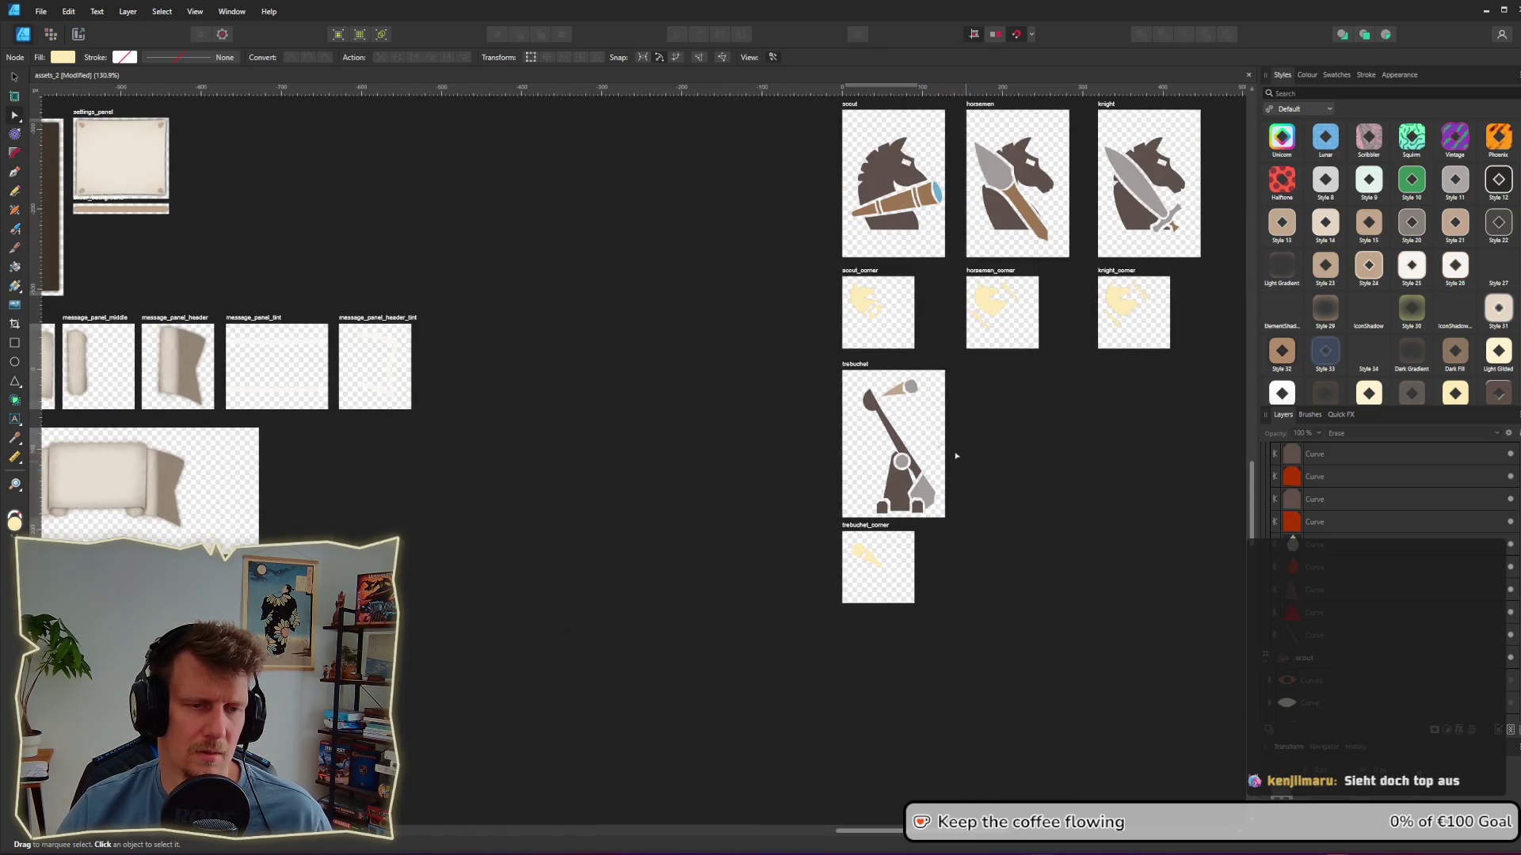
Step: Shift the trebuchet drawing slightly up-left, then nudge it right to centre it on its artboard
ctrl+scroll(805, 394, up, 3)
mouse_move(795, 354)
mouse_down()
mouse_move(1159, 637)
mouse_move(1181, 698)
mouse_up()
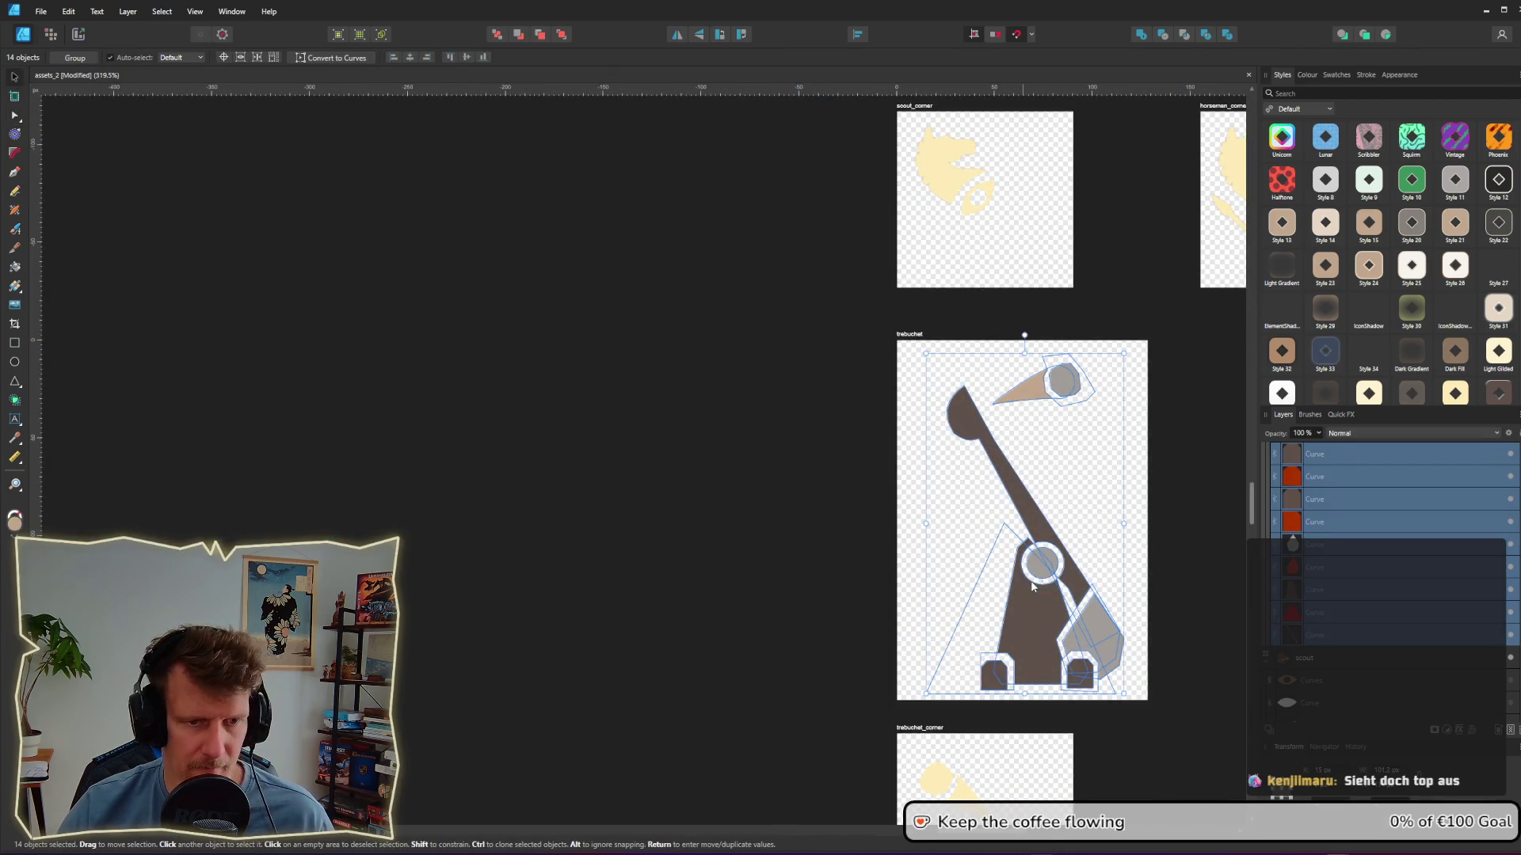
drag(1035, 584, 1019, 579)
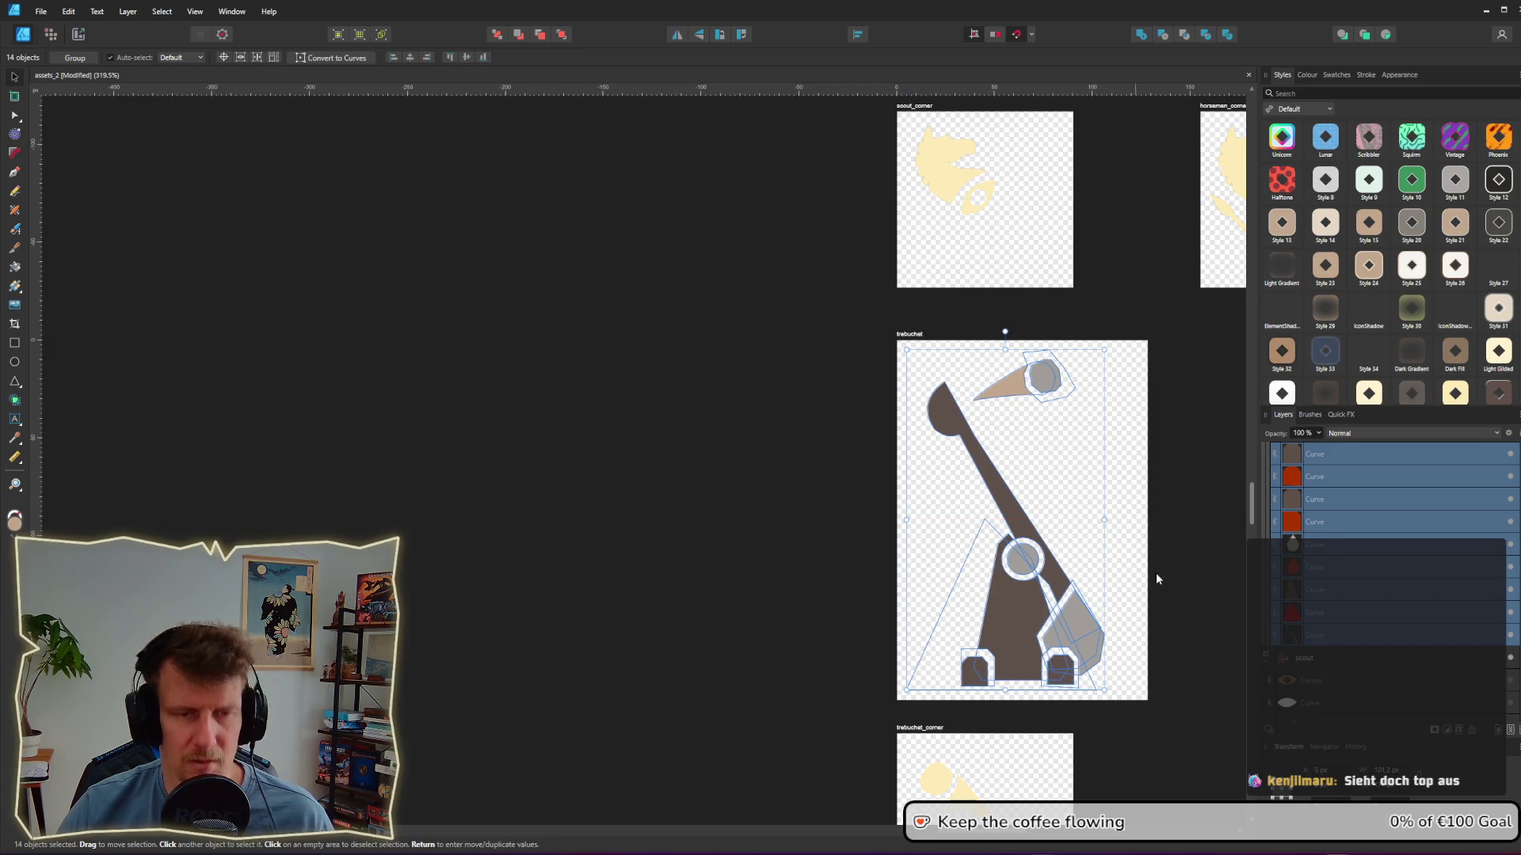
click(1169, 553)
ctrl+scroll(1135, 518, down, 3)
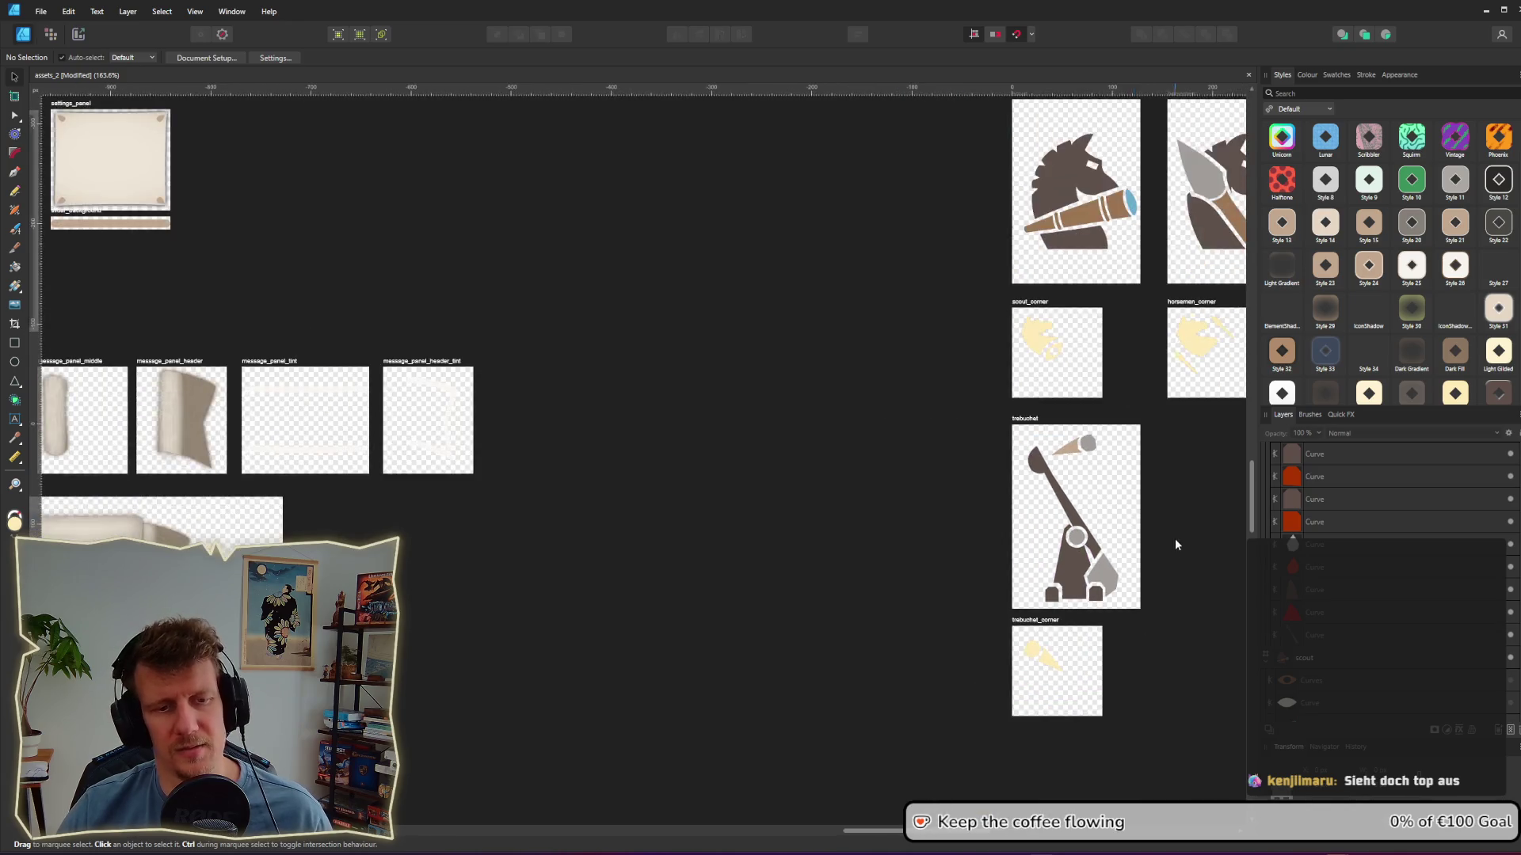
middle_drag(1178, 542, 943, 538)
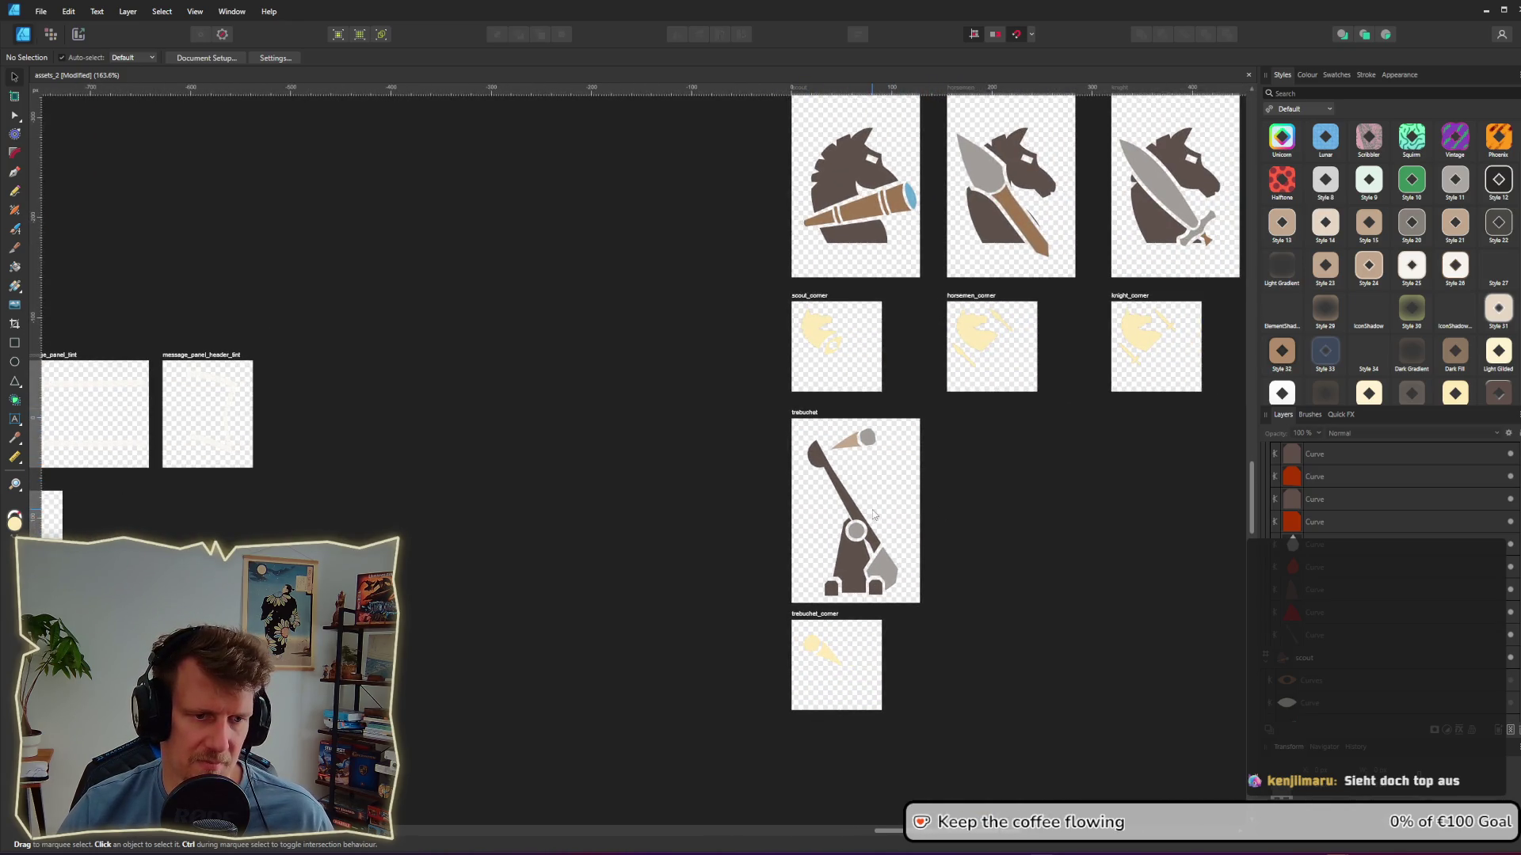
drag(948, 604, 735, 420)
key(Right)
key(Right)
key(Right)
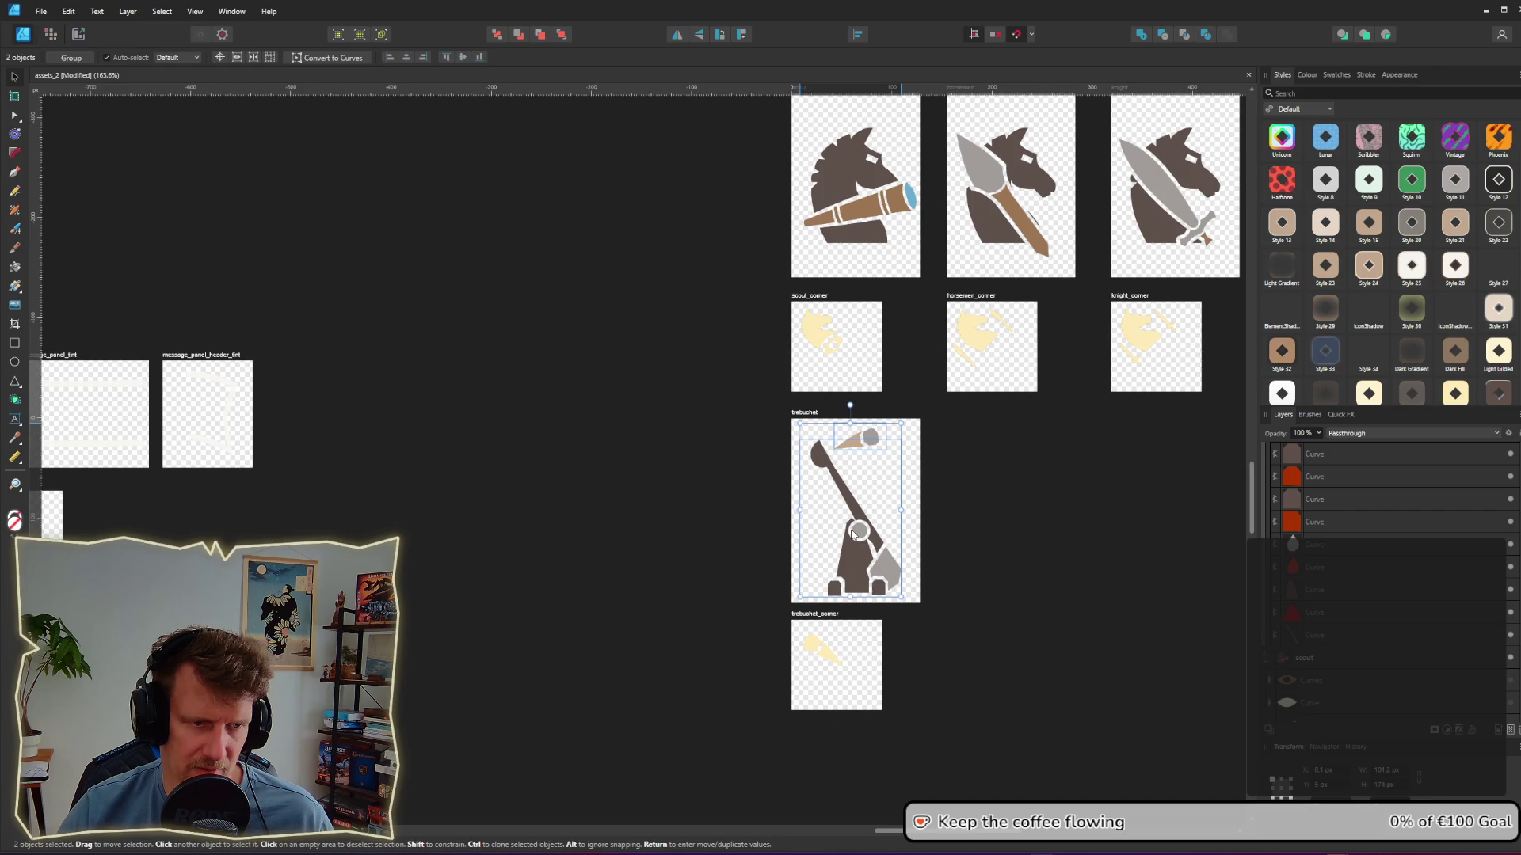
click(995, 534)
ctrl+scroll(974, 542, down, 2)
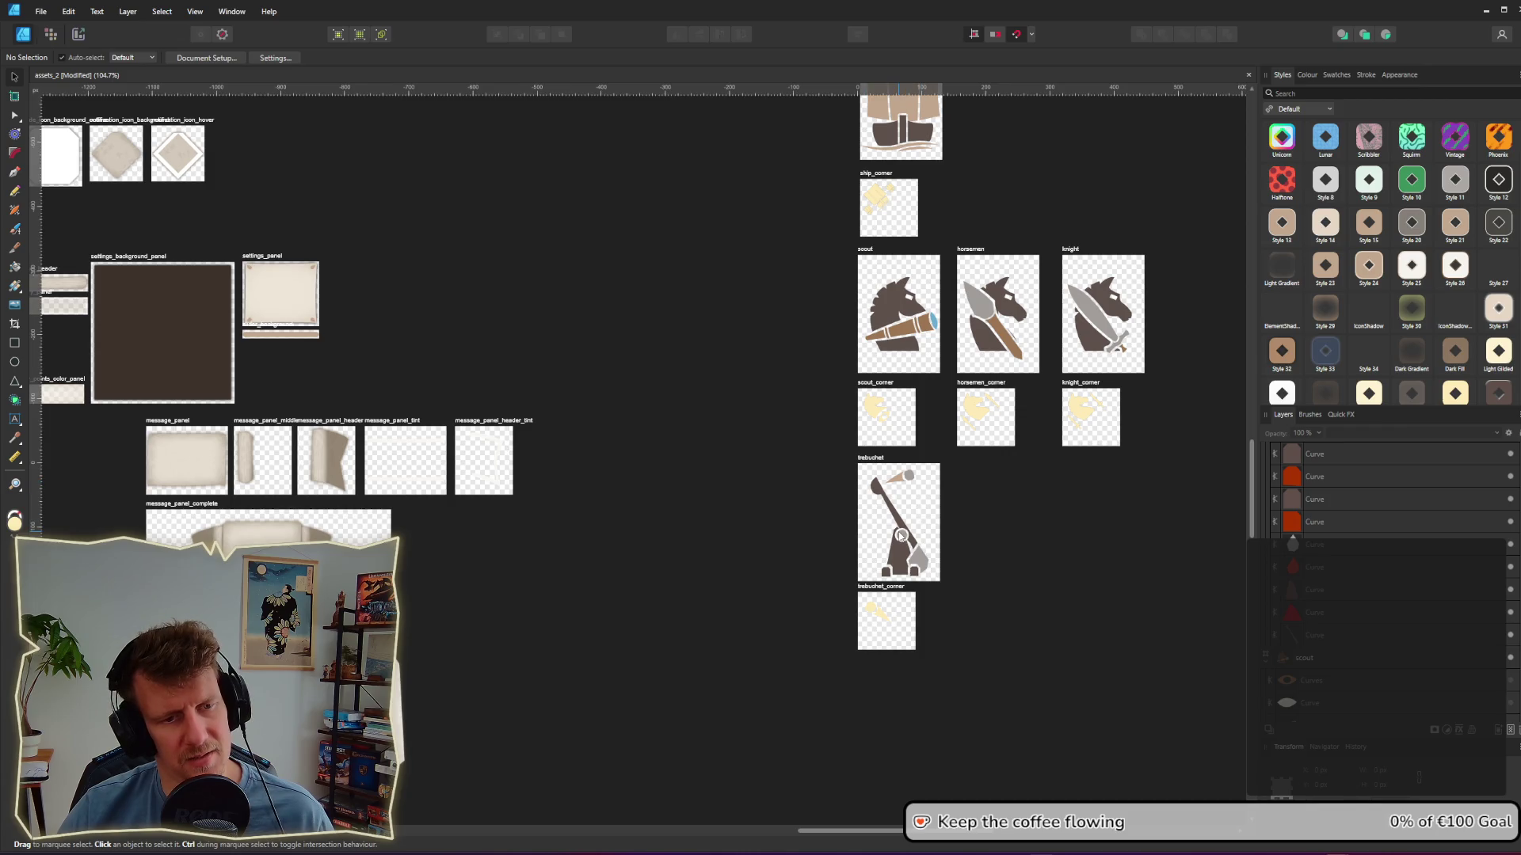
ctrl+scroll(900, 536, up, 10)
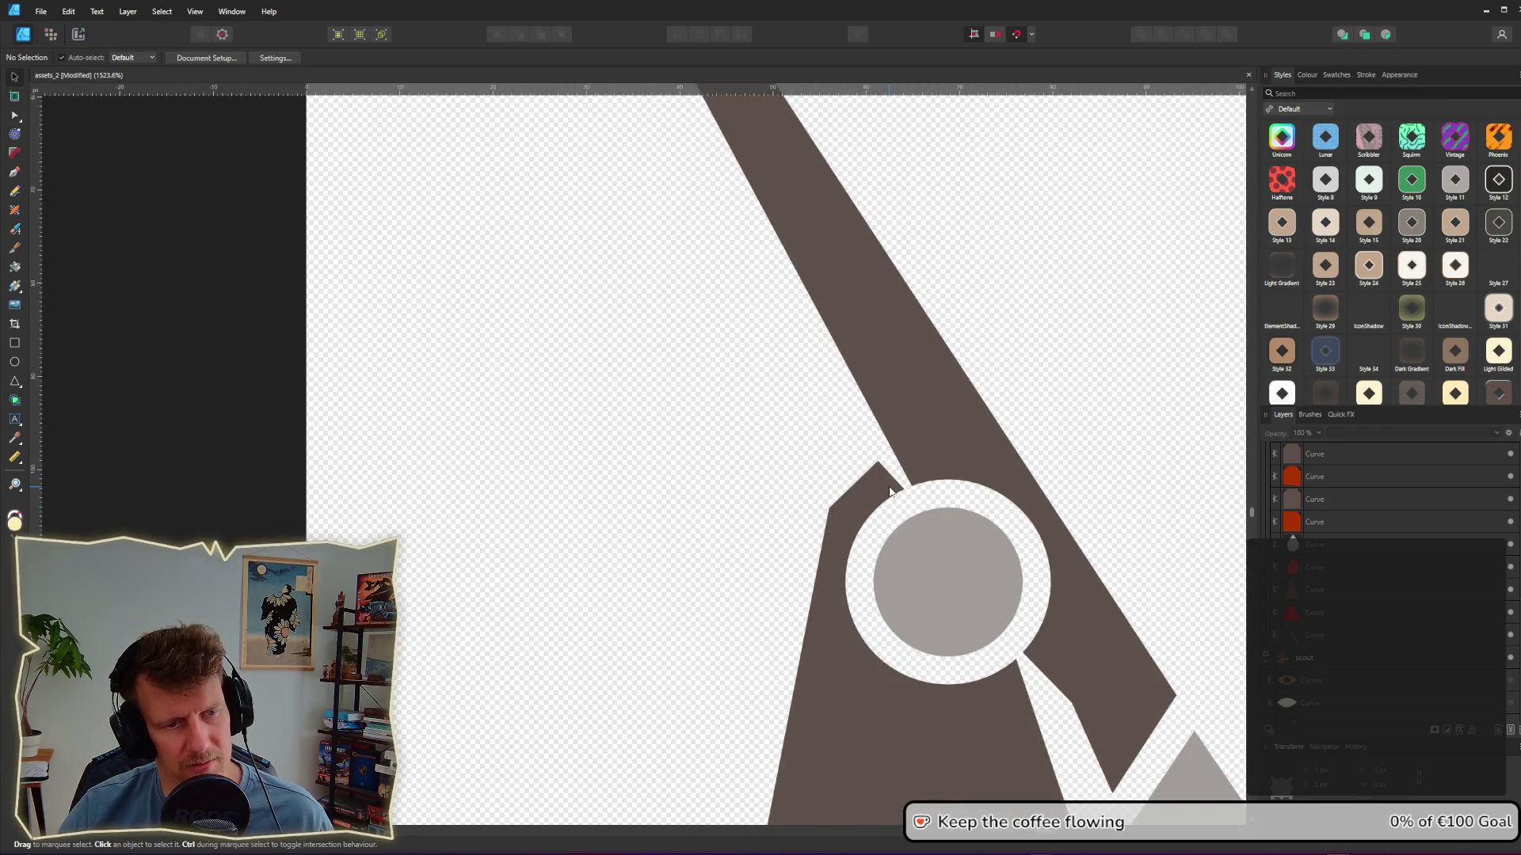
Step: Add a node on the body outline beside the axle ring and pull it down-left
click(889, 491)
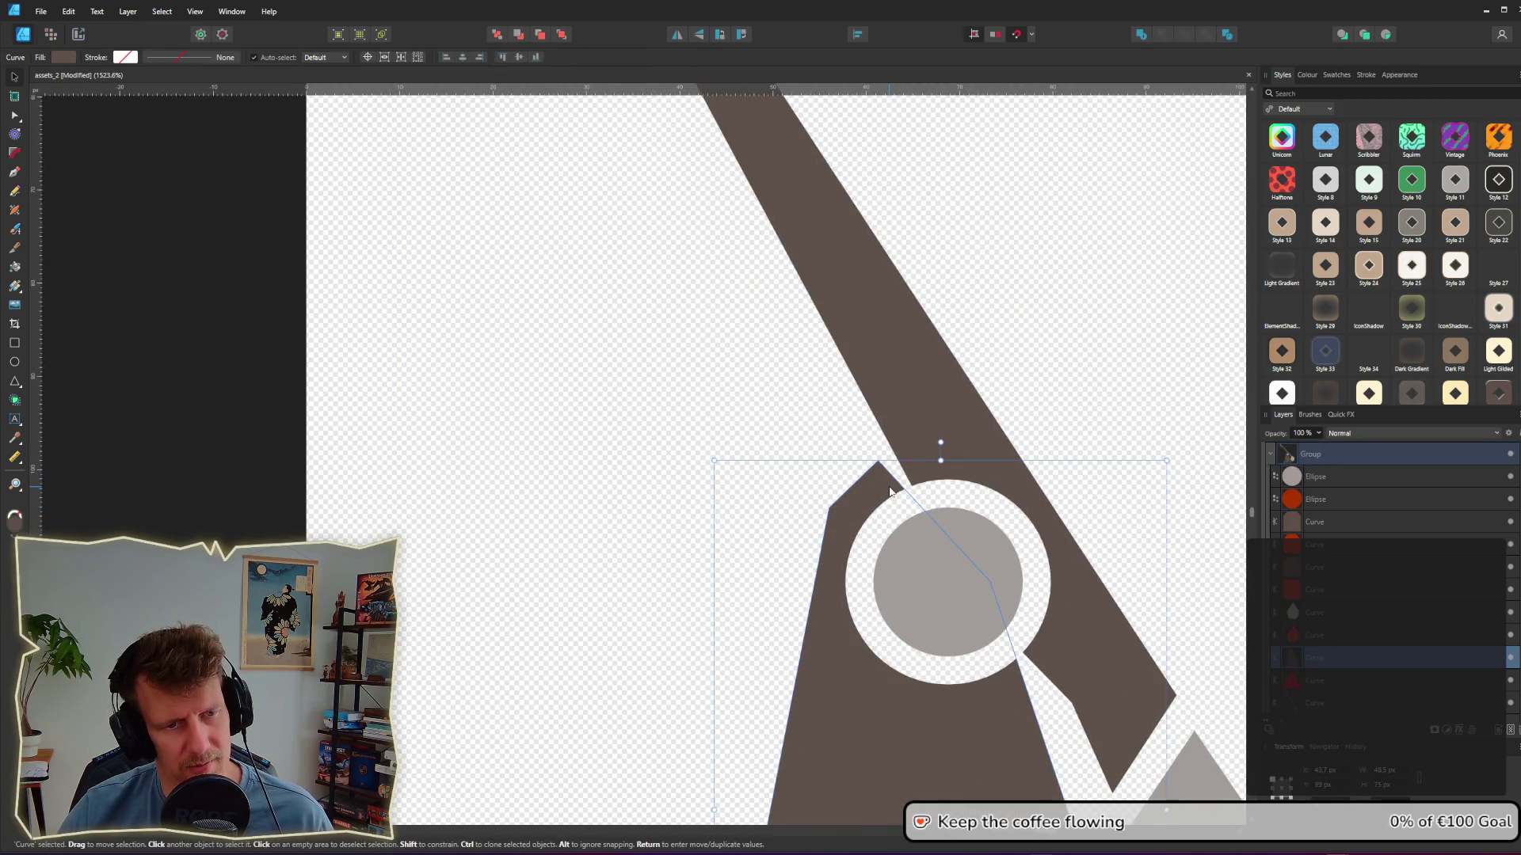
key(a)
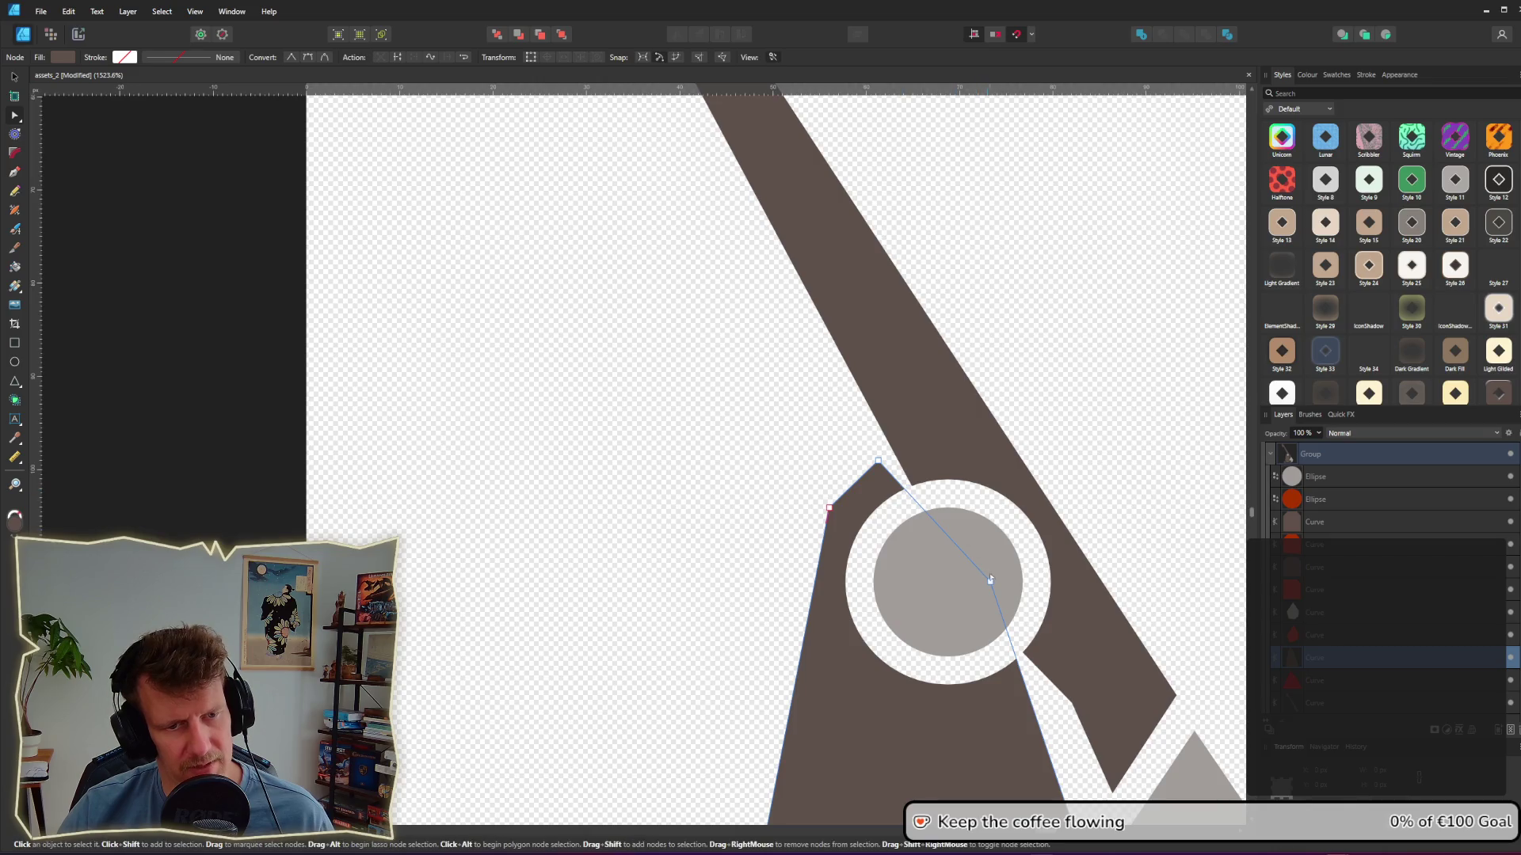
click(935, 521)
drag(934, 521, 922, 544)
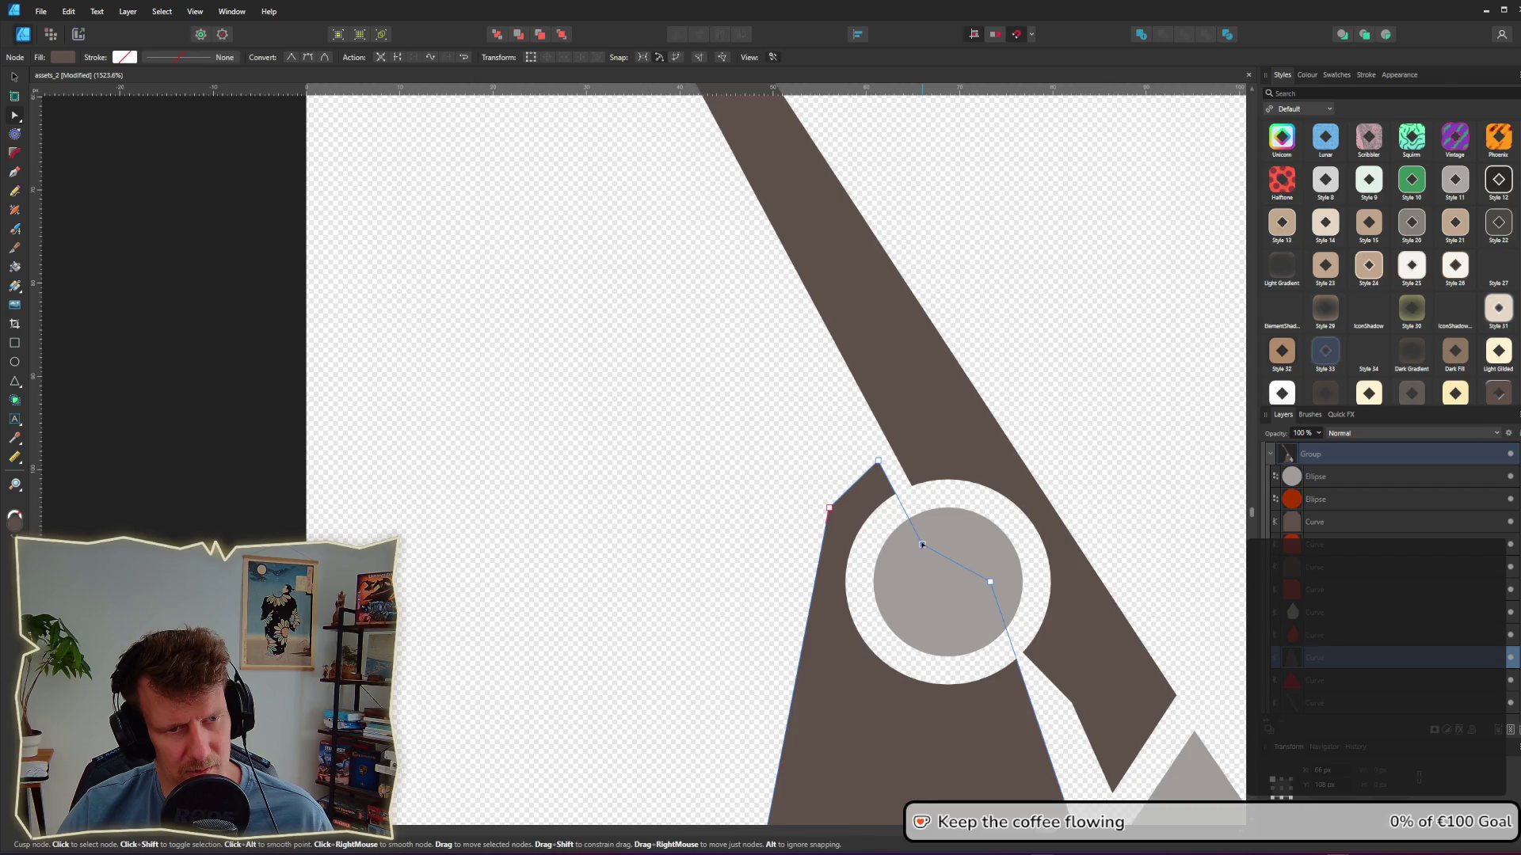
ctrl+scroll(901, 507, down, 5)
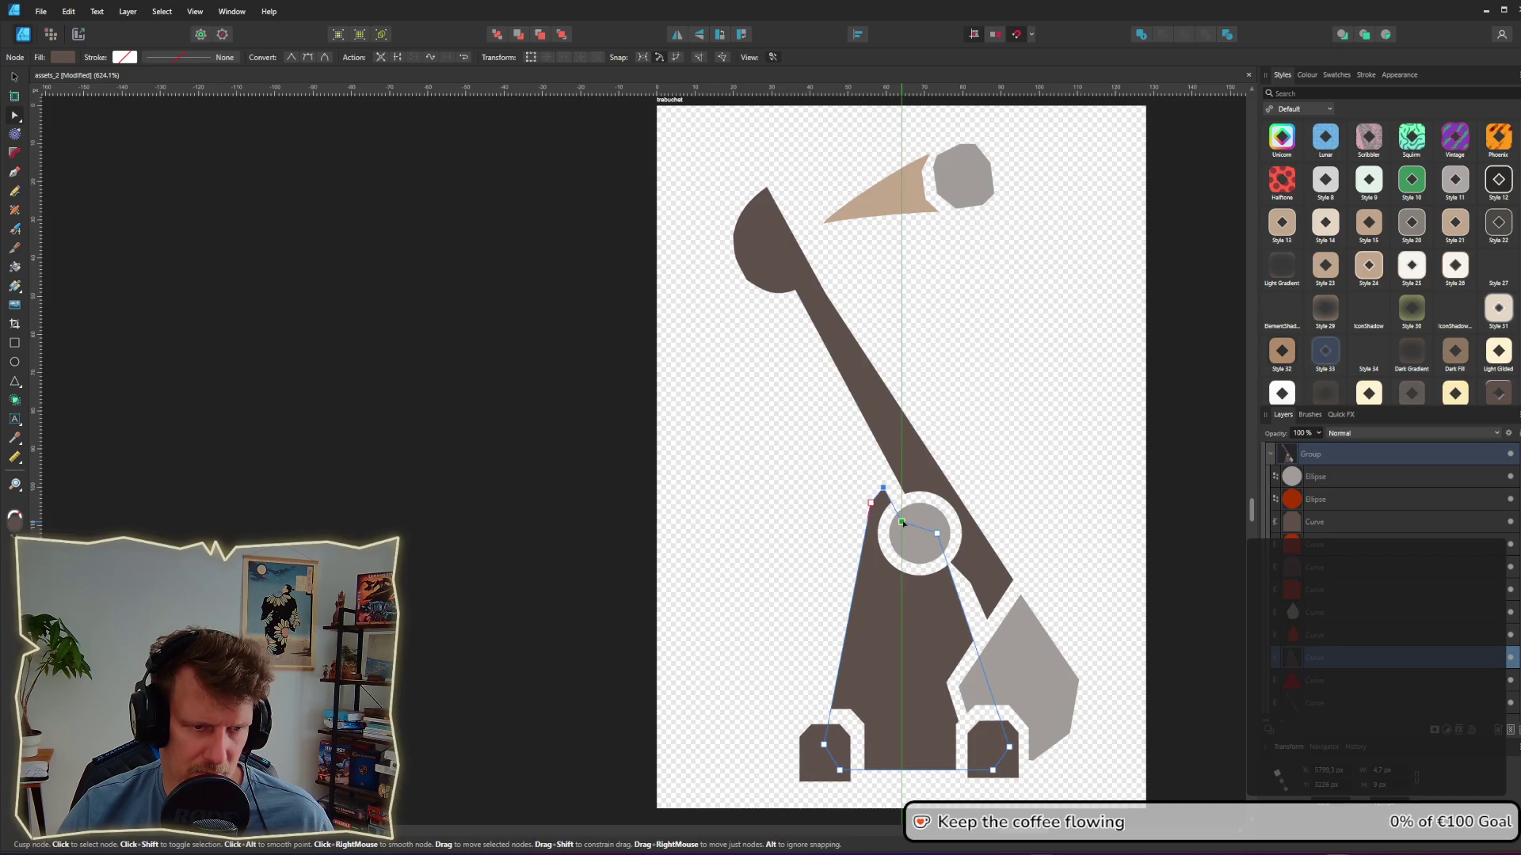
click(989, 560)
ctrl+scroll(957, 593, down, 5)
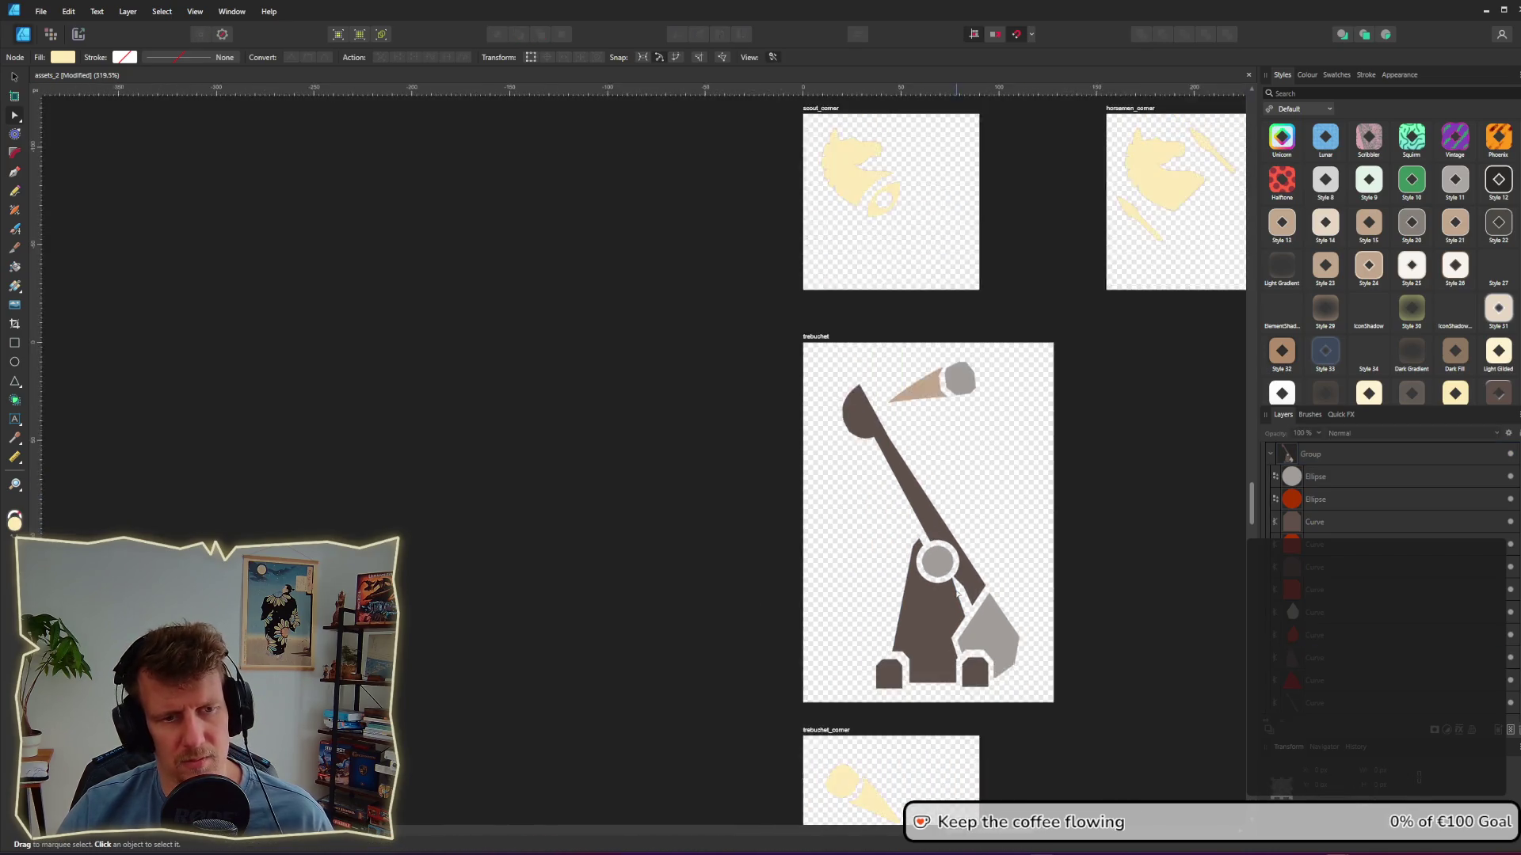
ctrl+scroll(958, 594, up, 6)
click(940, 570)
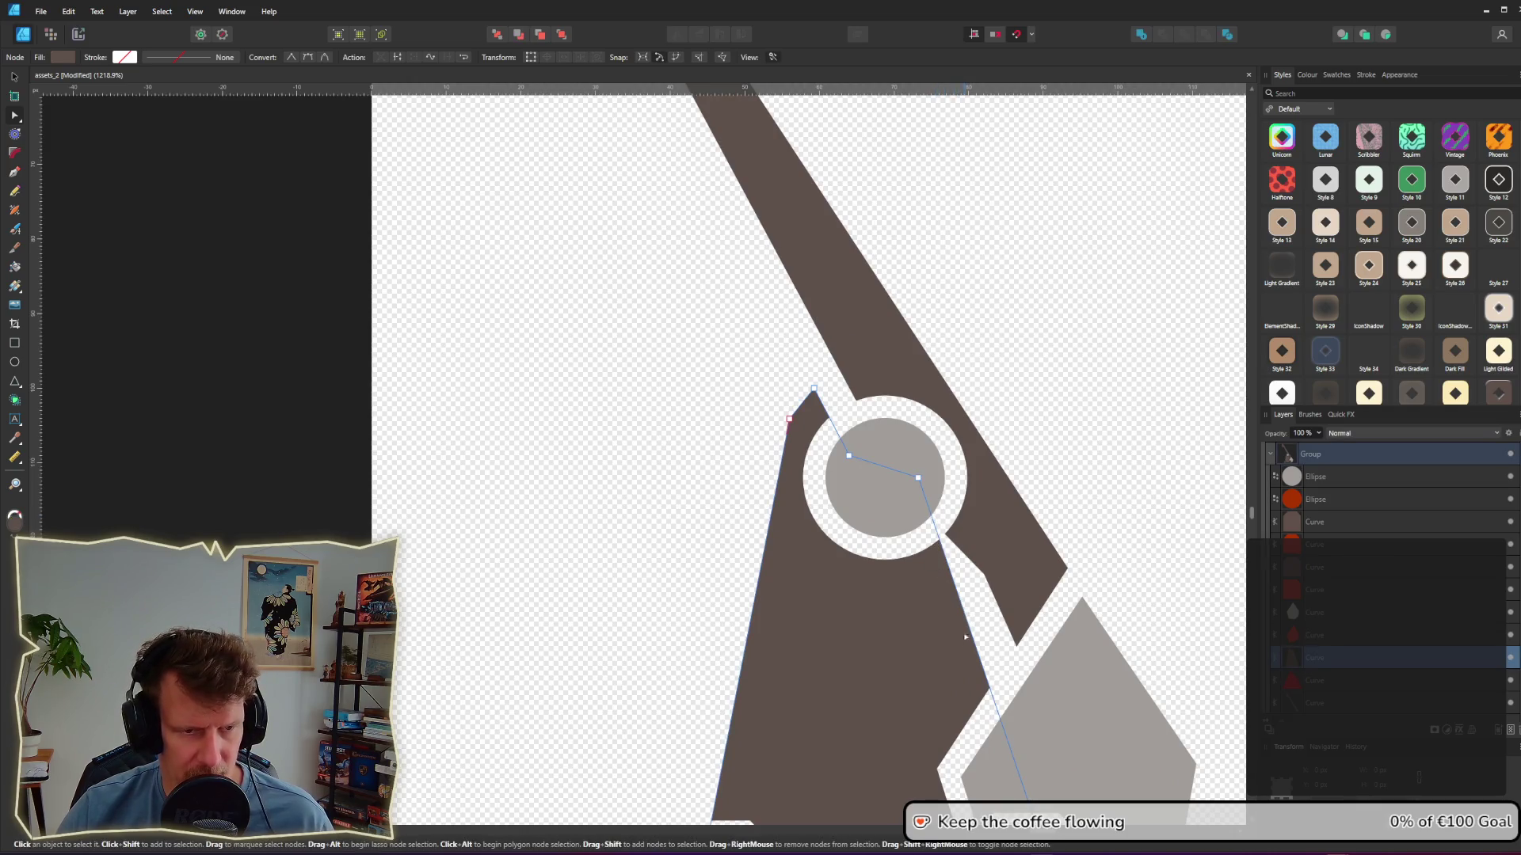
scroll(943, 515, down, 3)
scroll(966, 494, up, 2)
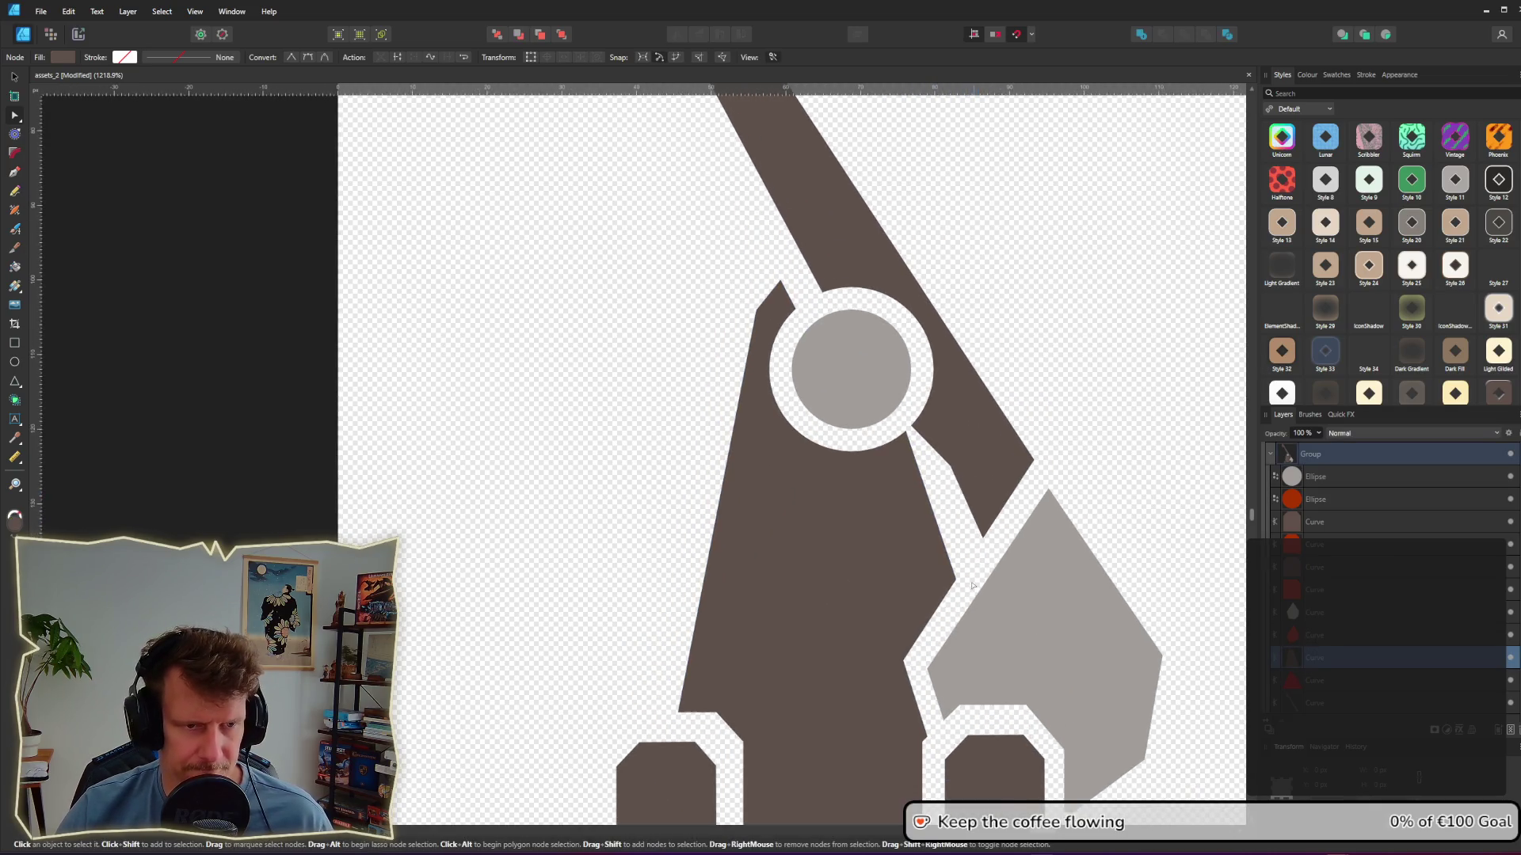
Step: Move the eraser curve's node up onto the axle ring's edge
click(937, 434)
click(936, 431)
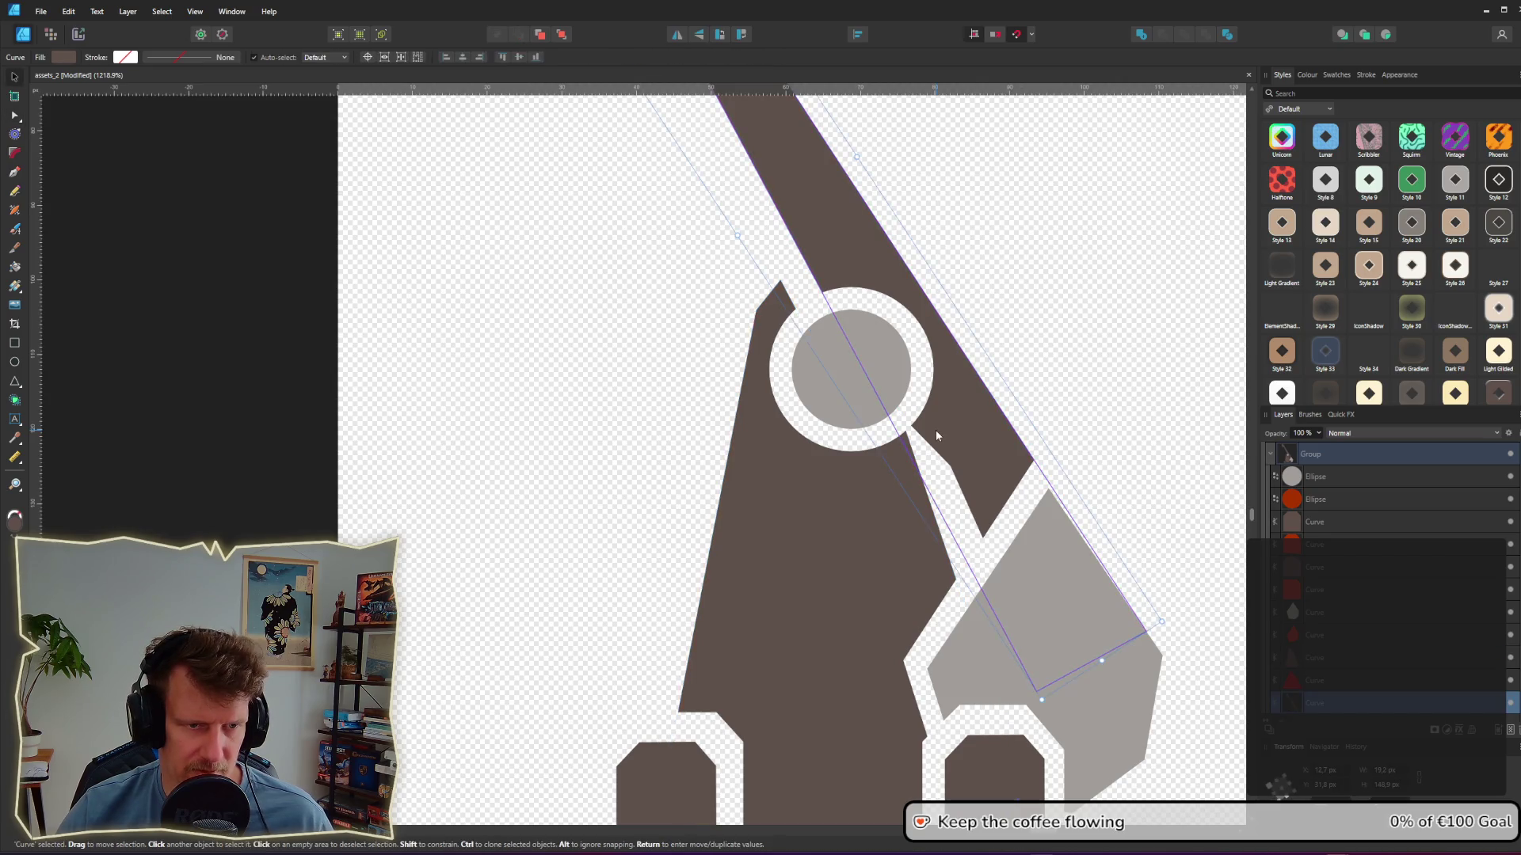
key(v)
key(a)
drag(920, 406, 919, 385)
key(ctrl+d)
ctrl+scroll(1076, 432, down, 5)
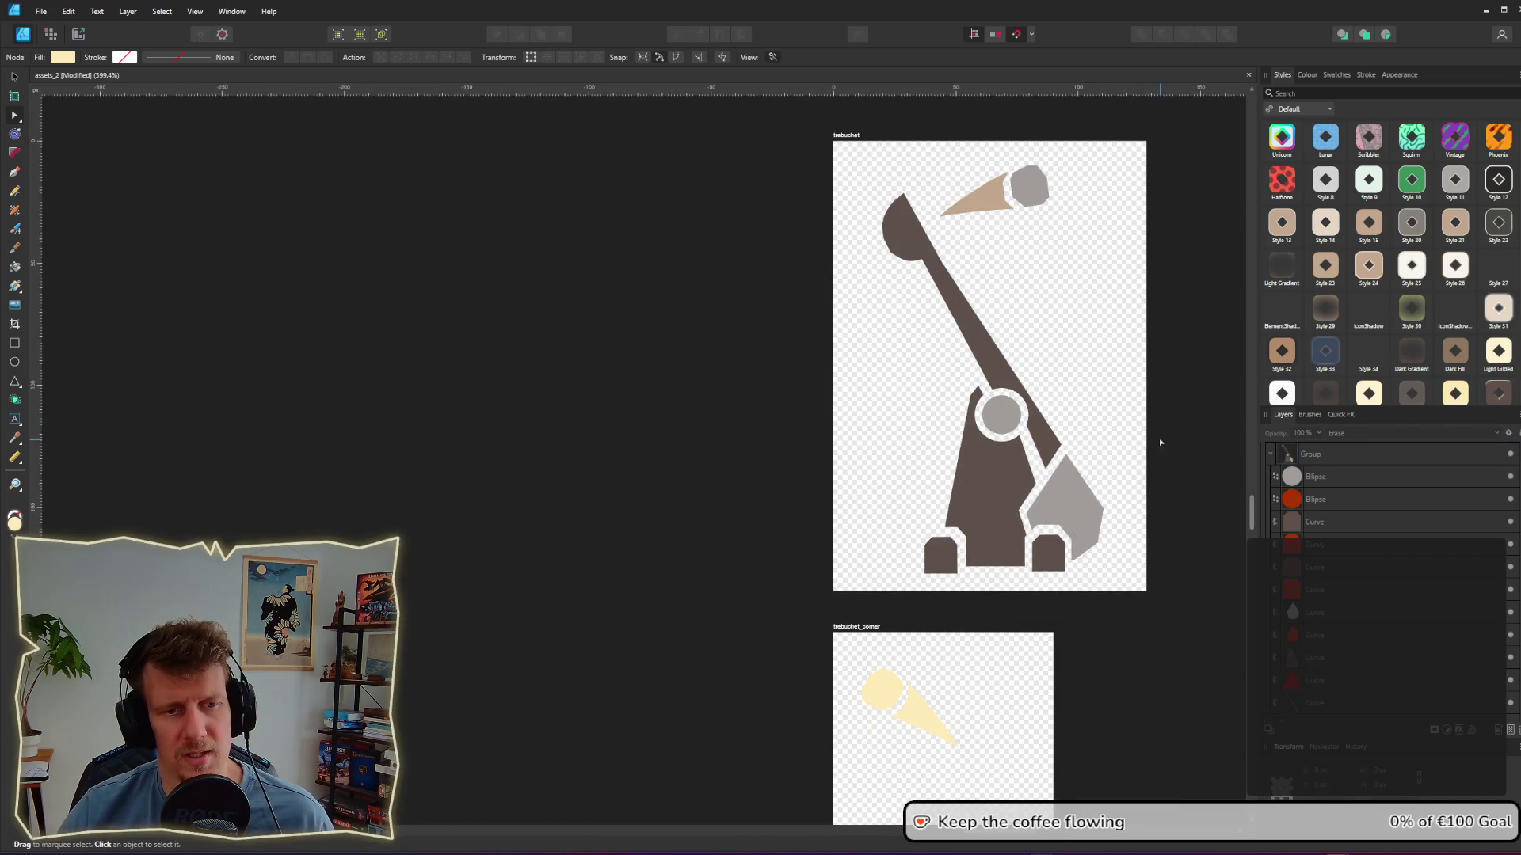
shift+scroll(1161, 442, right, 5)
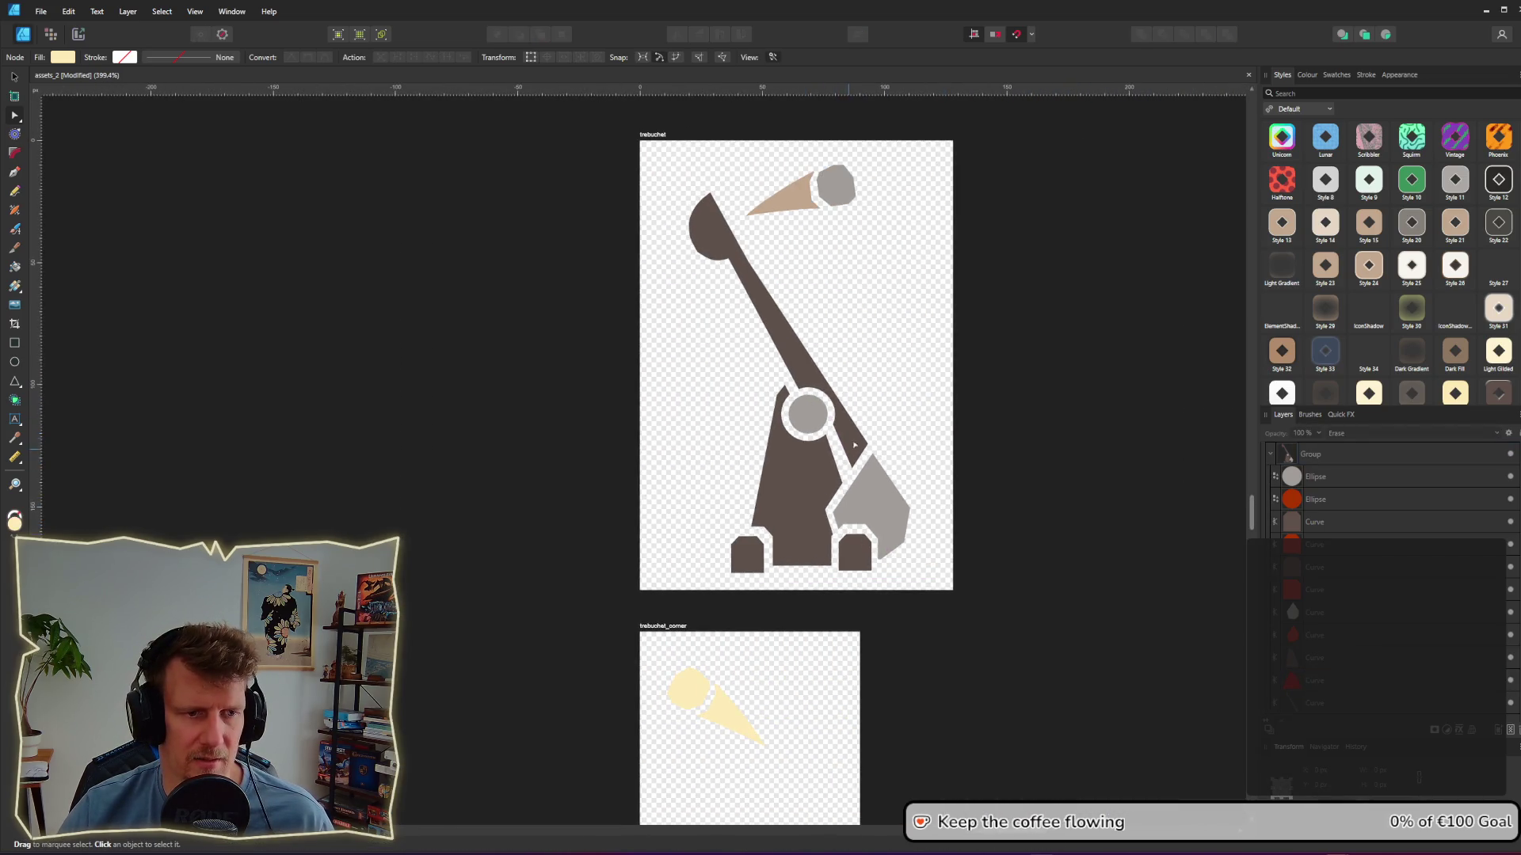
ctrl+scroll(855, 445, down, 3)
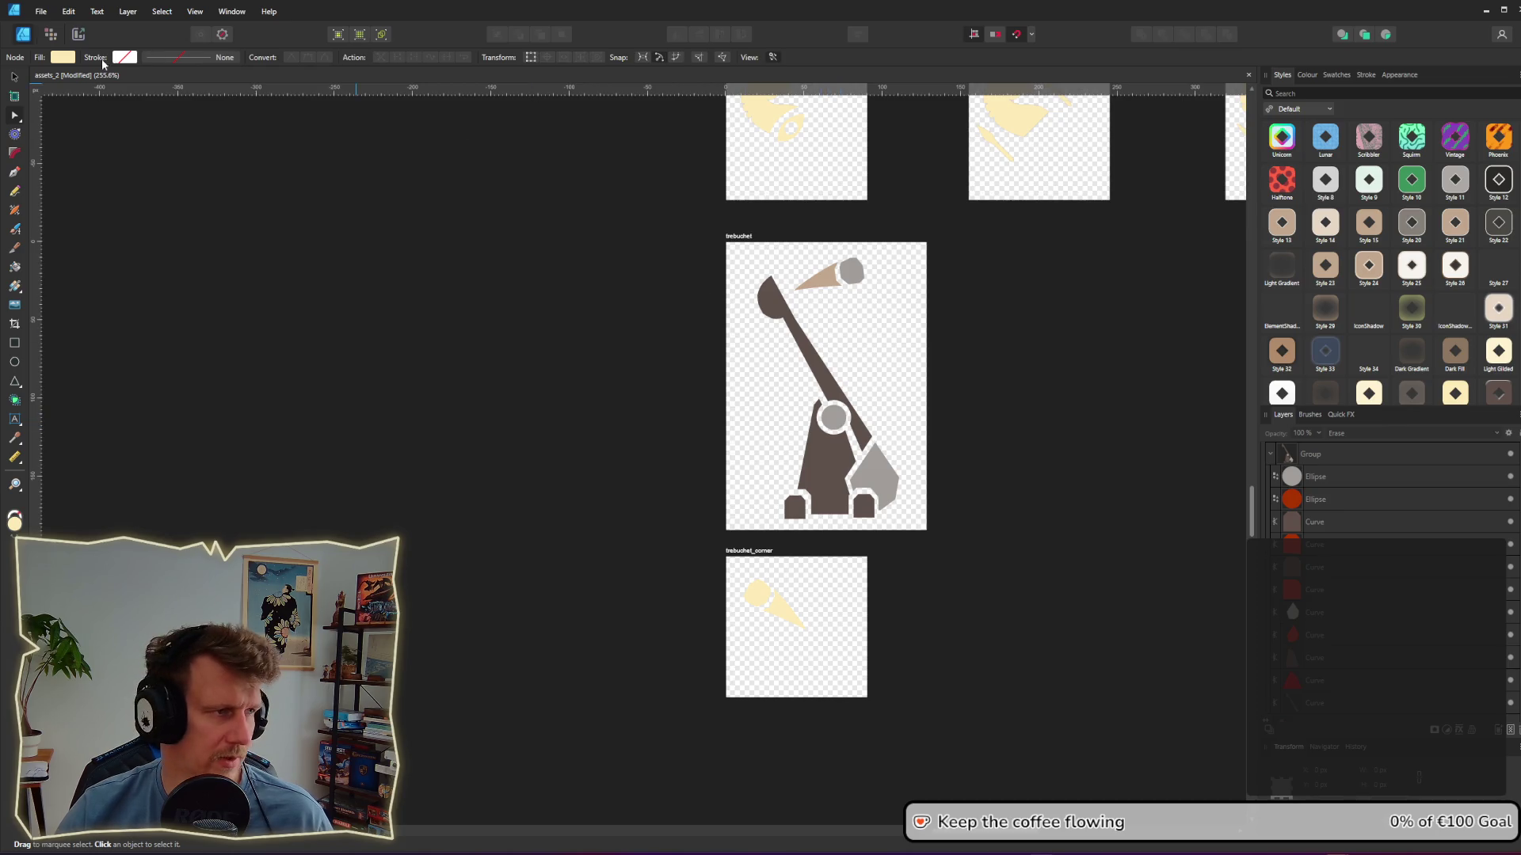
Step: Export the trebuchet slice as trebuchet.png into icons/modifiers, overwriting the existing file
click(77, 33)
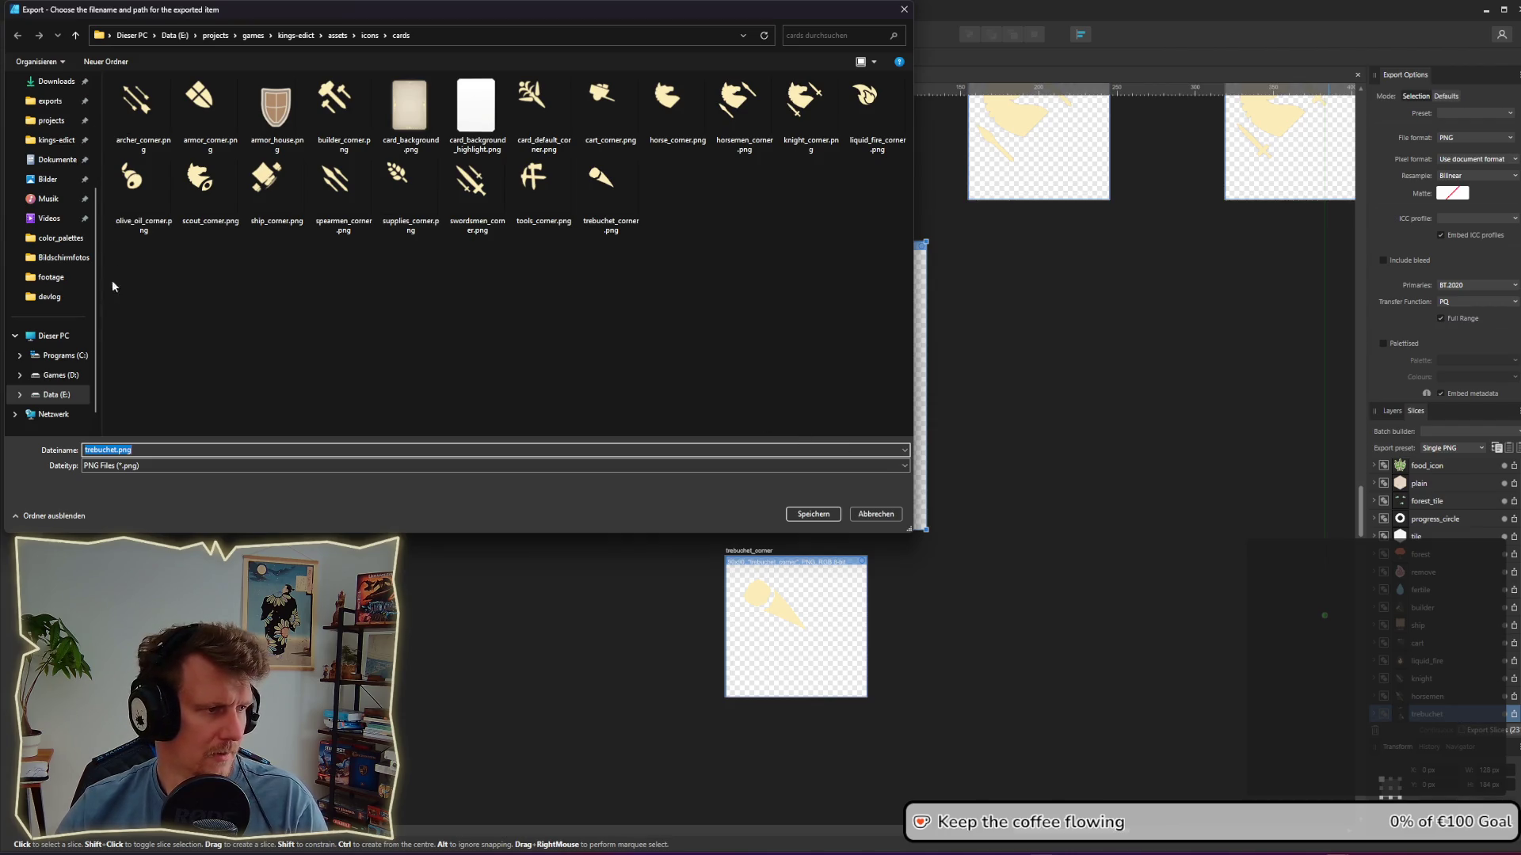
click(369, 35)
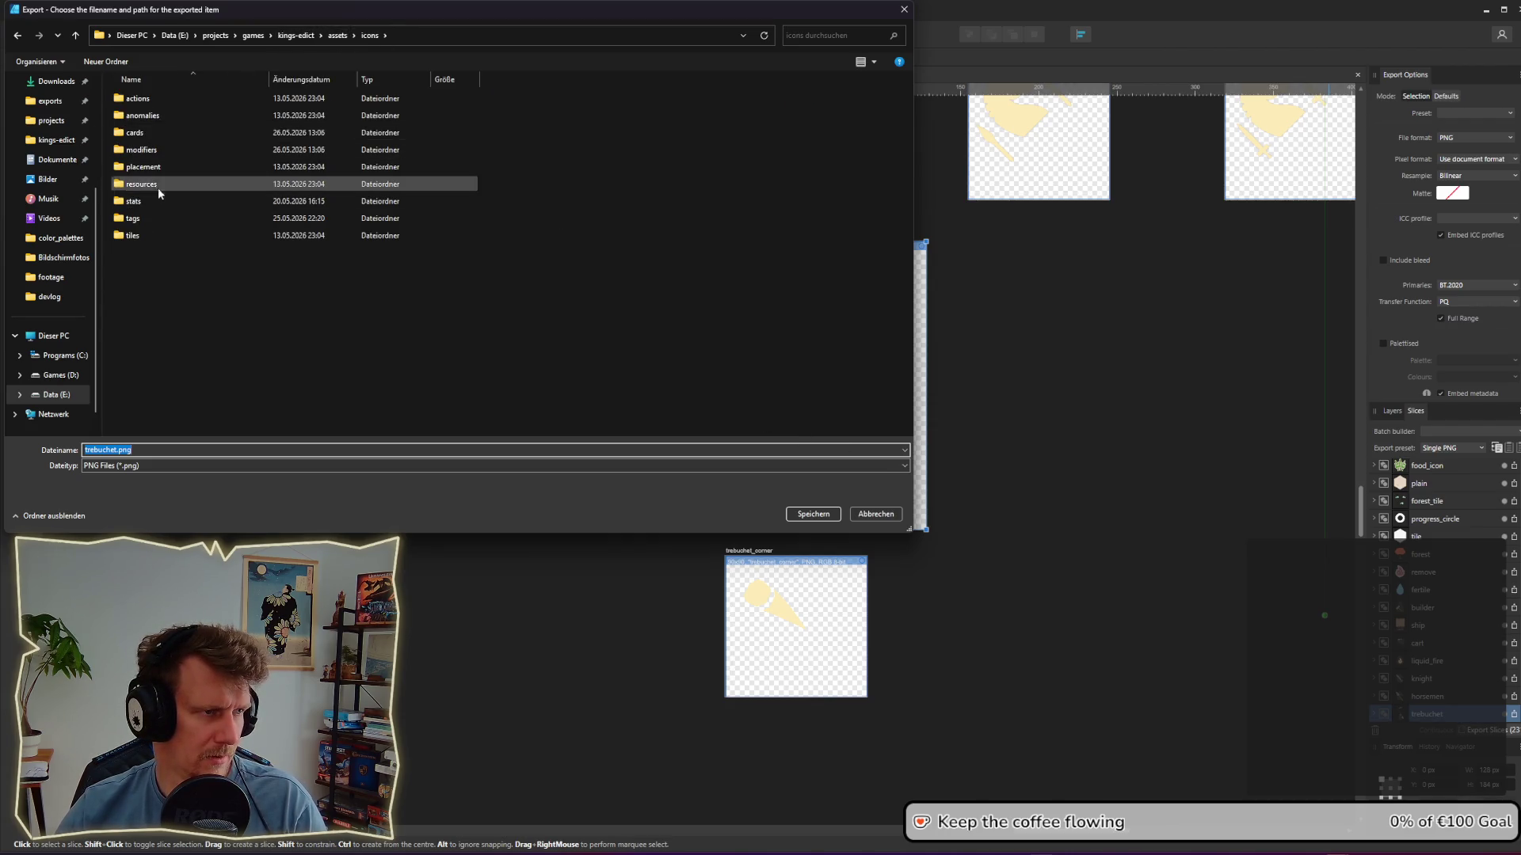
double_click(142, 150)
key(Return)
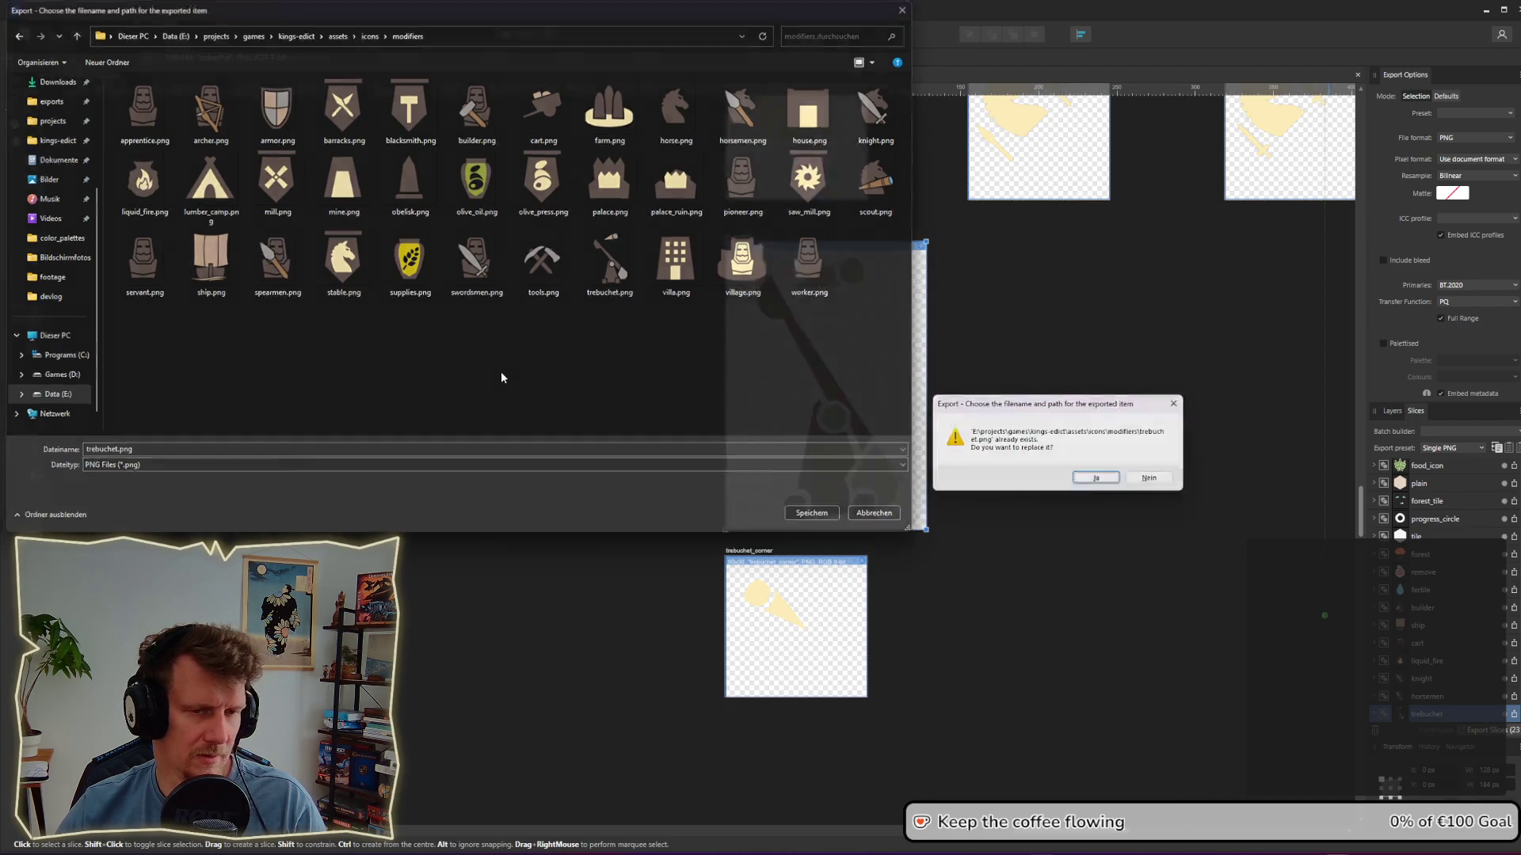
key(Return)
key(alt+Tab)
key(alt+Tab)
key(alt+Tab)
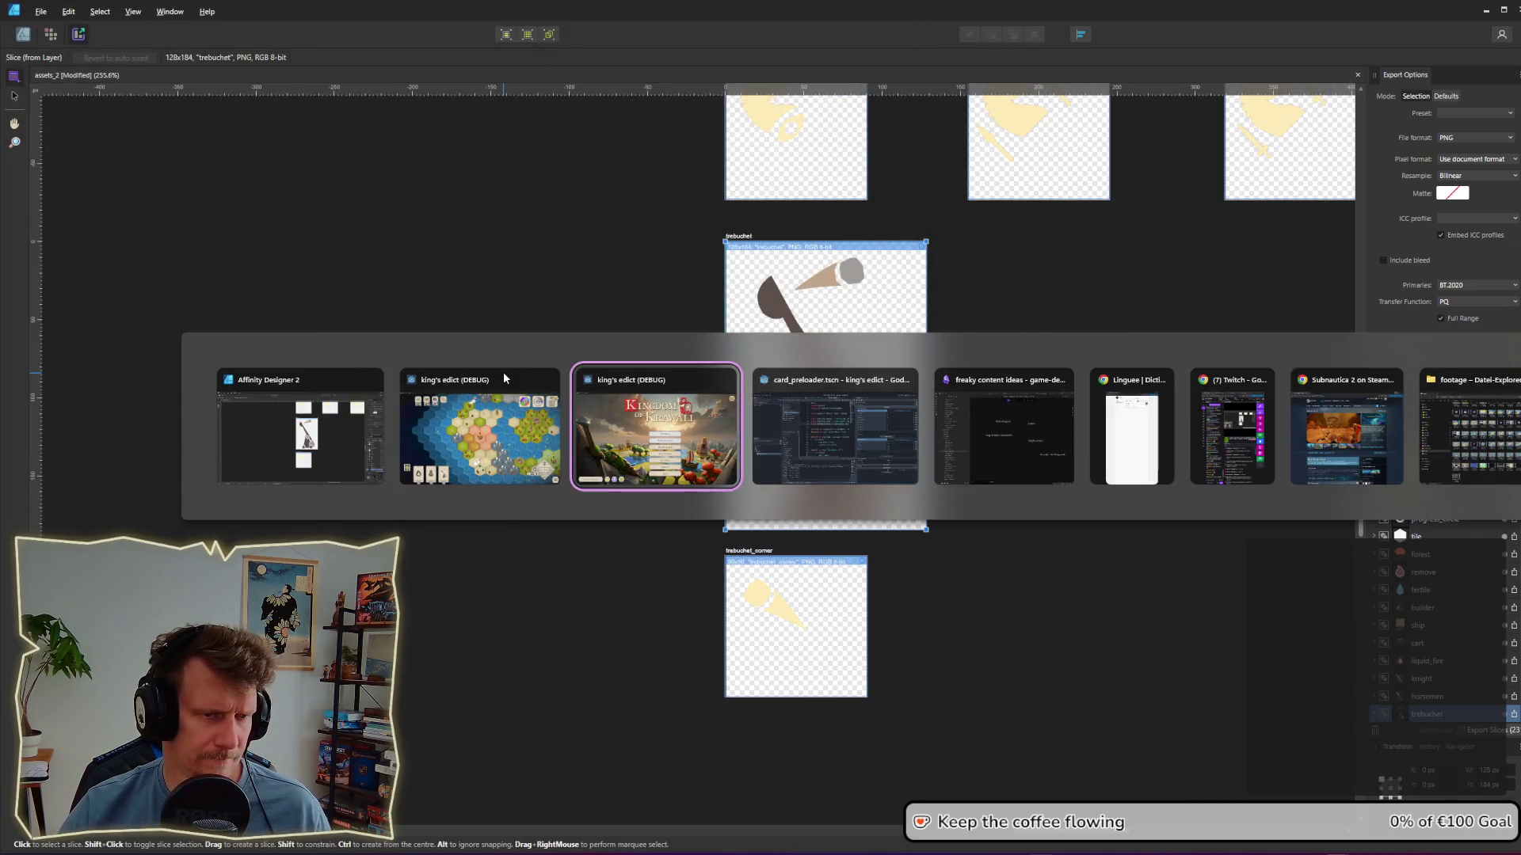
key(alt+Tab)
key(alt+Tab)
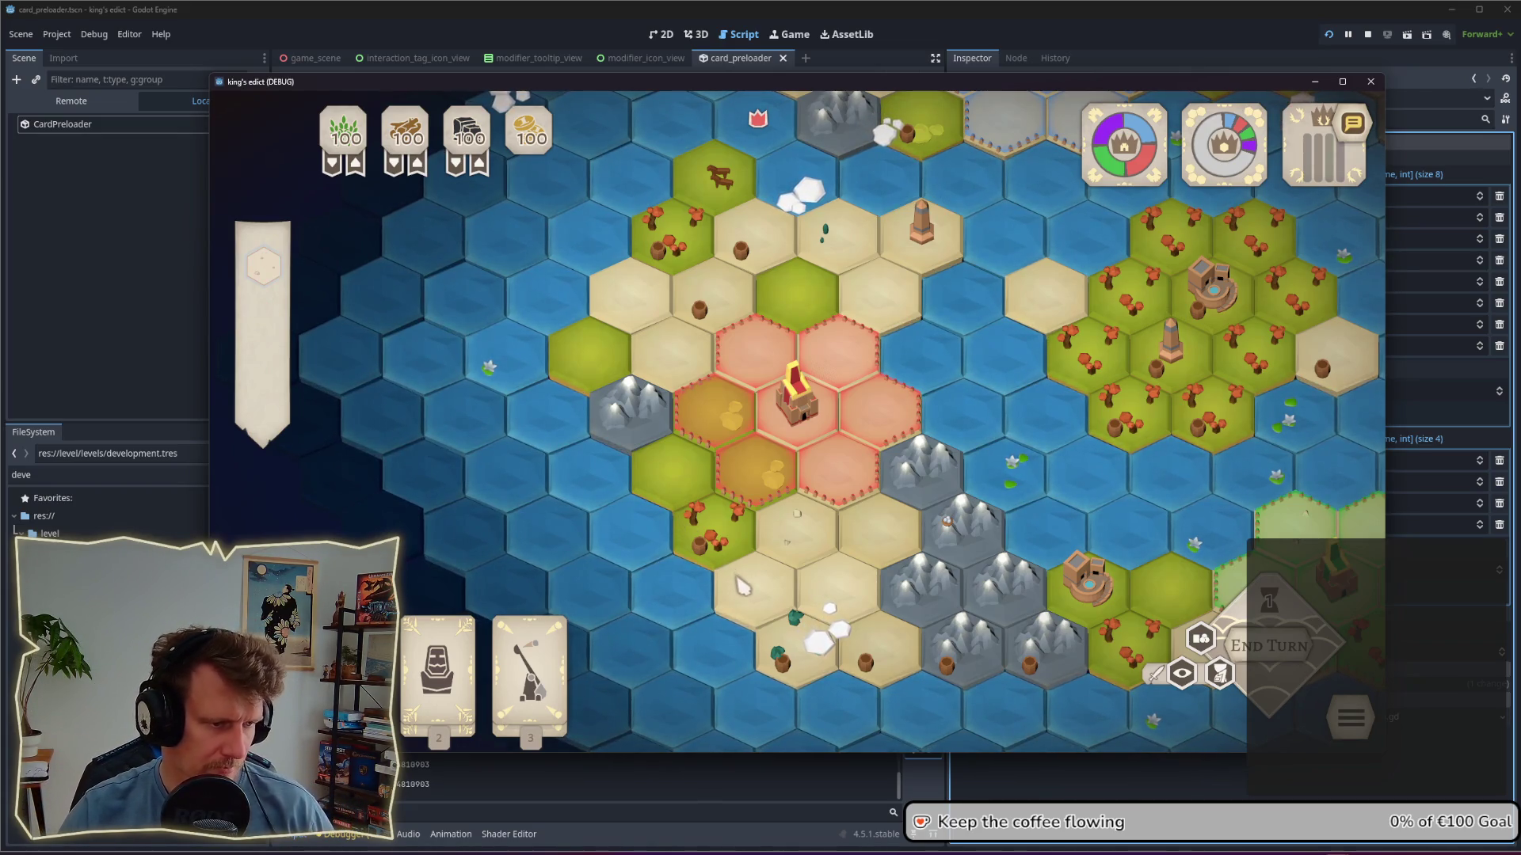
Step: Pick up and cancel the Trebuchet card, then drag it over the hex map to preview placement
click(529, 685)
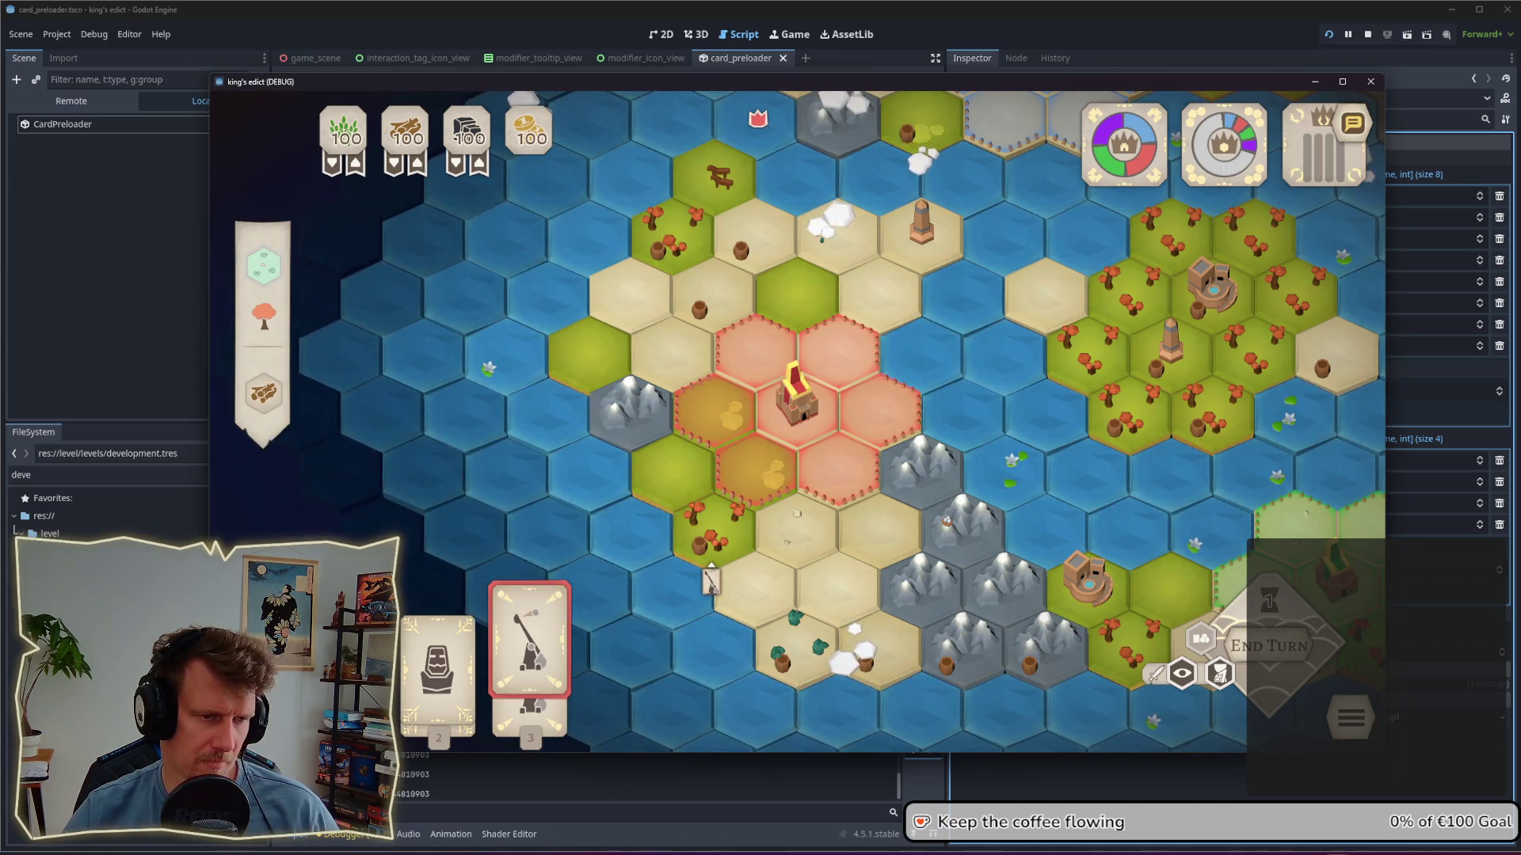
right_click(713, 578)
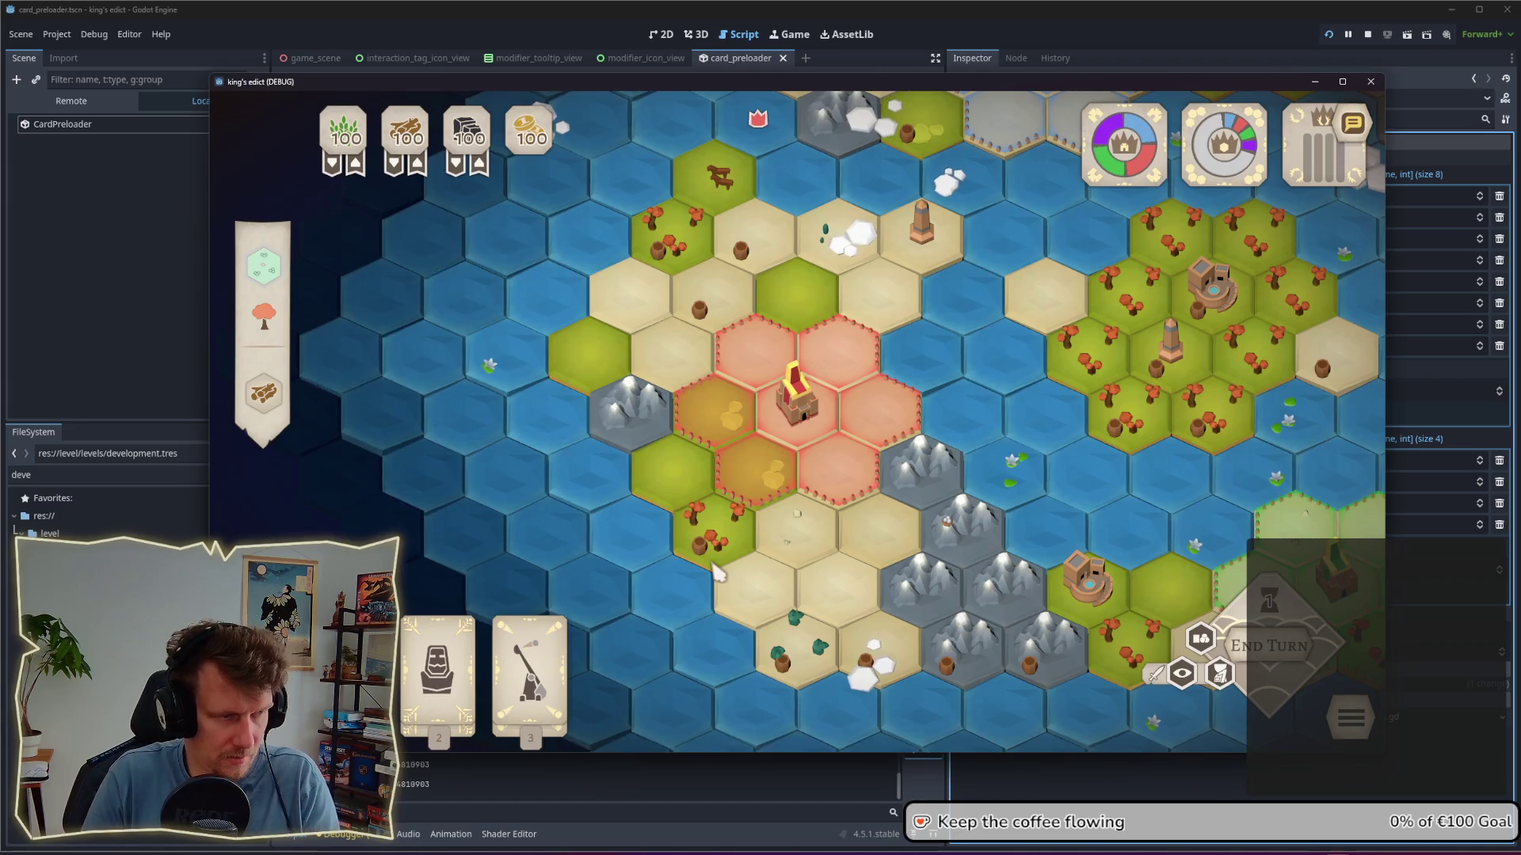
mouse_move(529, 658)
mouse_down()
mouse_move(621, 634)
mouse_move(704, 556)
mouse_up()
Step: Close the game, open trebuchet.tres and add one empty Modifier Defs entry
key(F8)
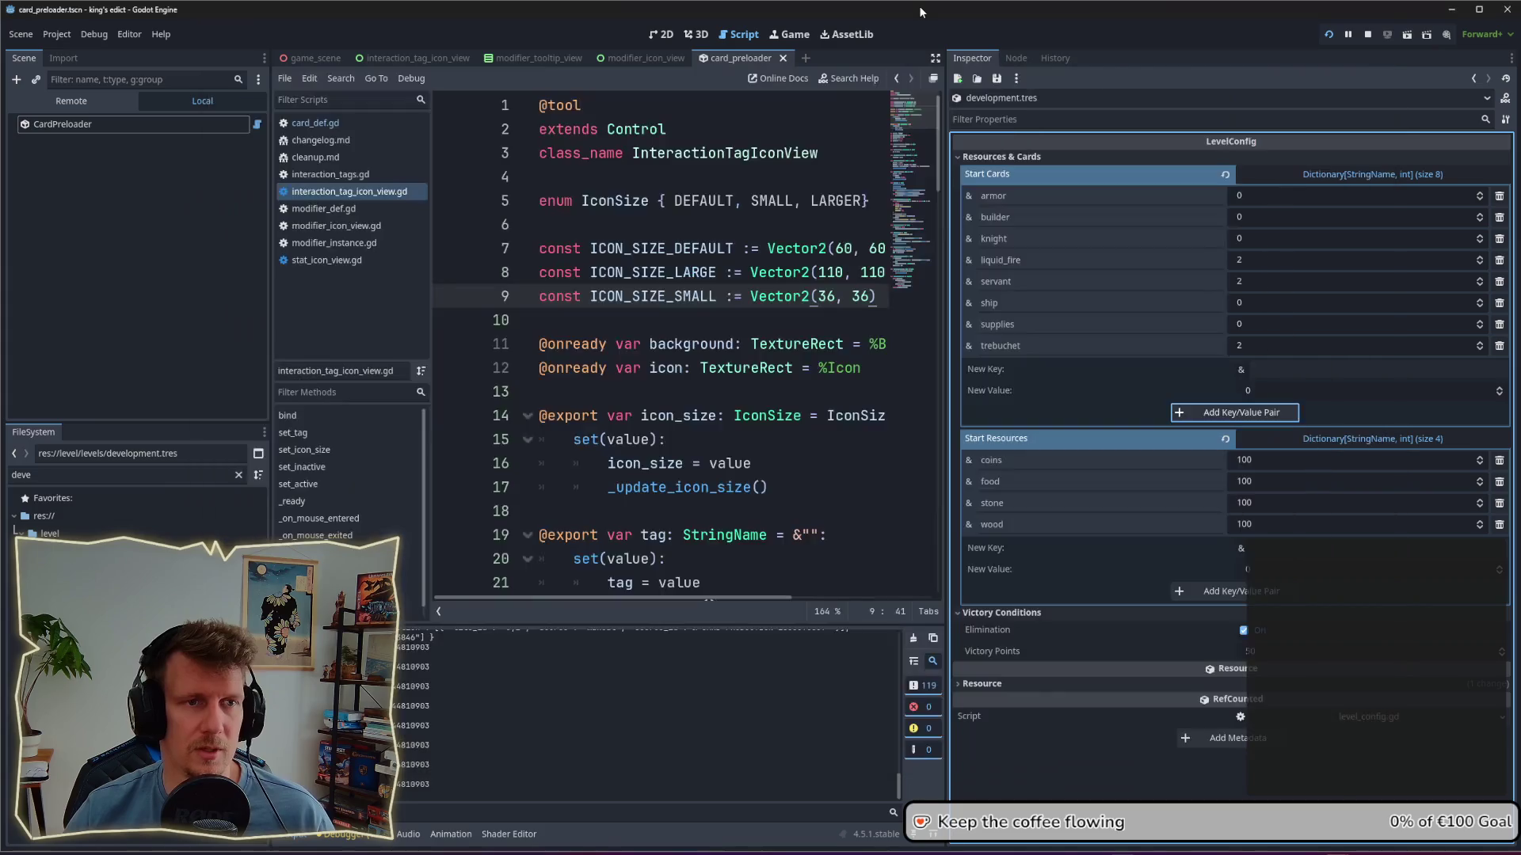
click(119, 474)
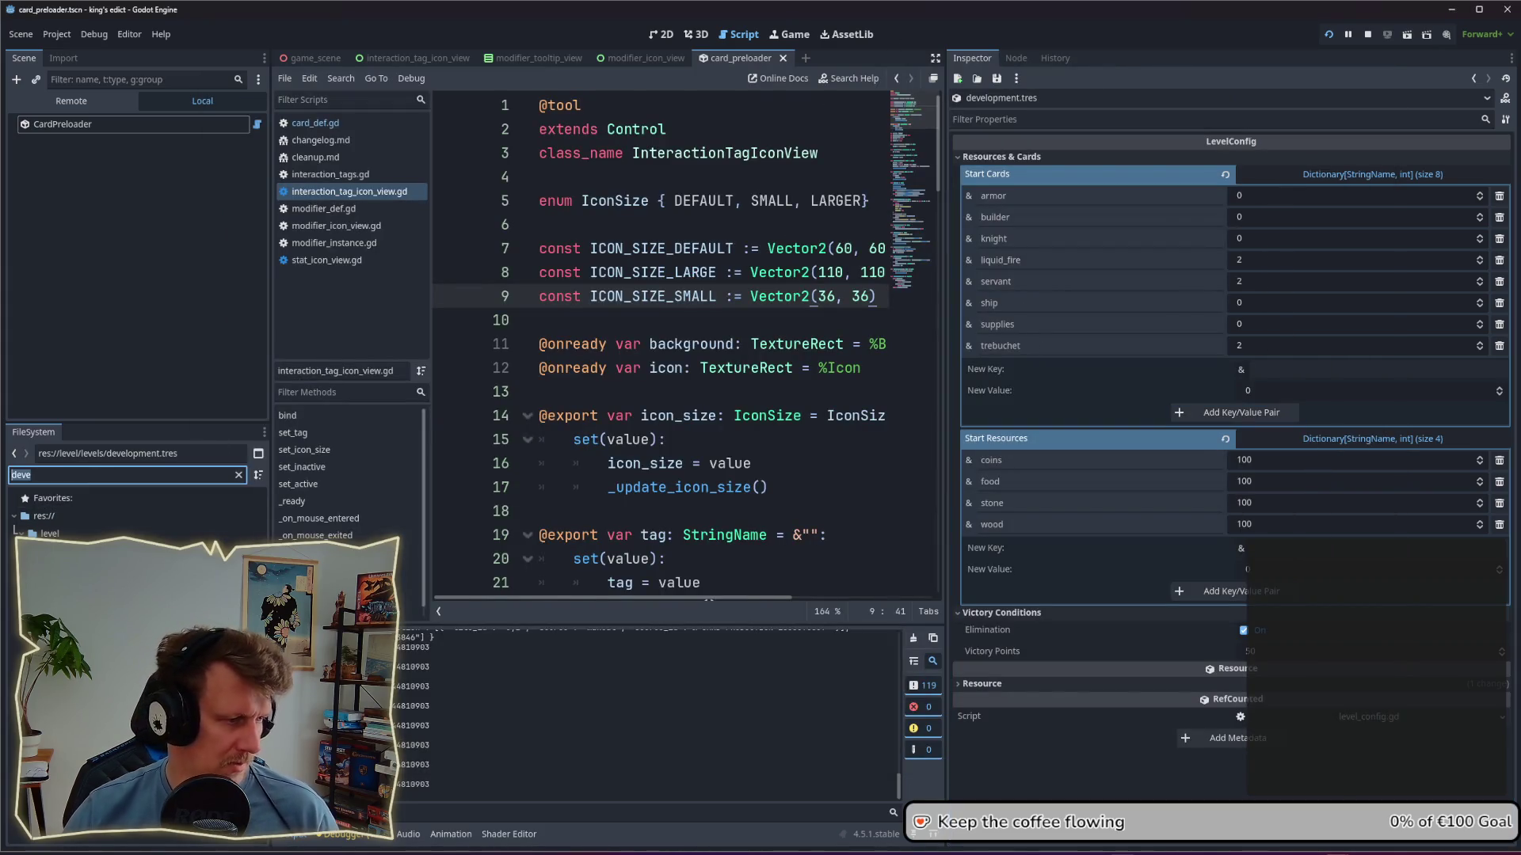
text(trbuchet)
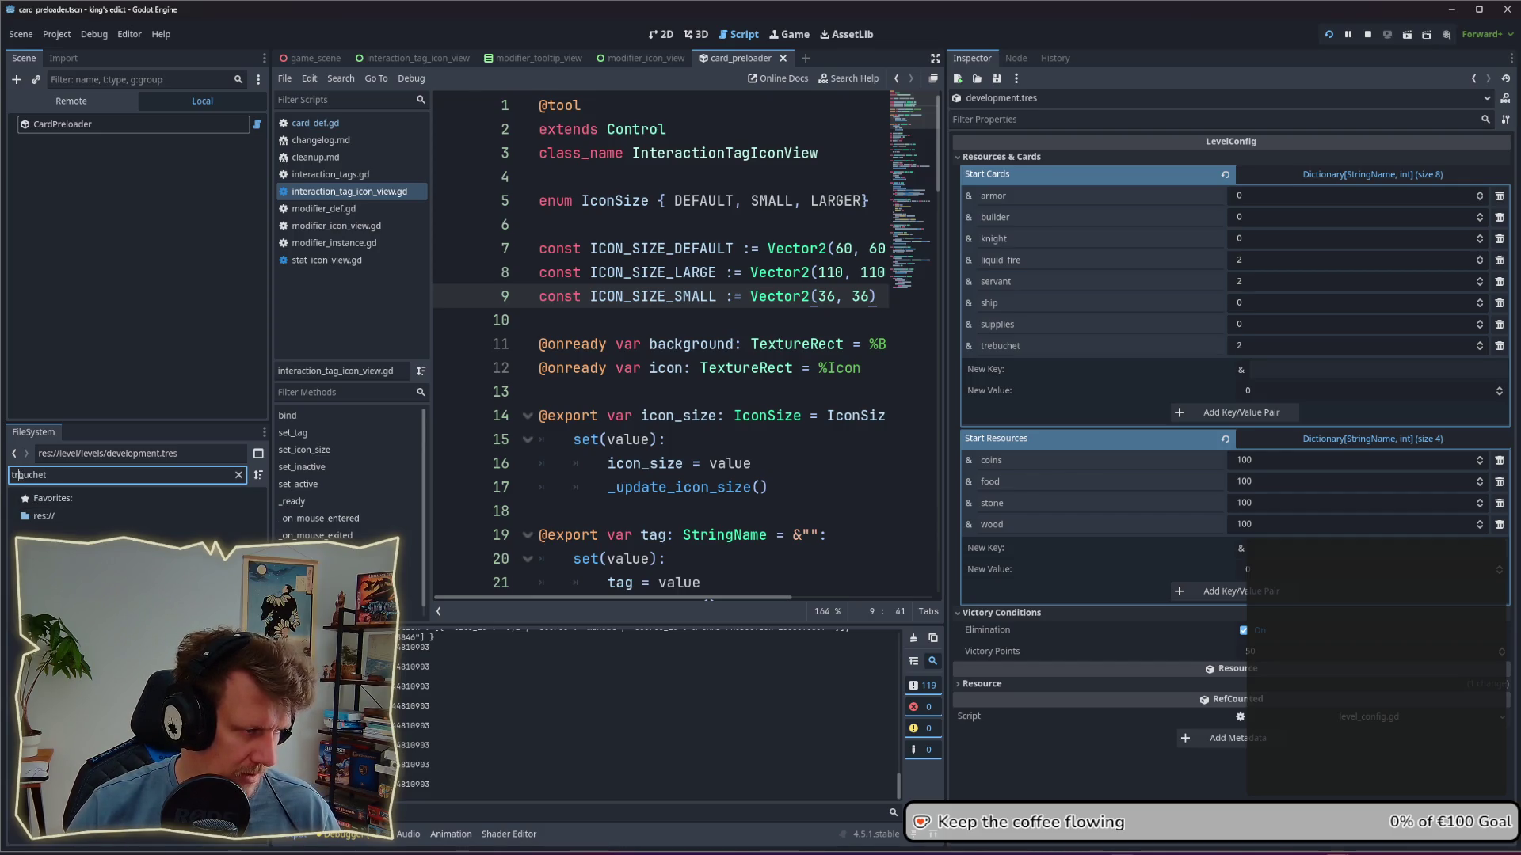
click(19, 475)
text(e)
click(79, 621)
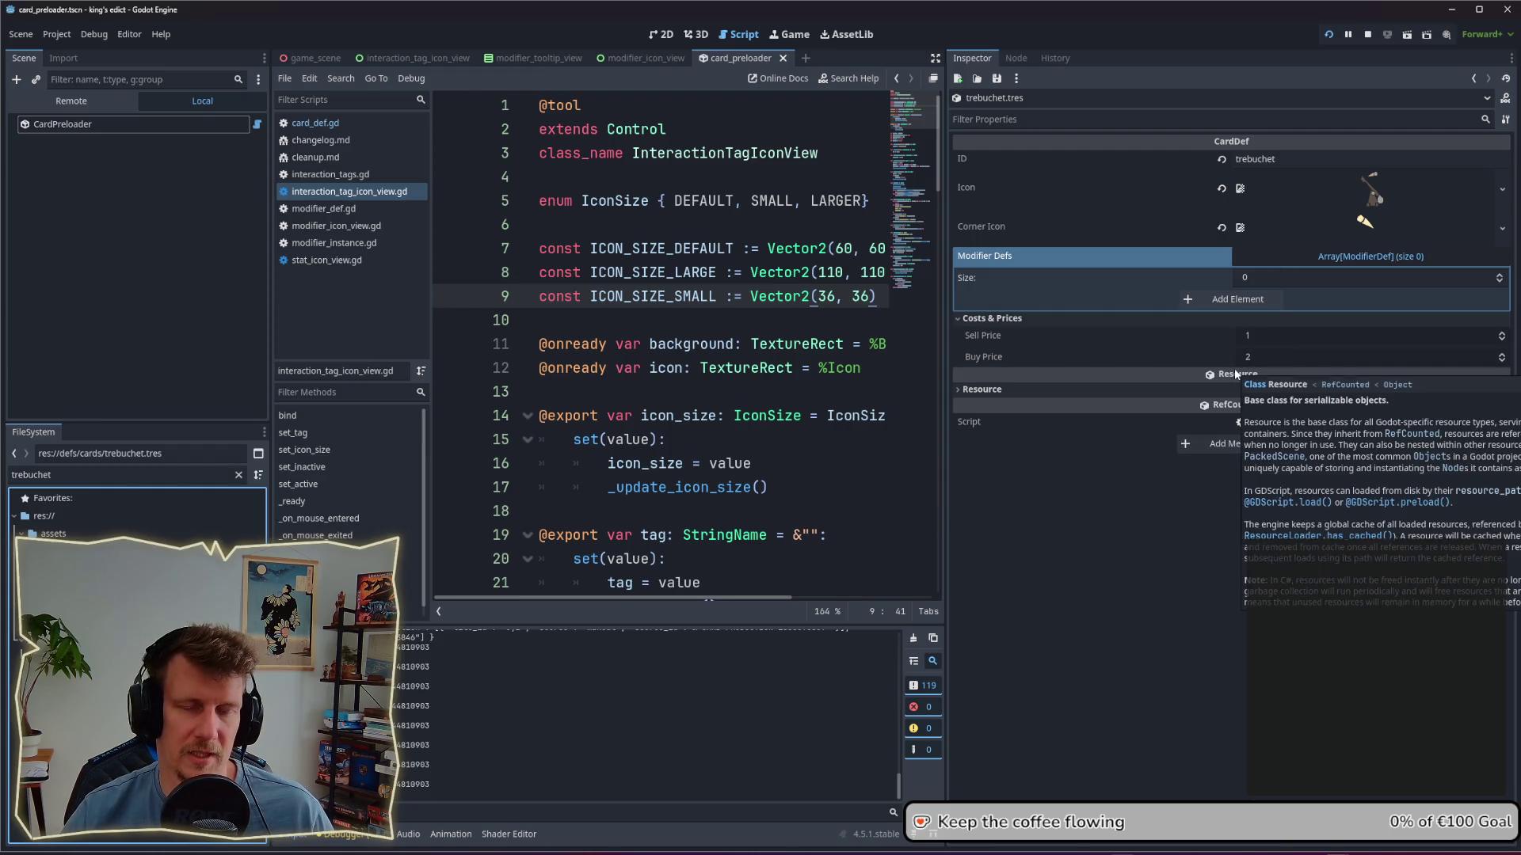
click(1259, 299)
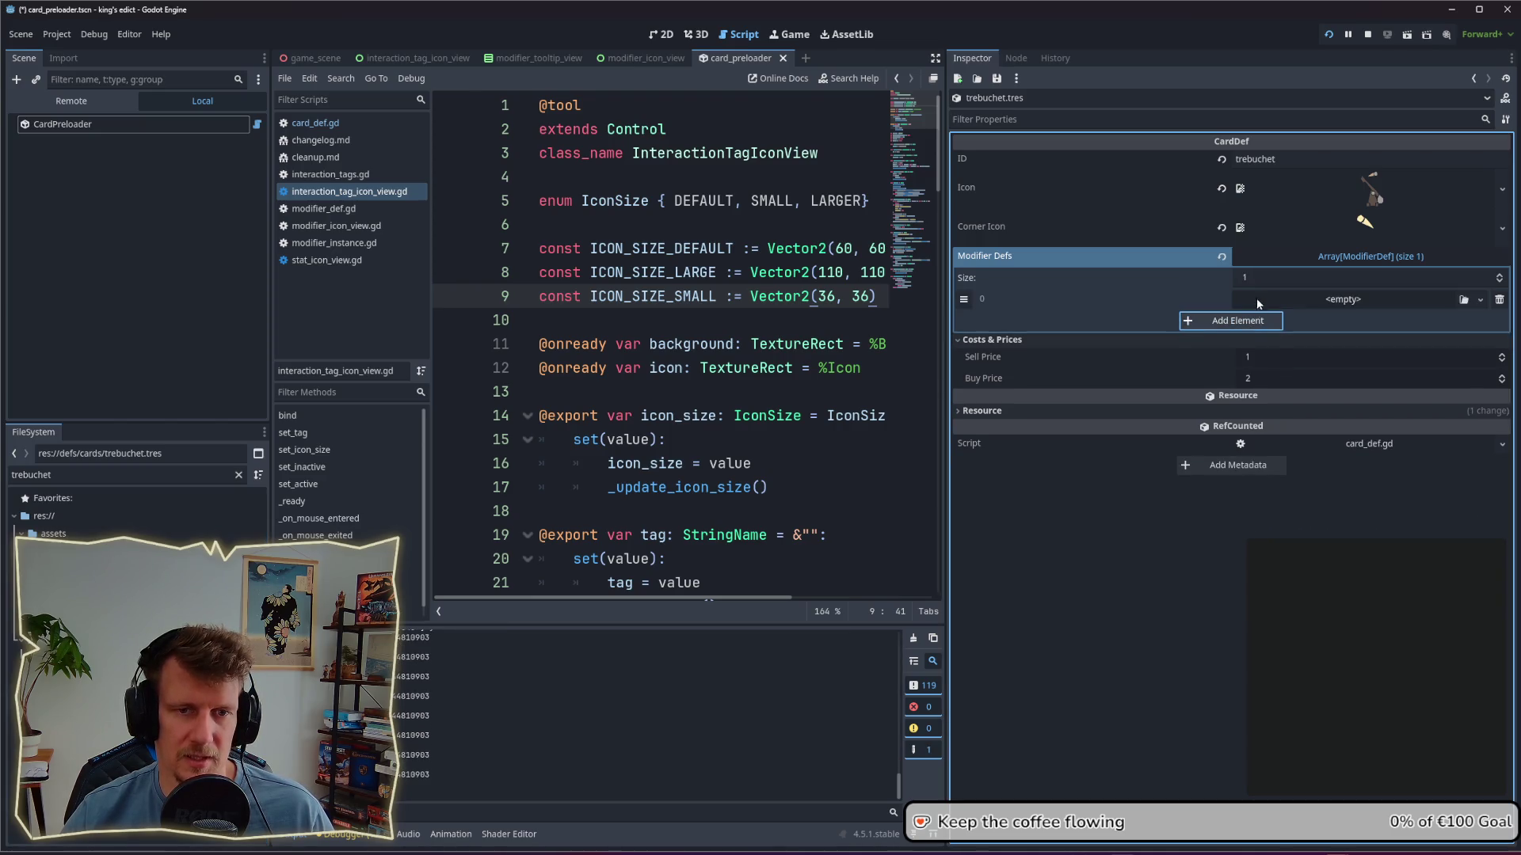
Step: Filter the FileSystem for spearmen and open spearmen.tres in the Inspector
click(119, 474)
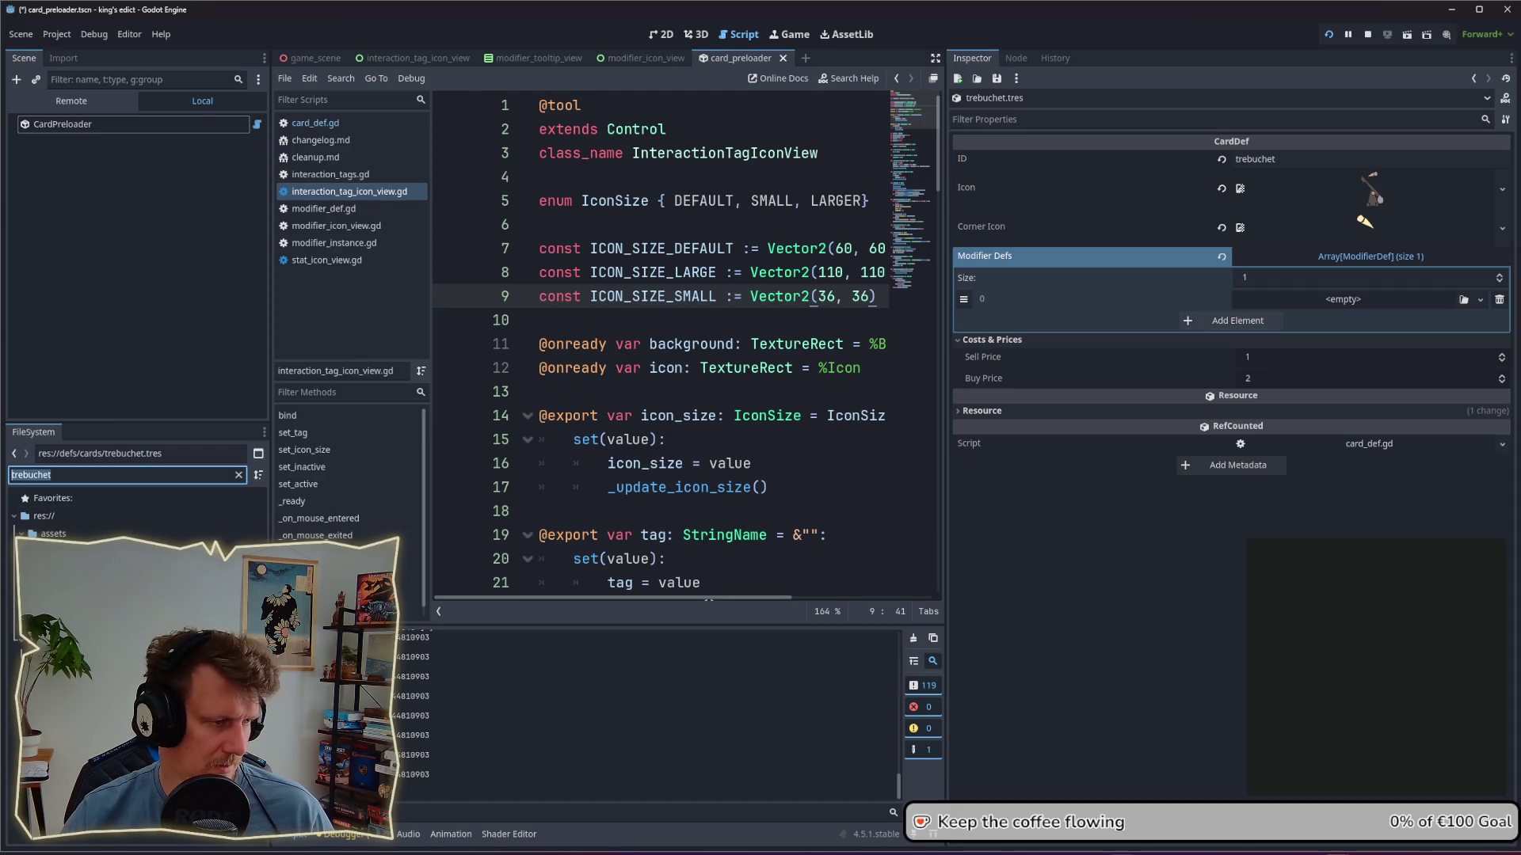
text(treb)
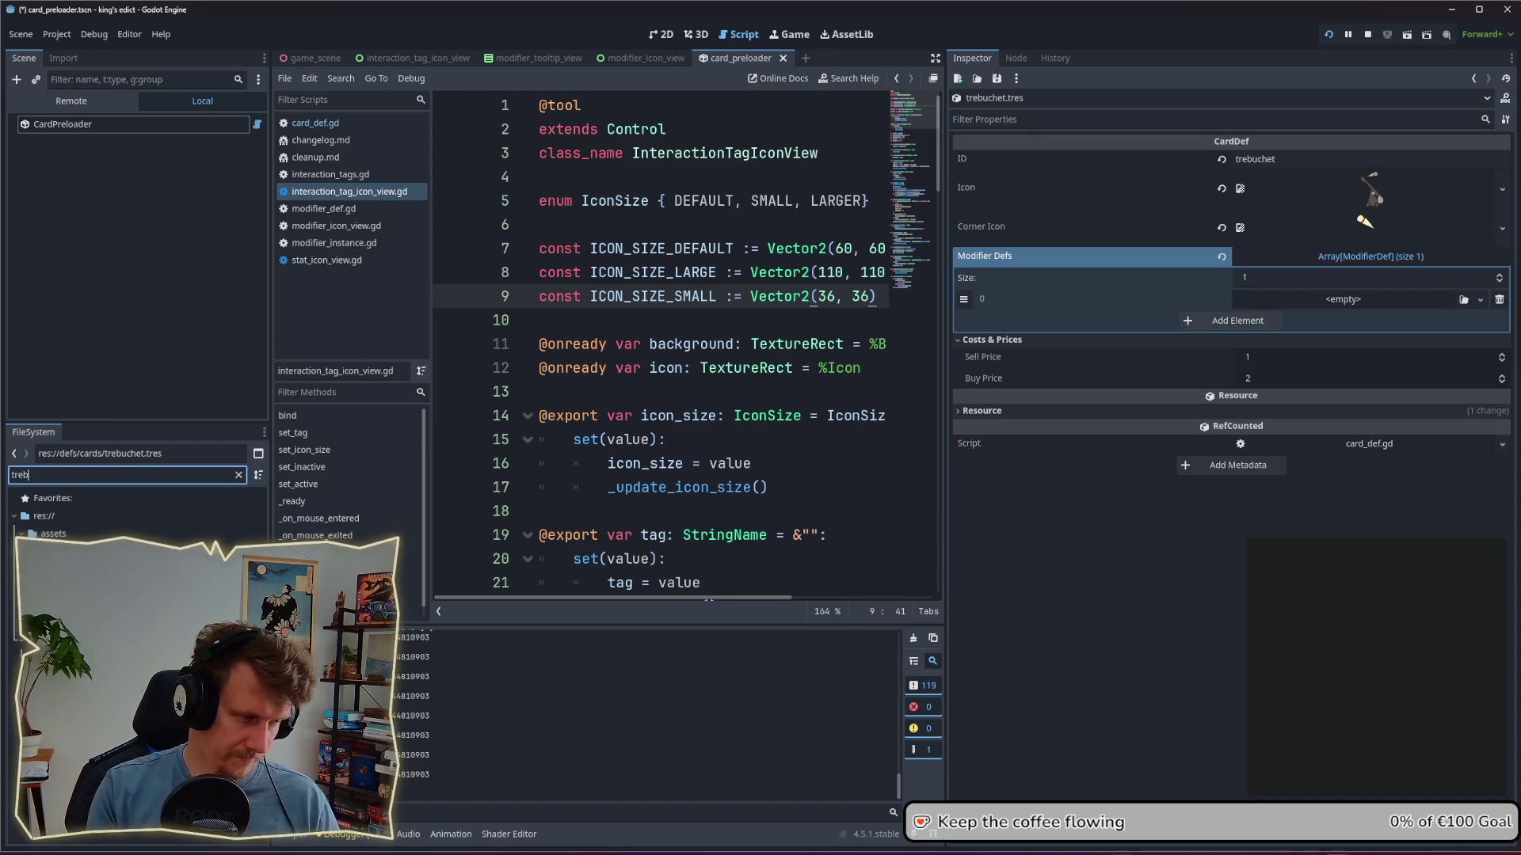
key(BackSpace)
key(BackSpace)
key(BackSpace)
text(unit)
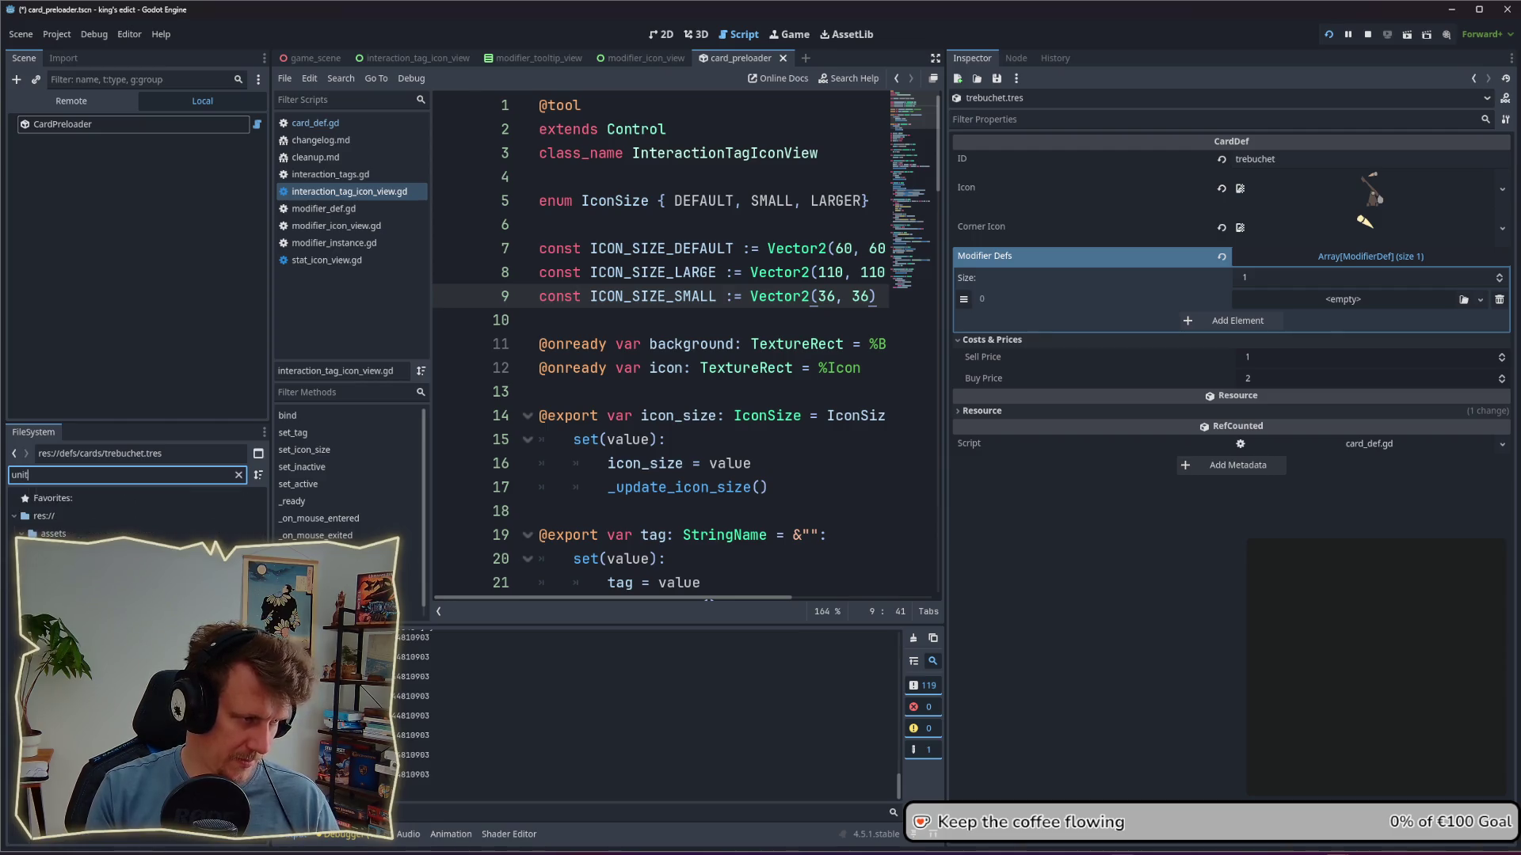
key(BackSpace)
key(BackSpace)
key(BackSpace)
text(spearmen)
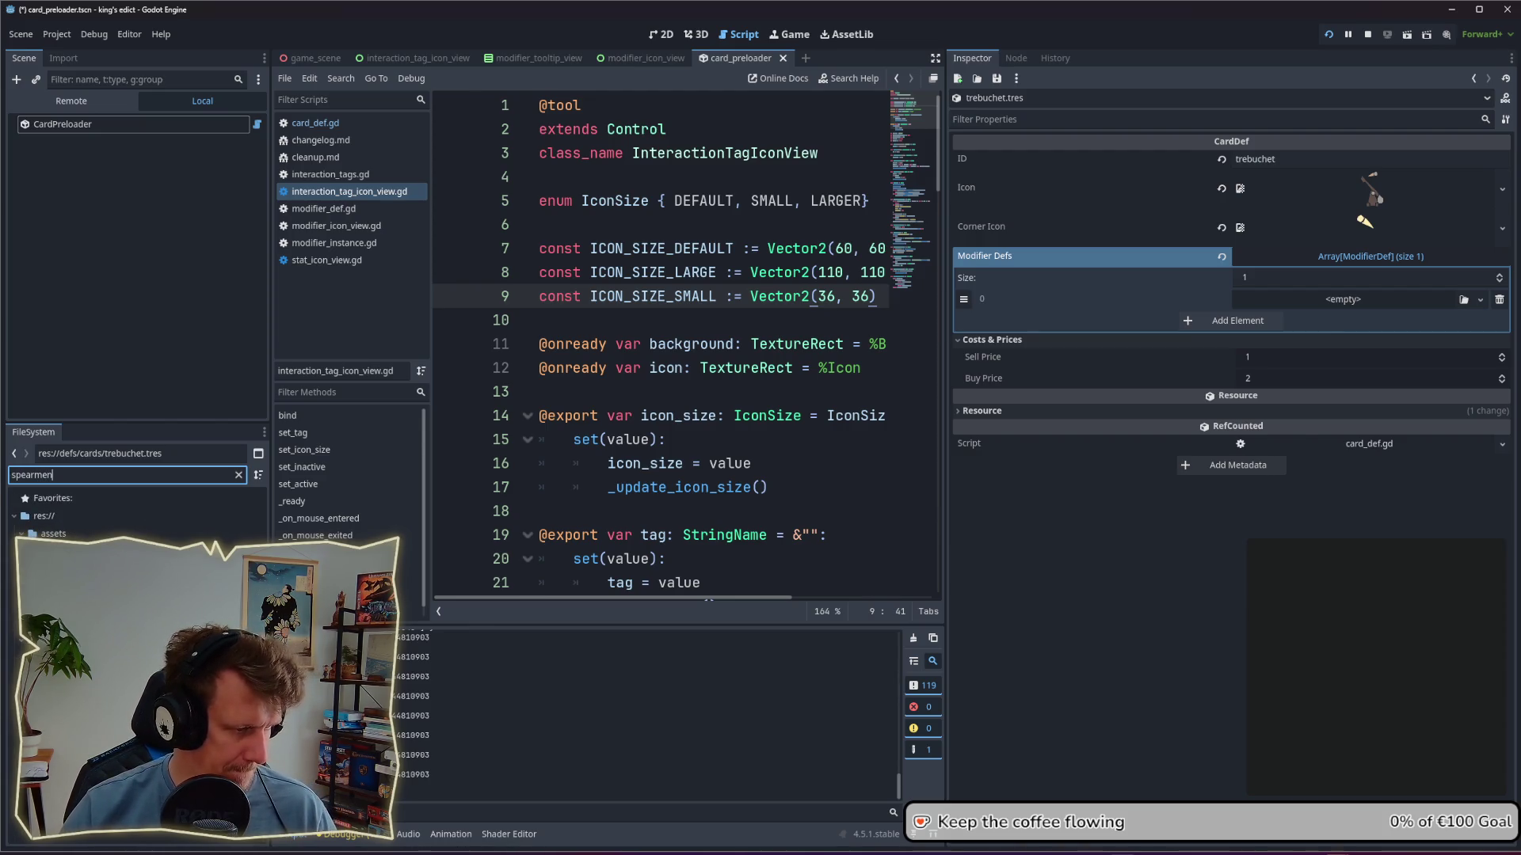
key(Return)
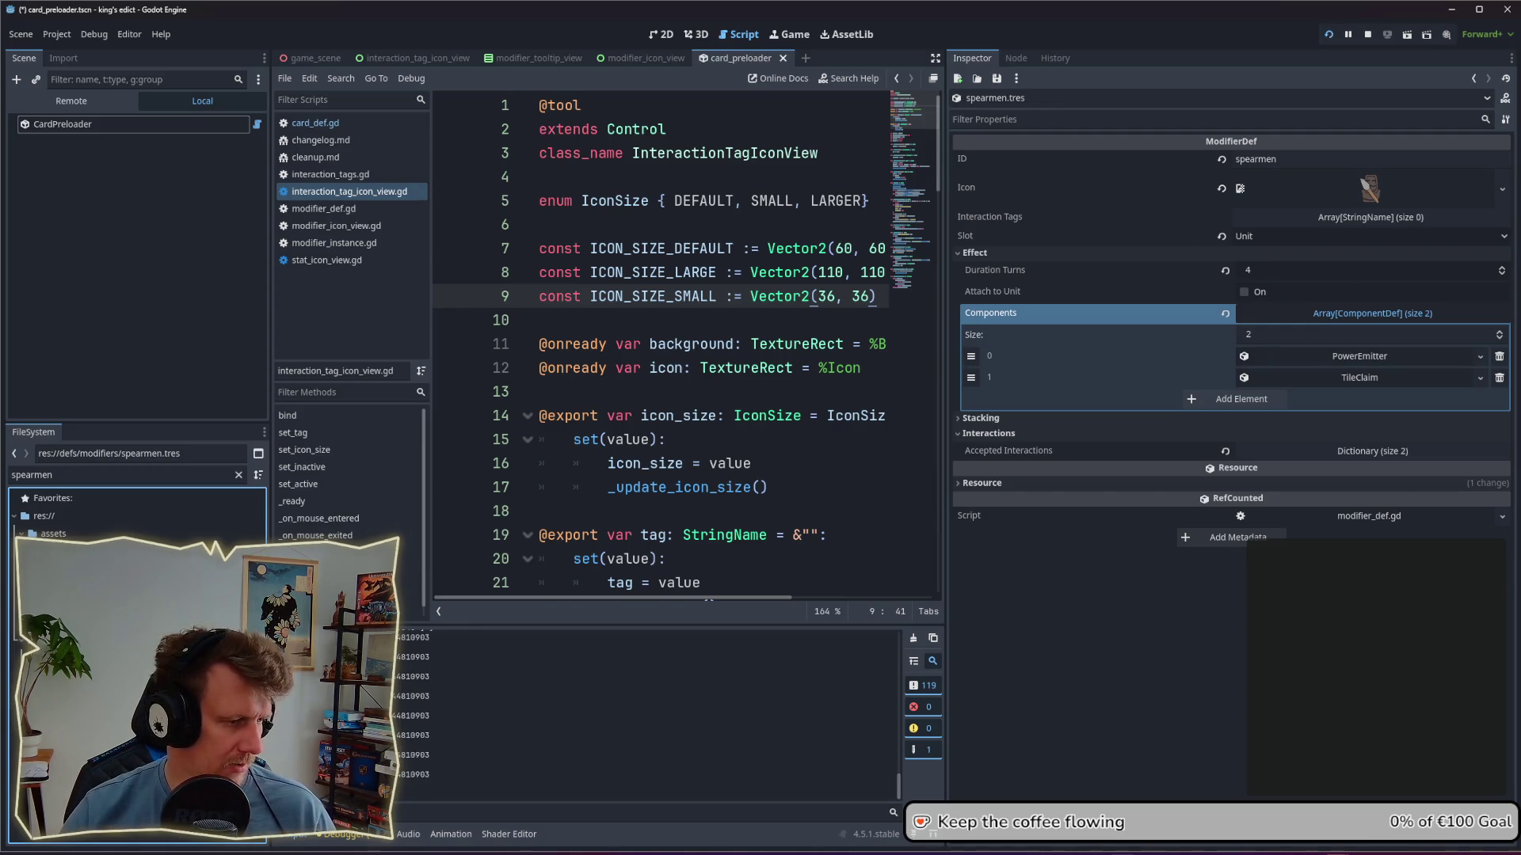
Step: Duplicate the spearmen modifier file as trebuchet.tres
right_click(75, 568)
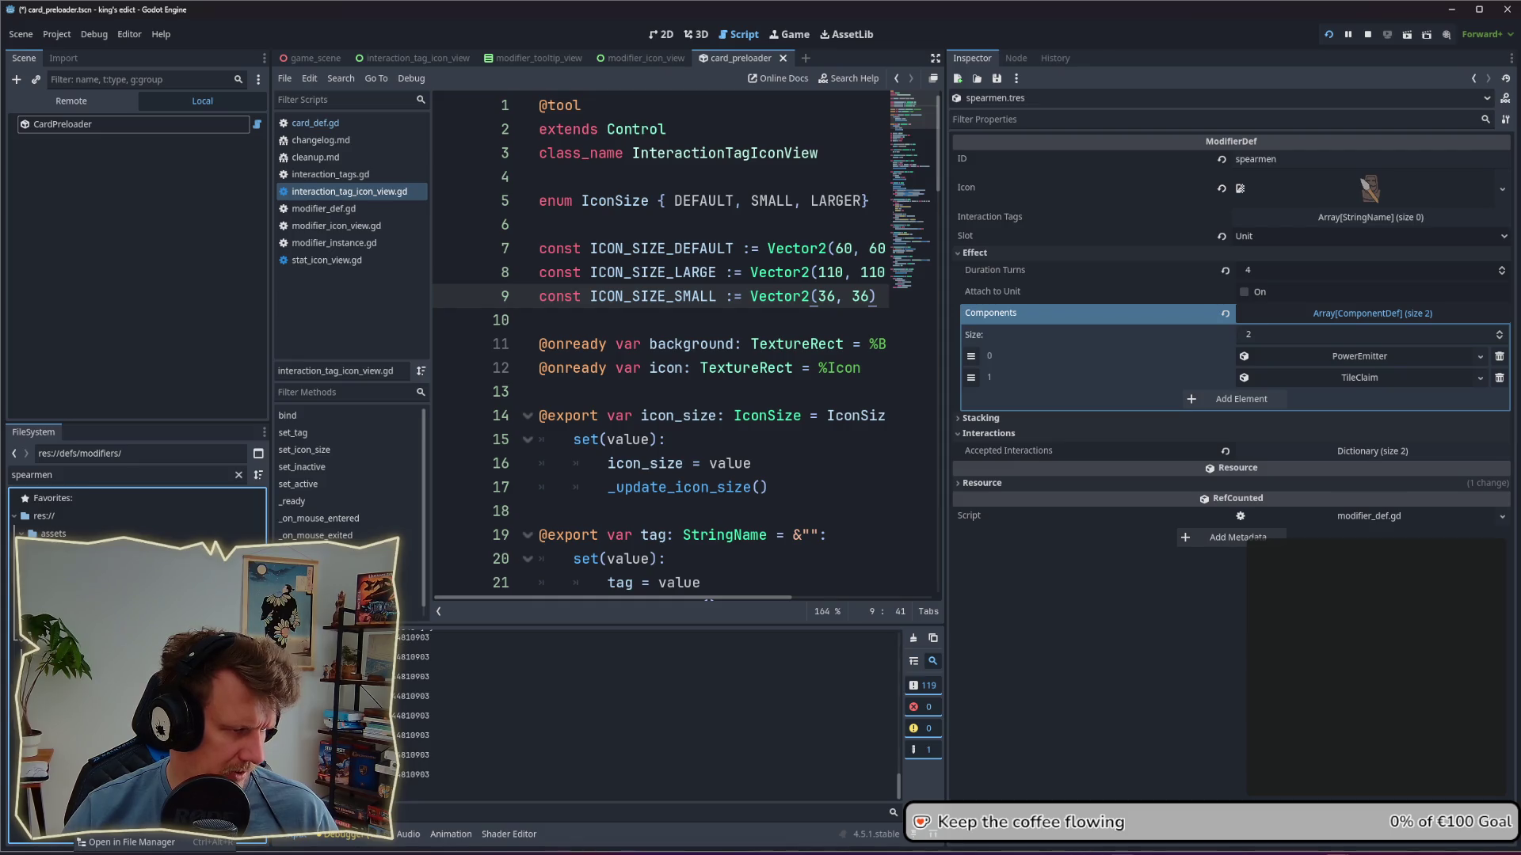
right_click(79, 586)
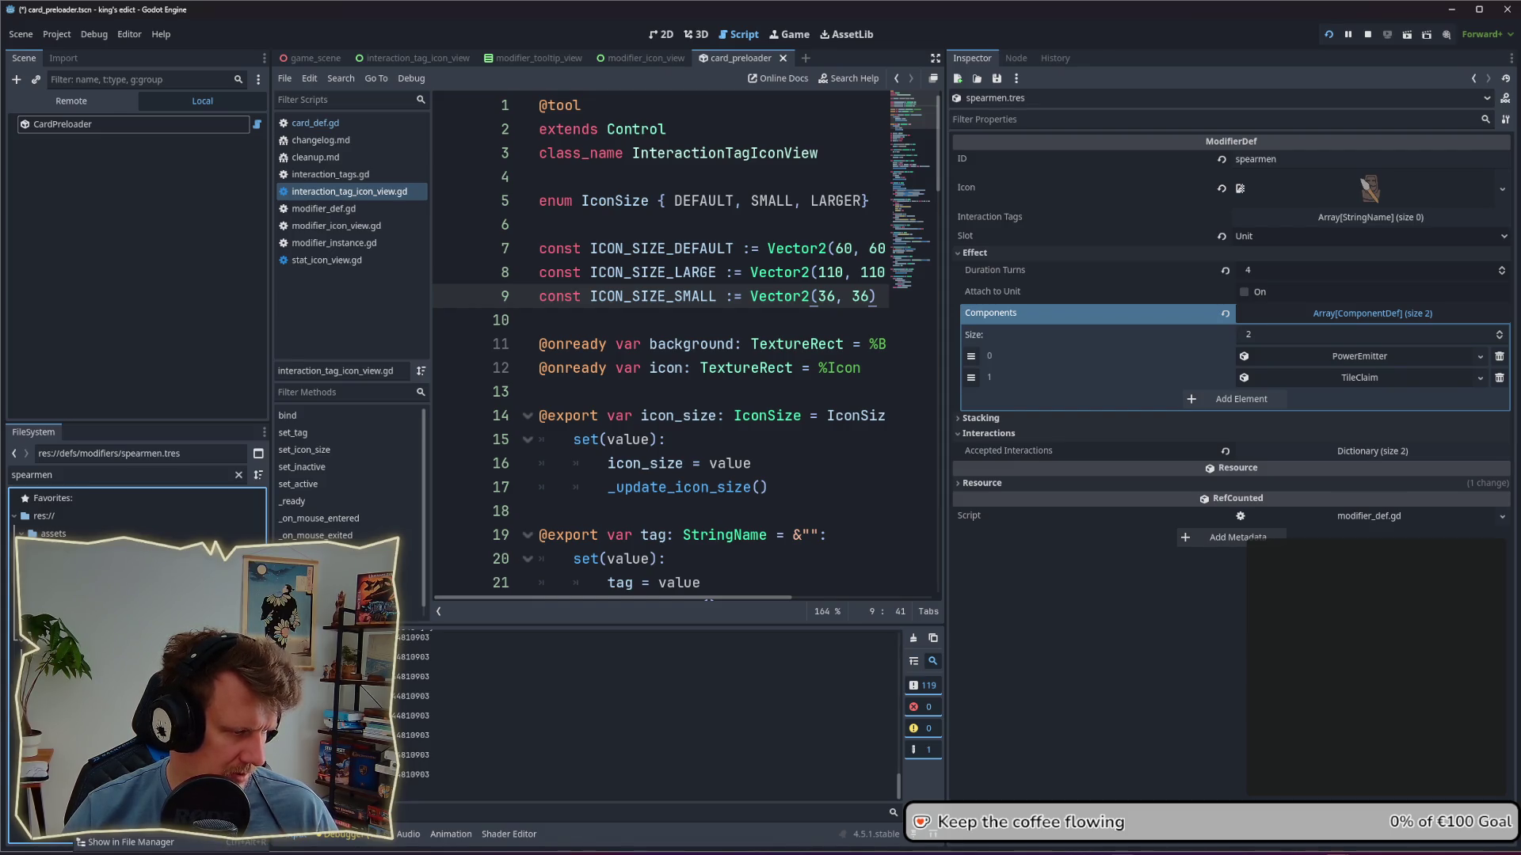
click(182, 719)
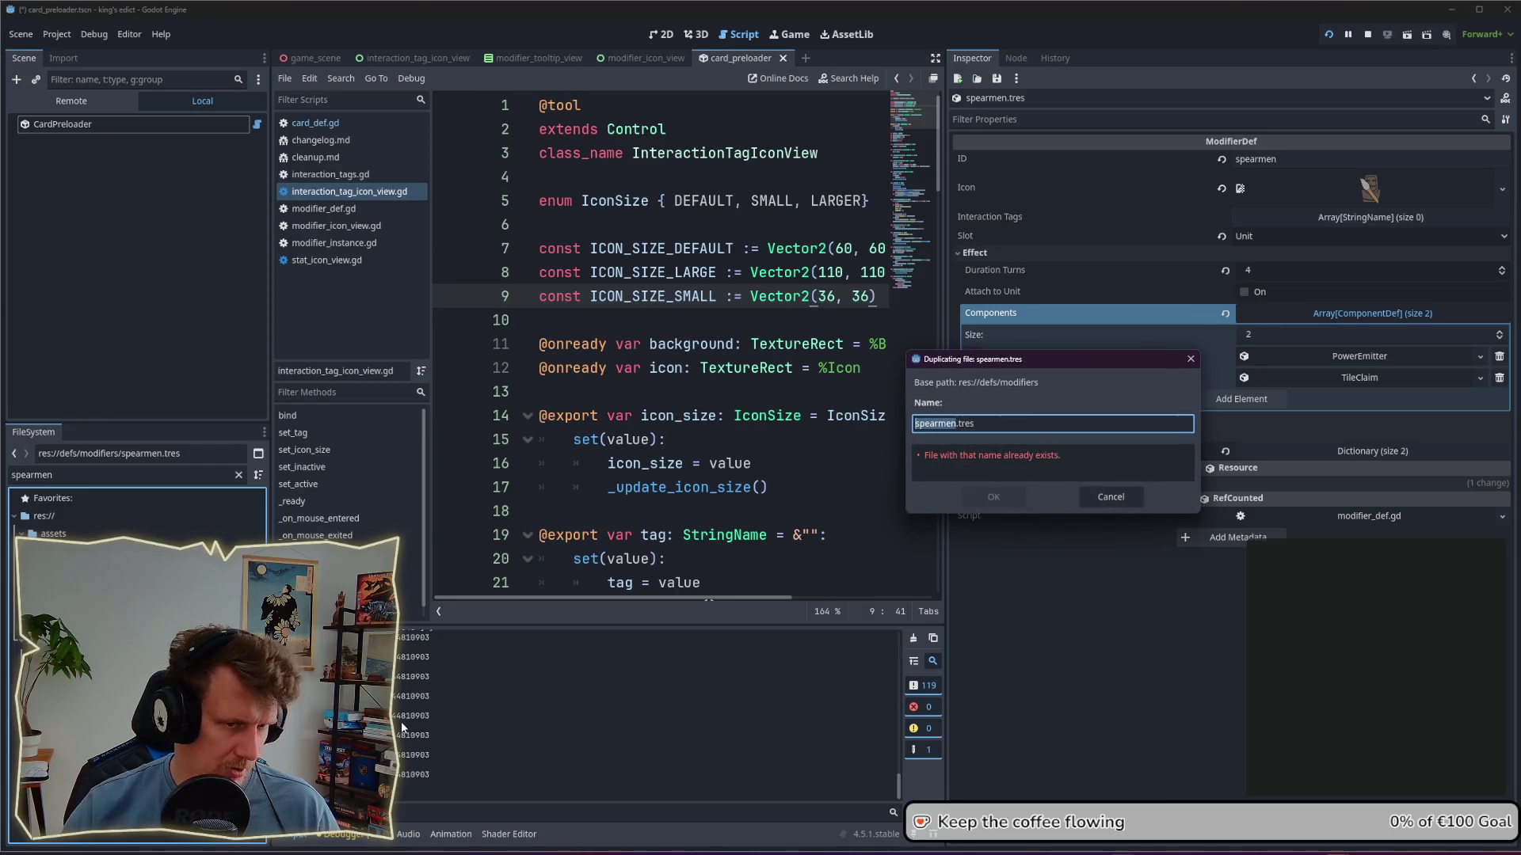
text(tre)
text(biuc)
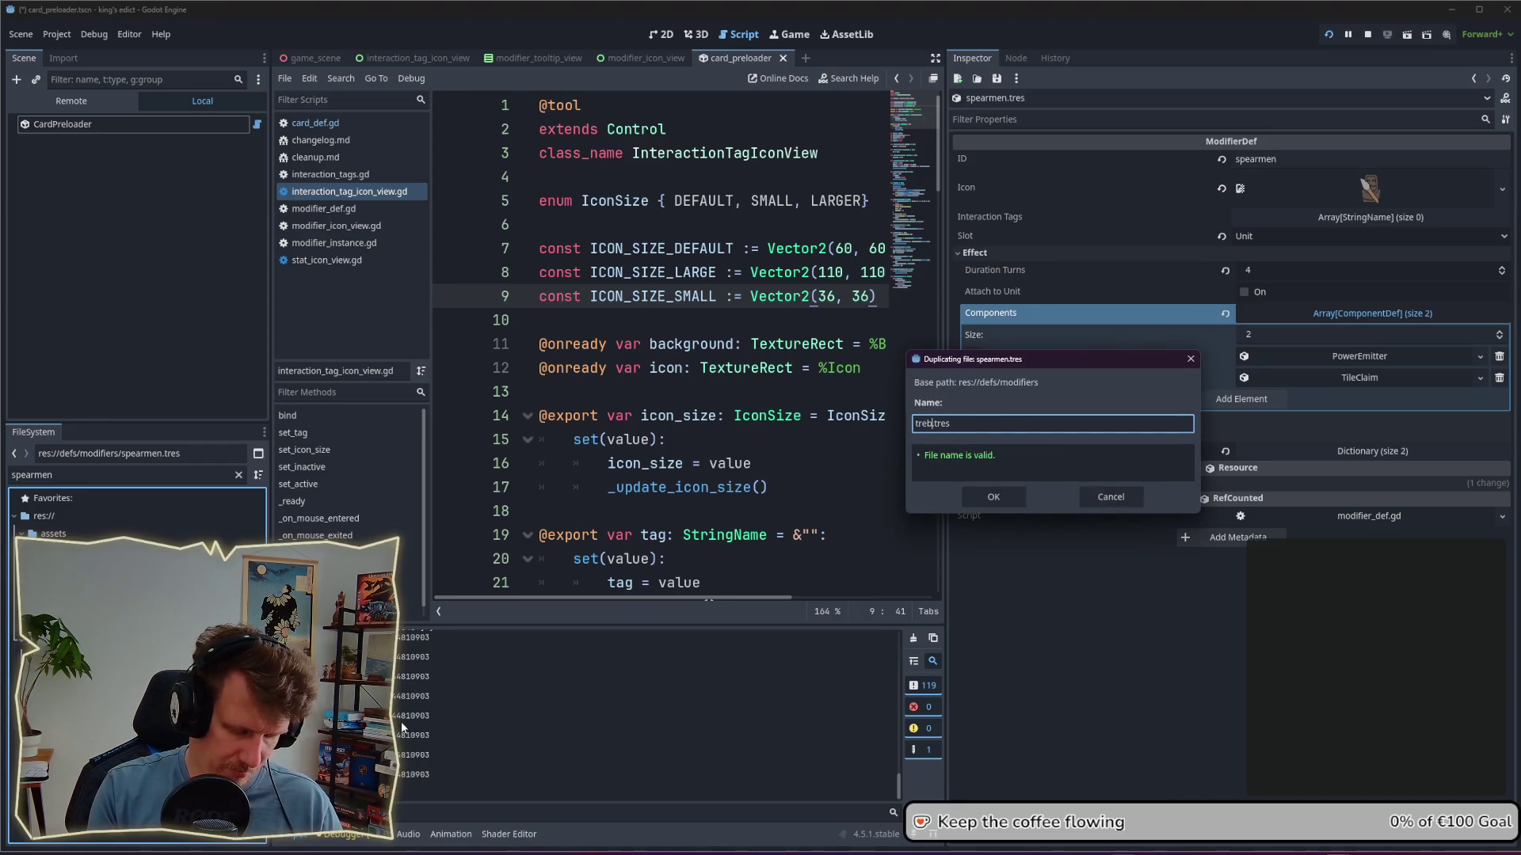
text(chet)
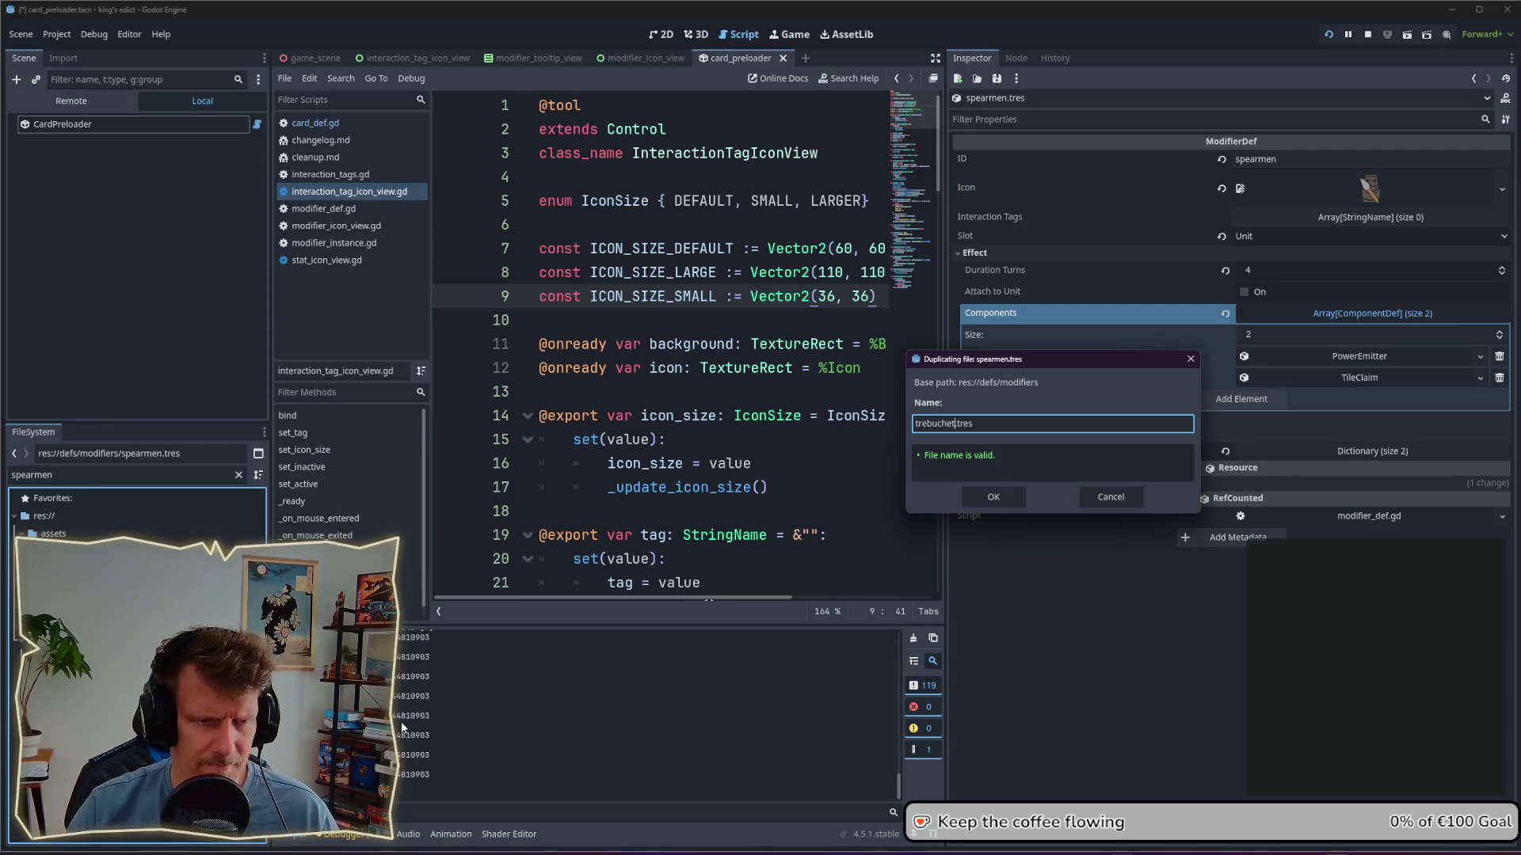
key(Return)
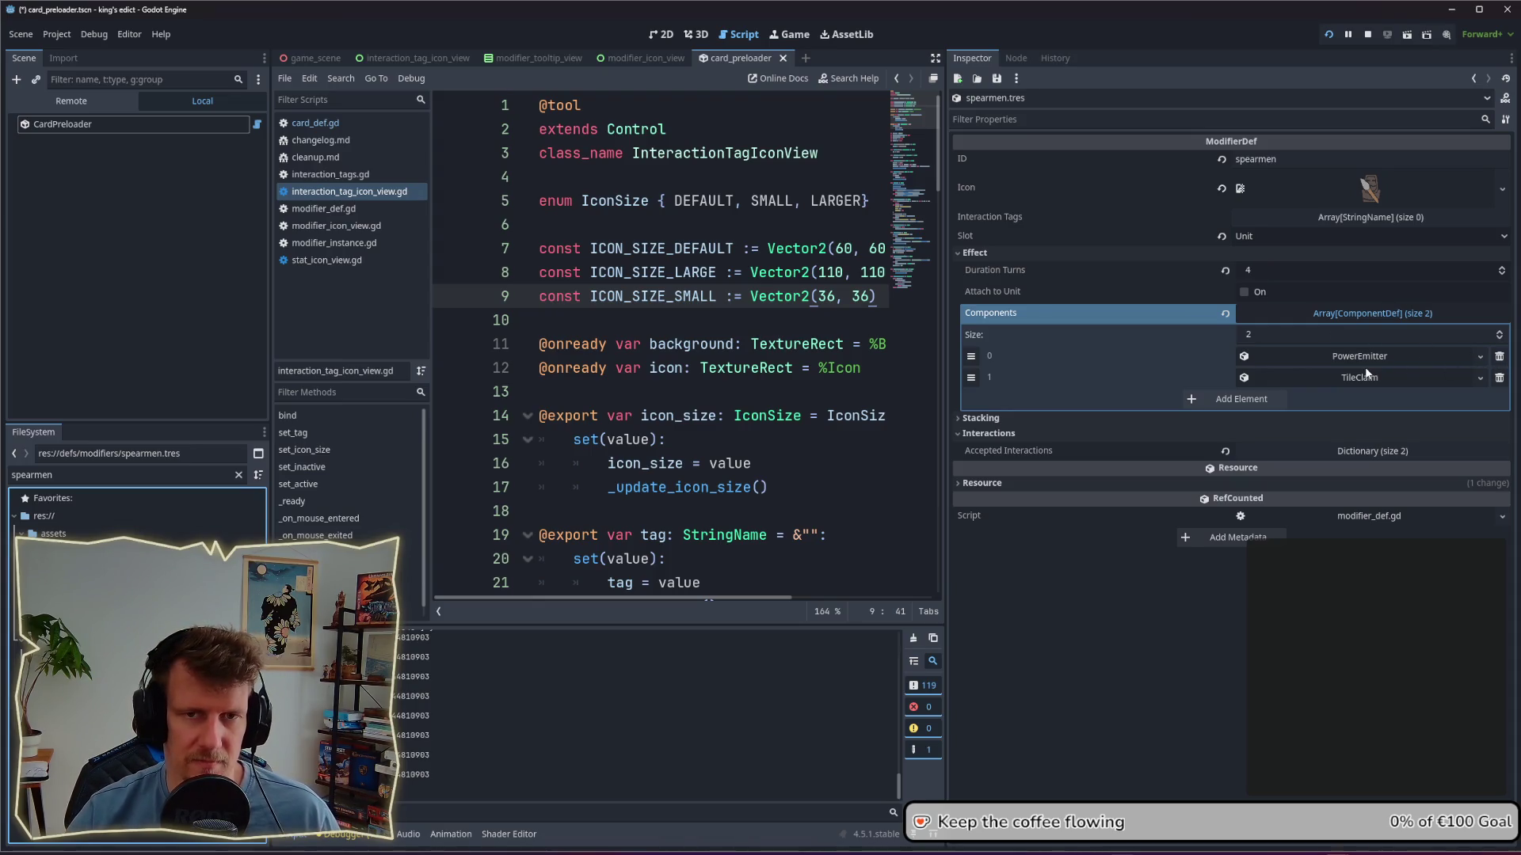
Step: Filter for trebuchet, open the new trebuchet.tres and select its old spearmen ID
double_click(41, 474)
text(trebuchet)
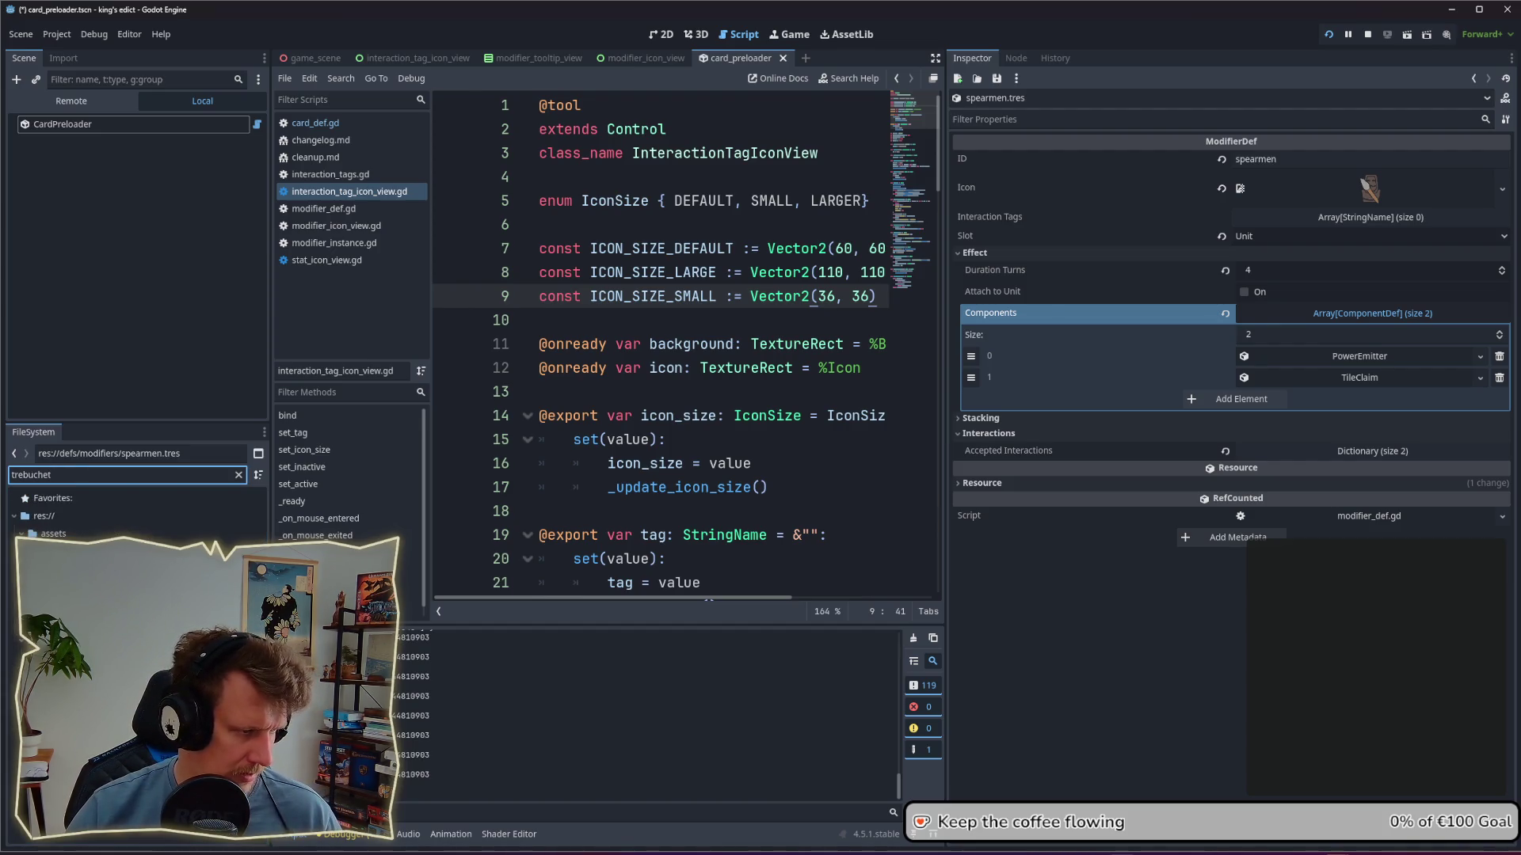
key(Return)
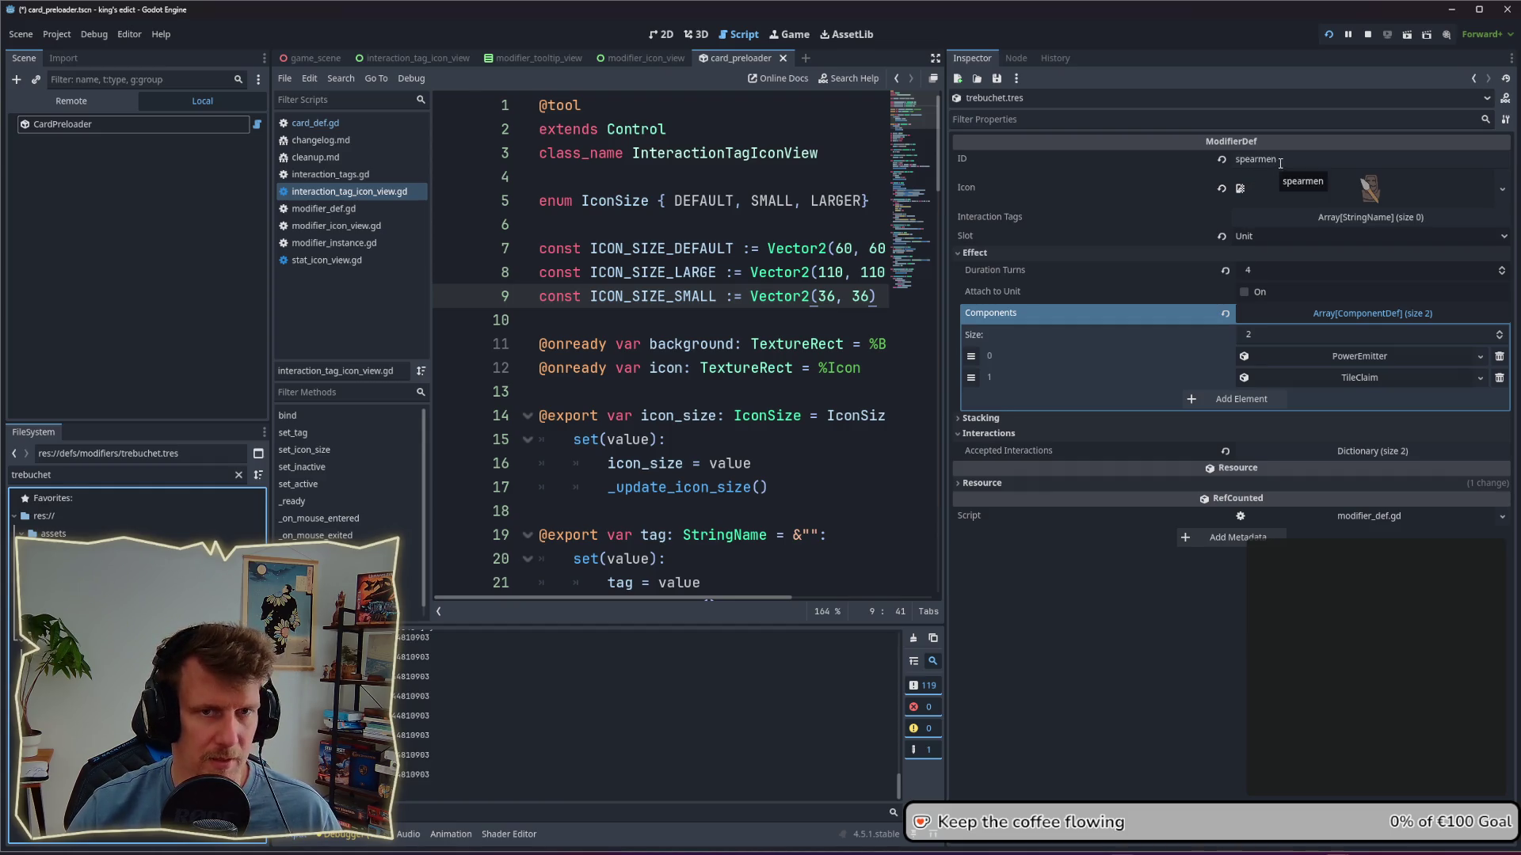
drag(1286, 161, 1234, 159)
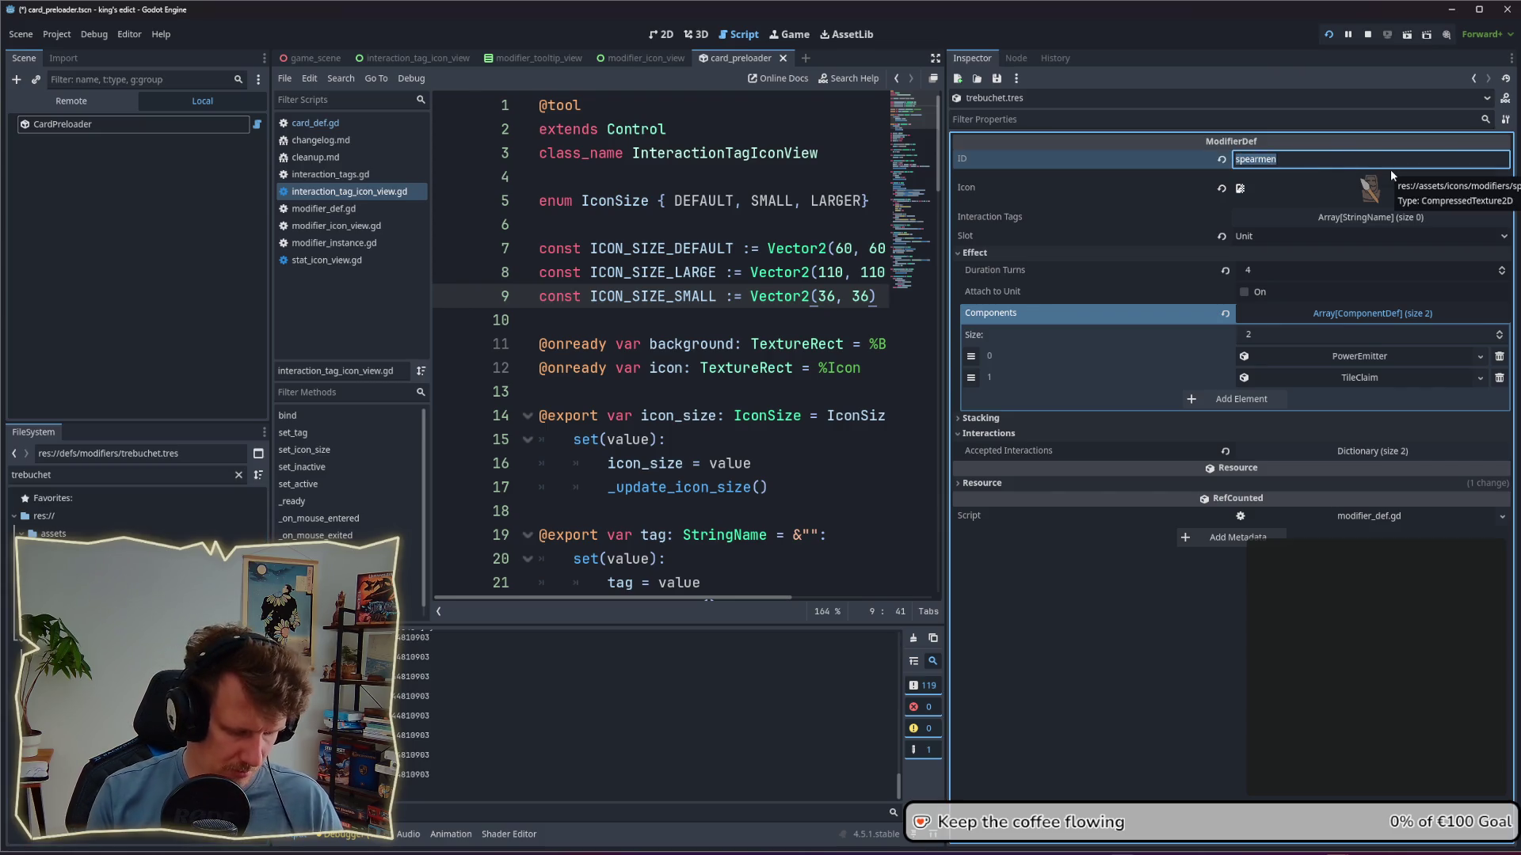
Step: Set the ID to trebuchet, assign trebuchet.png as the icon, save, then switch to Obsidian
text(trebuchet)
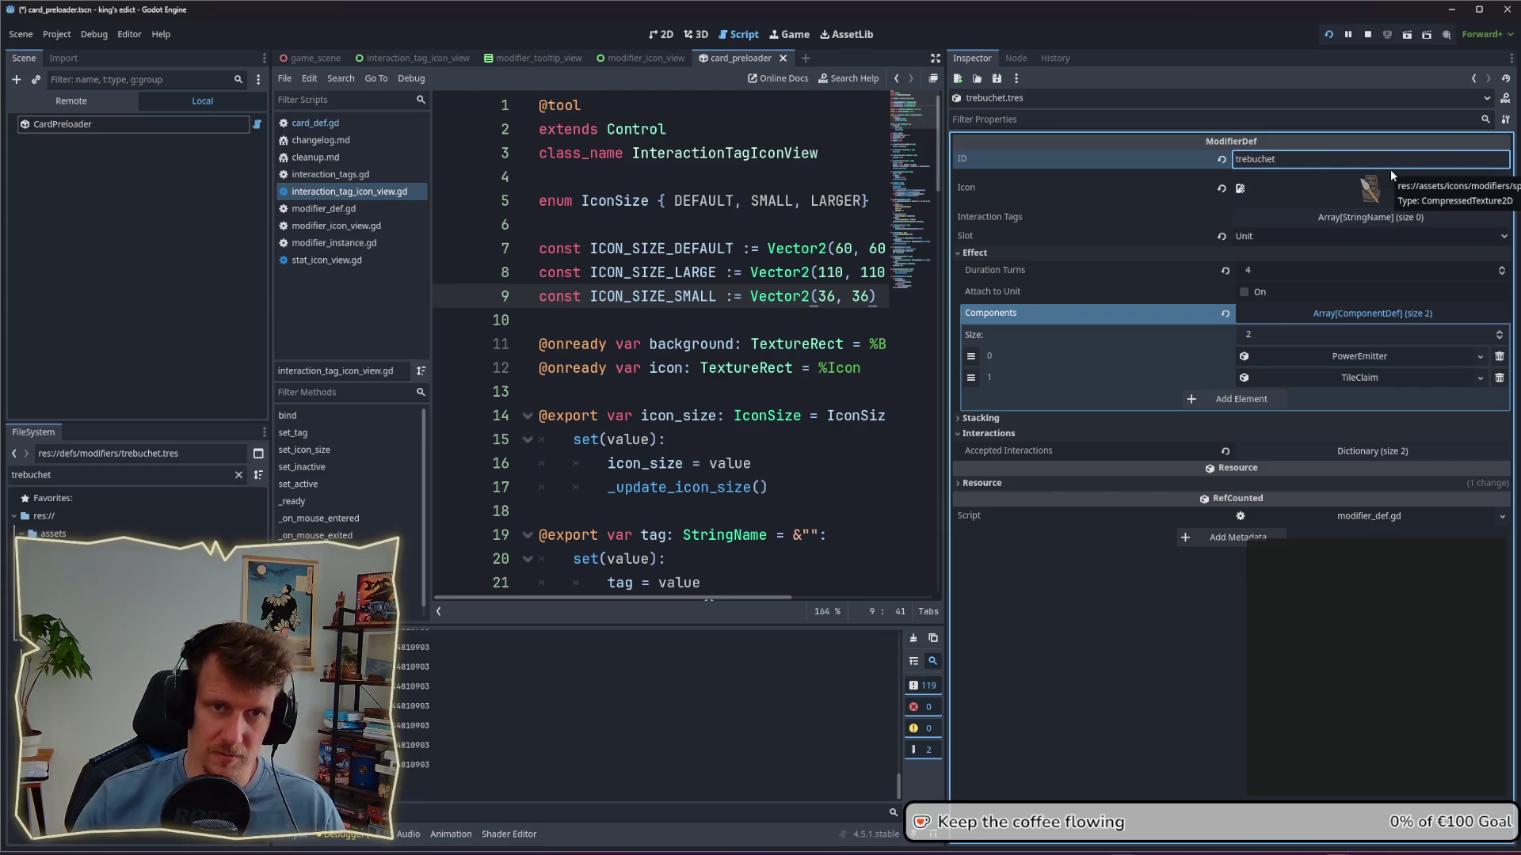
key(ctrl+s)
mouse_move(88, 585)
mouse_down()
mouse_move(554, 476)
mouse_move(1267, 435)
mouse_move(1425, 261)
mouse_move(1387, 210)
mouse_up()
key(ctrl+s)
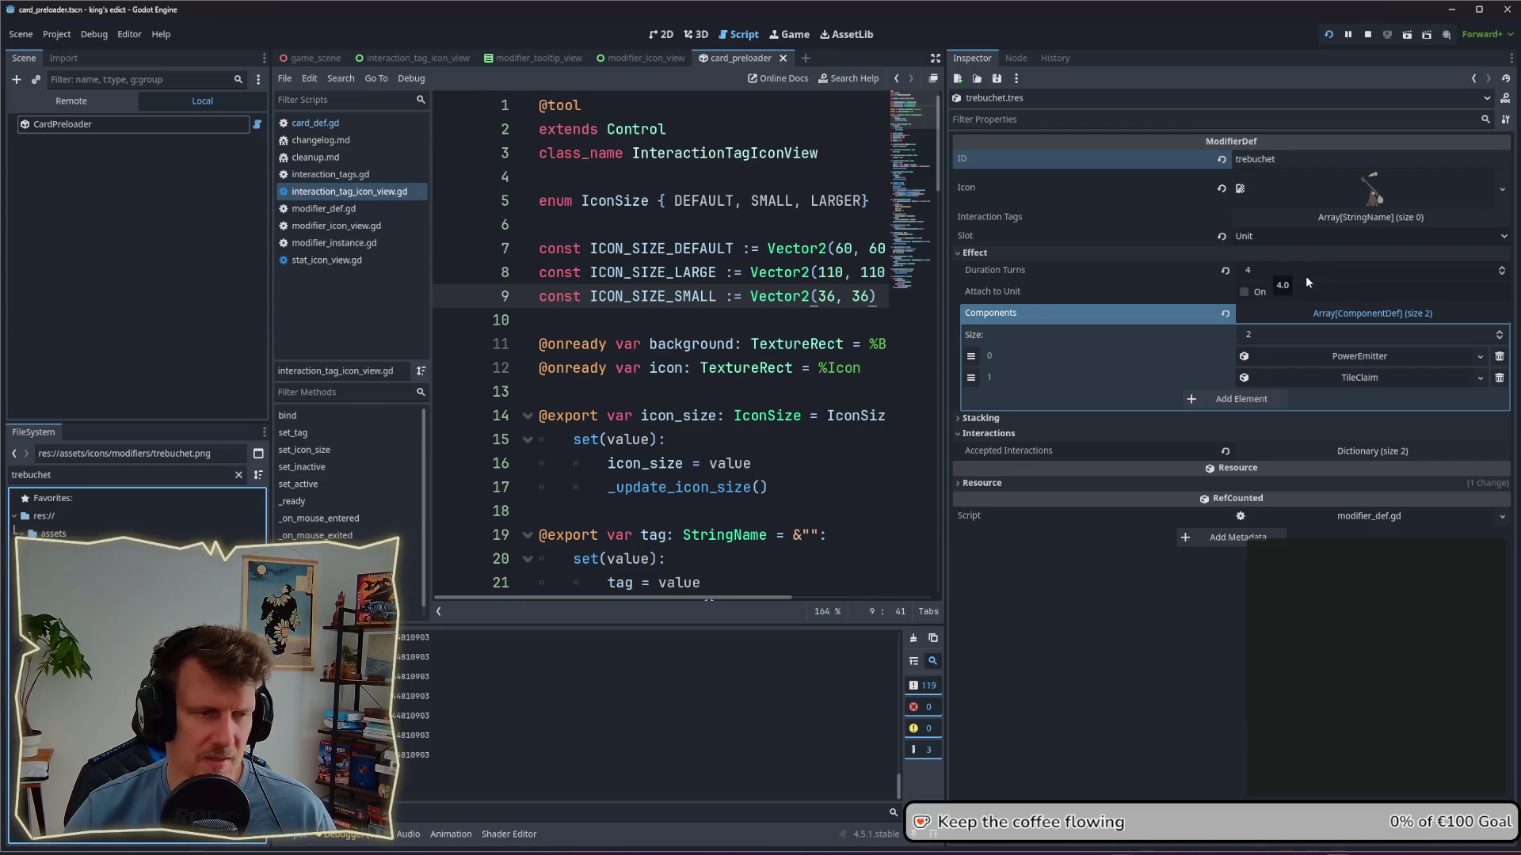
key(alt+Tab)
click(1004, 428)
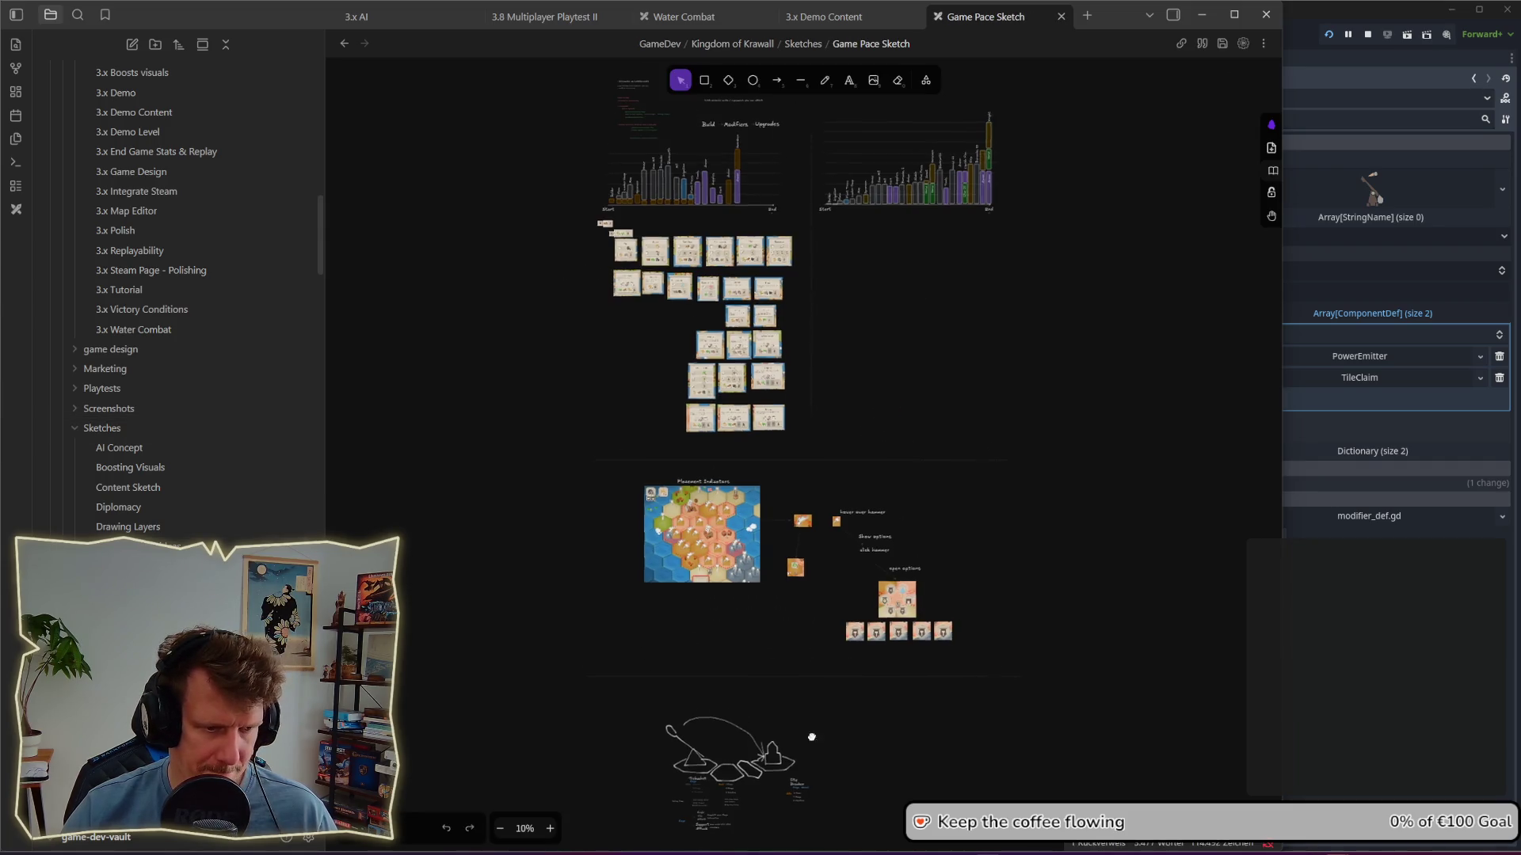
Step: Zoom into the trebuchet sketch on the canvas, then return to Godot
ctrl+scroll(808, 729, up, 10)
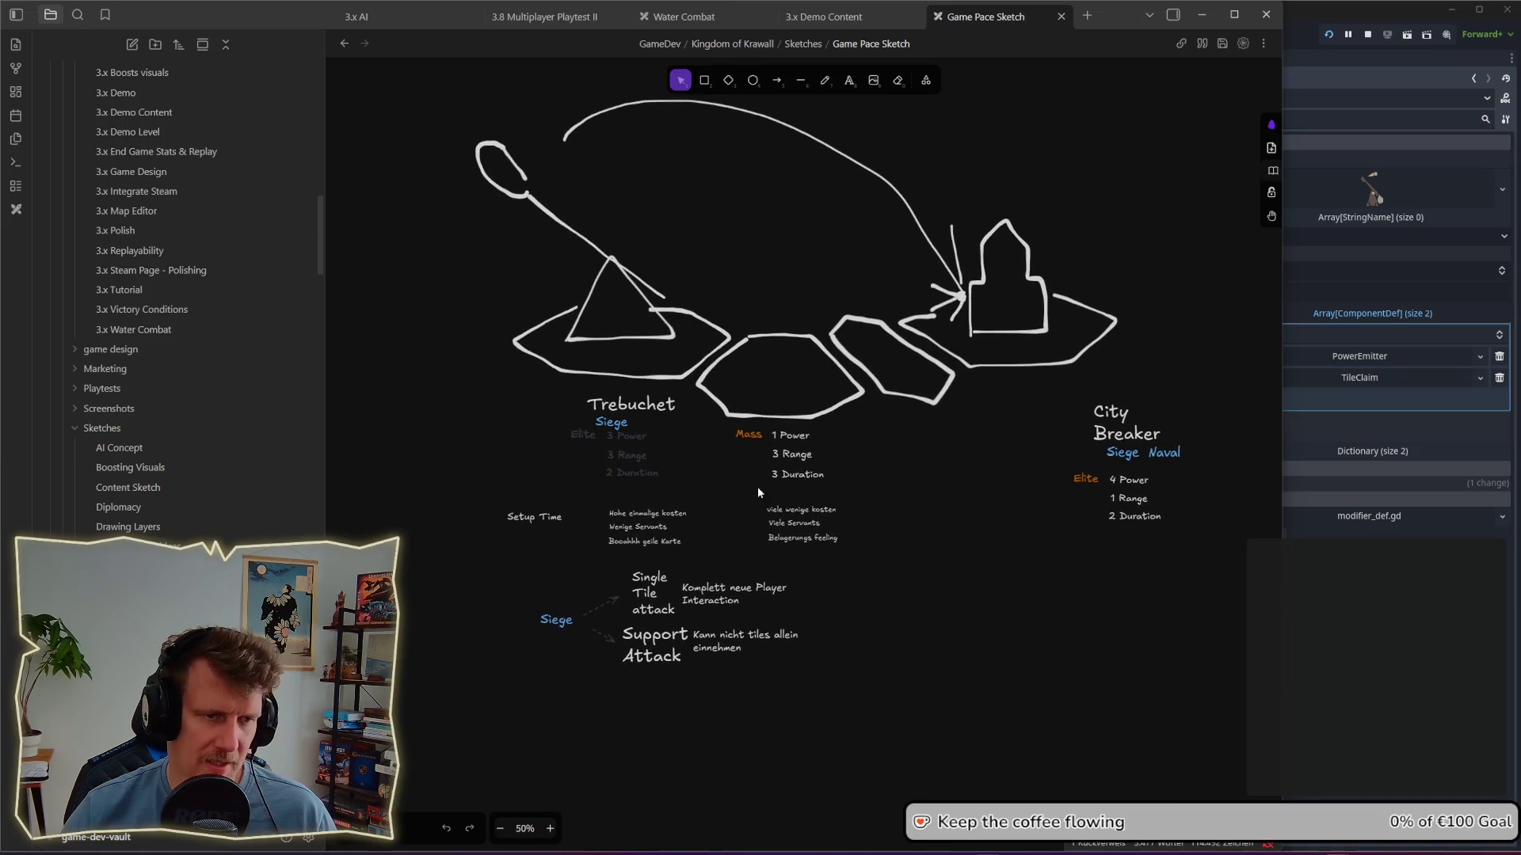
key(alt+Tab)
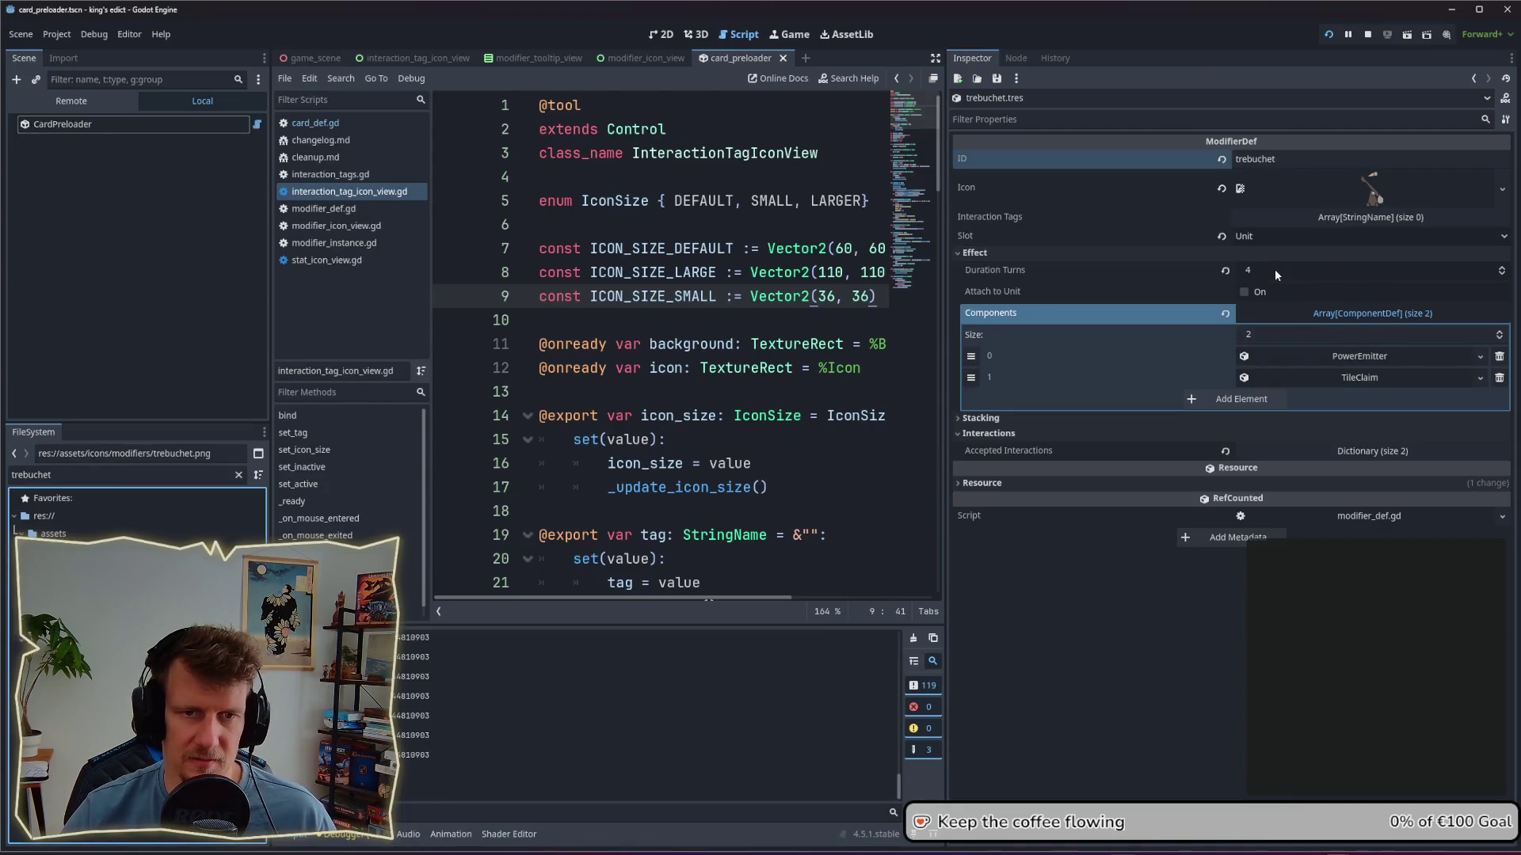
Step: Delete the PowerEmitter and TileClaim components, save, and open the trebuchet card definition
click(1499, 357)
click(1499, 356)
key(ctrl+s)
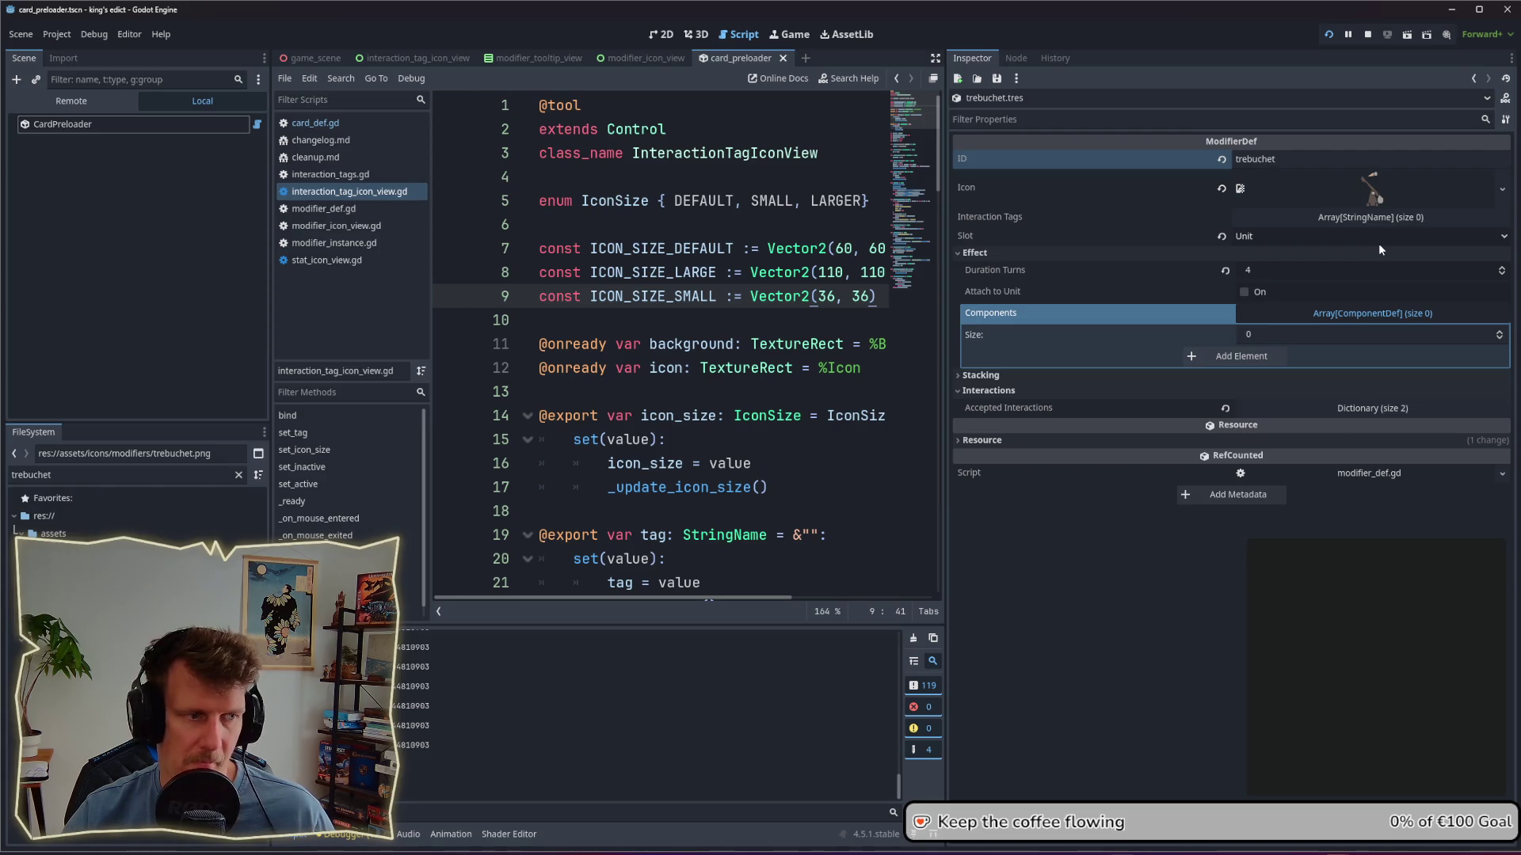
click(1115, 537)
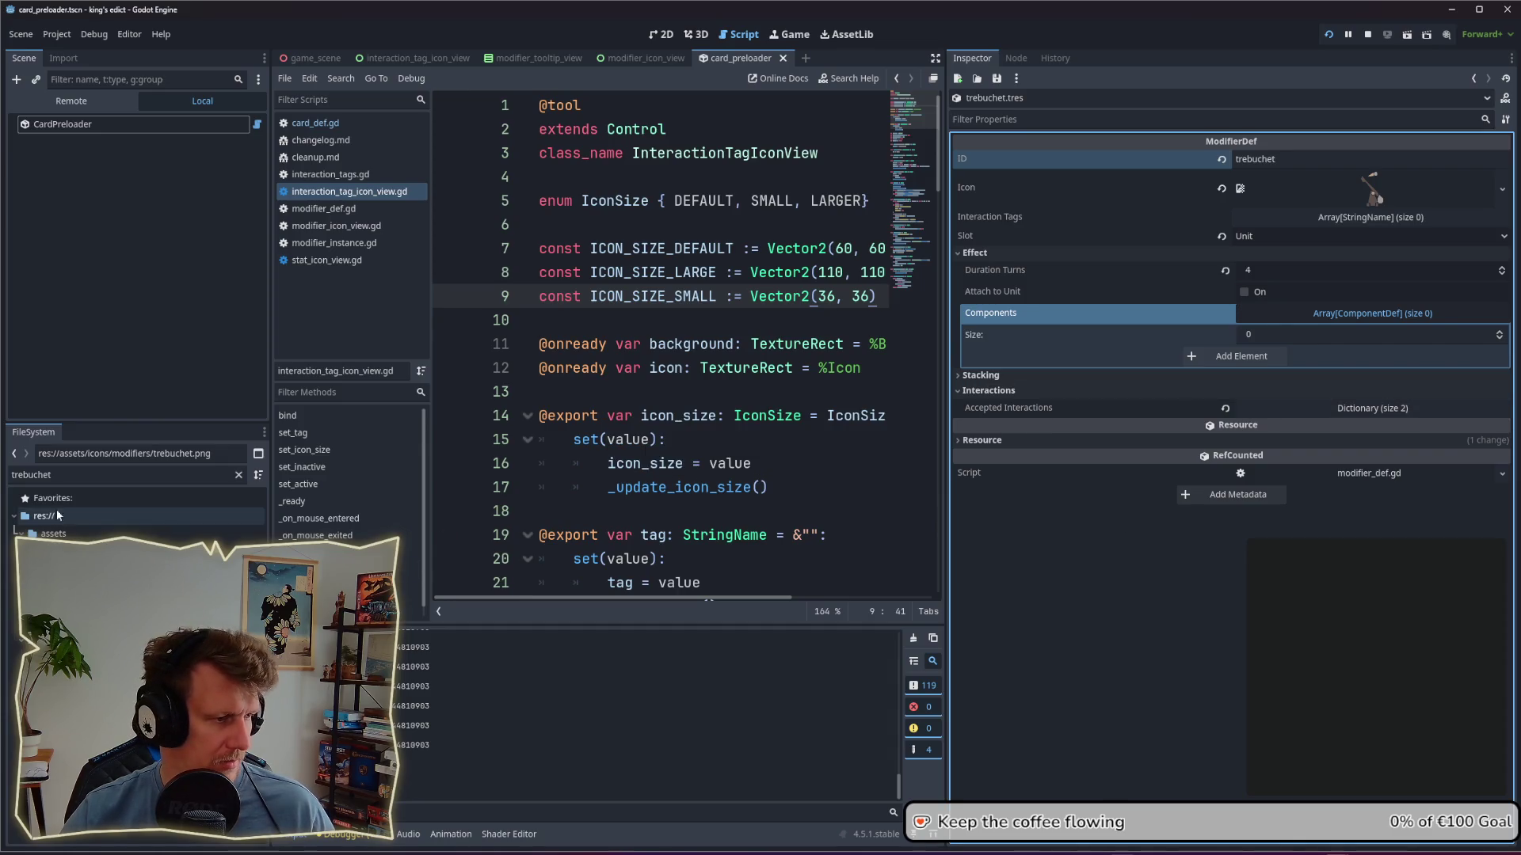
click(95, 617)
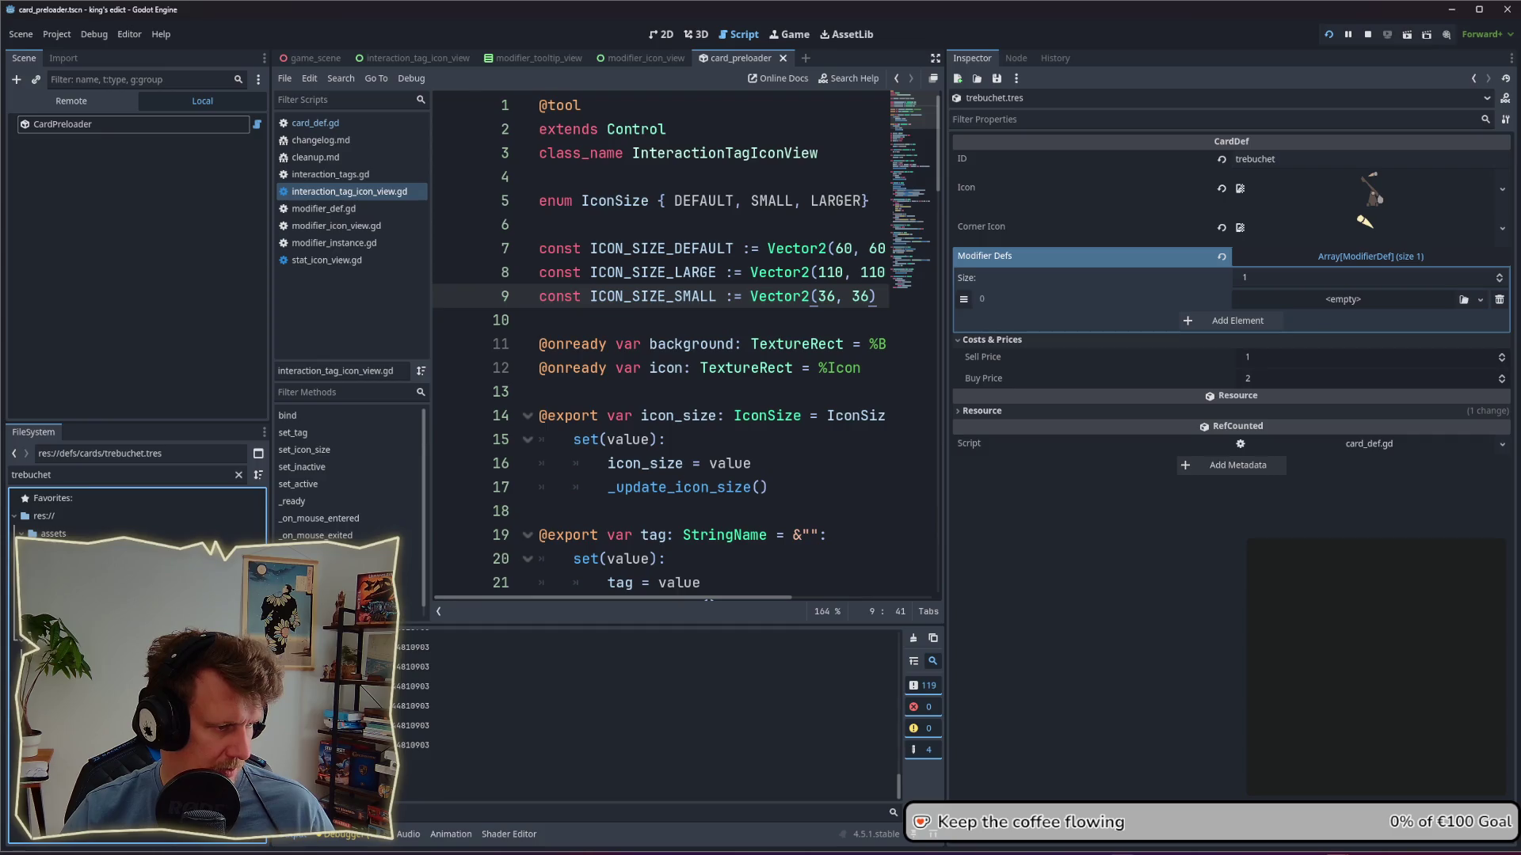
Step: Assign modifiers/trebuchet.tres as the trebuchet card's single Modifier Defs entry
click(1250, 317)
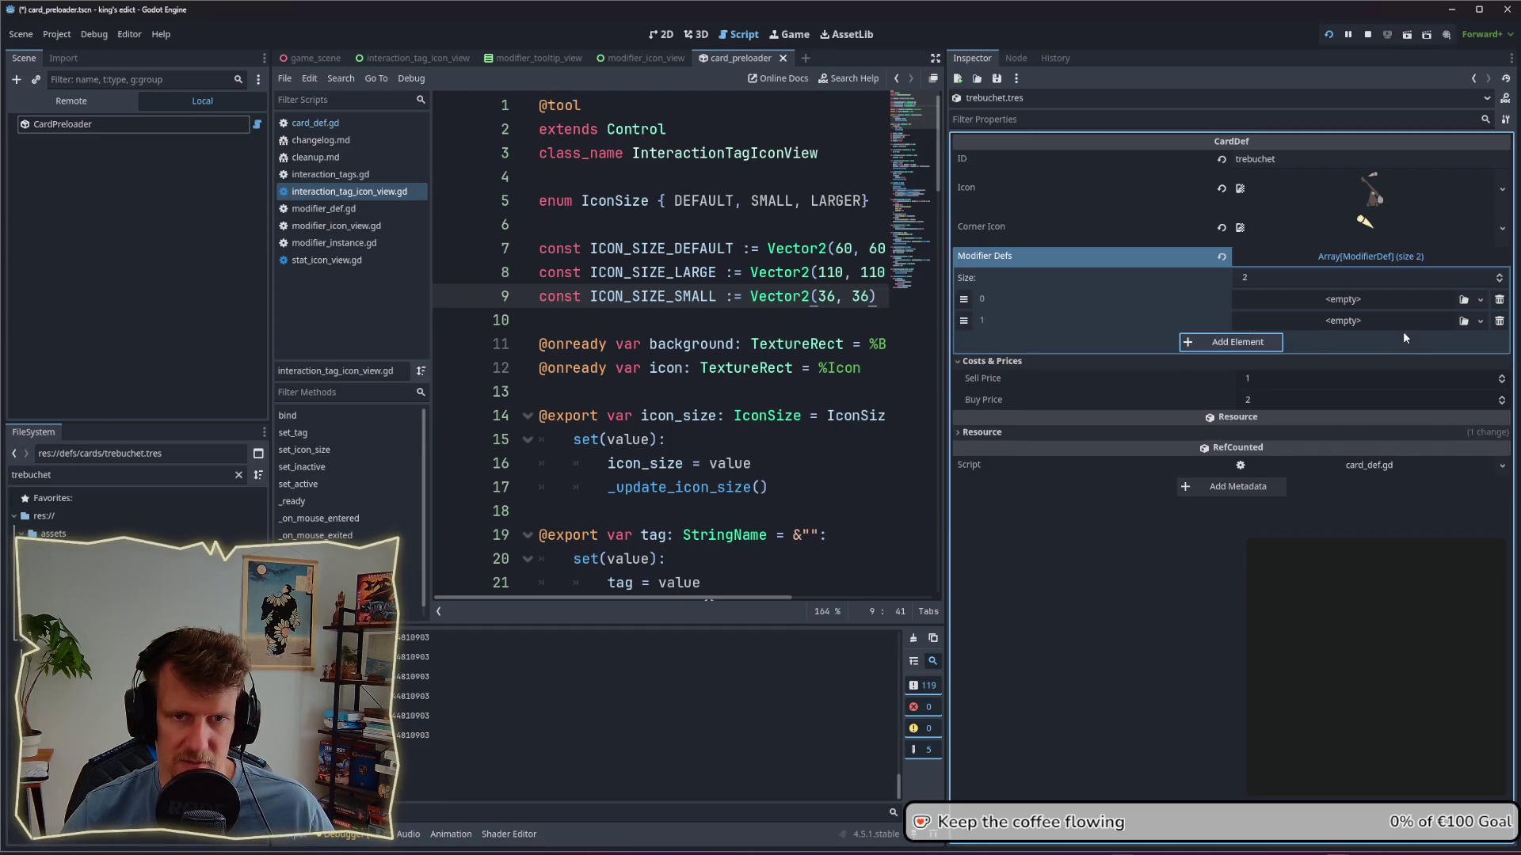
click(1503, 322)
mouse_move(103, 654)
mouse_down()
mouse_move(1346, 301)
mouse_move(1389, 309)
mouse_up()
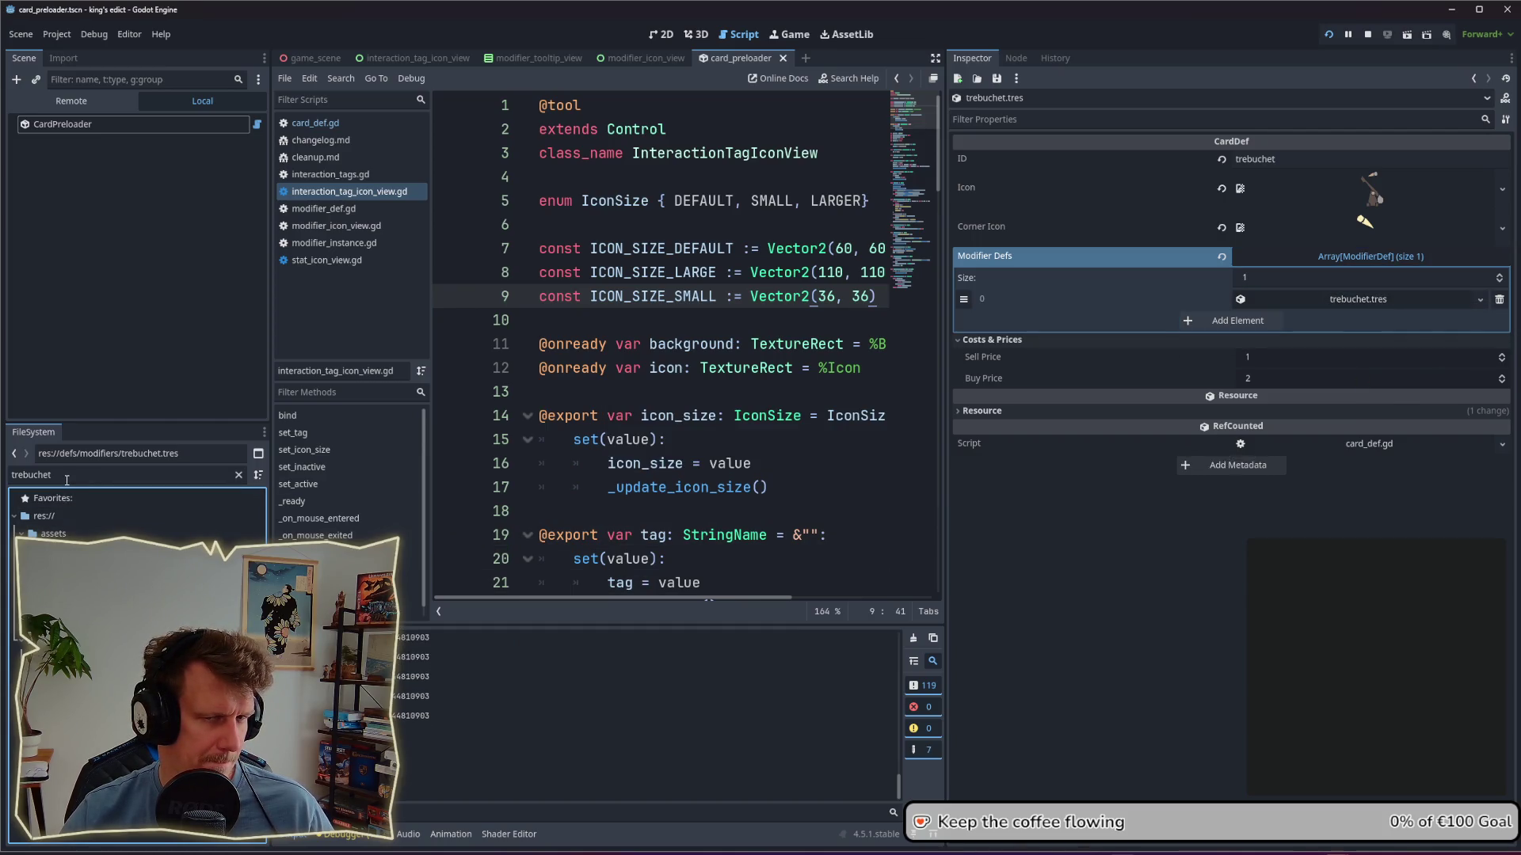
click(1372, 302)
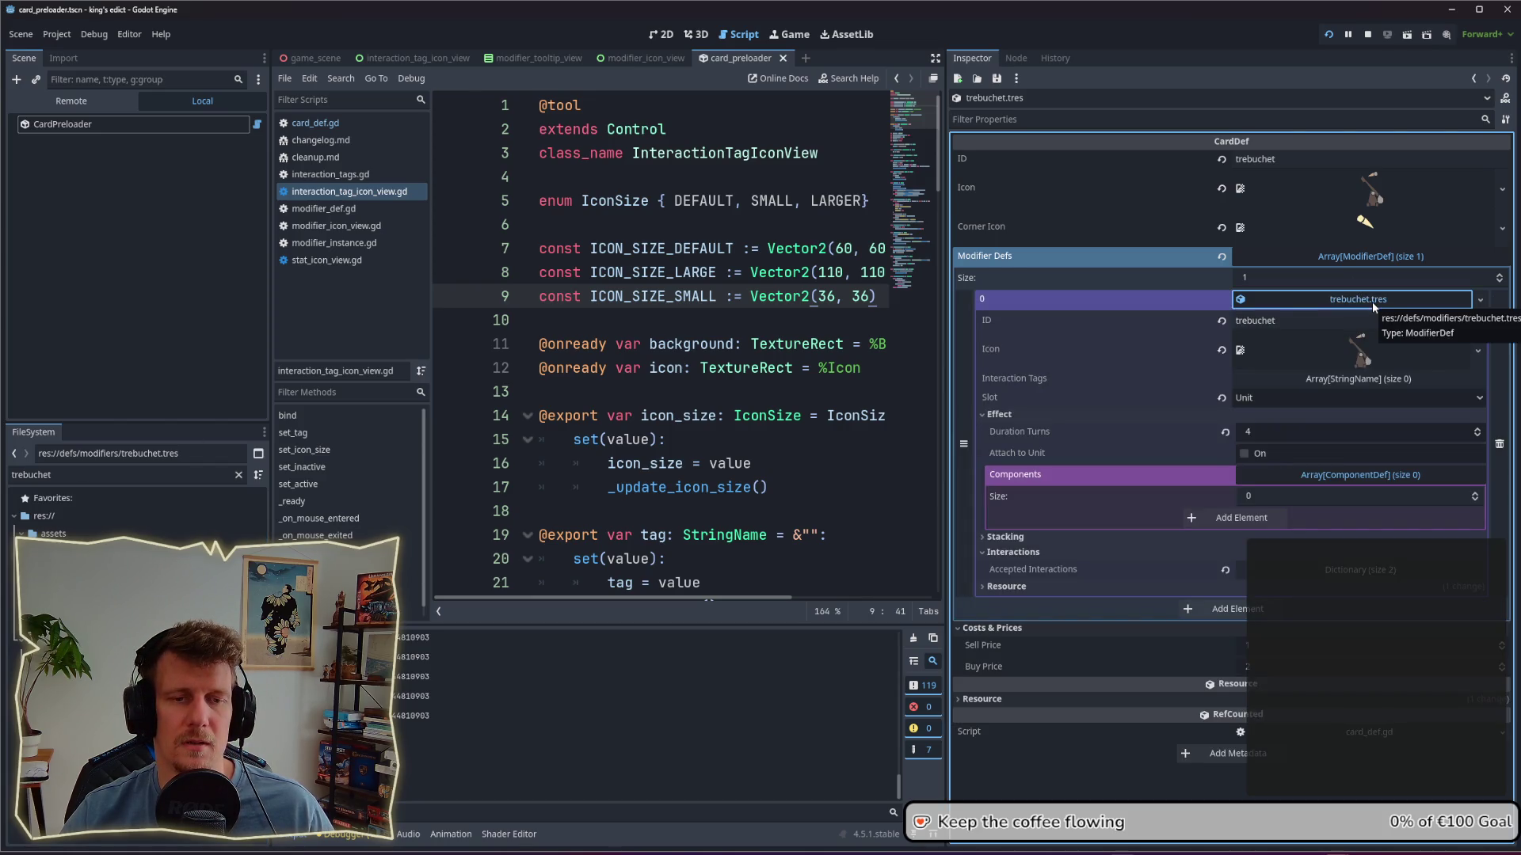
click(1372, 302)
click(1370, 298)
click(1371, 299)
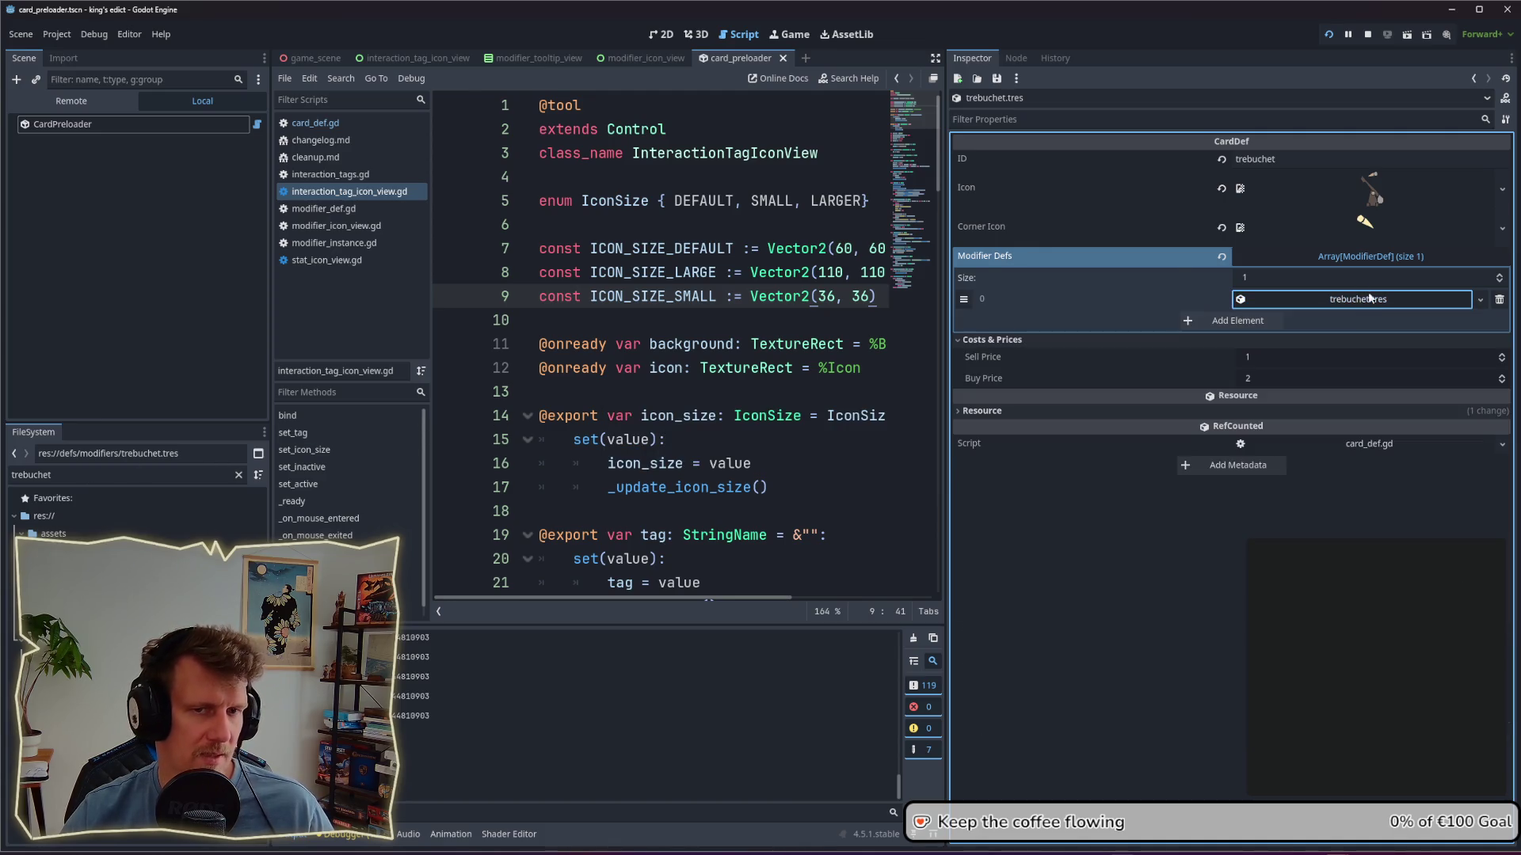
Step: Open modifier_preloader.tscn, tick Rebuild Now and save the scene
double_click(71, 482)
text(modifeir)
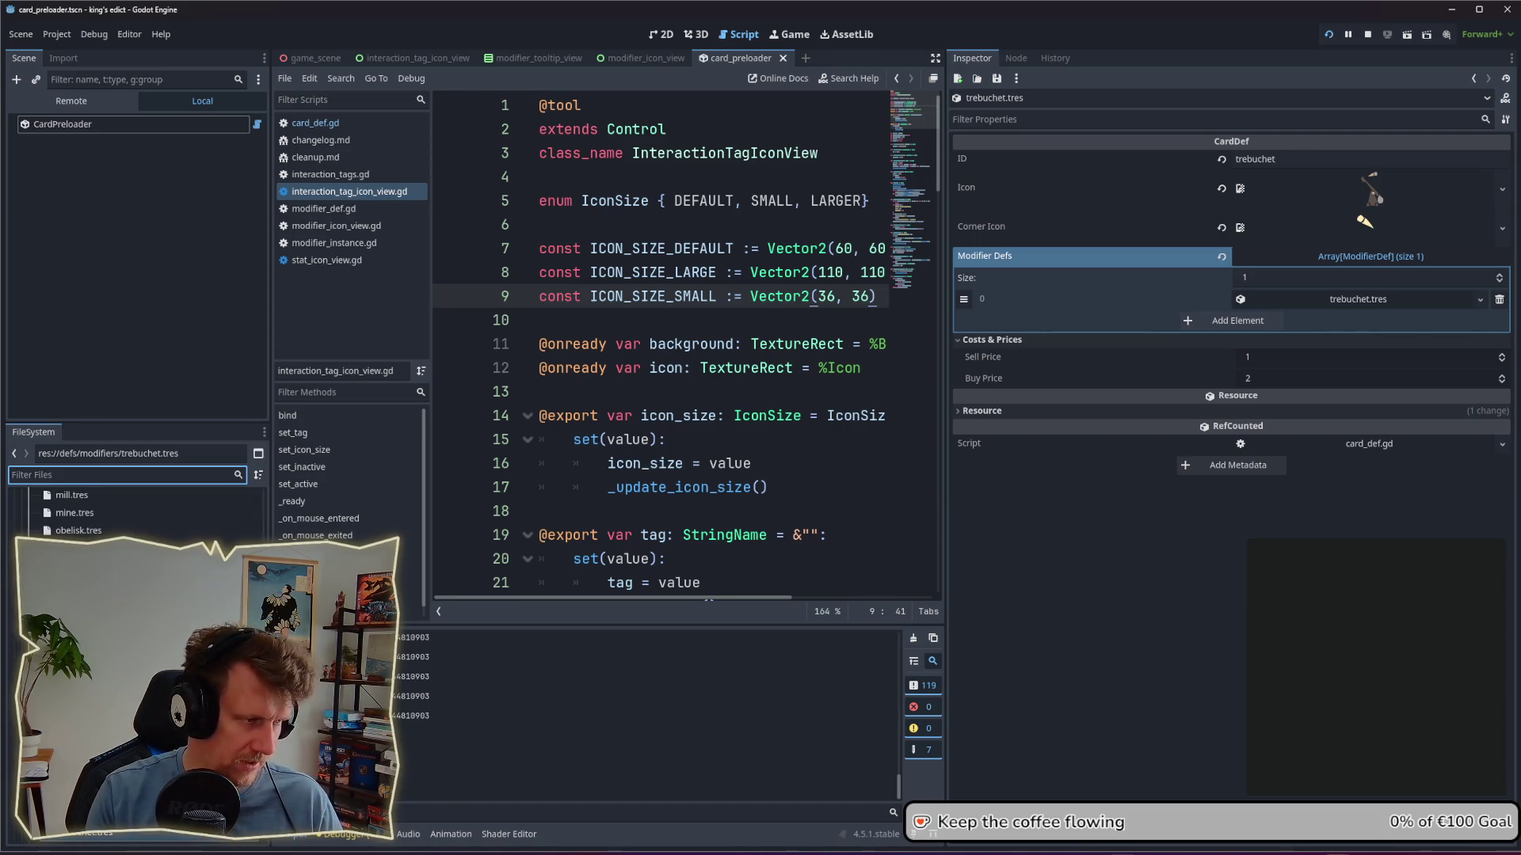
key(BackSpace)
key(BackSpace)
text(ier_)
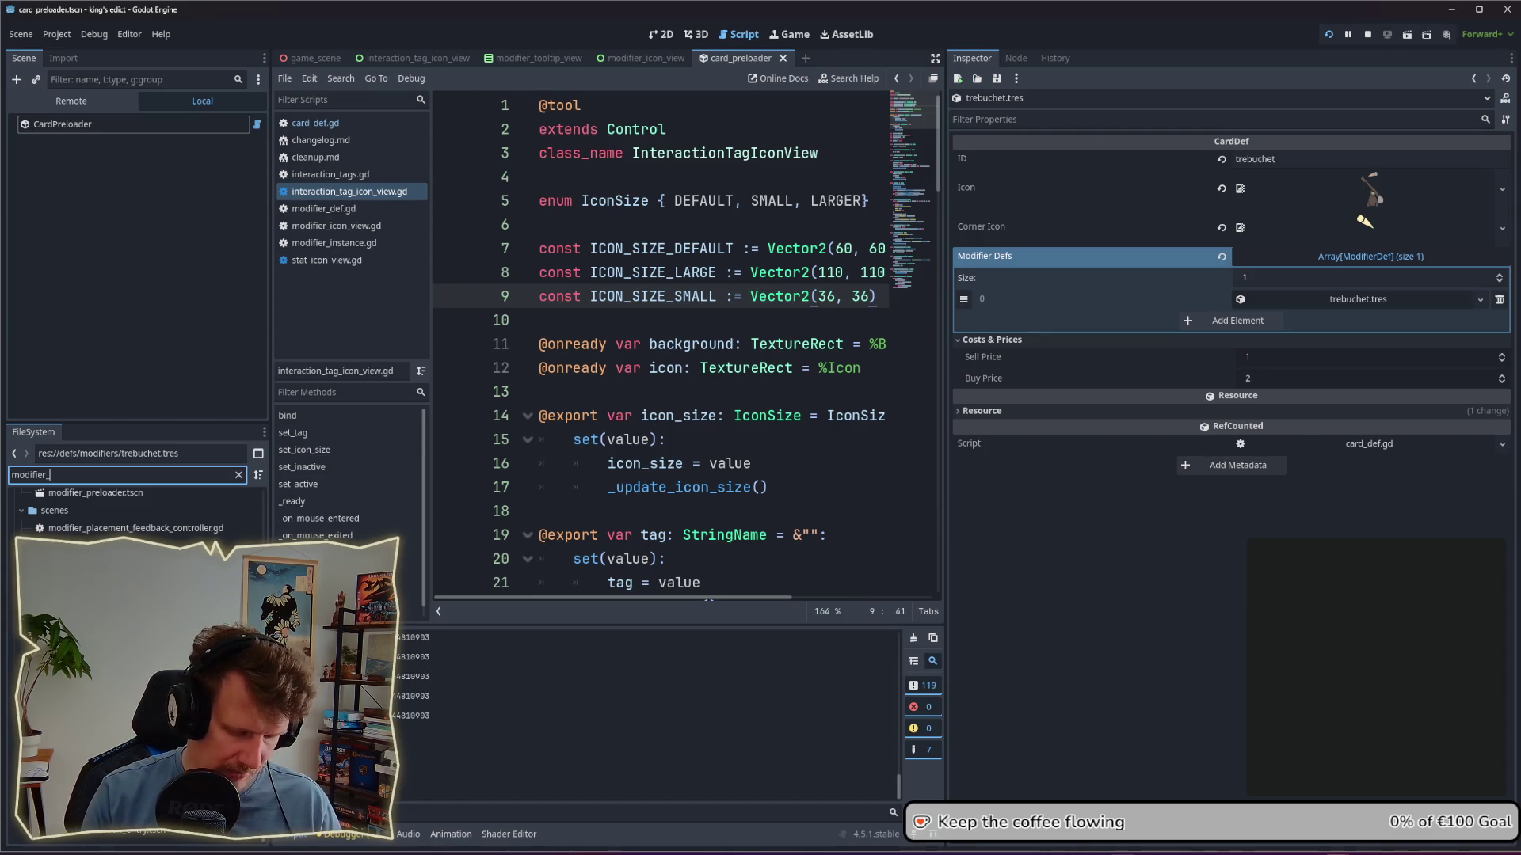
text(pre)
key(Down)
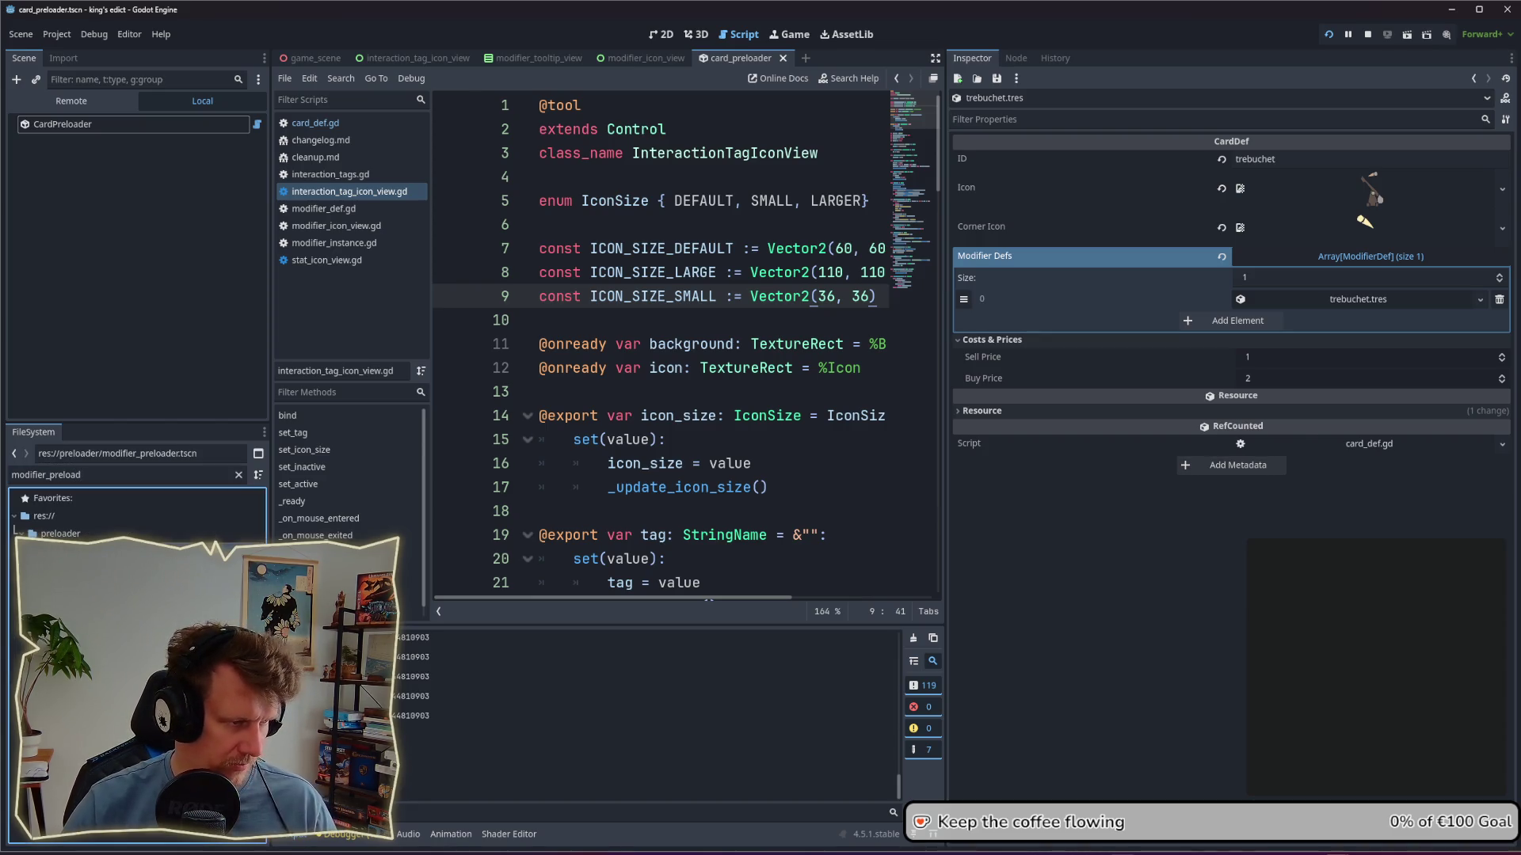
key(Return)
click(1239, 237)
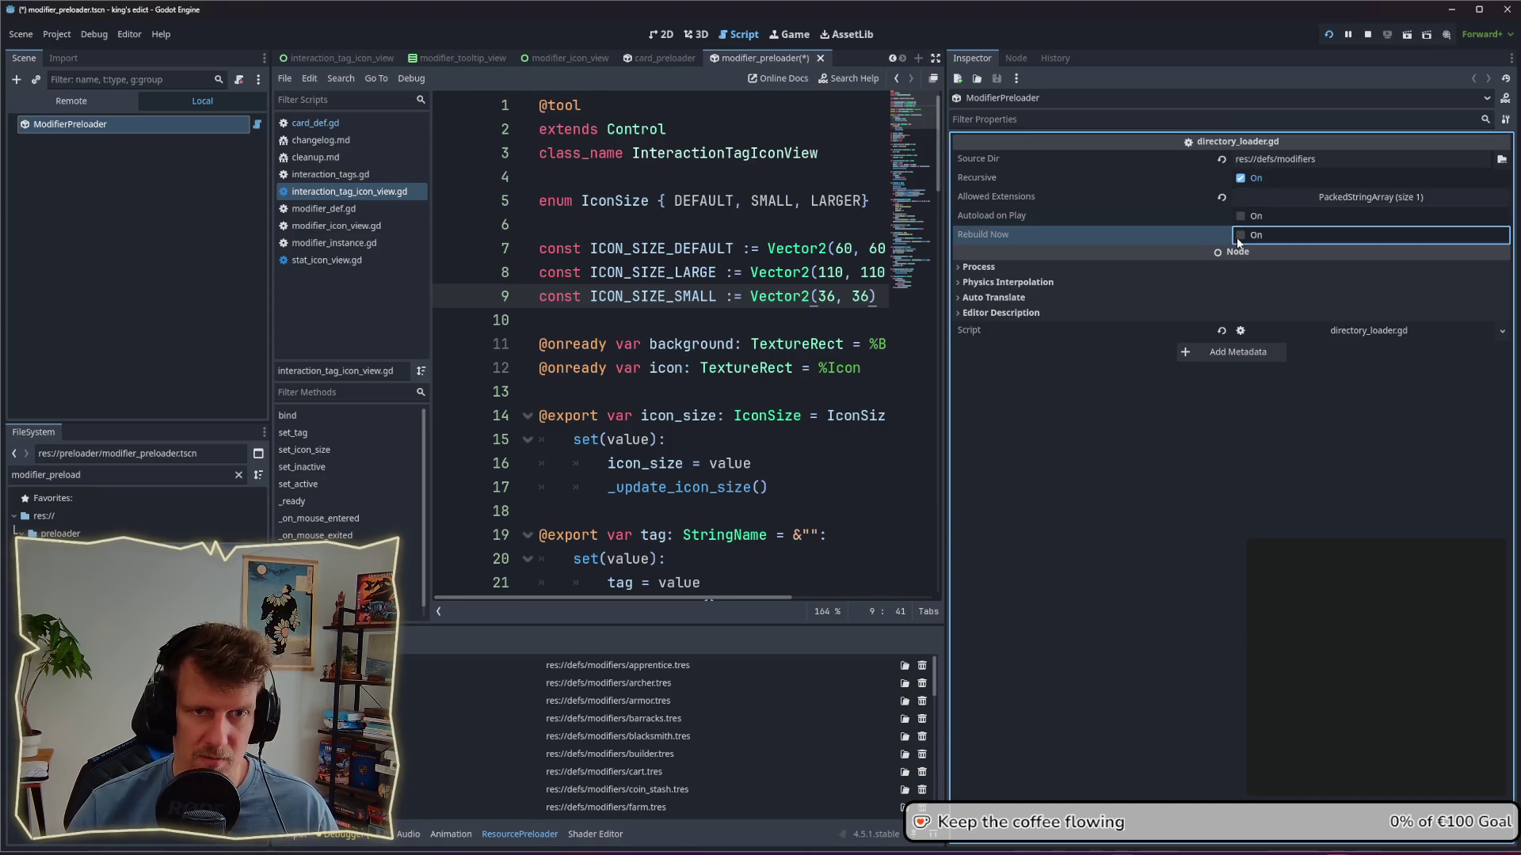
key(ctrl+s)
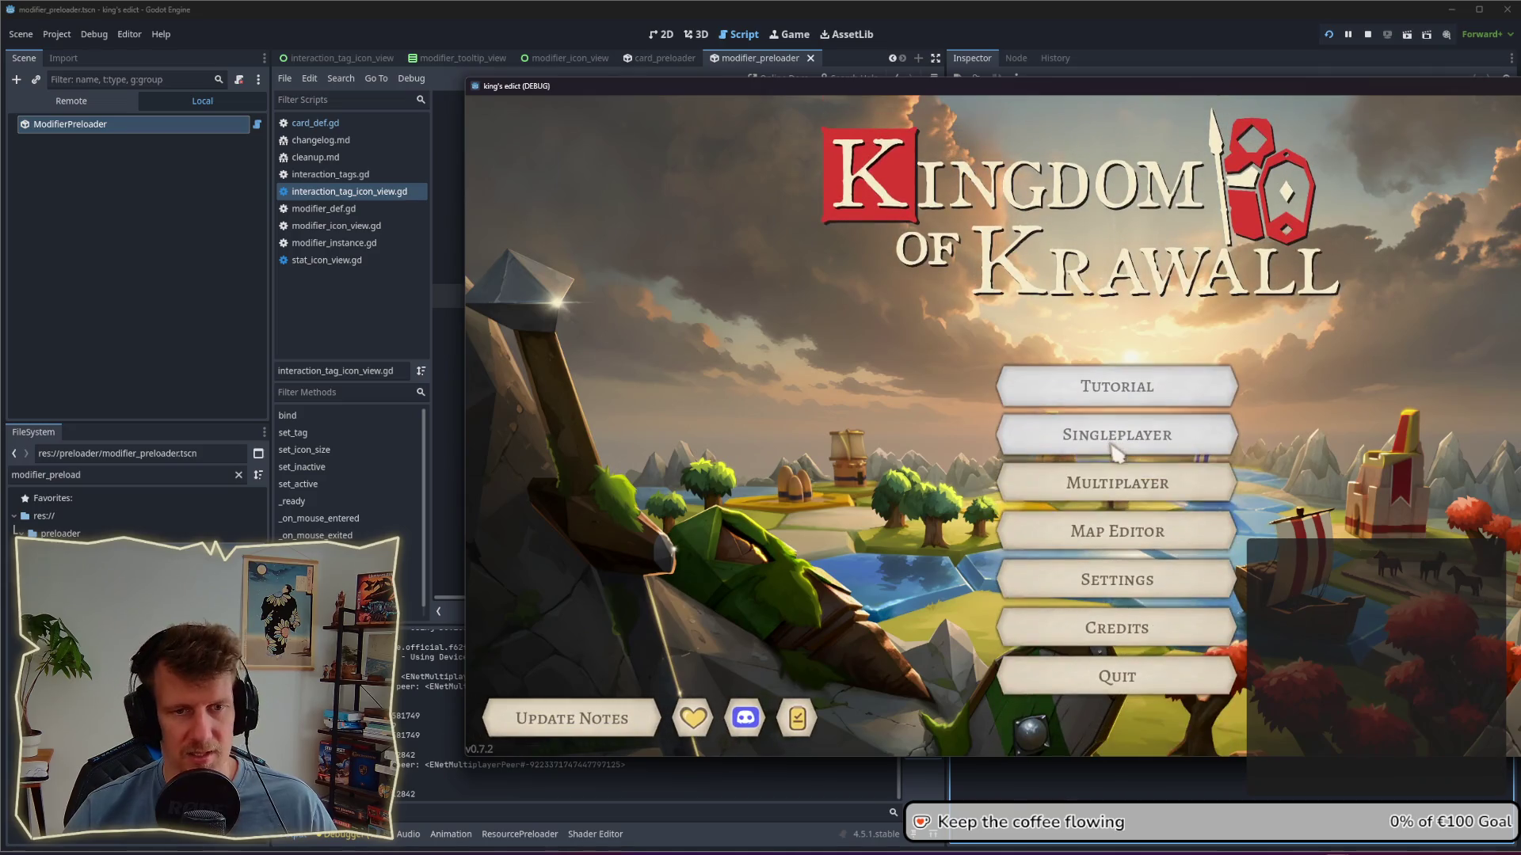
Step: Create a multiplayer lobby room and take the red start hex on Green Island
click(1097, 484)
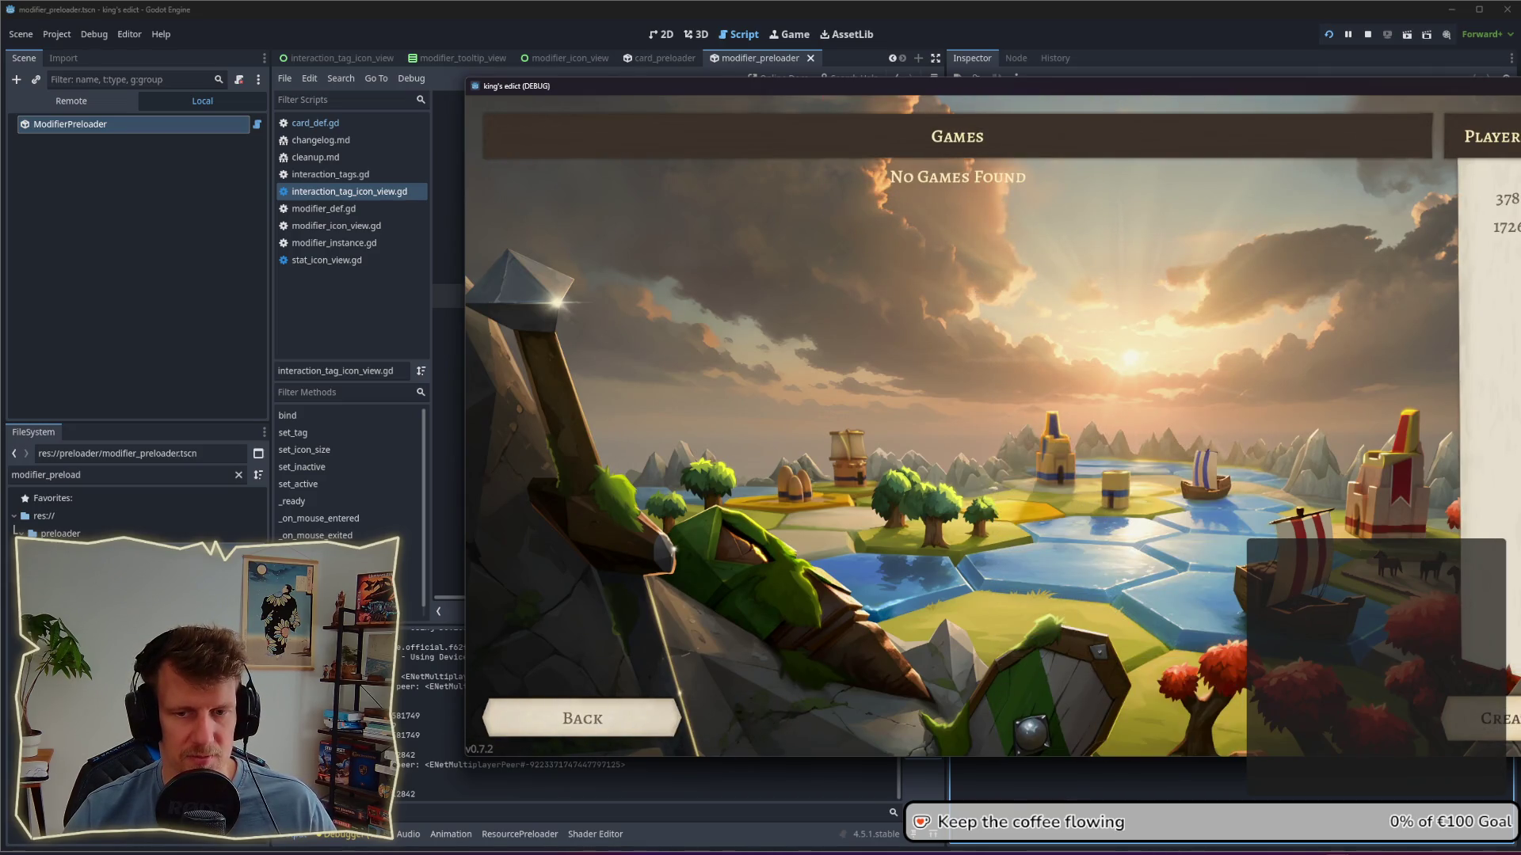
click(1489, 718)
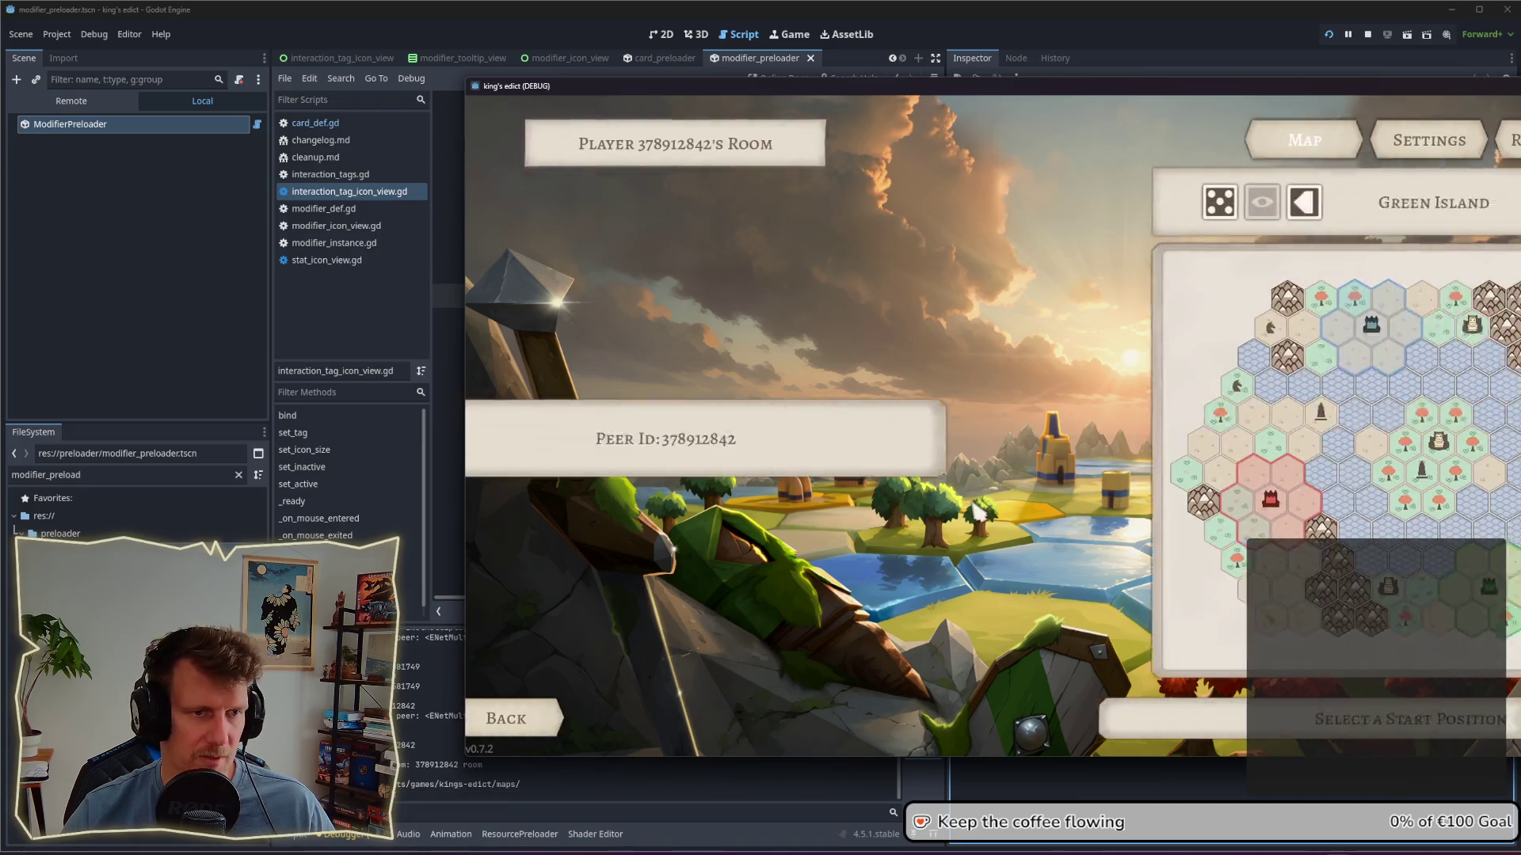
click(1197, 527)
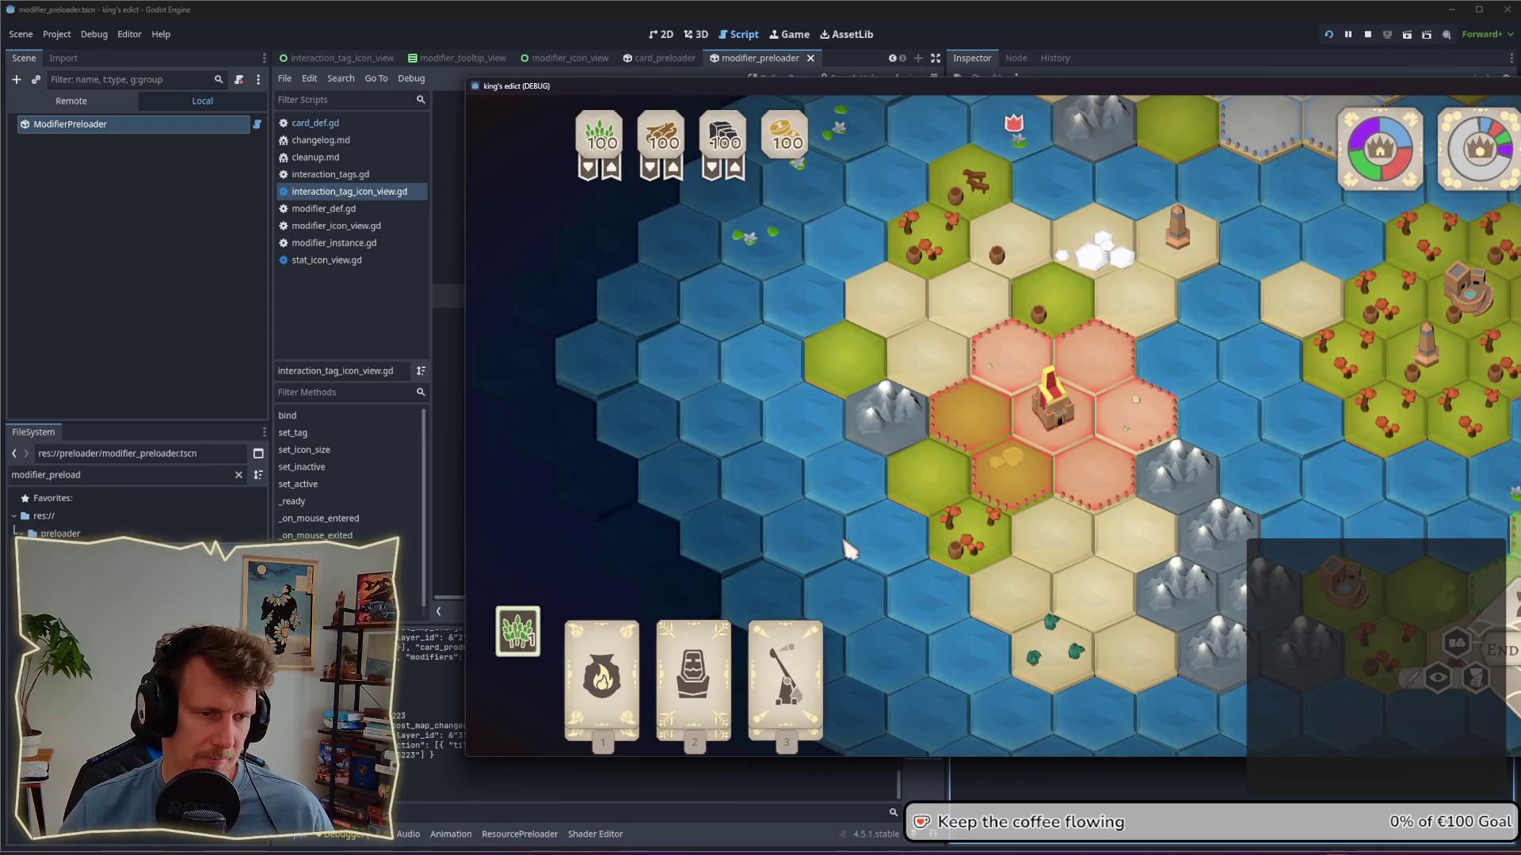
click(814, 671)
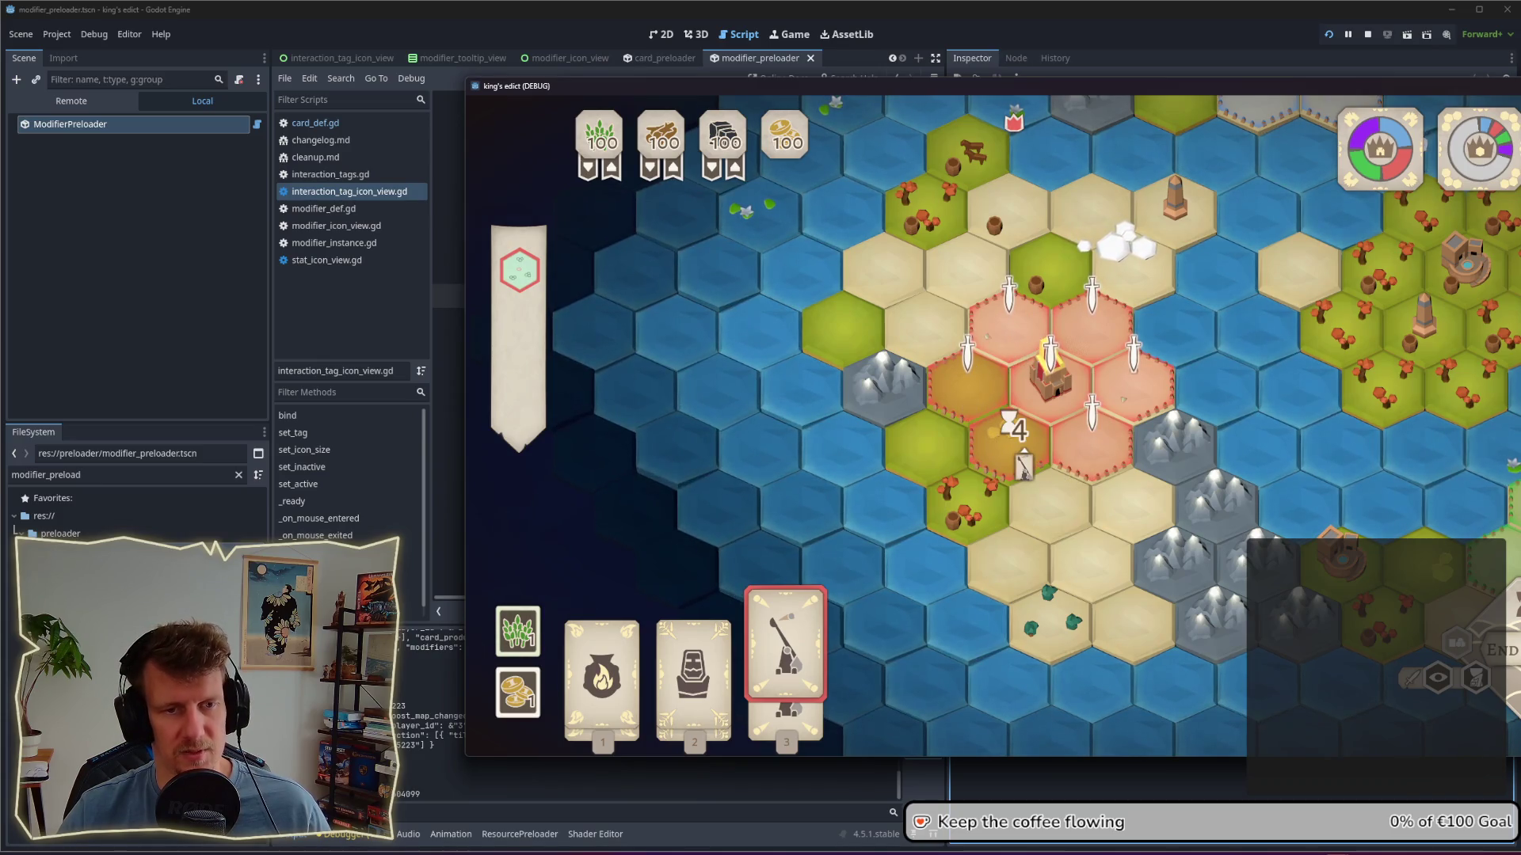
click(1097, 452)
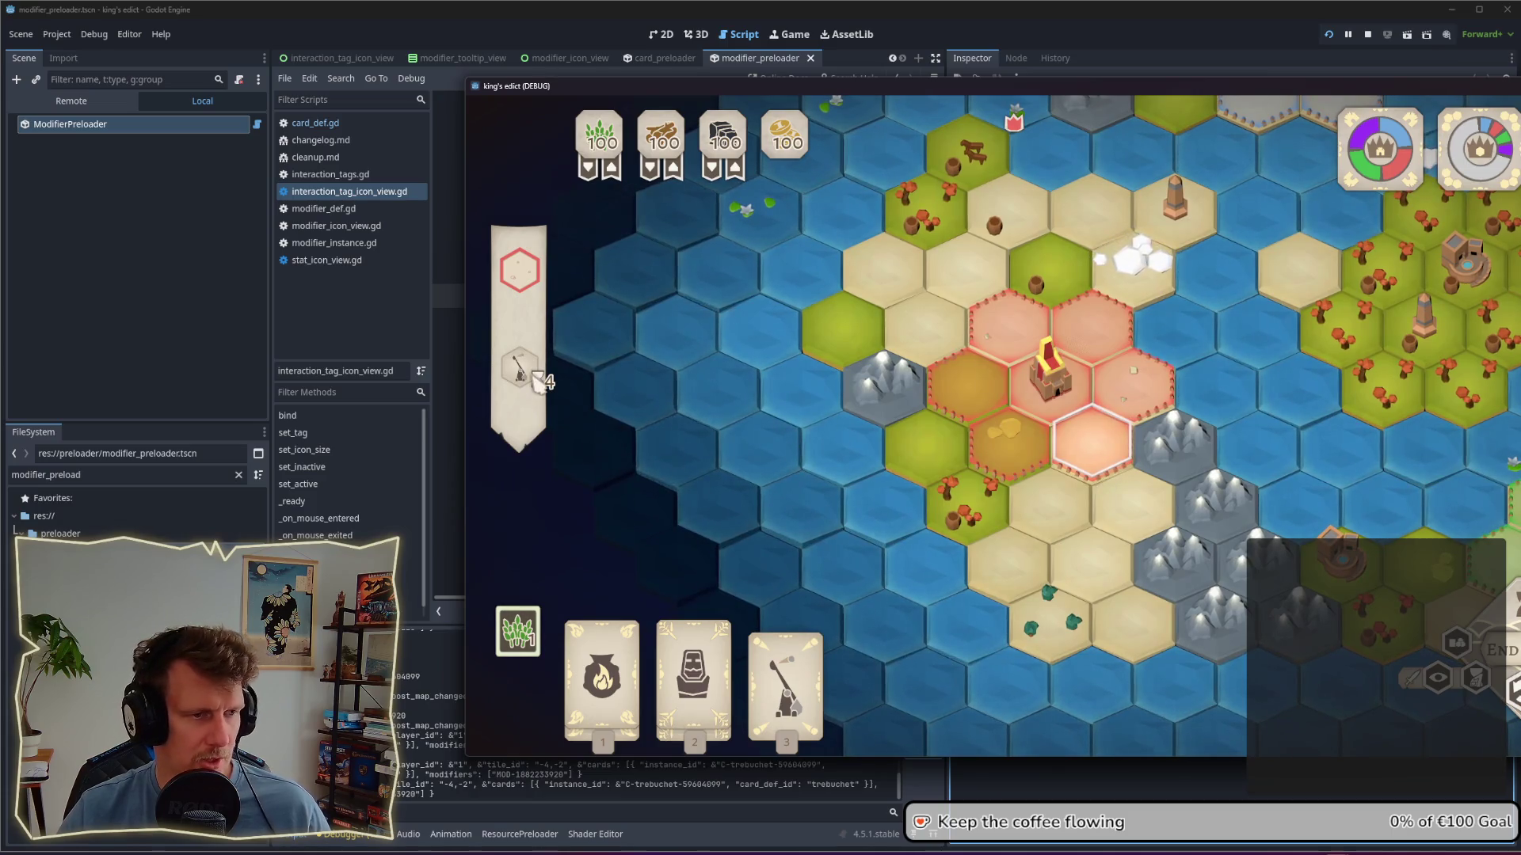
Step: Zoom to the castle, view the trebuchet's Equipment, Power Boost and Liquid Fire tooltips, then close the panel
mouse_move(533, 382)
scroll(922, 447, up, 4)
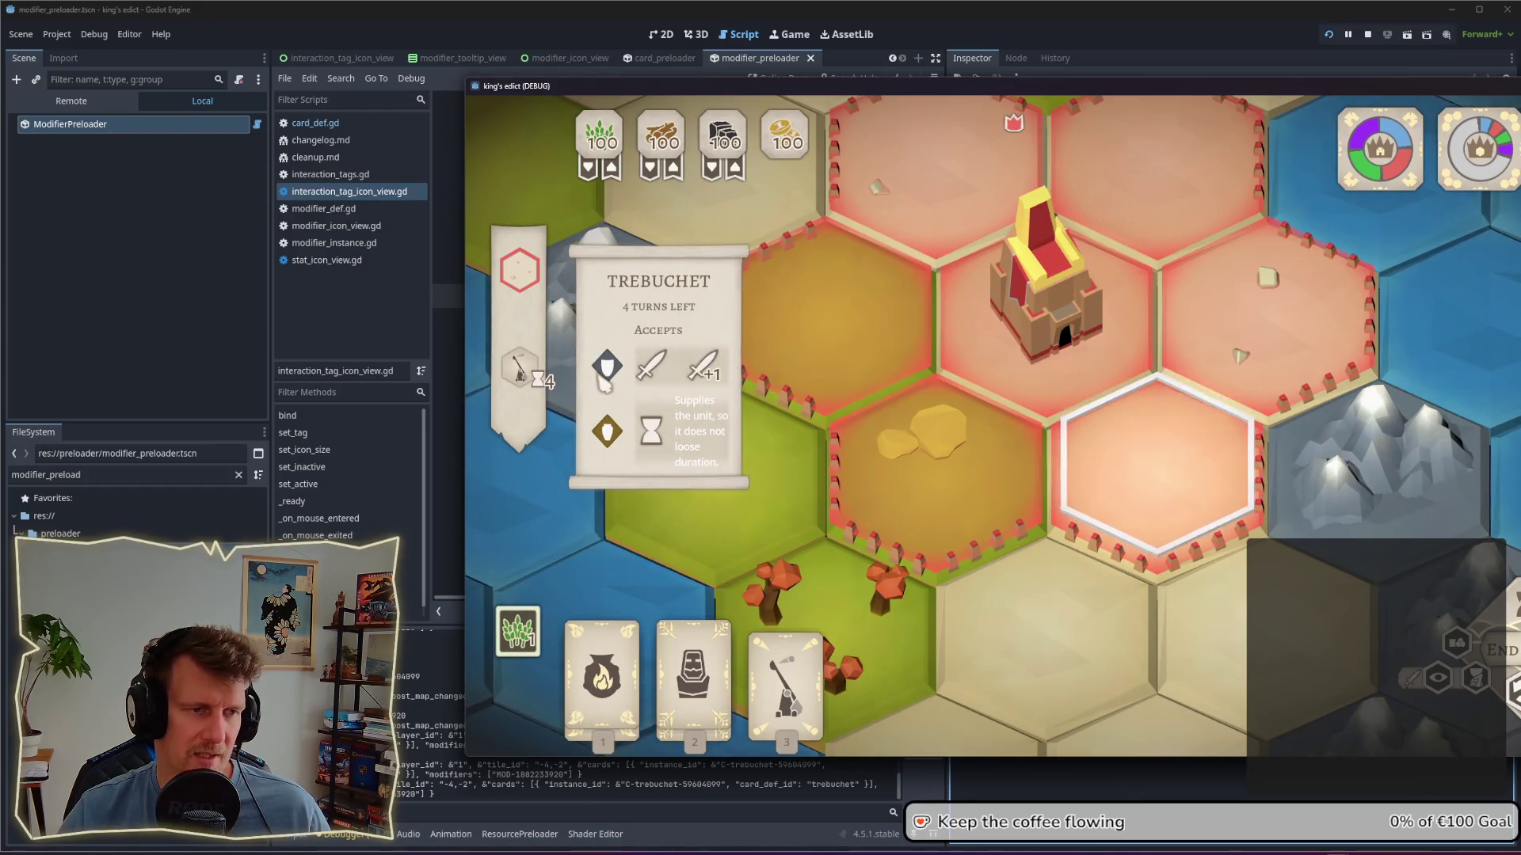
mouse_move(606, 380)
mouse_move(707, 379)
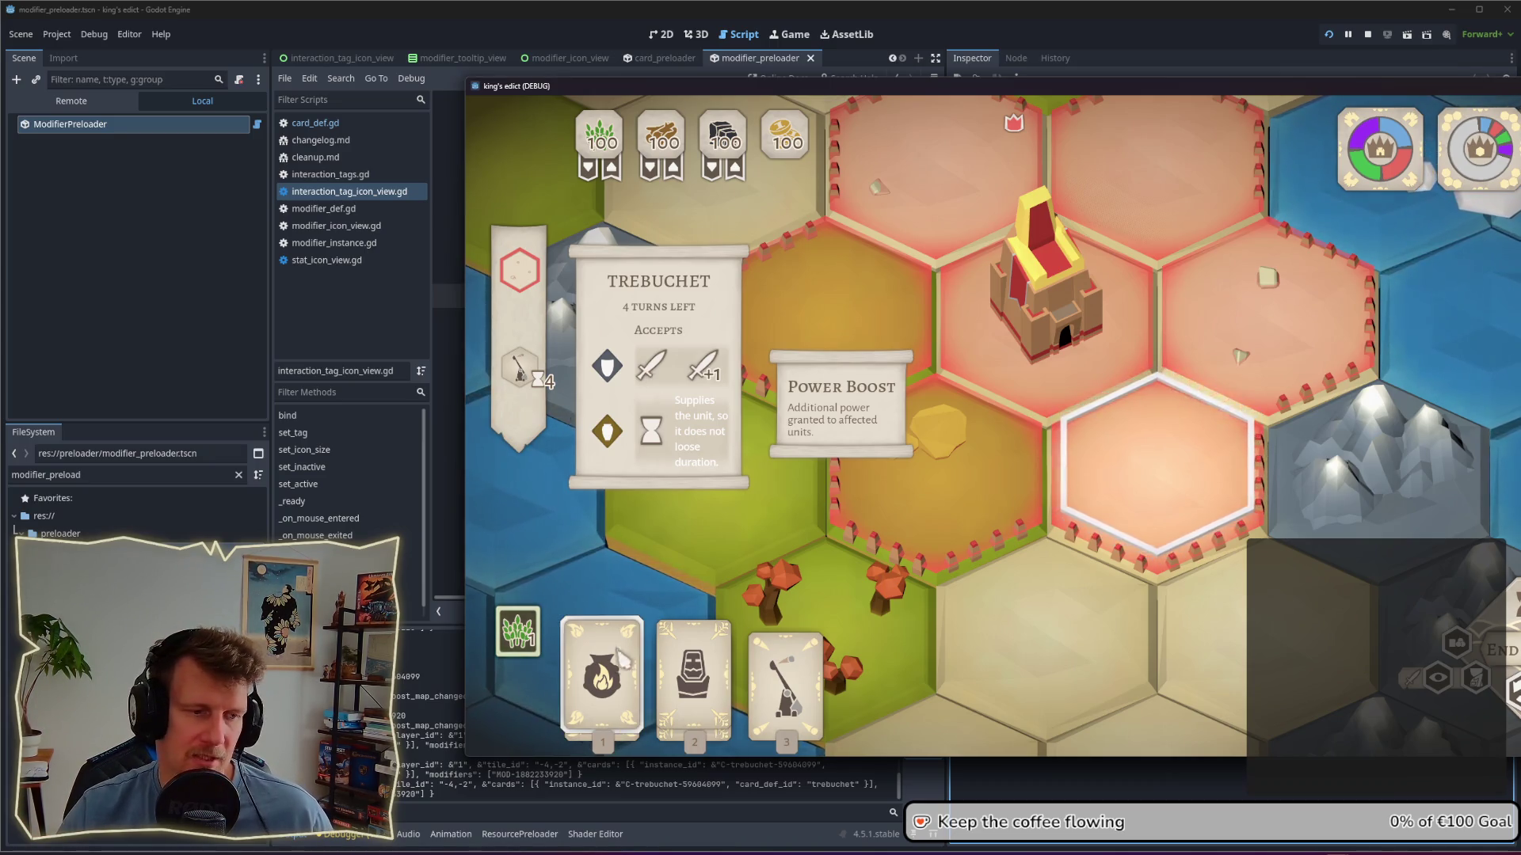
mouse_move(618, 672)
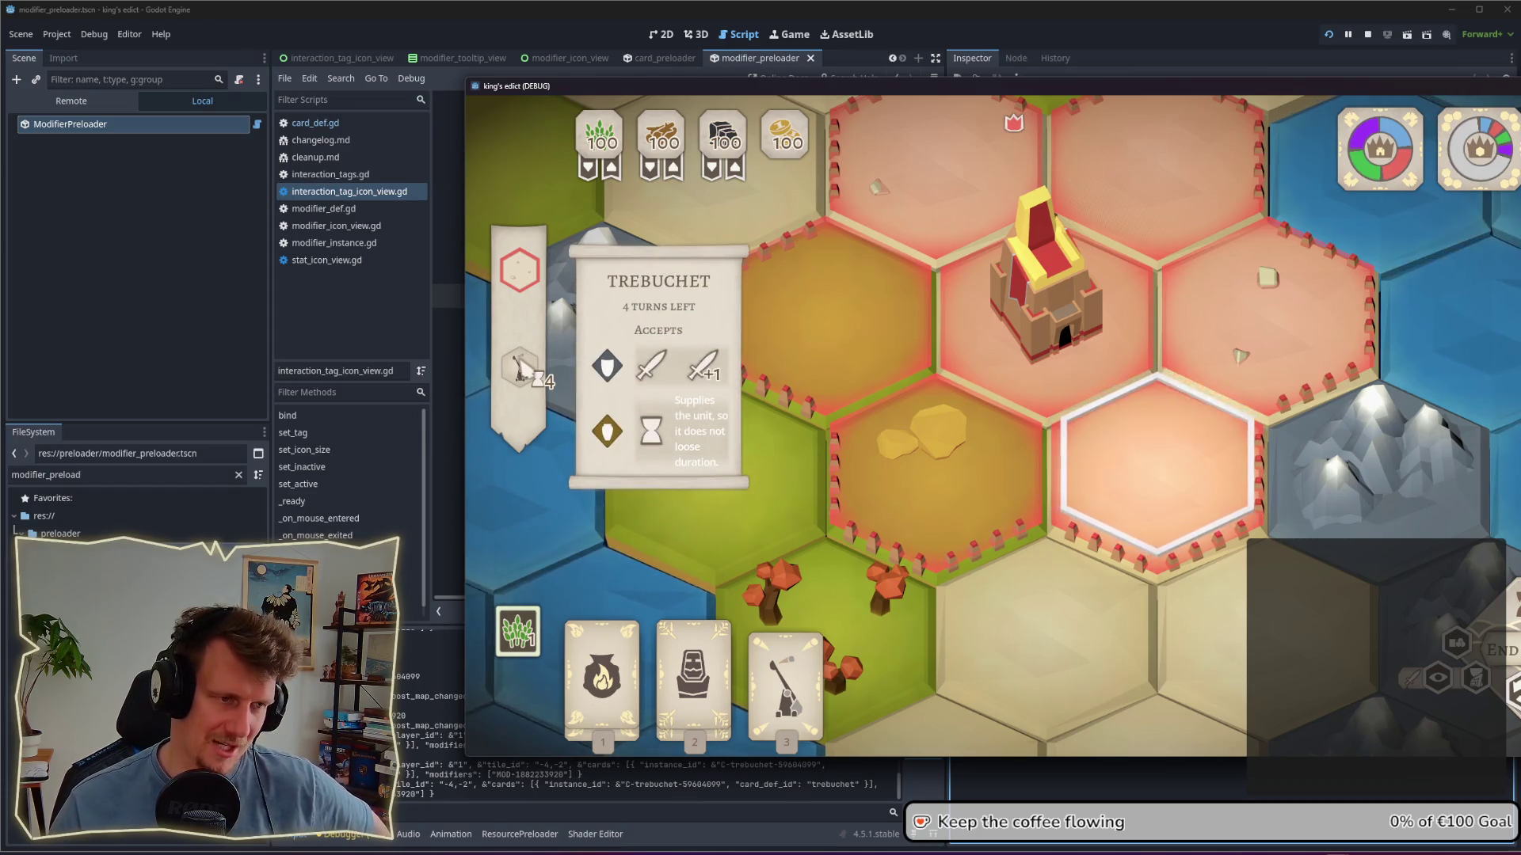
click(1228, 507)
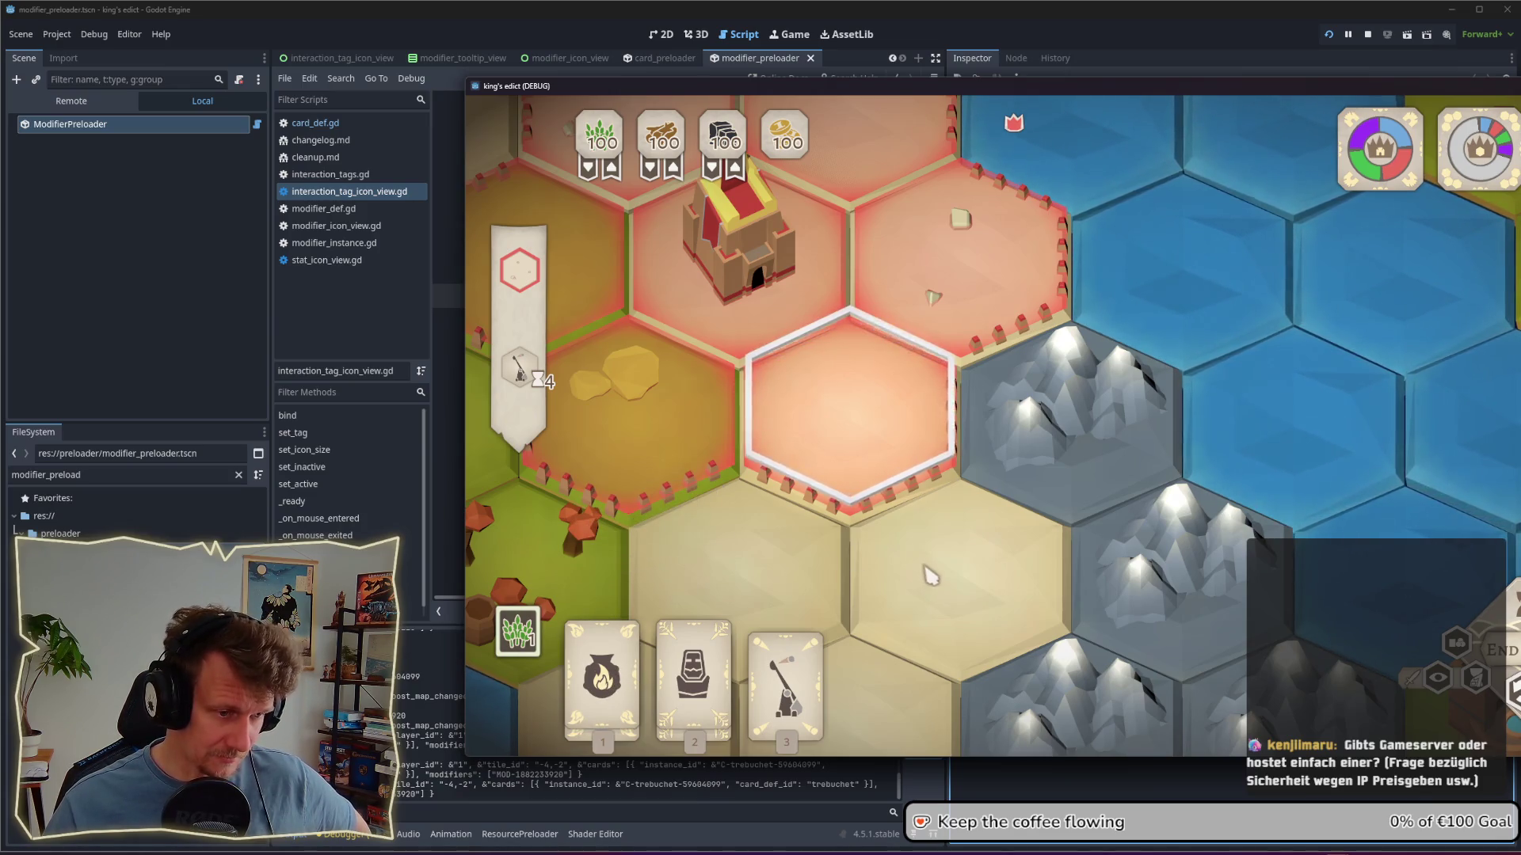
mouse_move(522, 382)
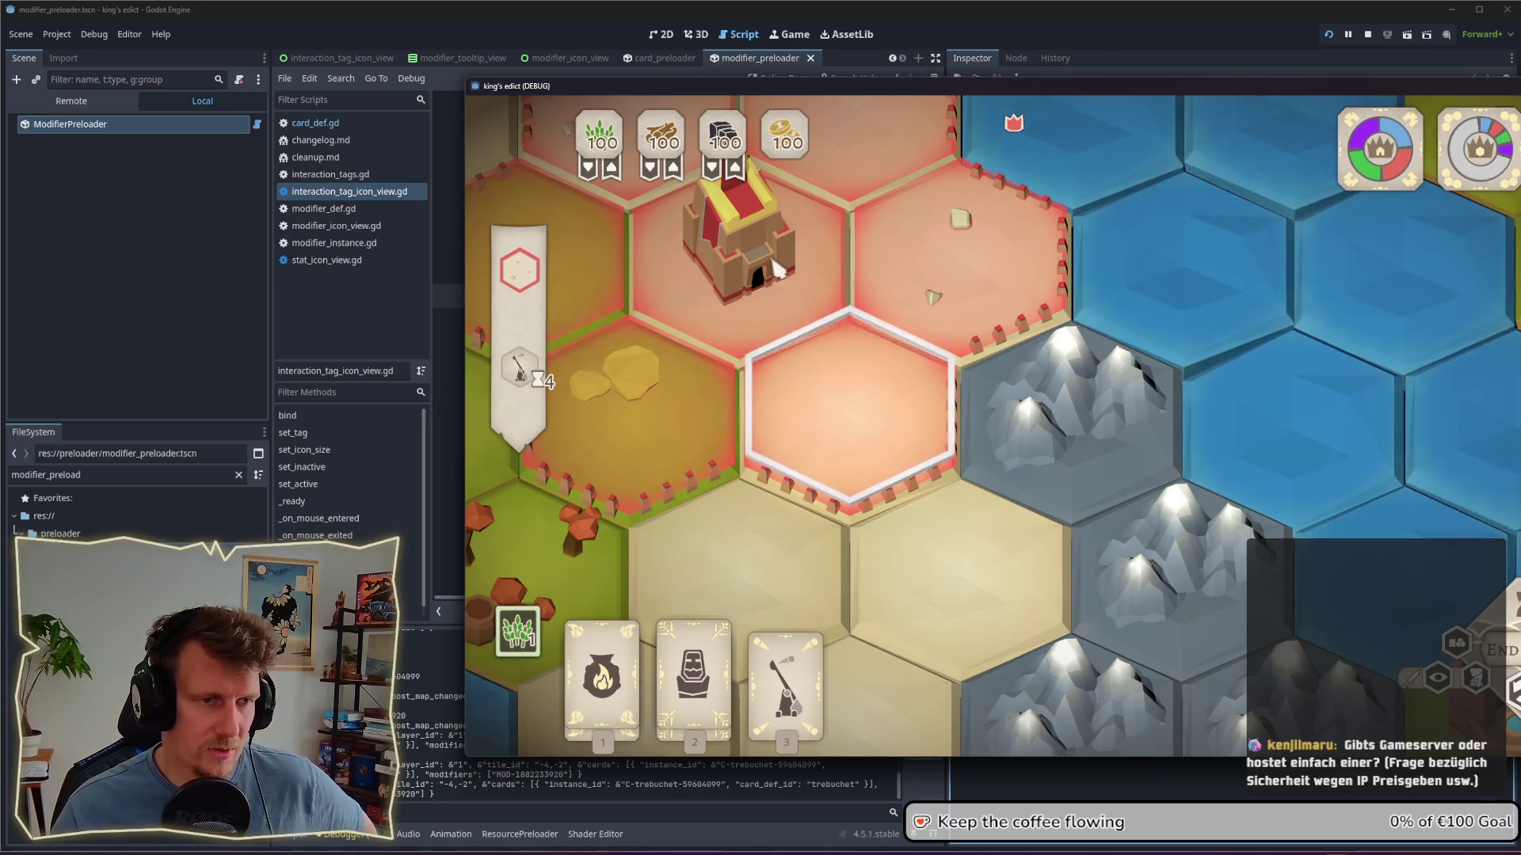
Step: Select the castle hex to view its stats, zoom out, then deselect it
click(778, 270)
mouse_move(671, 544)
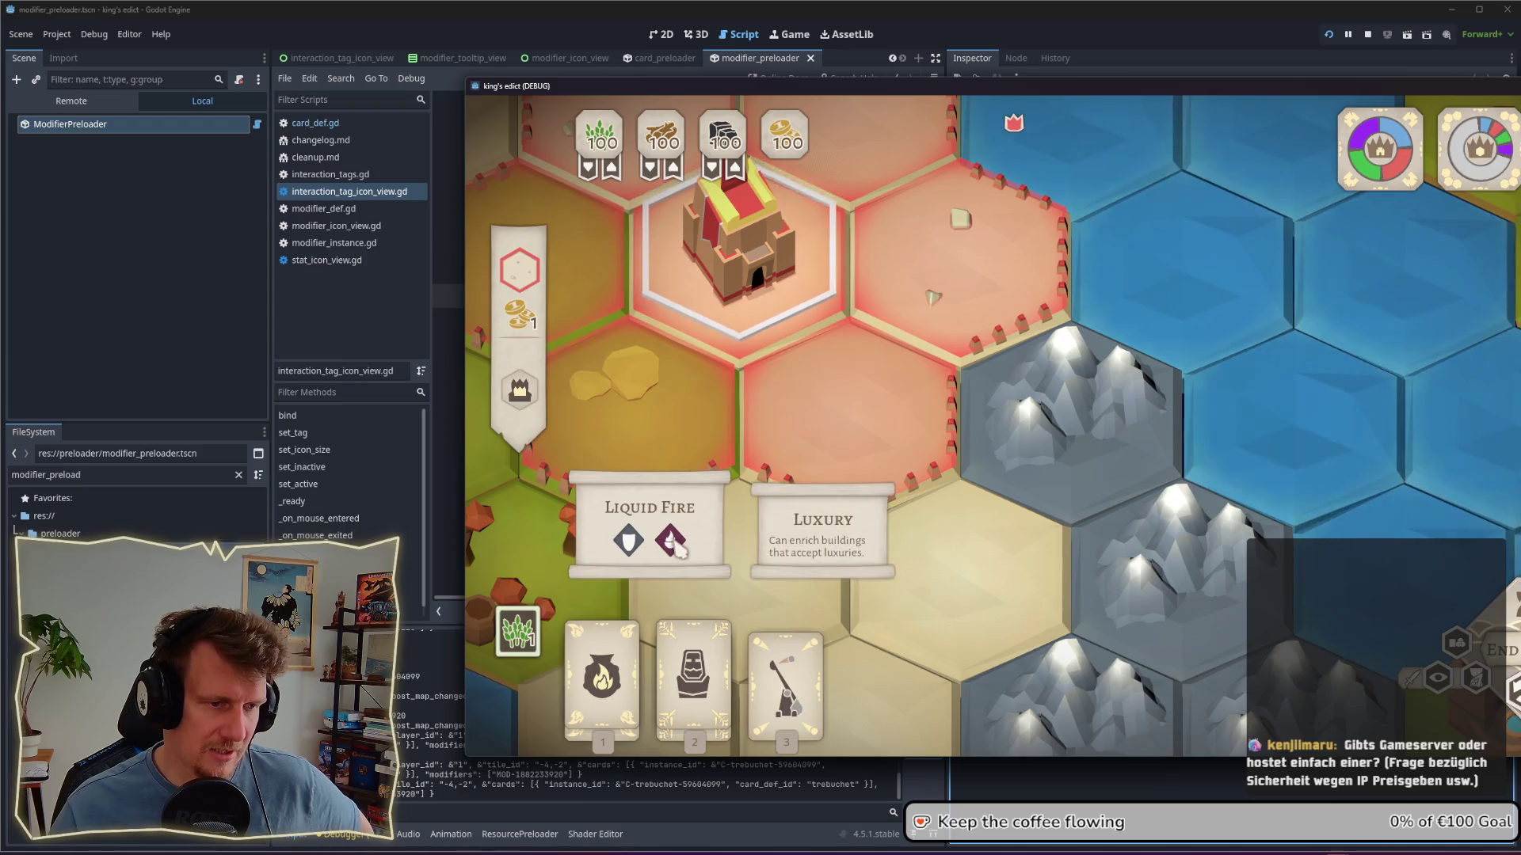
scroll(842, 396, down, 3)
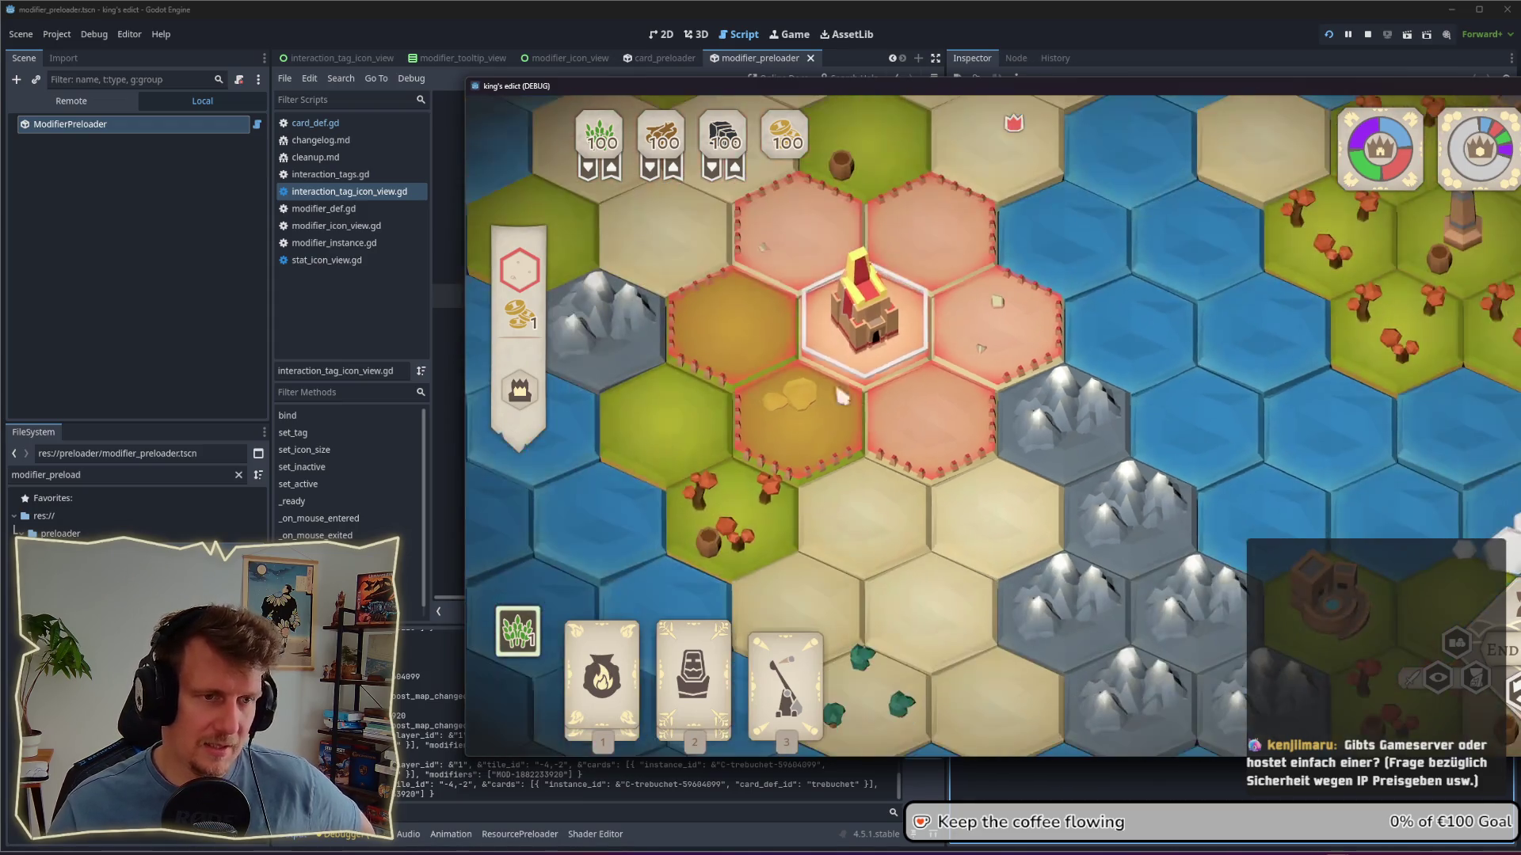
click(928, 447)
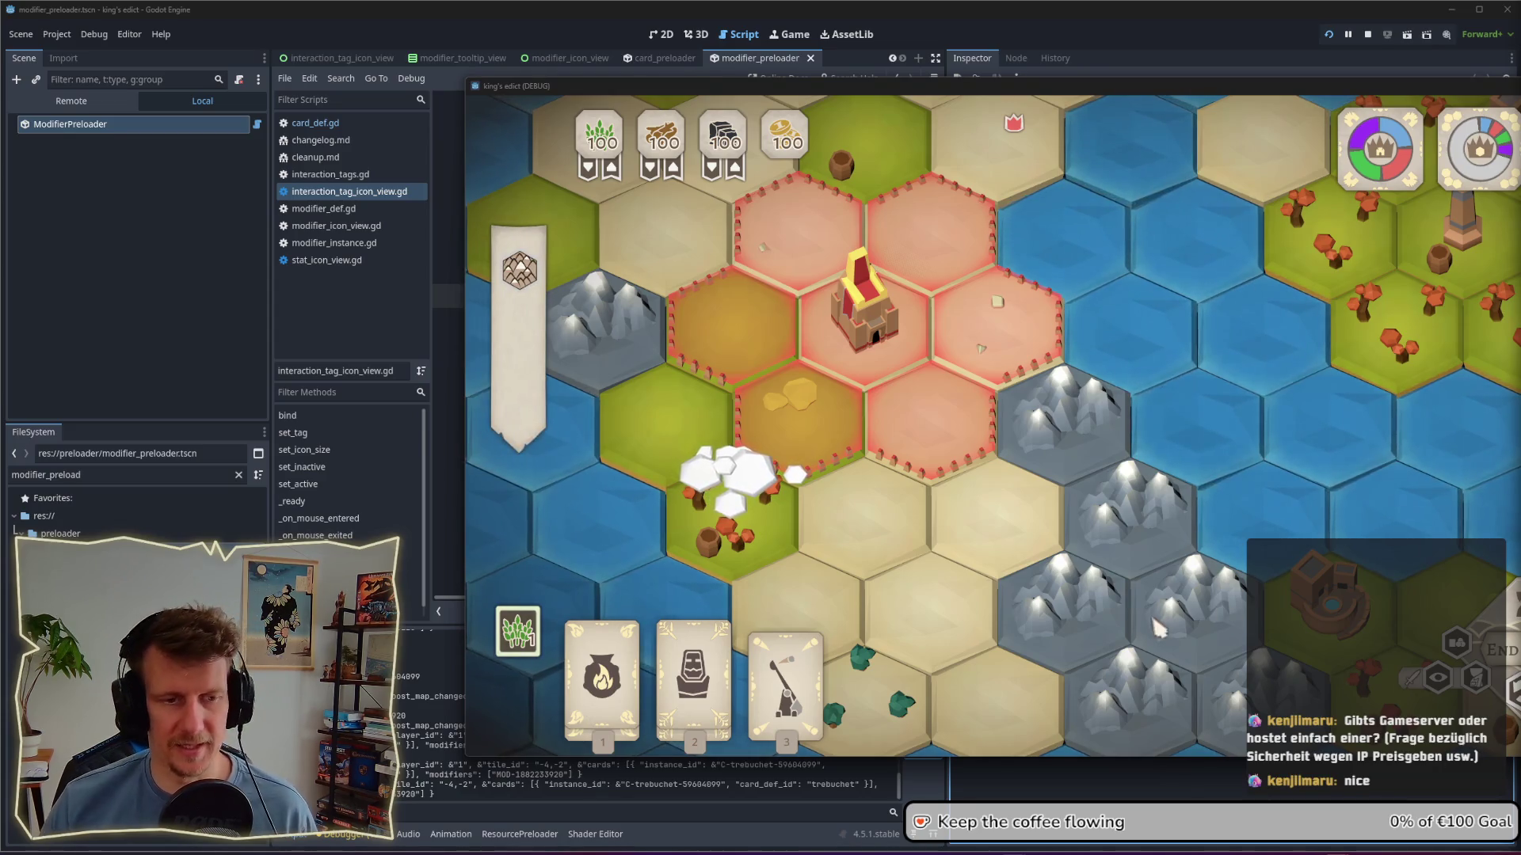
Step: Pan around the island map and drag the game window leftward over the editor
scroll(888, 477, down, 3)
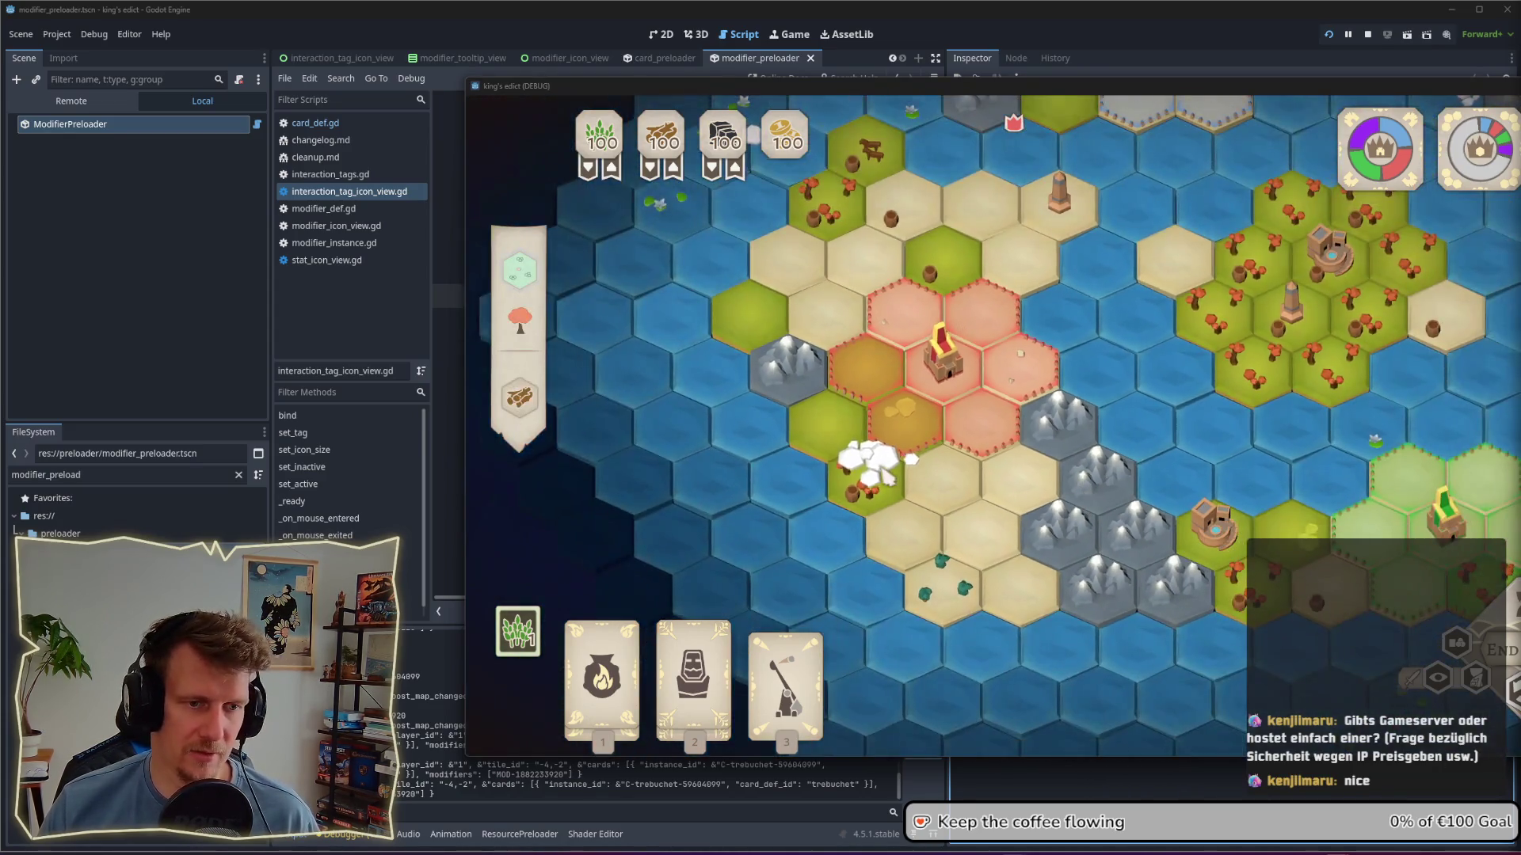
key(w)
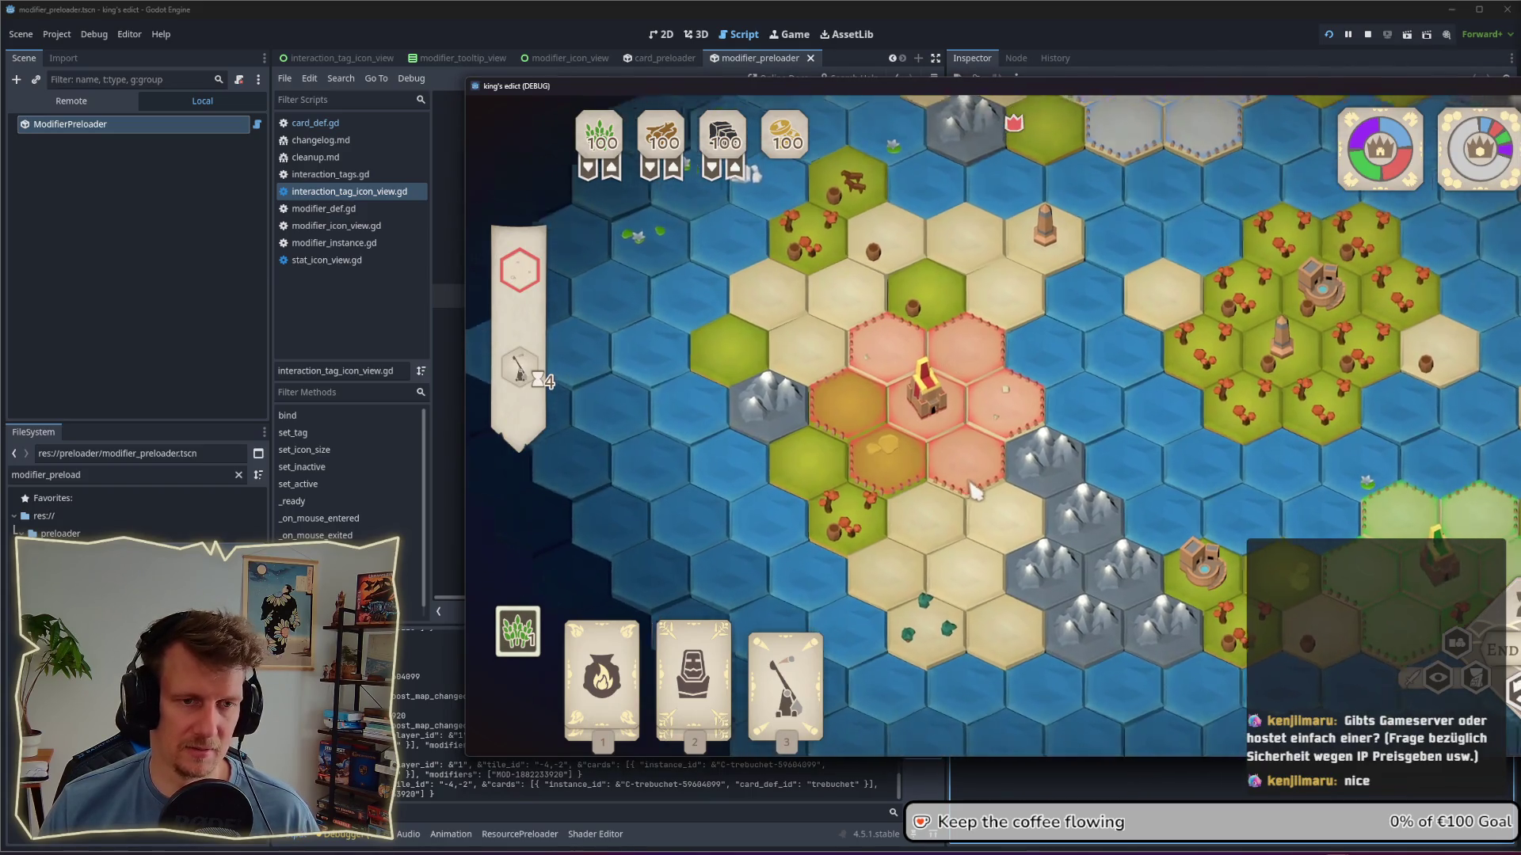
scroll(973, 491, up, 1)
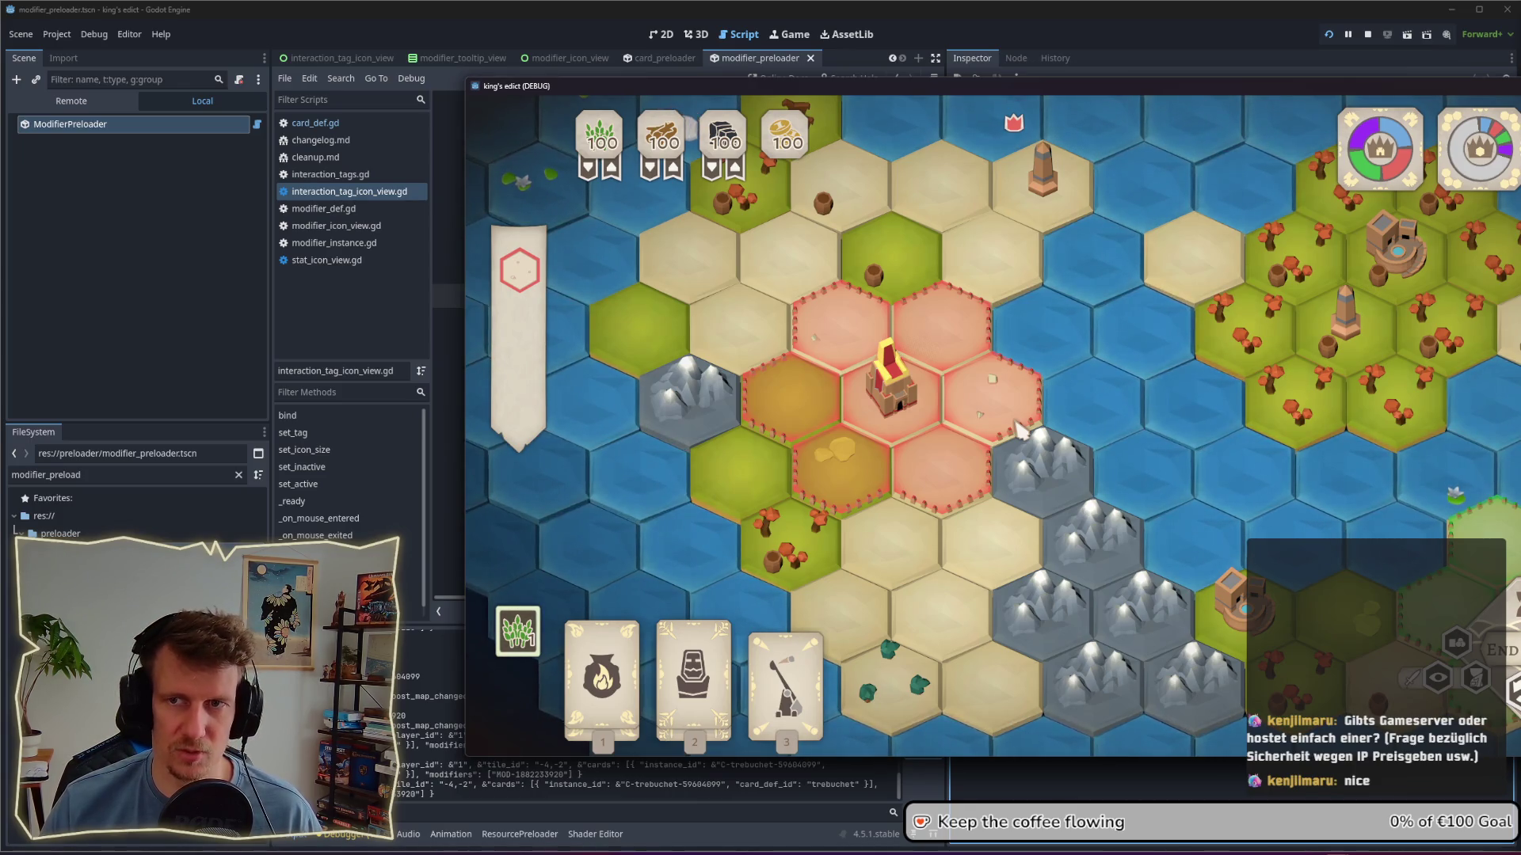
drag(1134, 92, 971, 106)
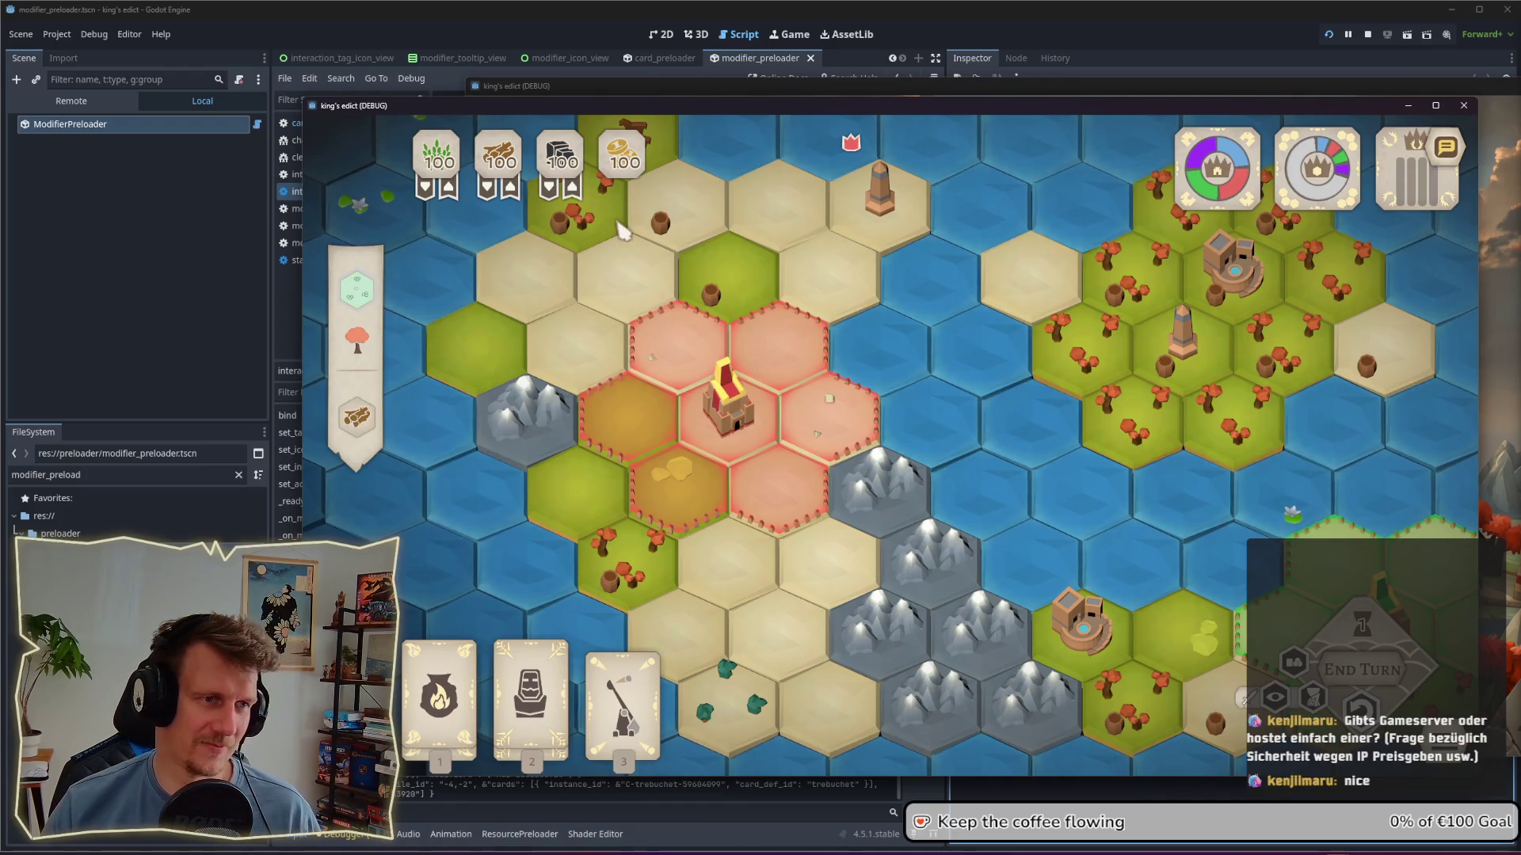
Step: Zoom the King's Edict map out two notches to show the islands around the castle
scroll(830, 285, down, 2)
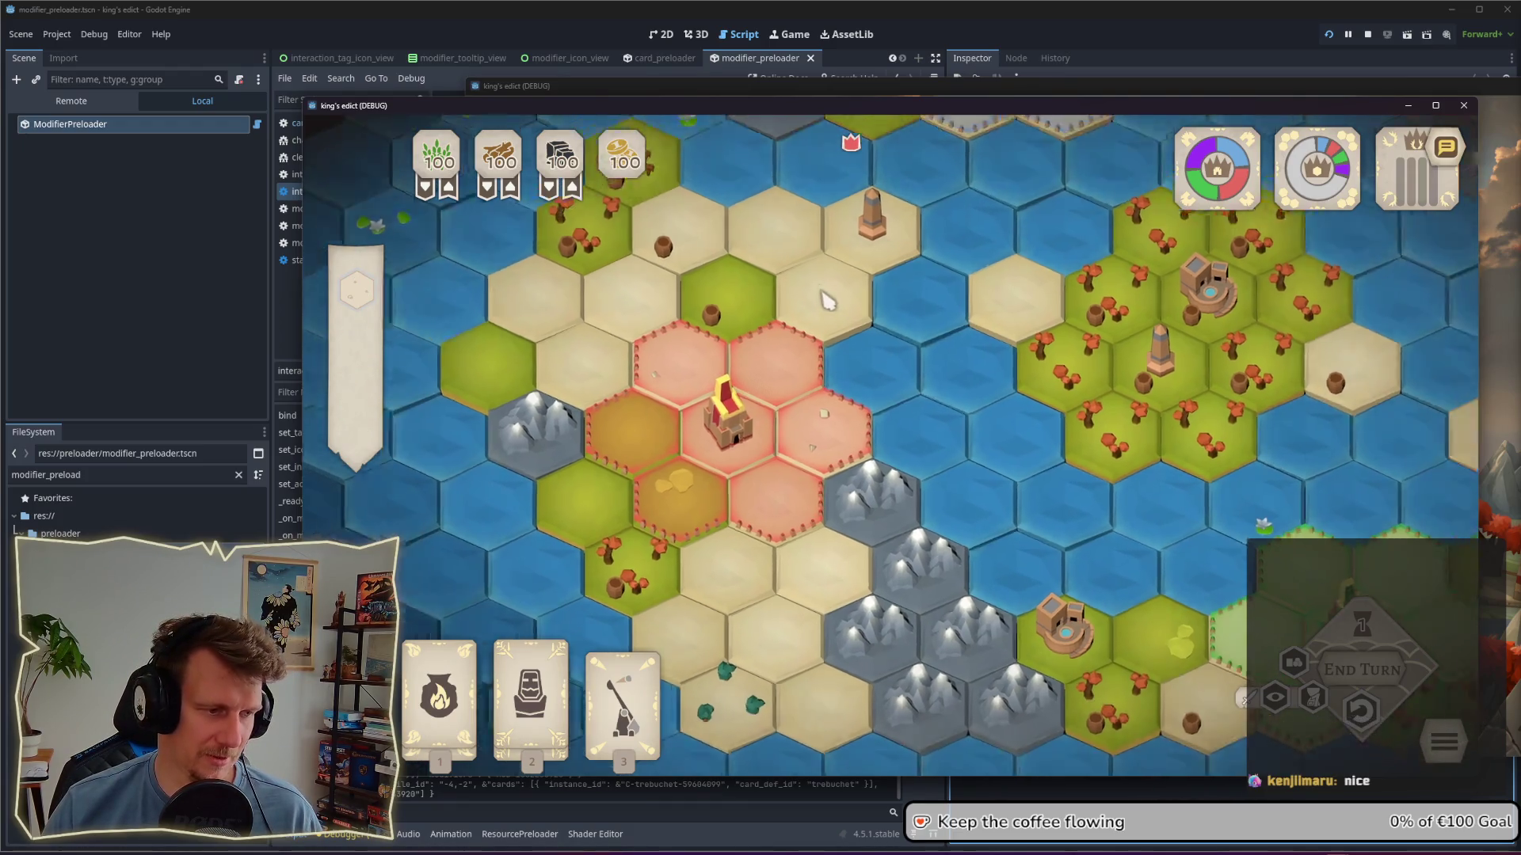
scroll(828, 299, down, 2)
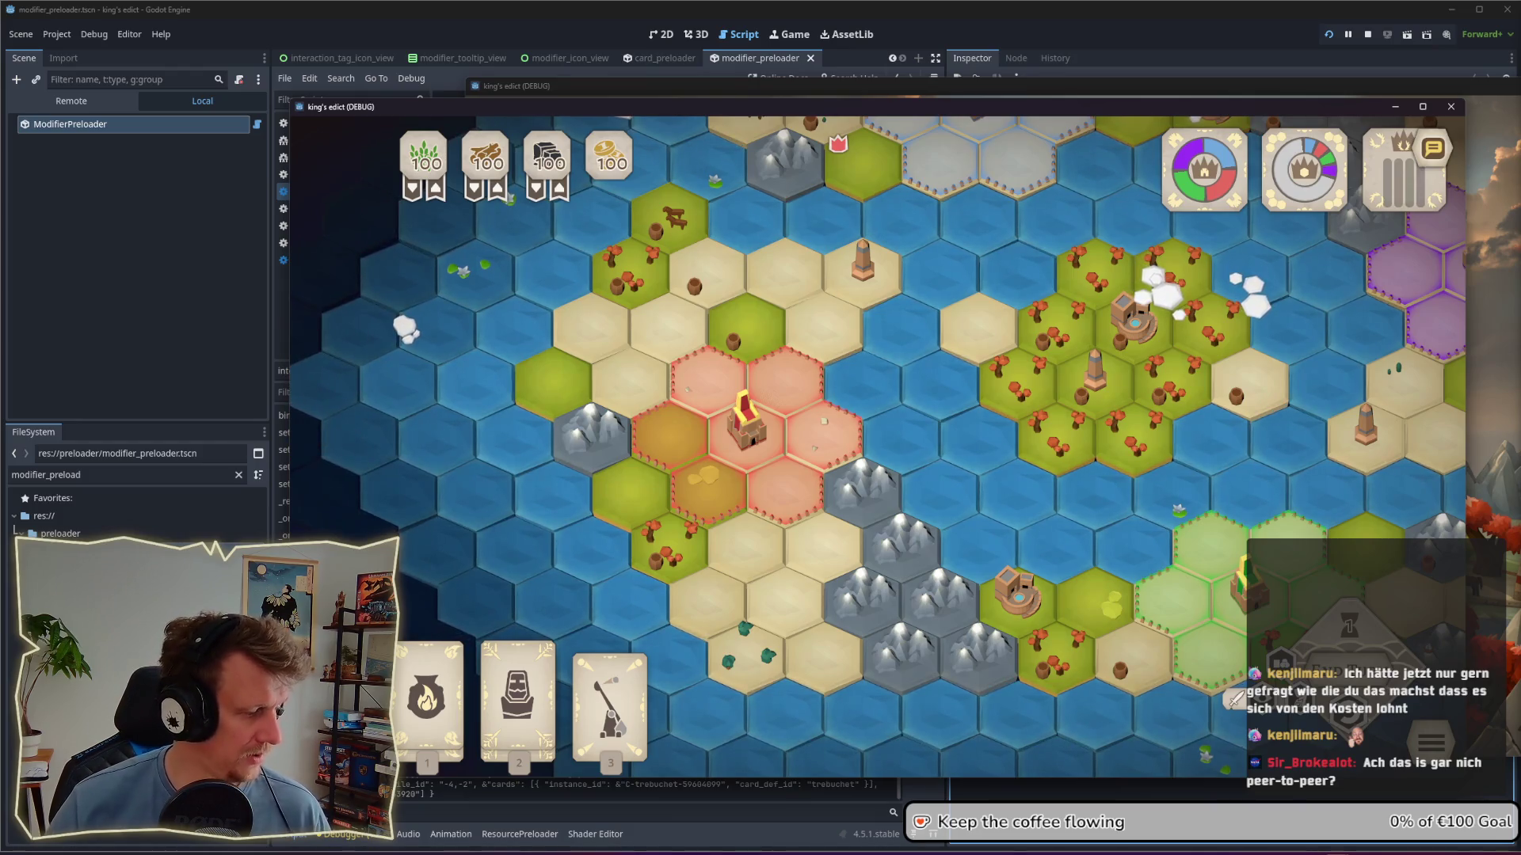
key(super+d)
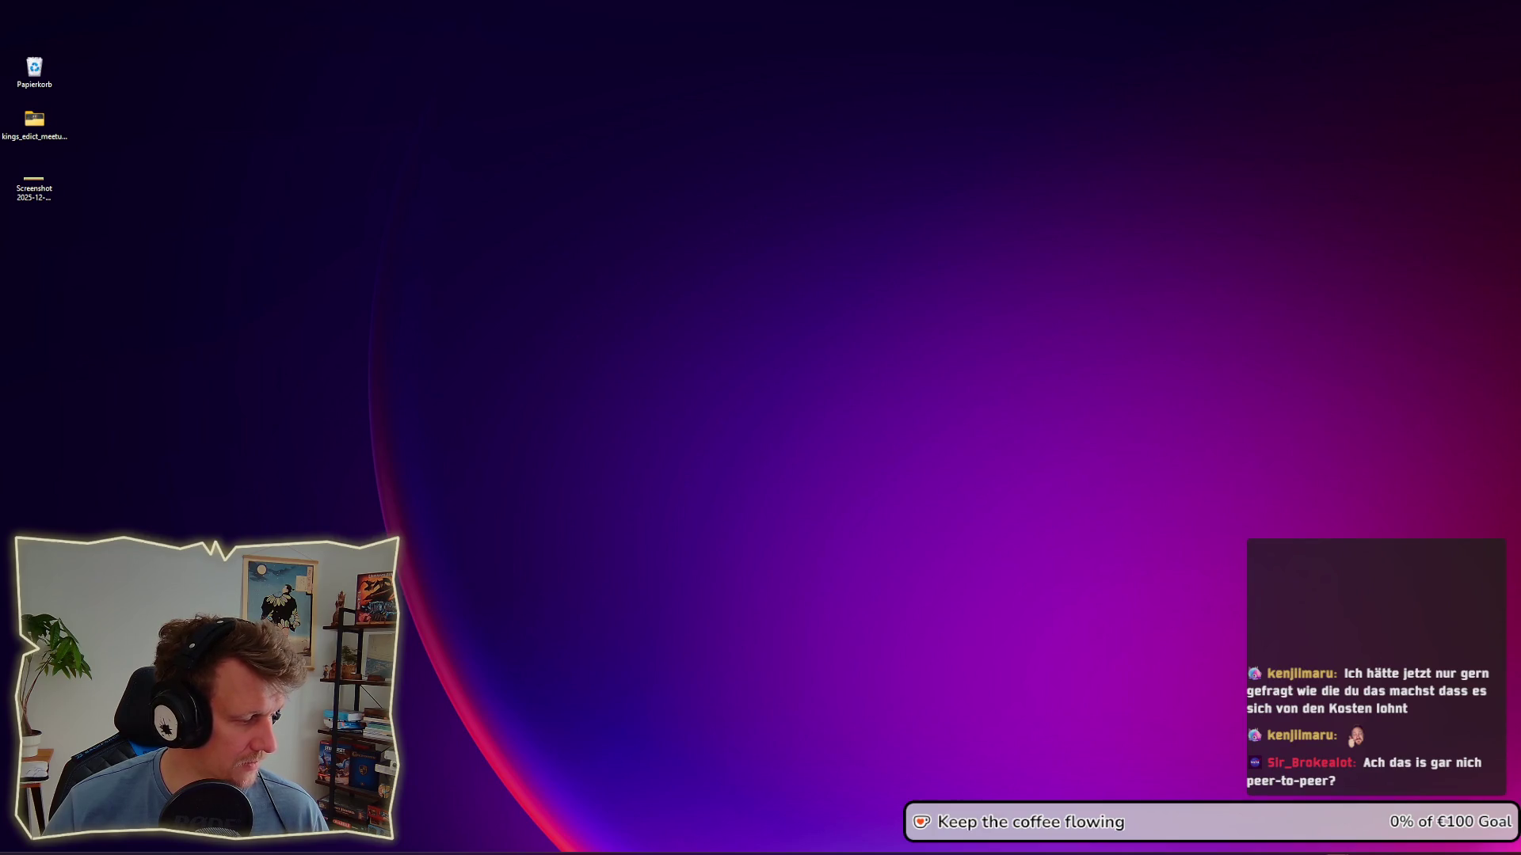
key(super+d)
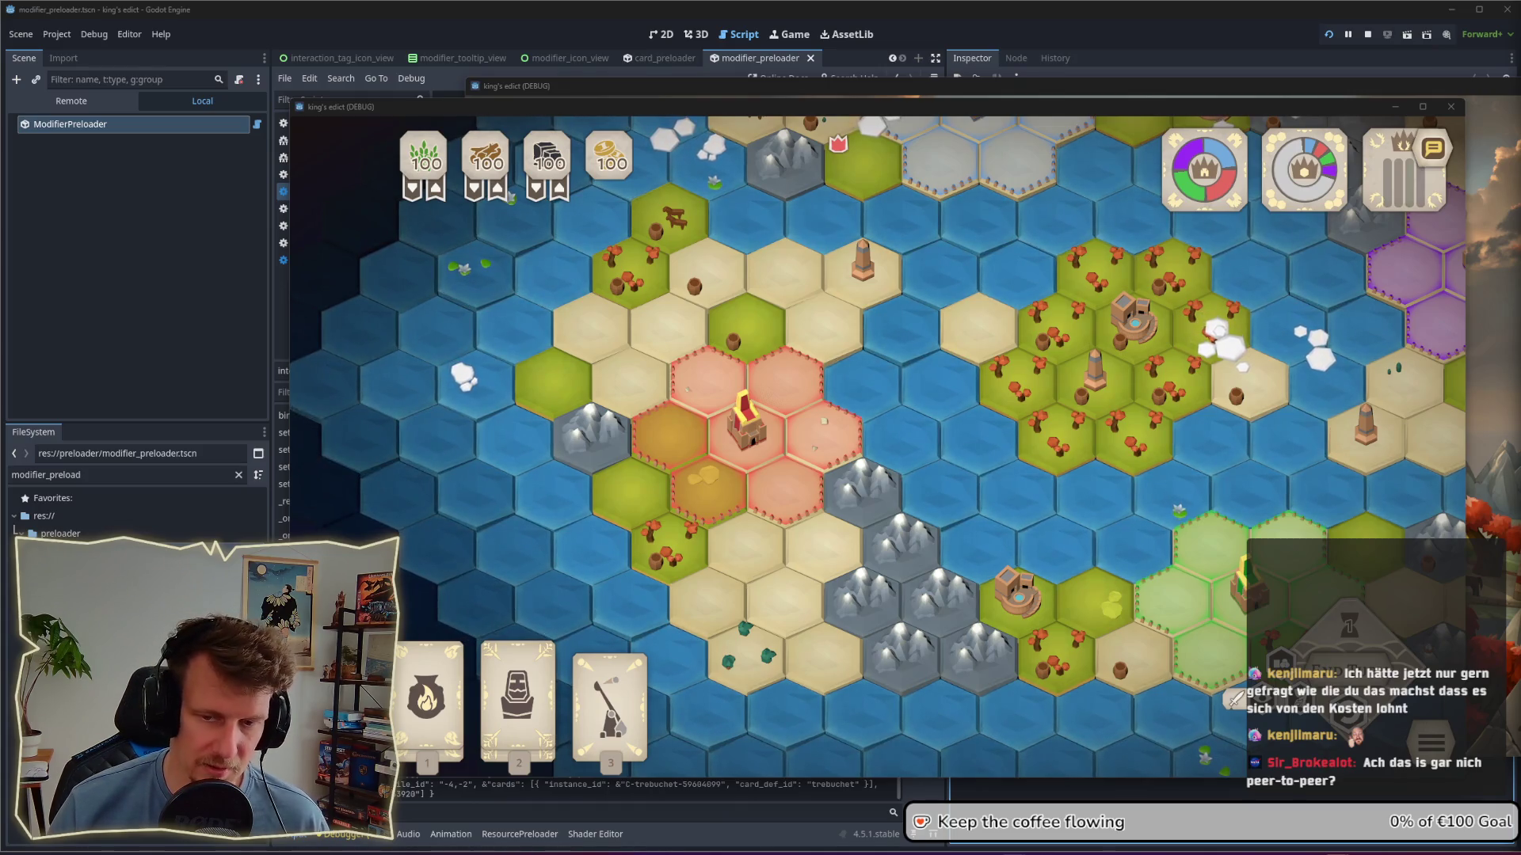
mouse_move(1008, 559)
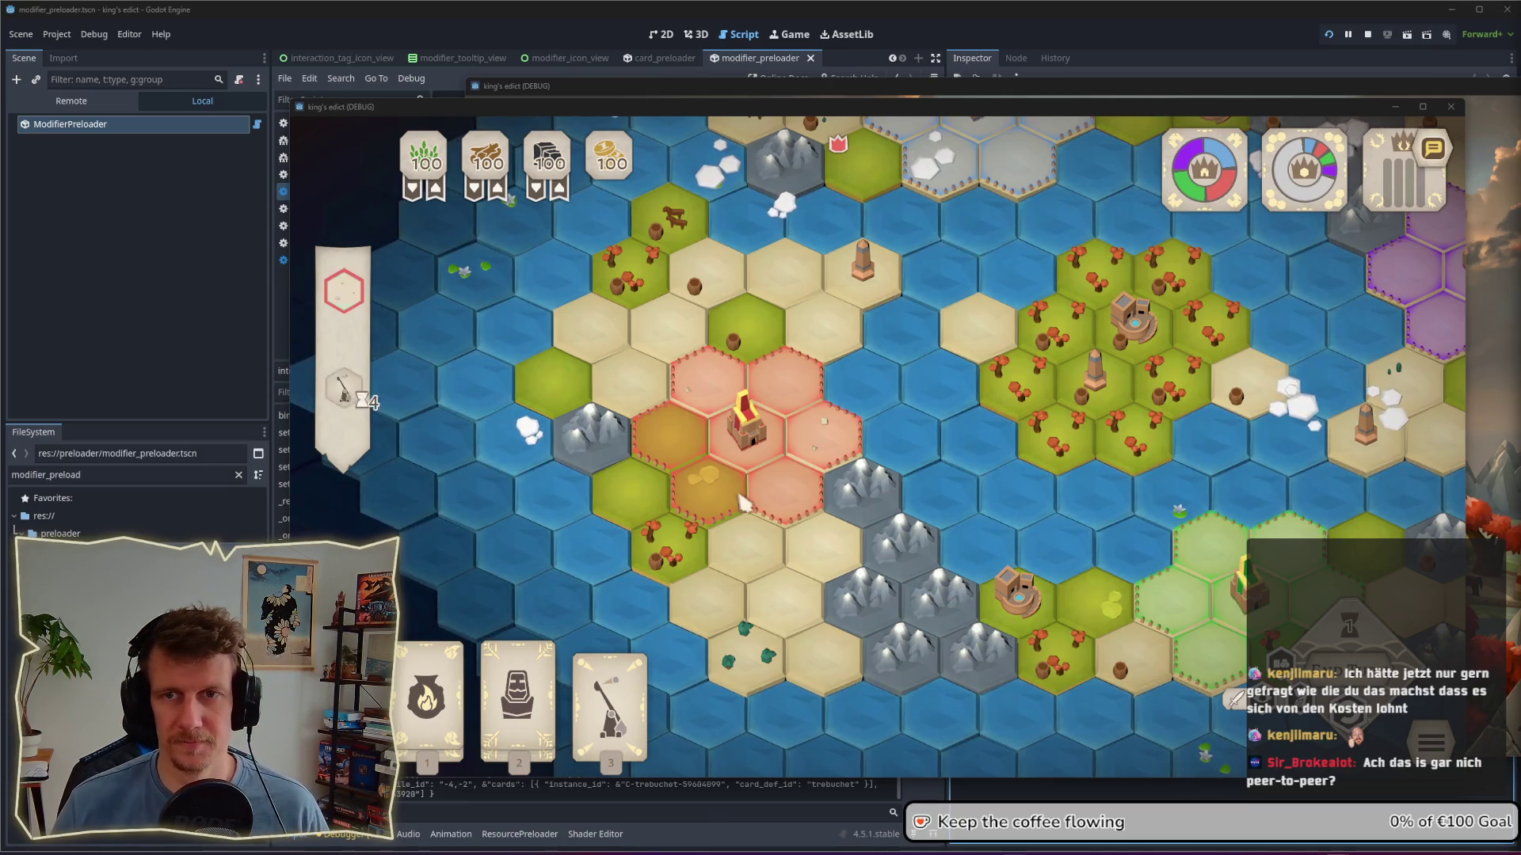
drag(801, 116, 745, 111)
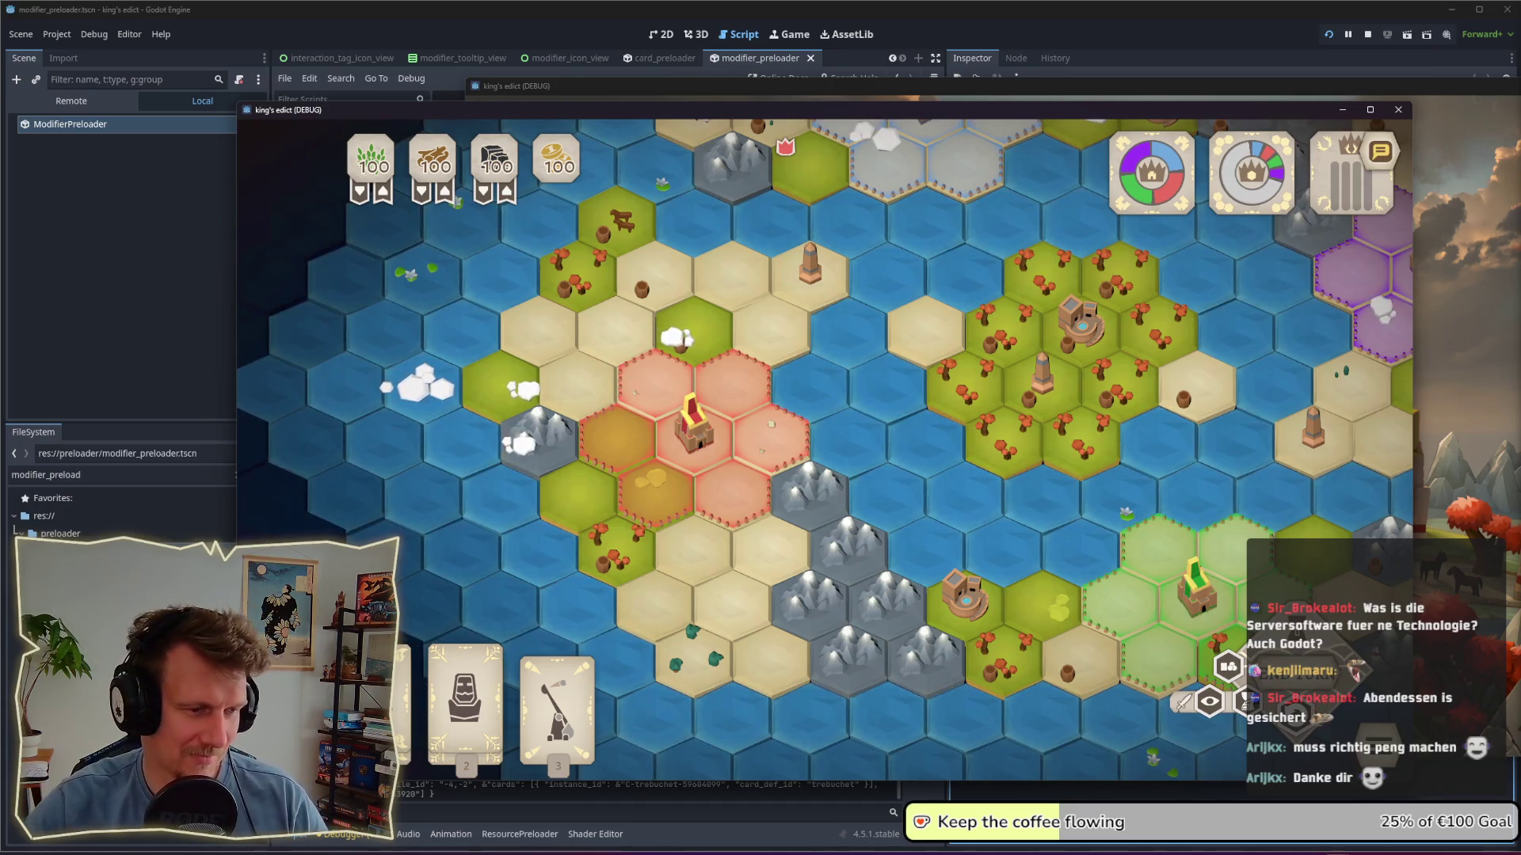
mouse_move(545, 403)
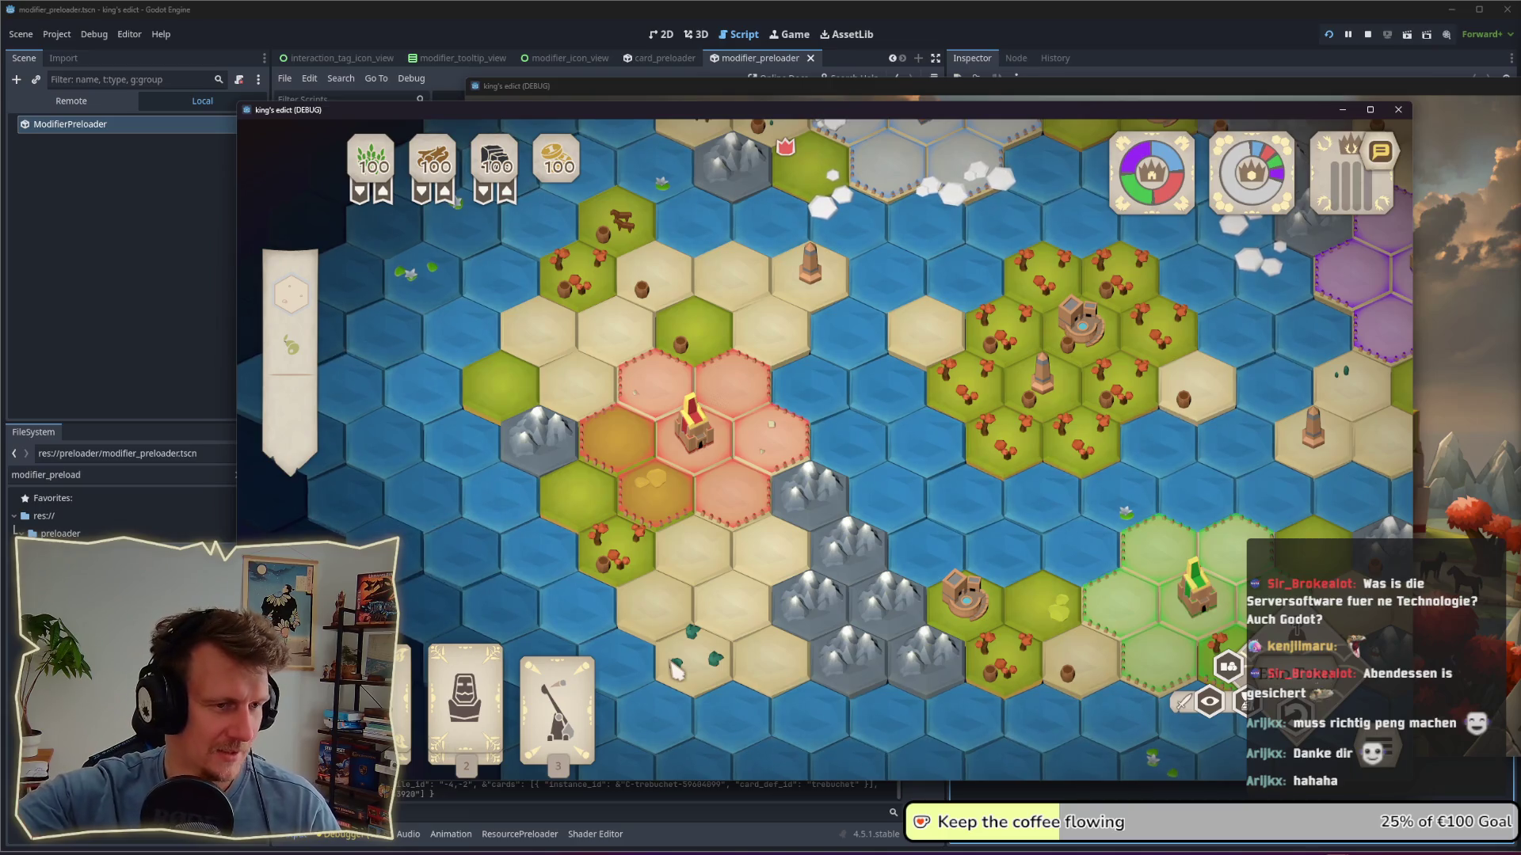
click(558, 697)
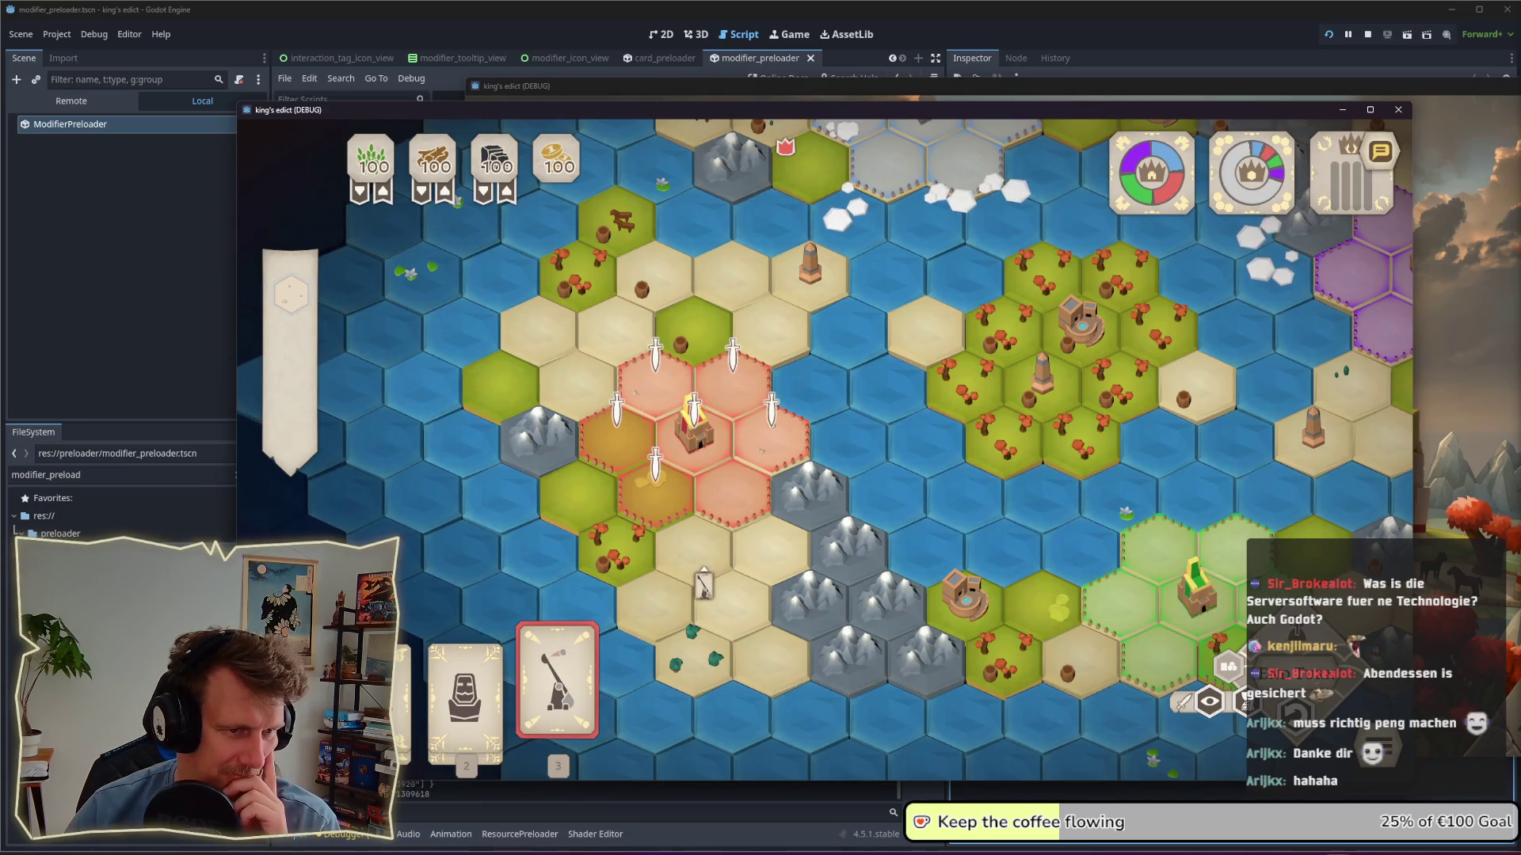
Step: Place the Trebuchet card from the hand onto a hex of the King's Edict map
click(733, 491)
mouse_move(308, 402)
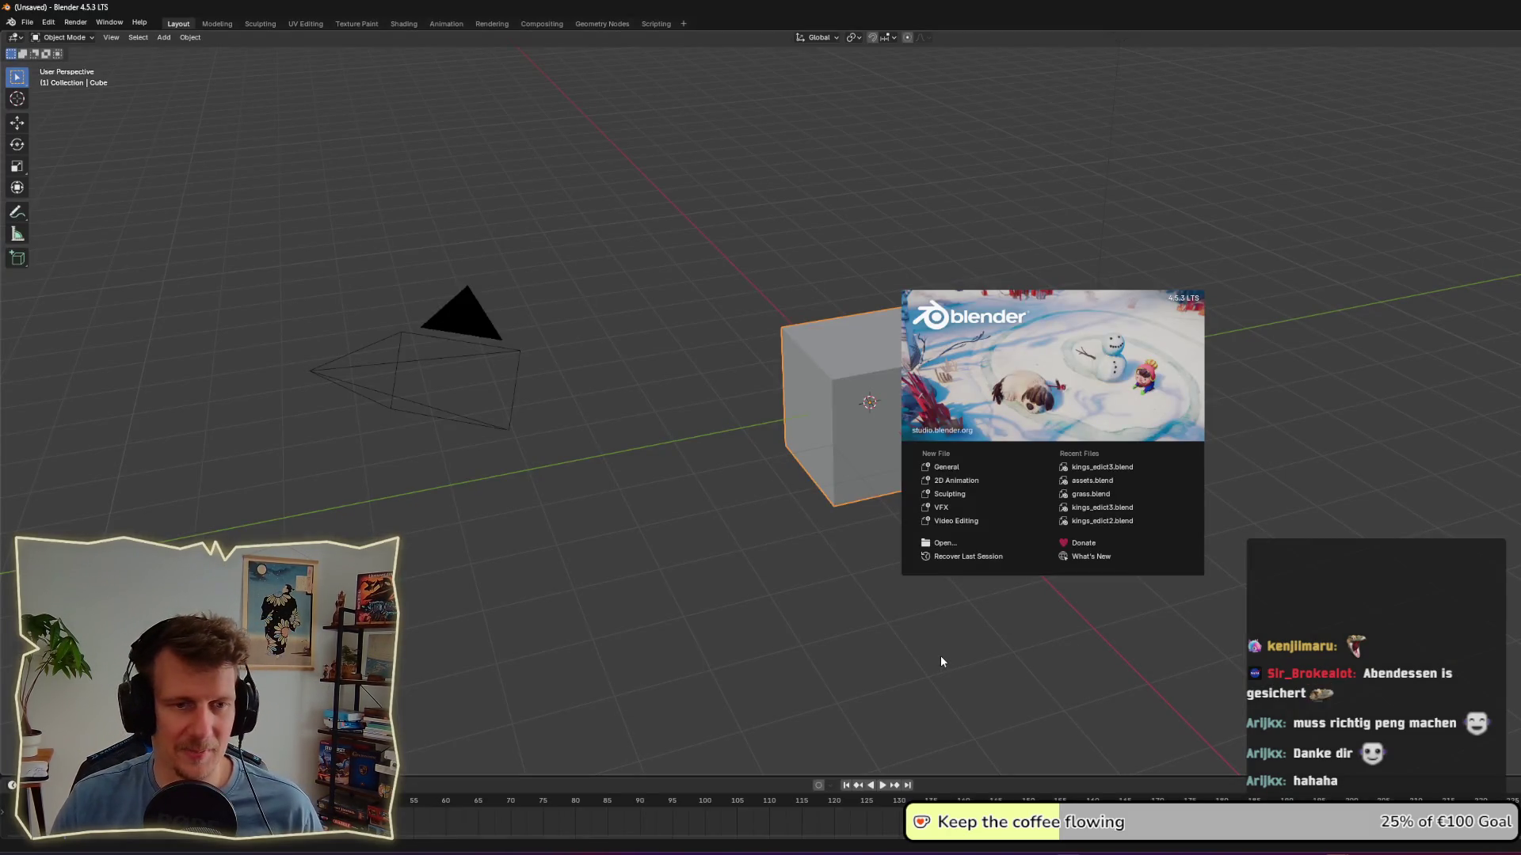
Step: Open kings_edict3.blend from Recent Files, orbit the palace ruin, and enter the Modeling workspace
click(1083, 471)
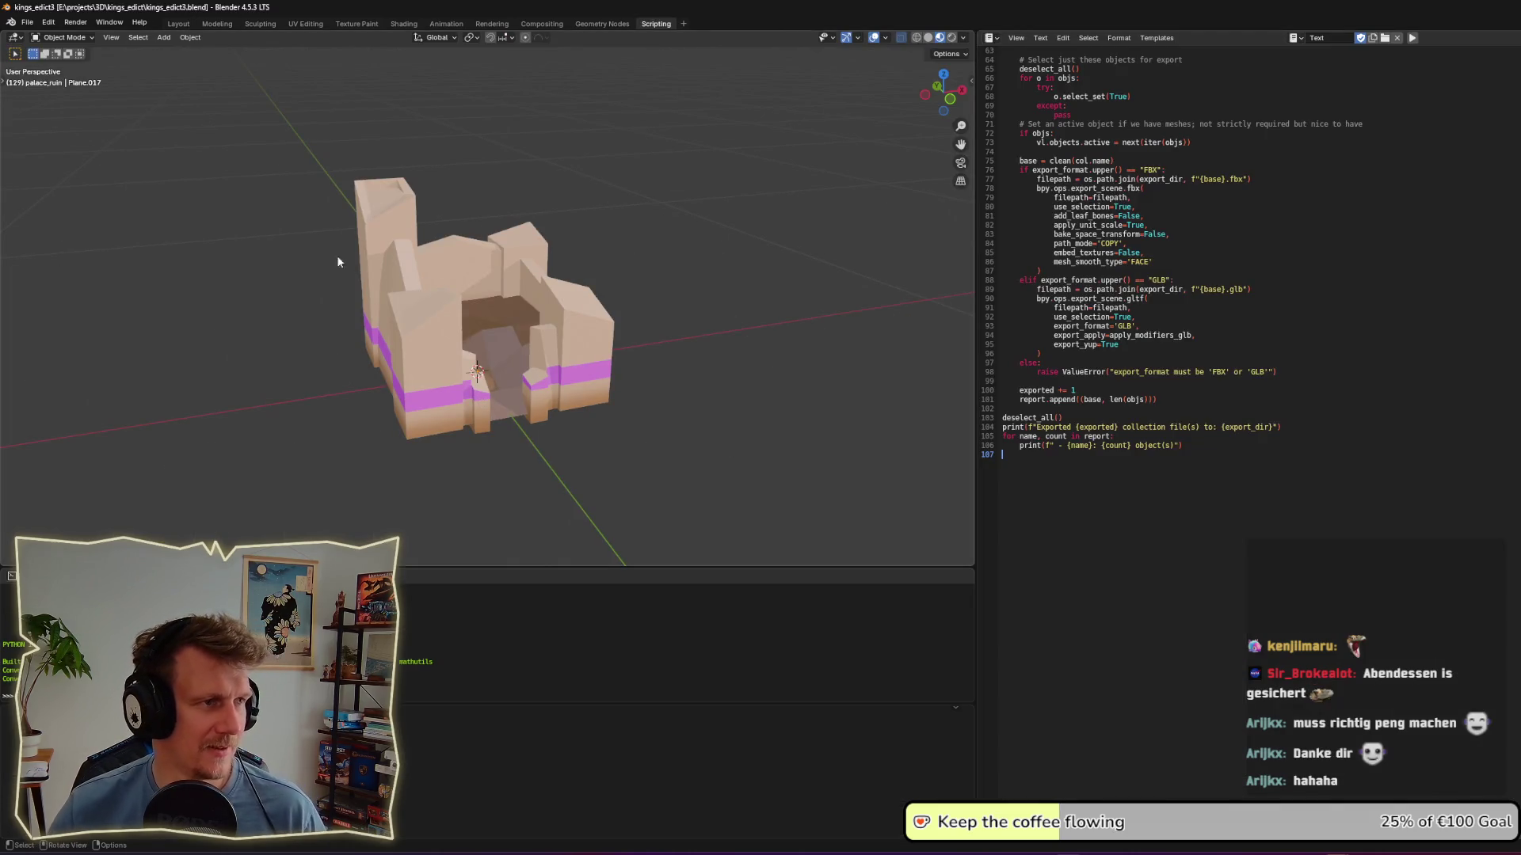
middle_drag(551, 324, 539, 328)
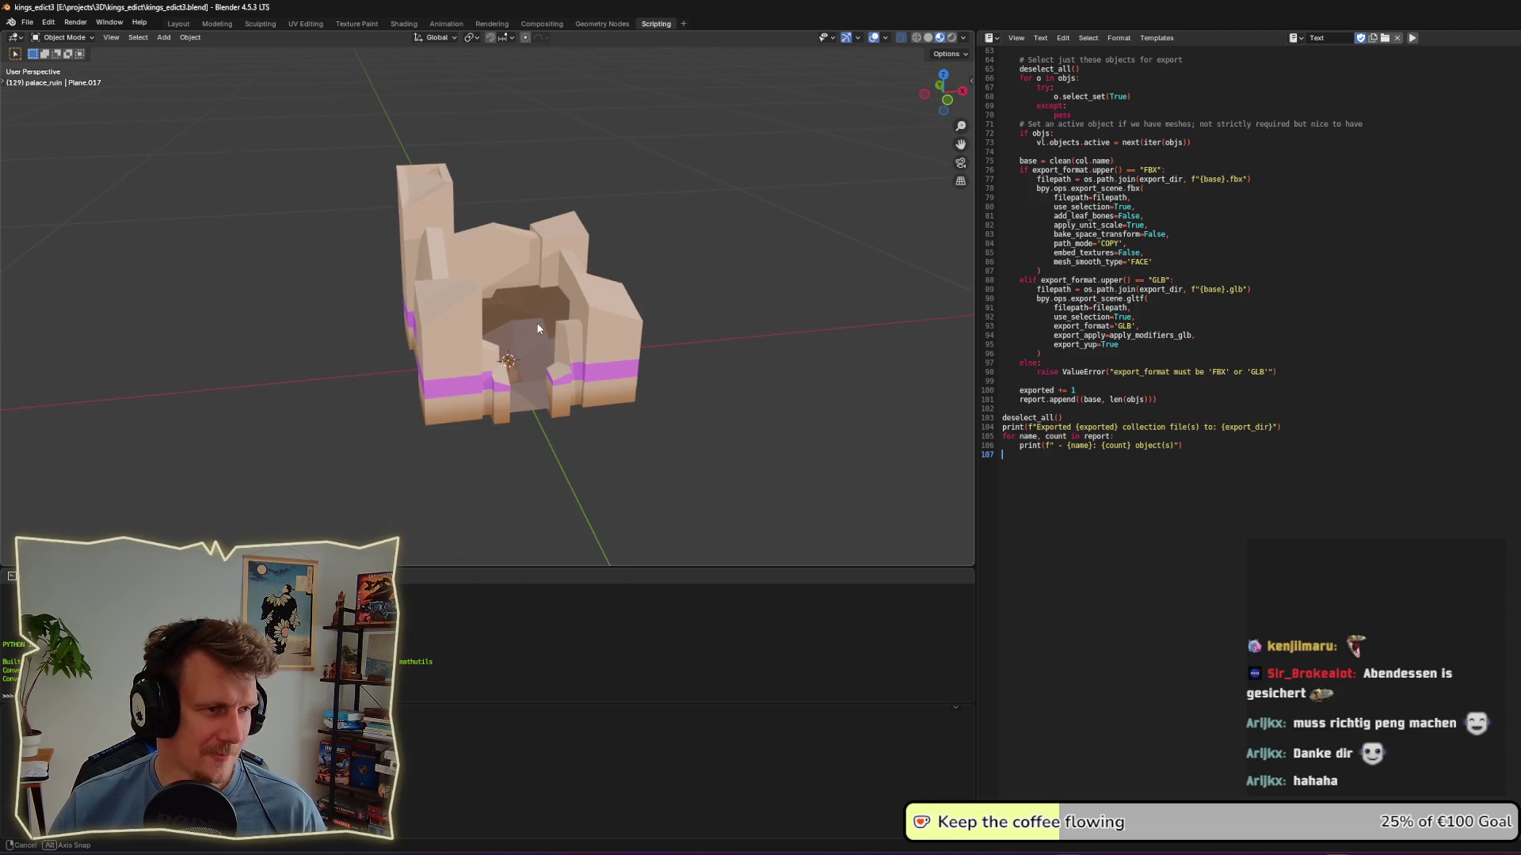
click(218, 23)
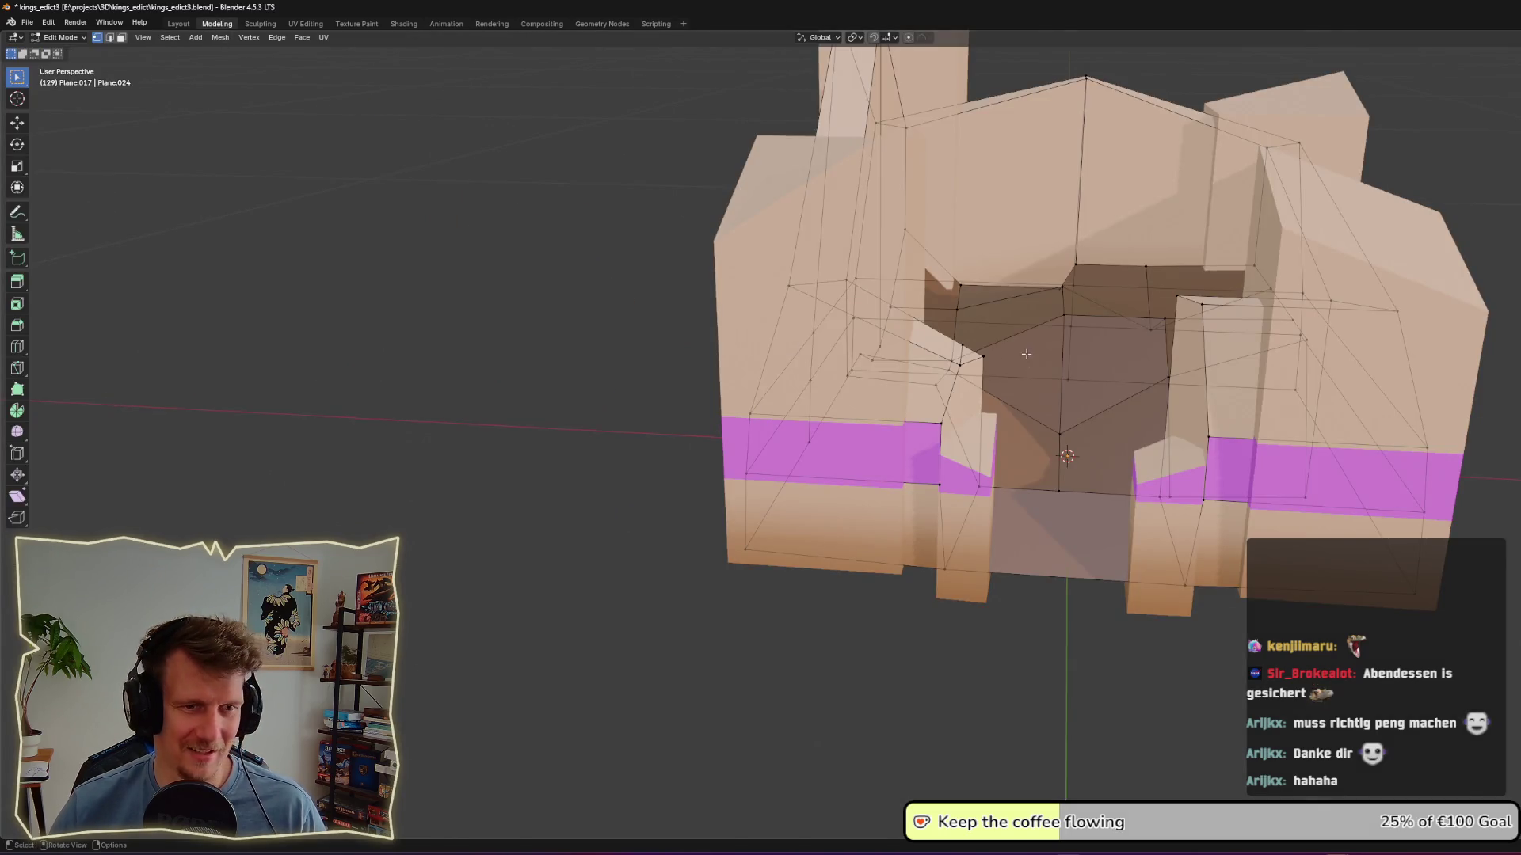
scroll(1026, 354, down, 5)
middle_drag(1026, 354, 1037, 400)
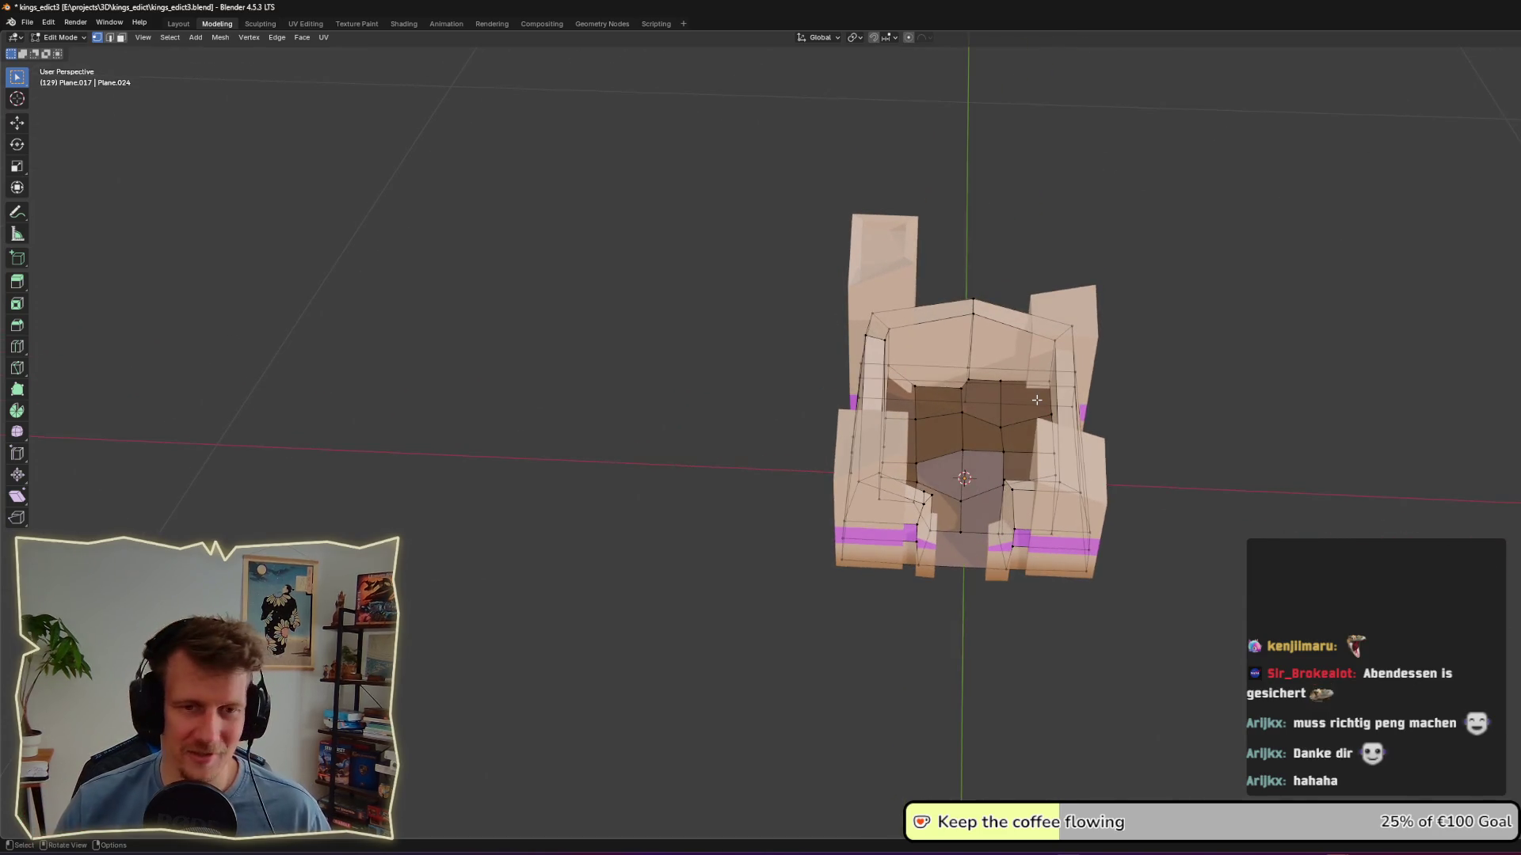
middle_drag(1025, 405, 1017, 397)
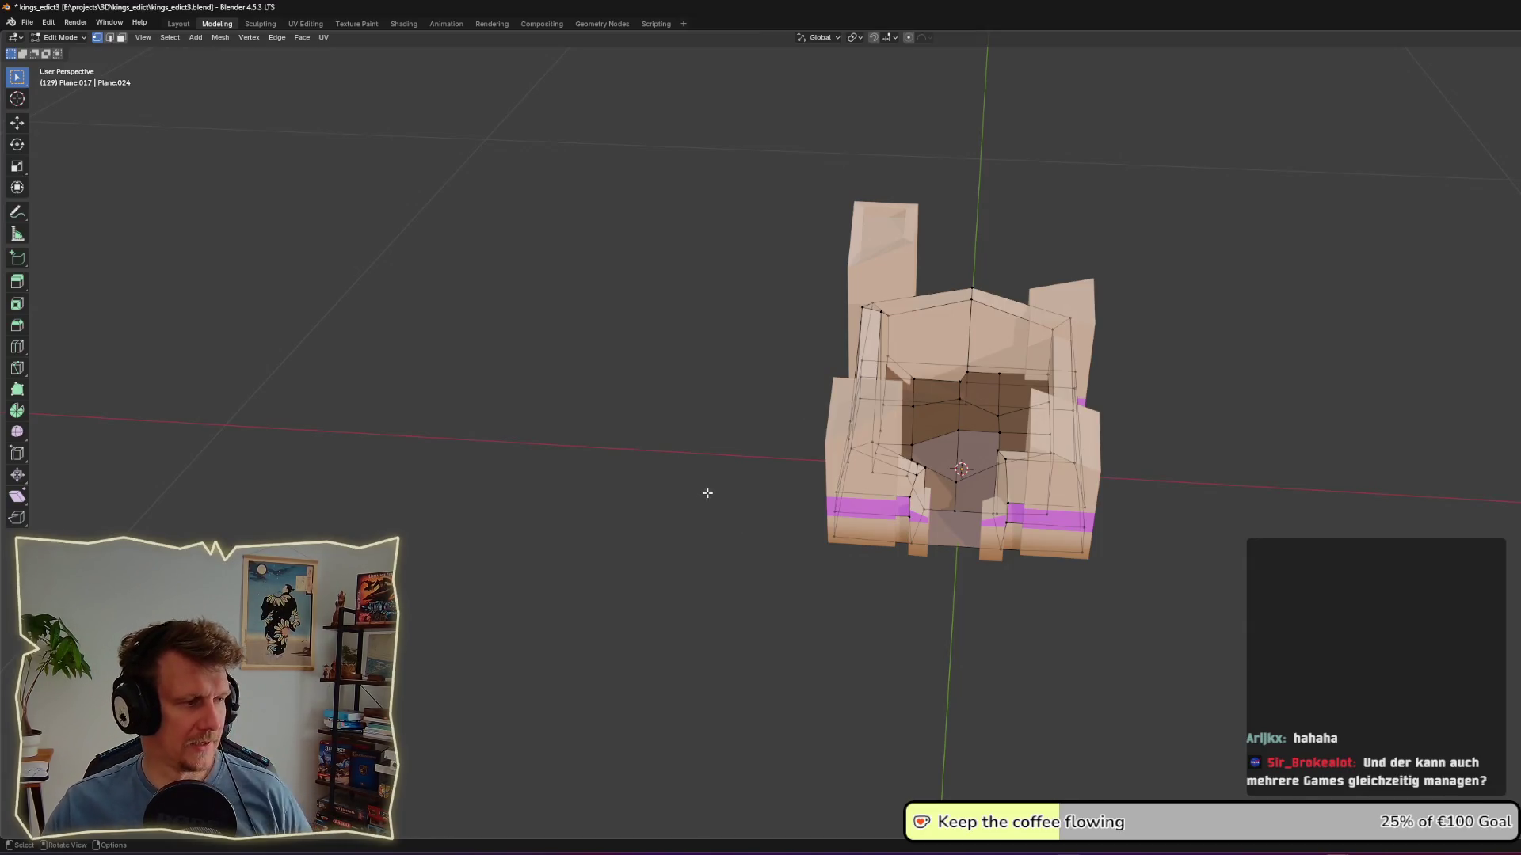
middle_drag(754, 509, 884, 539)
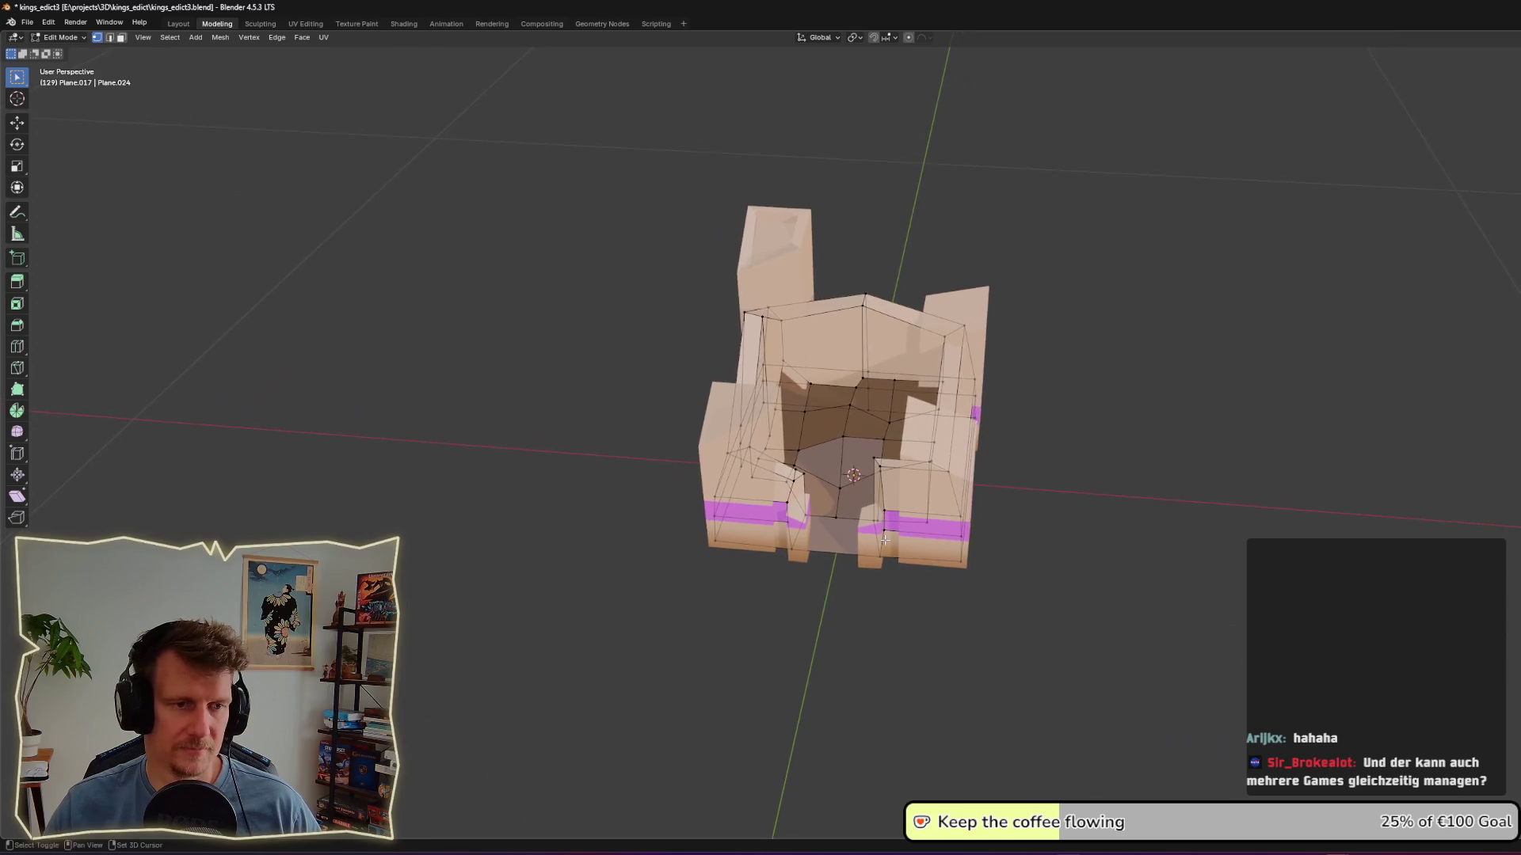
scroll(884, 540, up, 1)
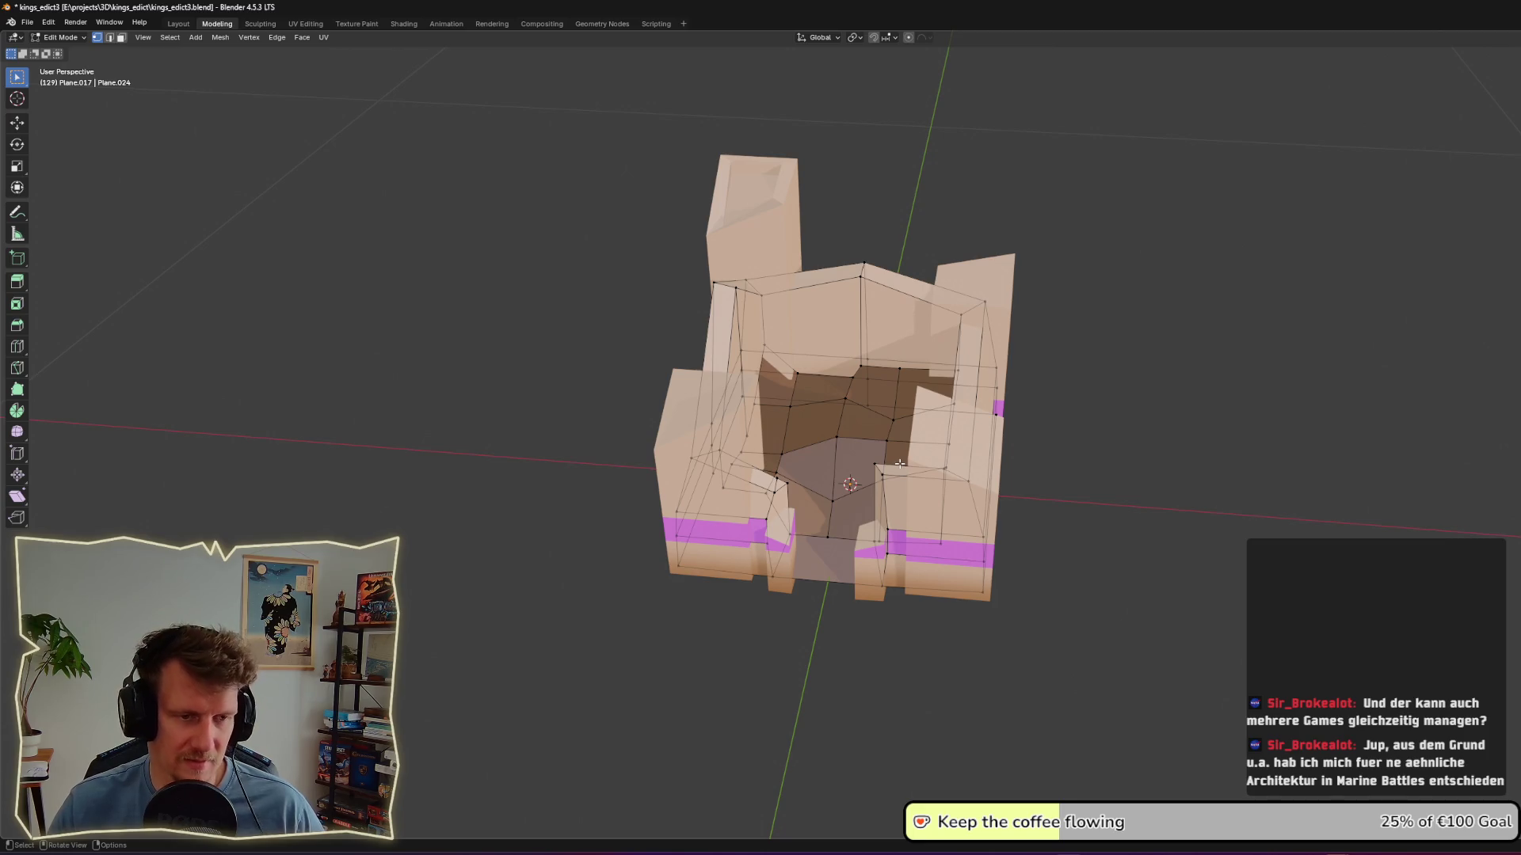
mouse_move(1040, 523)
middle_down()
mouse_move(1018, 475)
mouse_move(1009, 502)
mouse_move(1180, 496)
mouse_move(1148, 519)
mouse_move(1049, 520)
mouse_move(1083, 522)
mouse_move(1067, 518)
middle_up()
Step: Leave Blender's edit mode, return to King's Edict, and recruit the statue unit at the palace
key(Tab)
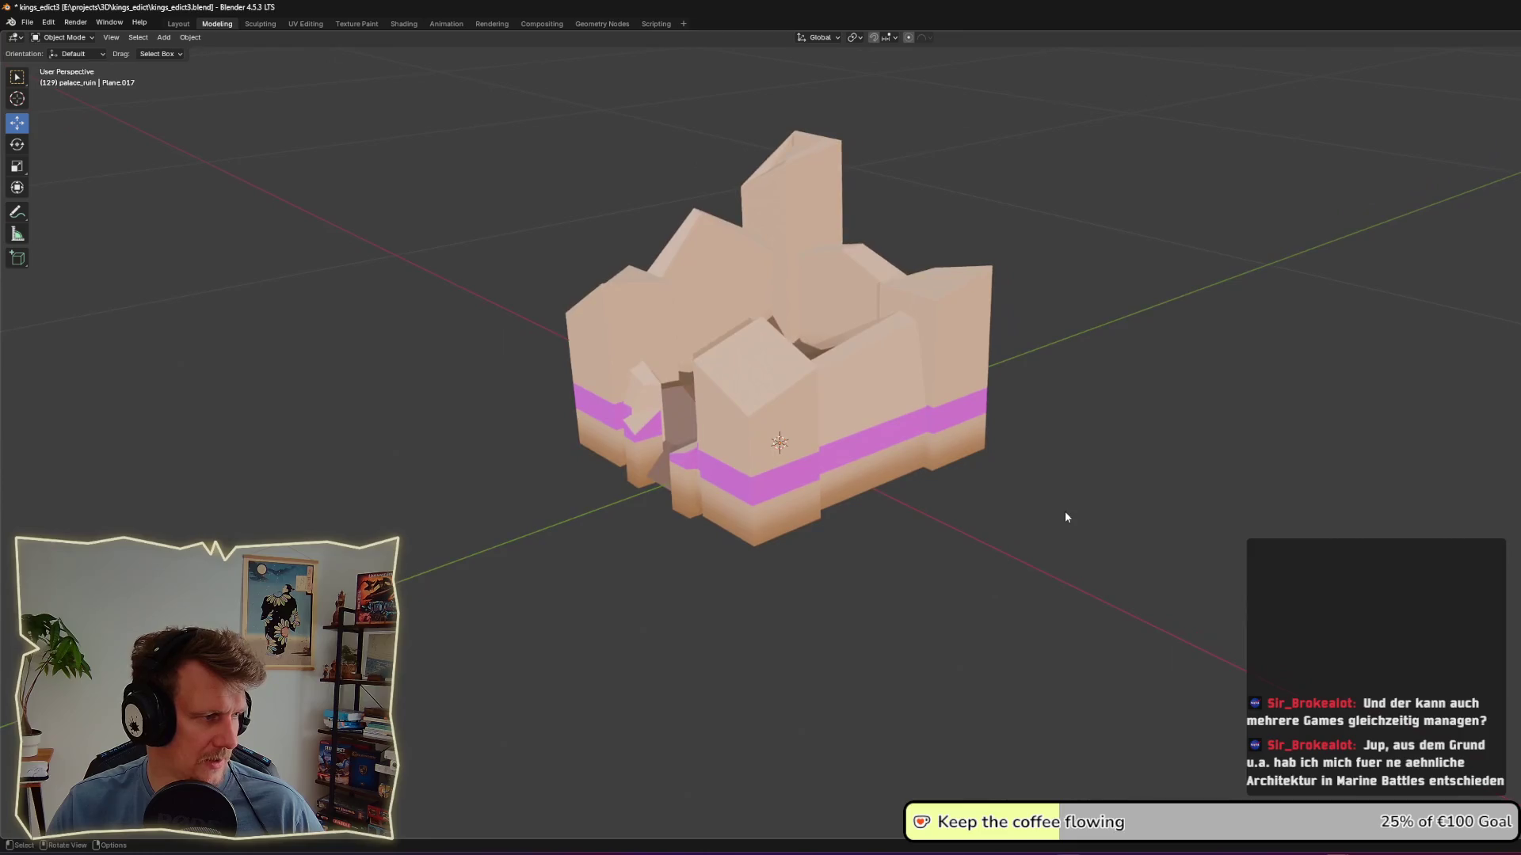
key(alt+Tab)
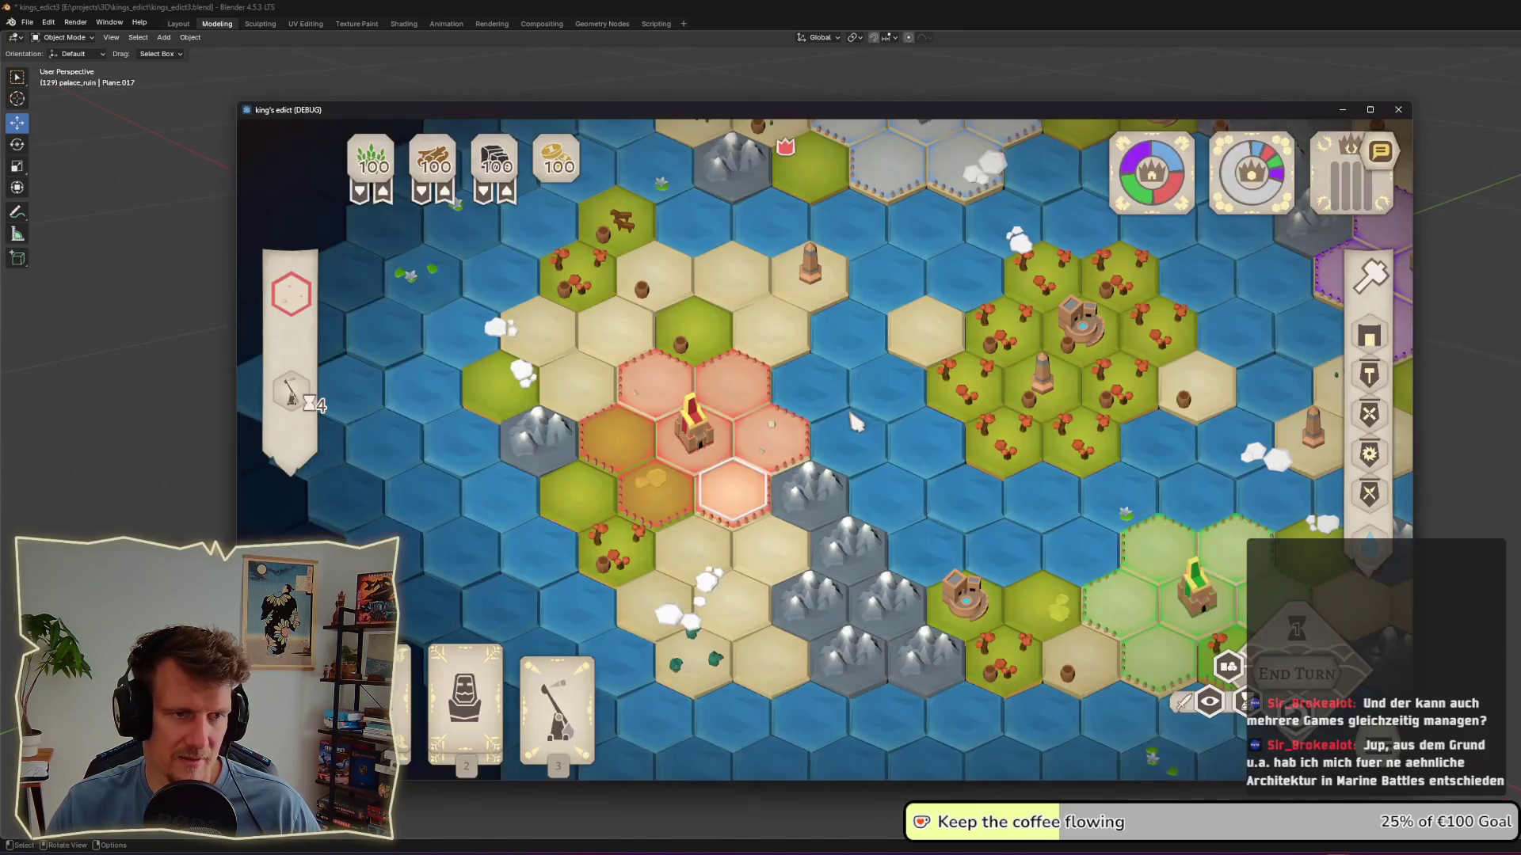
click(484, 678)
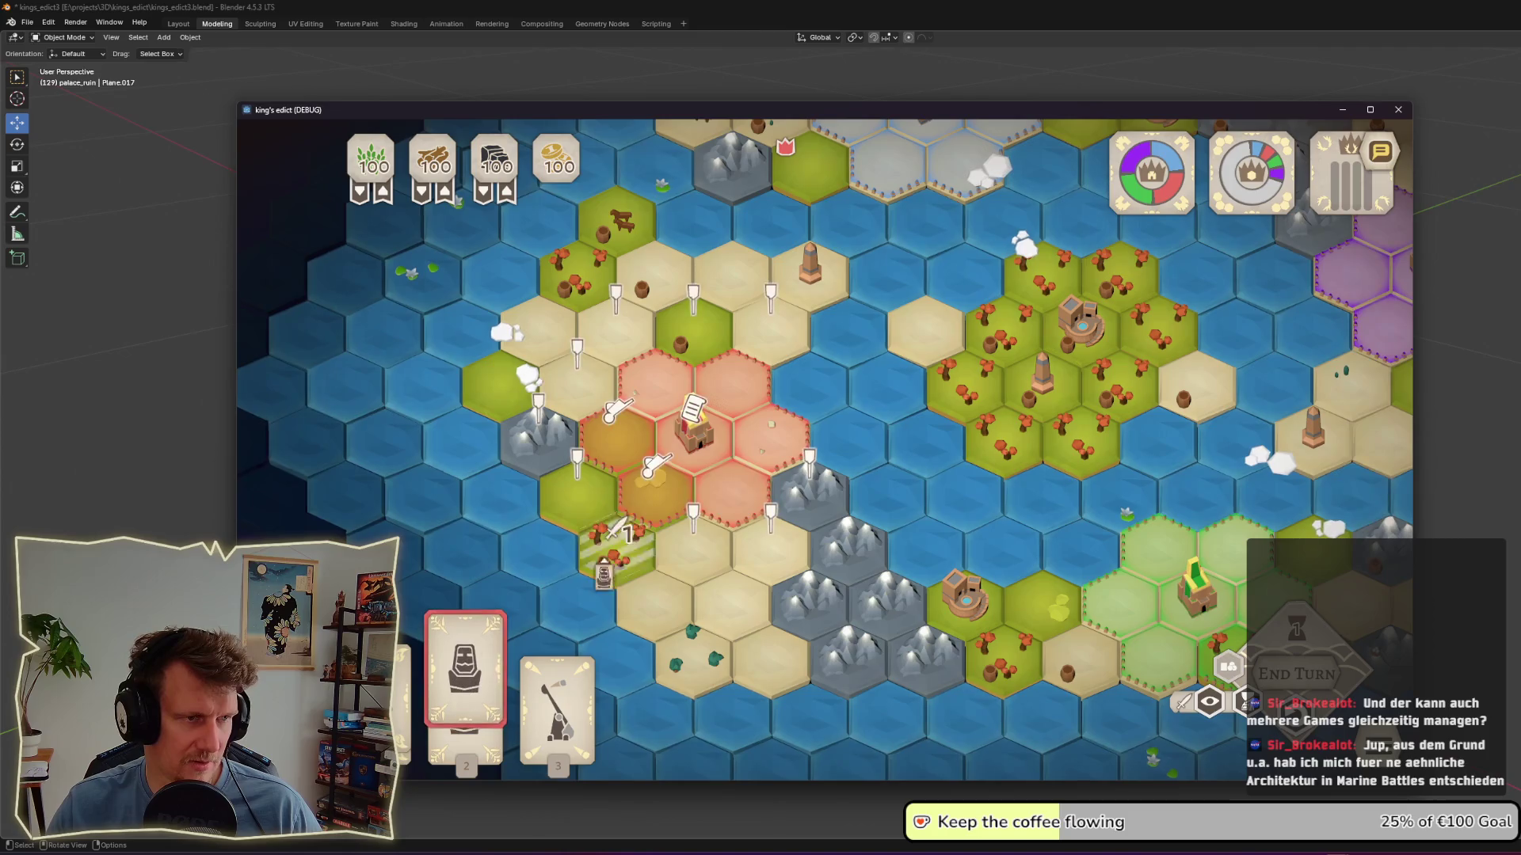
click(684, 464)
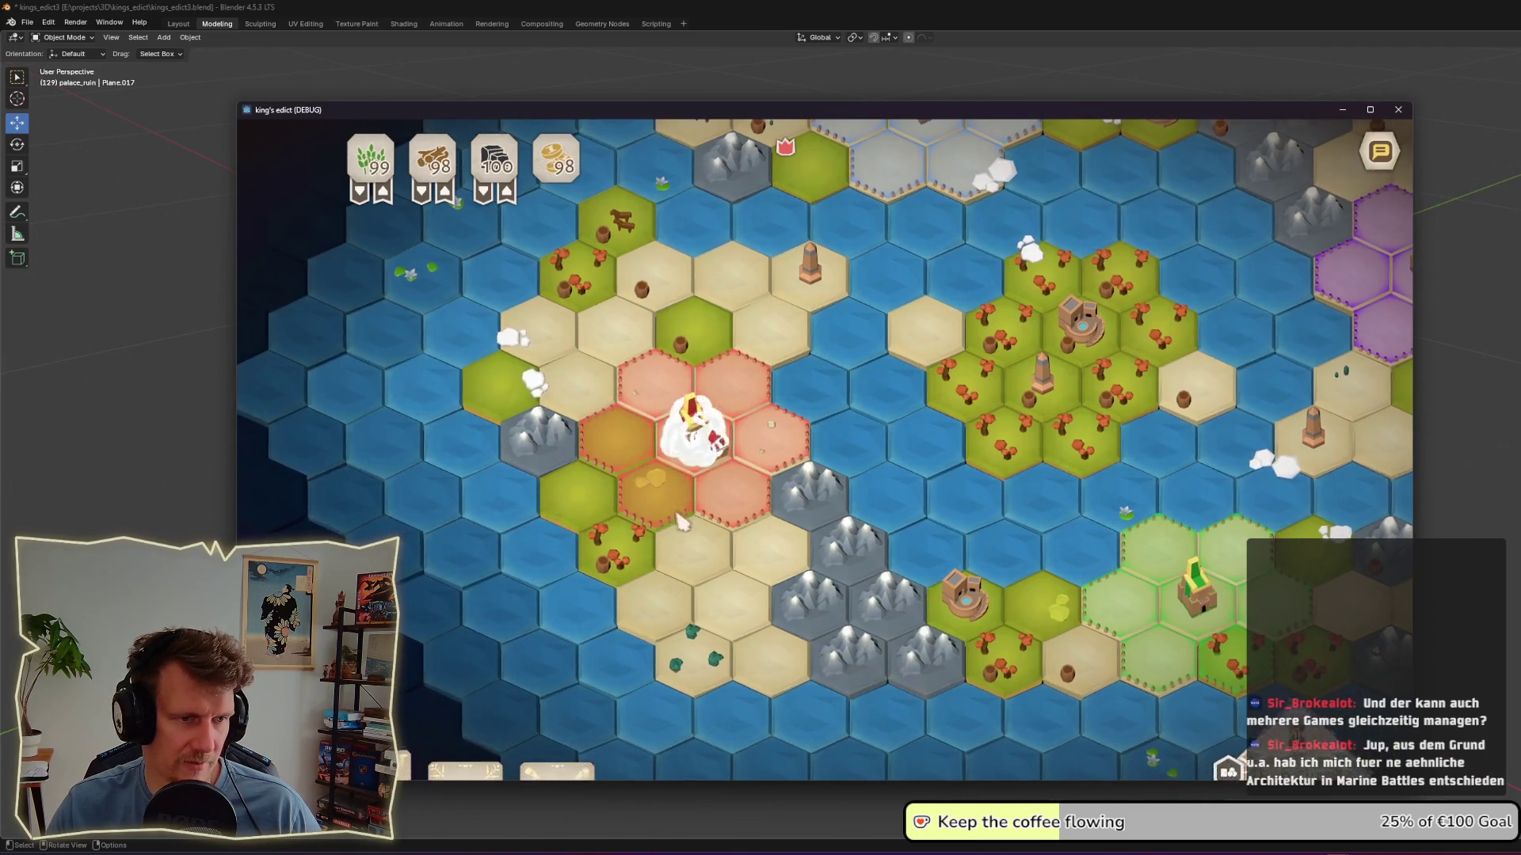
key(Escape)
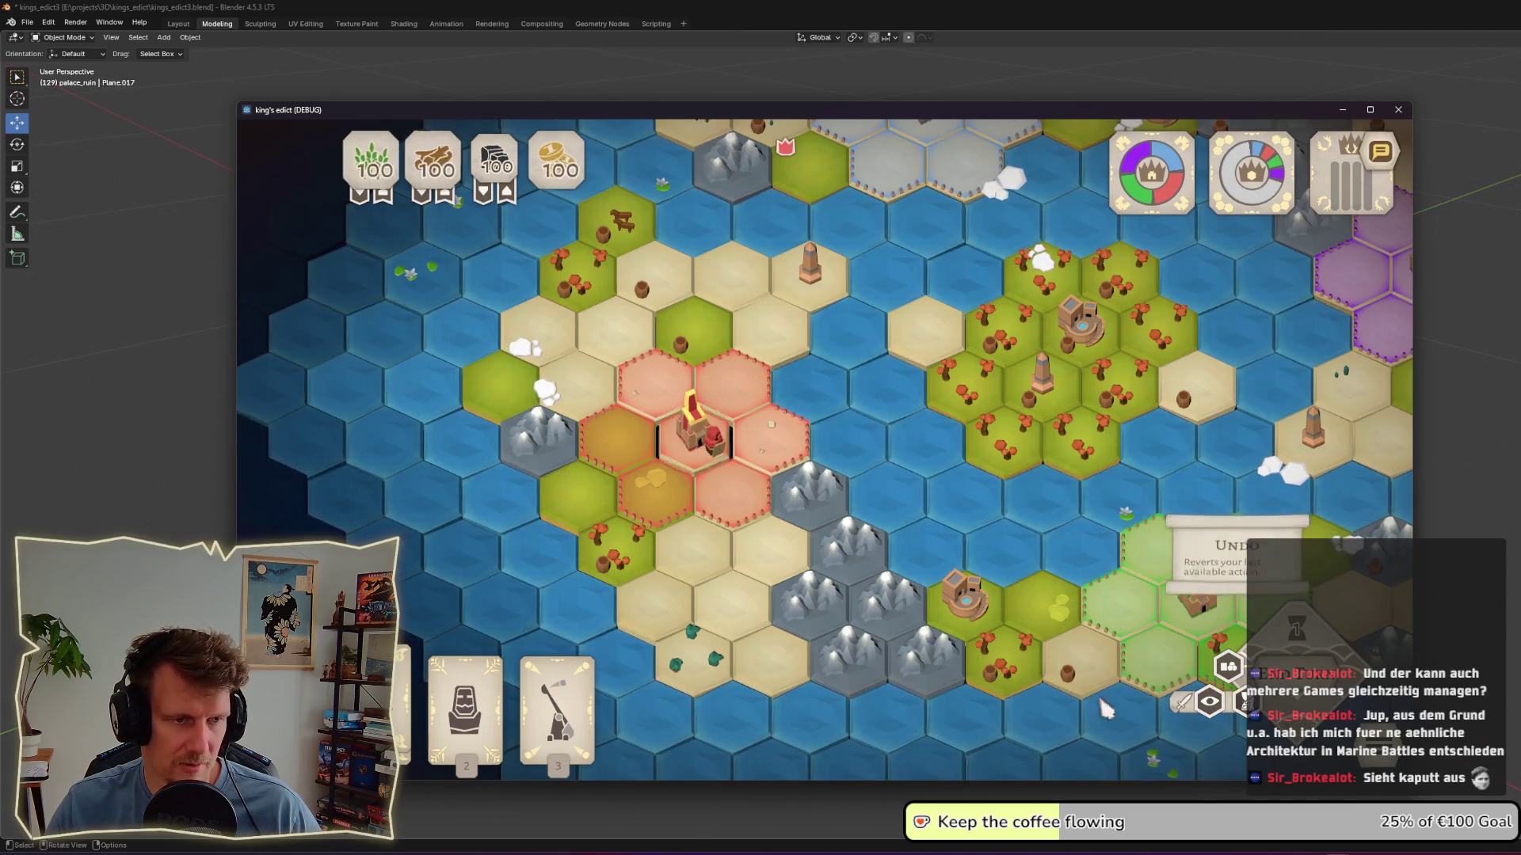
click(466, 673)
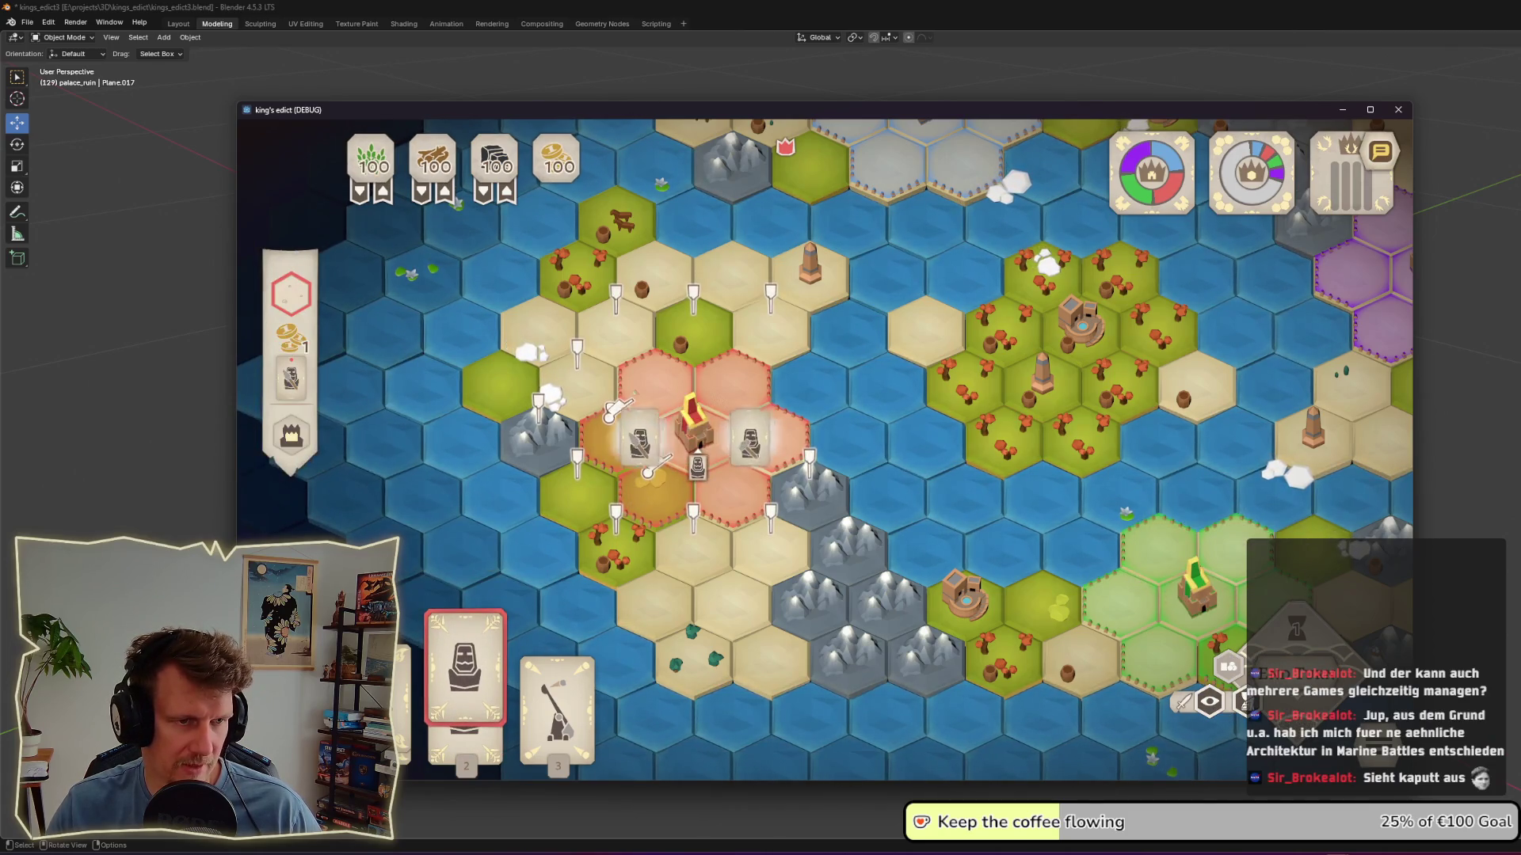
click(705, 444)
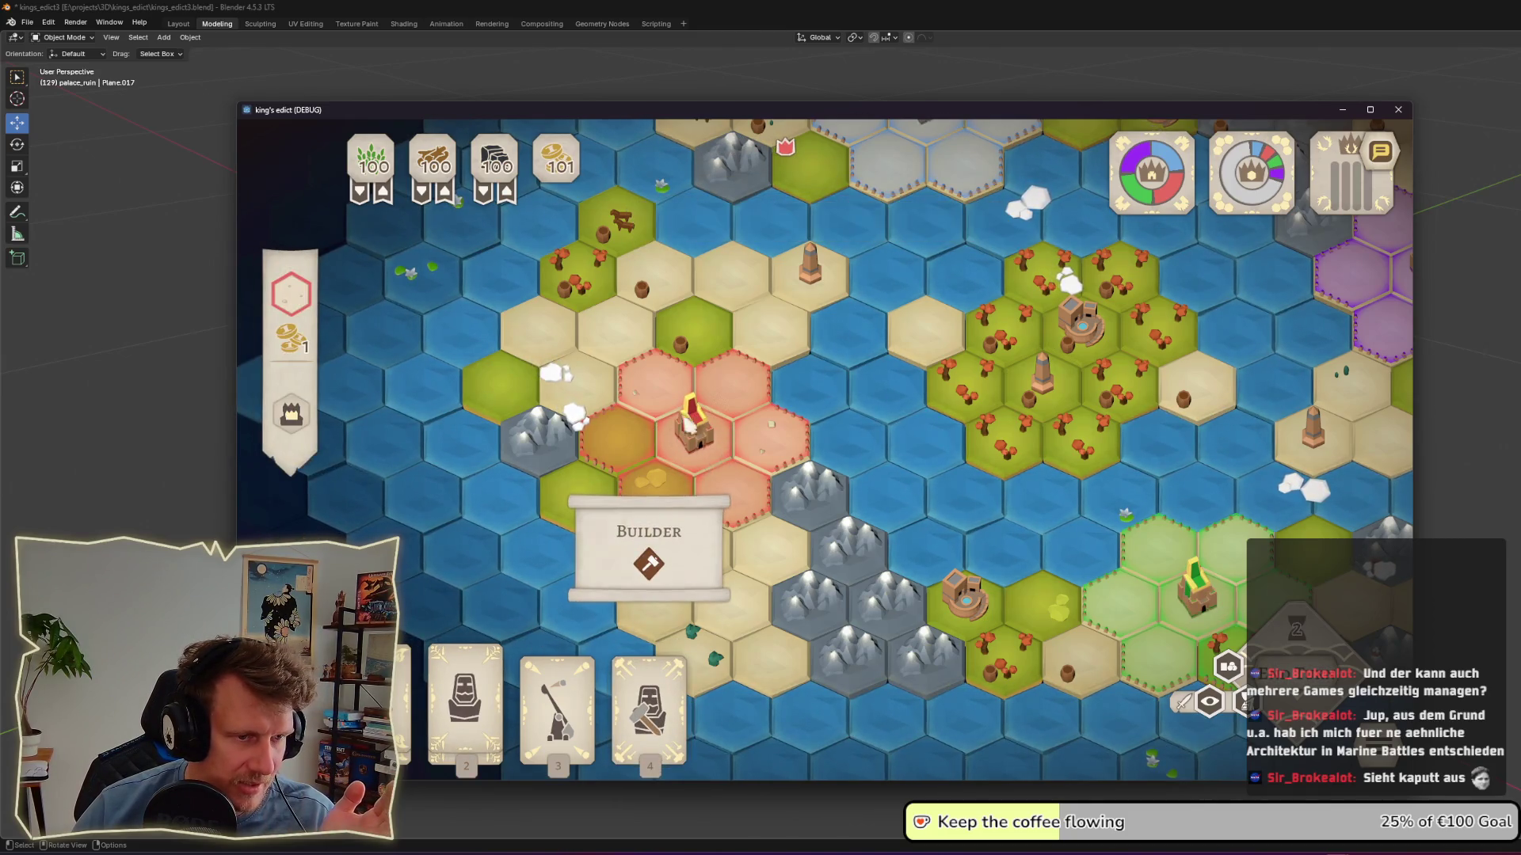
Step: Use the Builder to construct buildings and place a unit beside the palace
click(657, 705)
click(770, 431)
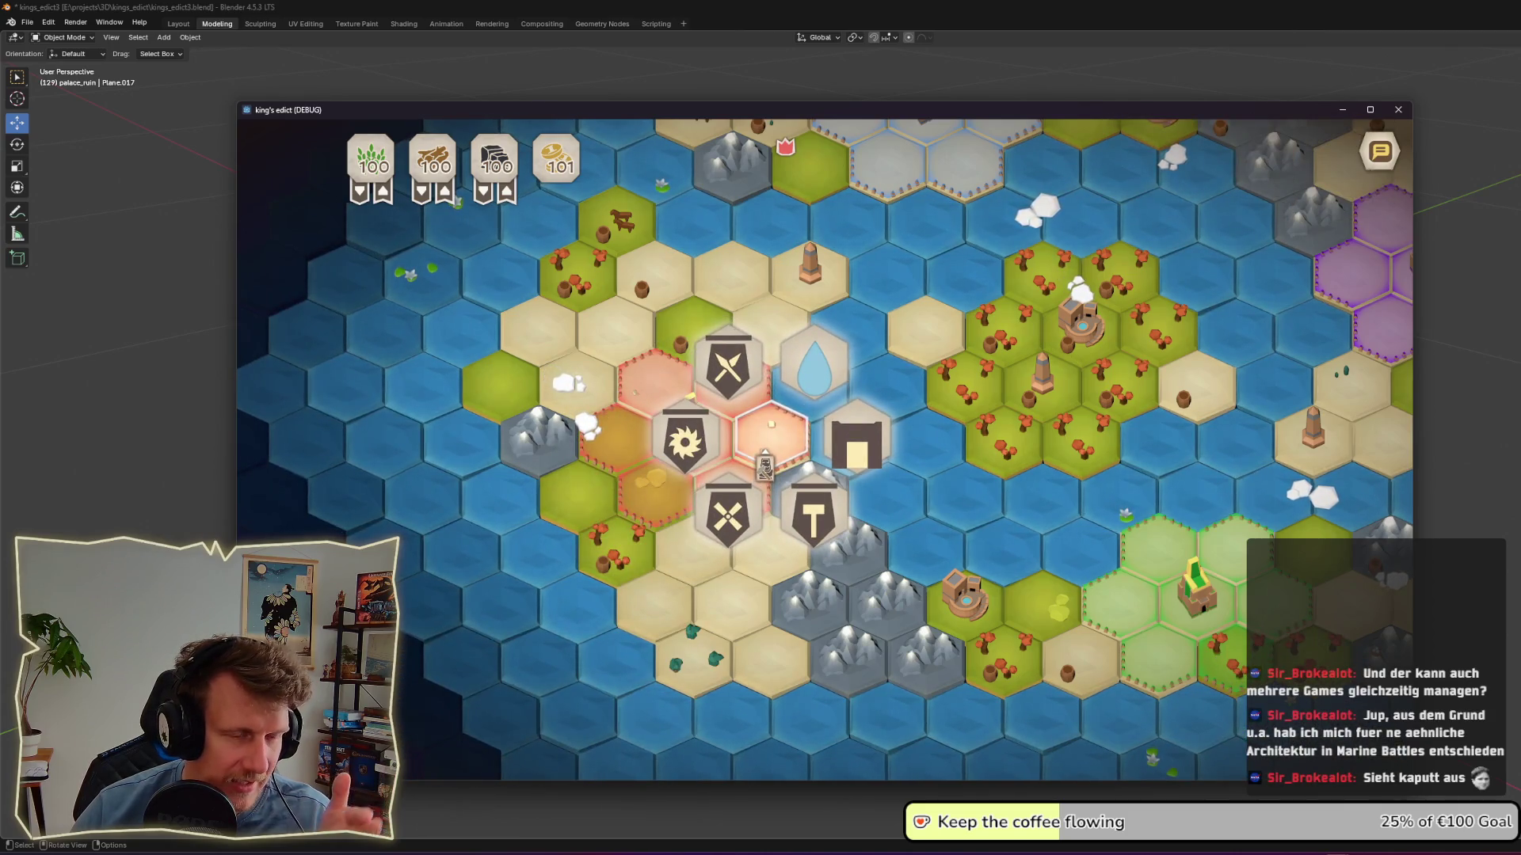
click(727, 364)
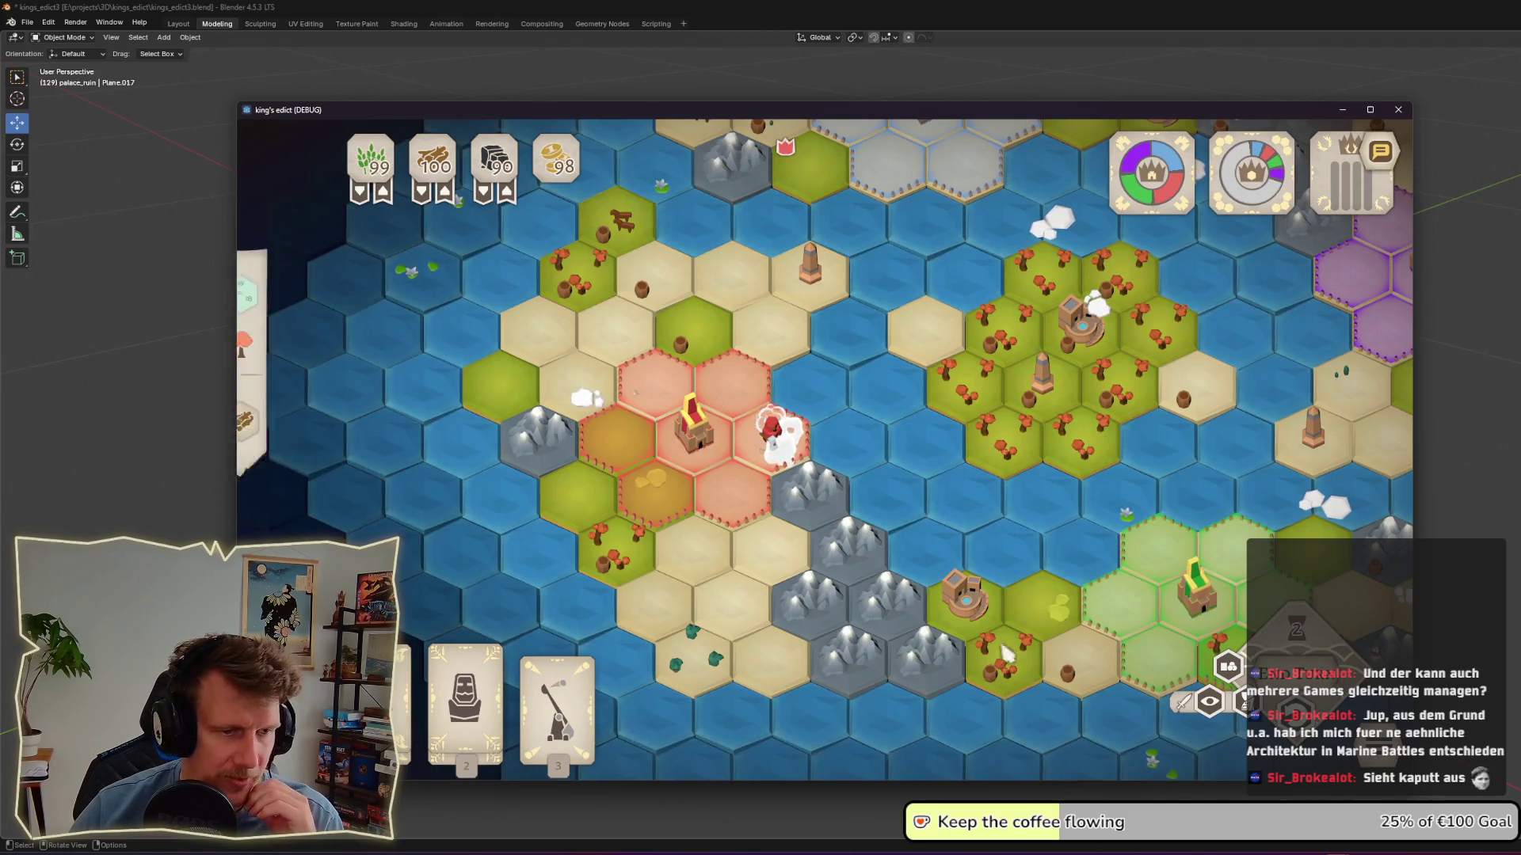
click(465, 701)
click(768, 547)
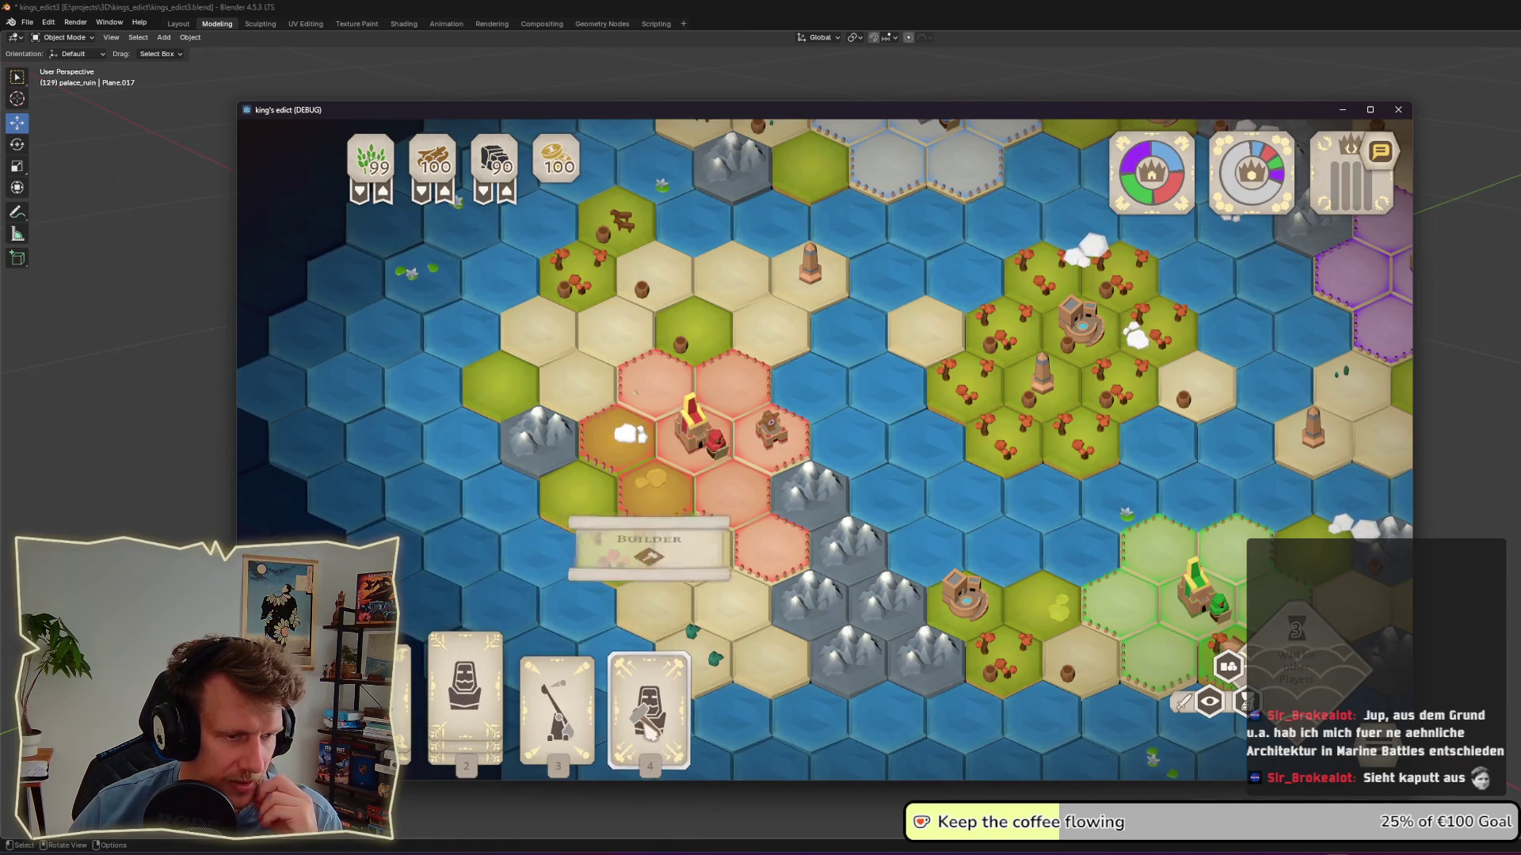
click(655, 381)
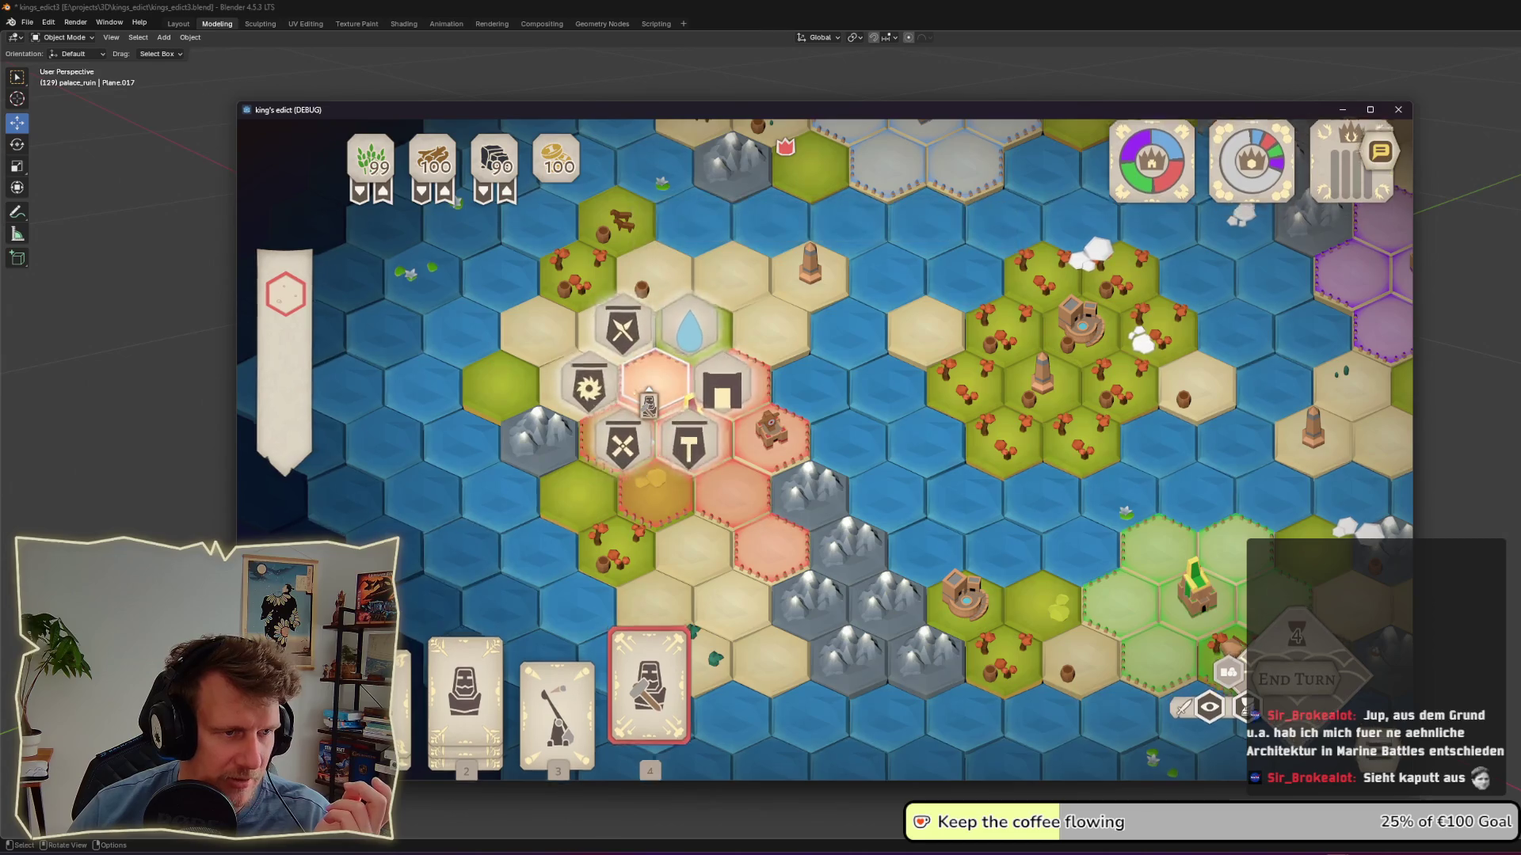
click(665, 427)
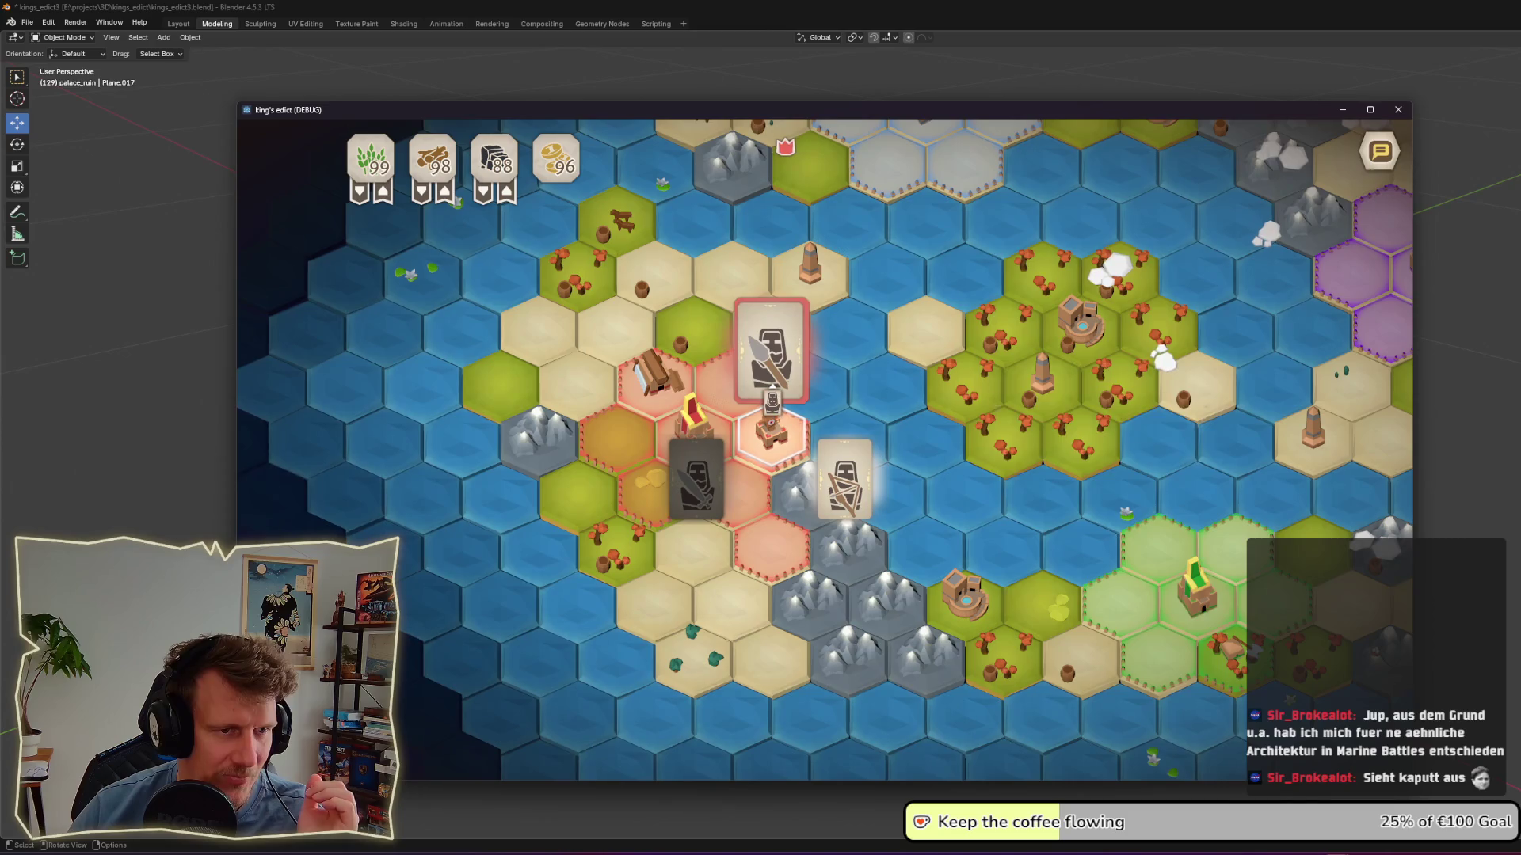
click(770, 349)
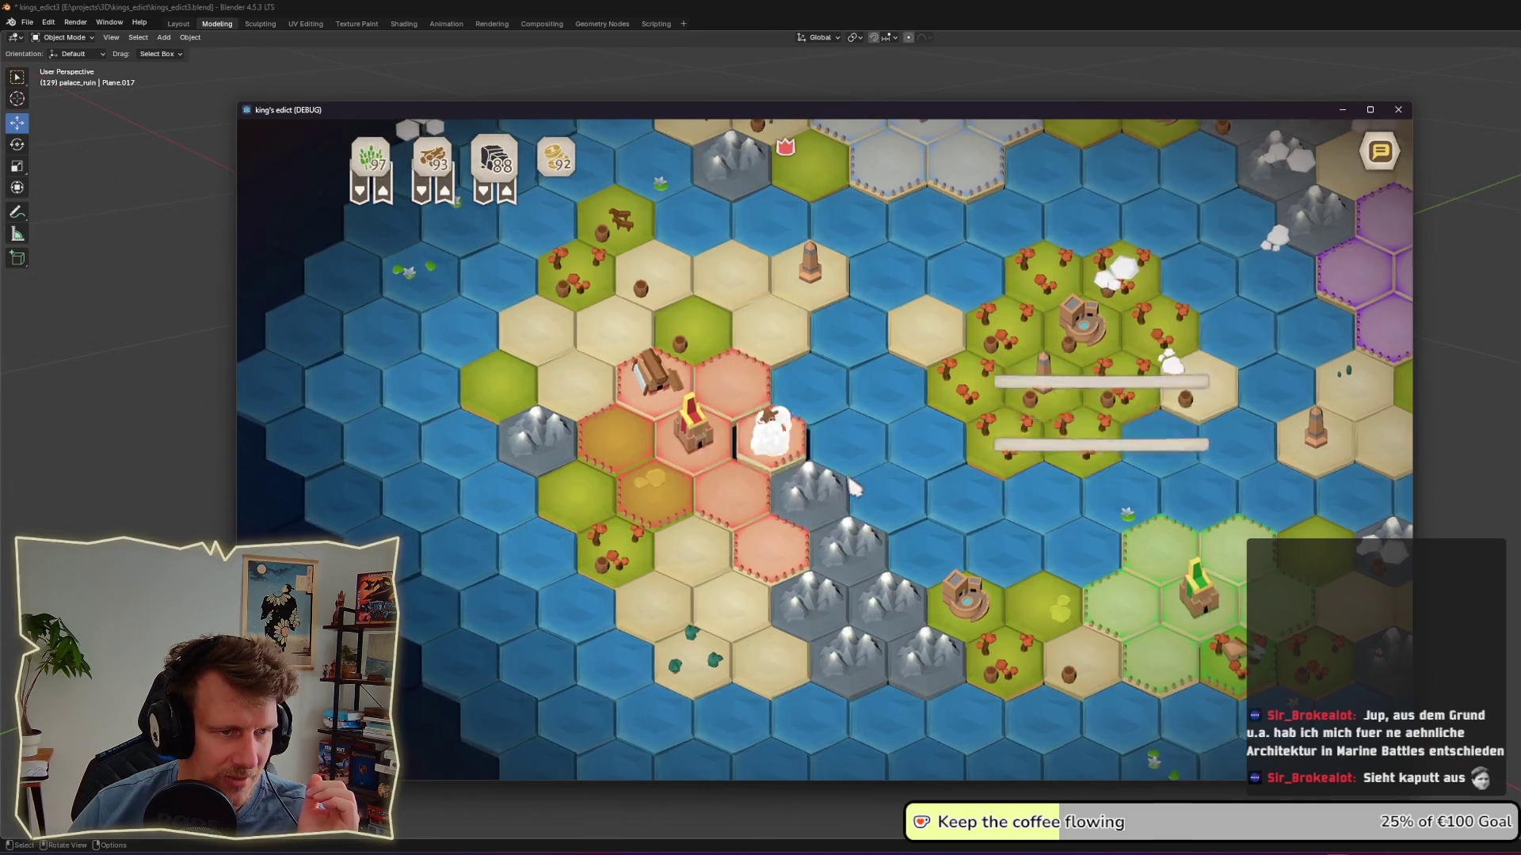
Step: End the turn and launch a ship onto the water hex
click(1296, 674)
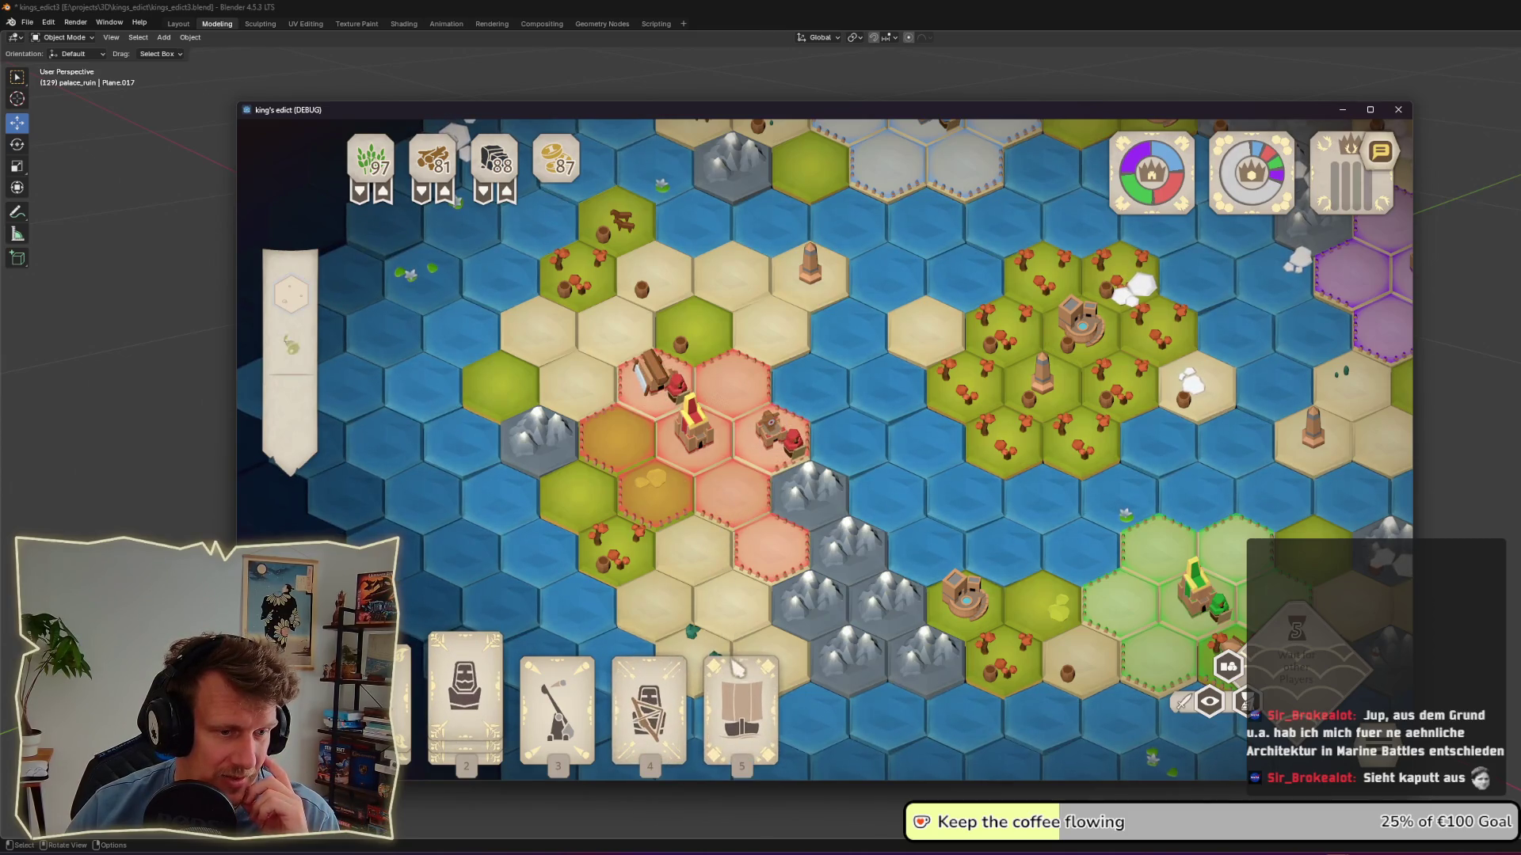
click(736, 697)
click(1085, 546)
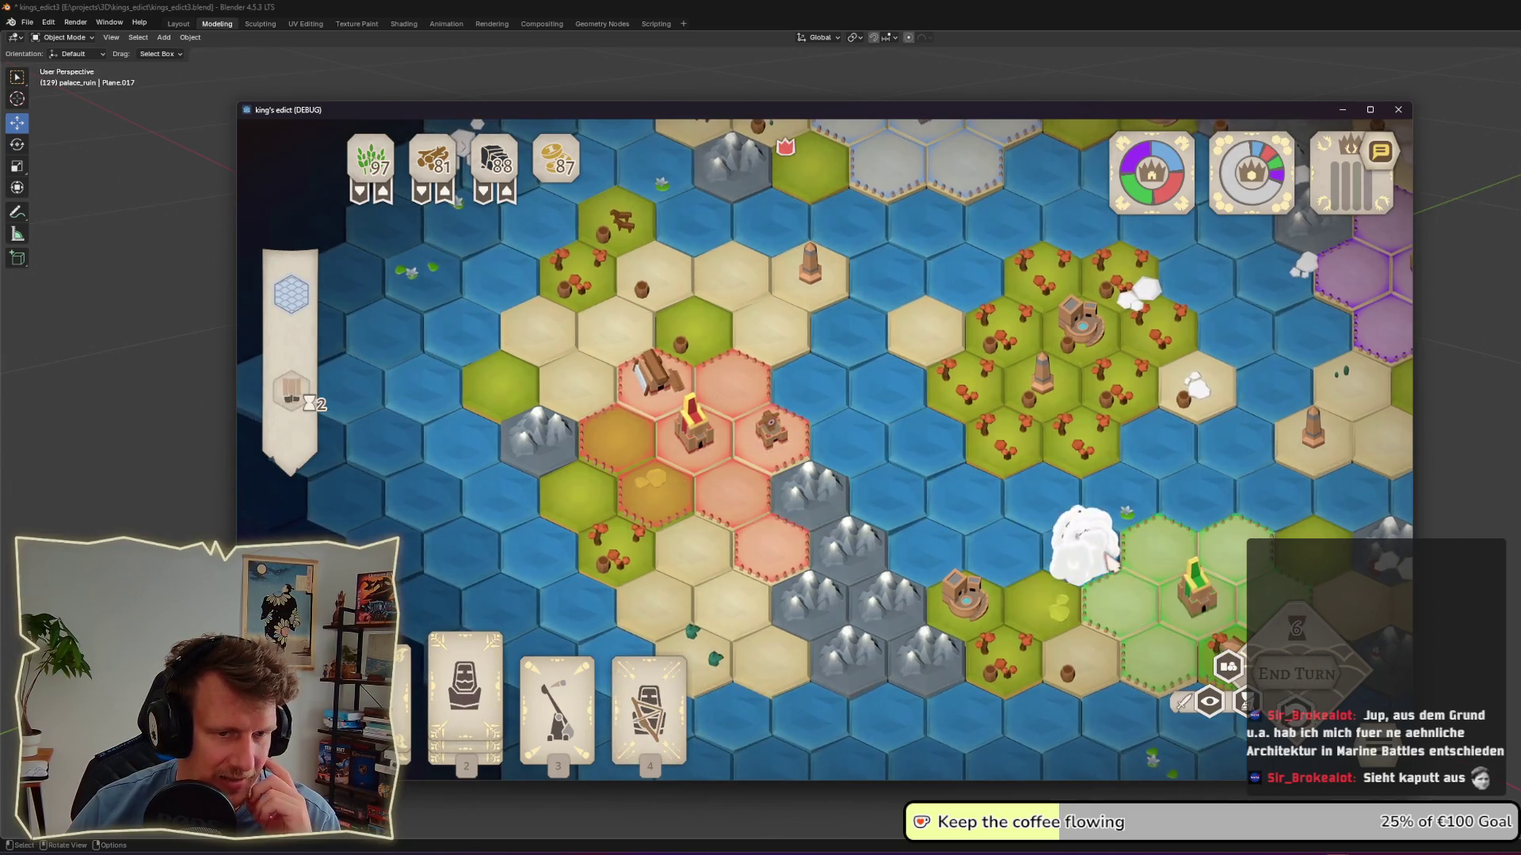
Step: Place a spearman right of the palace and another unit on the palace hex
key(2)
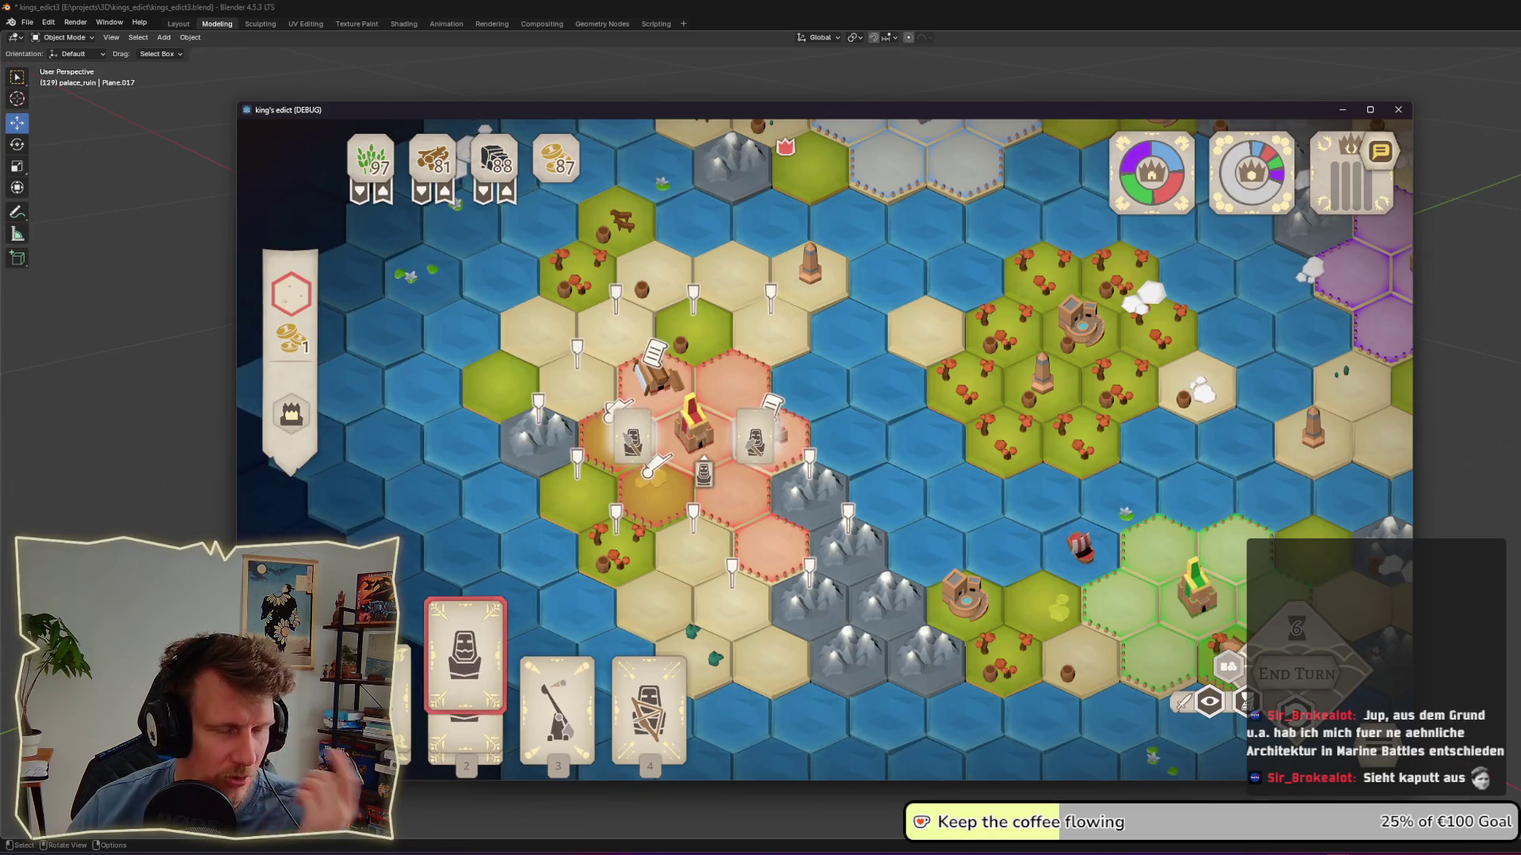
click(757, 442)
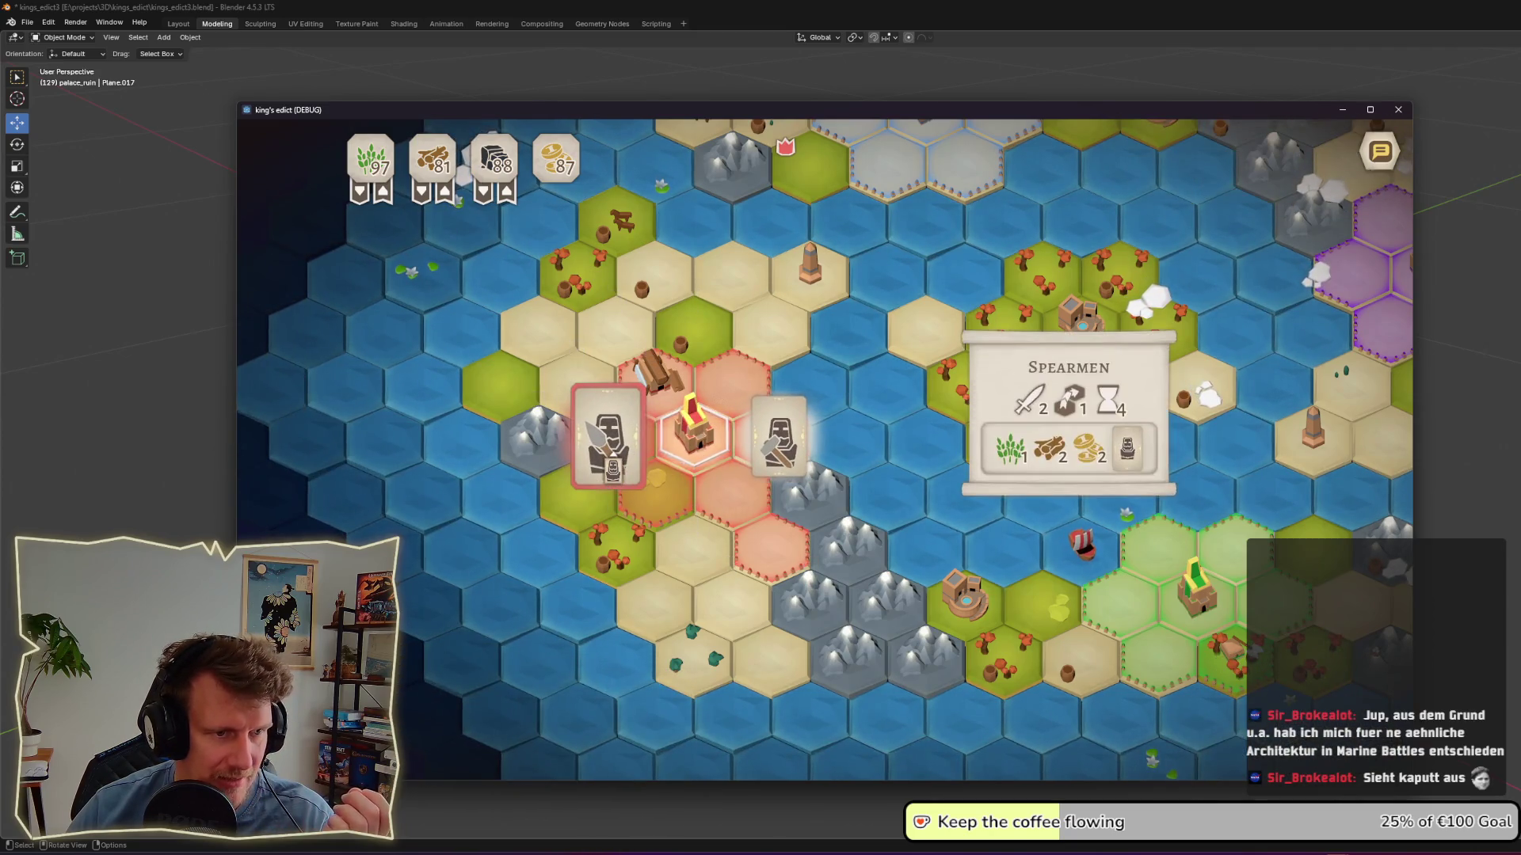
key(1)
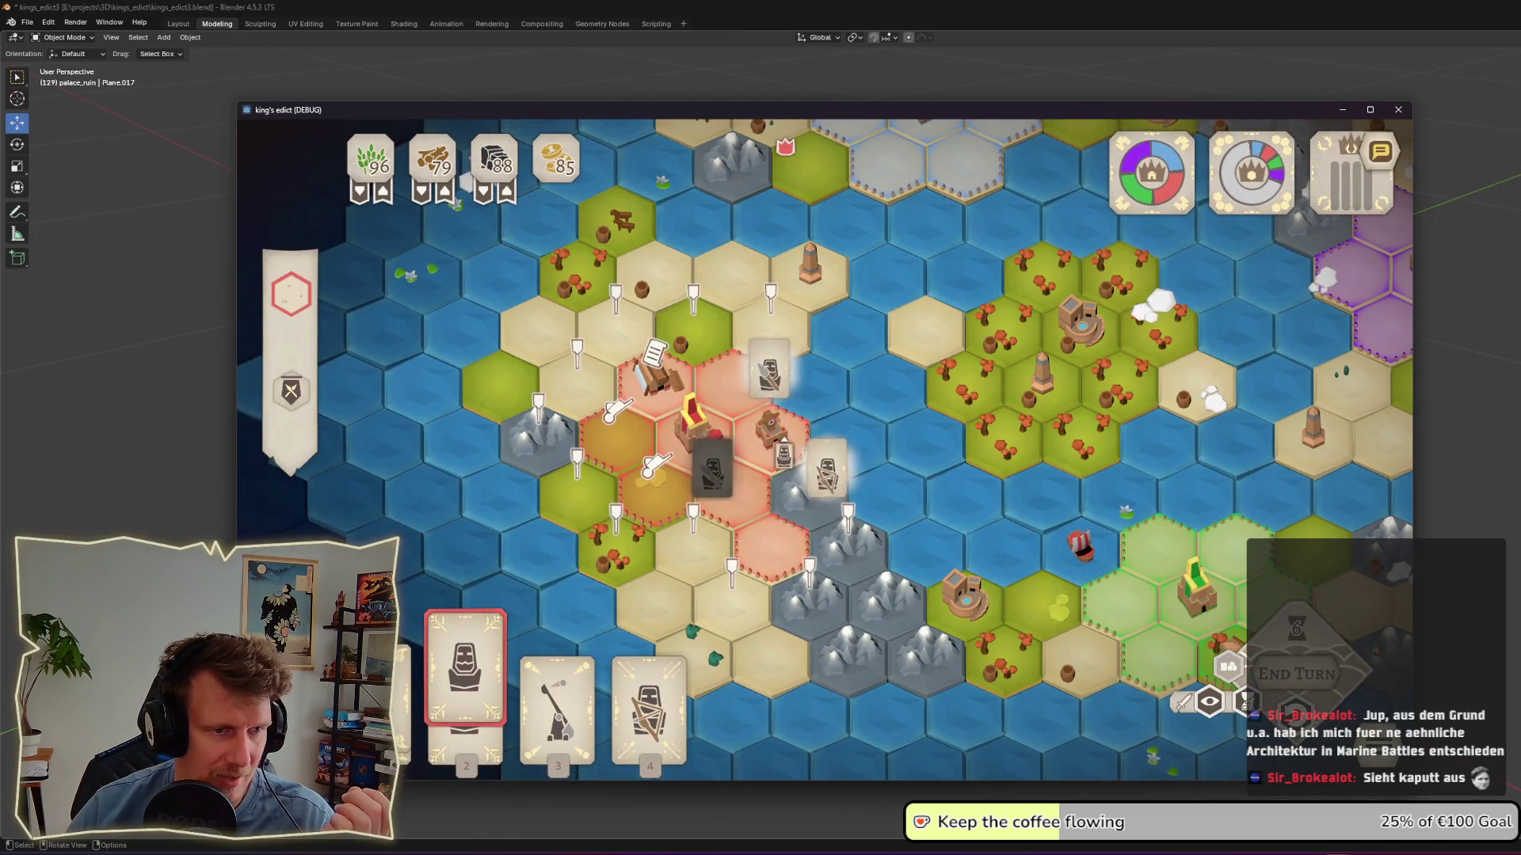
click(691, 482)
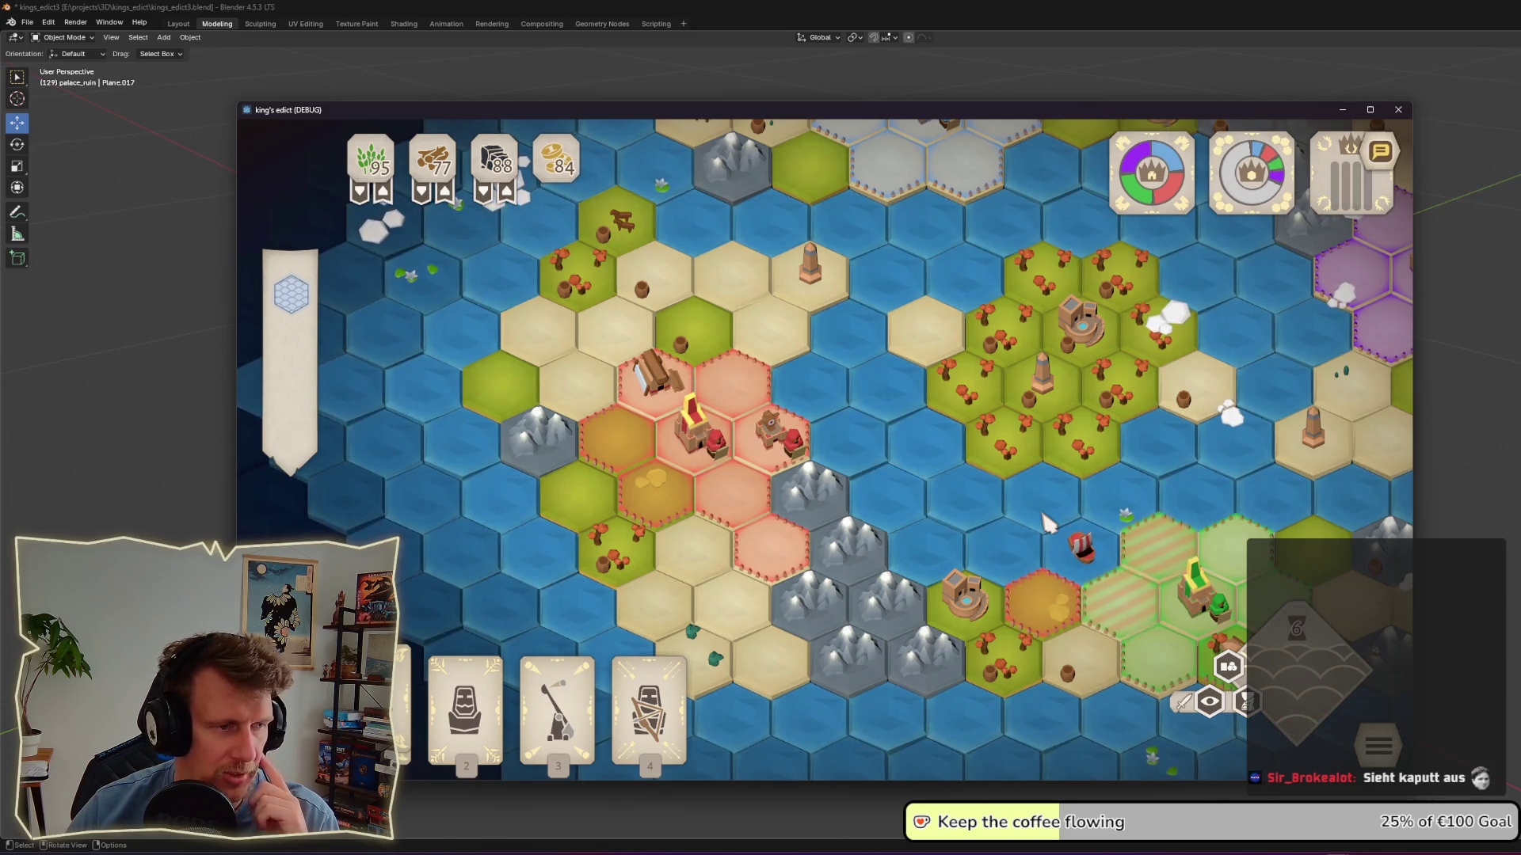
Step: Place an archer on the marked hex and queue a Spearmen recruitment
click(673, 740)
click(1047, 628)
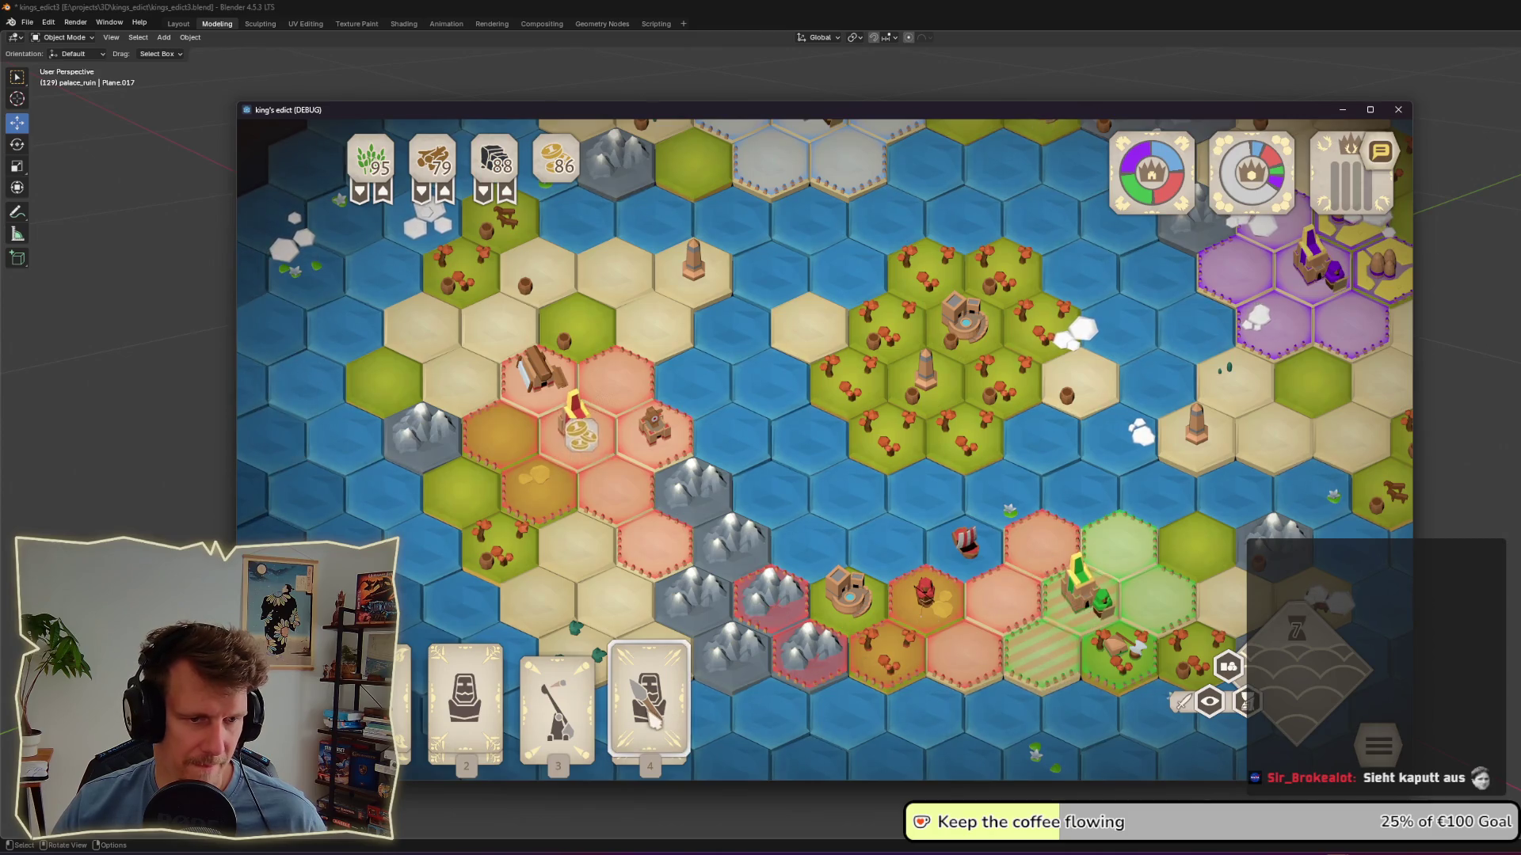
mouse_move(667, 715)
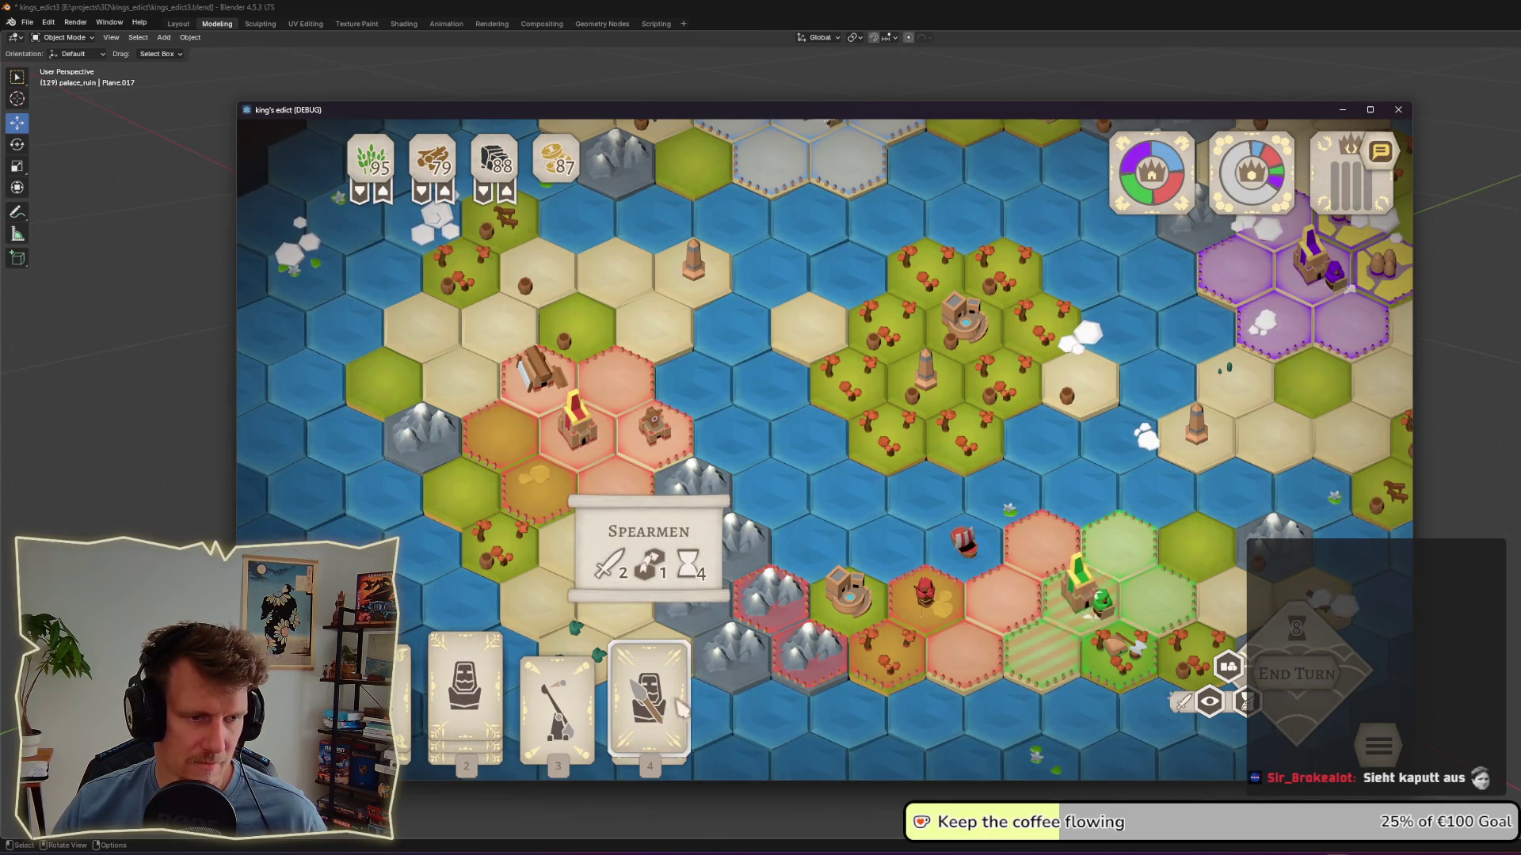
click(667, 716)
click(1022, 617)
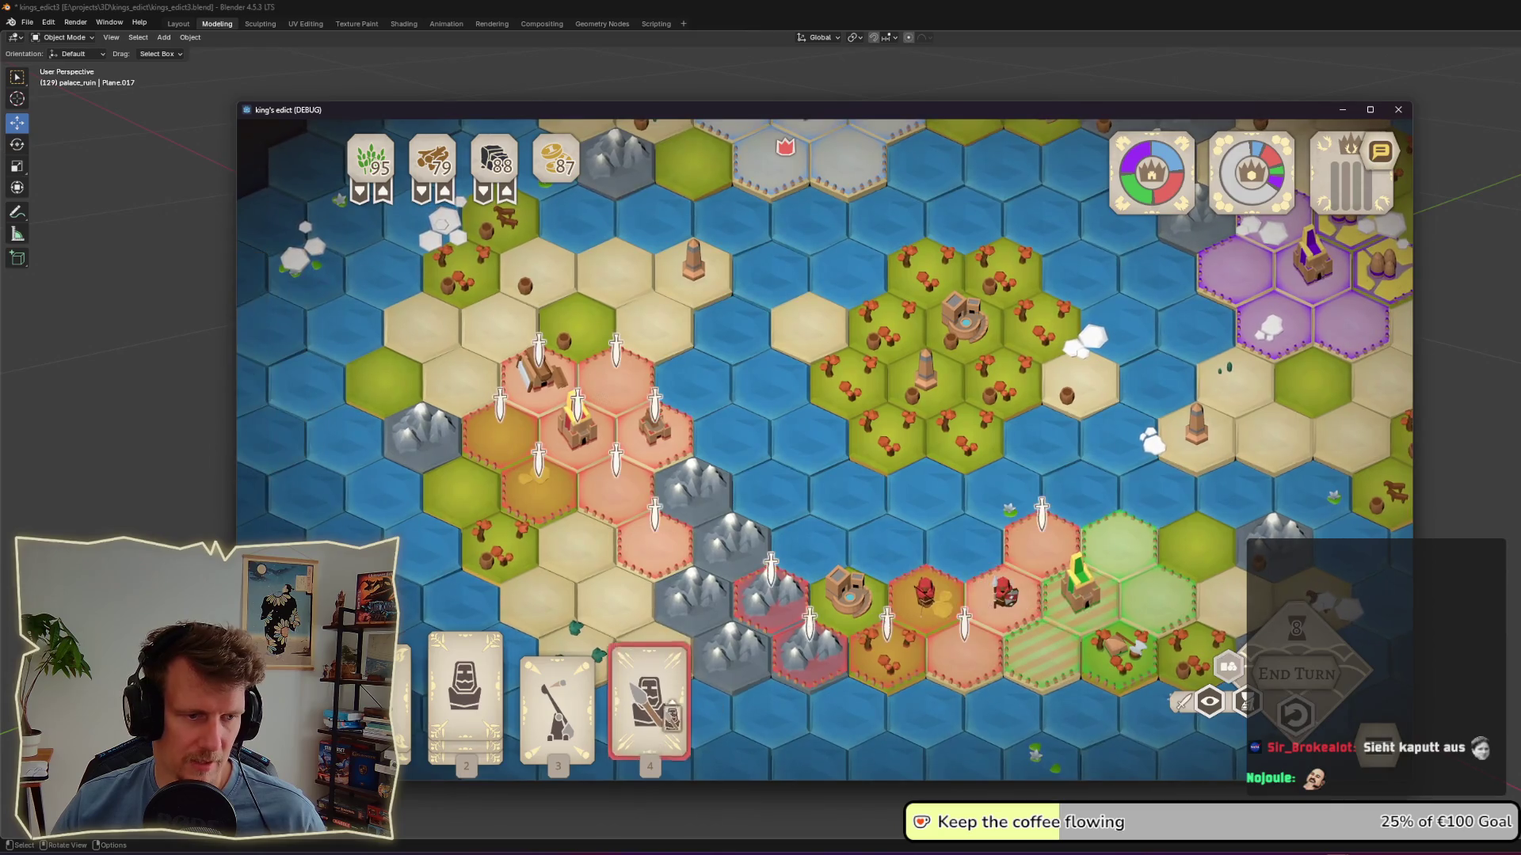
scroll(1088, 616, up, 5)
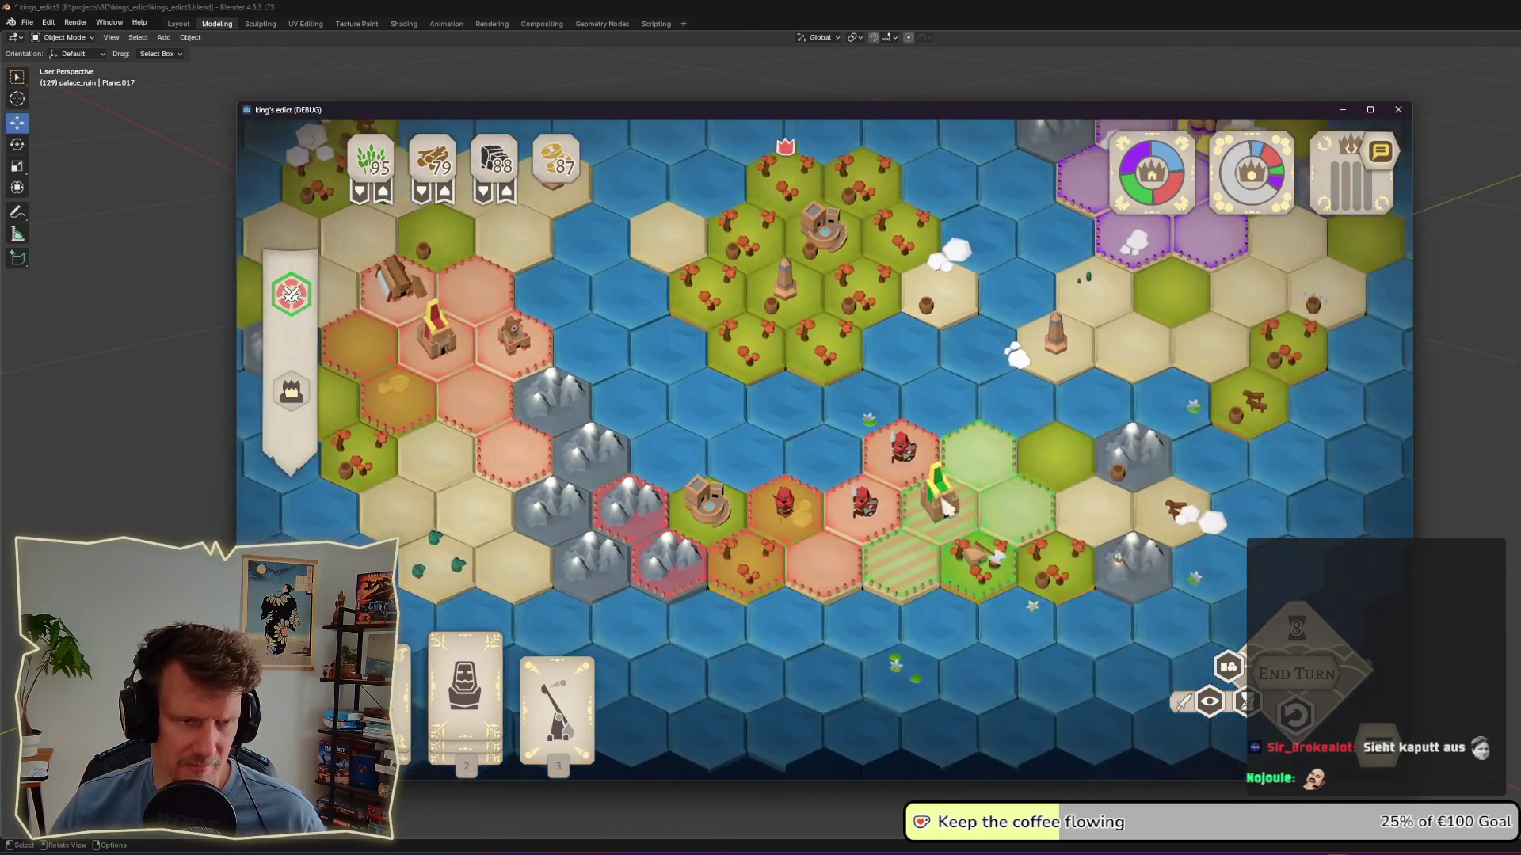
Step: Zoom out over the whole map, check the castle's recruitment queue, then switch to the footage folder
scroll(877, 492, down, 4)
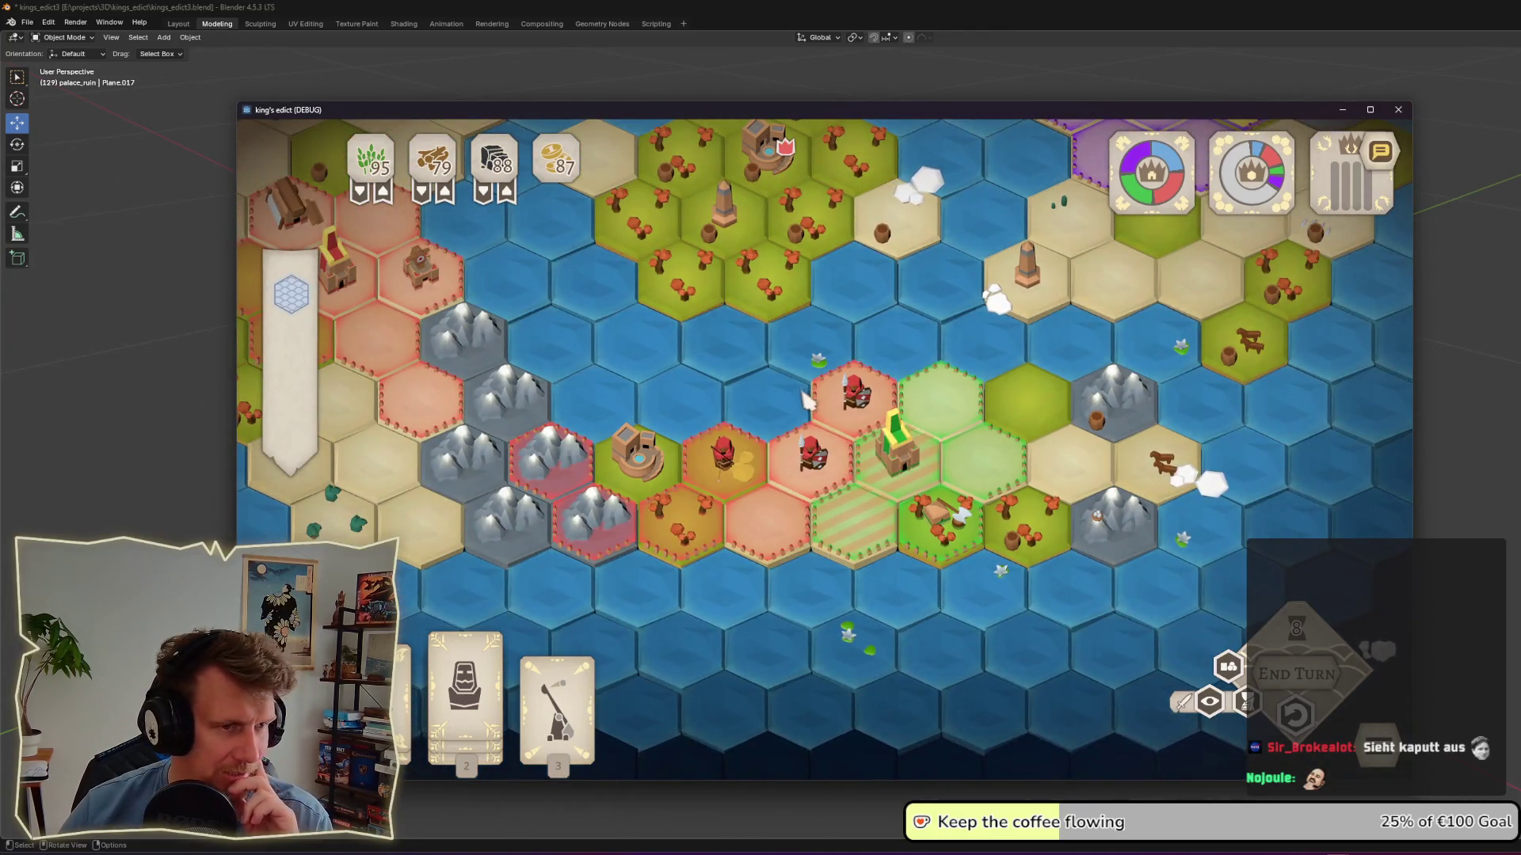
scroll(796, 426, down, 3)
click(877, 485)
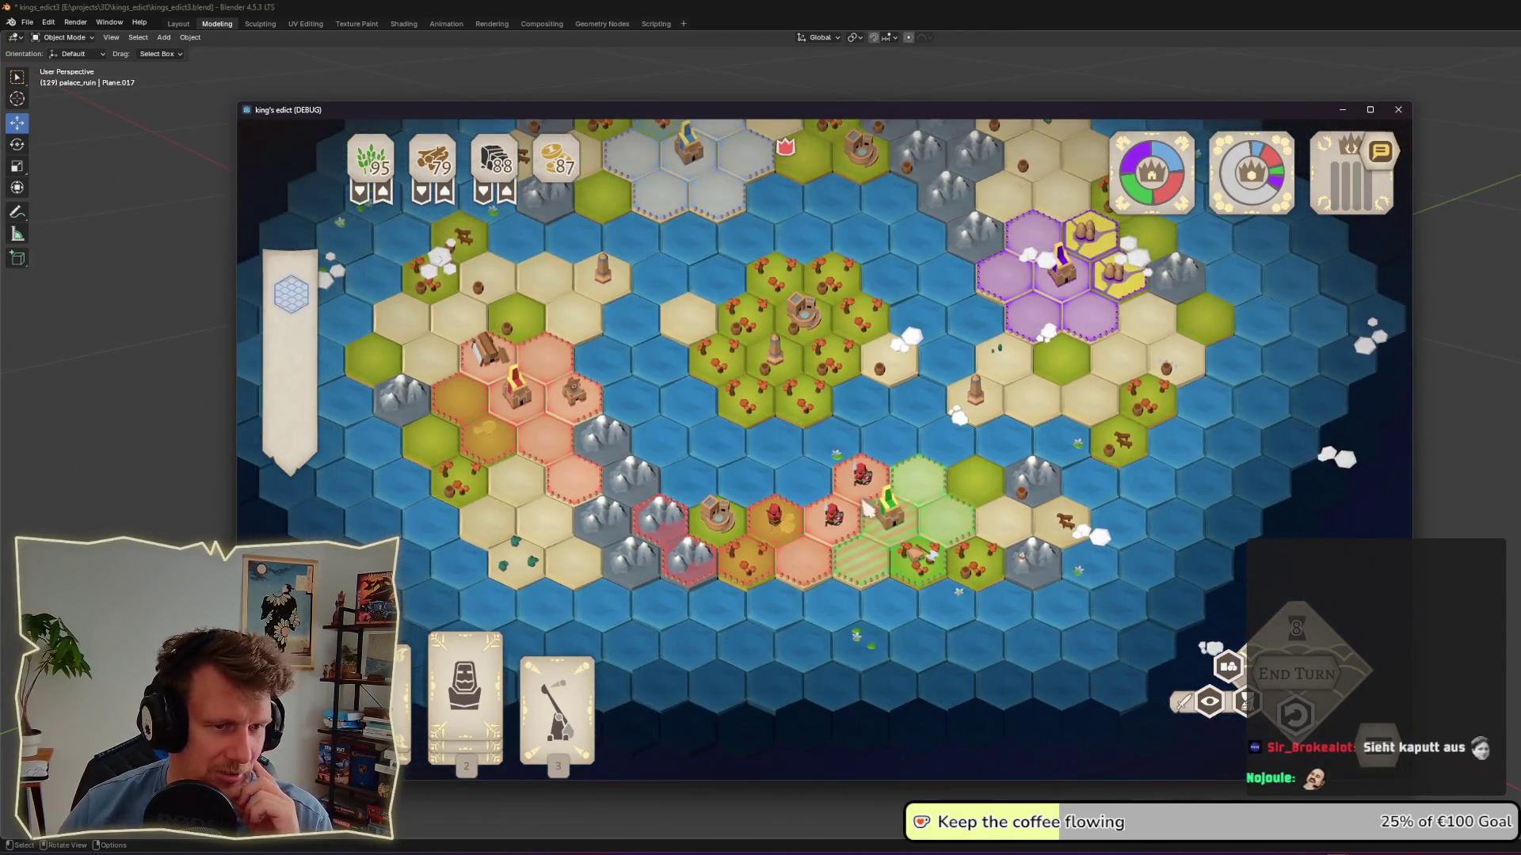
click(889, 533)
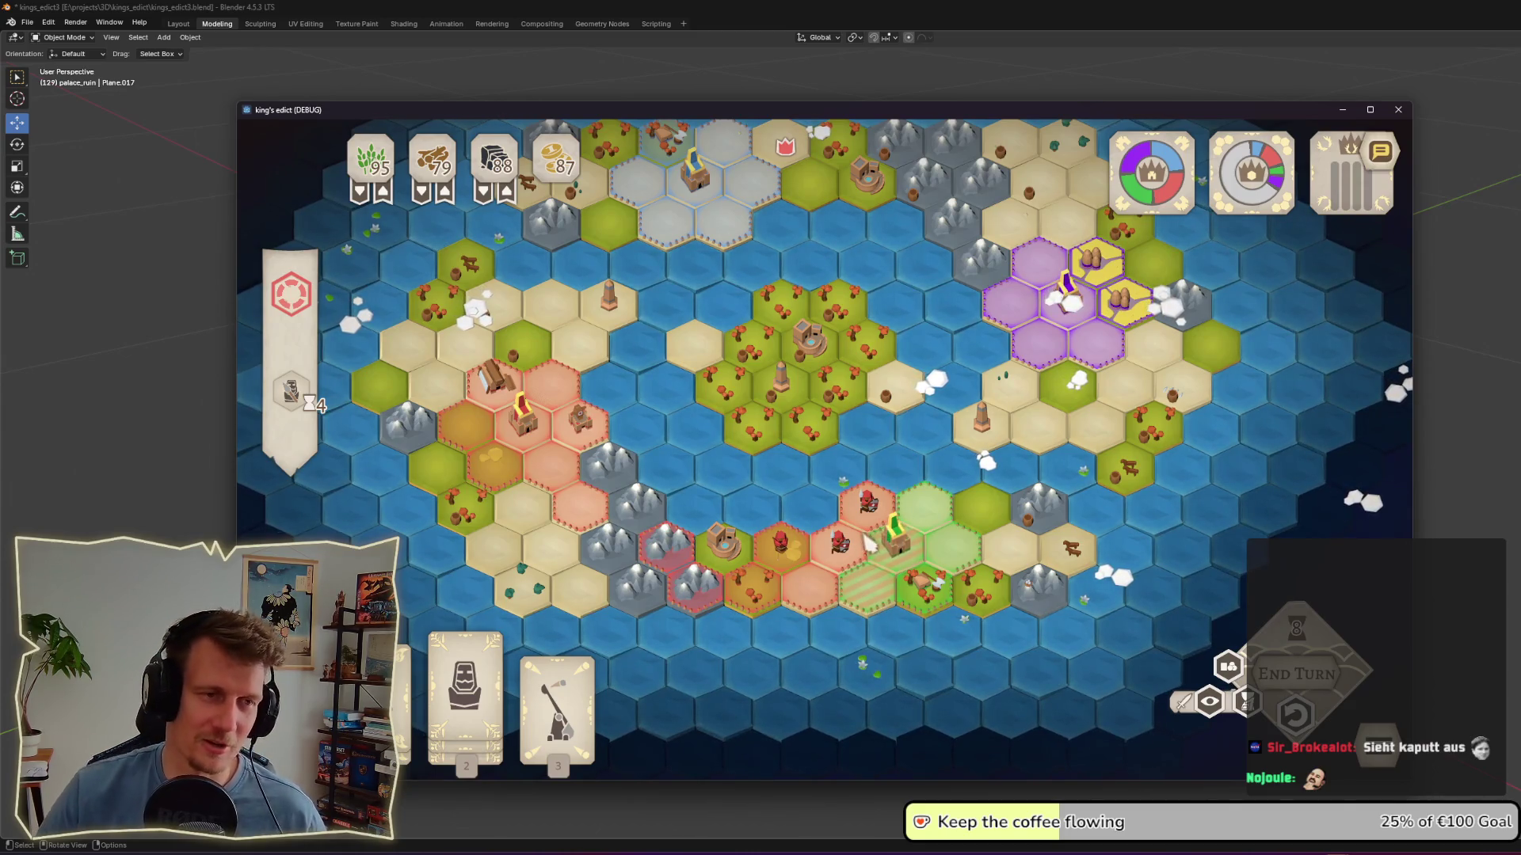
click(869, 541)
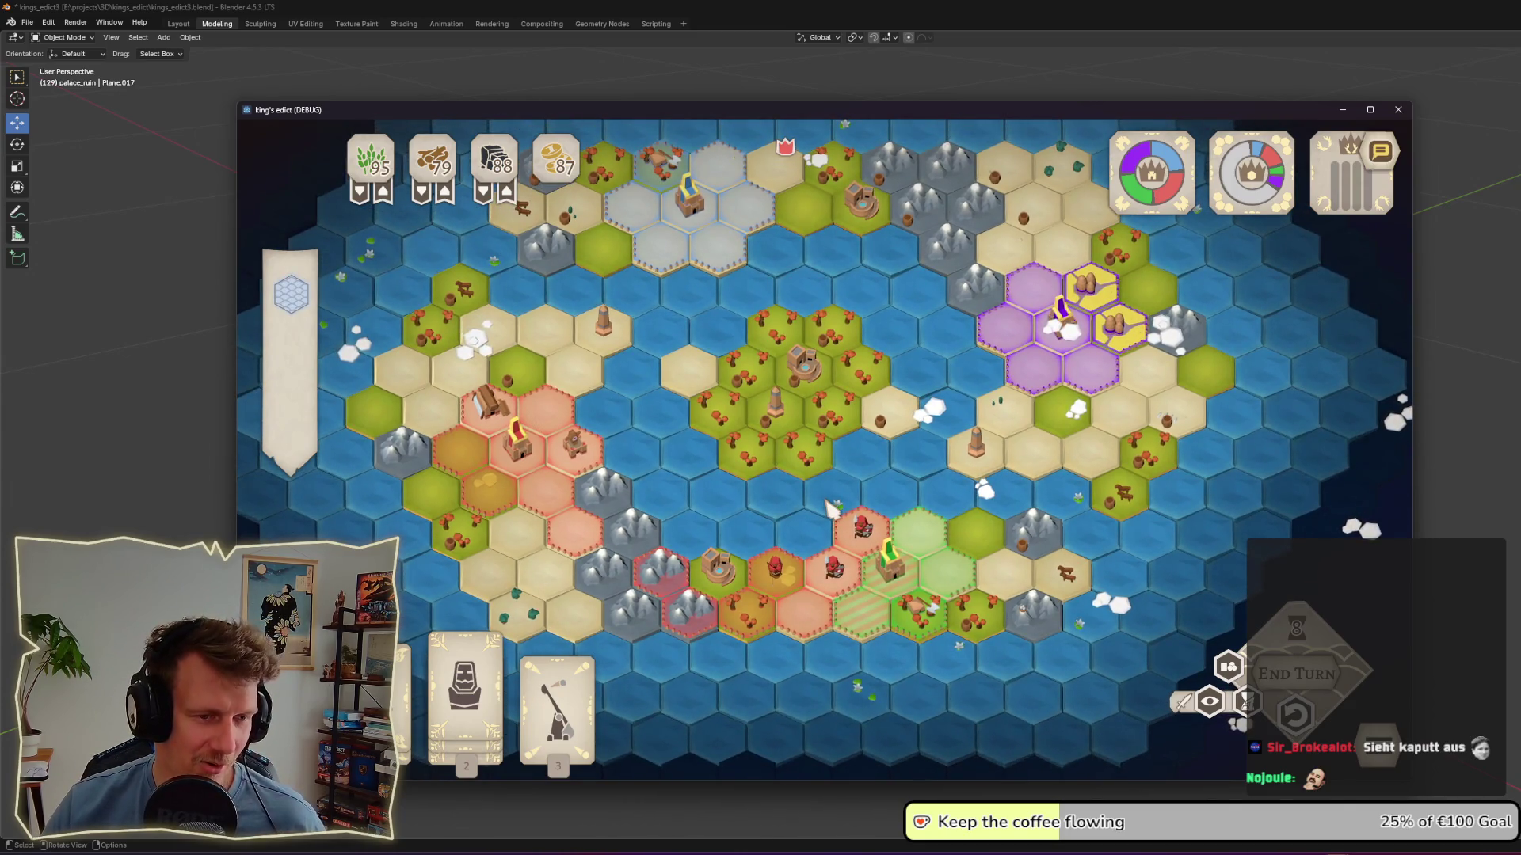
click(893, 558)
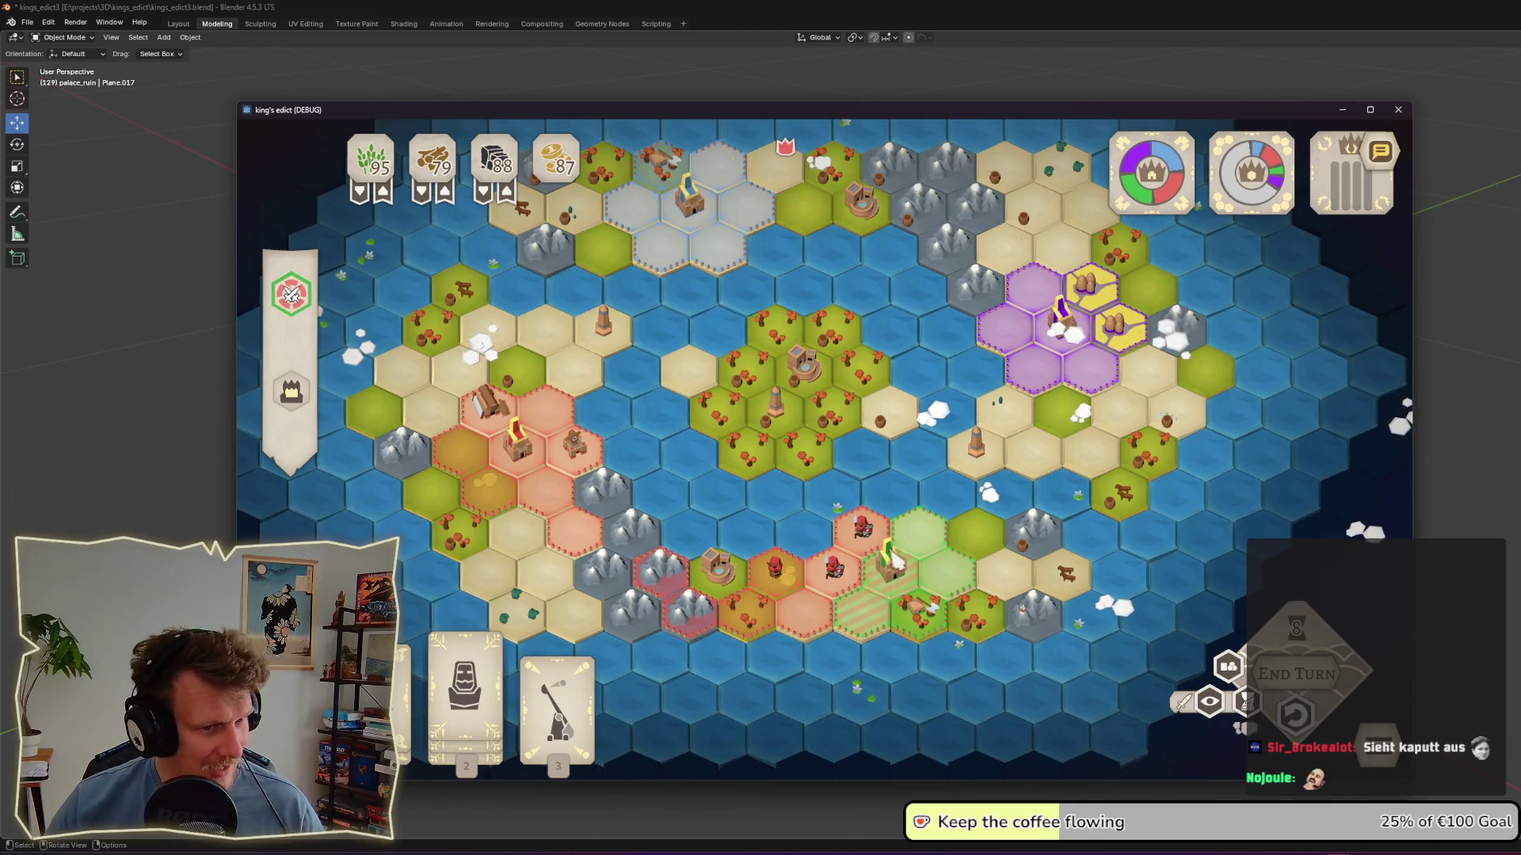
click(893, 558)
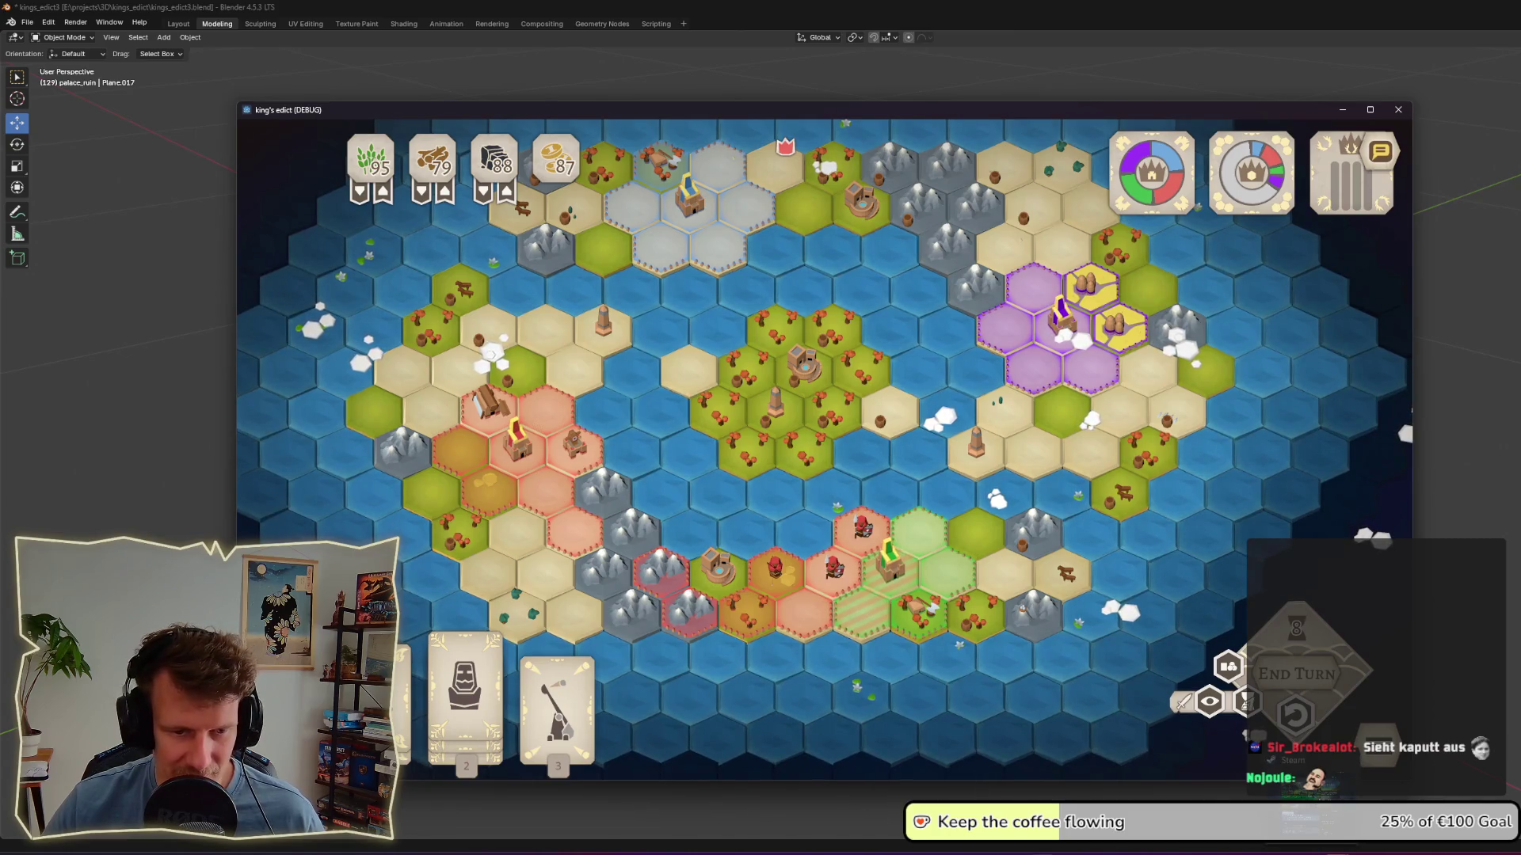
key(alt+Tab)
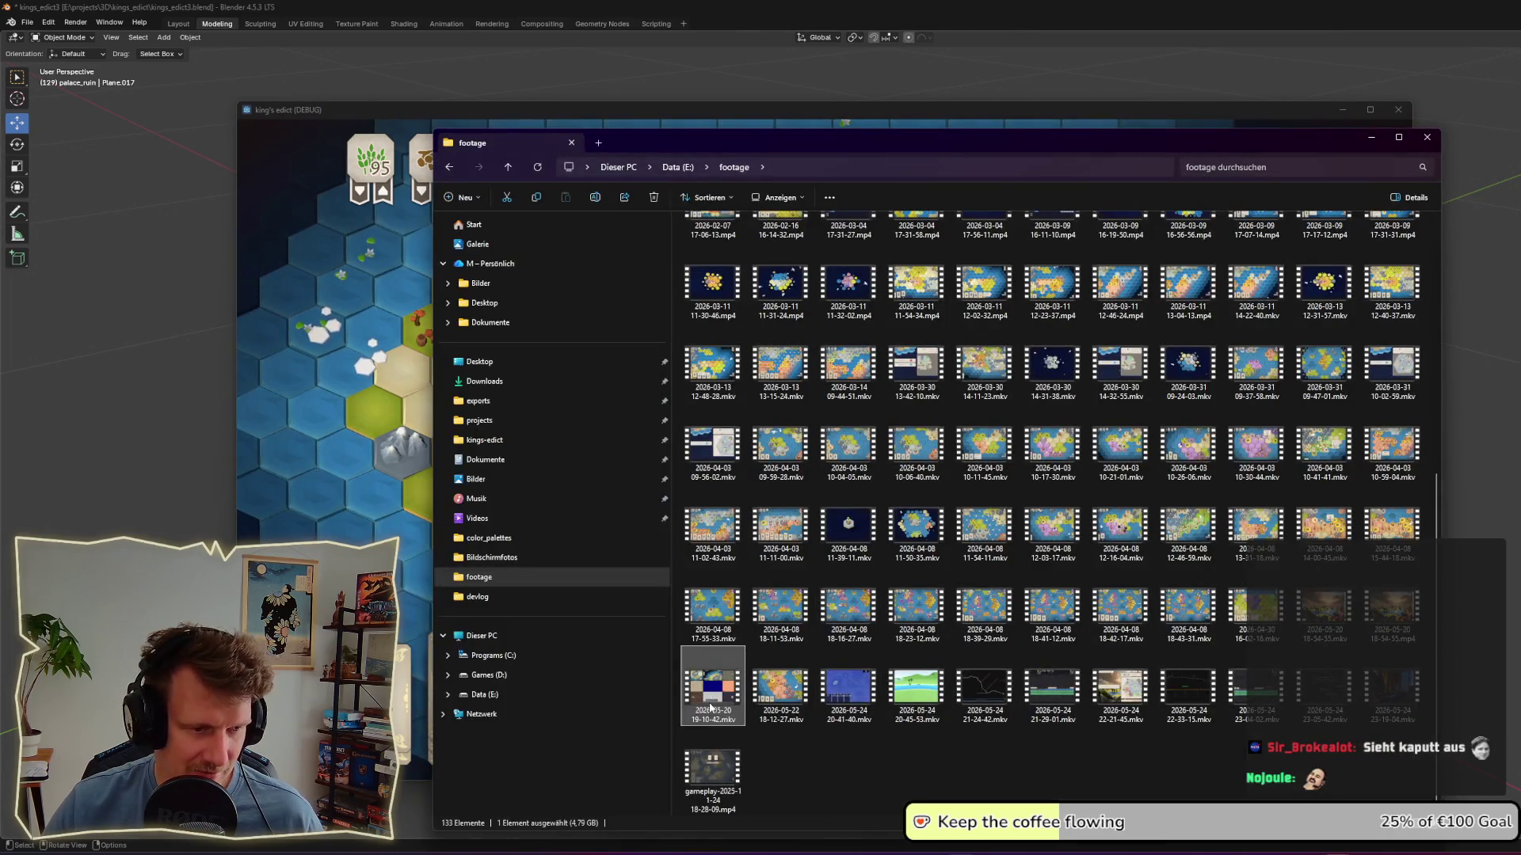
Step: Play the gameplay recording from the footage folder and seek ahead to late-game turns
double_click(710, 702)
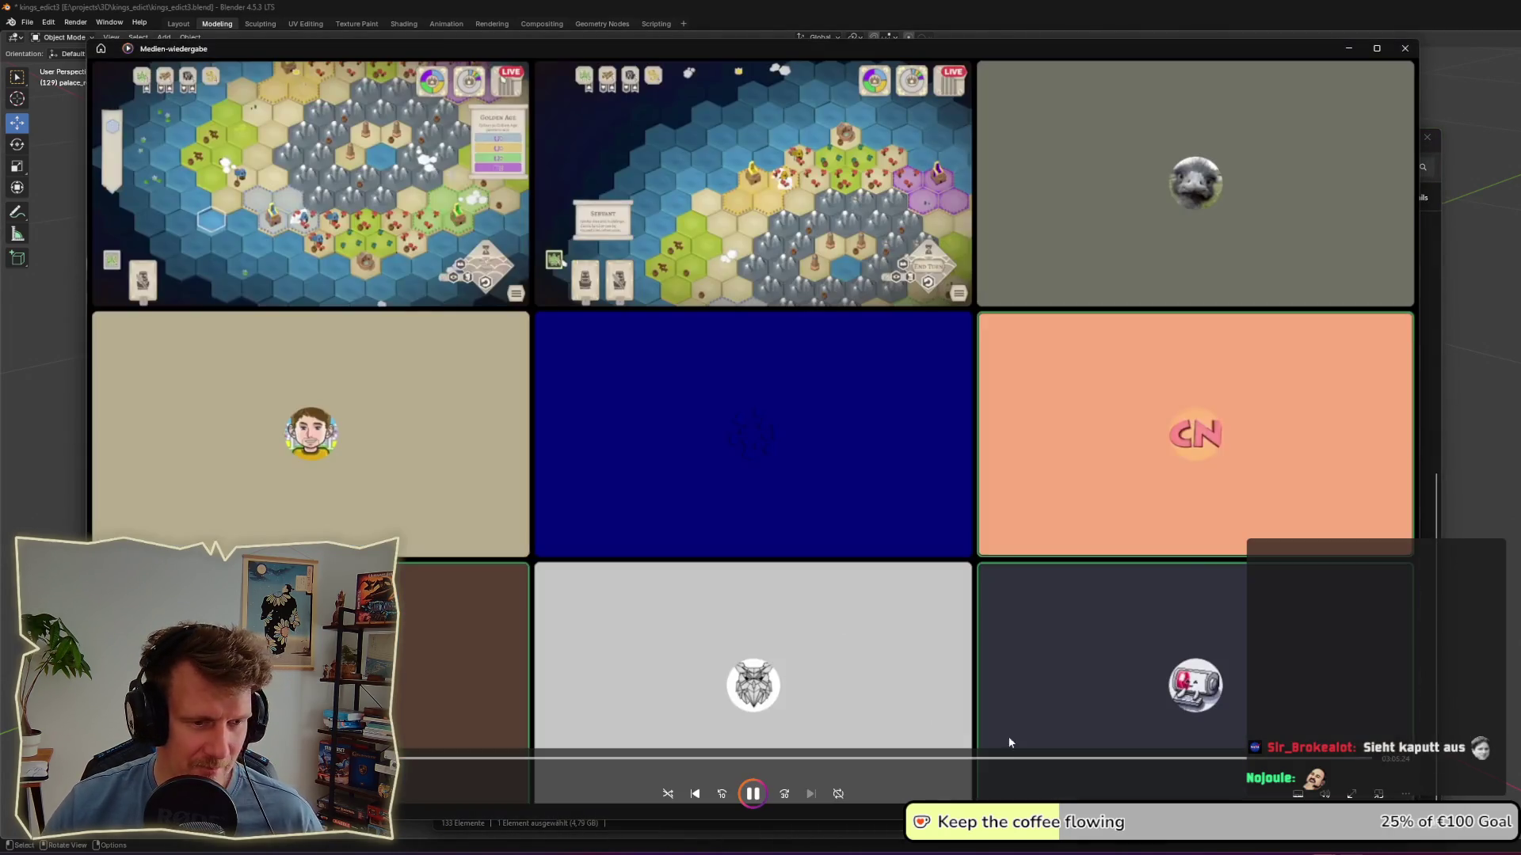
click(999, 758)
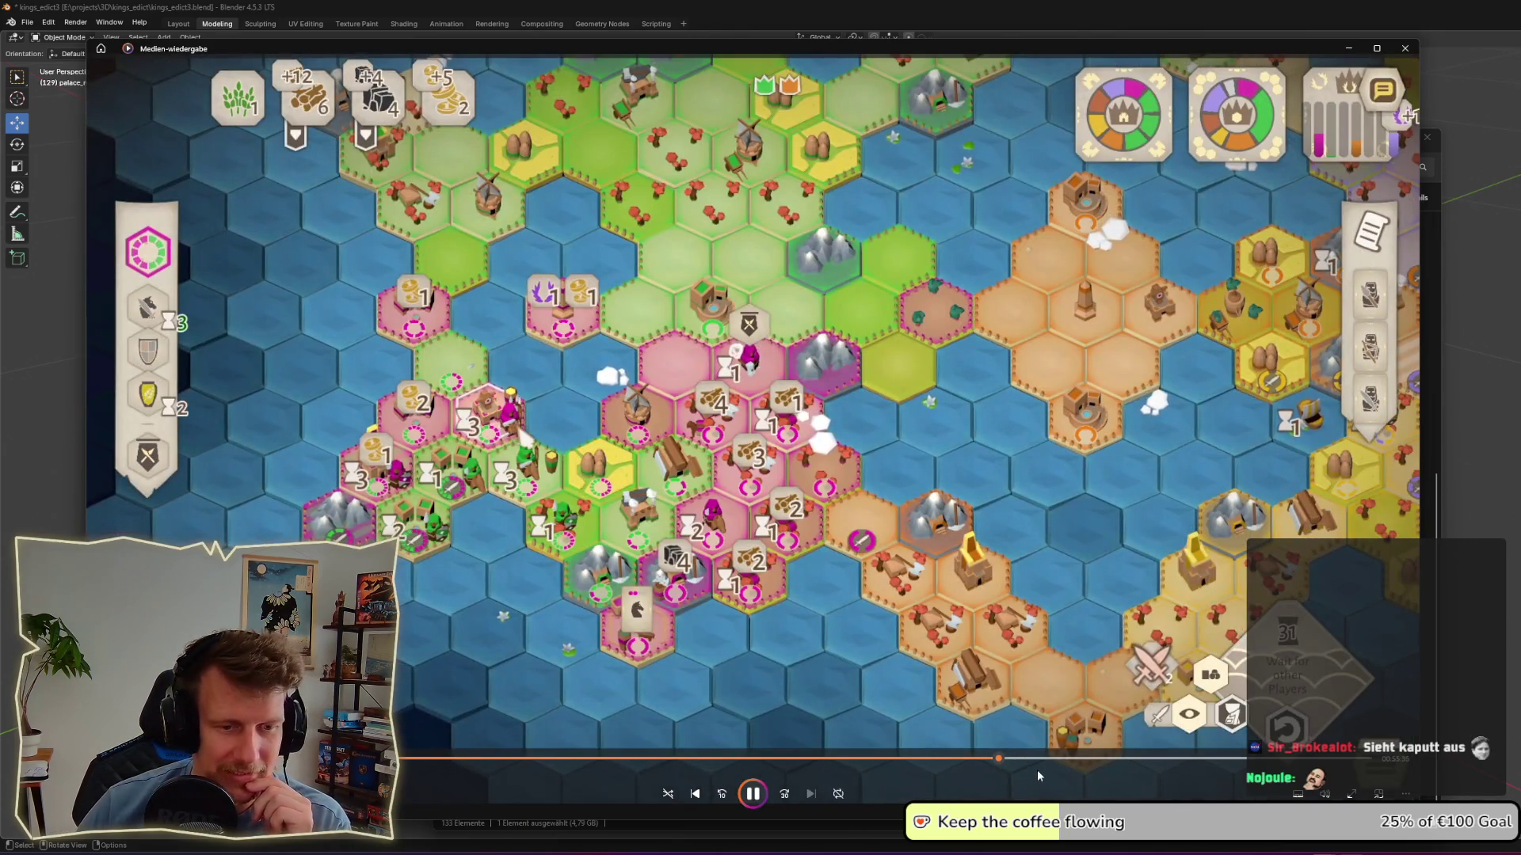
click(1076, 758)
click(1076, 758)
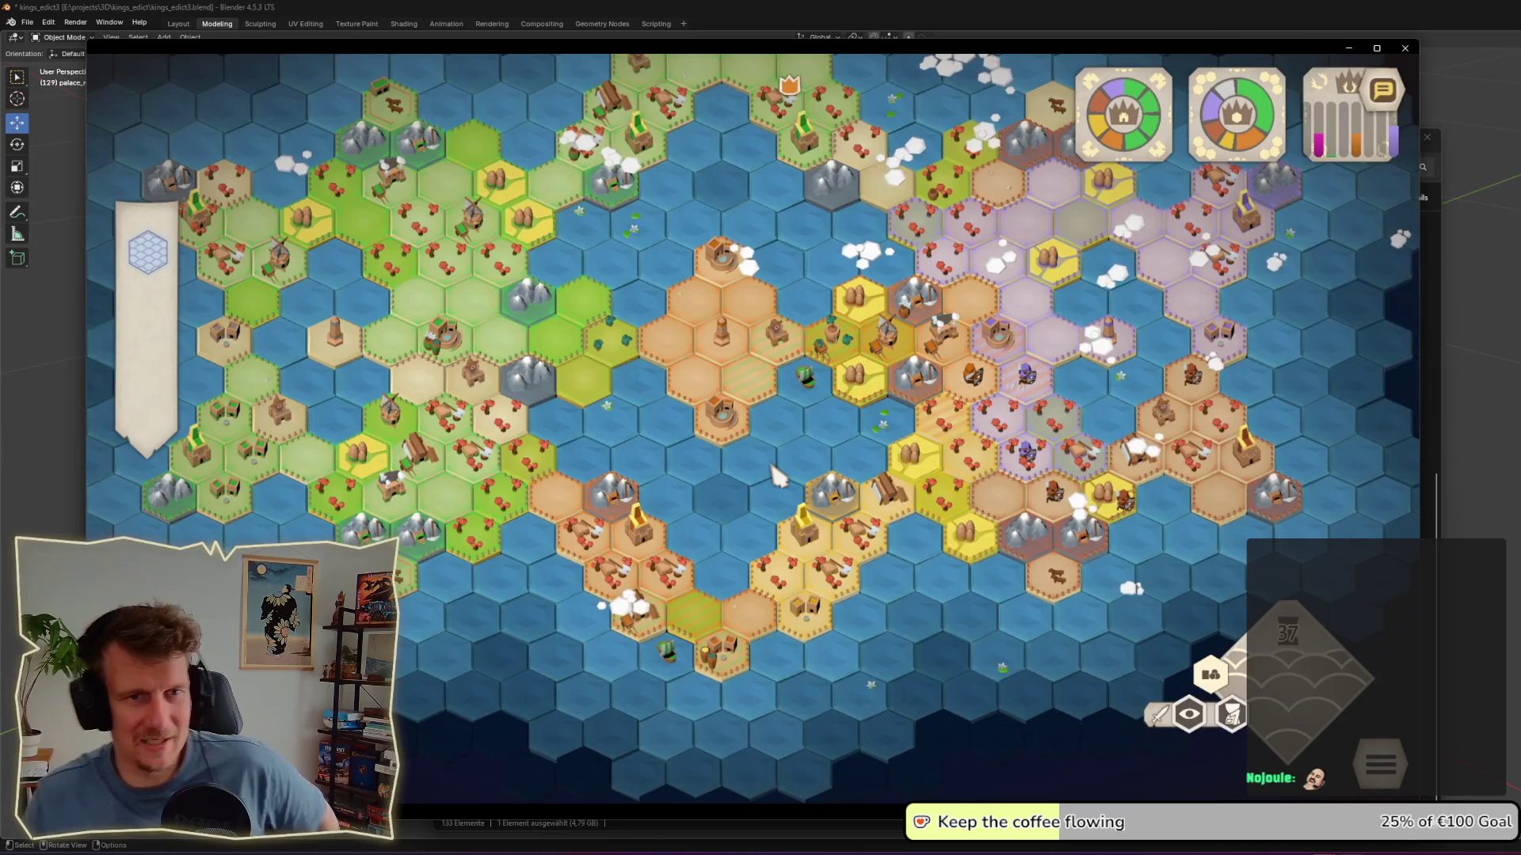
mouse_move(777, 218)
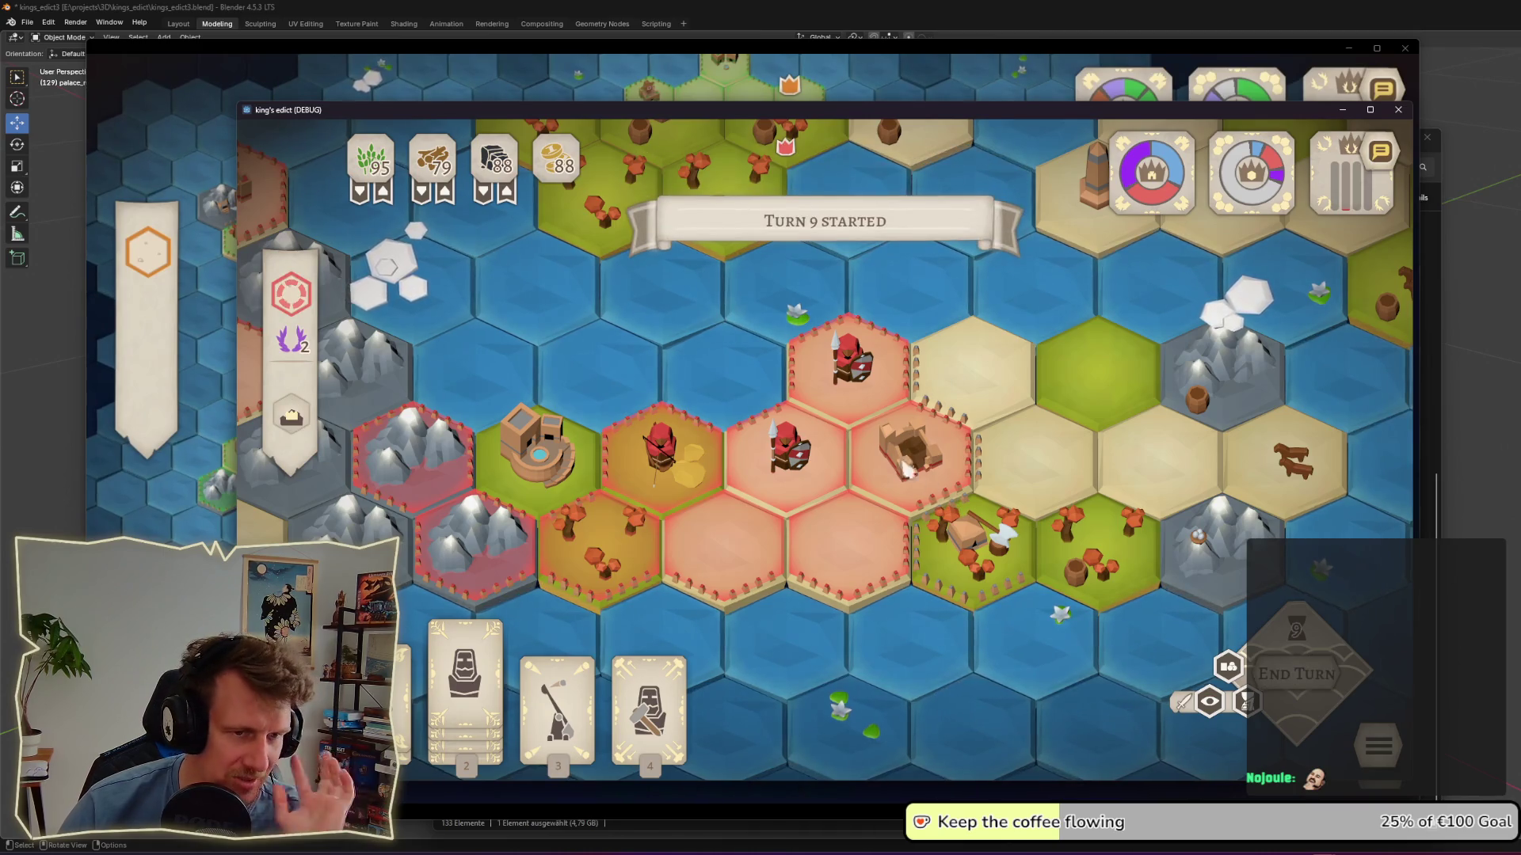
Step: Switch back to King's Edict and select a red kingdom building tile to inspect it
click(190, 463)
key(alt+Tab)
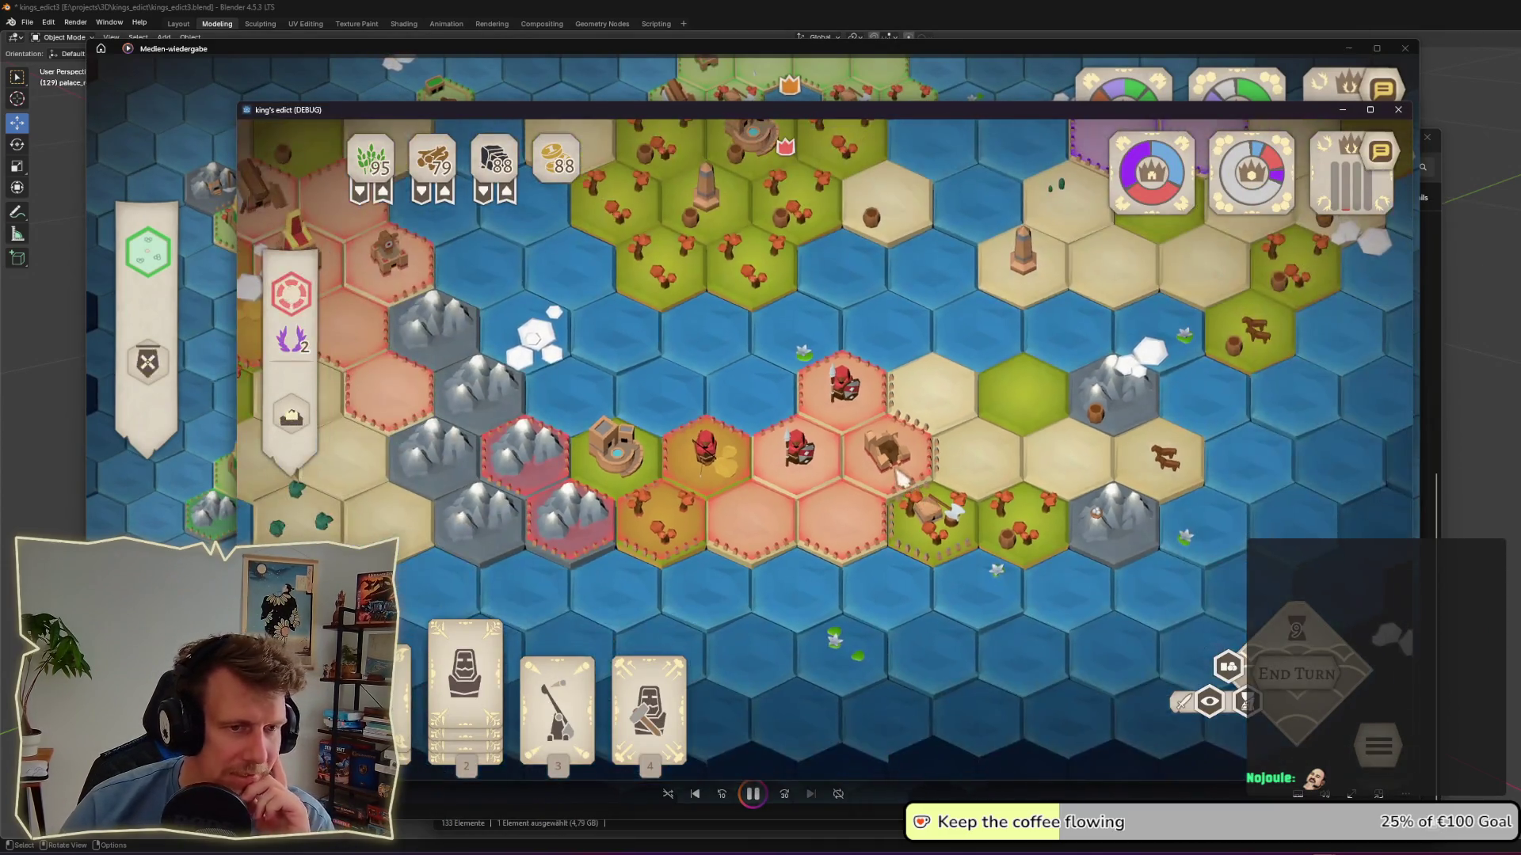
click(899, 476)
scroll(900, 476, down, 3)
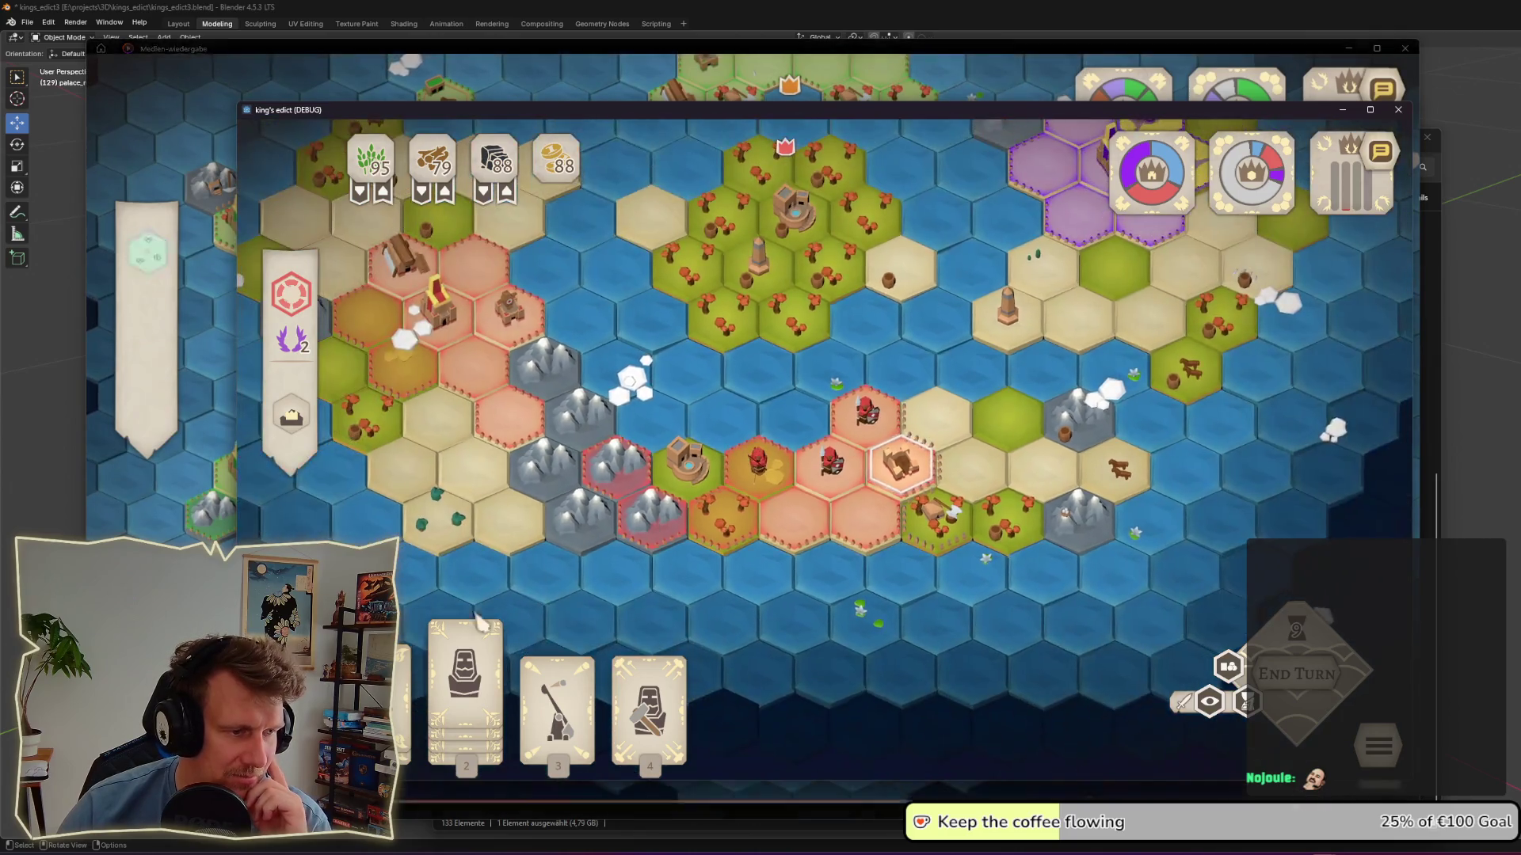
click(895, 475)
Step: Check the laurel icon, deselect the tile, and minimize the media player recording
scroll(895, 475, up, 2)
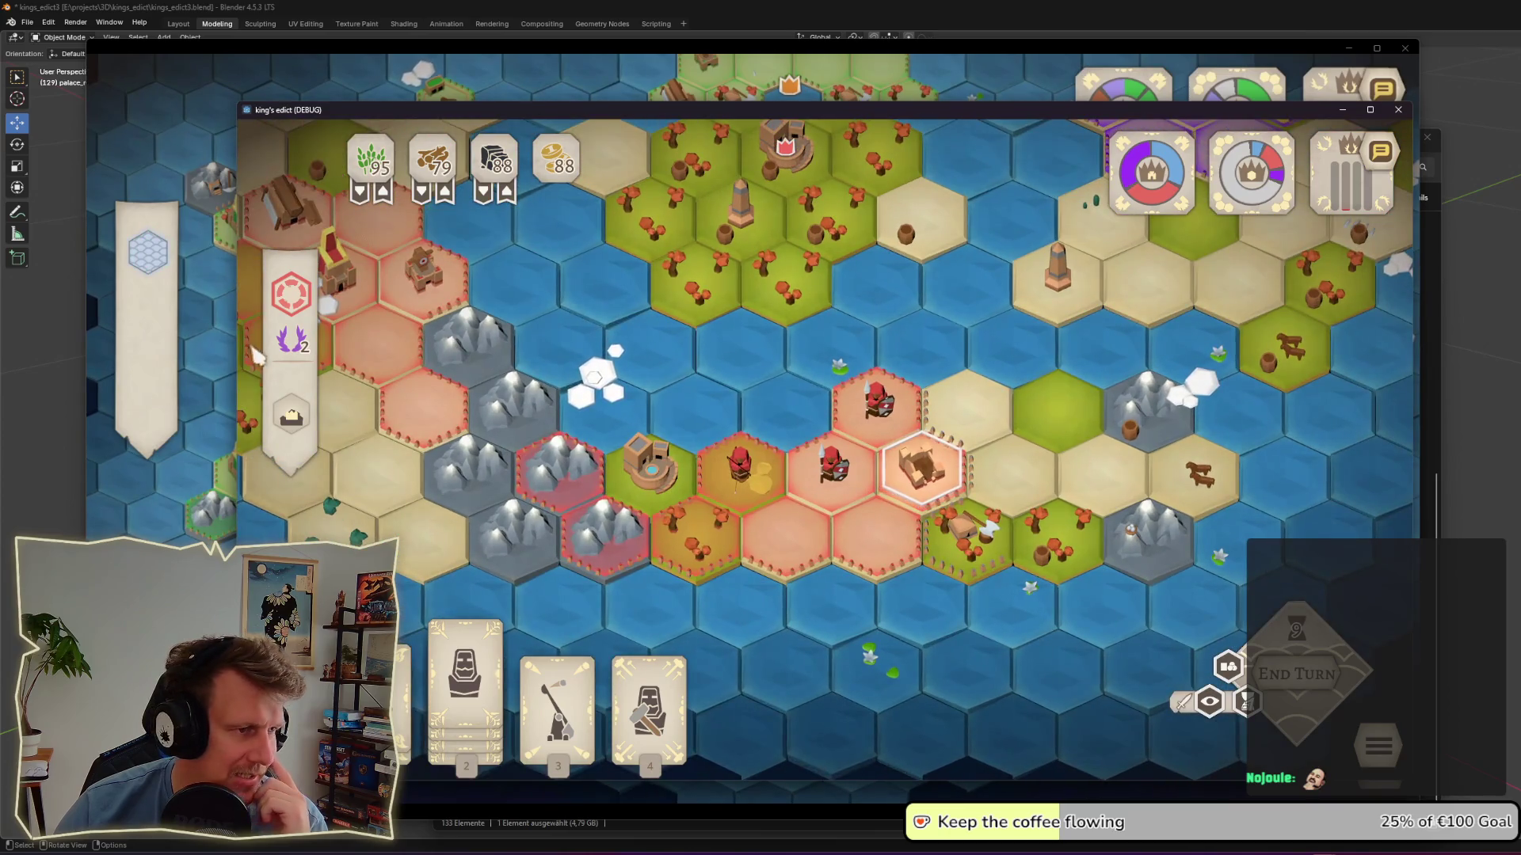
mouse_move(301, 356)
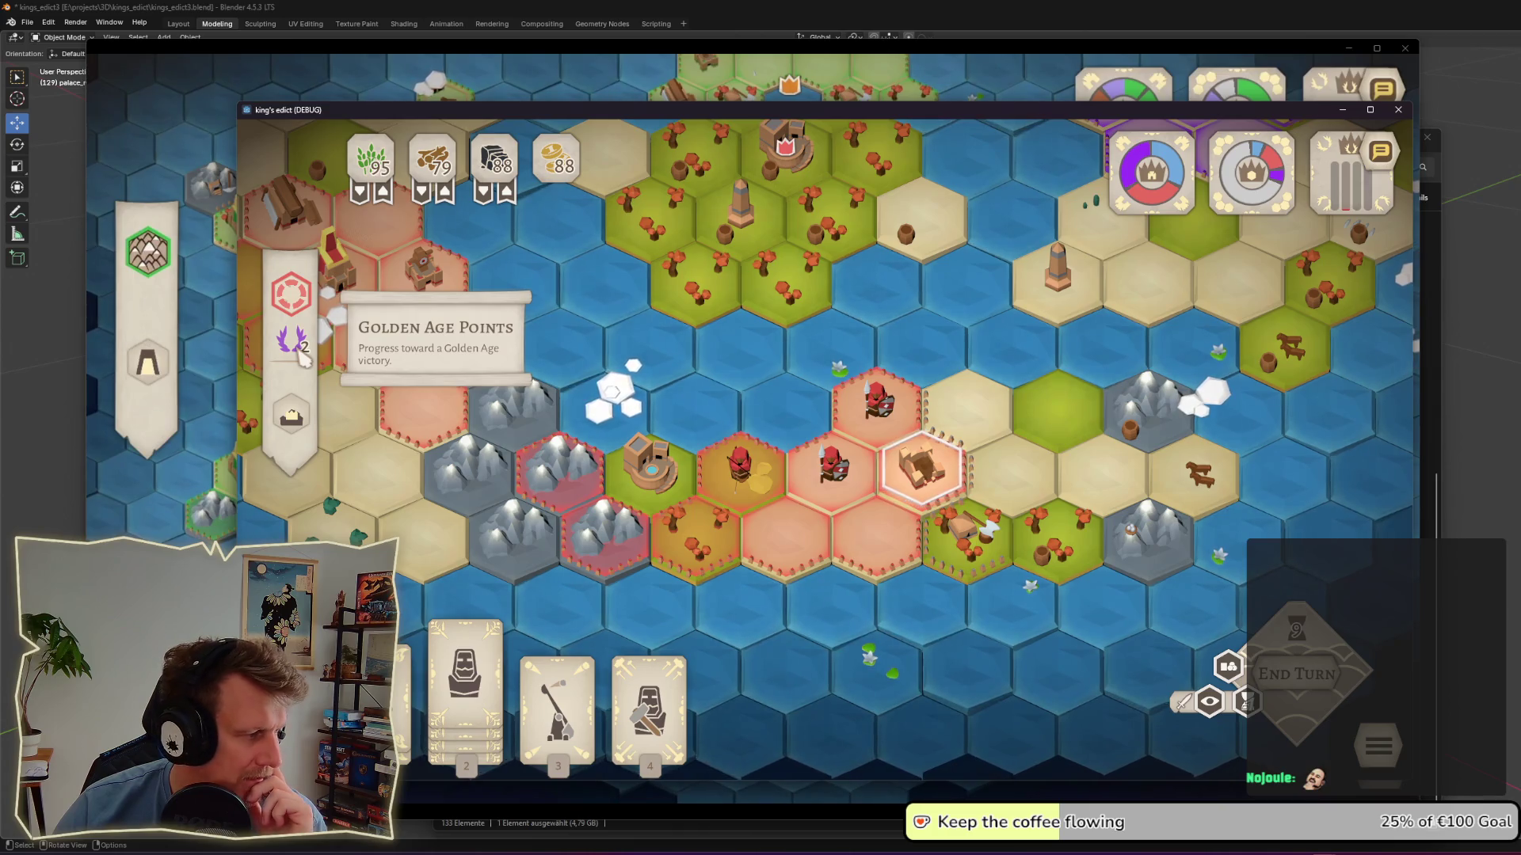
click(801, 402)
scroll(792, 353, down, 2)
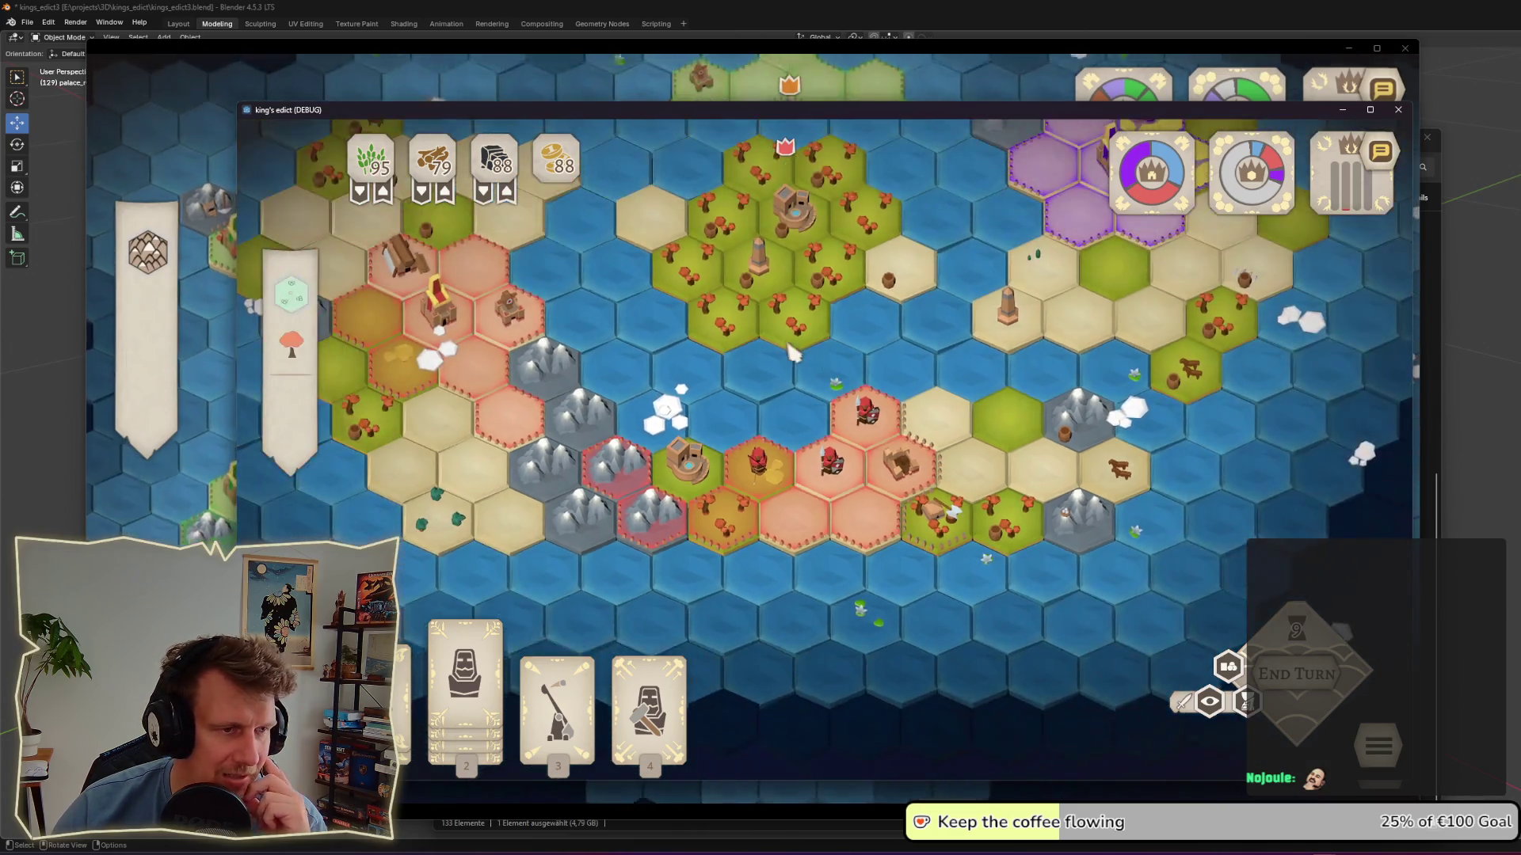
click(188, 500)
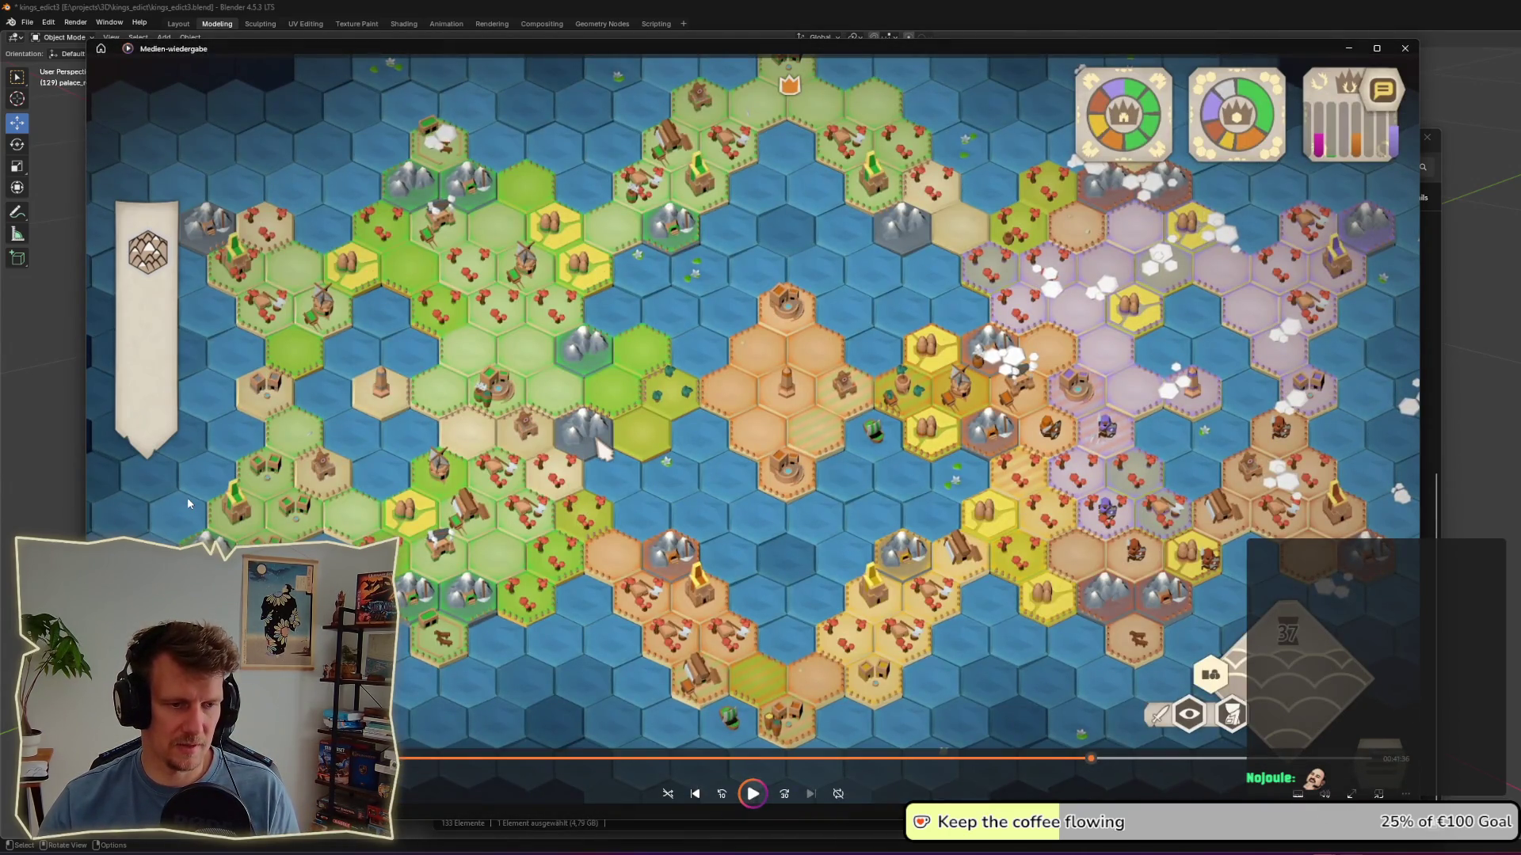
click(1348, 55)
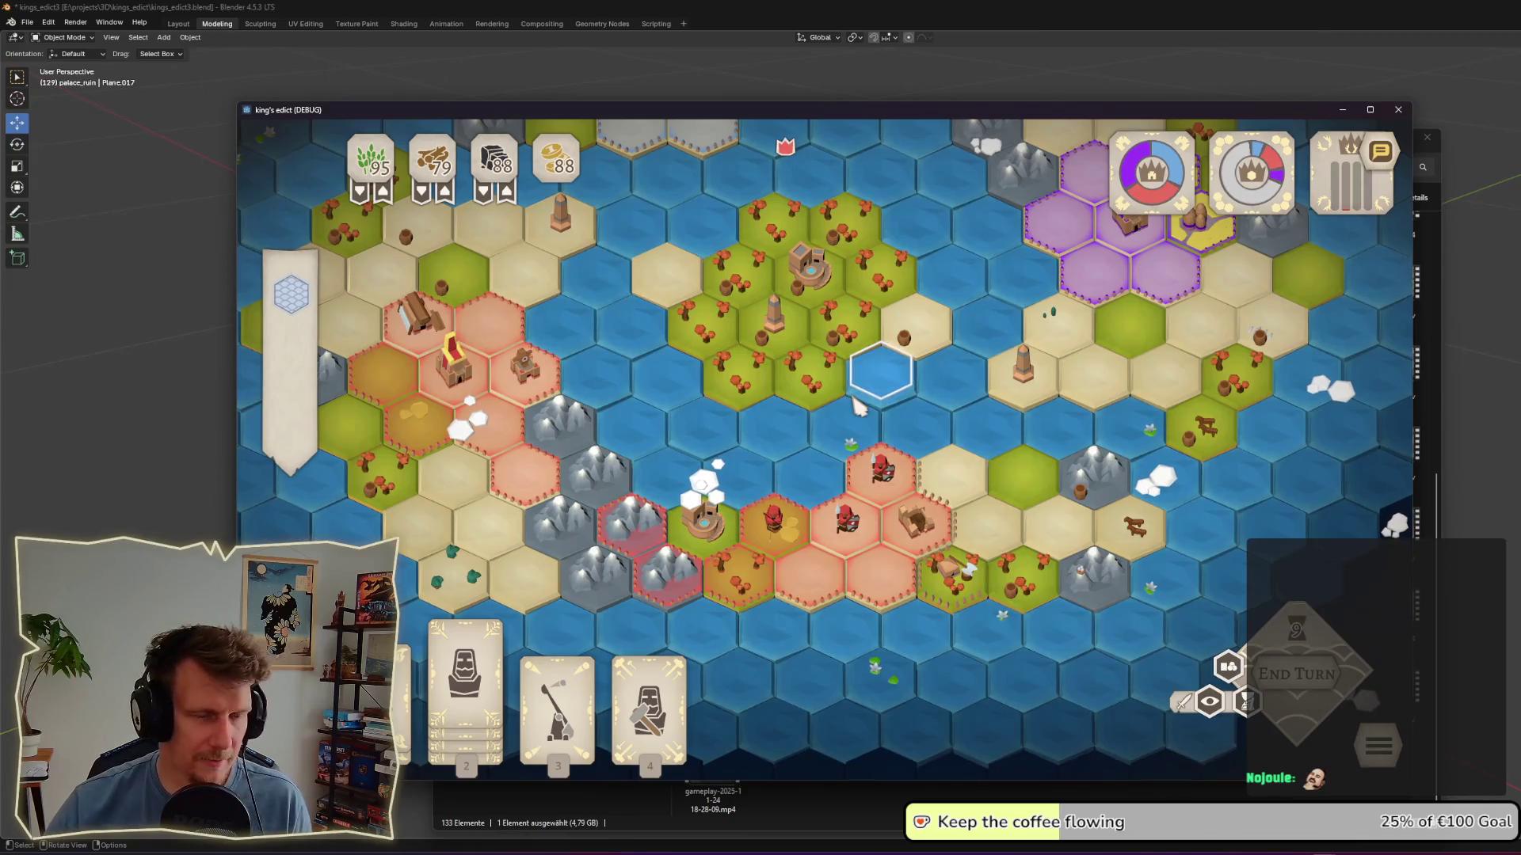
Step: Select a building hex, zoom and pan the camera north, then return to the paused recording
click(915, 519)
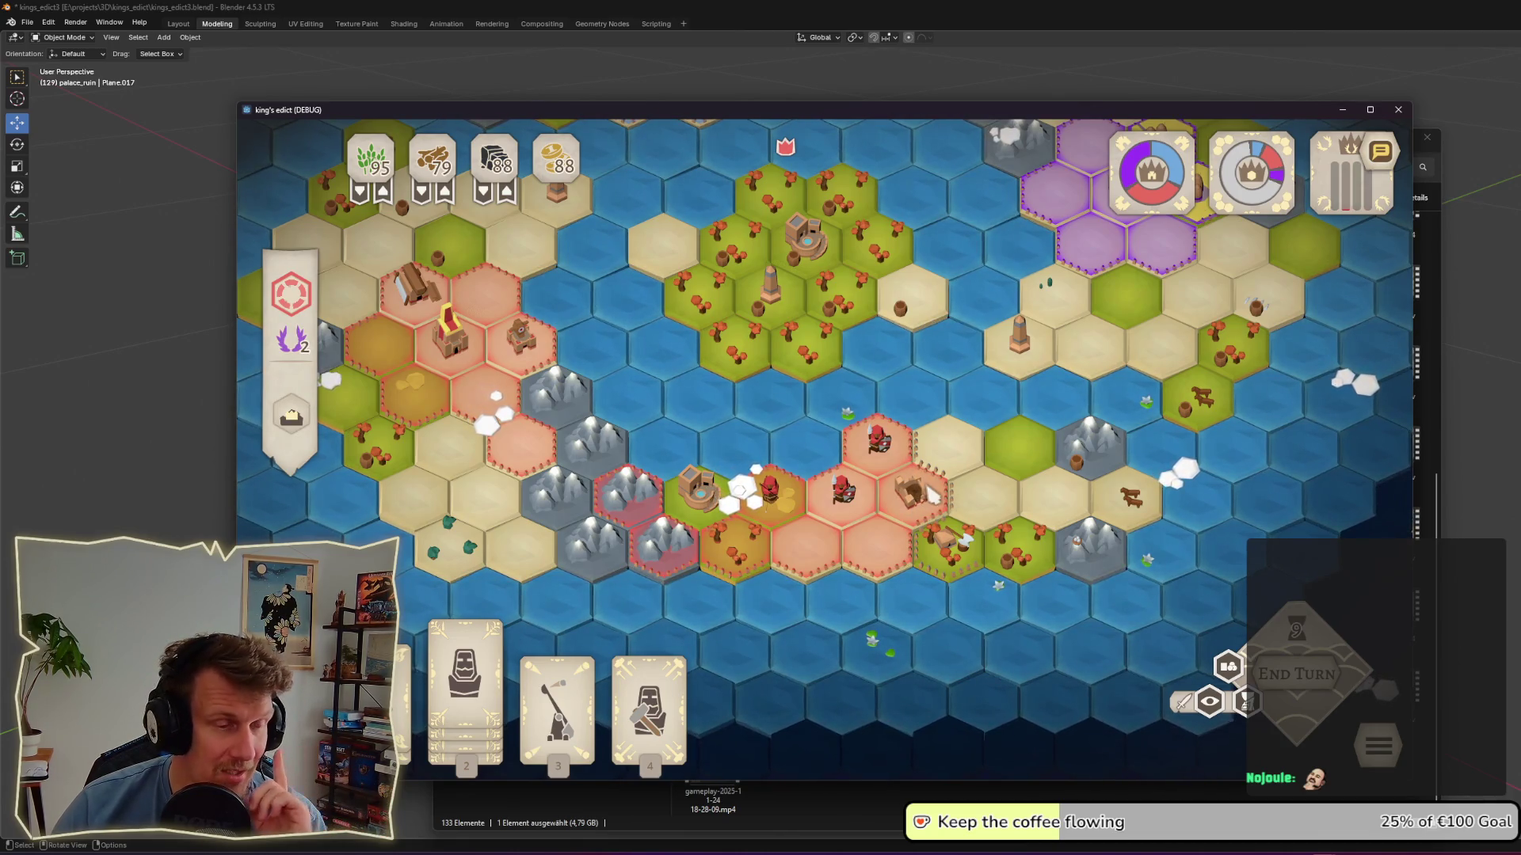
scroll(932, 404, down, 3)
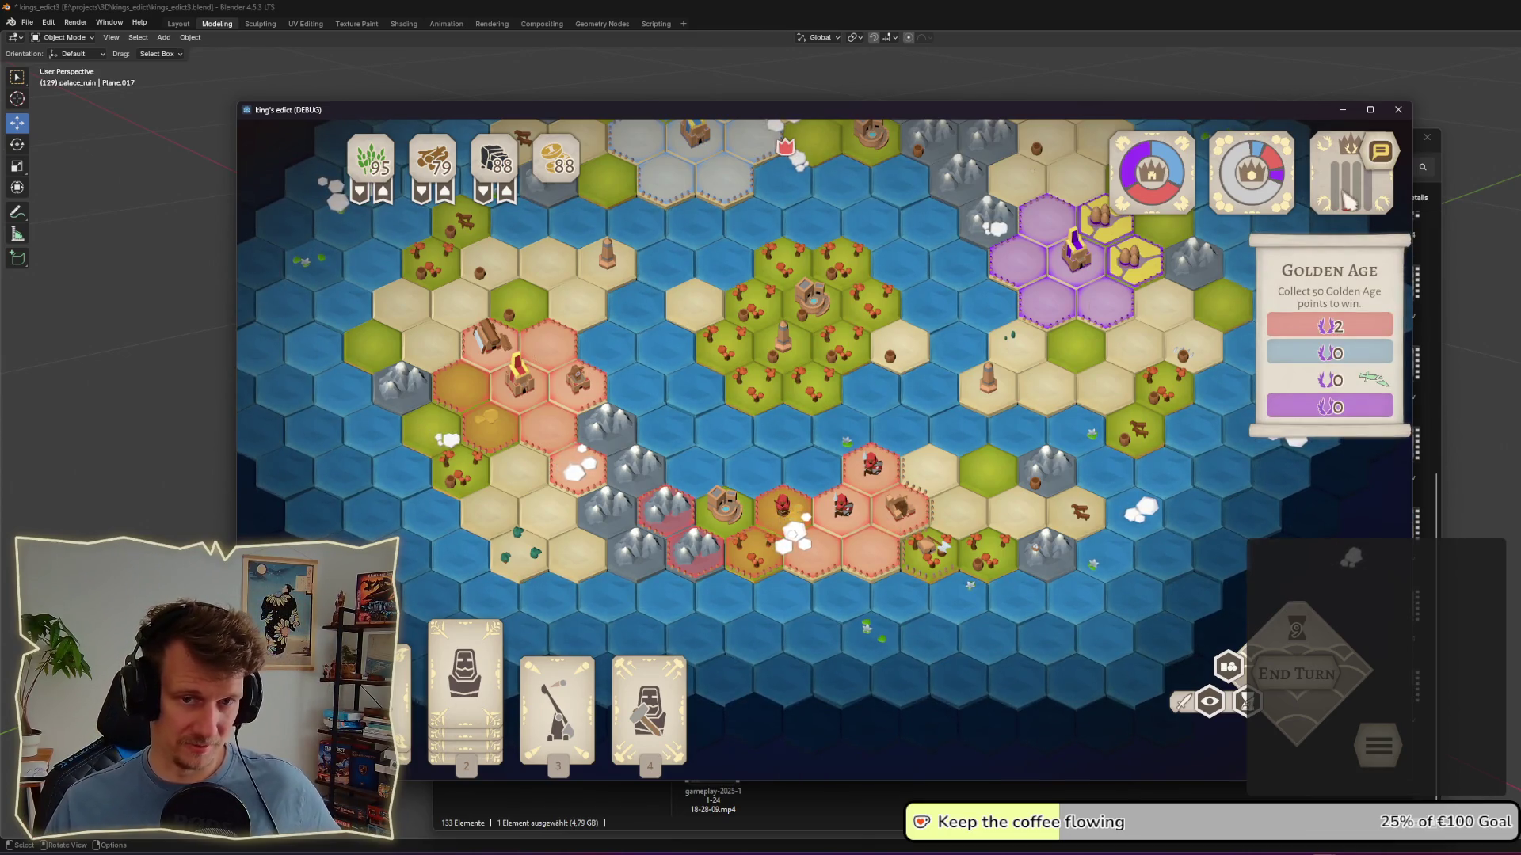
key(w)
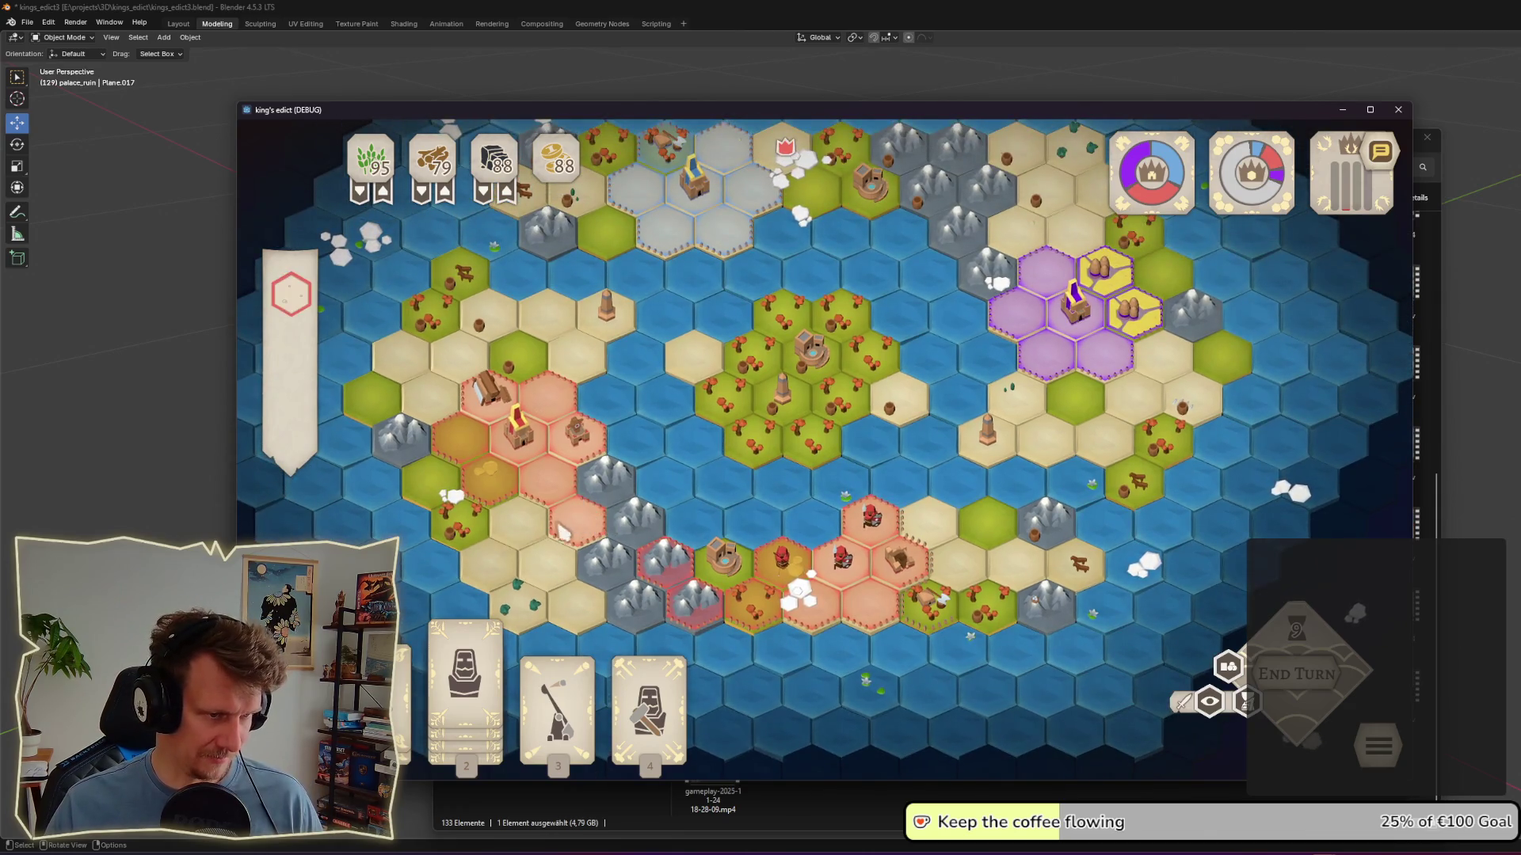
scroll(804, 606, up, 3)
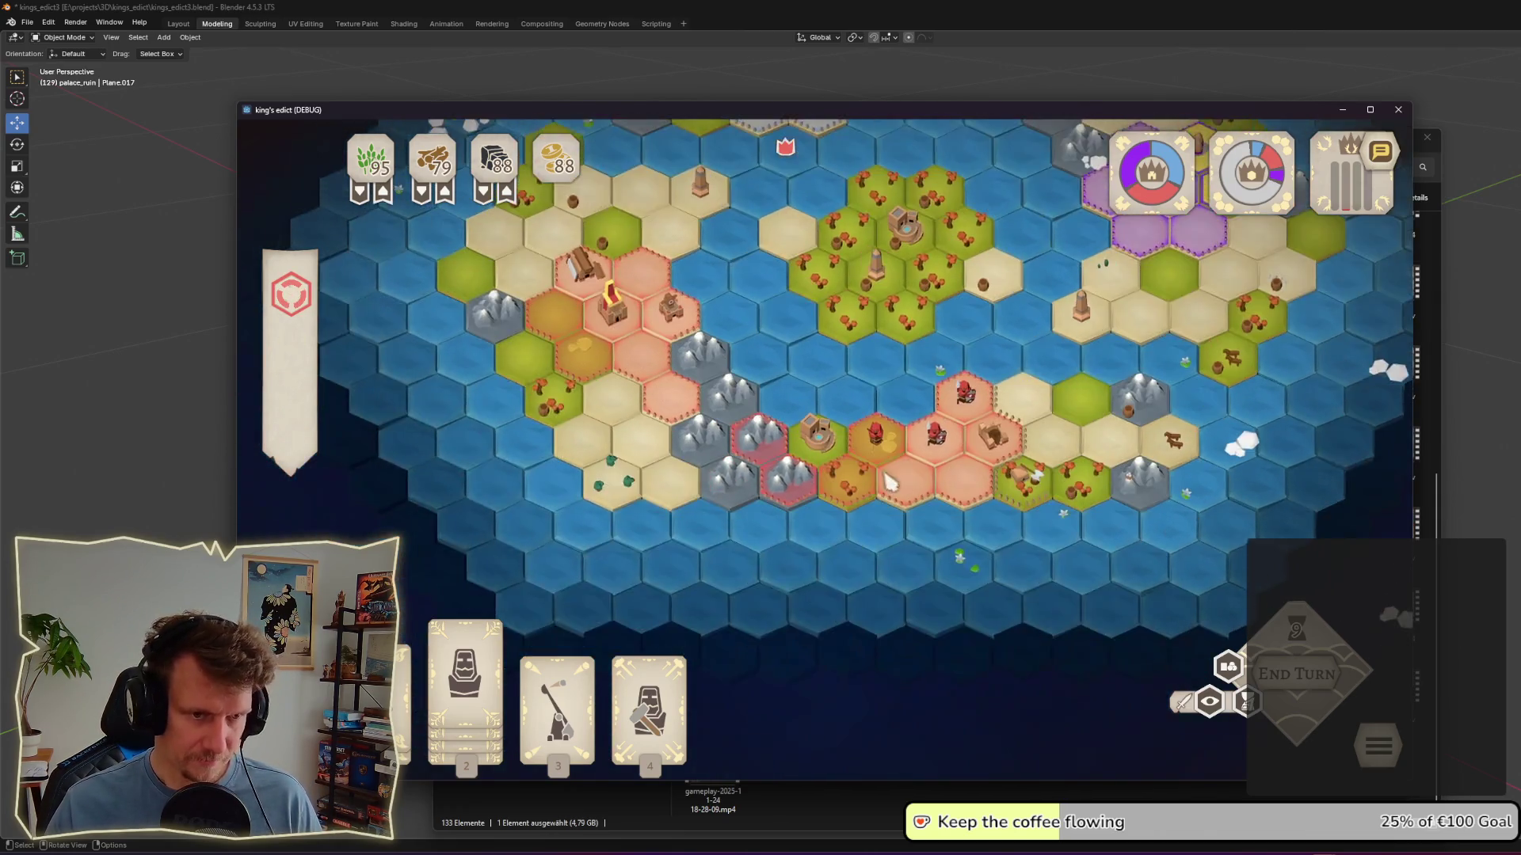
key(alt+Tab)
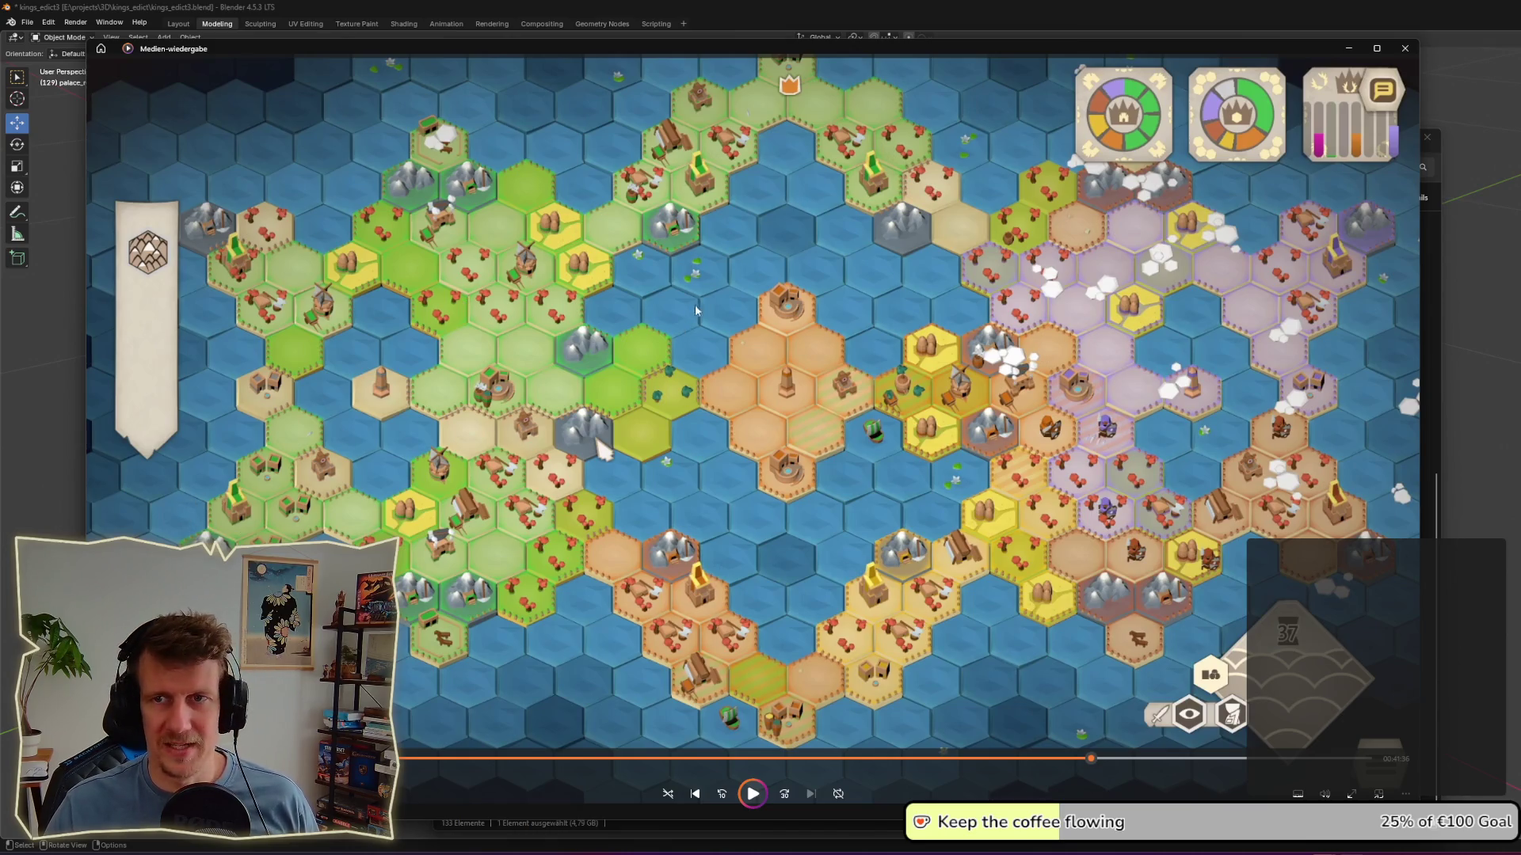
Step: Compare the live map overview with the recording, playing then pausing the video
key(alt+Tab)
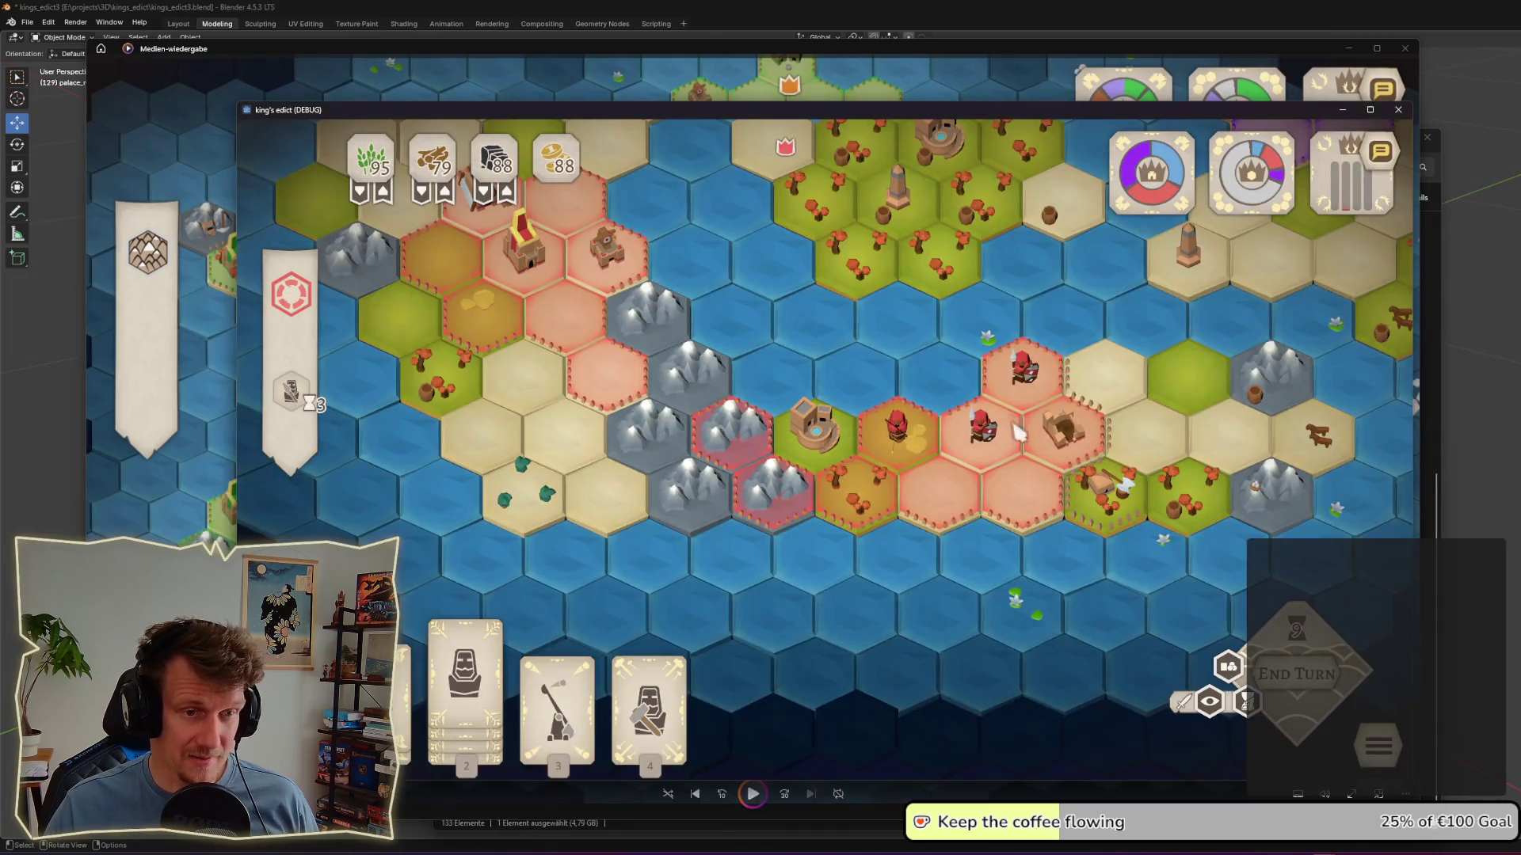
key(r)
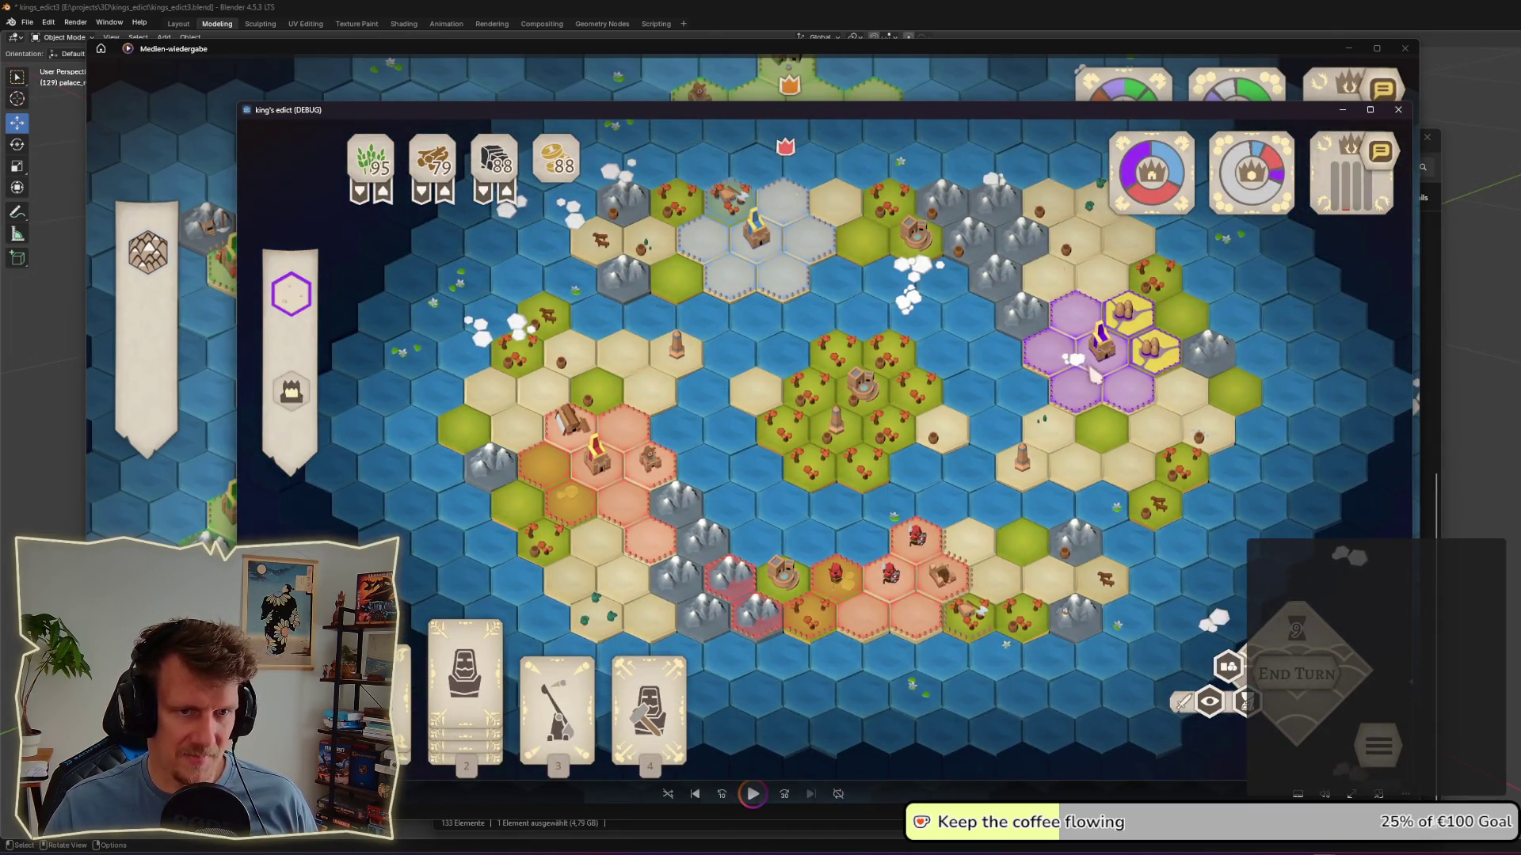
key(alt+Tab)
key(space)
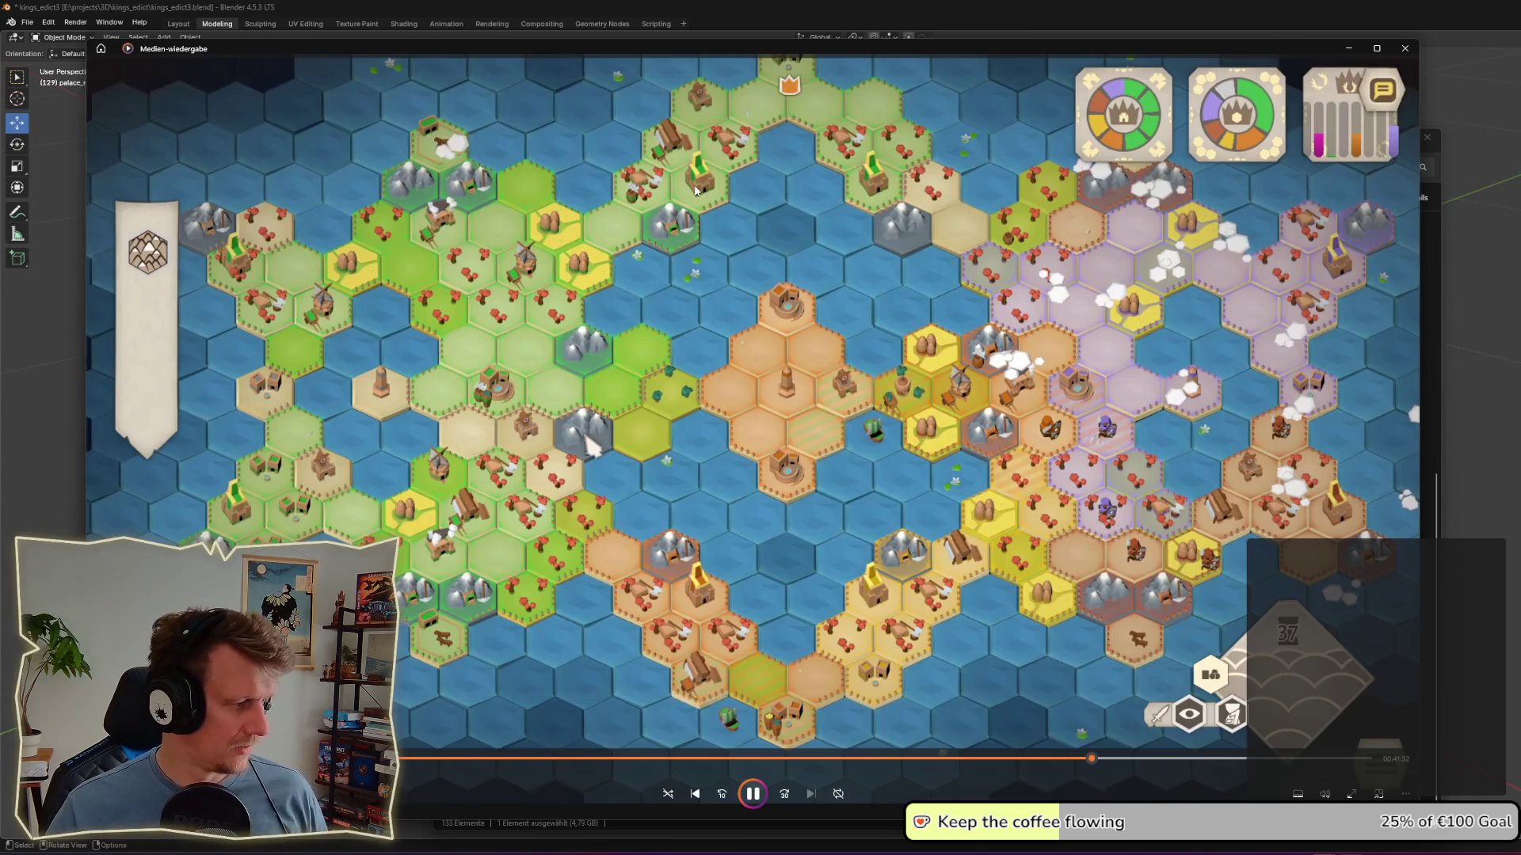
key(space)
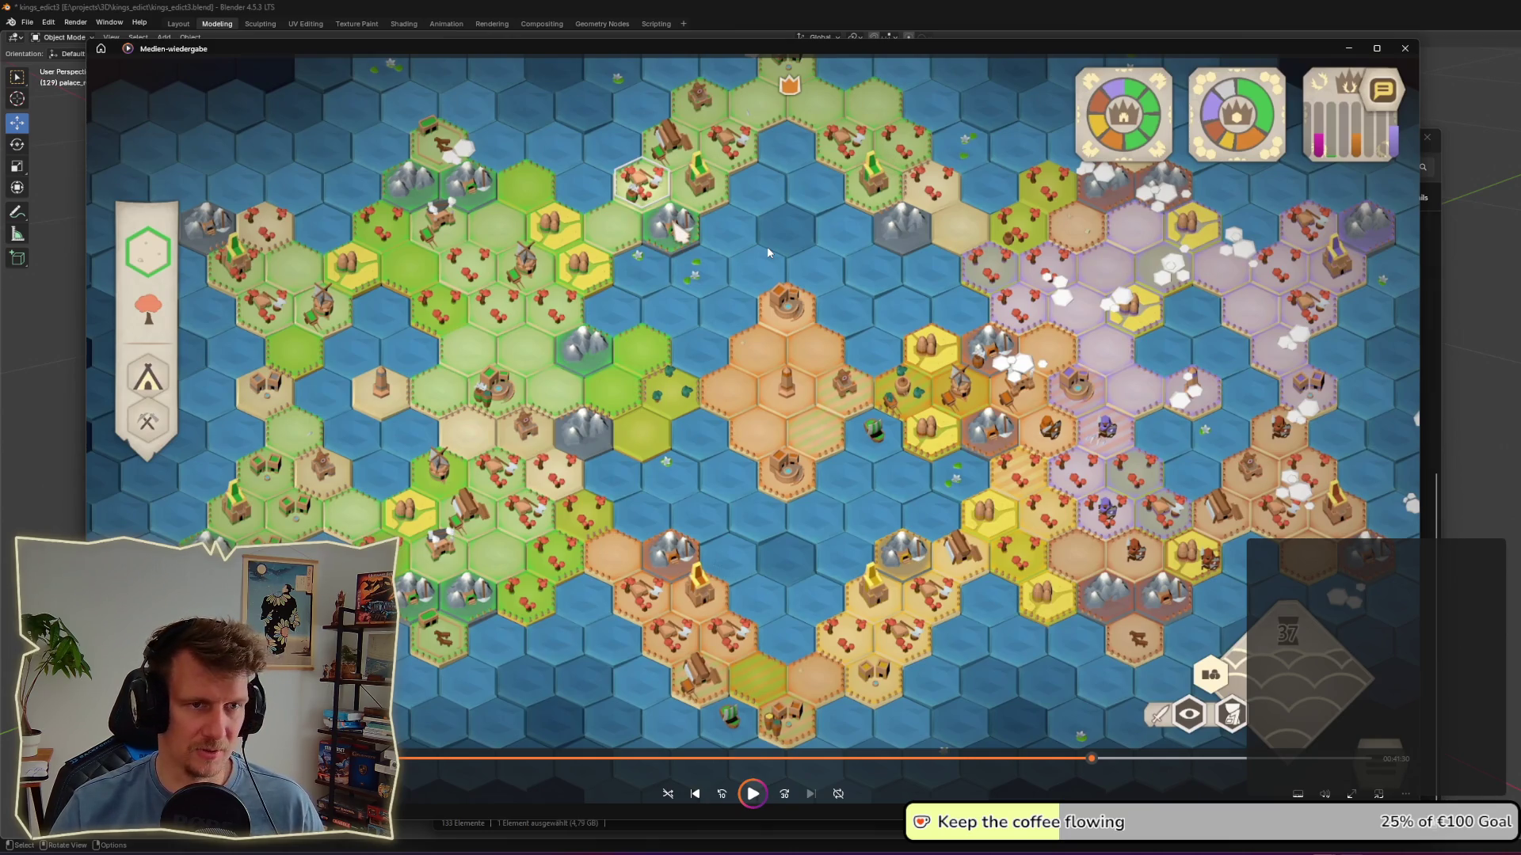
Step: Minimize the recording and dismiss the game window so Blender's palace ruin shows
click(1349, 48)
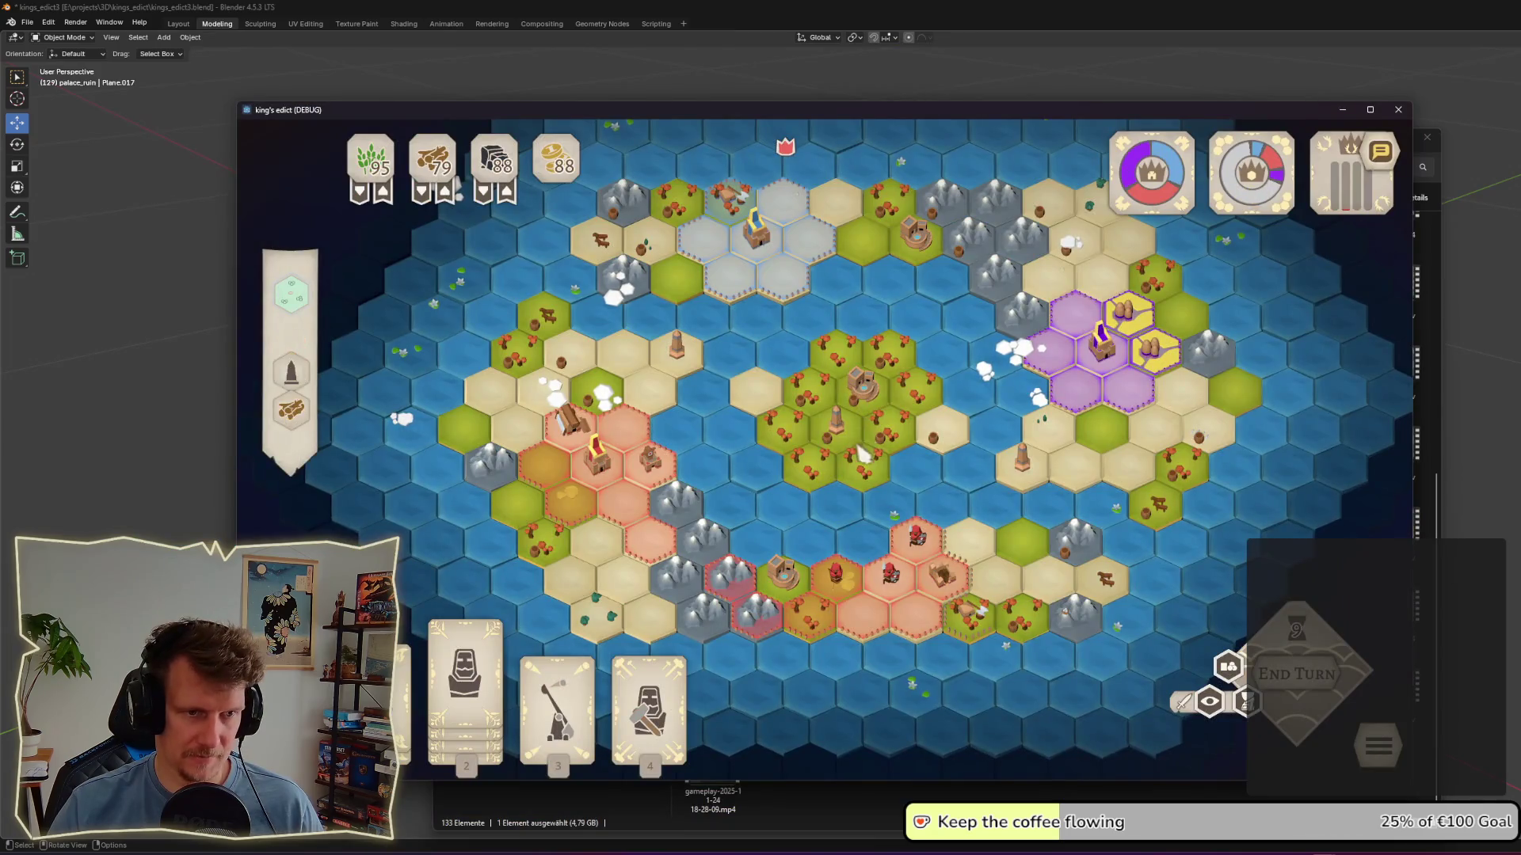
scroll(840, 546, up, 3)
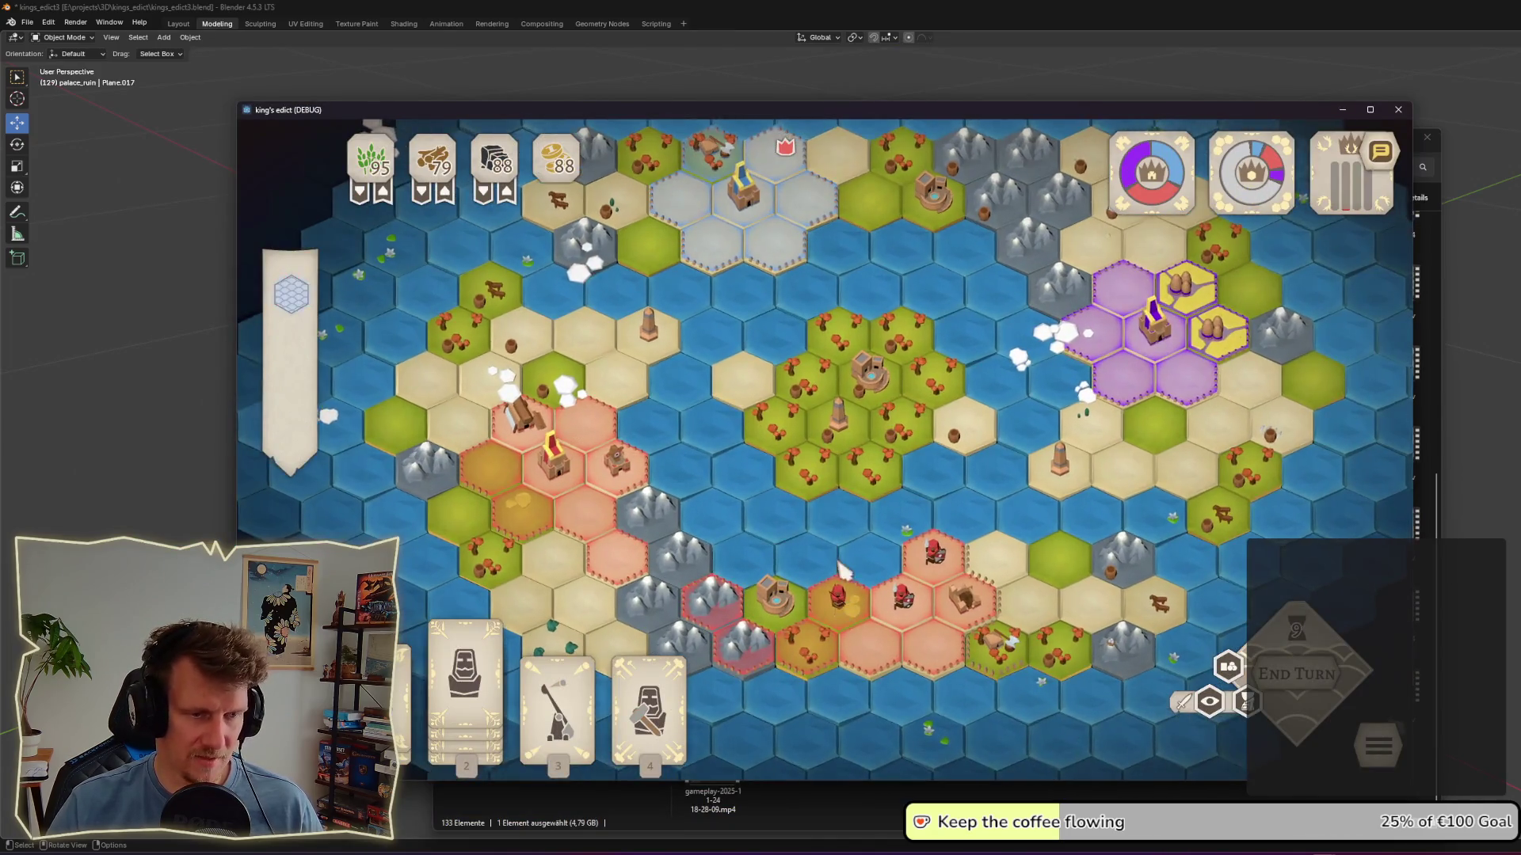
scroll(972, 591, down, 3)
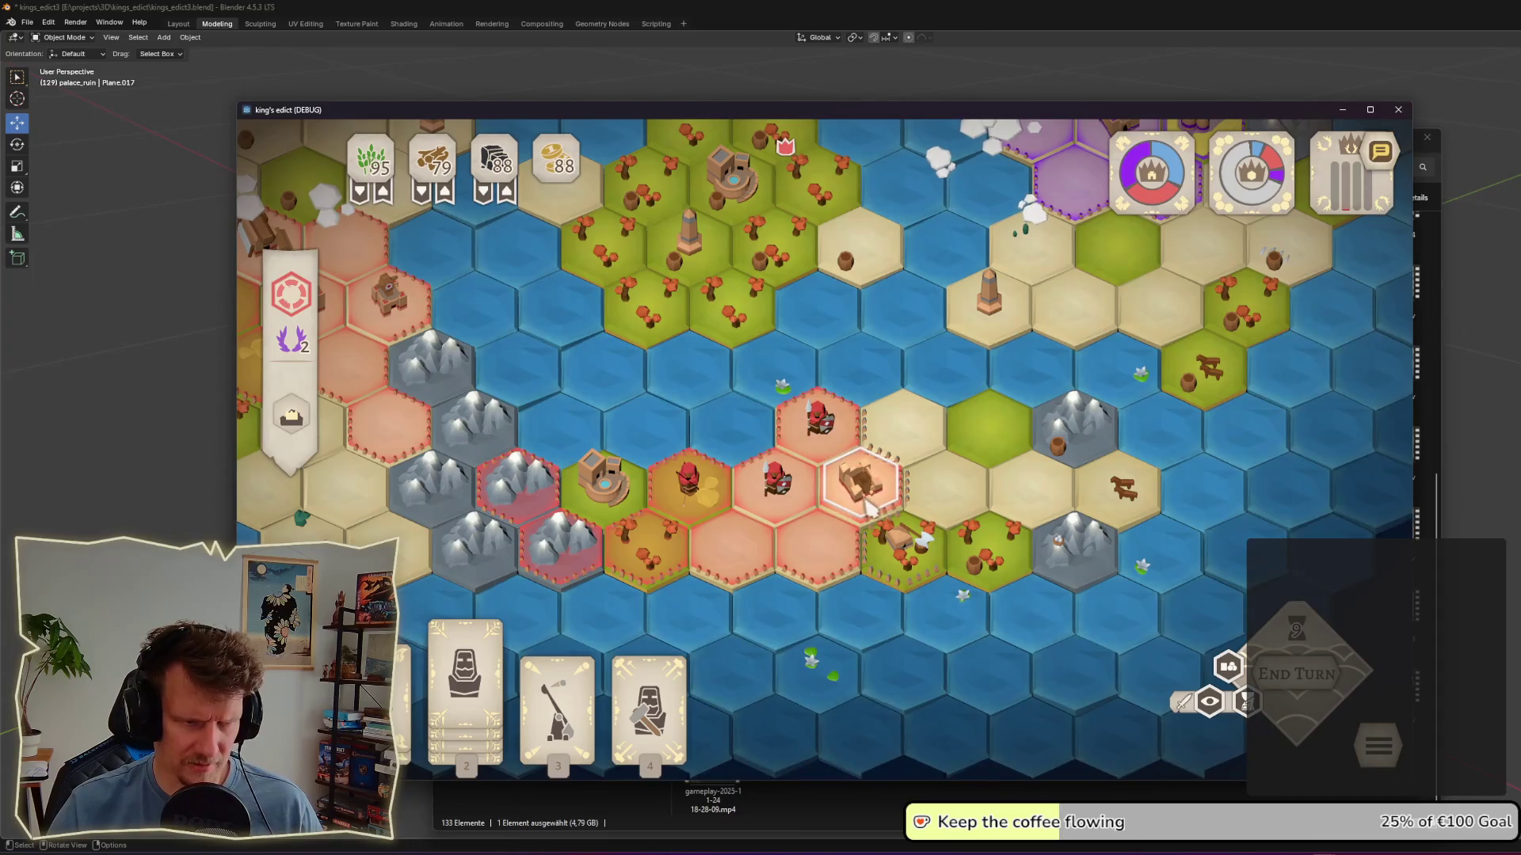
click(1462, 519)
scroll(899, 492, down, 3)
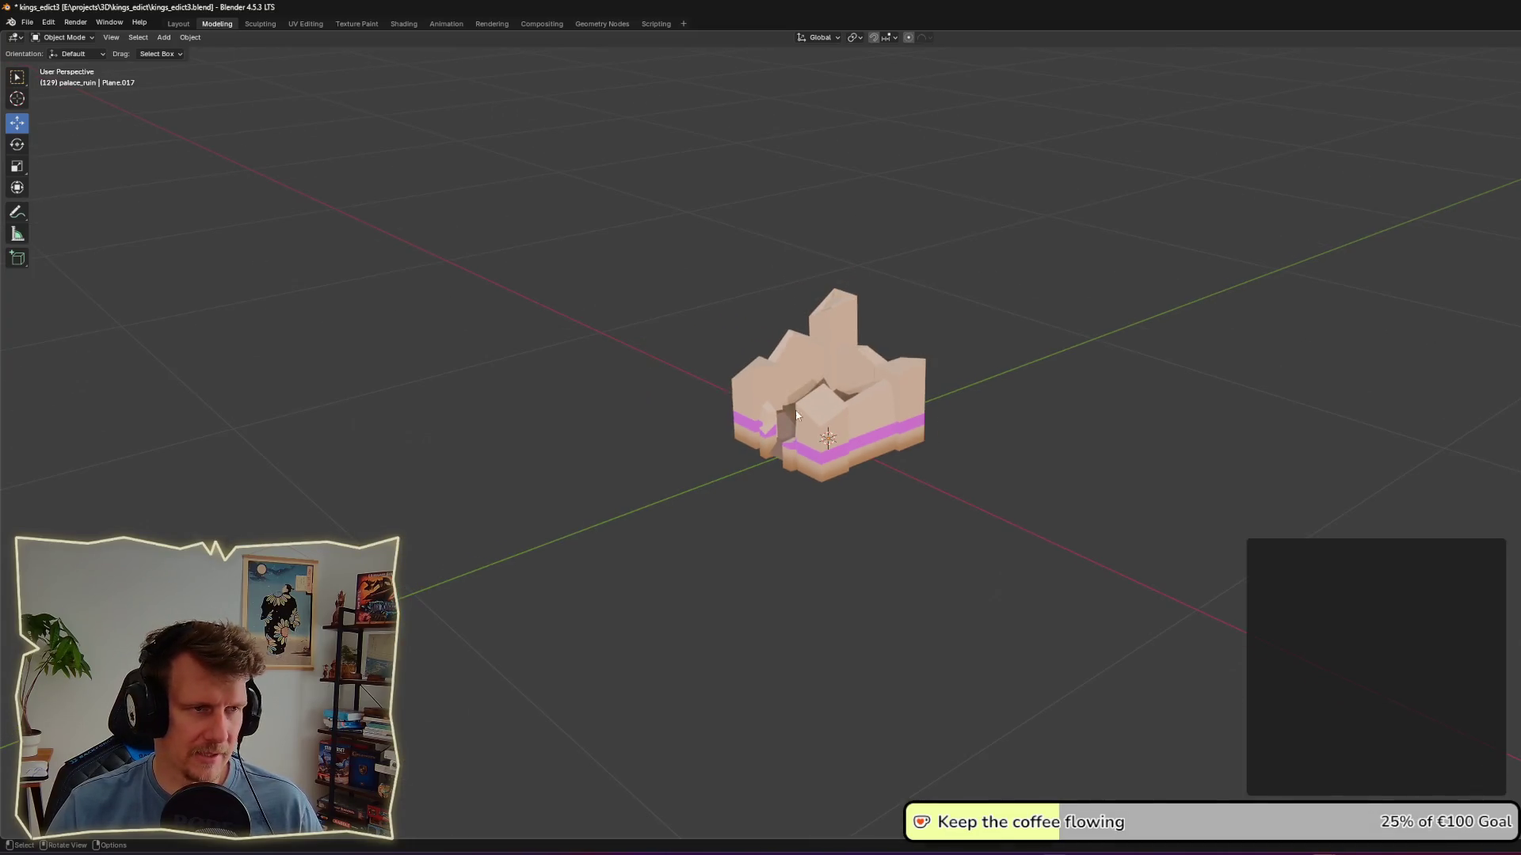
Step: Orbit to a top-down view and hide the palace_ruin castle, leaving only the empty grid
middle_drag(900, 491, 514, 245)
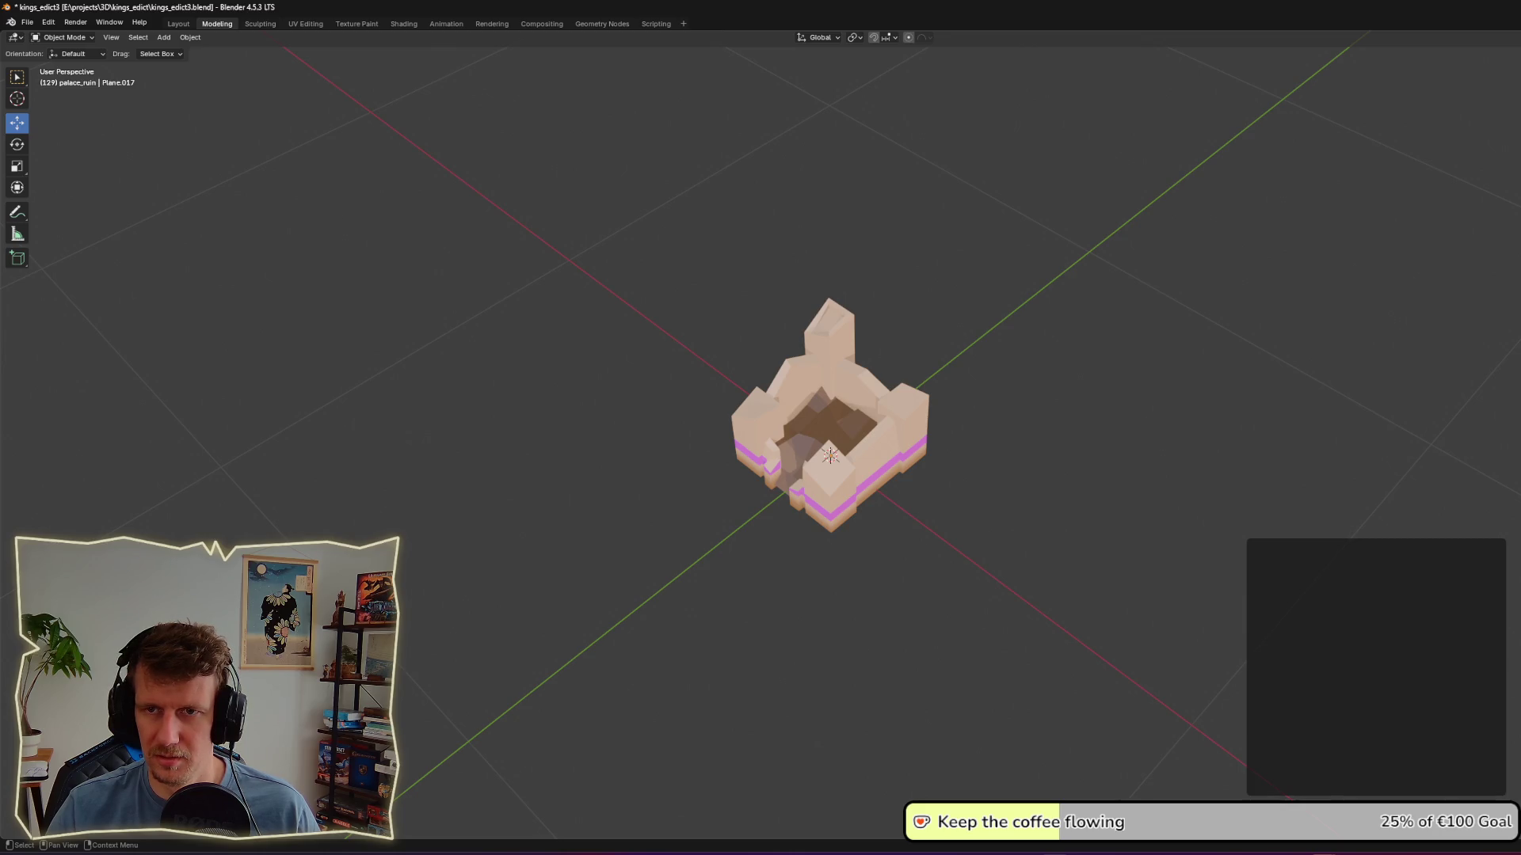
key(F2)
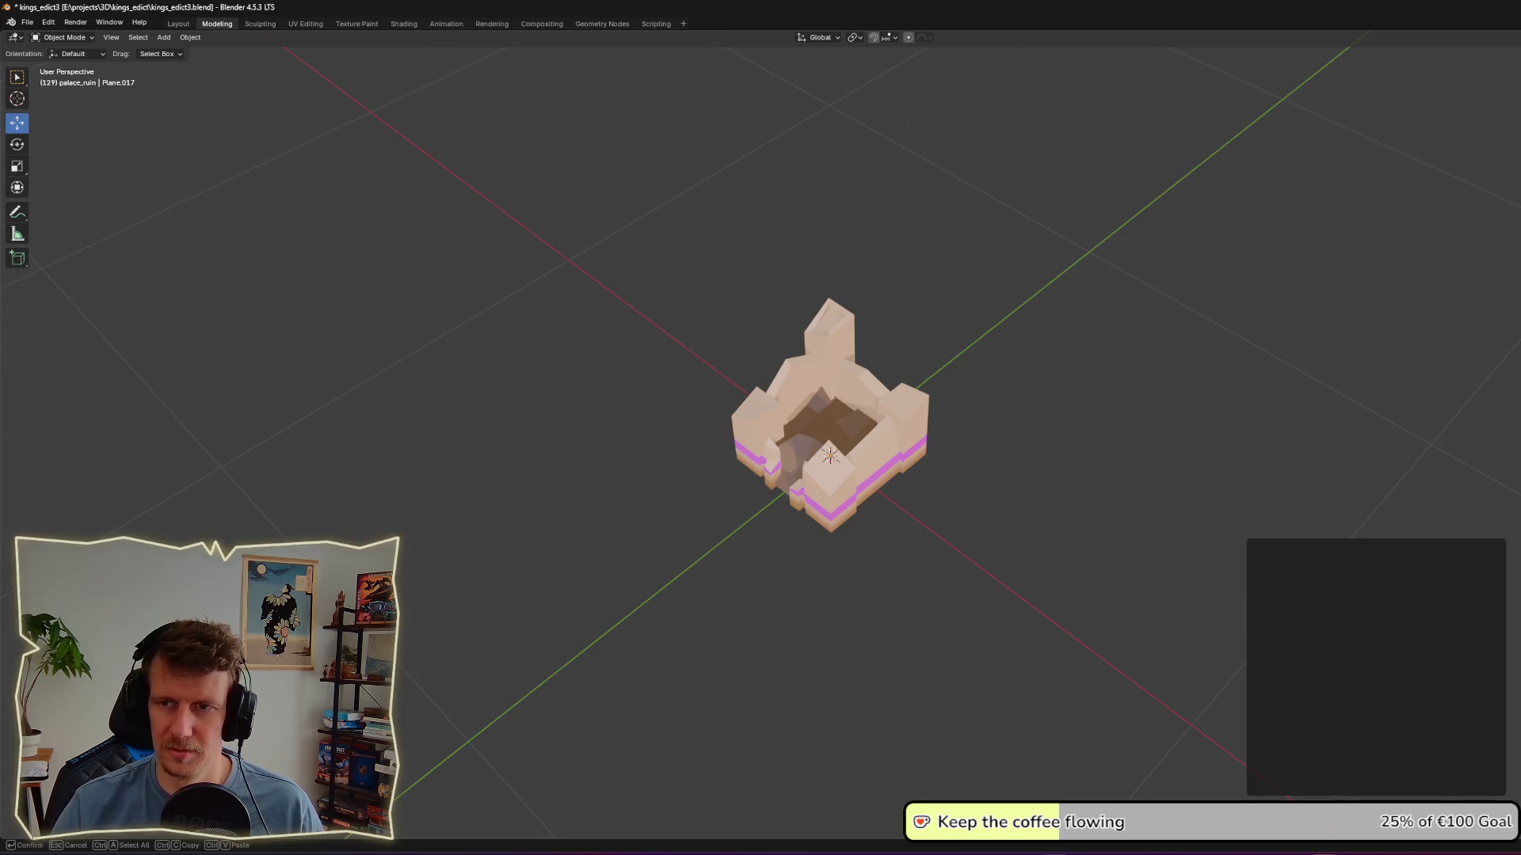
key(Return)
key(ctrl+z)
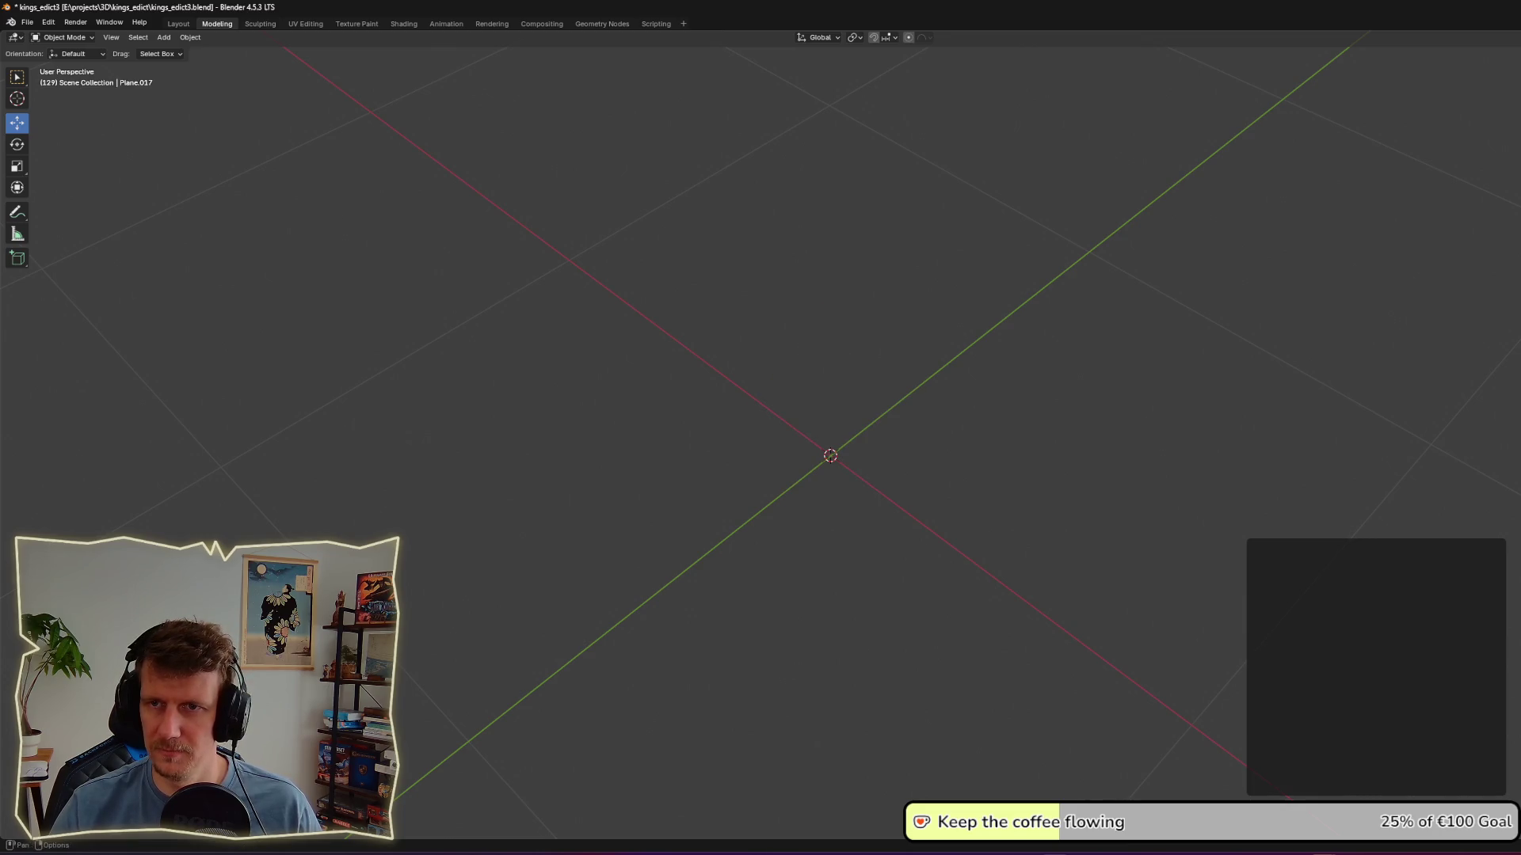
Step: Bring the hooded meeple into view, stand it upright, and rename its collection to trebuchet
key(F2)
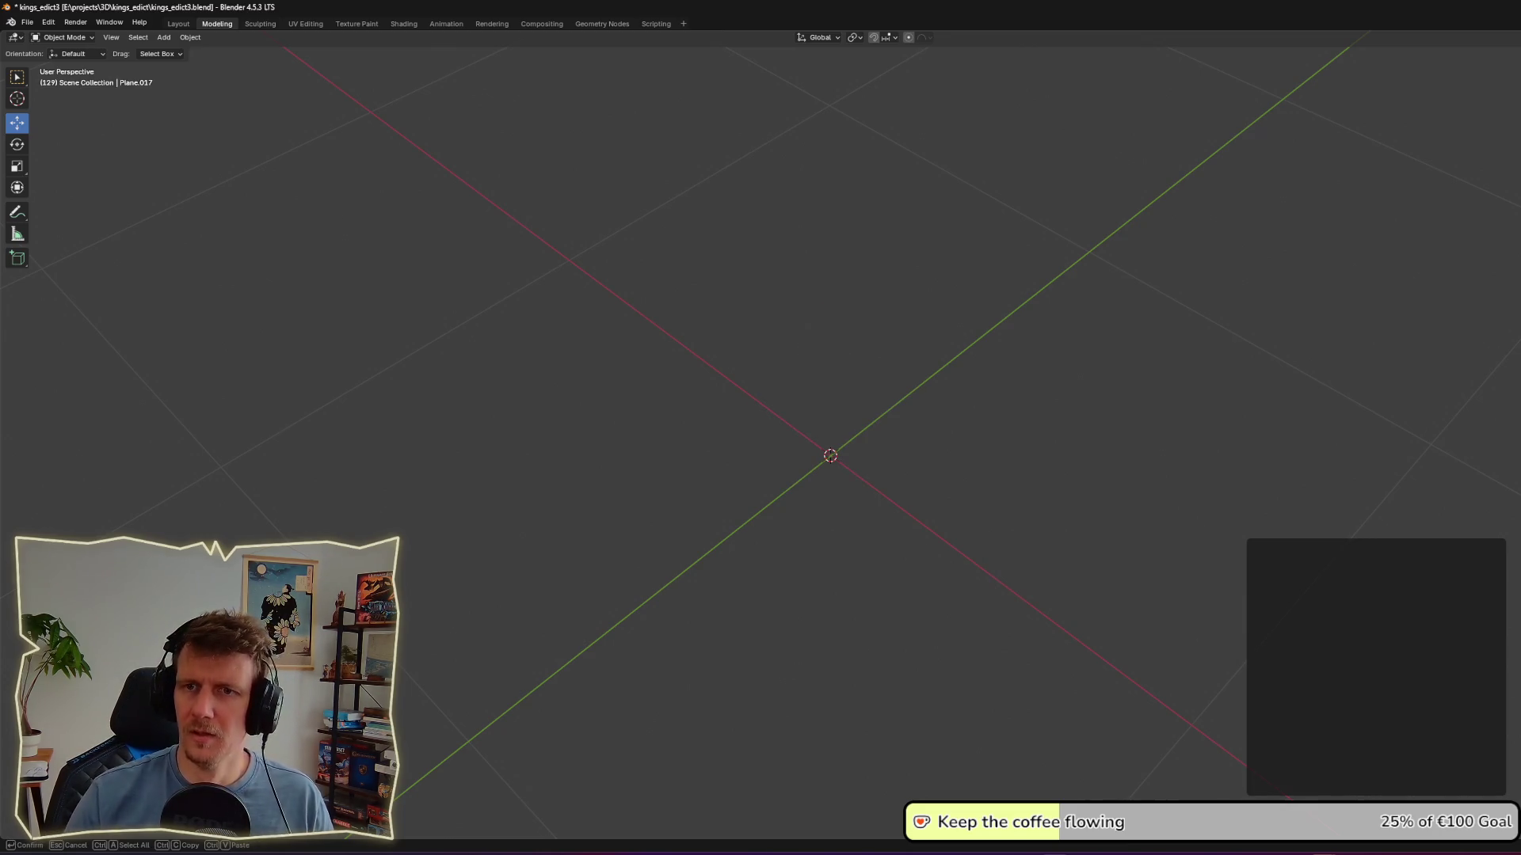
key(Return)
key(ctrl+z)
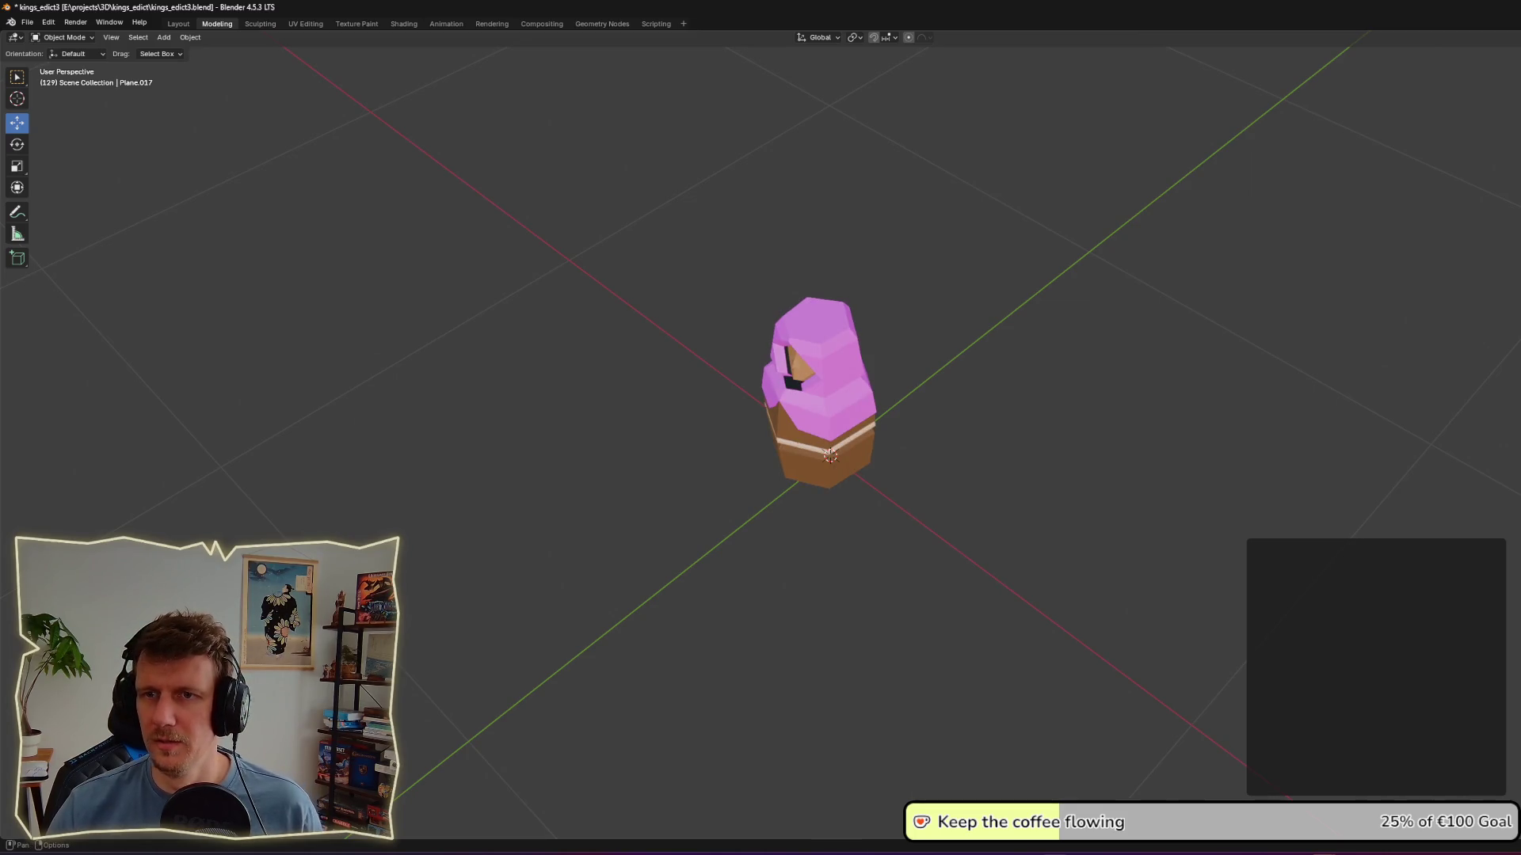
mouse_move(914, 426)
middle_down()
mouse_move(923, 373)
mouse_move(936, 388)
middle_up()
middle_drag(953, 388, 1014, 385)
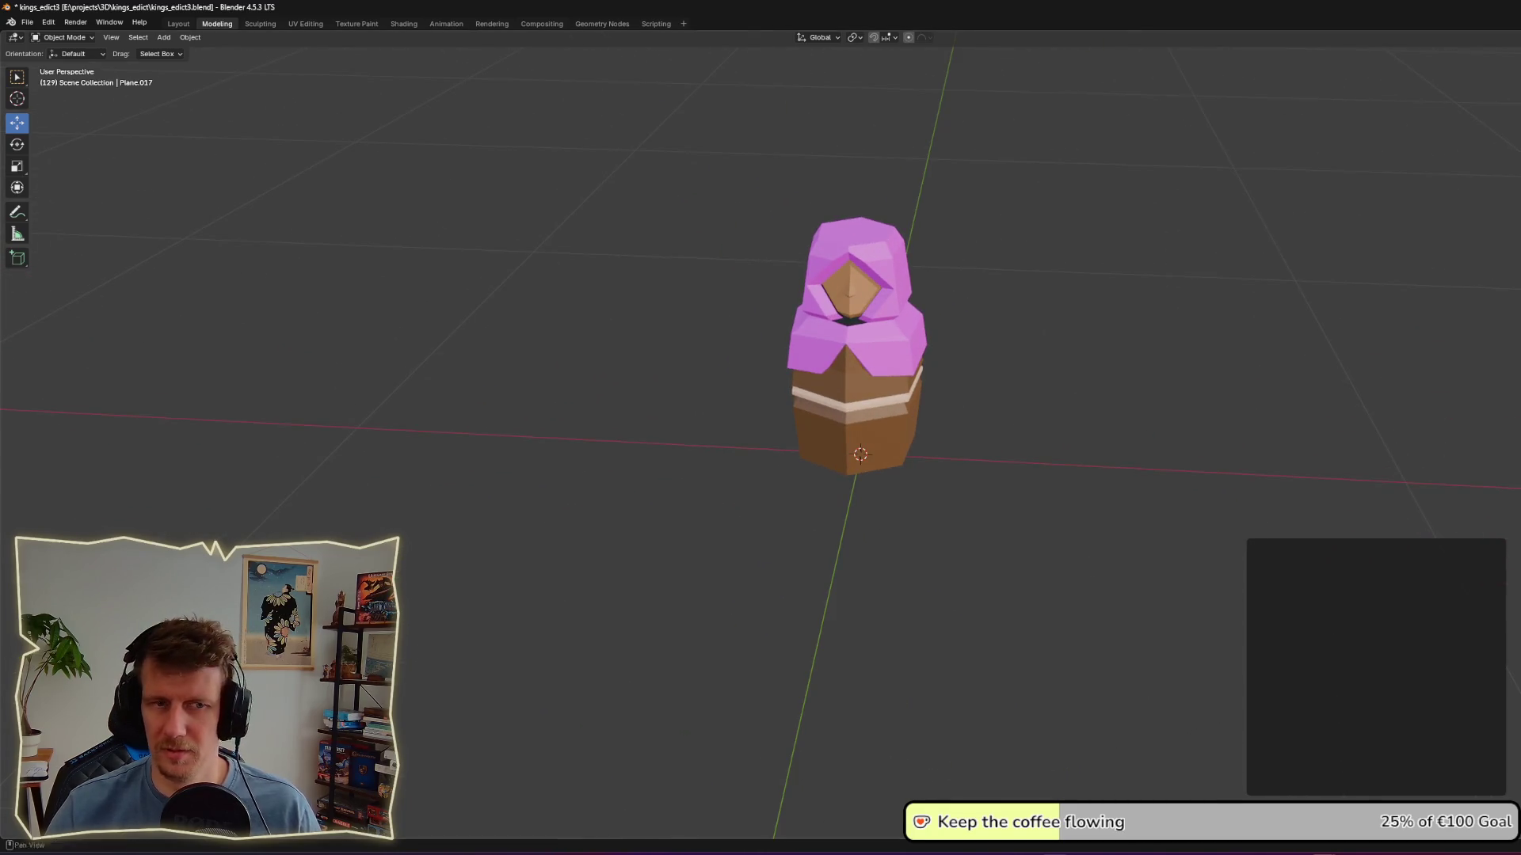
mouse_move(933, 463)
middle_down()
mouse_move(984, 466)
mouse_move(984, 453)
mouse_move(988, 507)
mouse_move(986, 473)
middle_up()
scroll(919, 444, up, 5)
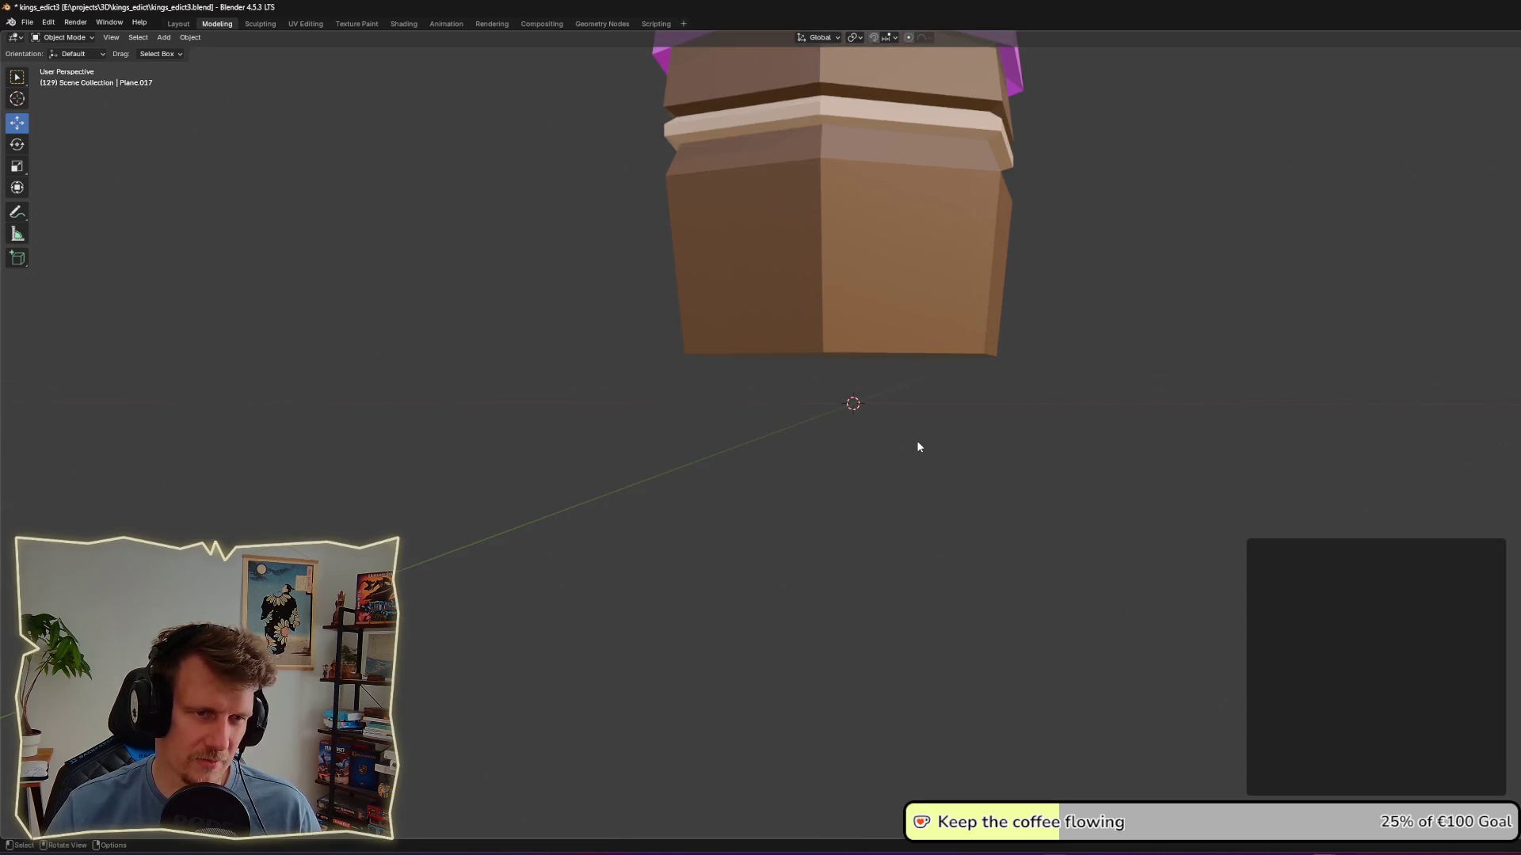
scroll(917, 446, down, 8)
middle_drag(917, 446, 937, 423)
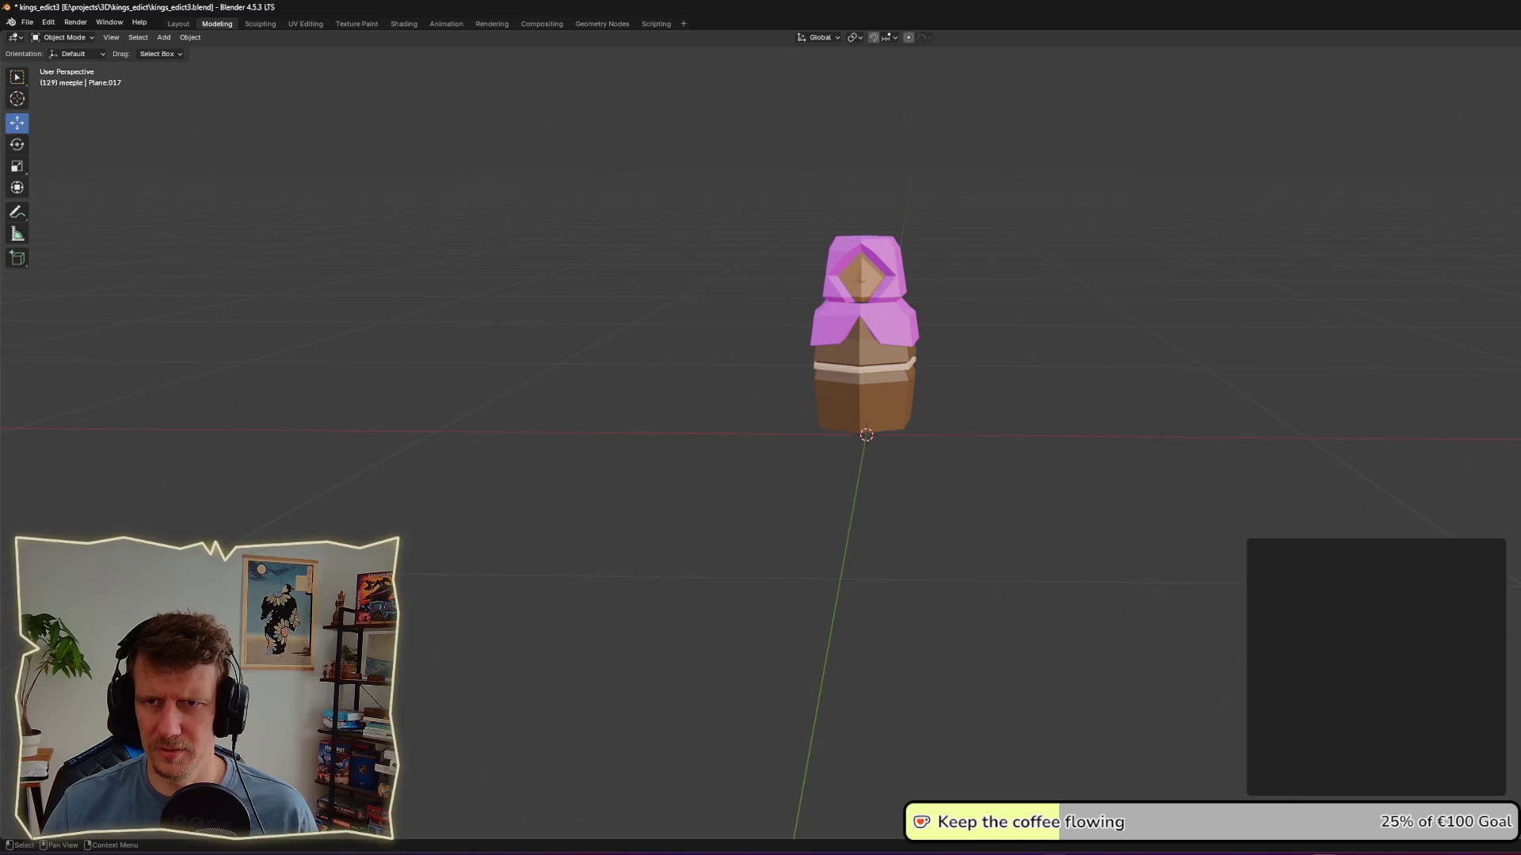
key(F2)
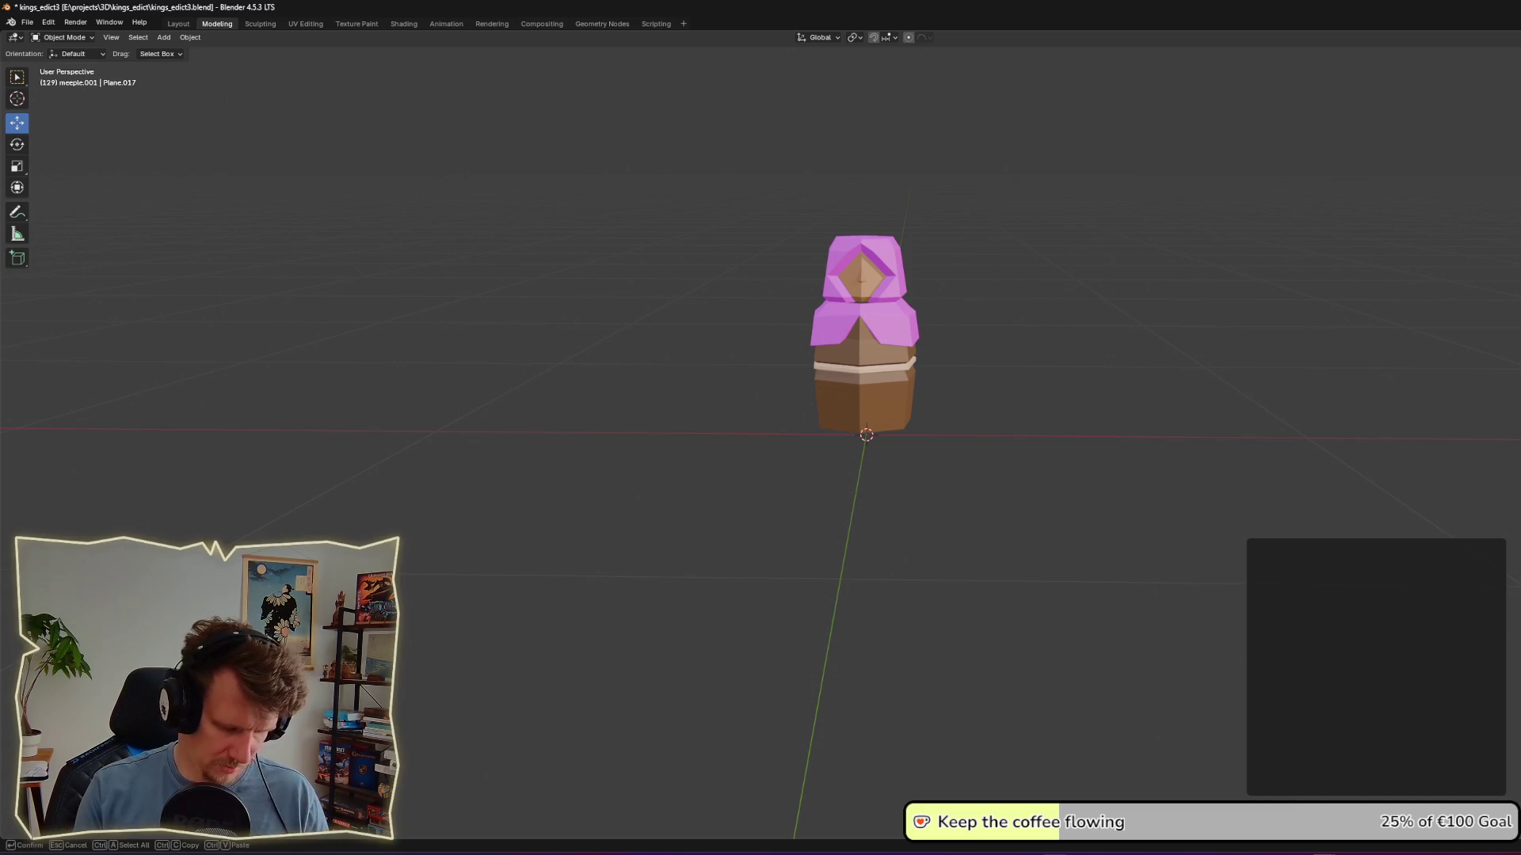
key(Return)
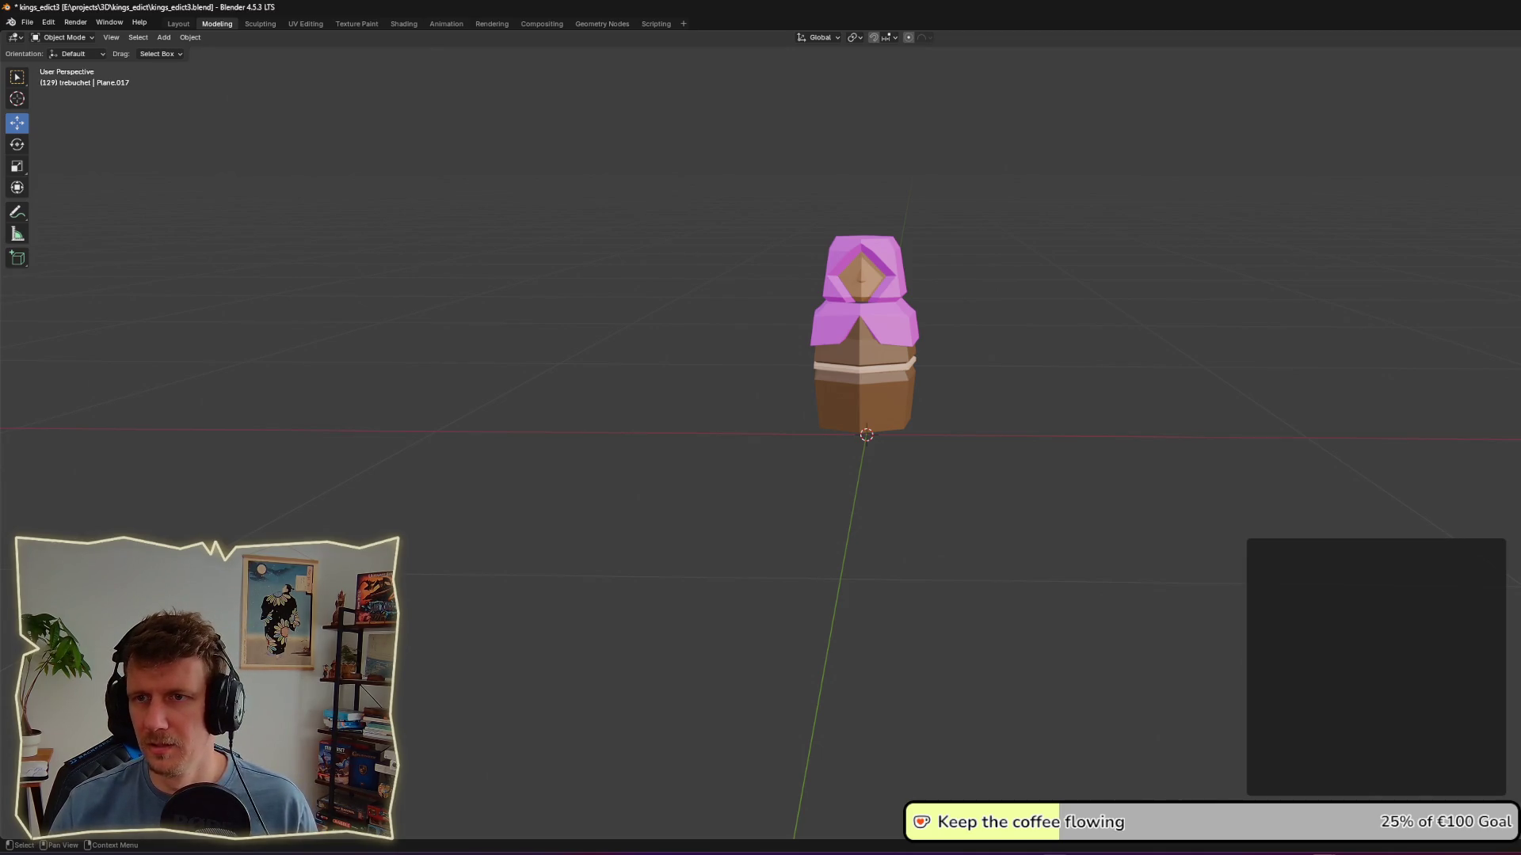
Step: Select the whole Meeple.001 body and enter Edit Mode on its mesh
click(881, 375)
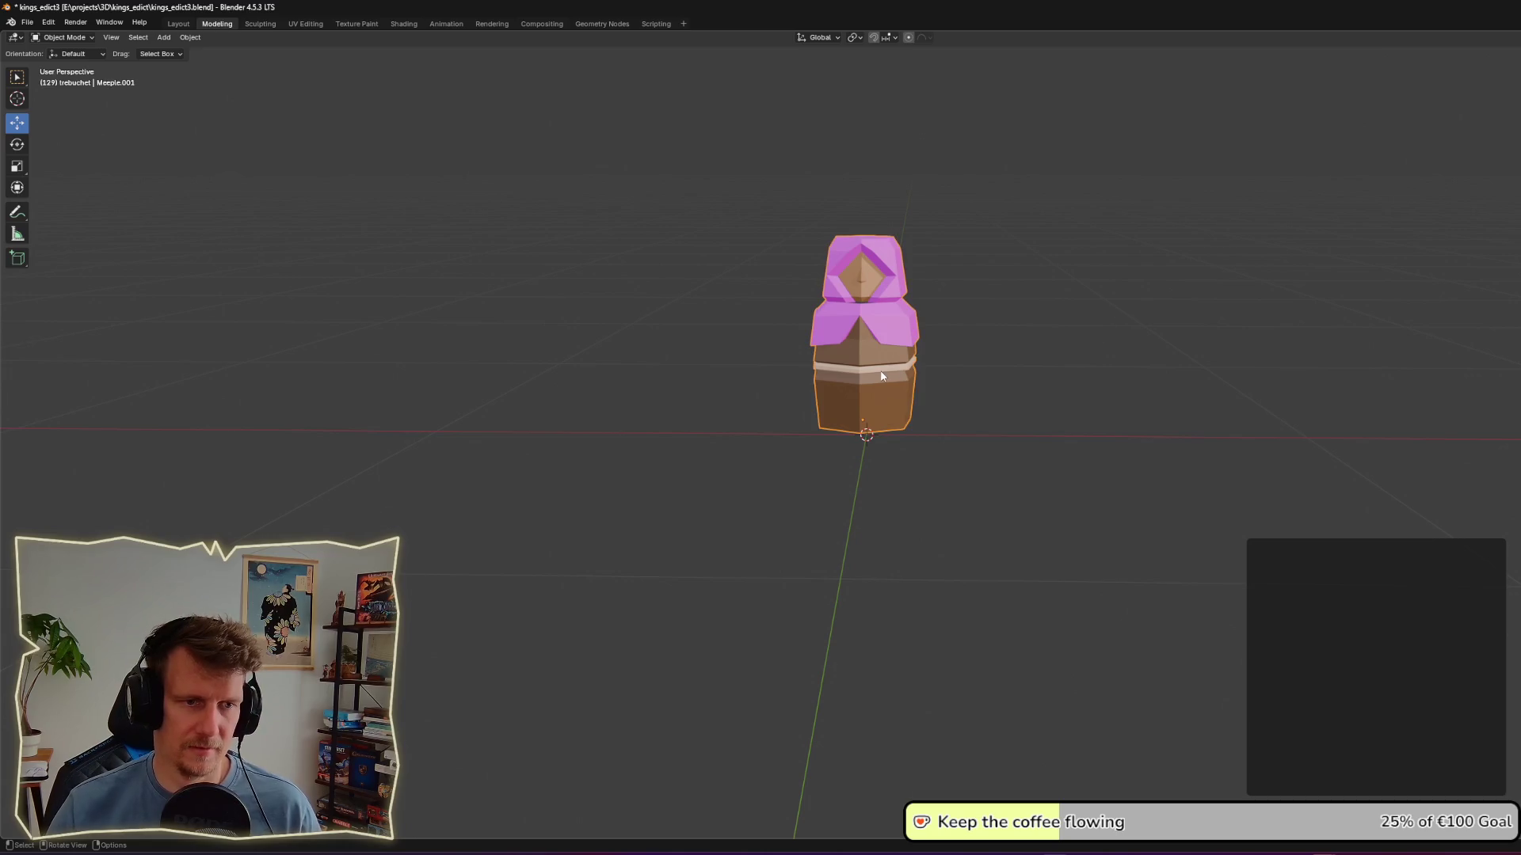
click(1033, 373)
mouse_move(1033, 373)
middle_down()
mouse_move(964, 373)
mouse_move(1025, 377)
mouse_move(1009, 387)
mouse_move(1032, 414)
middle_up()
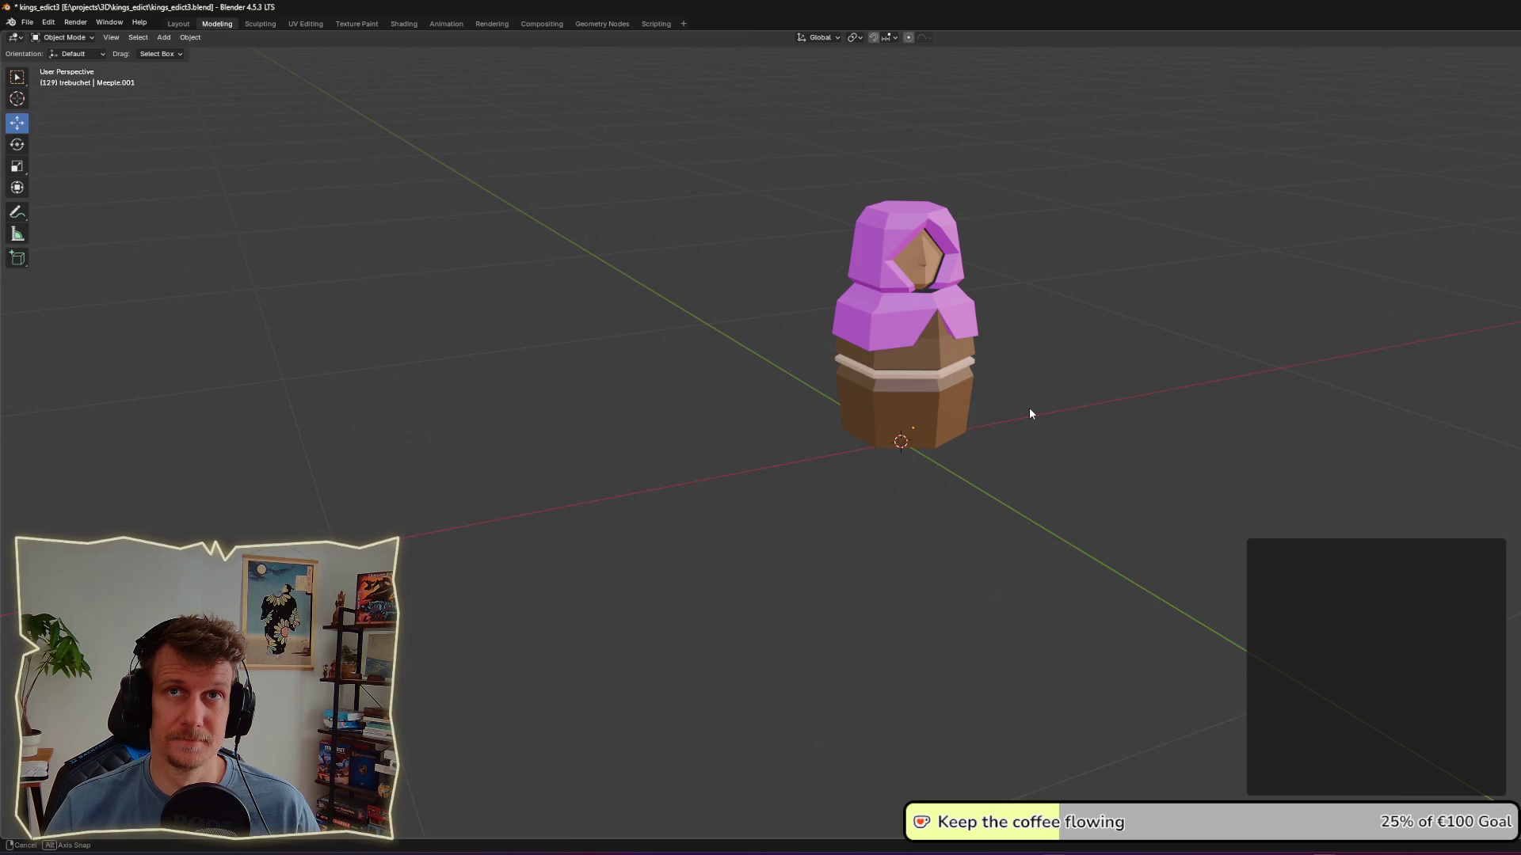
middle_drag(1031, 413, 987, 410)
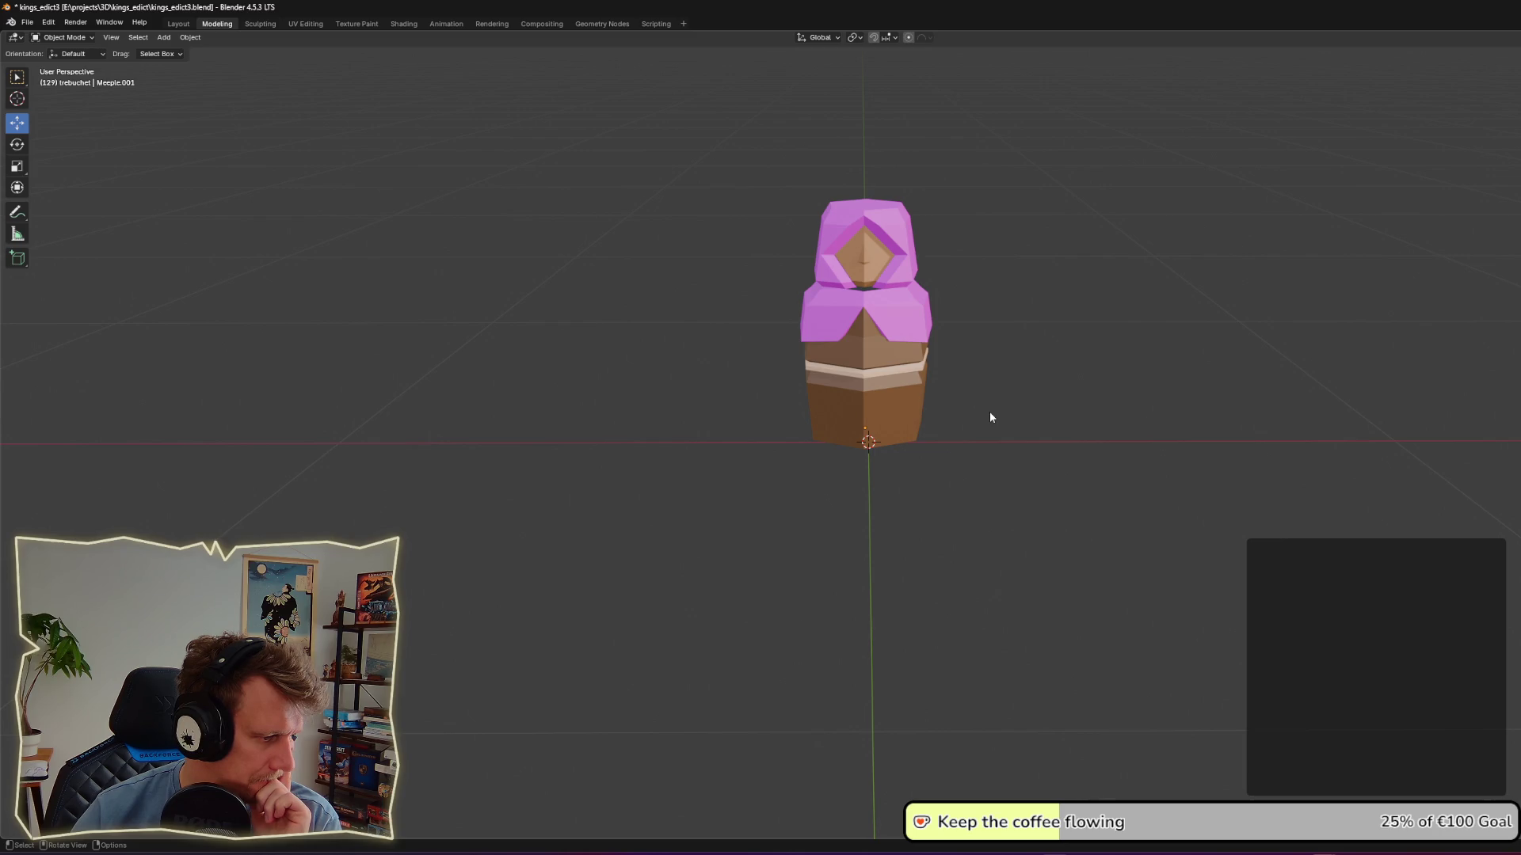
middle_drag(950, 424, 962, 414)
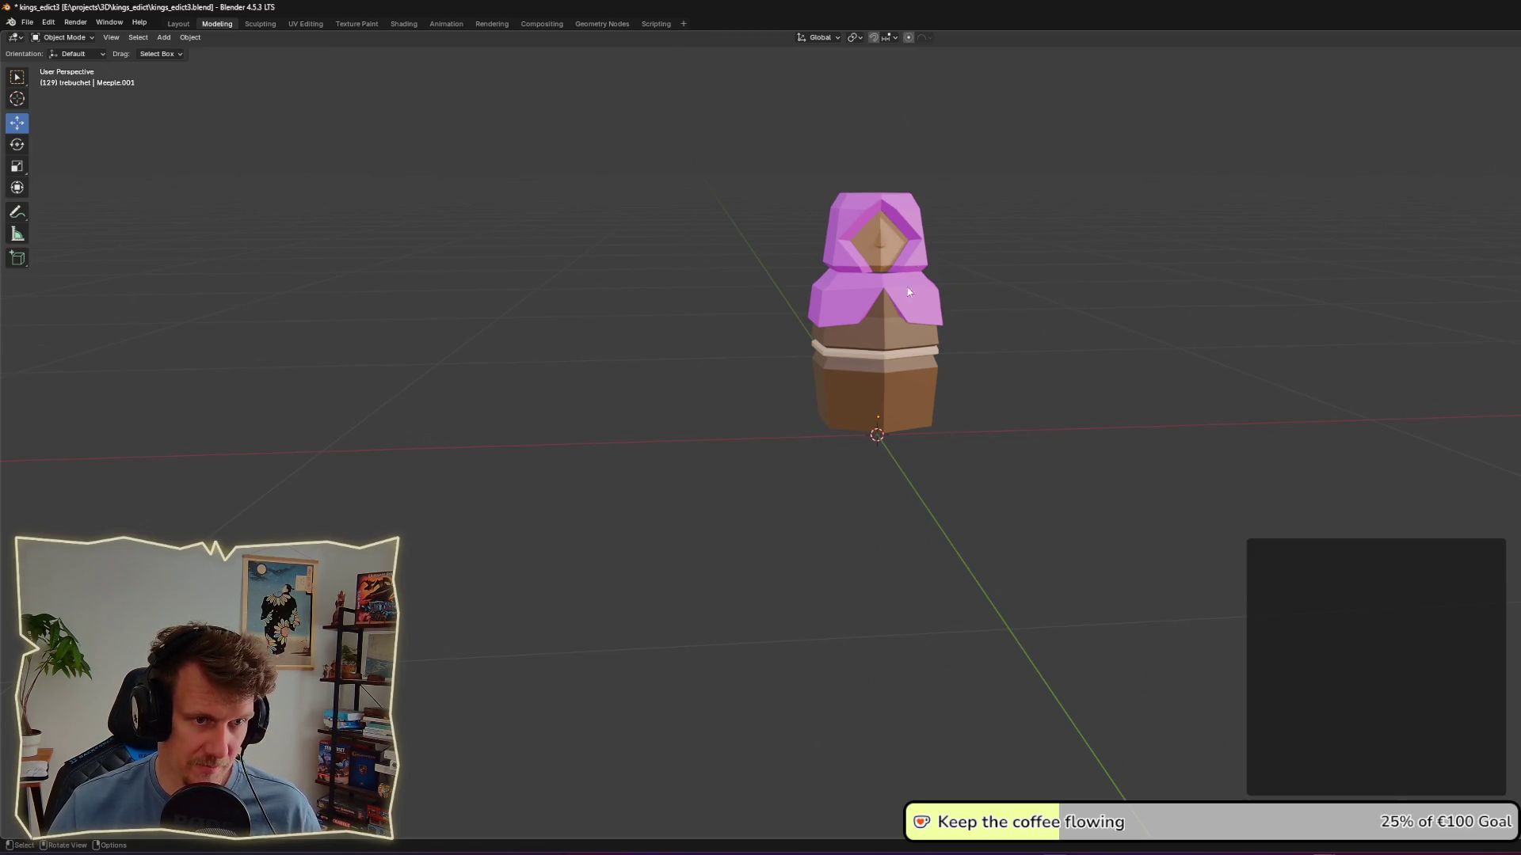
middle_drag(881, 443, 876, 444)
right_click(876, 470)
key(Escape)
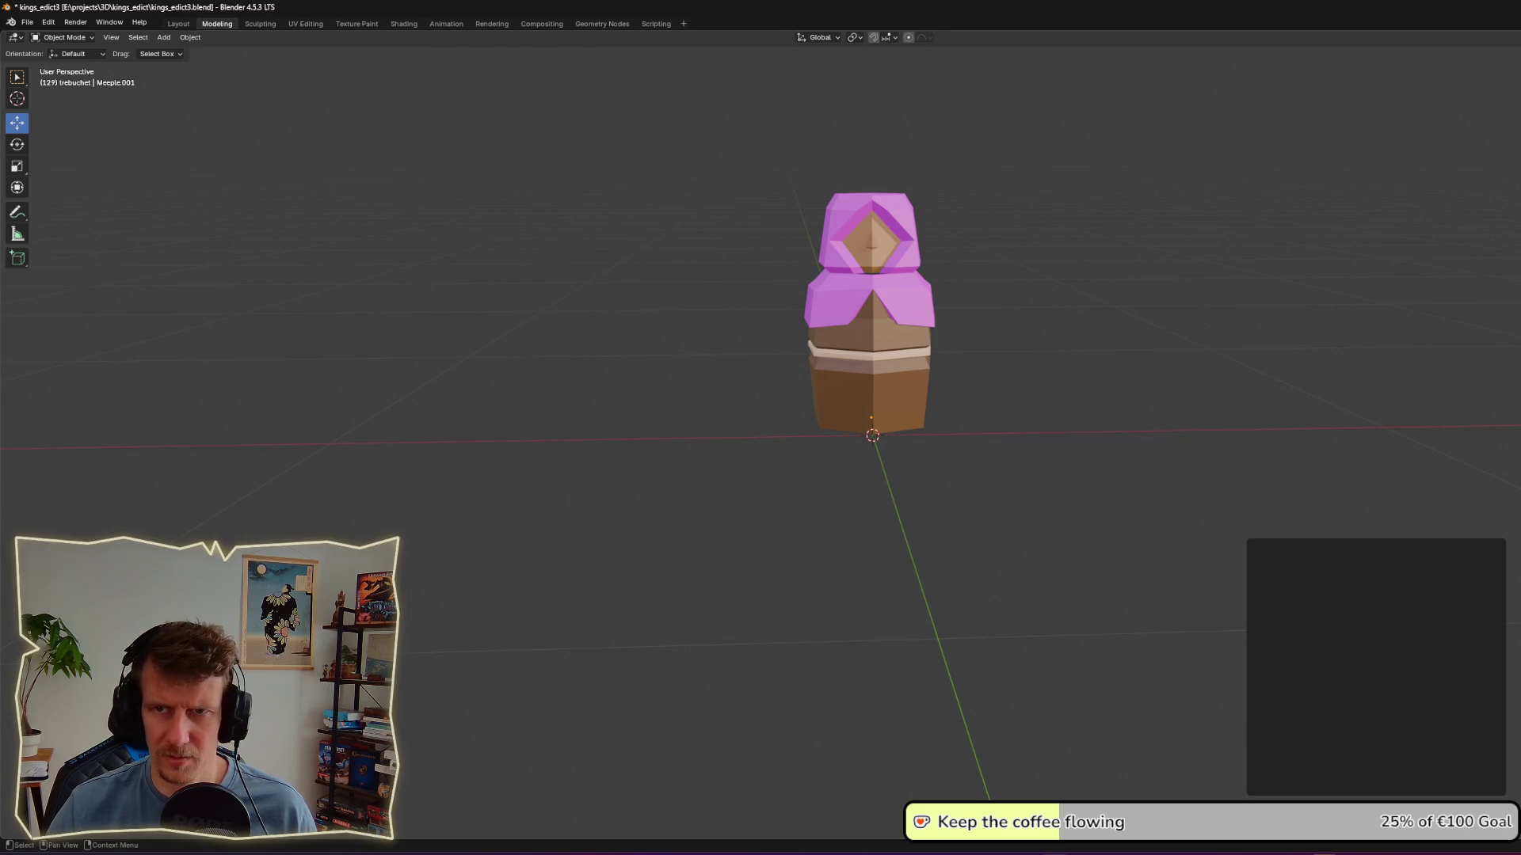
key(a)
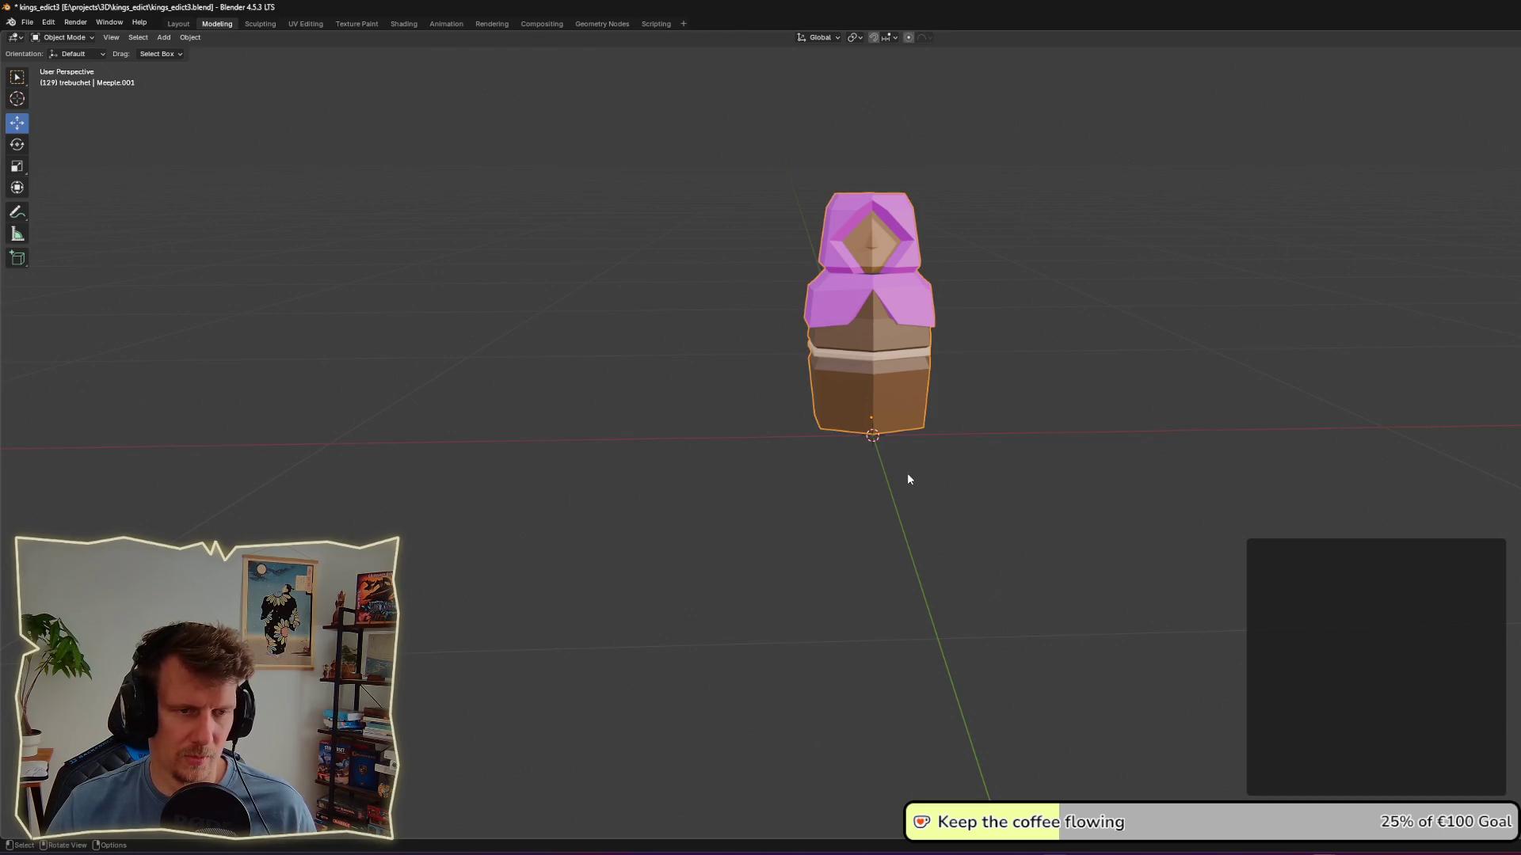
key(Tab)
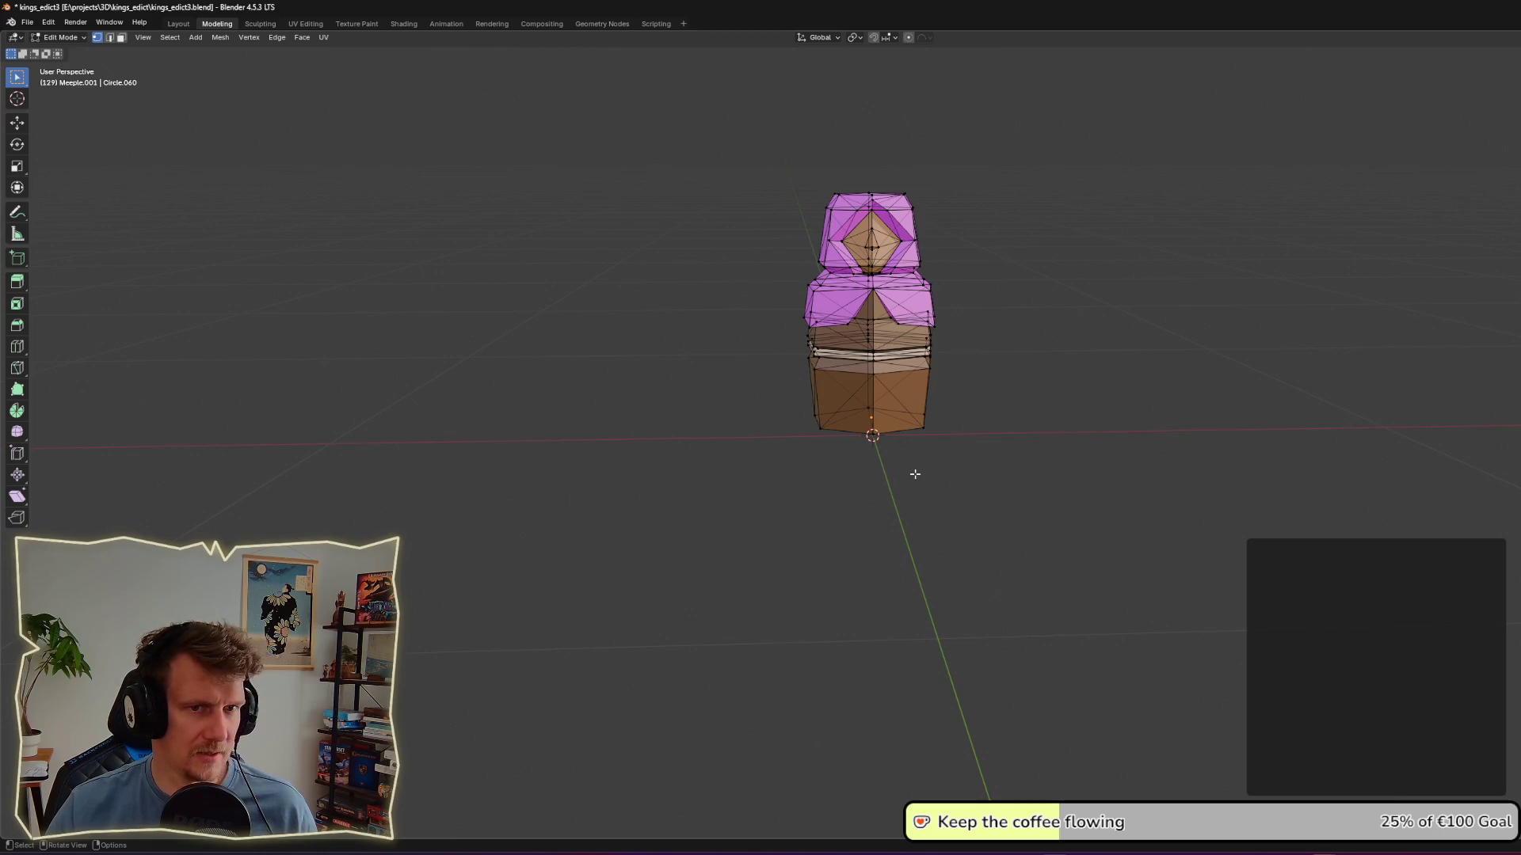
Step: Restore the side panels, select the textured board plane, and scale it down
key(ctrl+space)
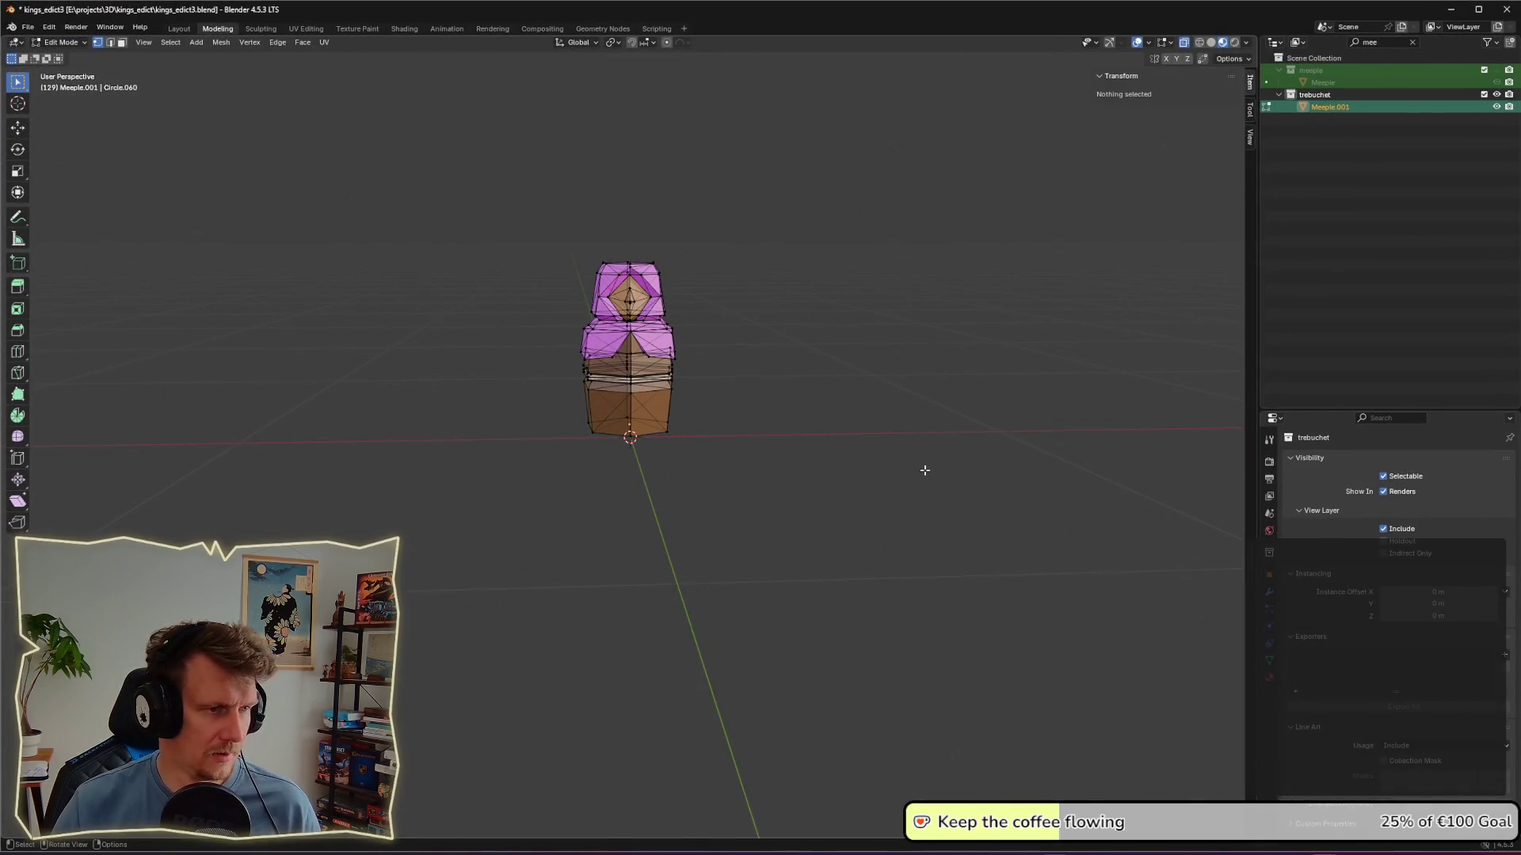
middle_drag(692, 441, 666, 479)
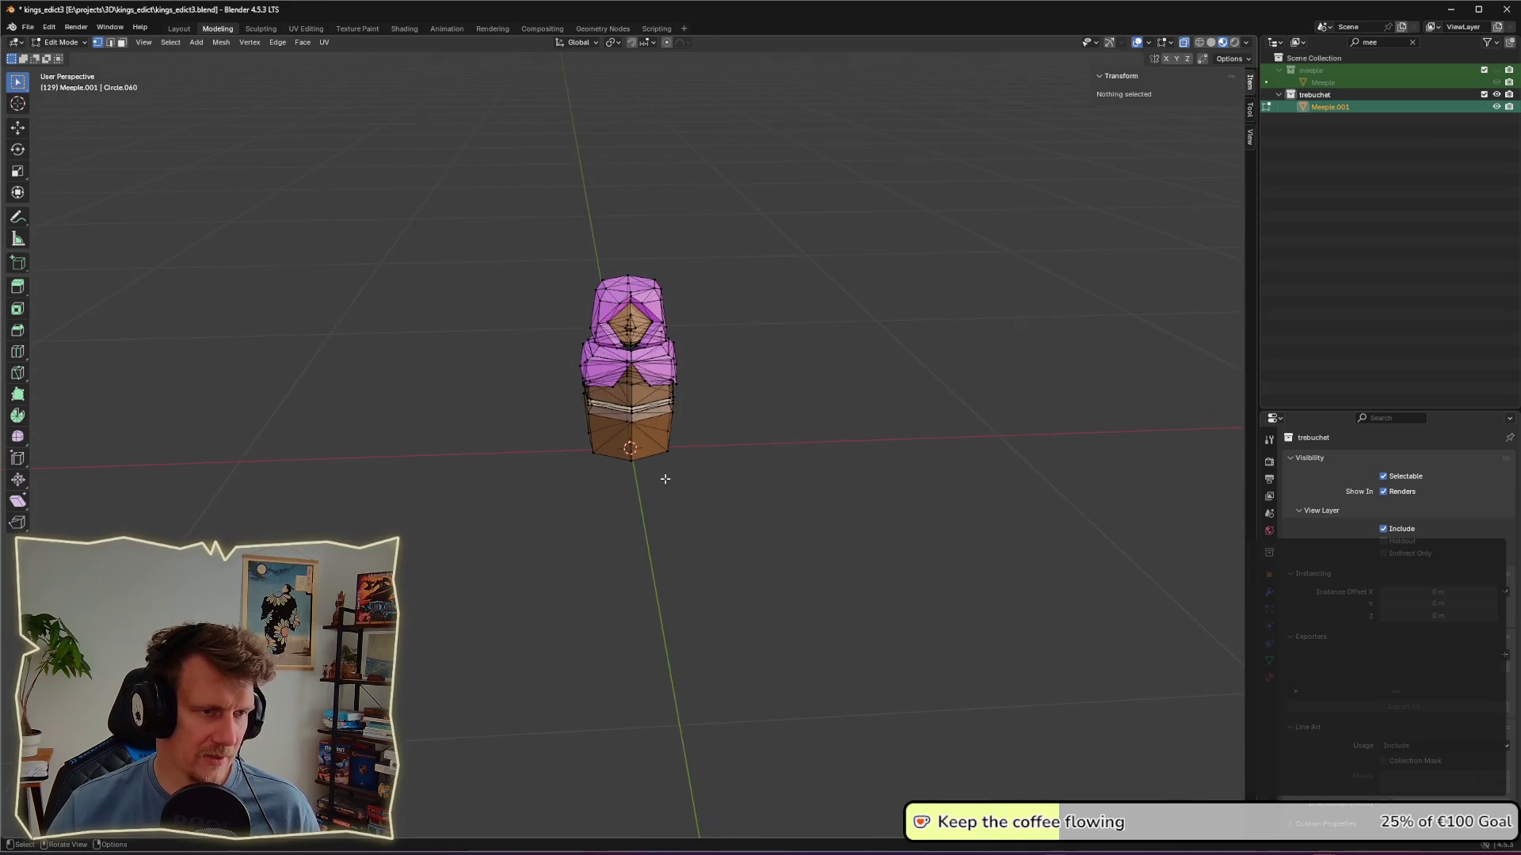
click(665, 480)
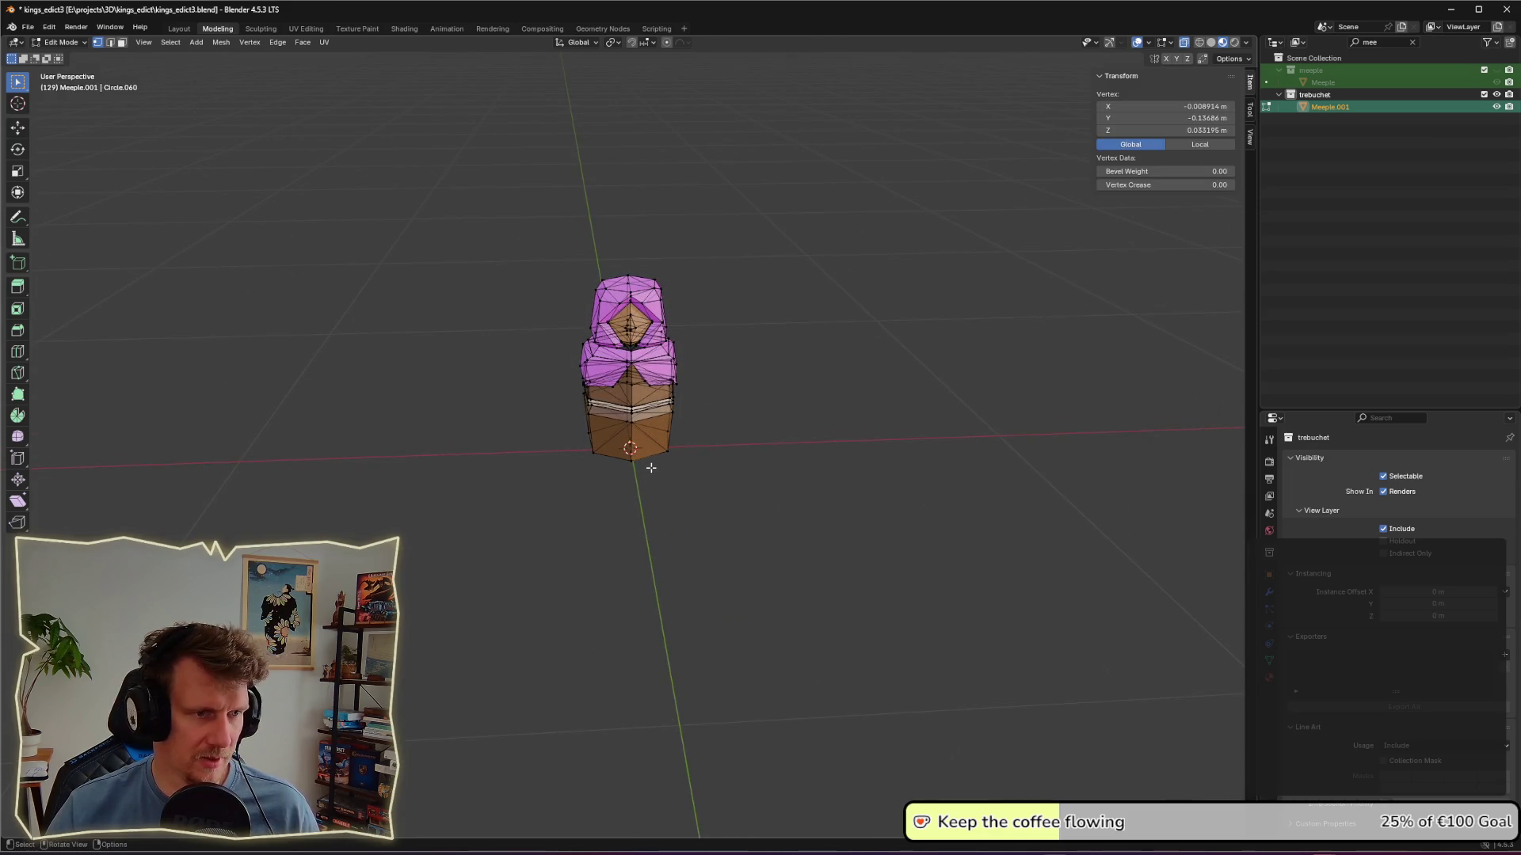
right_click(658, 486)
click(659, 486)
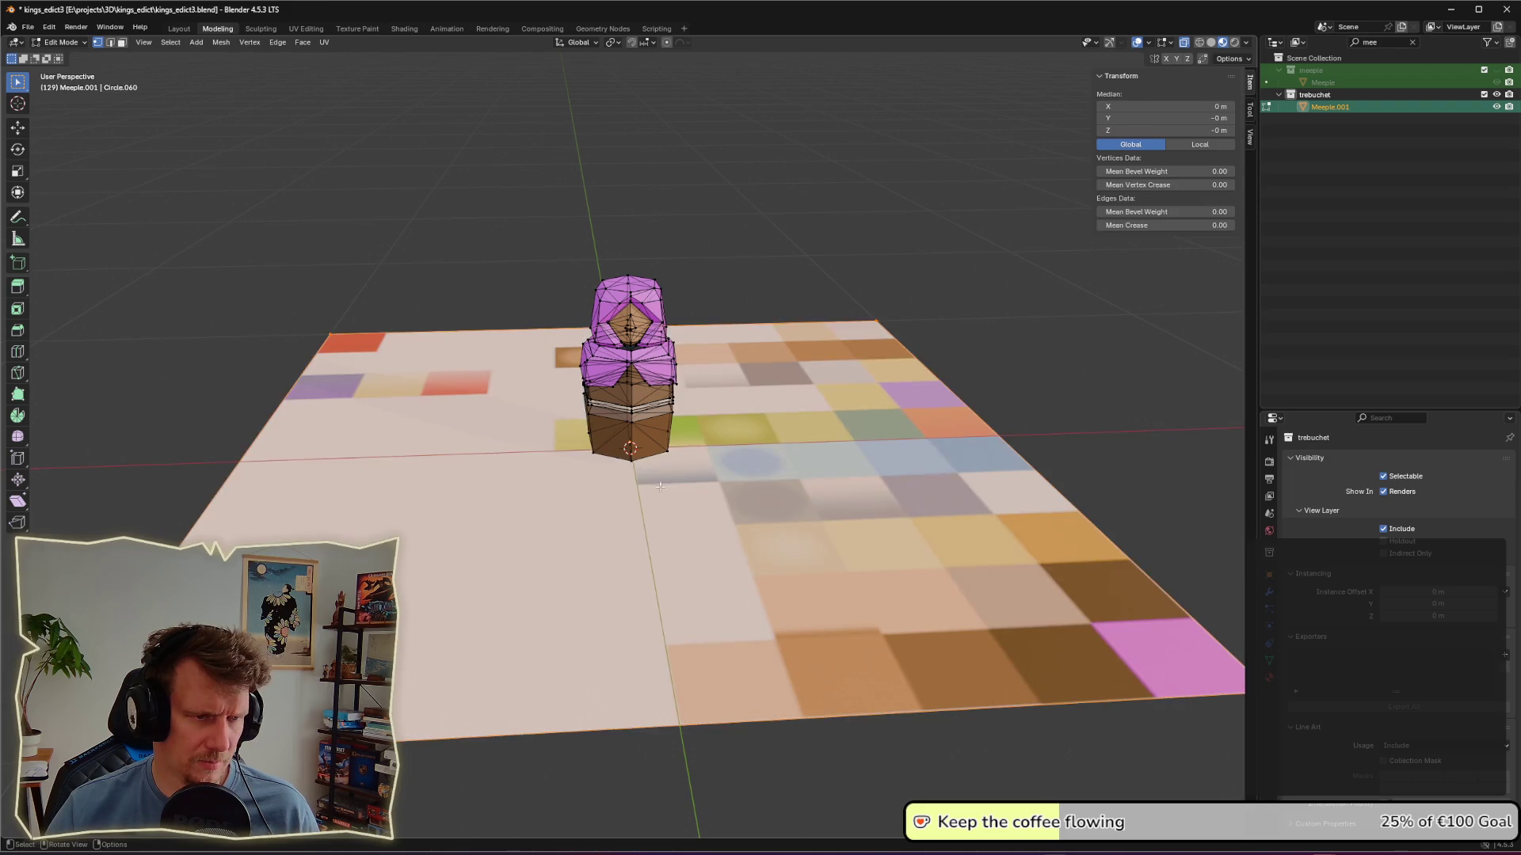
key(s)
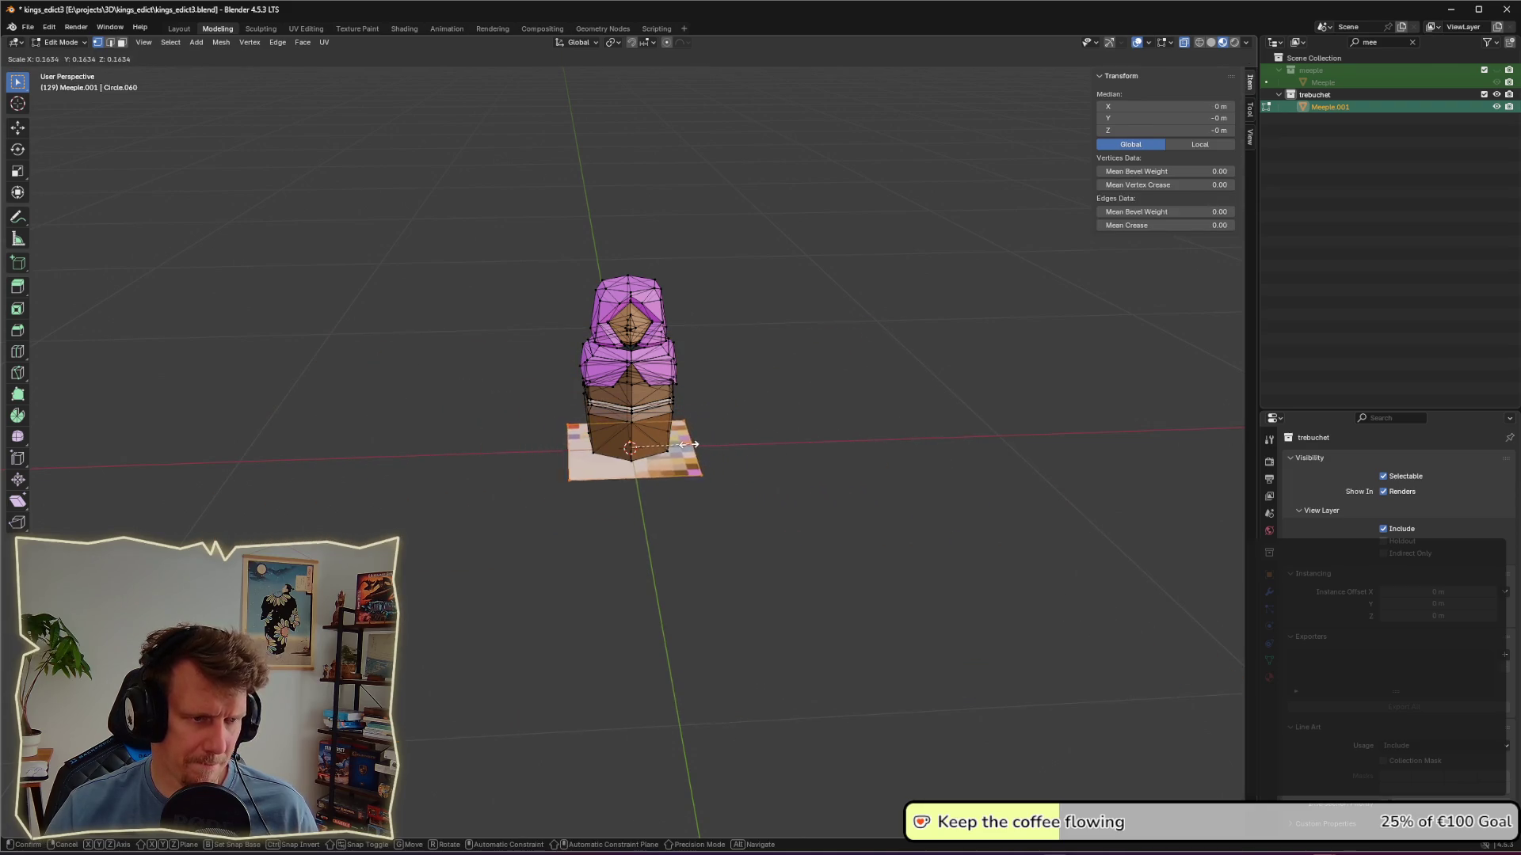
click(680, 442)
Step: Move the plane left along X, narrow it into a thin strip, and slide it against the meeple's side
key(g)
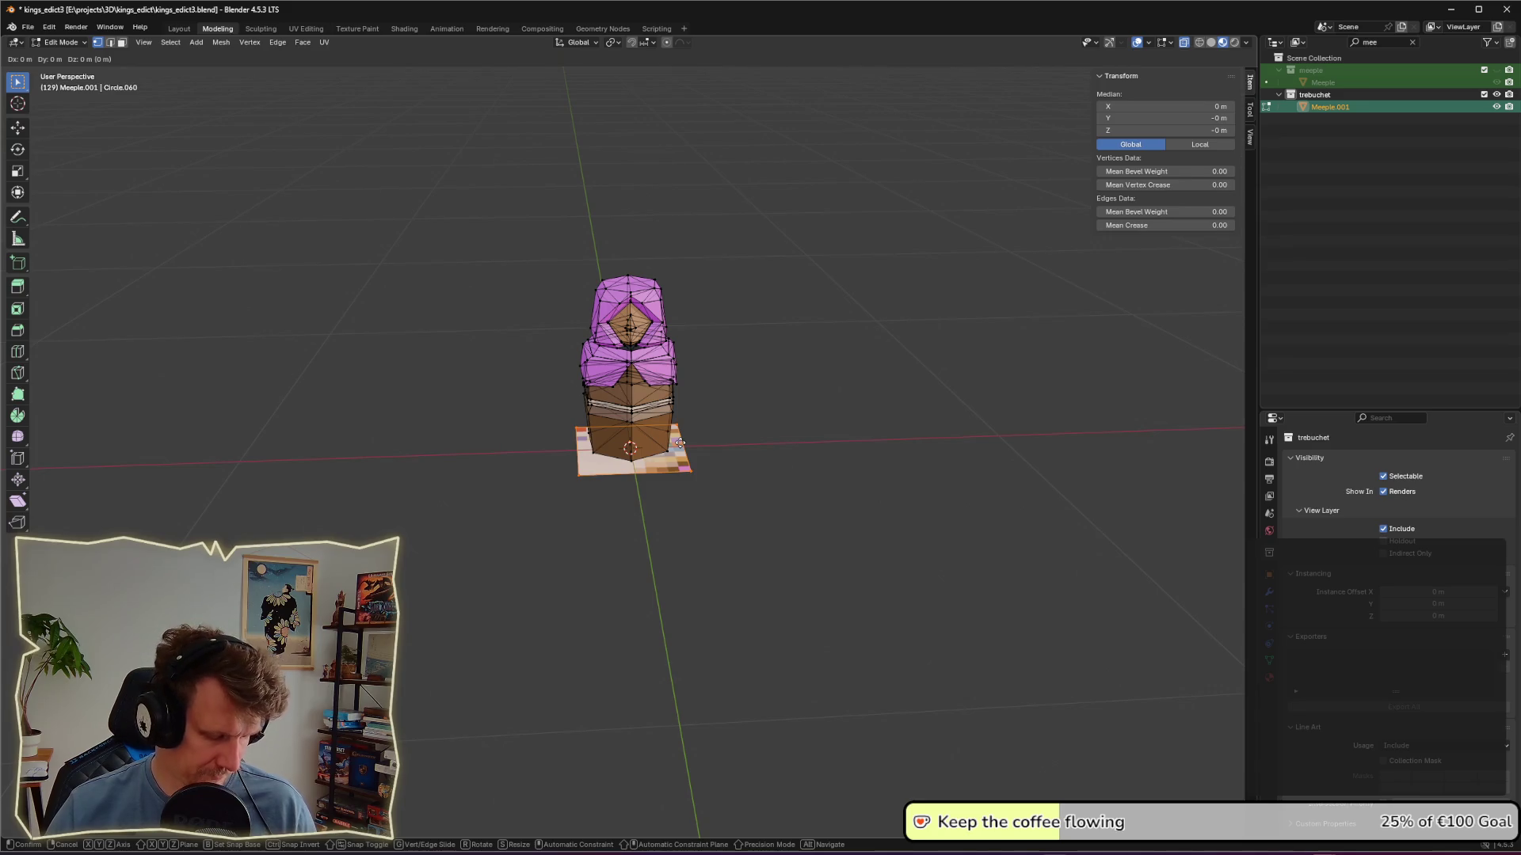
key(x)
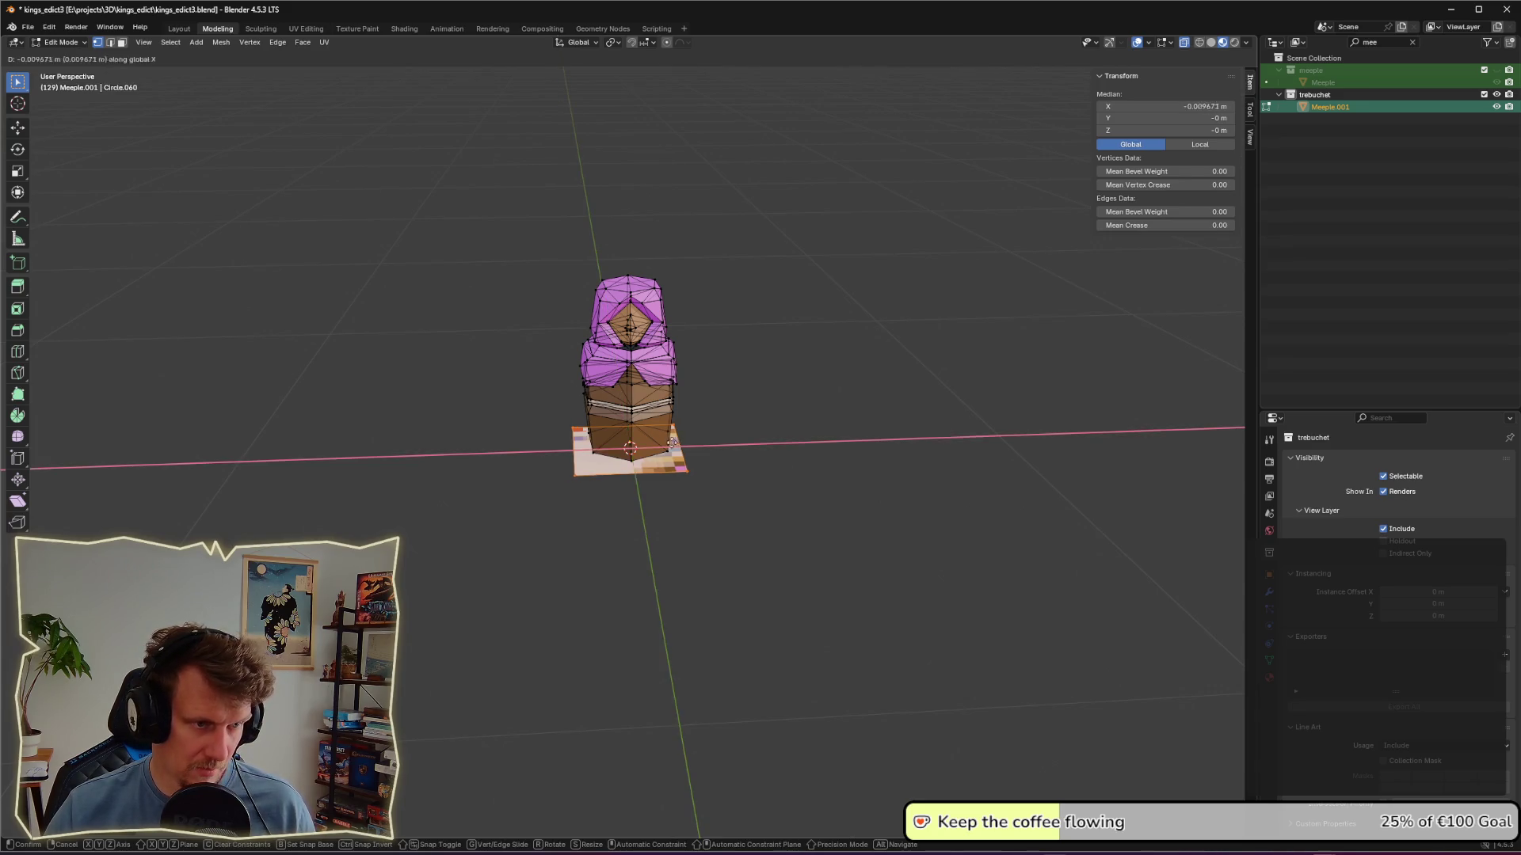
click(654, 446)
key(s)
key(y)
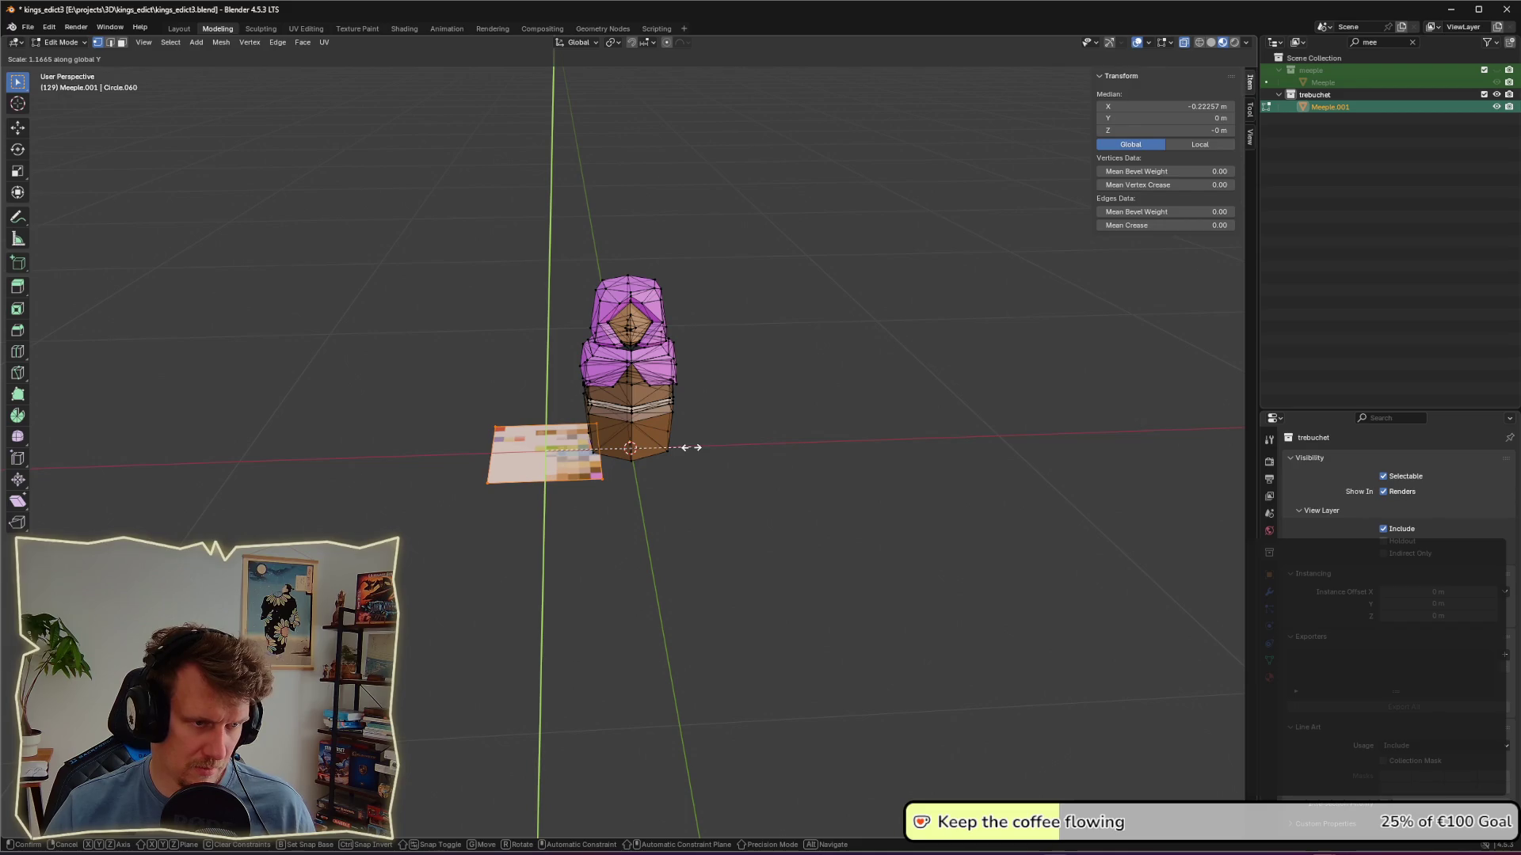
key(x)
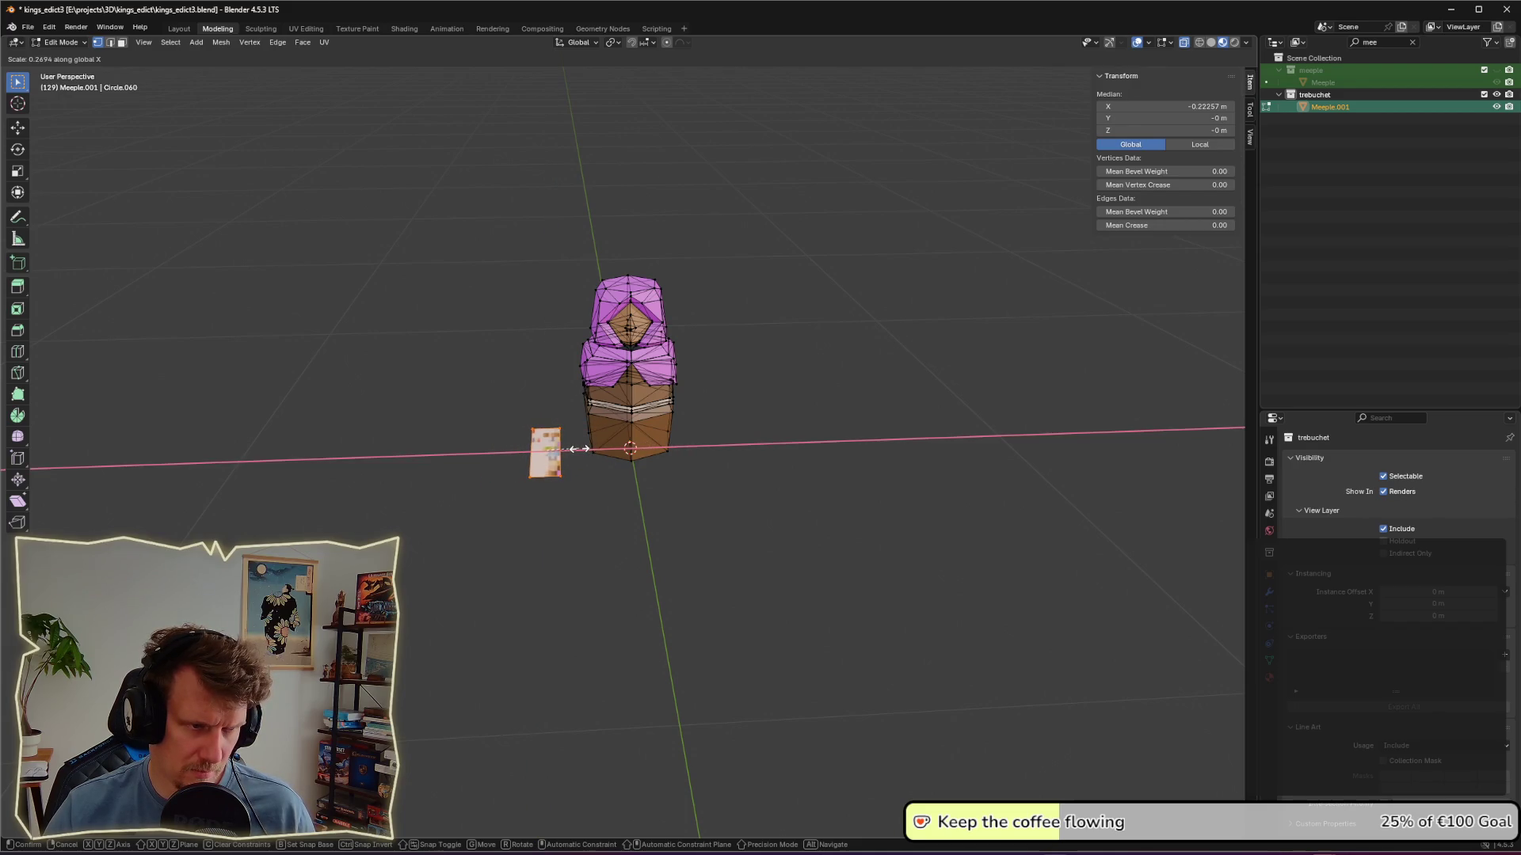
click(579, 449)
key(g)
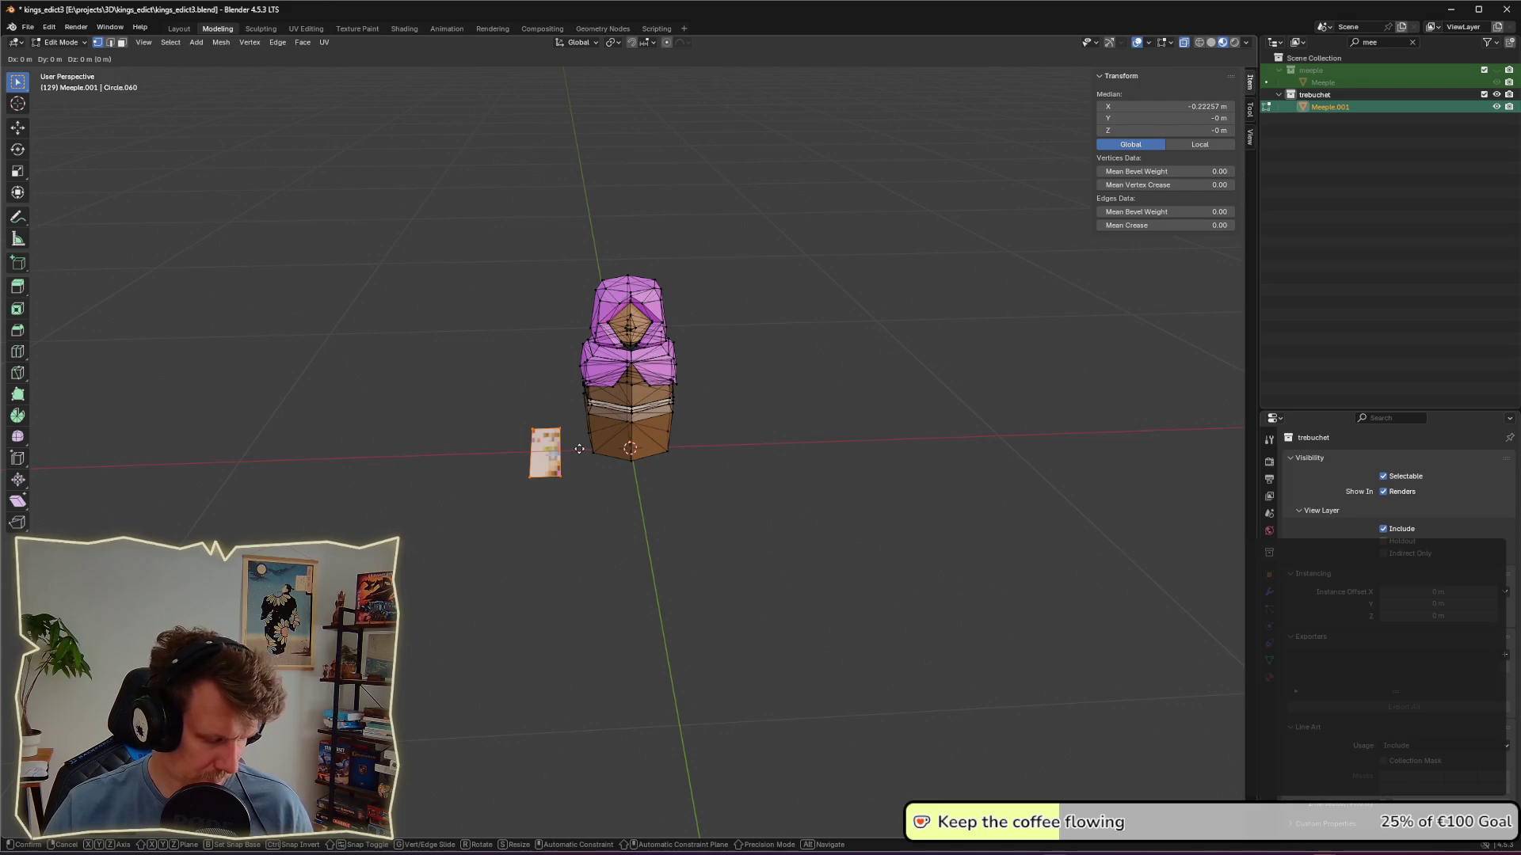
key(y)
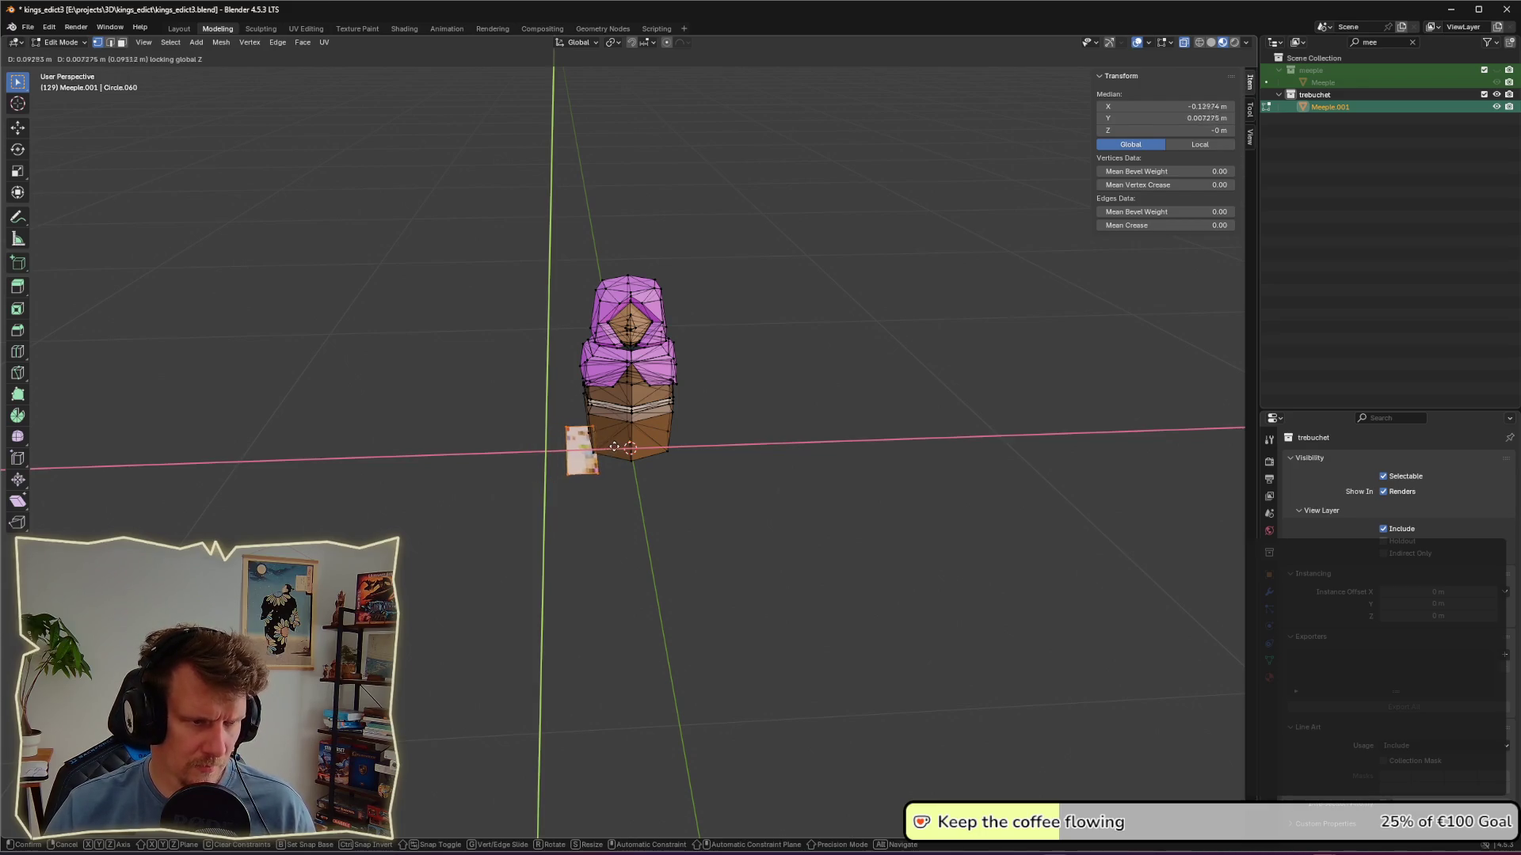
key(x)
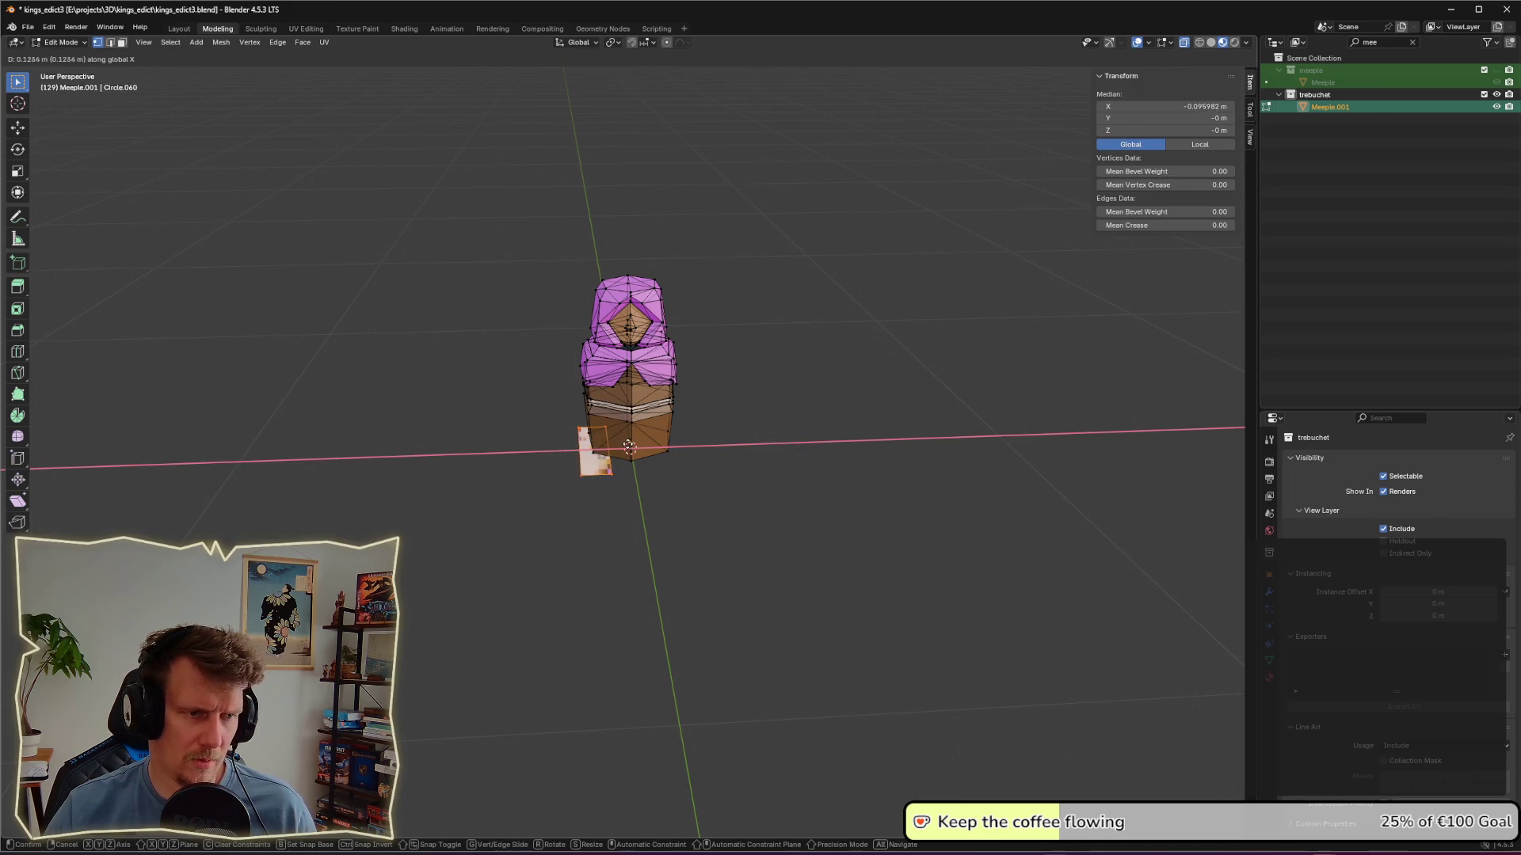
click(599, 456)
Step: Extrude the strip upward into a column twice, tapering the top after each extrusion
key(e)
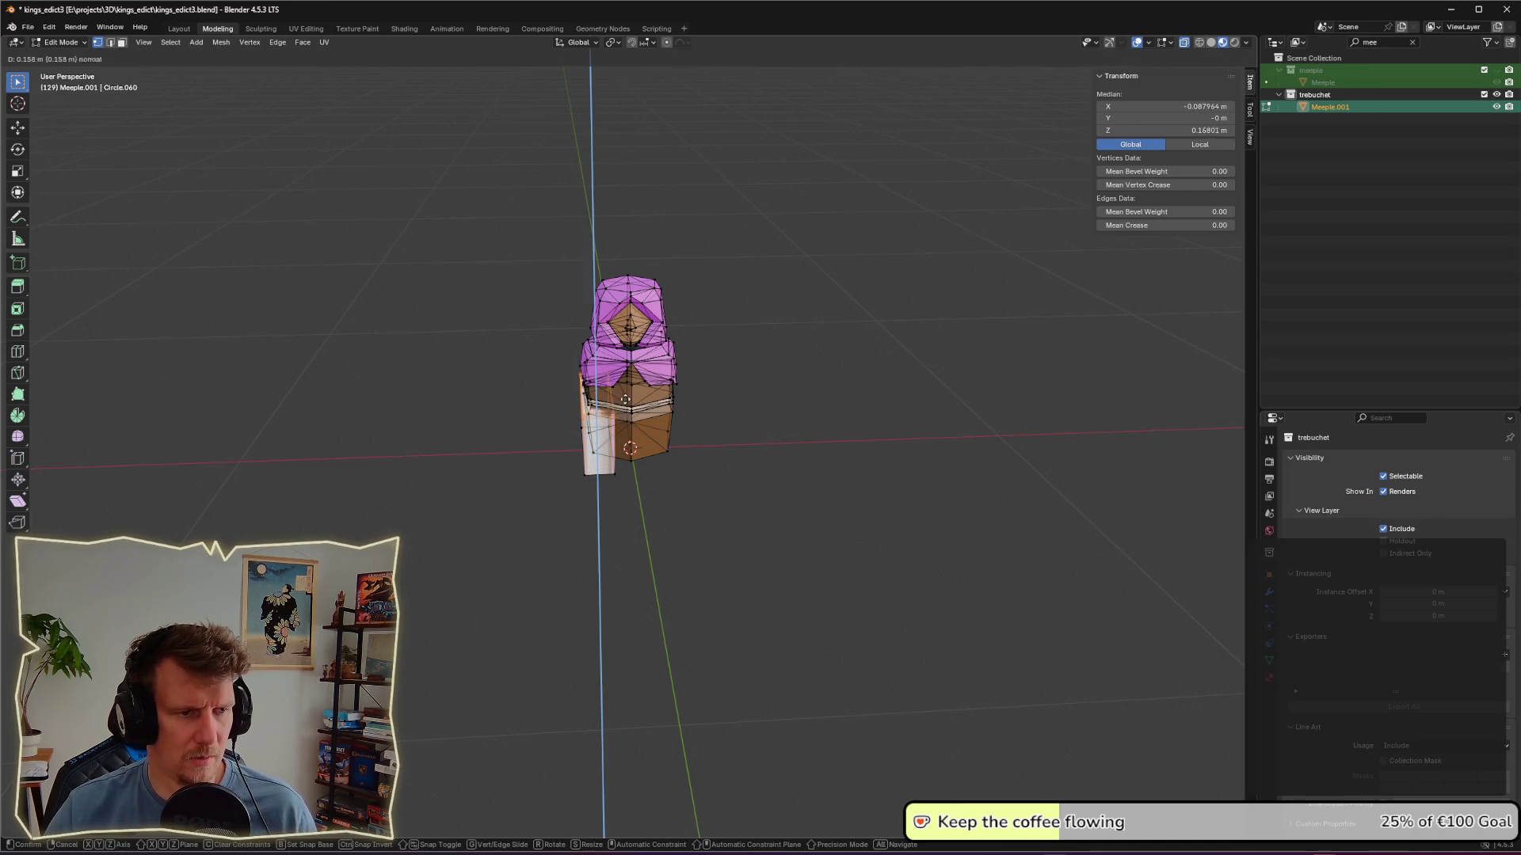
click(626, 379)
mouse_move(626, 380)
middle_down()
mouse_move(724, 412)
mouse_move(832, 411)
middle_up()
key(s)
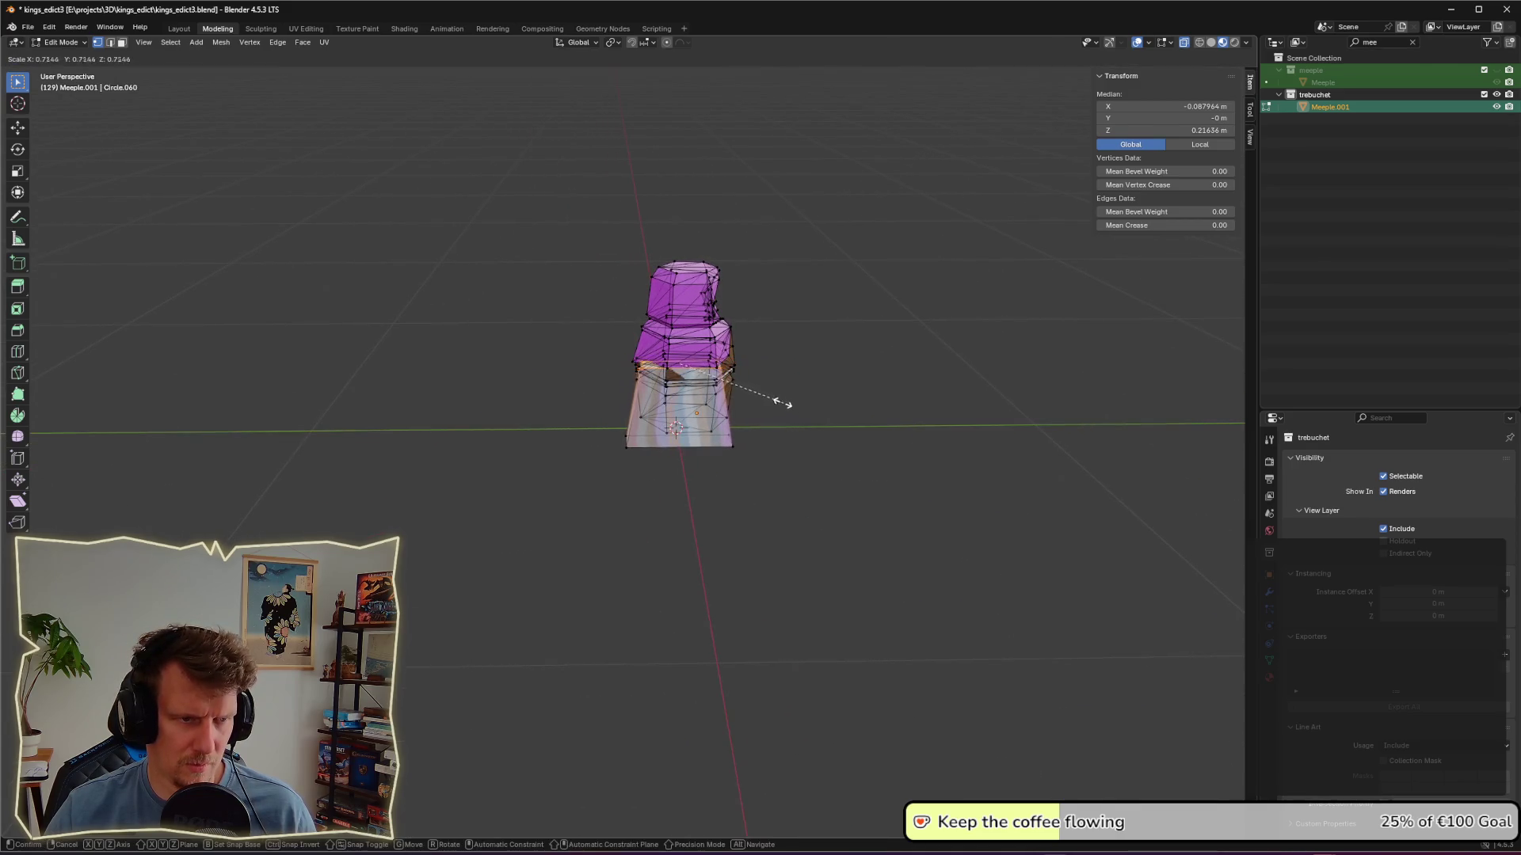
click(749, 398)
key(e)
click(748, 375)
key(s)
click(745, 369)
Step: Reselect the cape face on the mesh and zoom in close on the meeple
mouse_move(745, 368)
middle_down()
mouse_move(766, 381)
mouse_move(650, 396)
mouse_move(607, 383)
middle_up()
shift+click(608, 377)
click(719, 414)
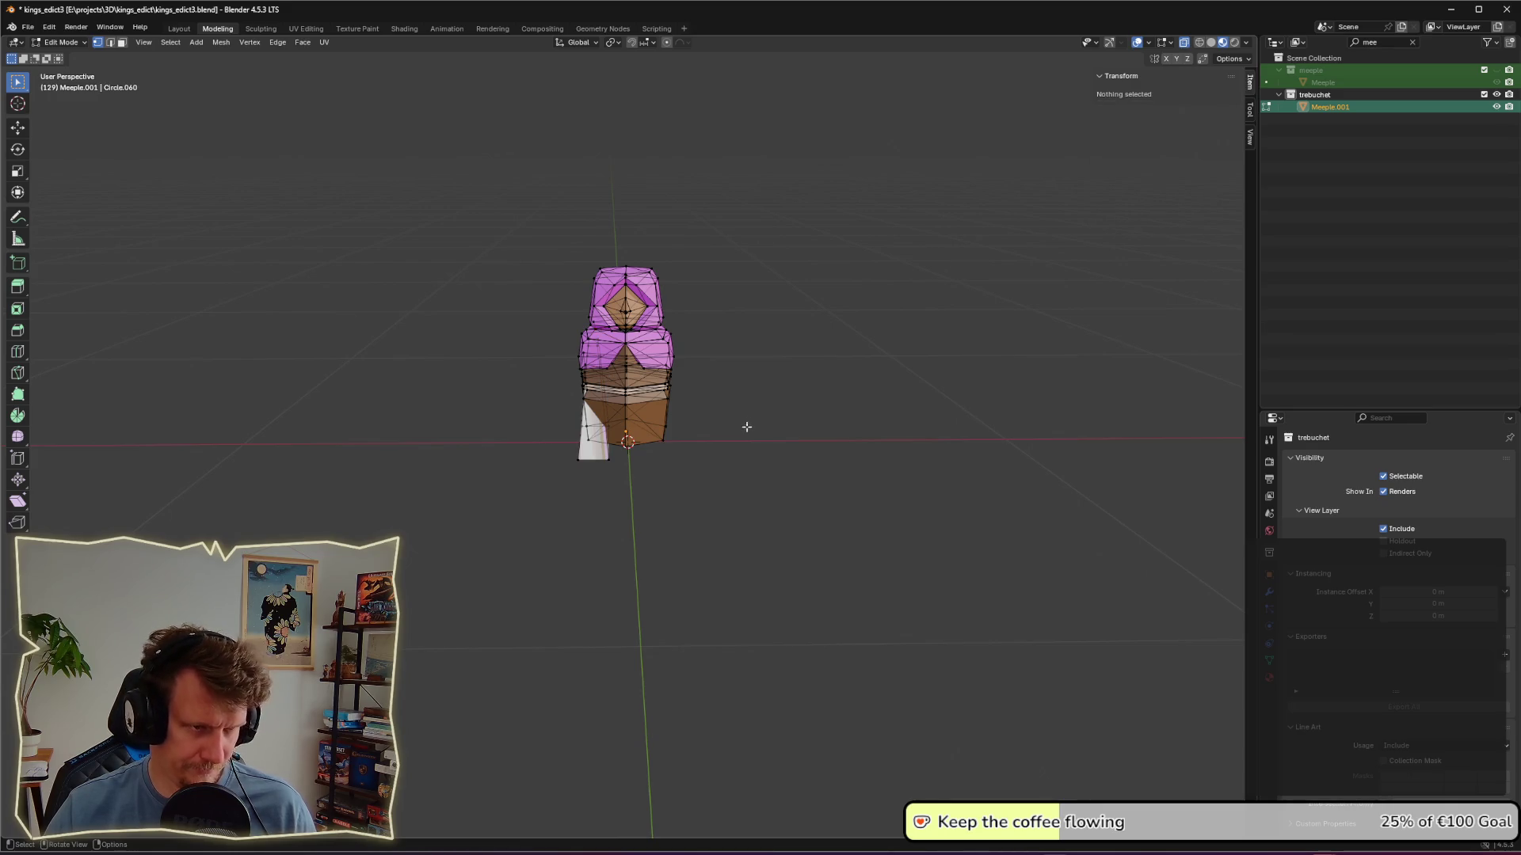
click(627, 389)
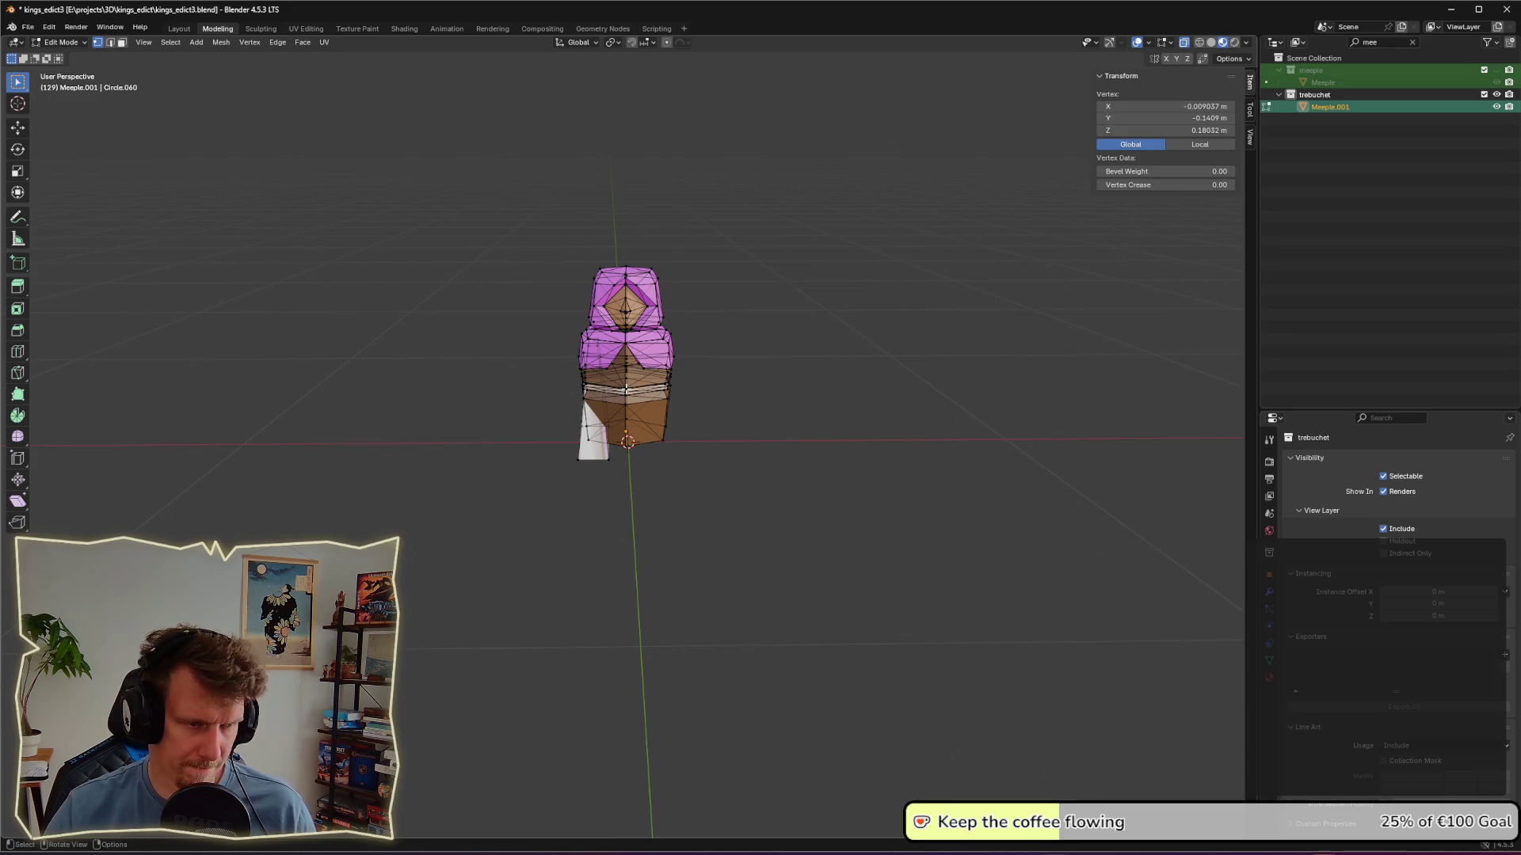
key(ctrl+z)
key(ctrl+z)
key(ctrl+z)
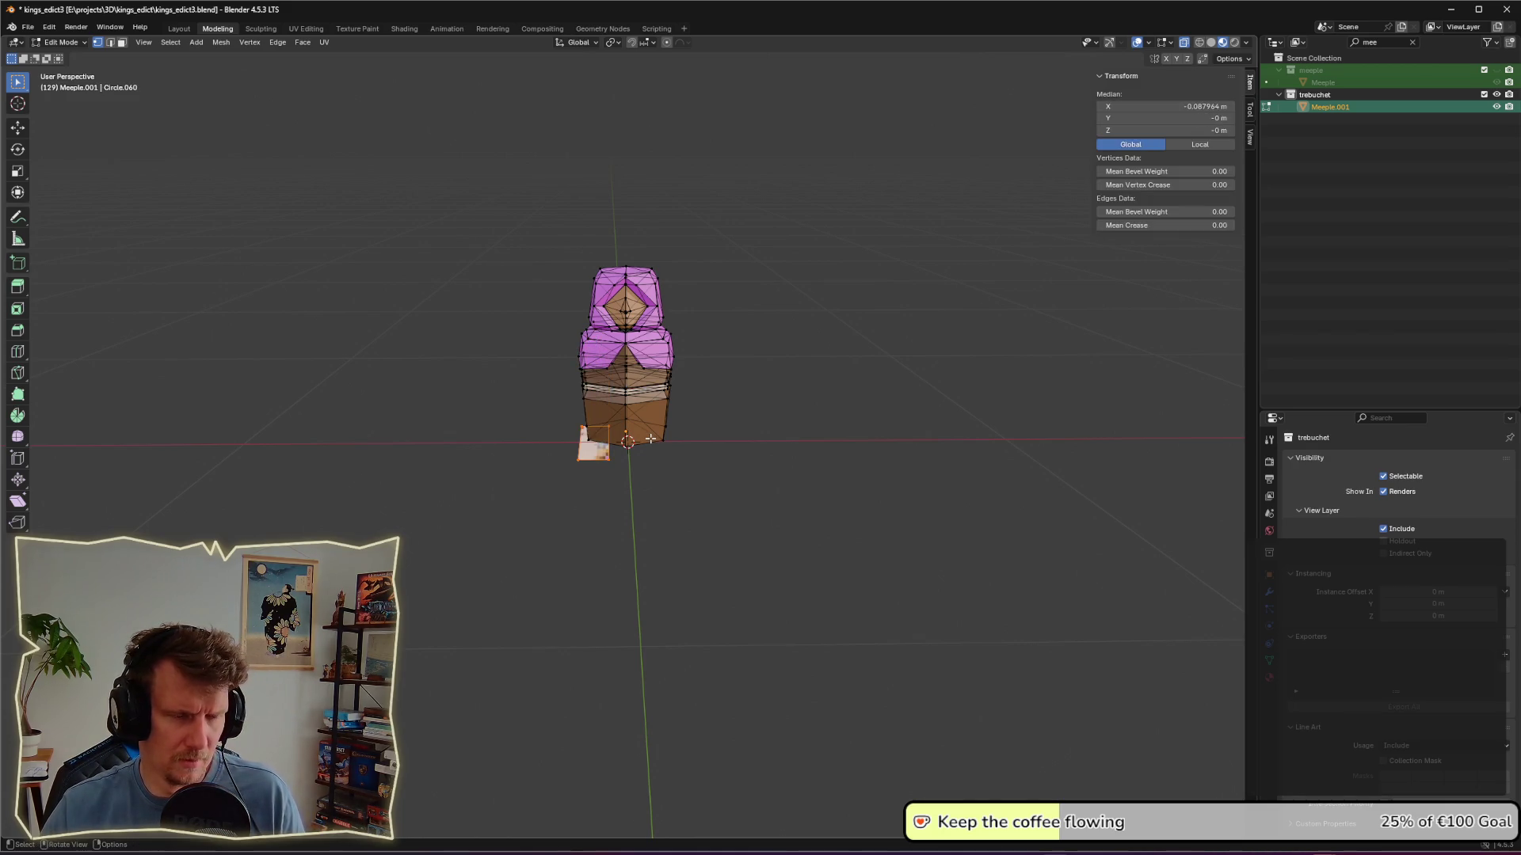
middle_drag(650, 439, 615, 459)
scroll(615, 459, up, 3)
Step: Extrude the cape face, narrow its top along X, and raise it vertically
key(e)
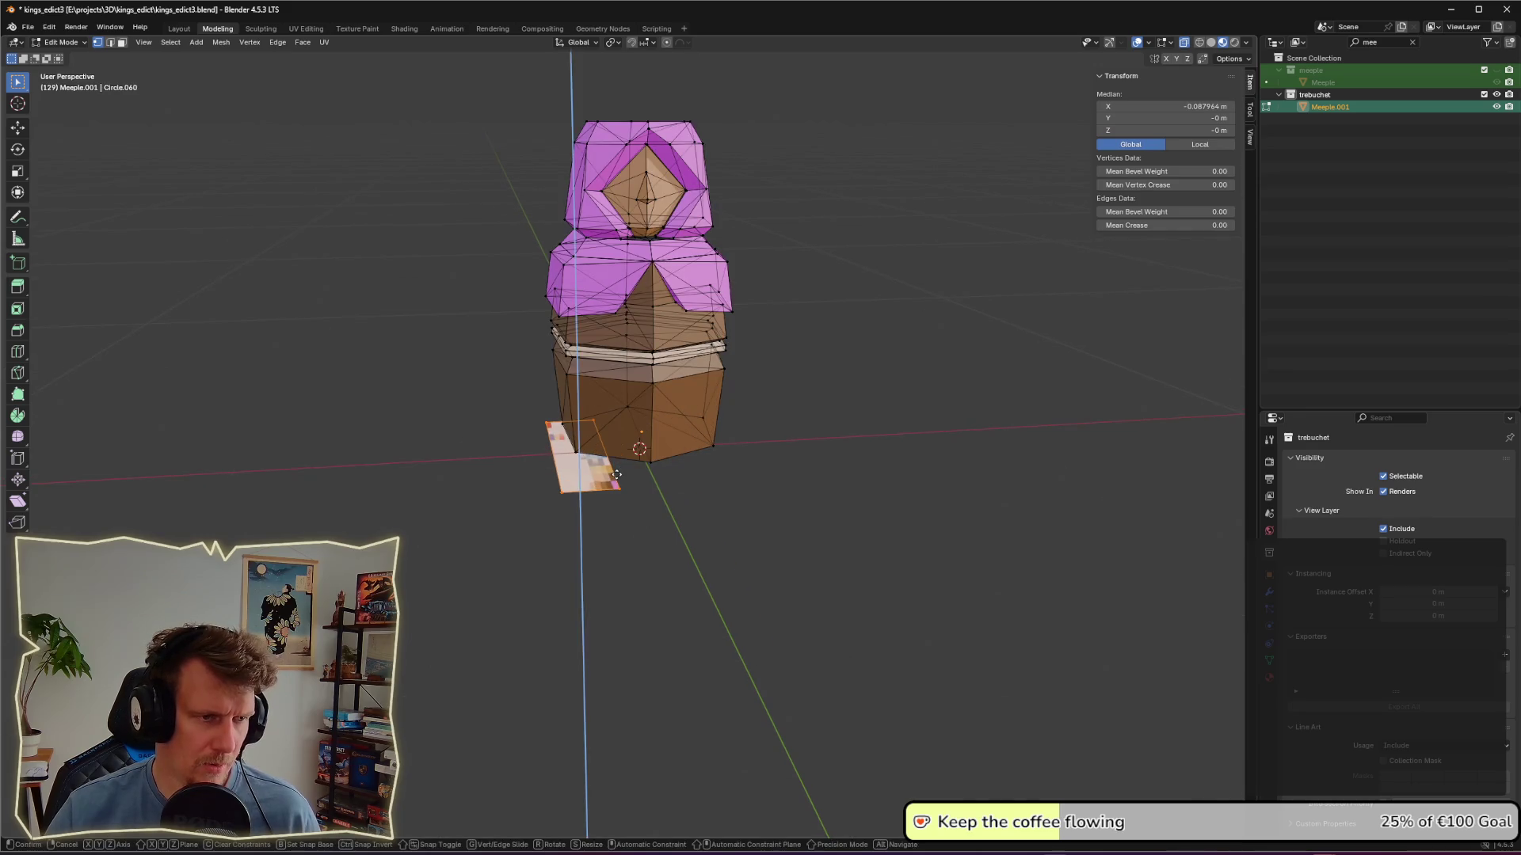
click(618, 350)
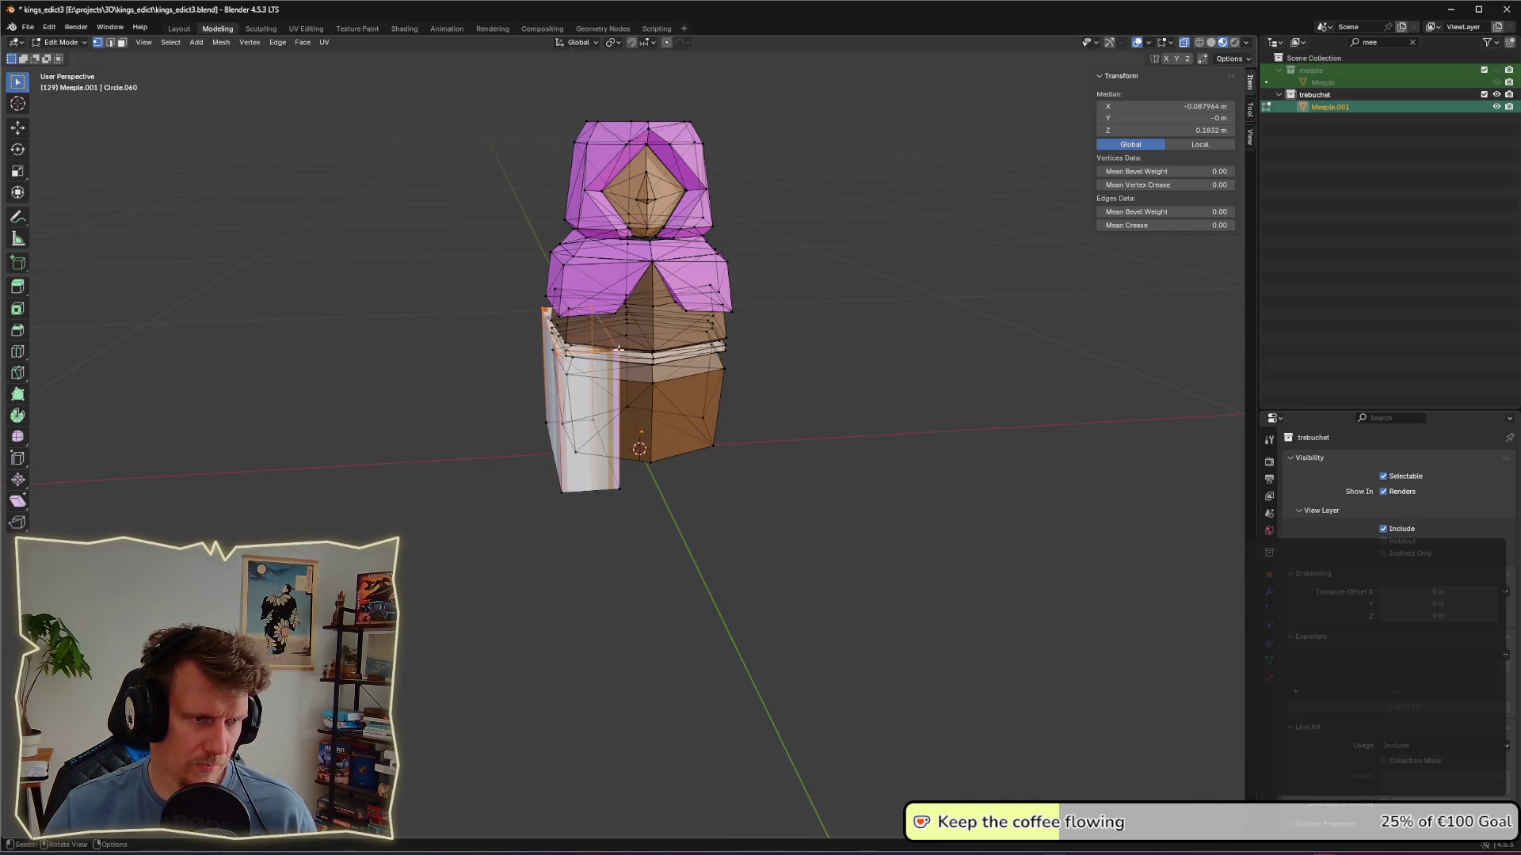
middle_drag(626, 352, 800, 362)
key(s)
key(x)
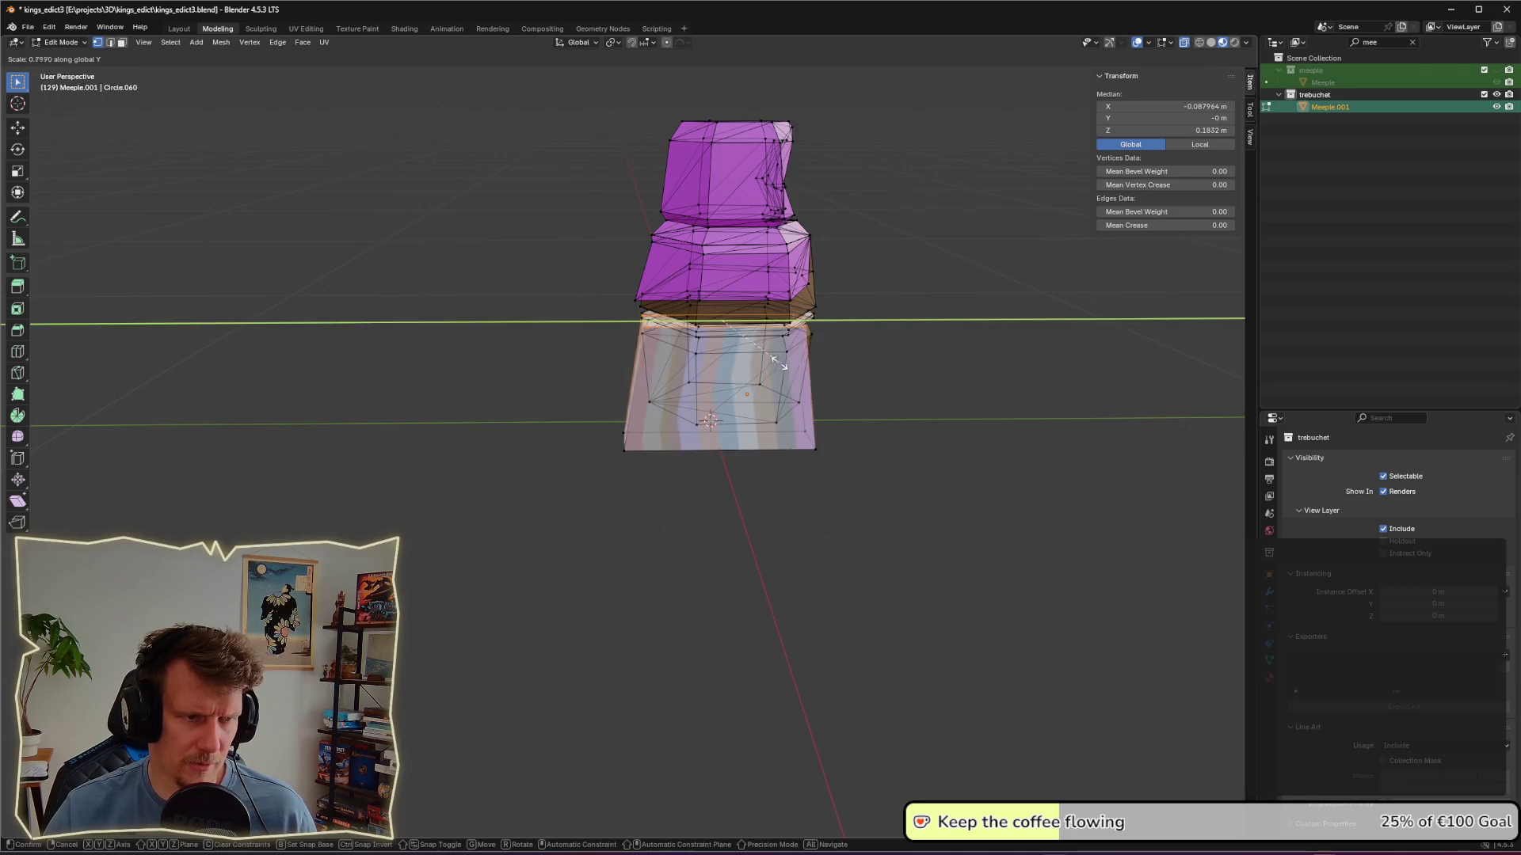
click(757, 359)
key(g)
key(z)
key(y)
key(y)
key(y)
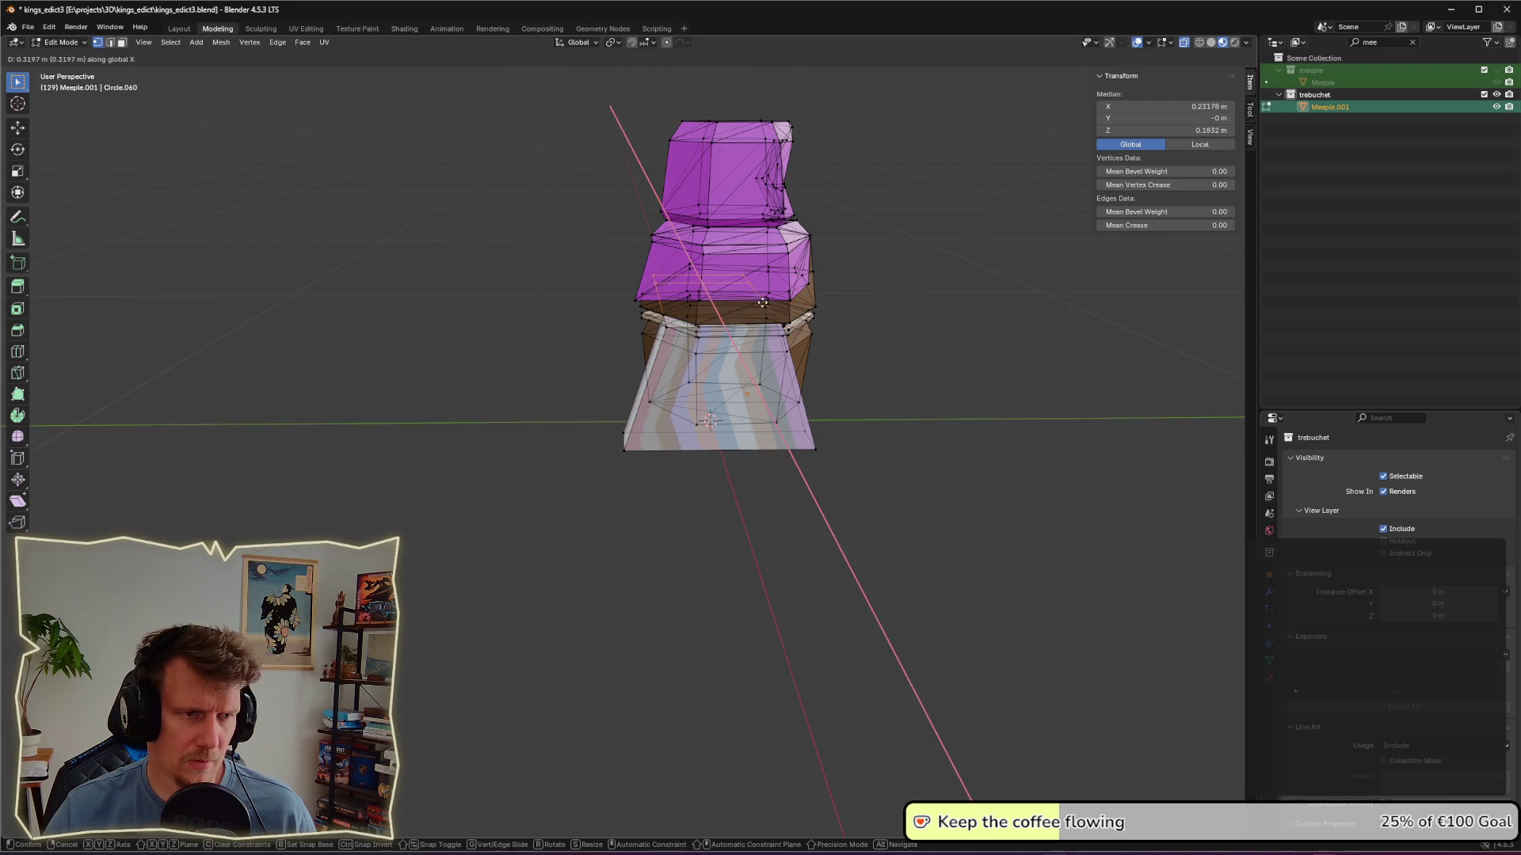
key(z)
click(769, 300)
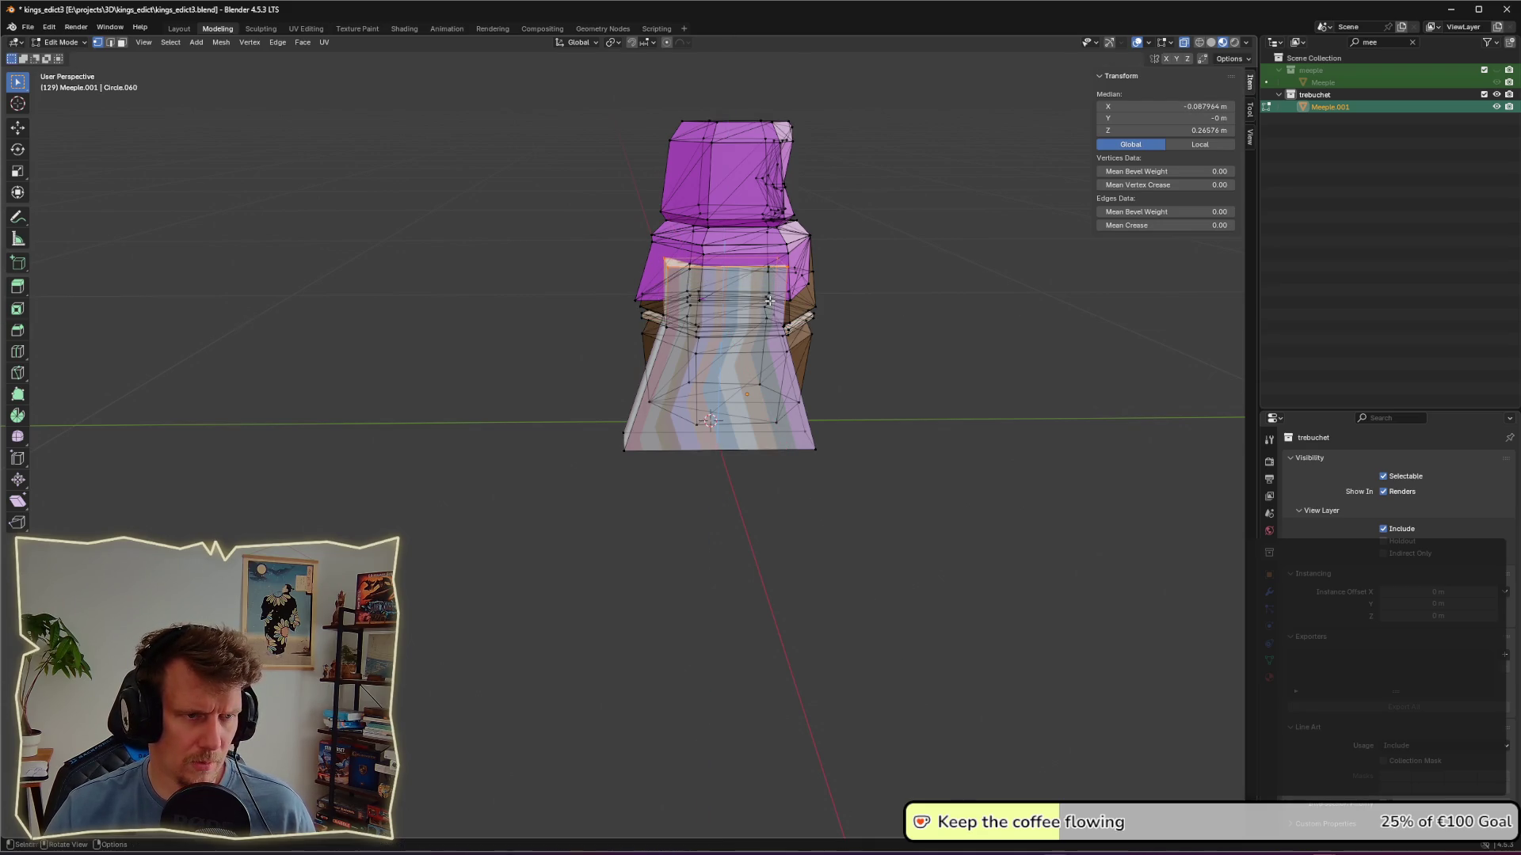
Step: Narrow the selected cape faces along X, lower them vertically, and deselect everything
key(s)
key(x)
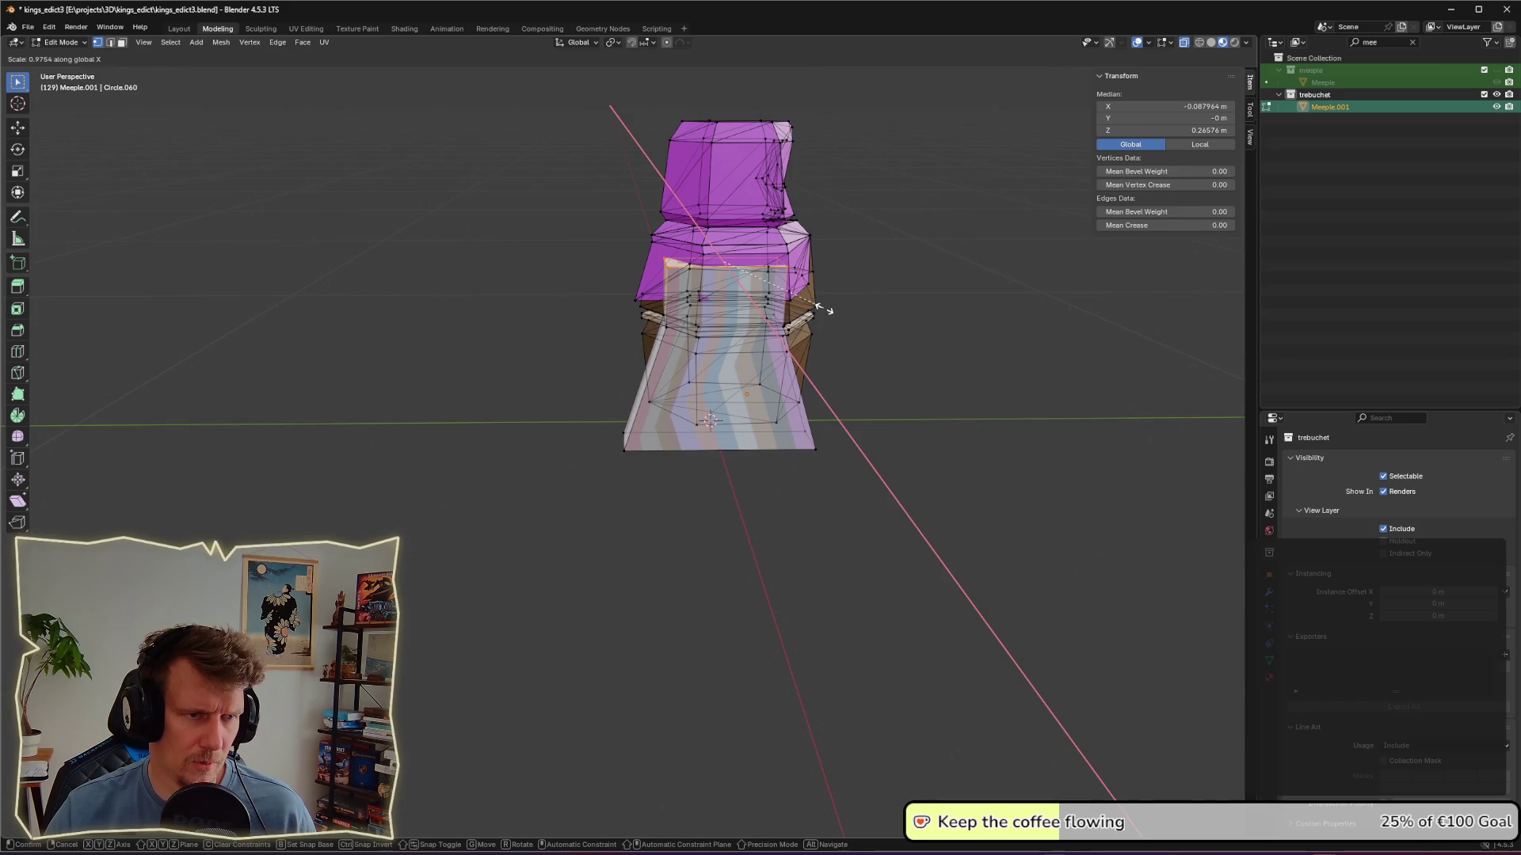
click(751, 295)
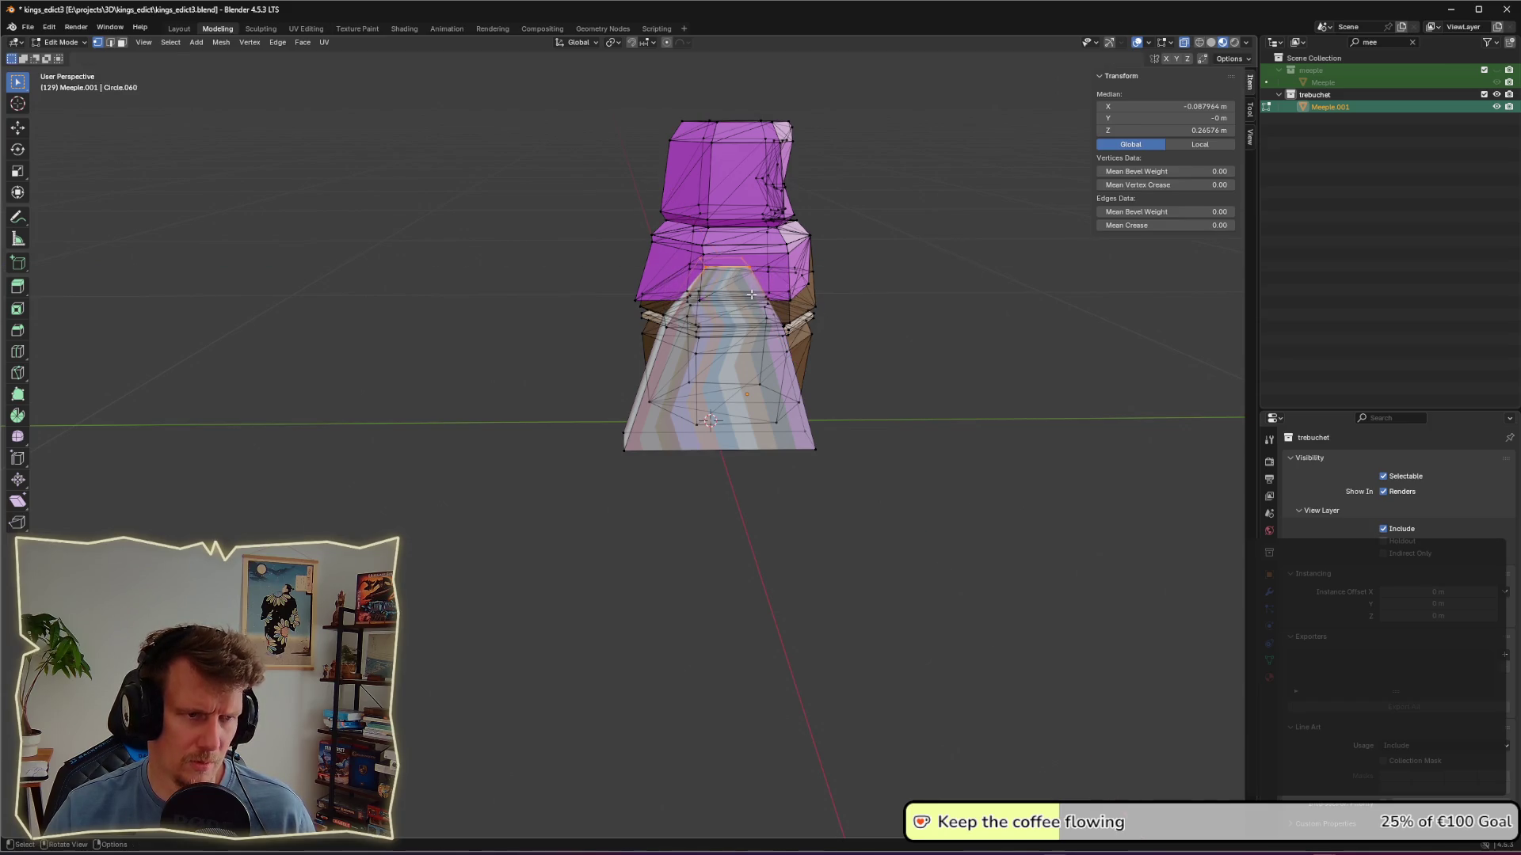
key(g)
key(z)
click(889, 309)
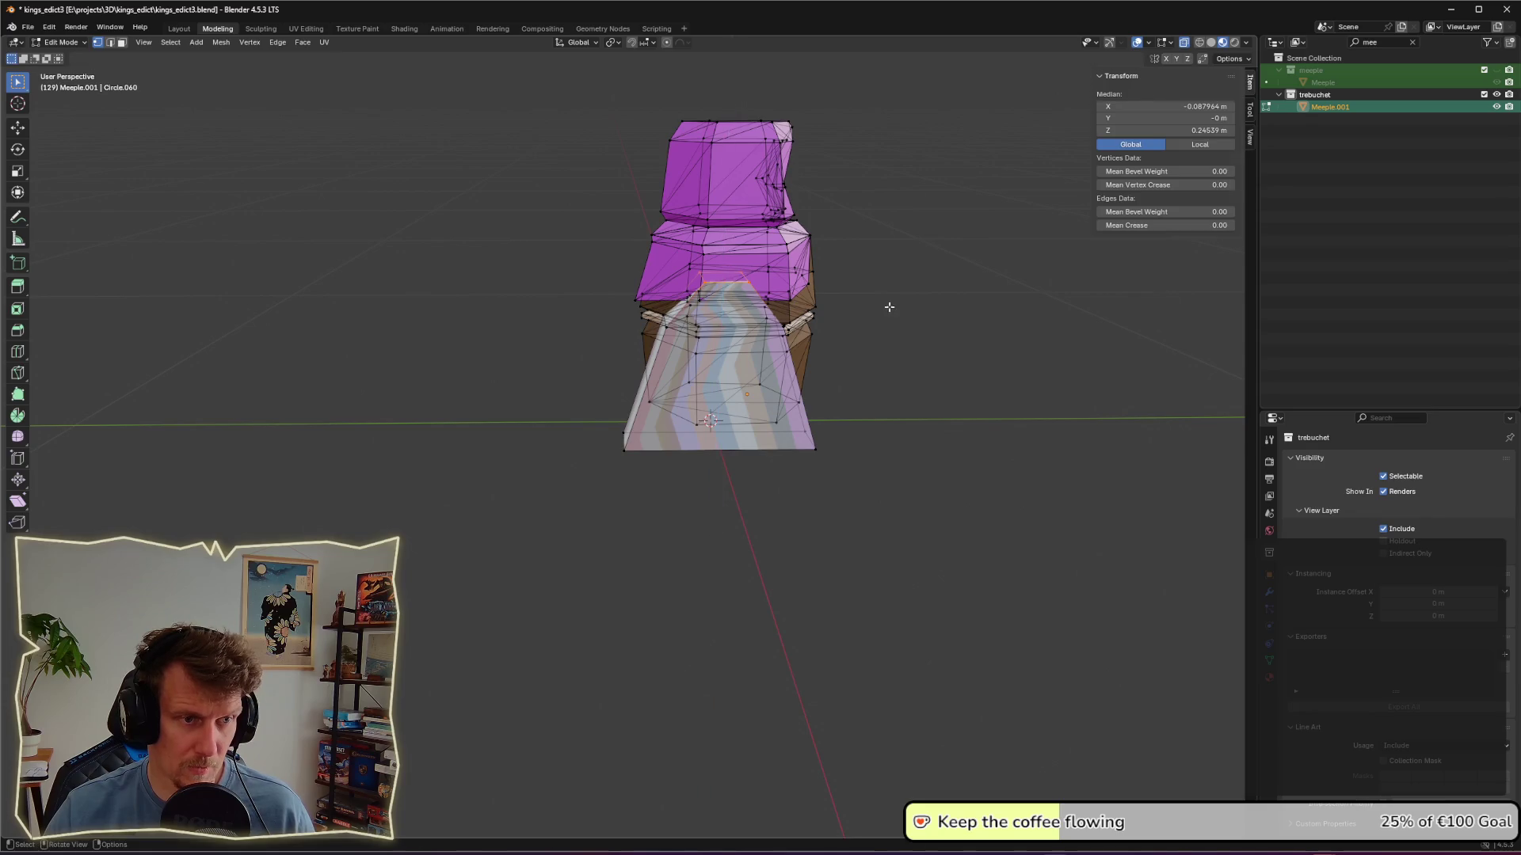
key(alt+a)
mouse_move(908, 331)
middle_down()
mouse_move(771, 346)
mouse_move(768, 333)
middle_up()
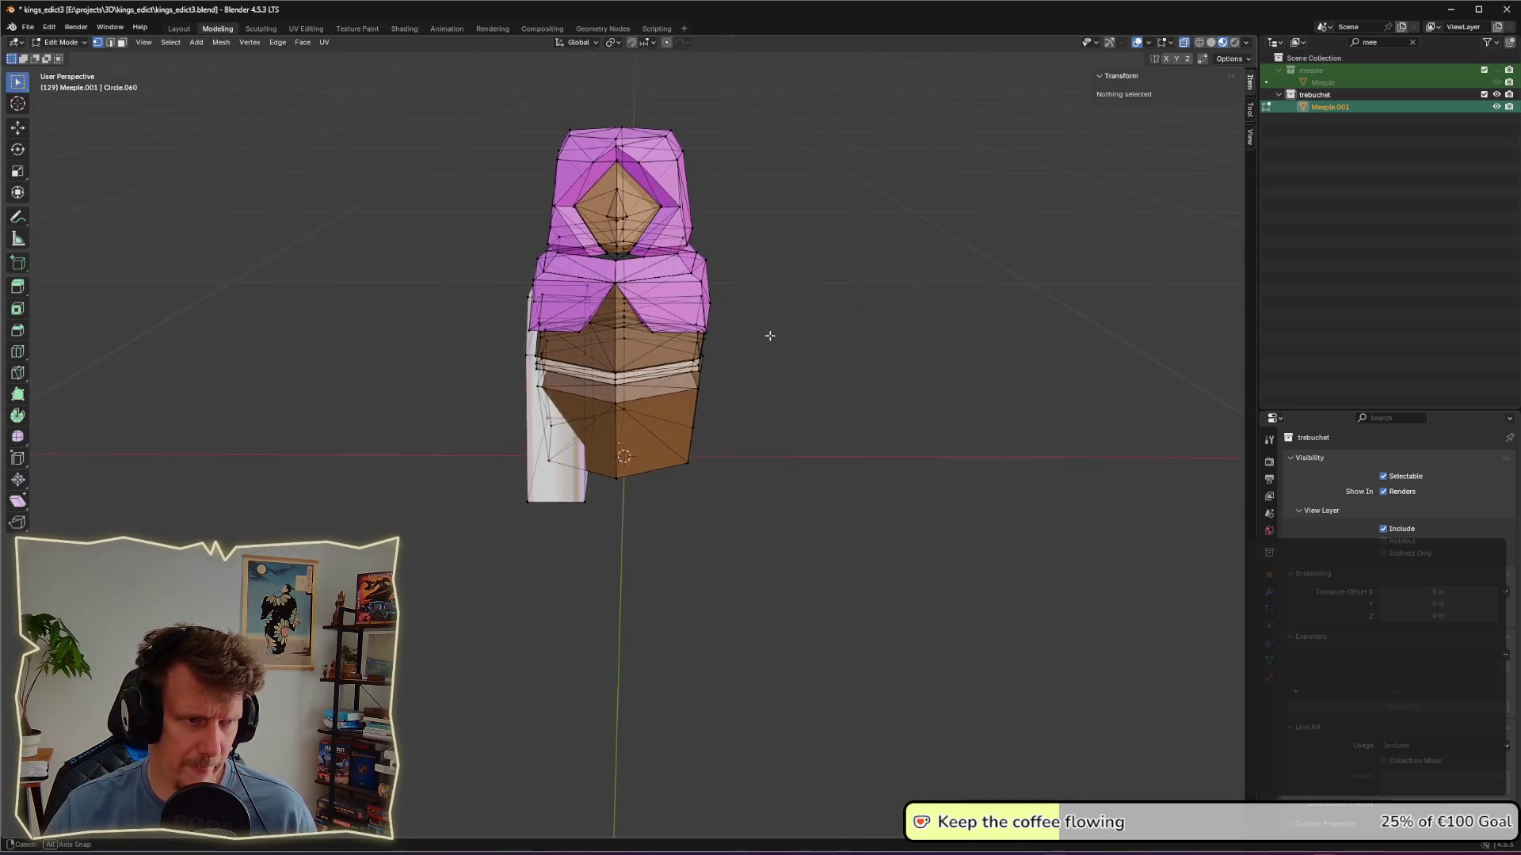
click(672, 378)
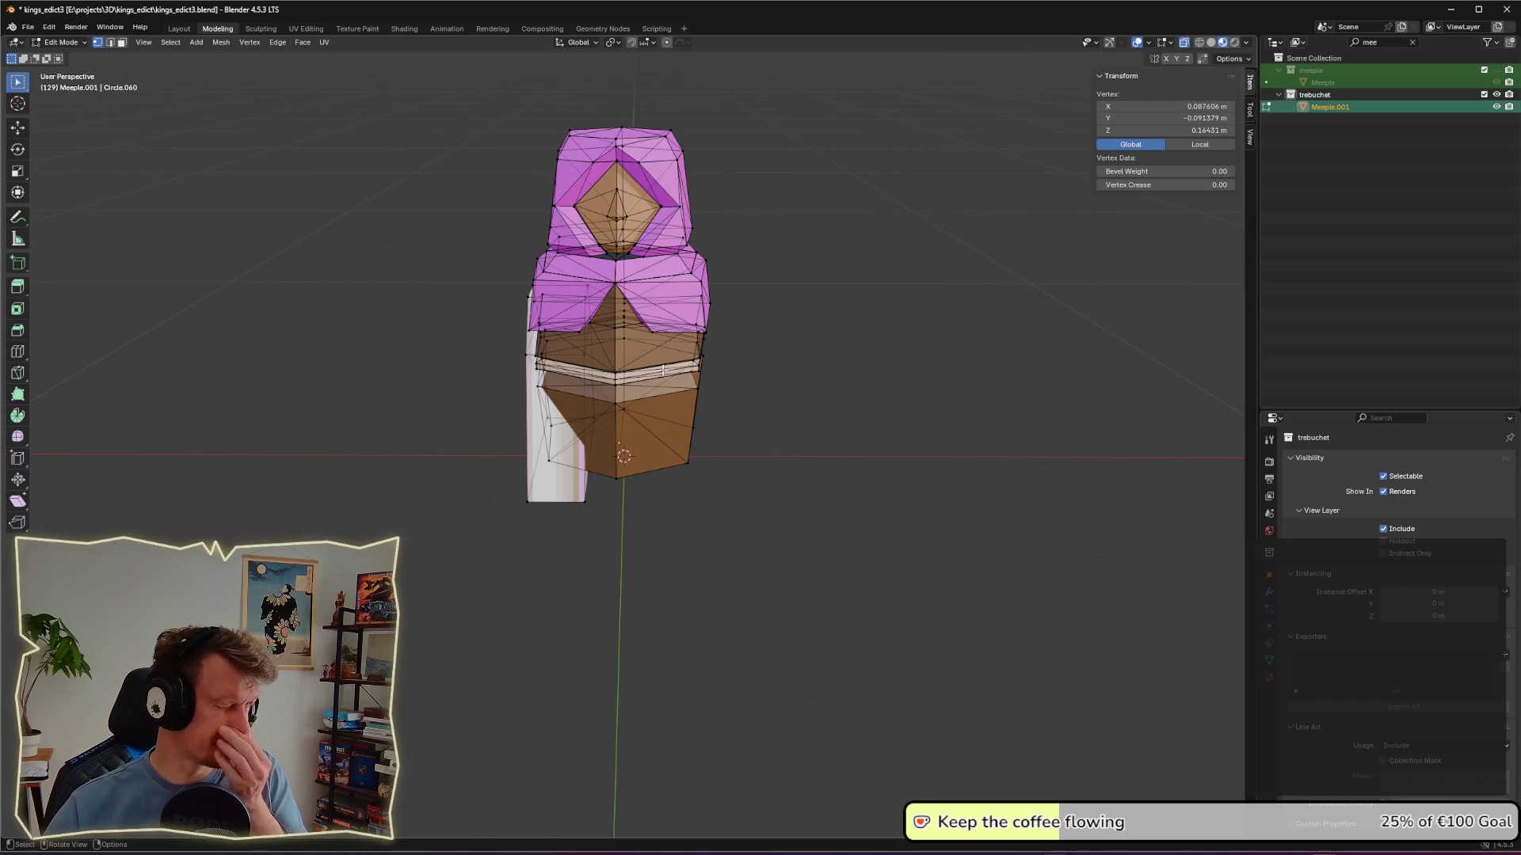
click(614, 283)
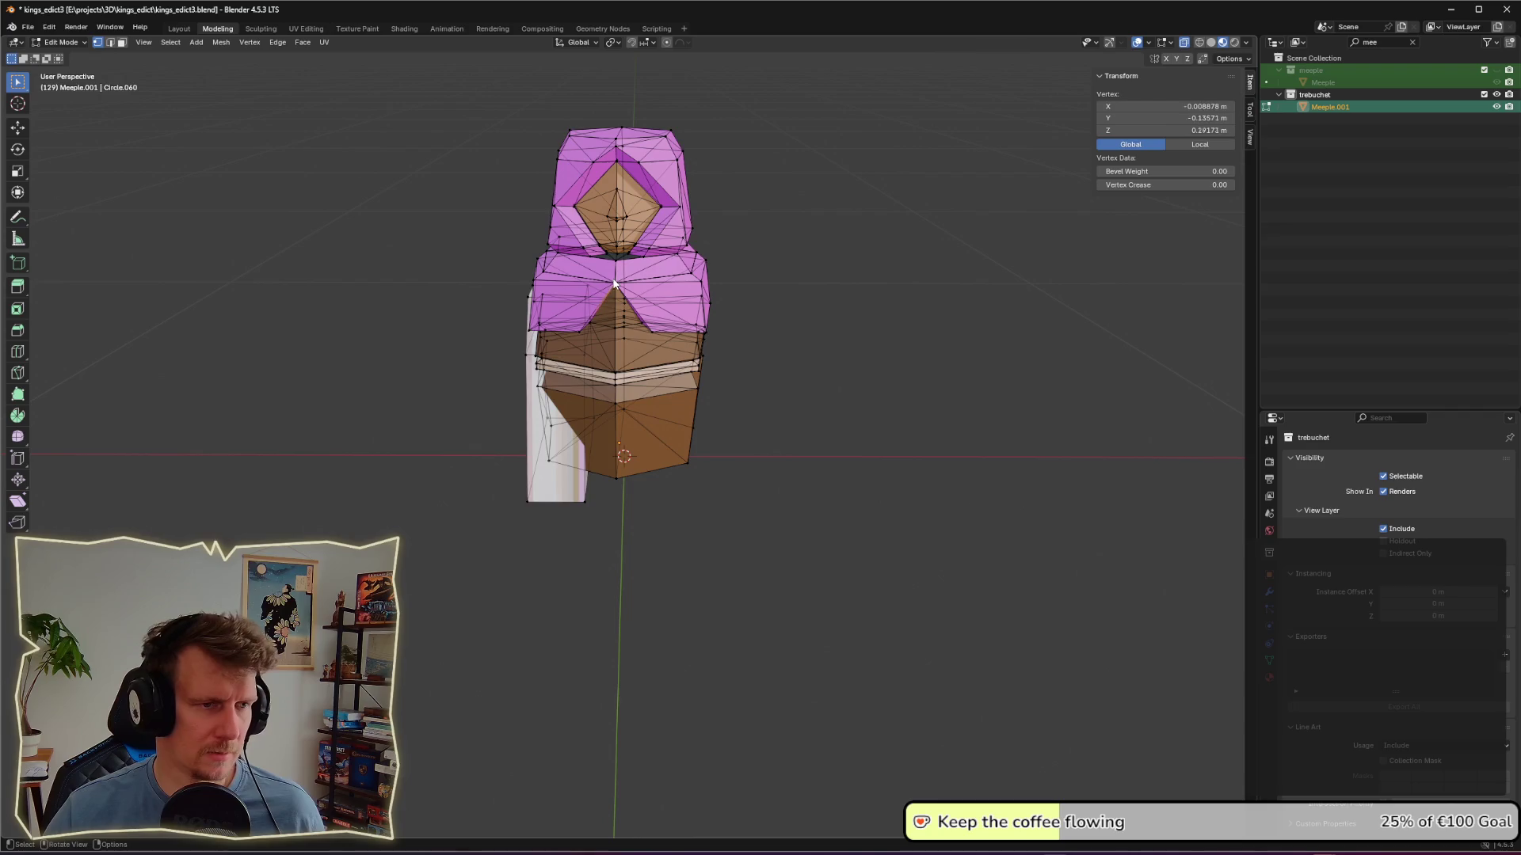
shift+click(616, 289)
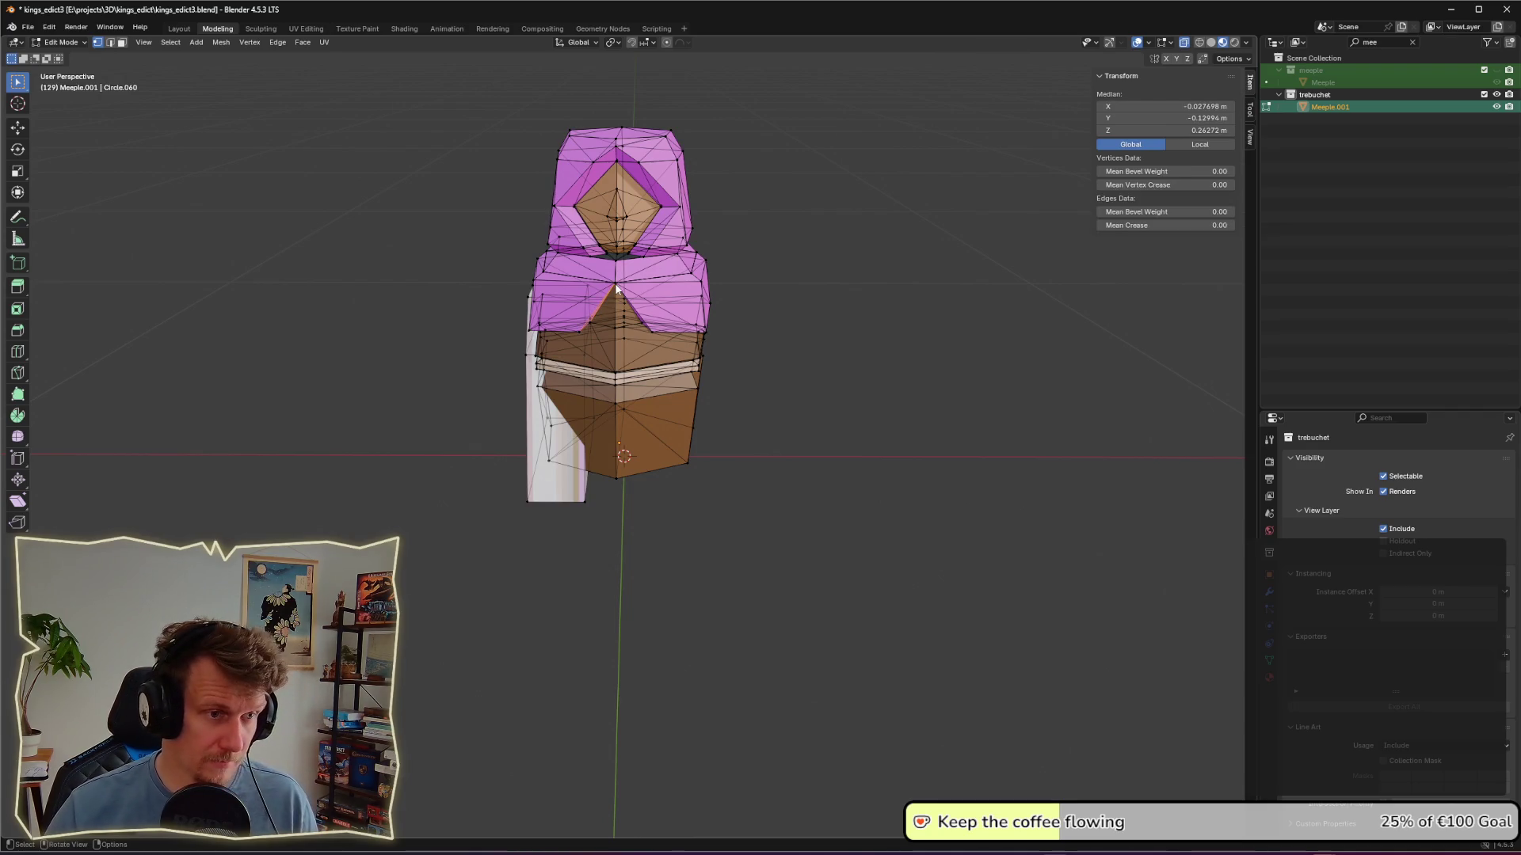
key(ctrl+z)
key(k)
key(Escape)
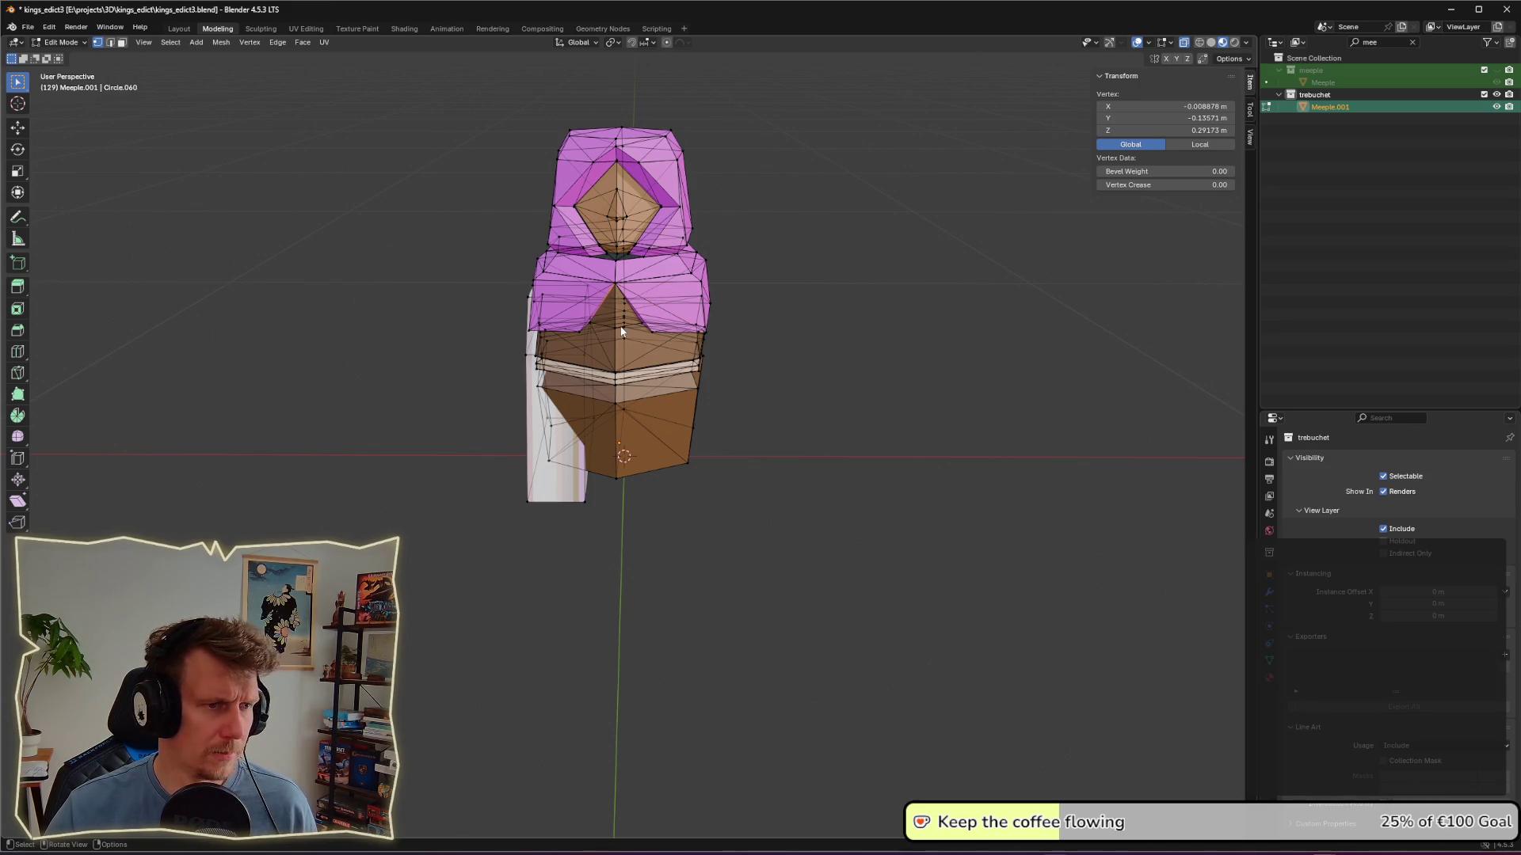
click(702, 332)
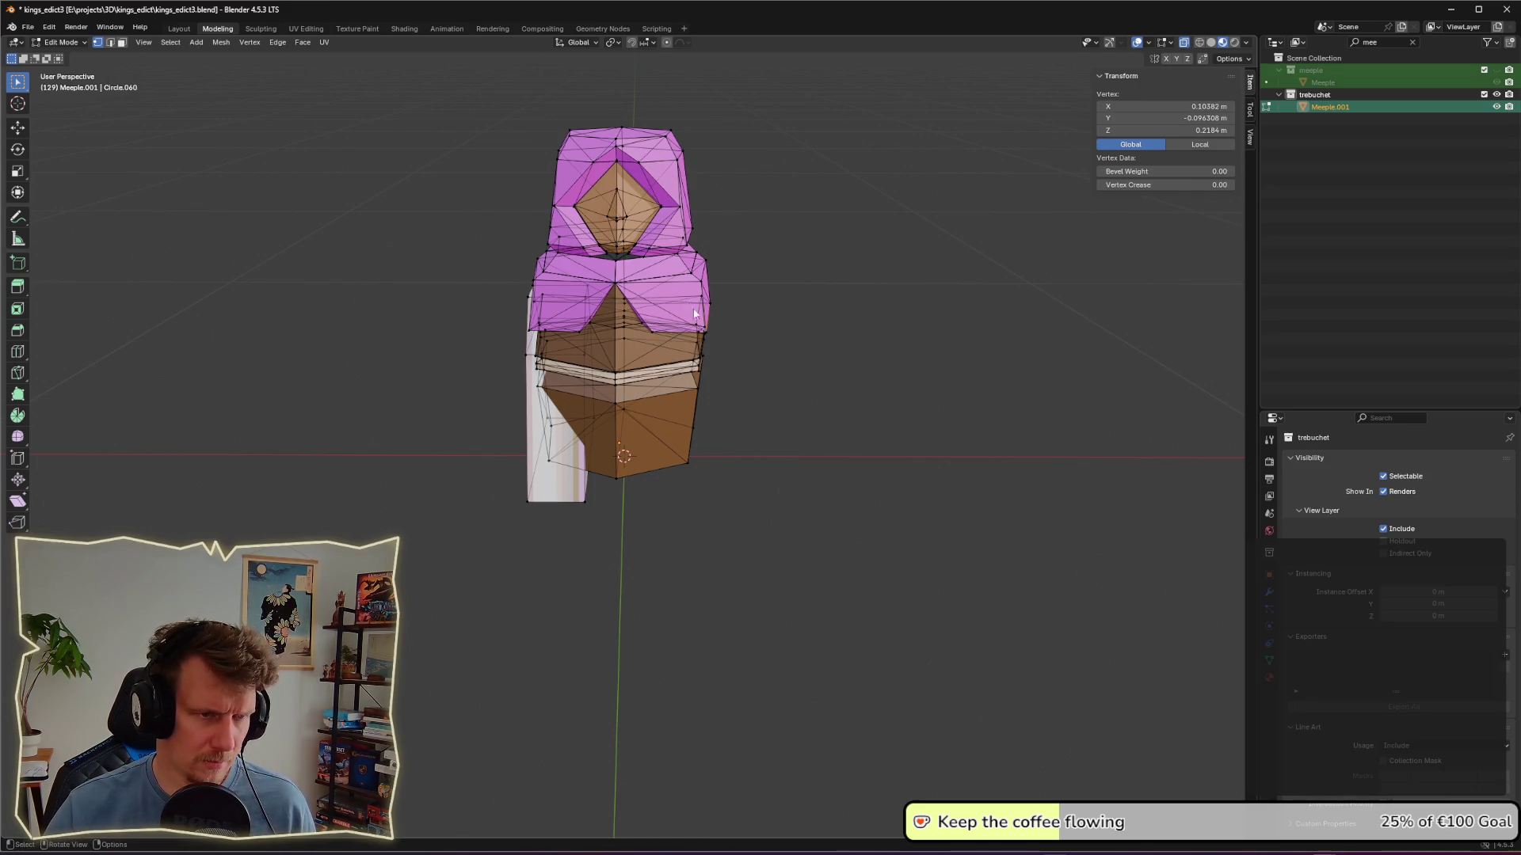
alt+click(703, 341)
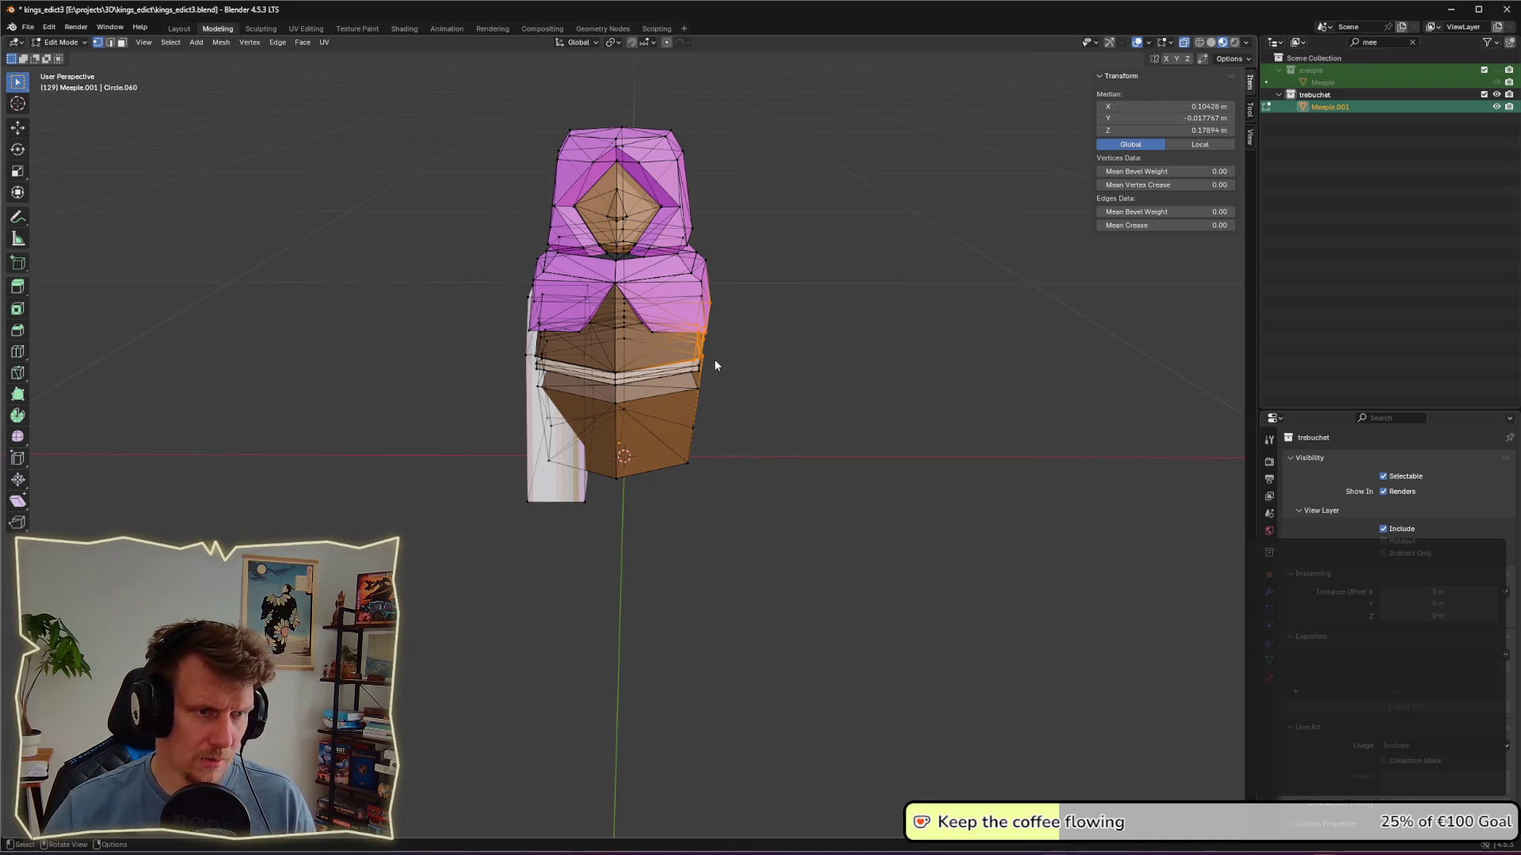
key(a)
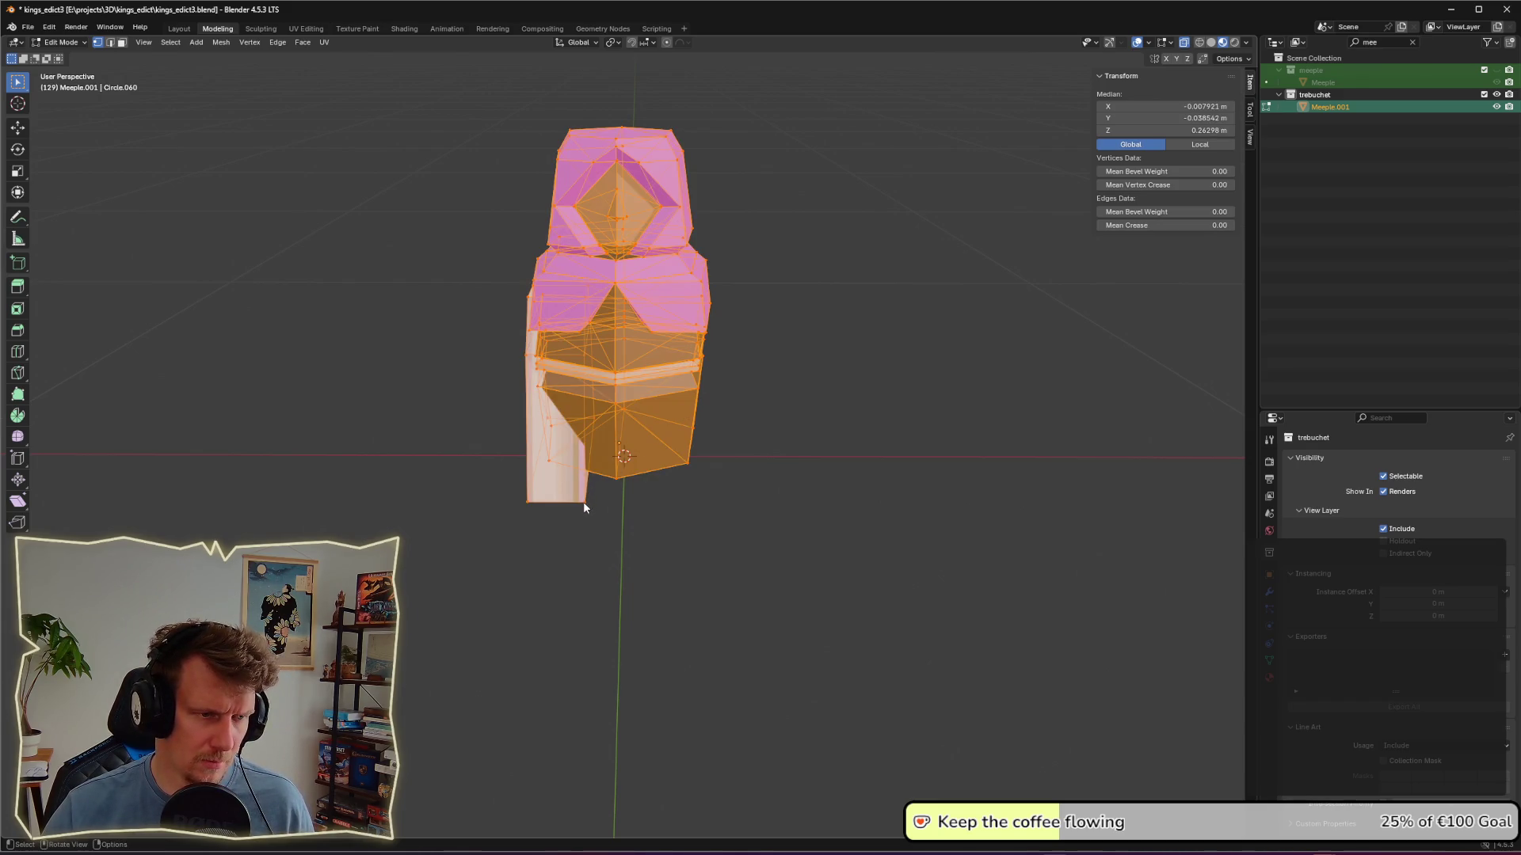
shift+click(583, 503)
shift+click(527, 502)
mouse_move(525, 502)
middle_down()
mouse_move(670, 436)
mouse_move(751, 339)
mouse_move(792, 340)
mouse_move(705, 364)
middle_up()
click(705, 364)
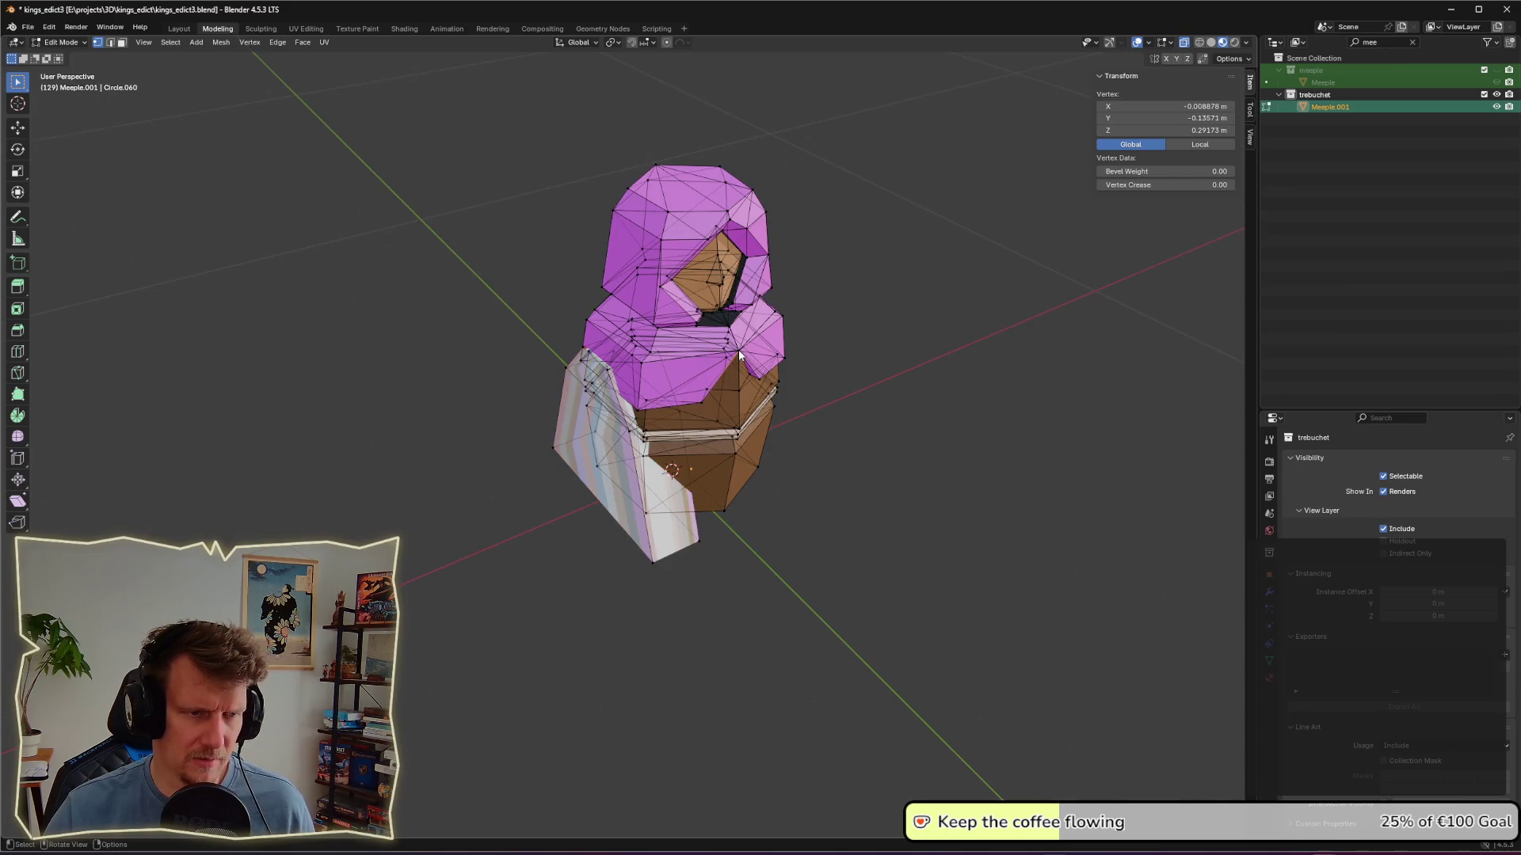
scroll(697, 309, up, 3)
click(657, 258)
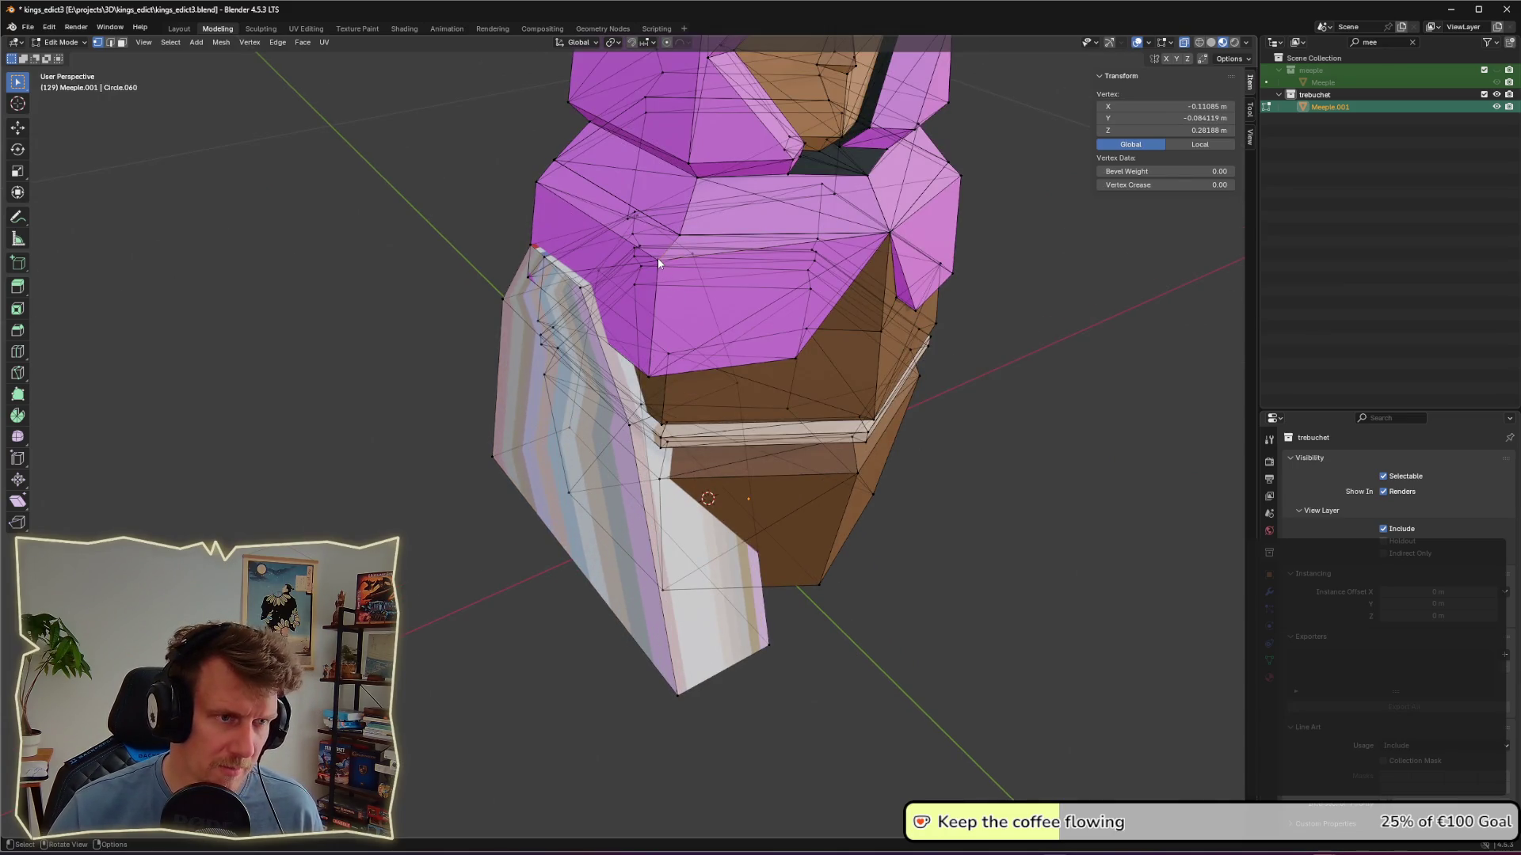
shift+click(661, 263)
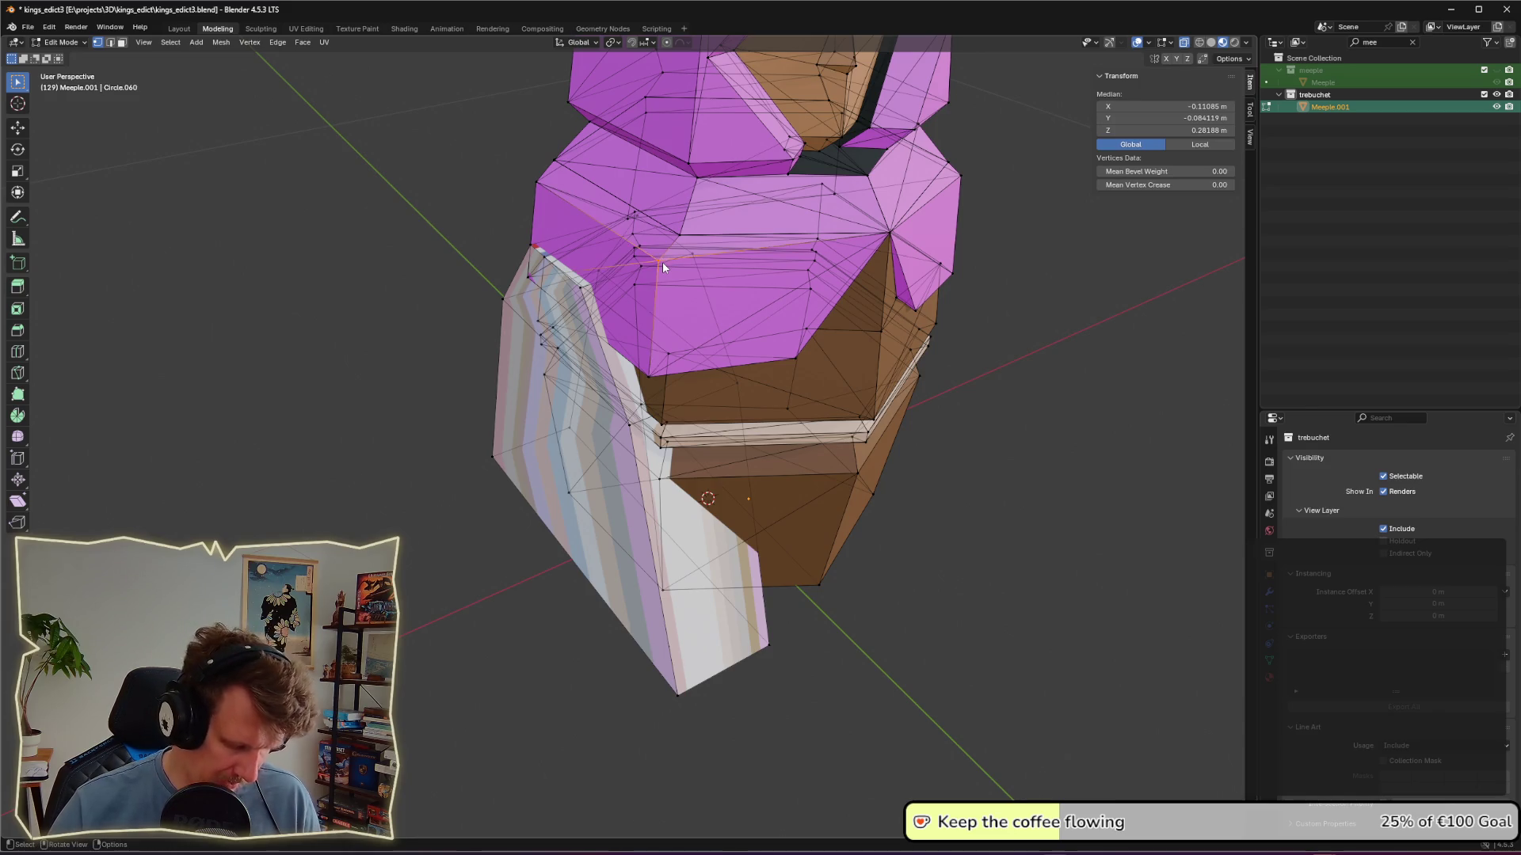
shift+click(665, 266)
mouse_move(670, 272)
middle_down()
mouse_move(1004, 359)
mouse_move(831, 407)
middle_up()
scroll(1004, 360, down, 5)
key(a)
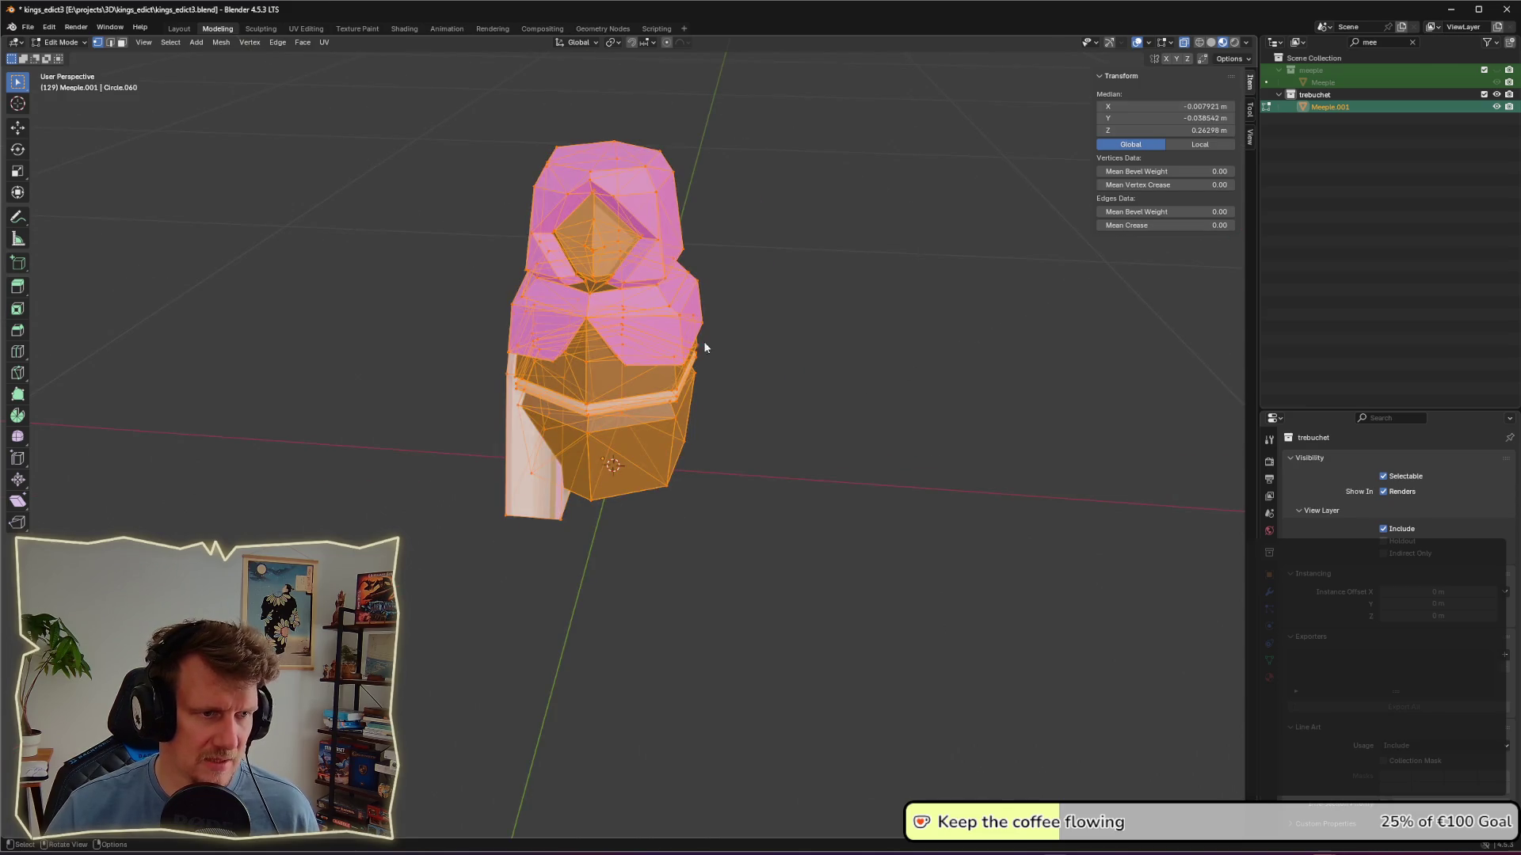
Step: Merge Meeple.001's vertices by distance, removing 361 duplicates, then deselect all
right_click(657, 329)
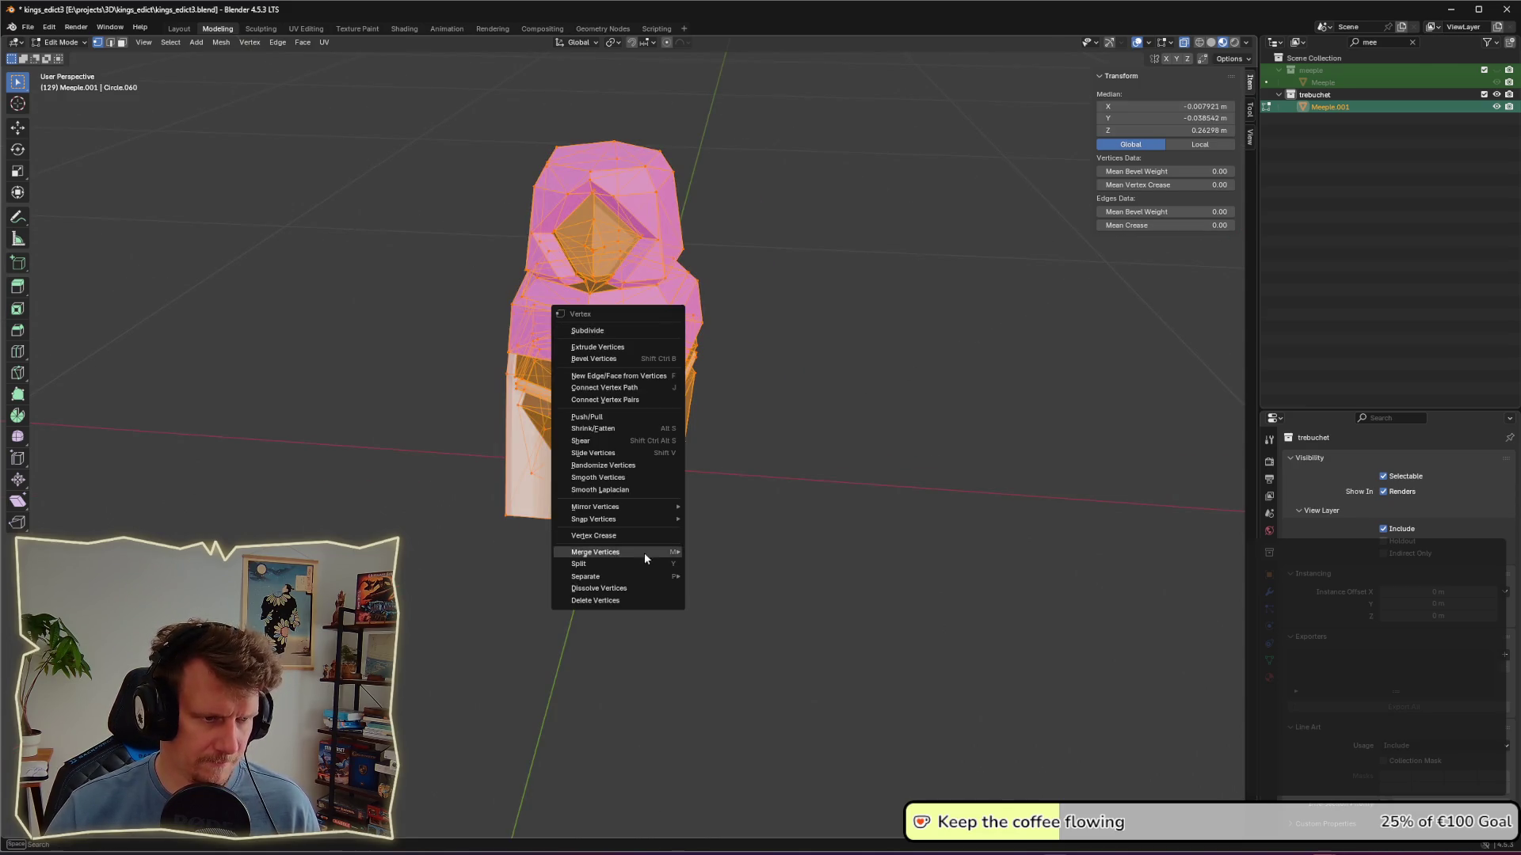
mouse_move(648, 551)
click(731, 593)
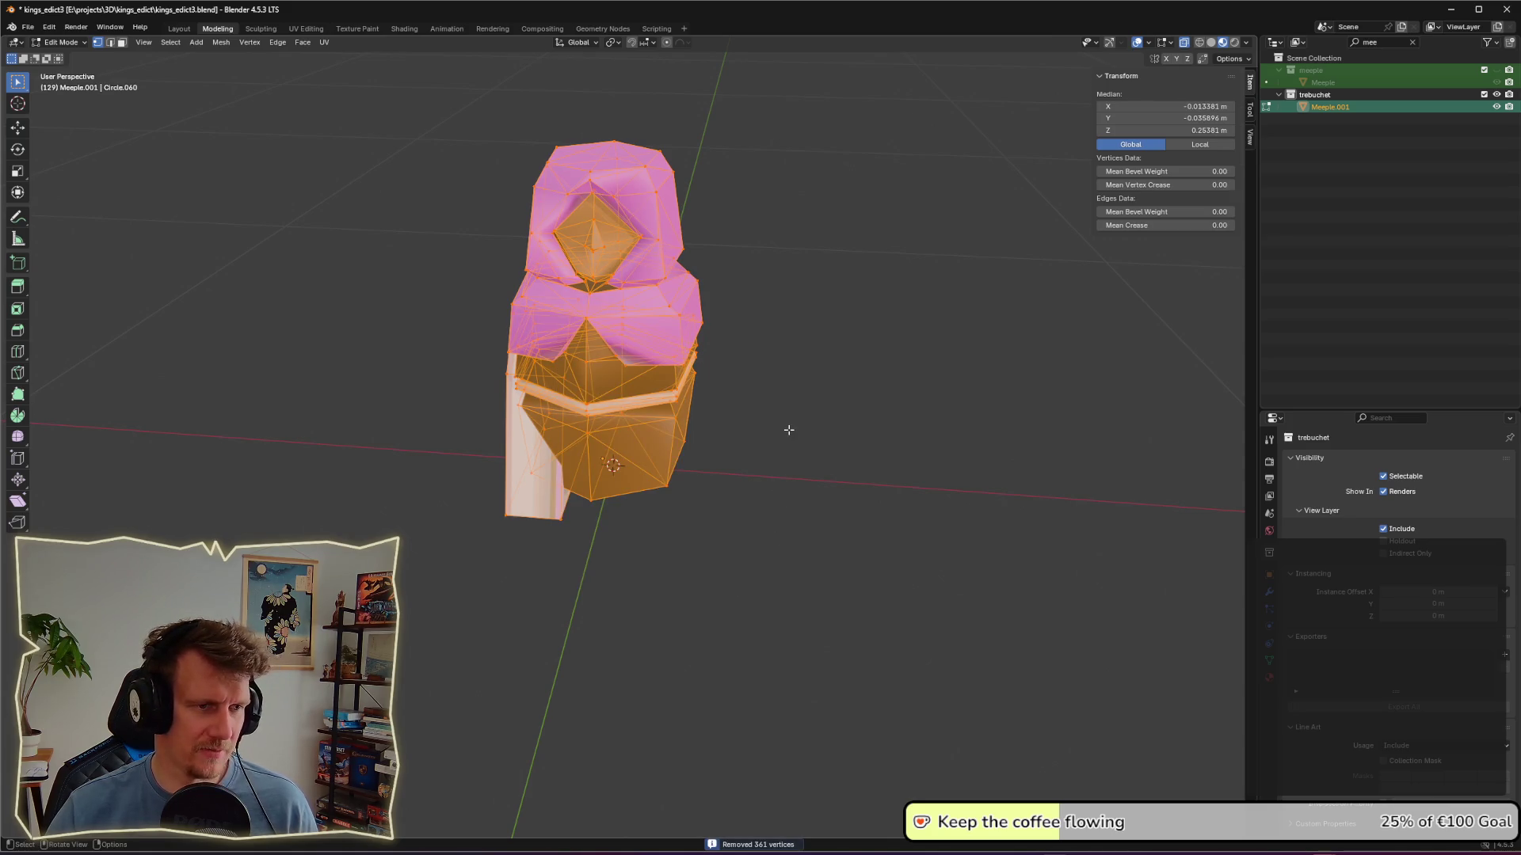
key(alt+a)
mouse_move(761, 444)
middle_down()
mouse_move(876, 430)
mouse_move(671, 435)
mouse_move(757, 449)
middle_up()
Step: In Object Mode apply Shade Flat to Meeple.001, then return to Edit Mode and open the vertex menu
scroll(821, 460, up, 3)
key(Tab)
click(886, 473)
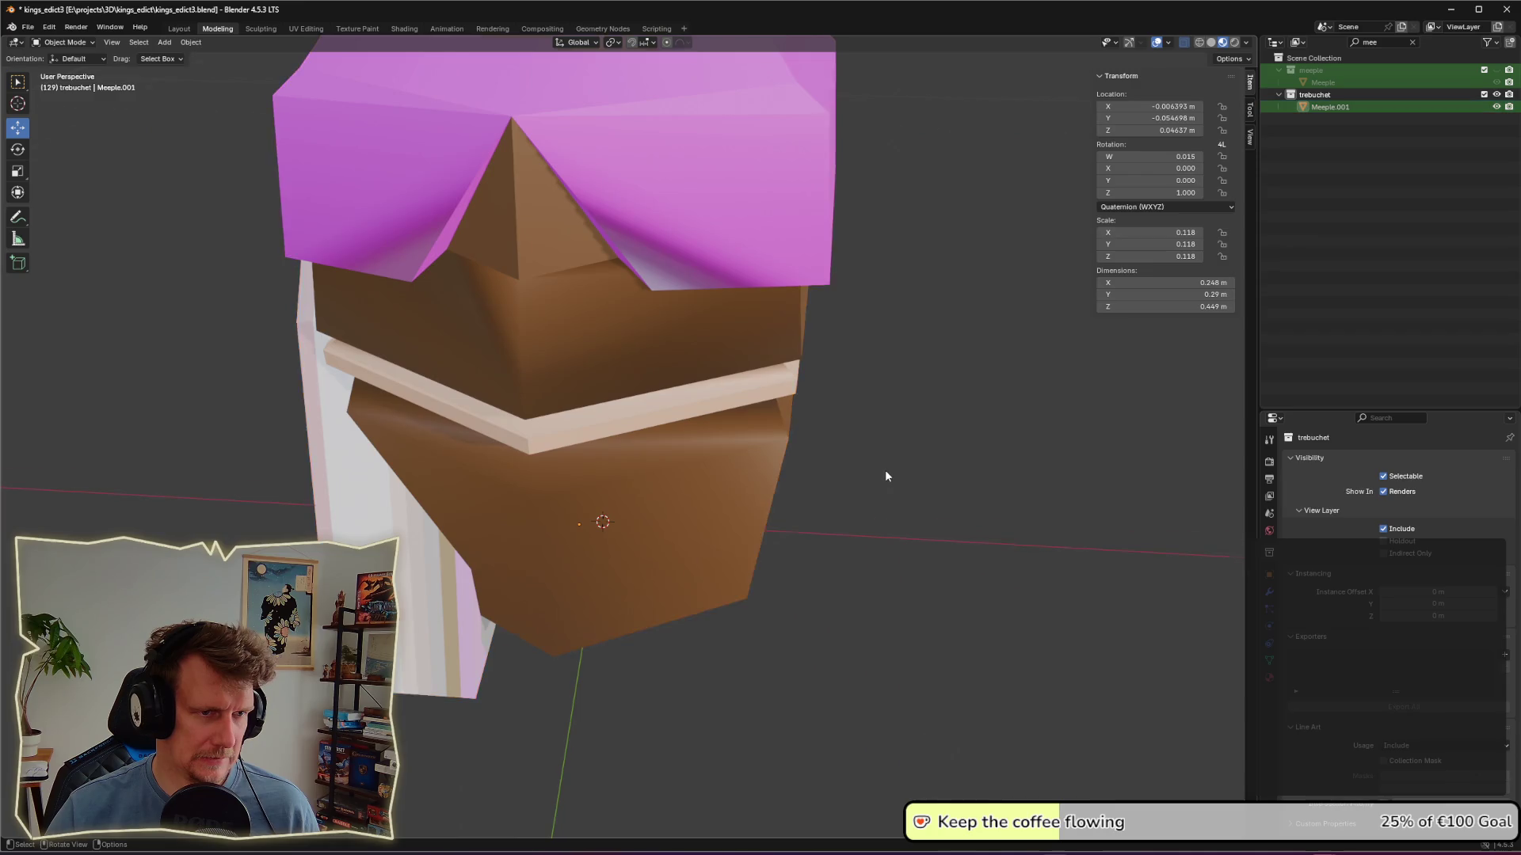
scroll(885, 476, down, 10)
mouse_move(846, 476)
middle_down()
mouse_move(1114, 459)
mouse_move(826, 450)
middle_up()
scroll(825, 450, up, 4)
right_click(646, 350)
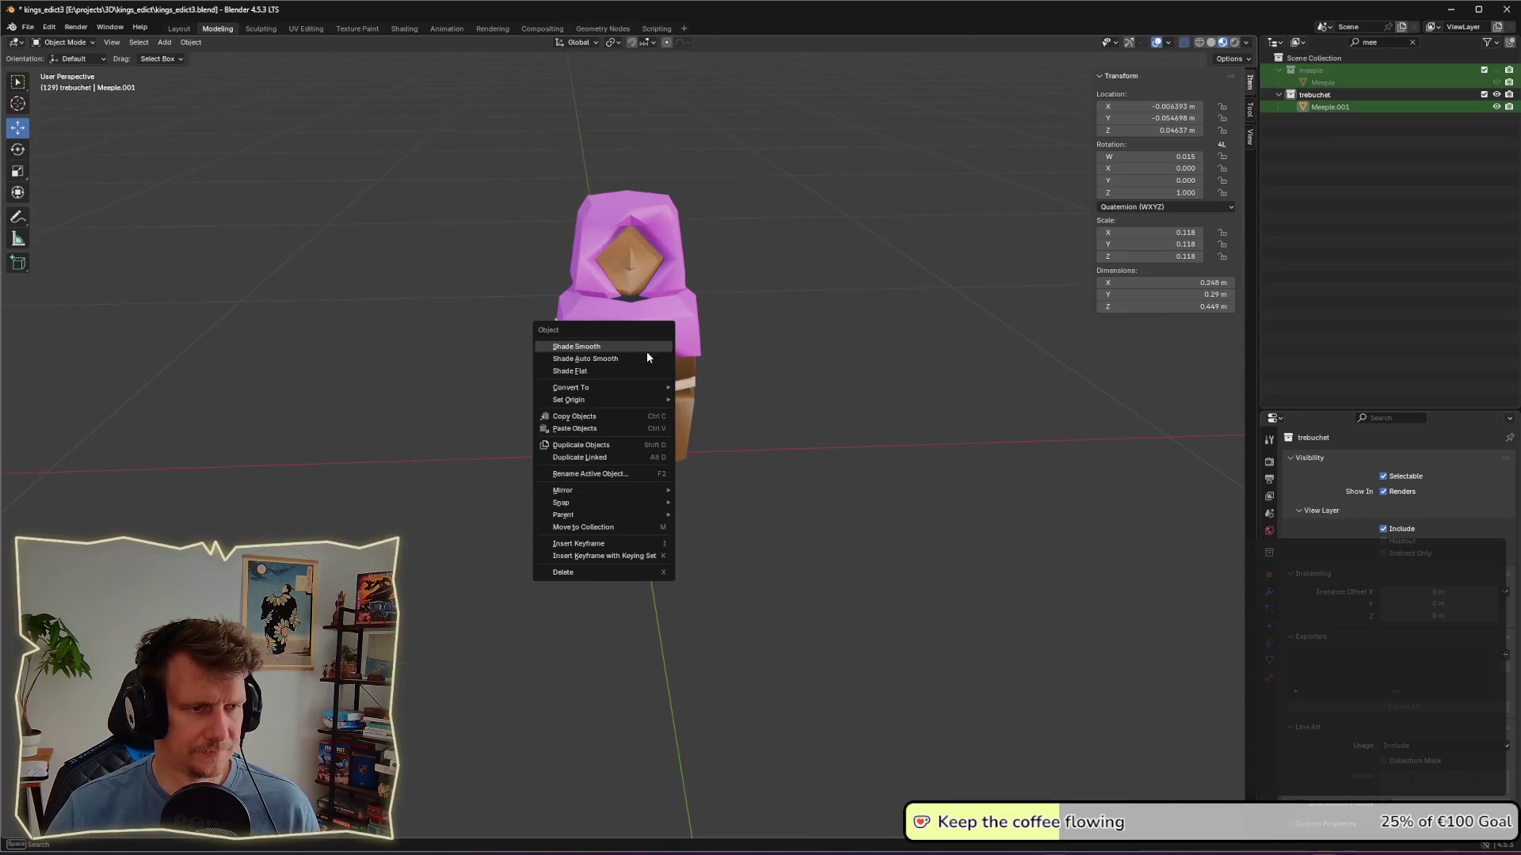
click(646, 350)
right_click(650, 343)
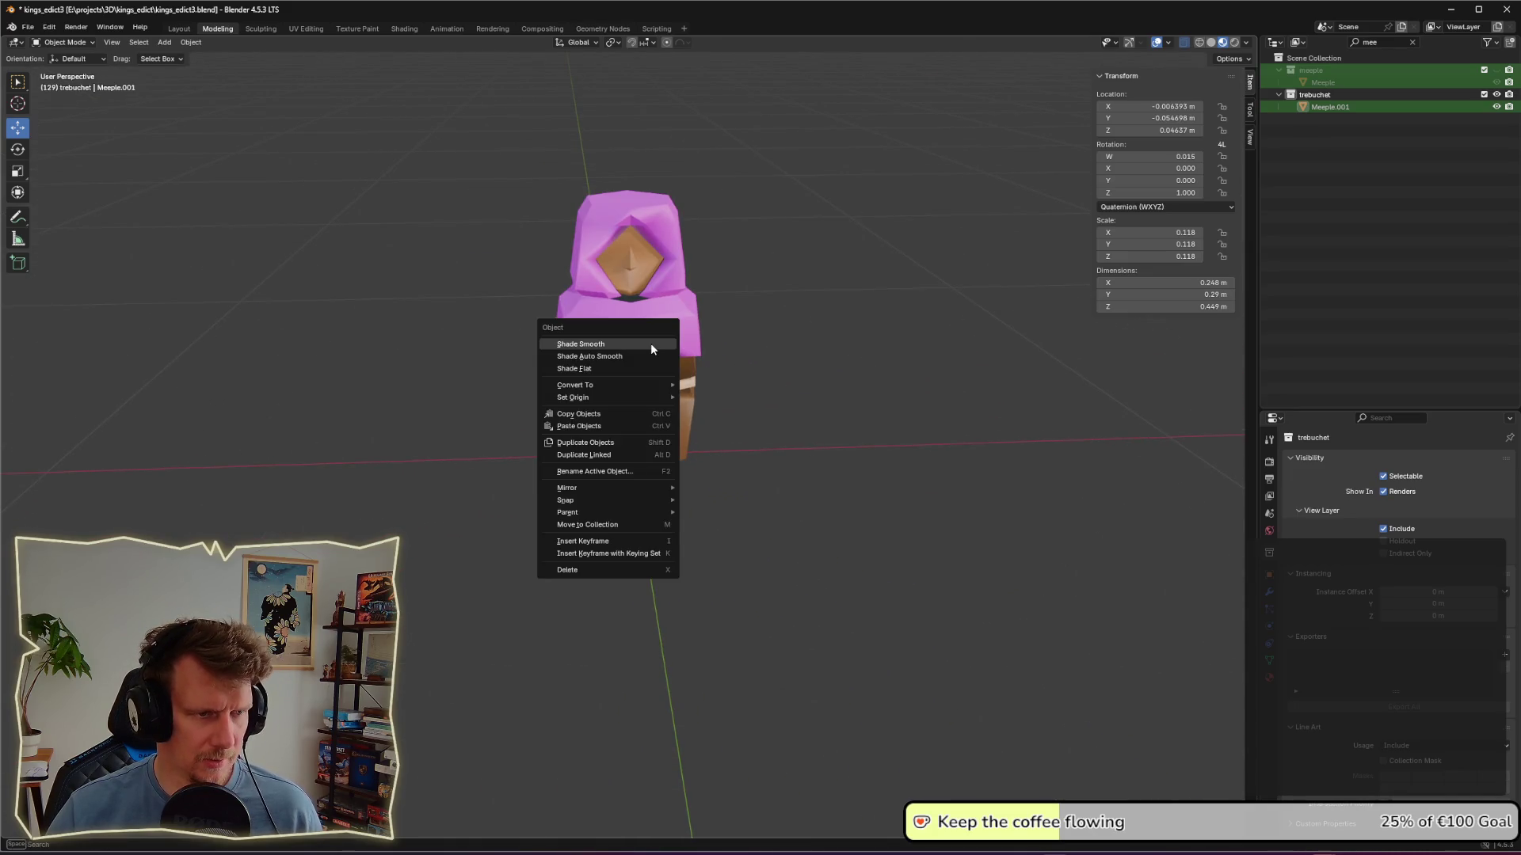
click(619, 370)
key(Tab)
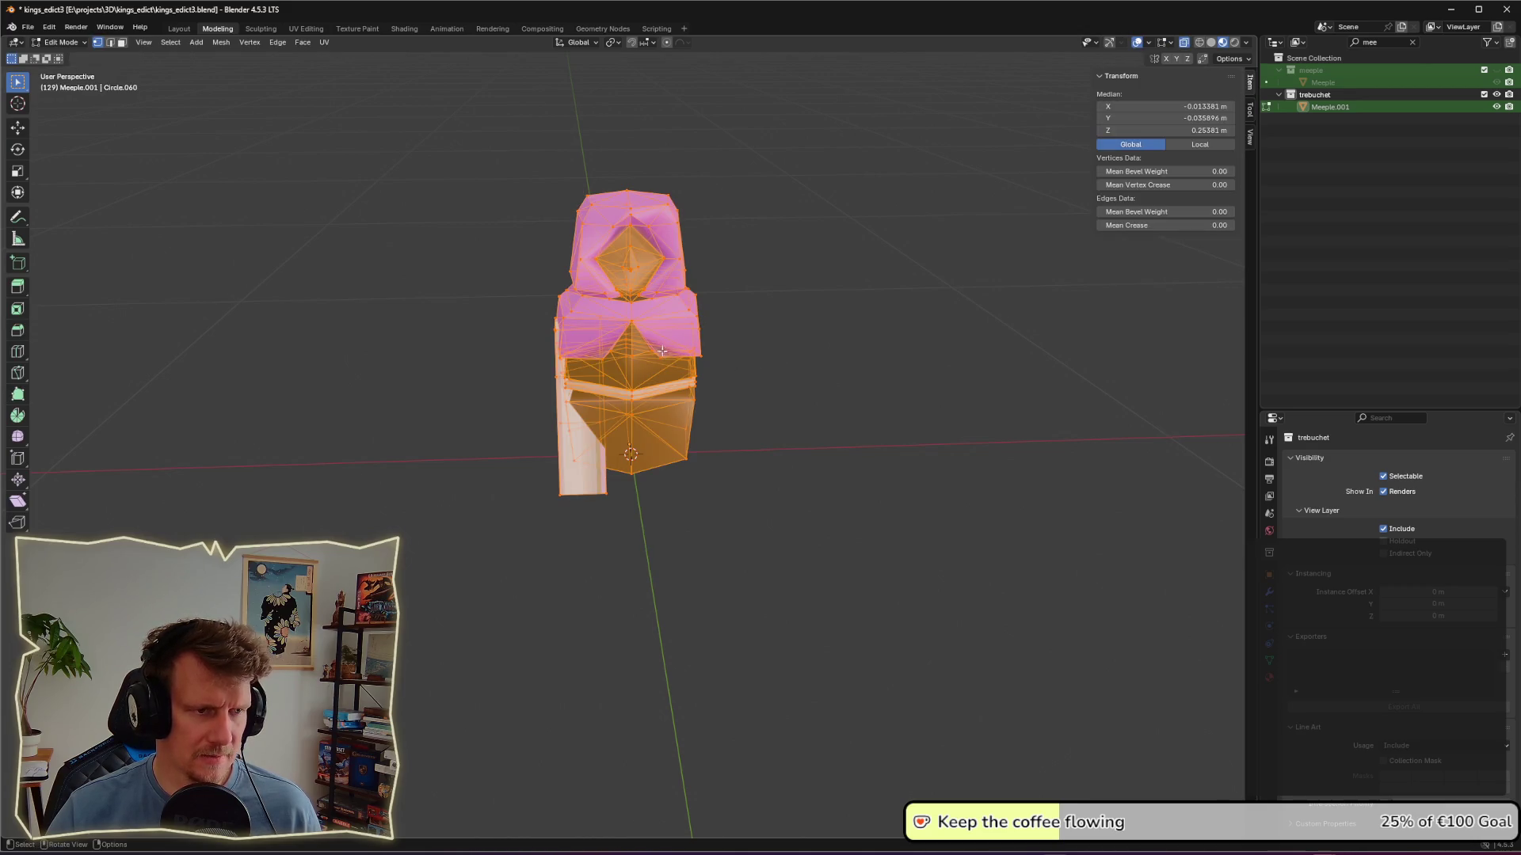
right_click(662, 351)
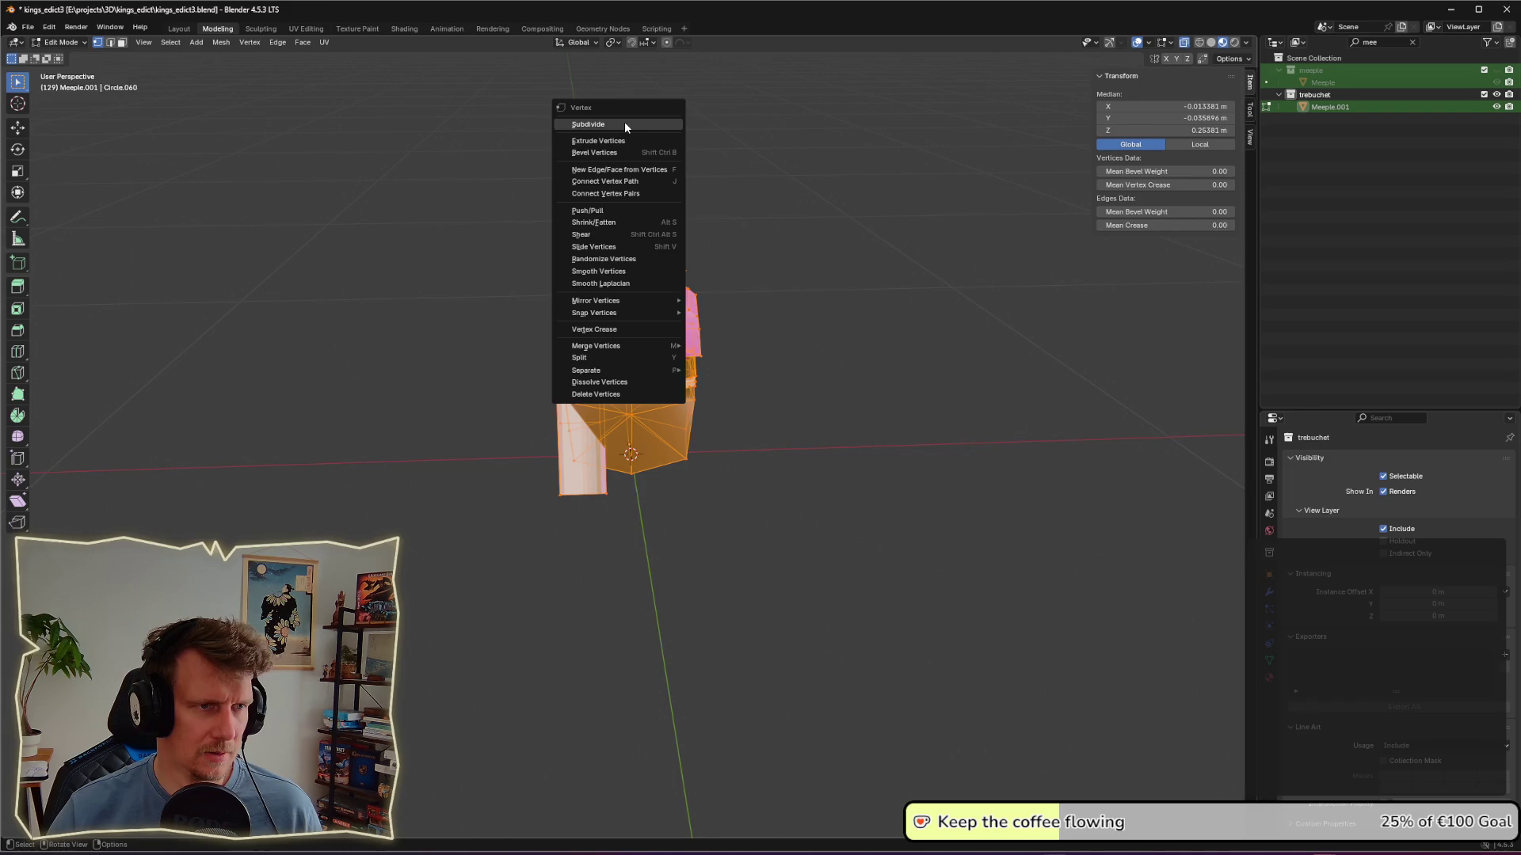
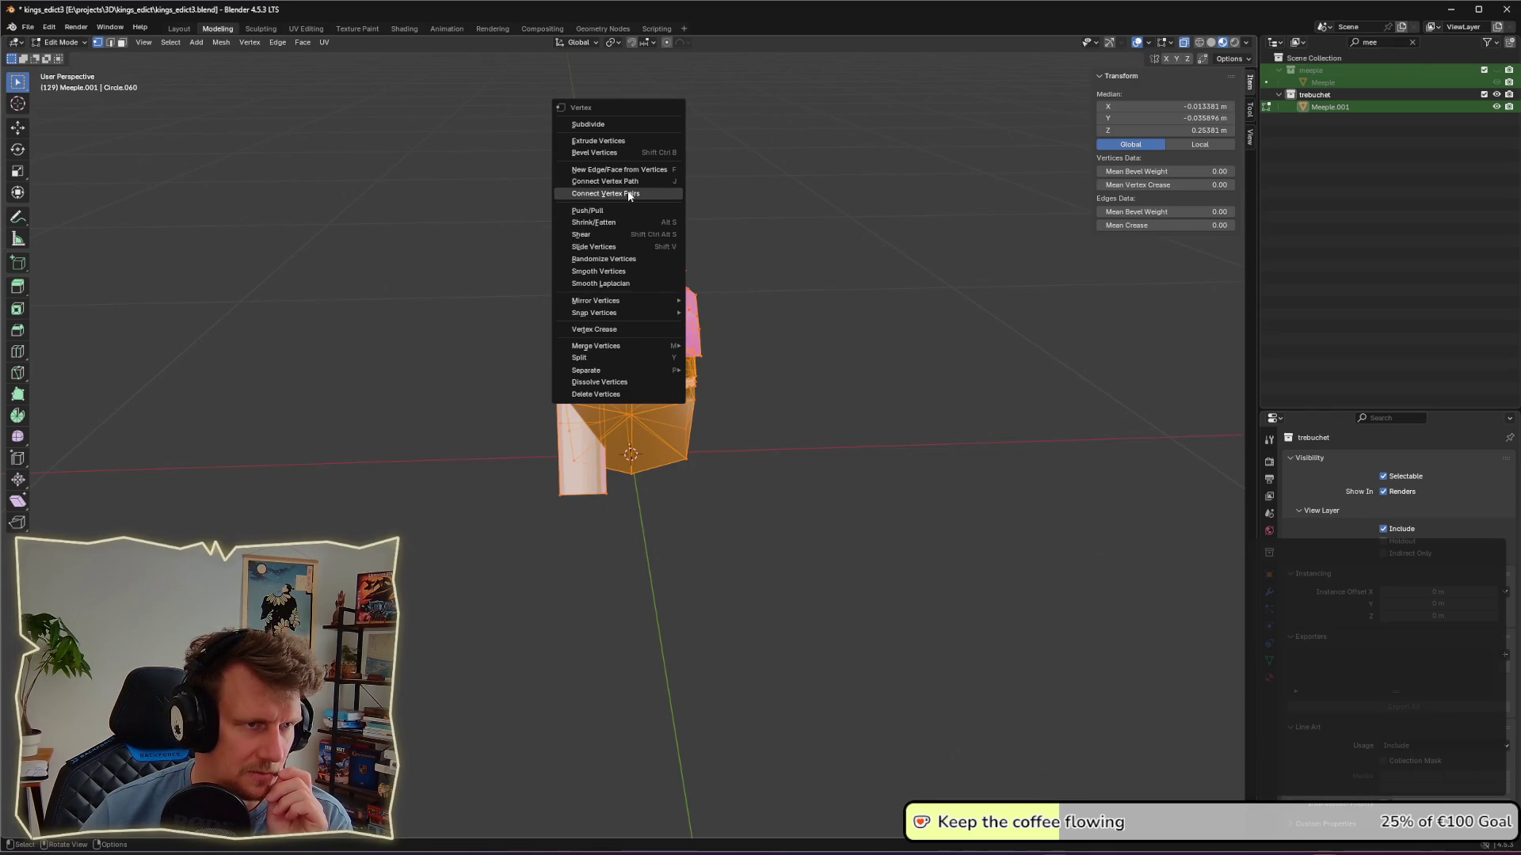
Step: Orbit around the copied meeple mesh to locate its pink top, then re-enter Edit Mode
click(686, 335)
scroll(686, 335, up, 2)
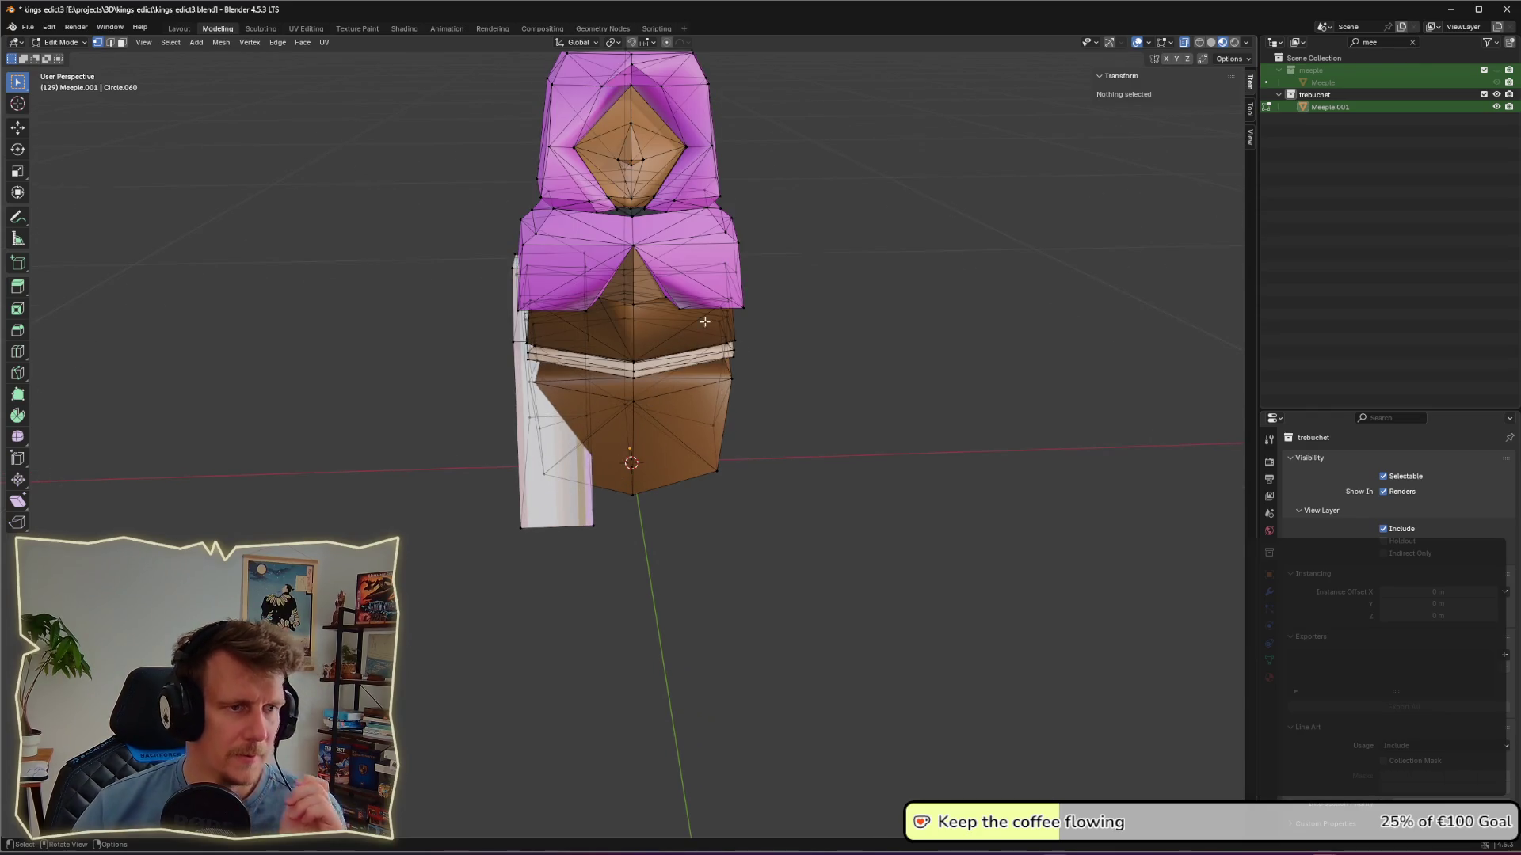
middle_drag(686, 335, 685, 367)
click(685, 367)
right_click(685, 370)
click(787, 384)
mouse_move(788, 384)
middle_down()
mouse_move(848, 415)
mouse_move(689, 319)
middle_up()
scroll(689, 319, up, 3)
mouse_move(647, 303)
middle_down()
mouse_move(655, 340)
mouse_move(666, 317)
mouse_move(818, 406)
mouse_move(890, 406)
mouse_move(835, 411)
mouse_move(977, 423)
mouse_move(1119, 409)
mouse_move(948, 393)
mouse_move(921, 419)
mouse_move(791, 312)
mouse_move(668, 363)
mouse_move(657, 386)
middle_up()
key(Tab)
scroll(658, 386, down, 5)
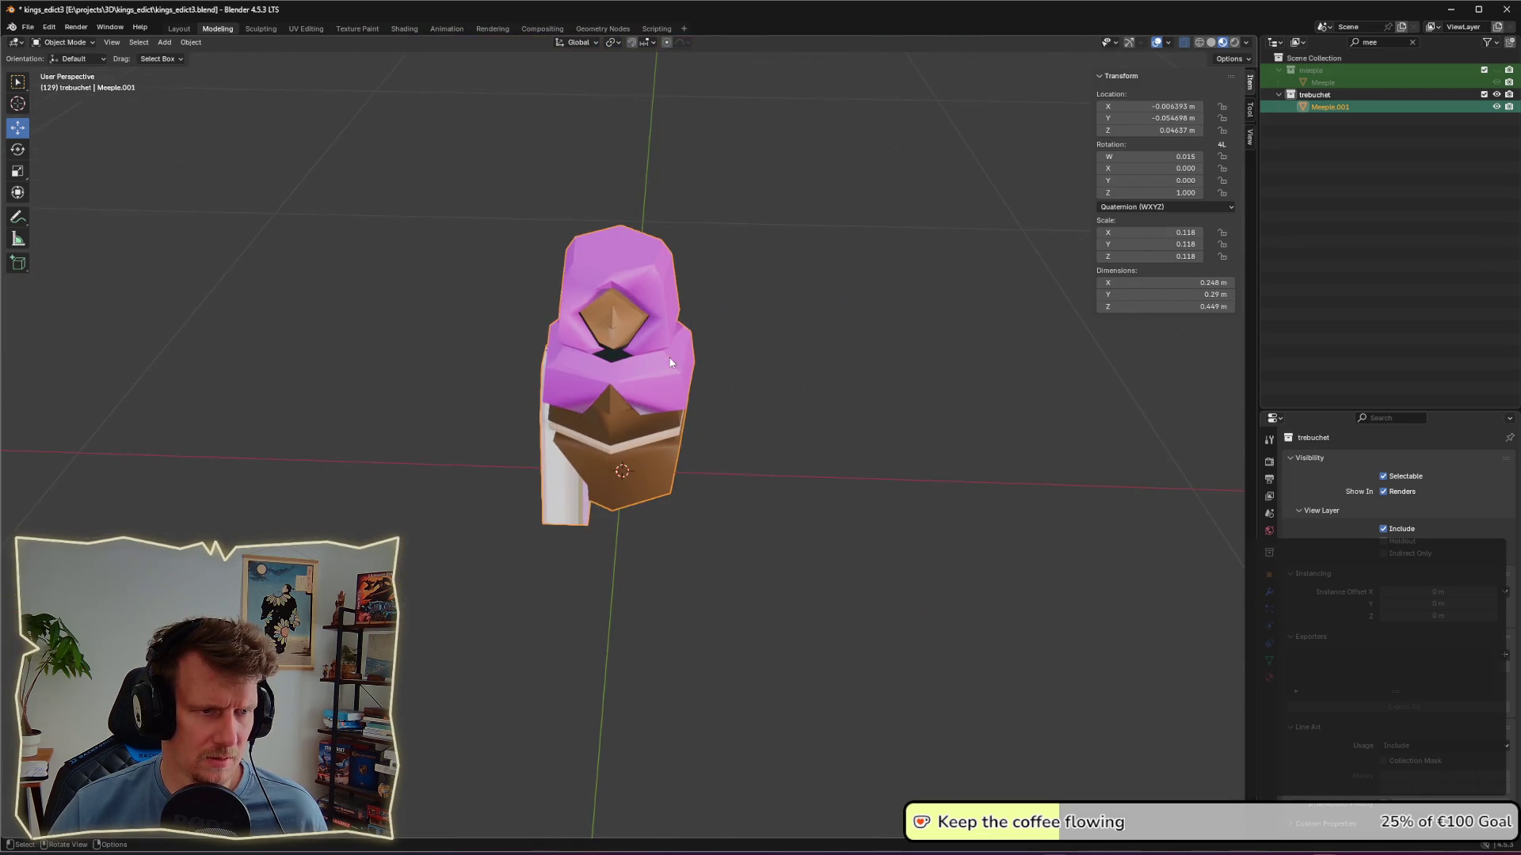
key(Tab)
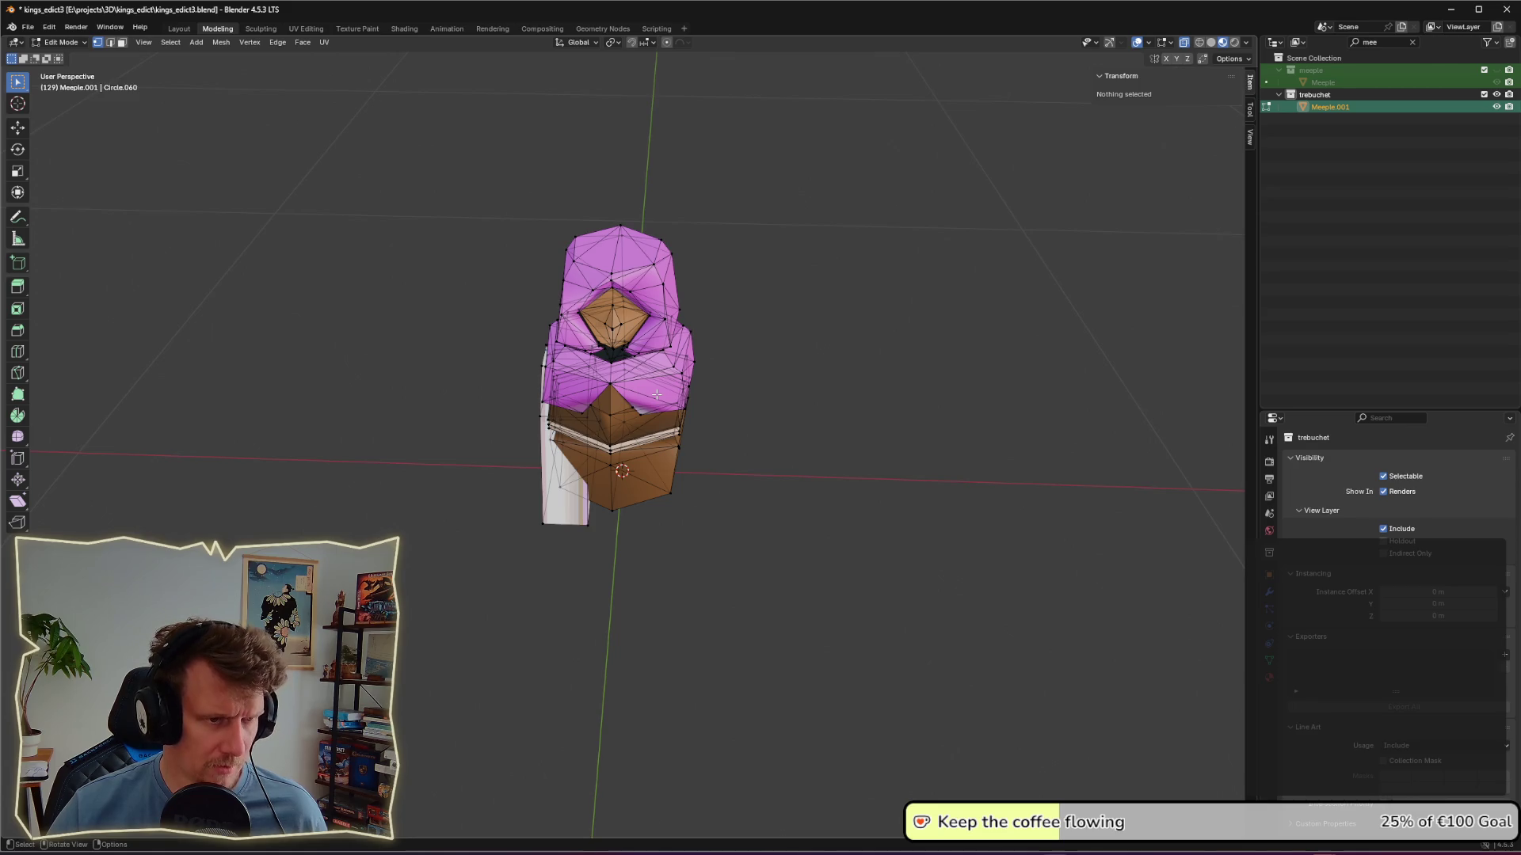
Step: Select the linked meeple geometry and delete its vertices, keeping only the white column
click(608, 382)
key(ctrl+l)
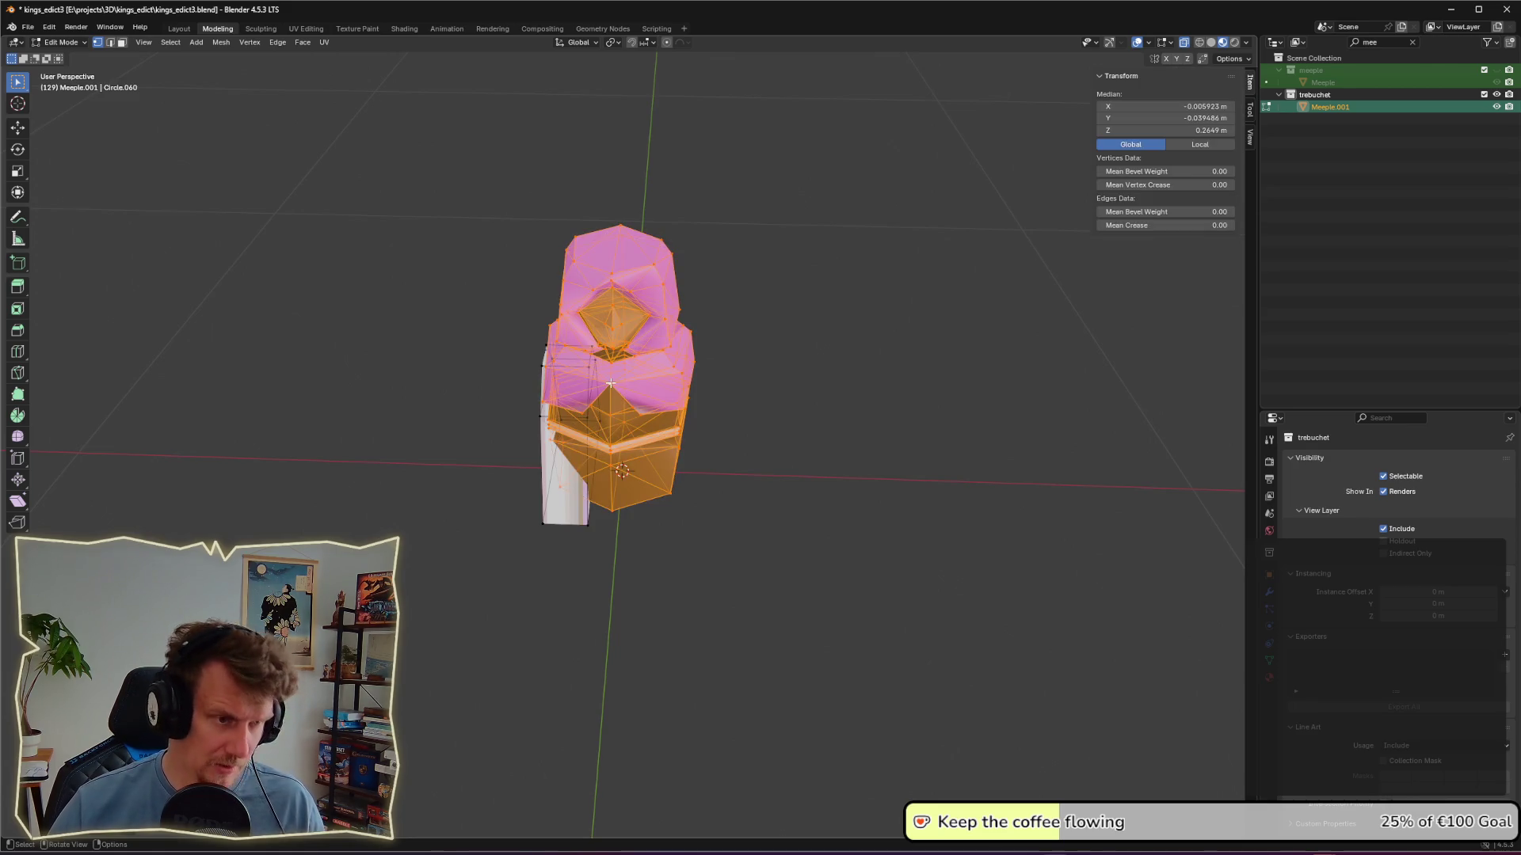
key(ctrl+v)
mouse_move(610, 386)
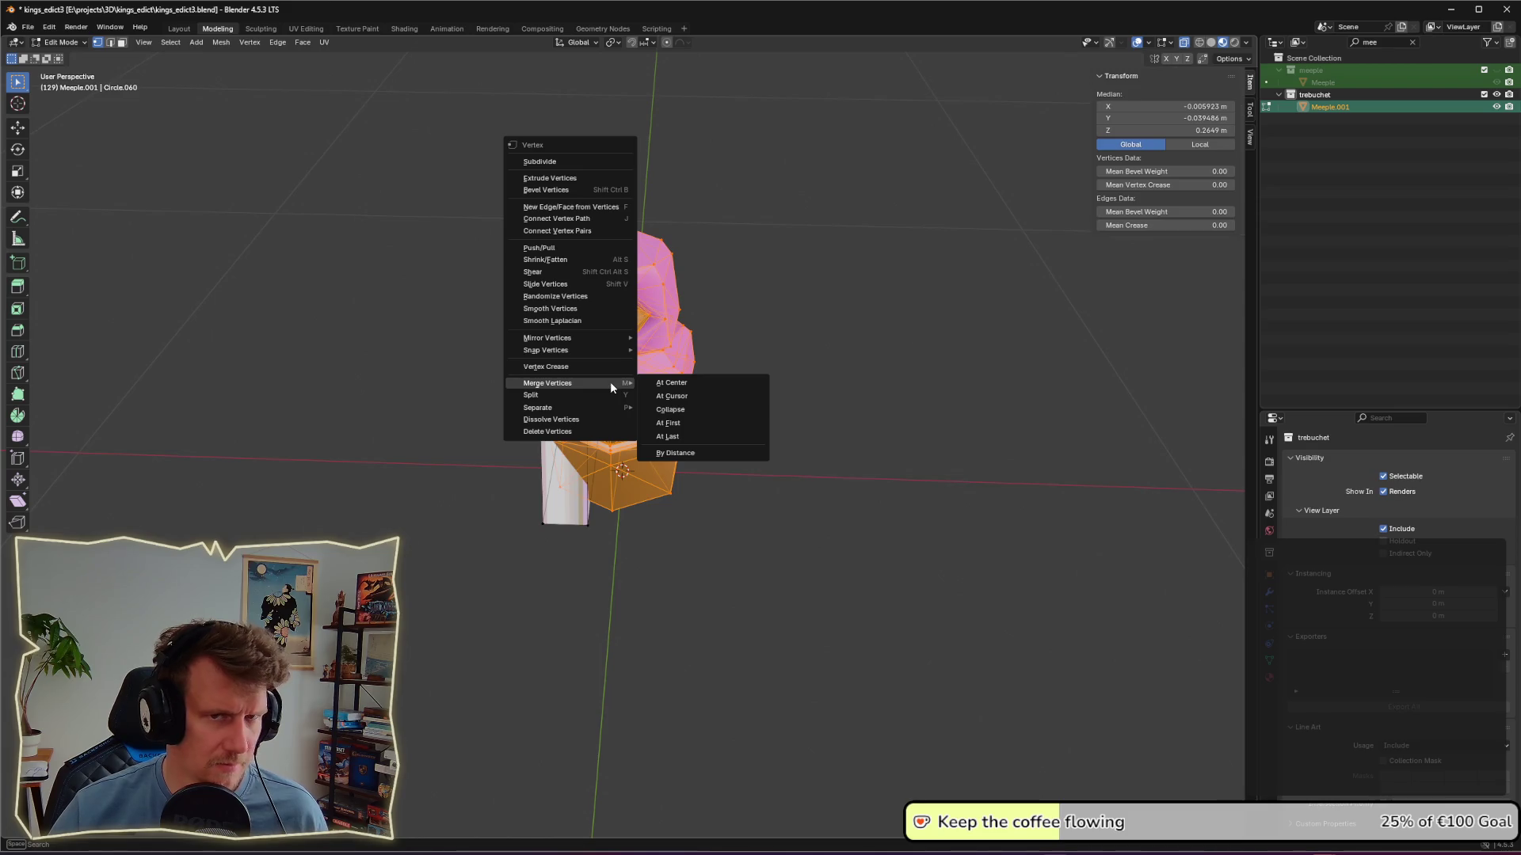
key(Escape)
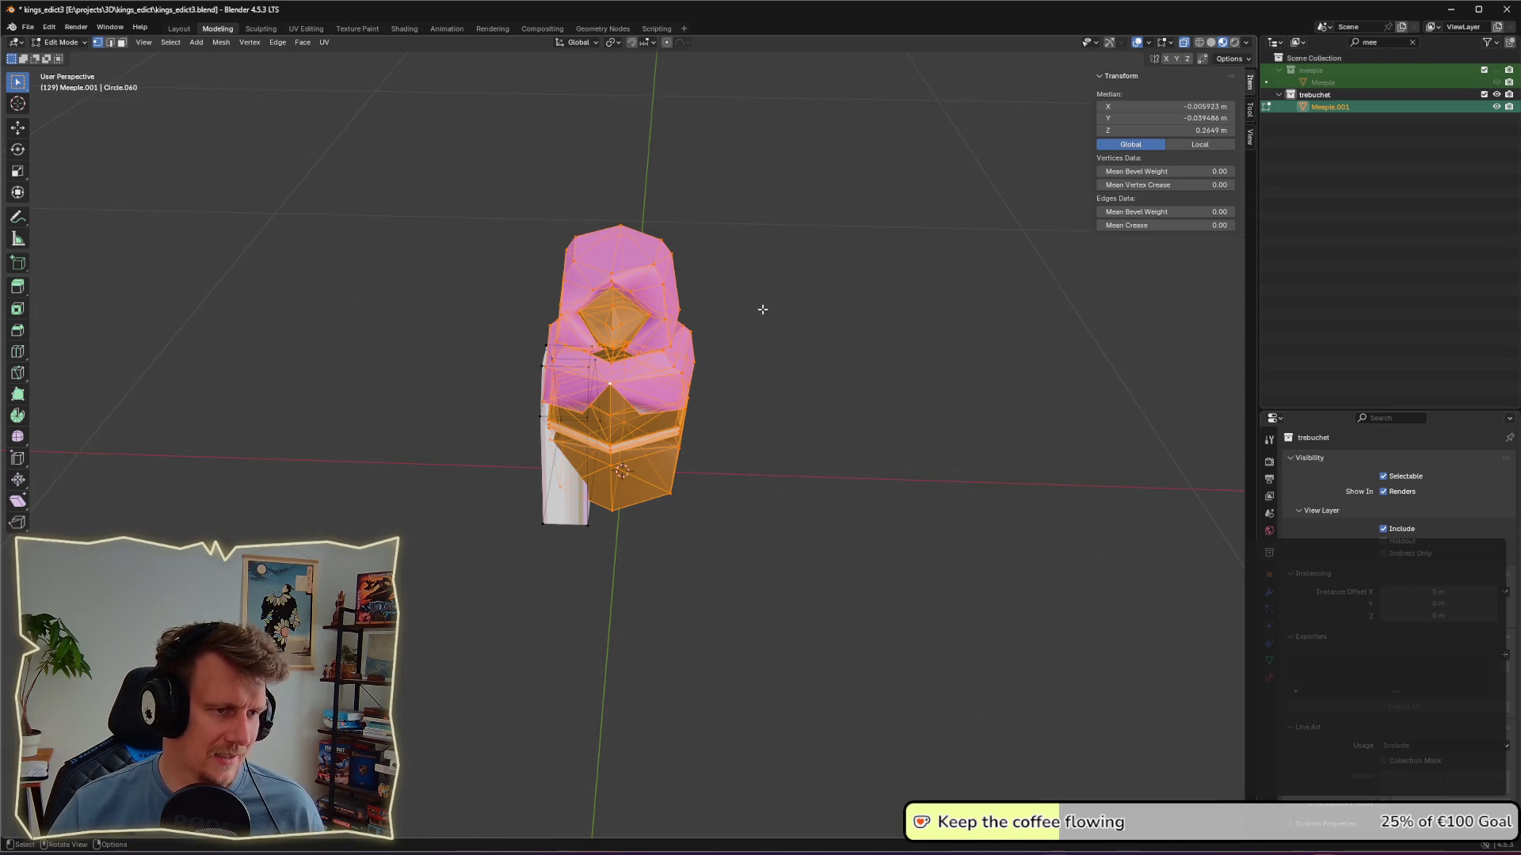
key(x)
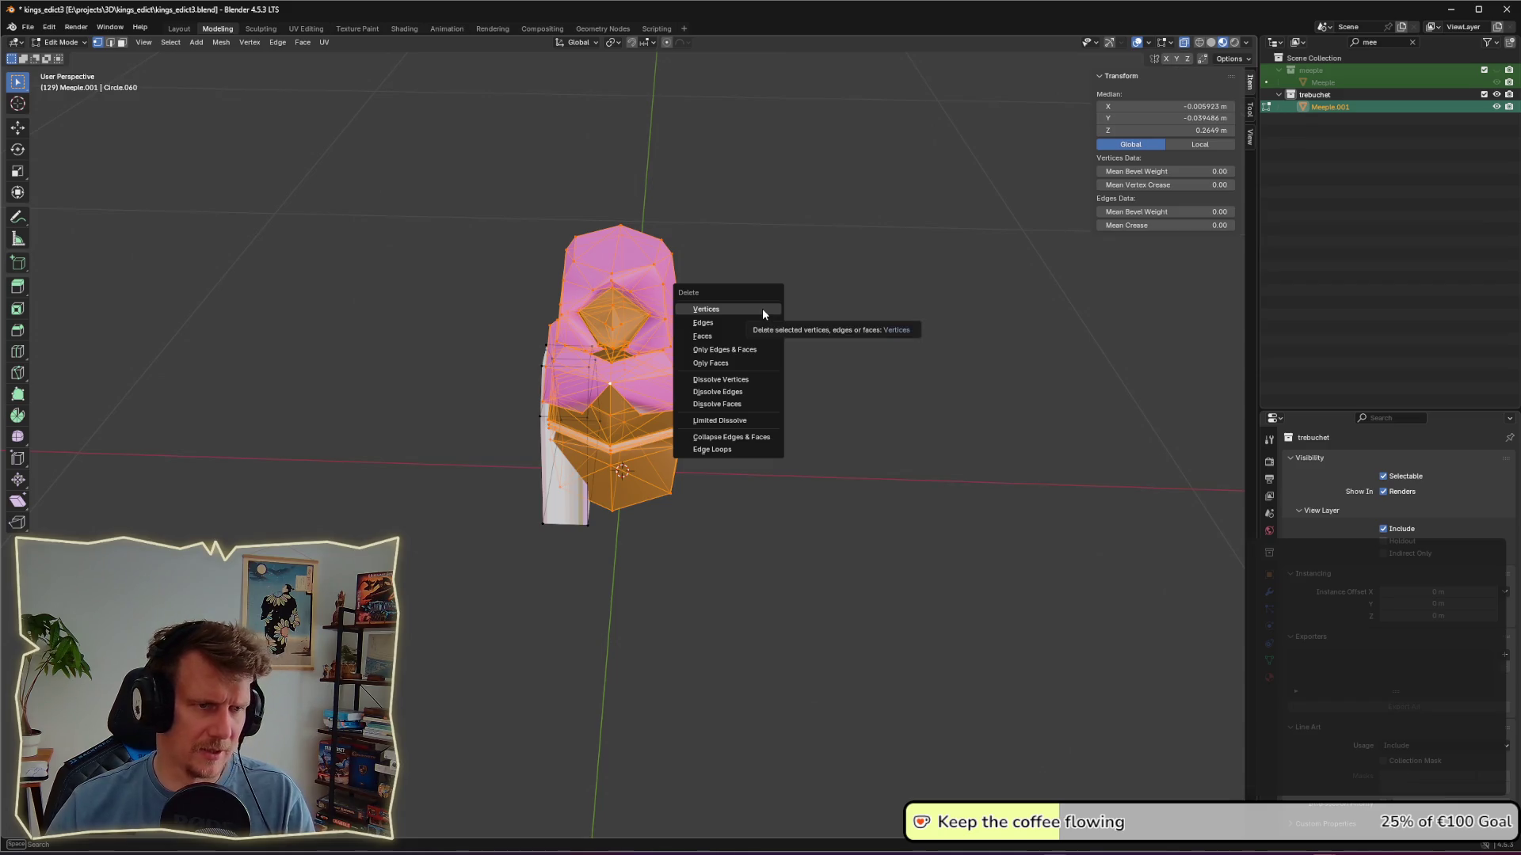
click(762, 309)
Step: Save kings_edict3.blend, hide the trebuchet collection and show the meeple collection
key(ctrl+s)
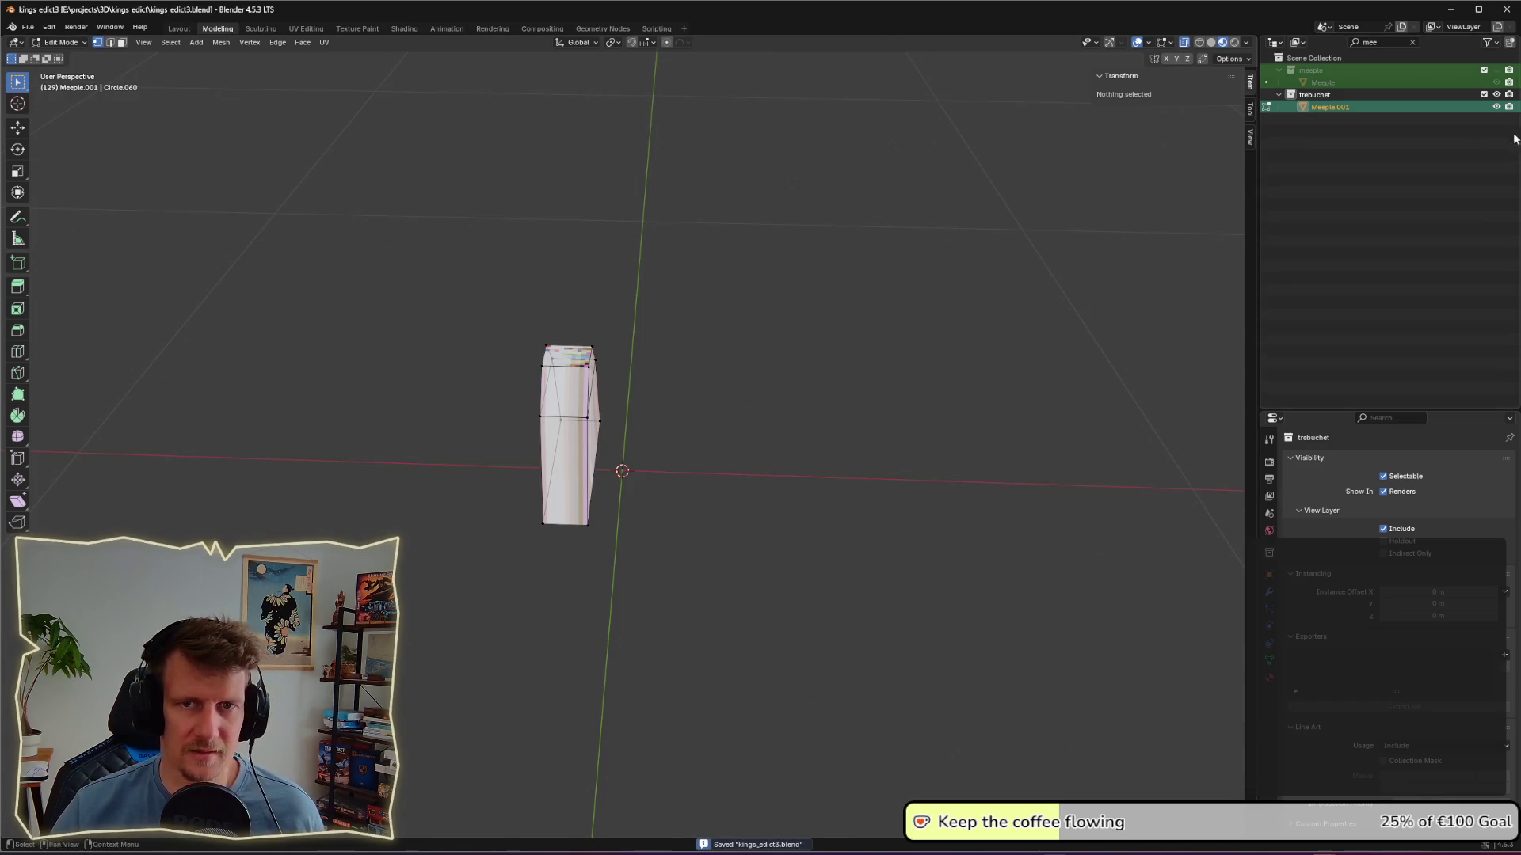
click(1497, 94)
click(1497, 70)
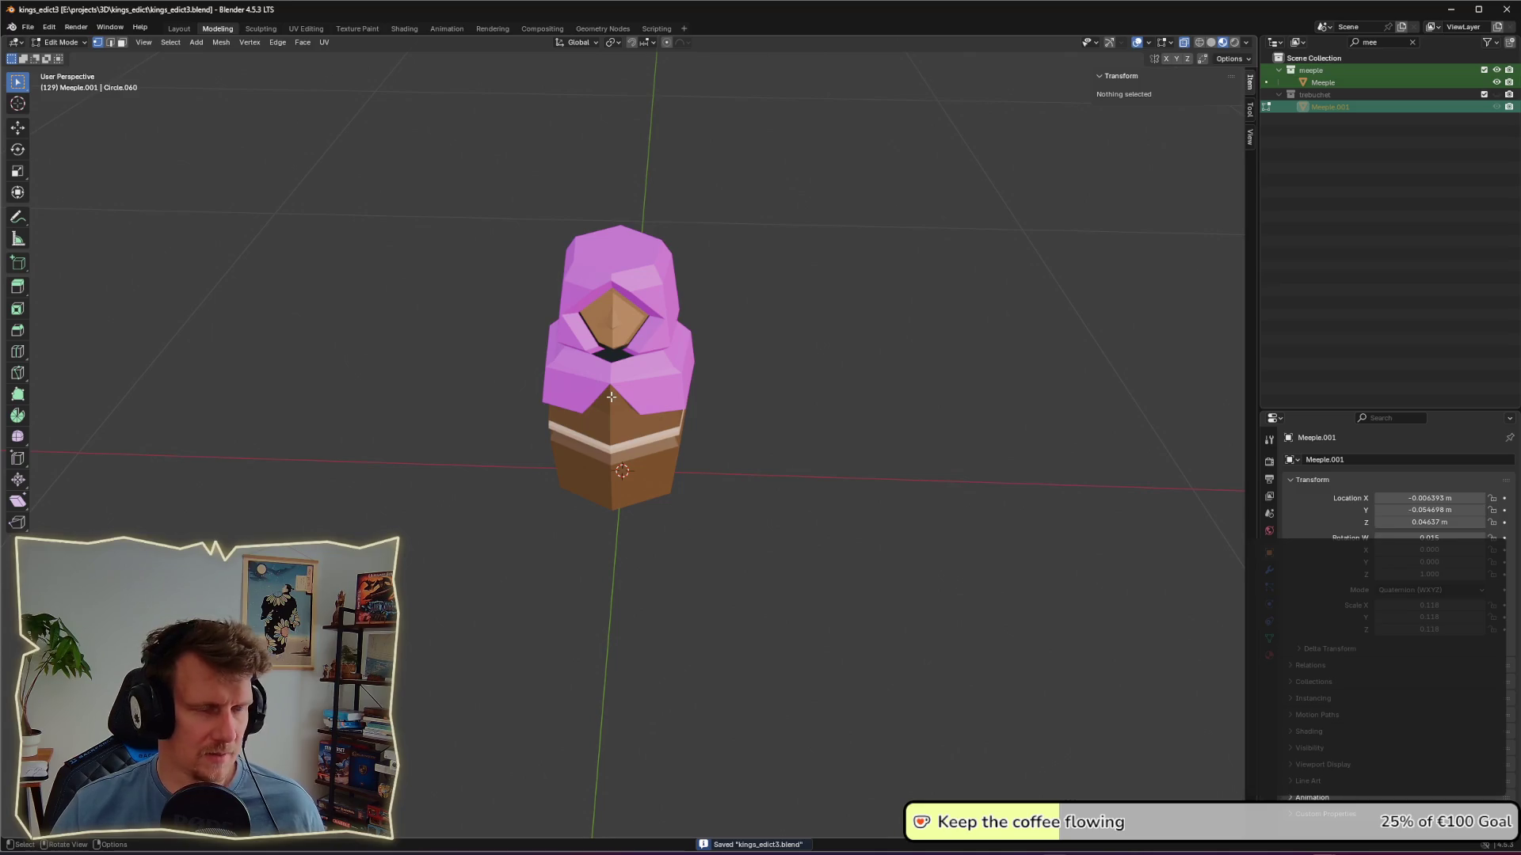
Step: Select the entire Meeple mesh and merge vertices by distance, removing 361 duplicates
key(alt+q)
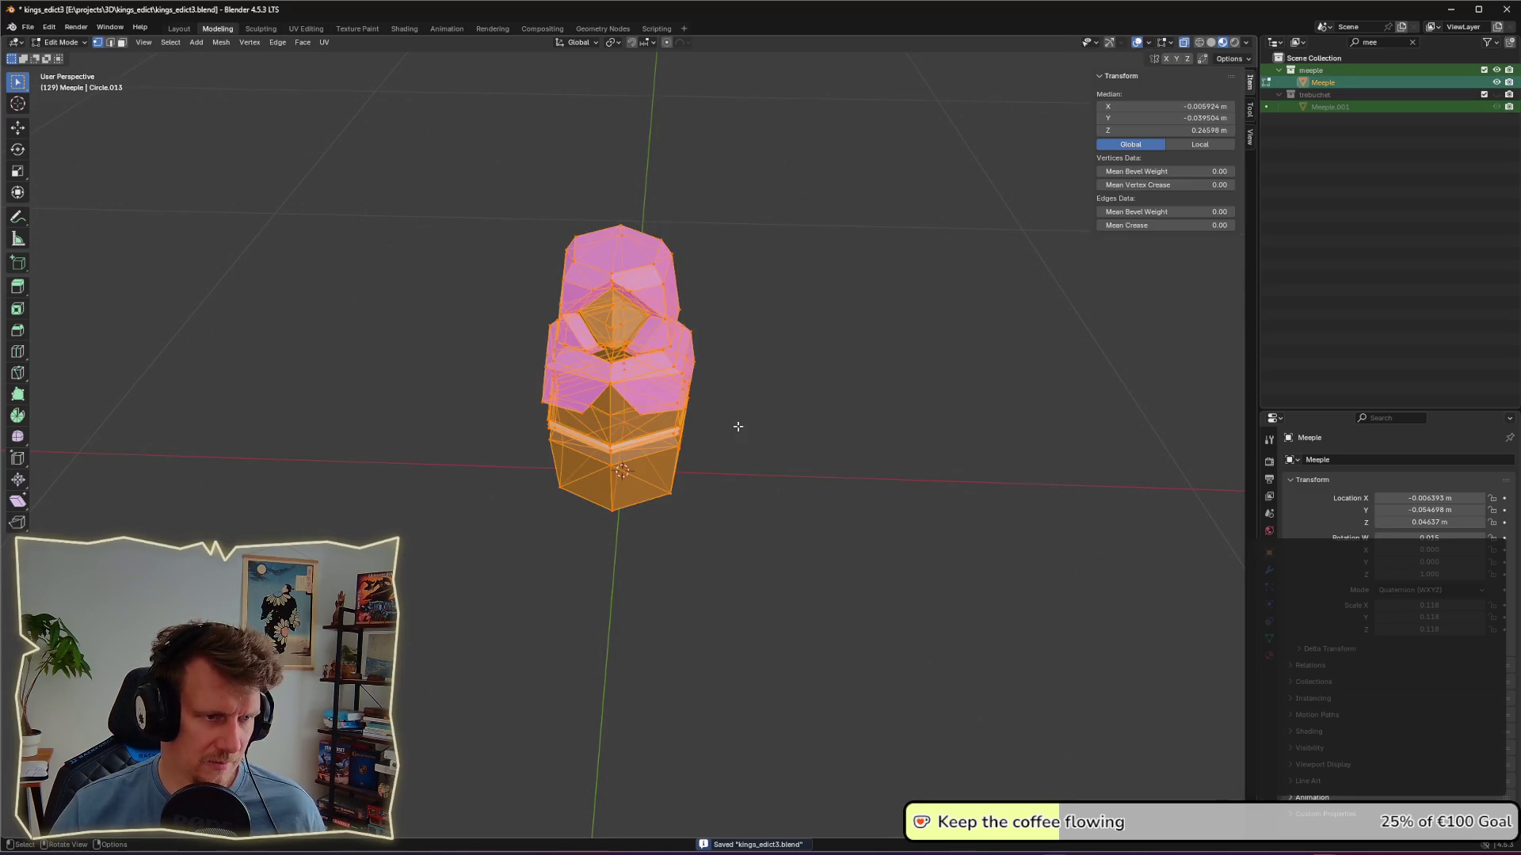
key(ctrl+v)
mouse_move(611, 386)
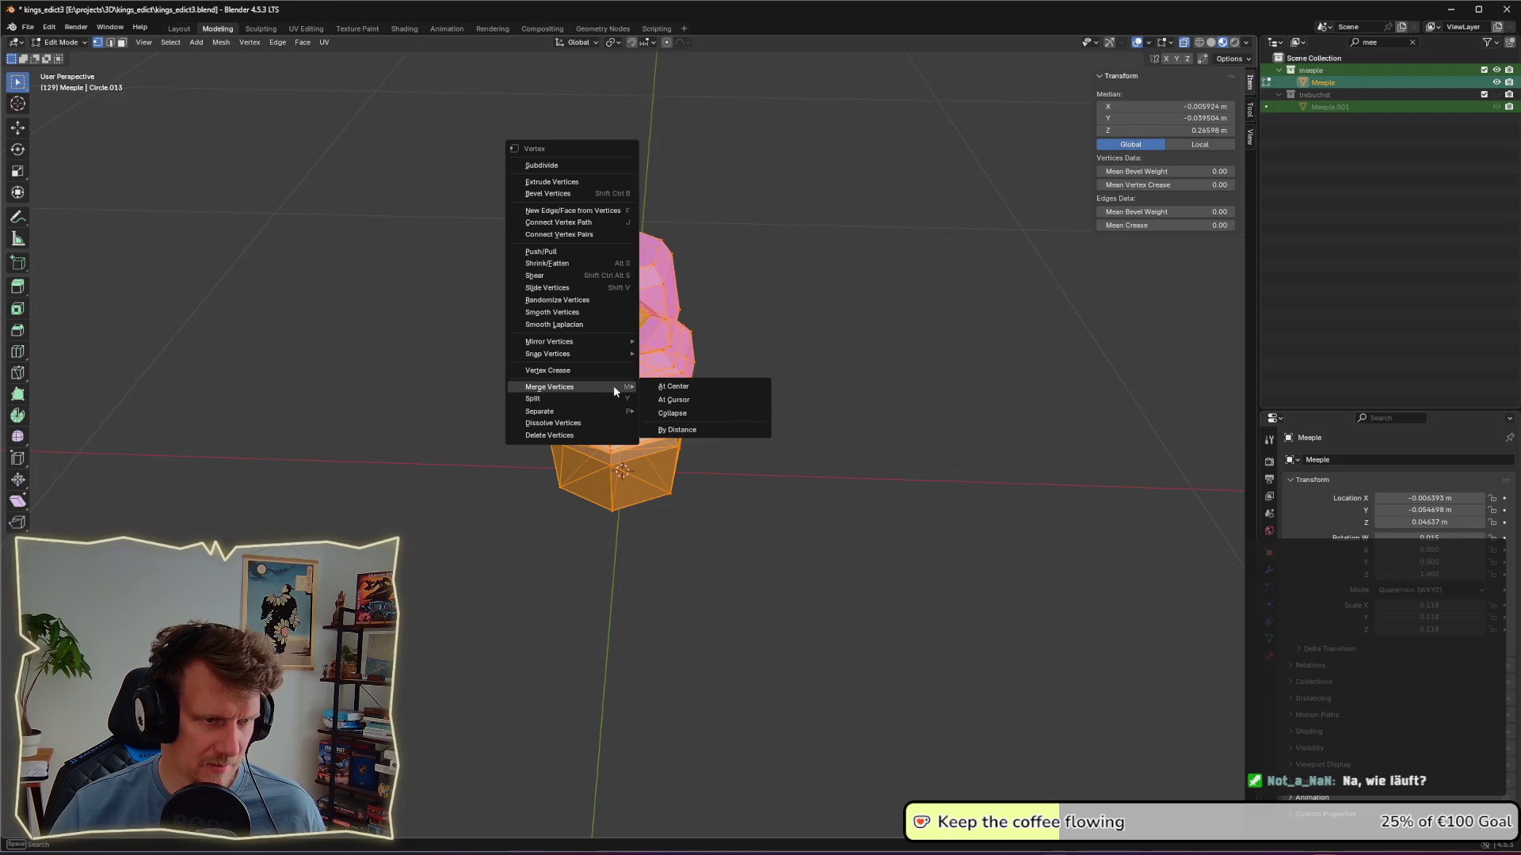
click(678, 430)
key(alt+a)
scroll(783, 424, up, 6)
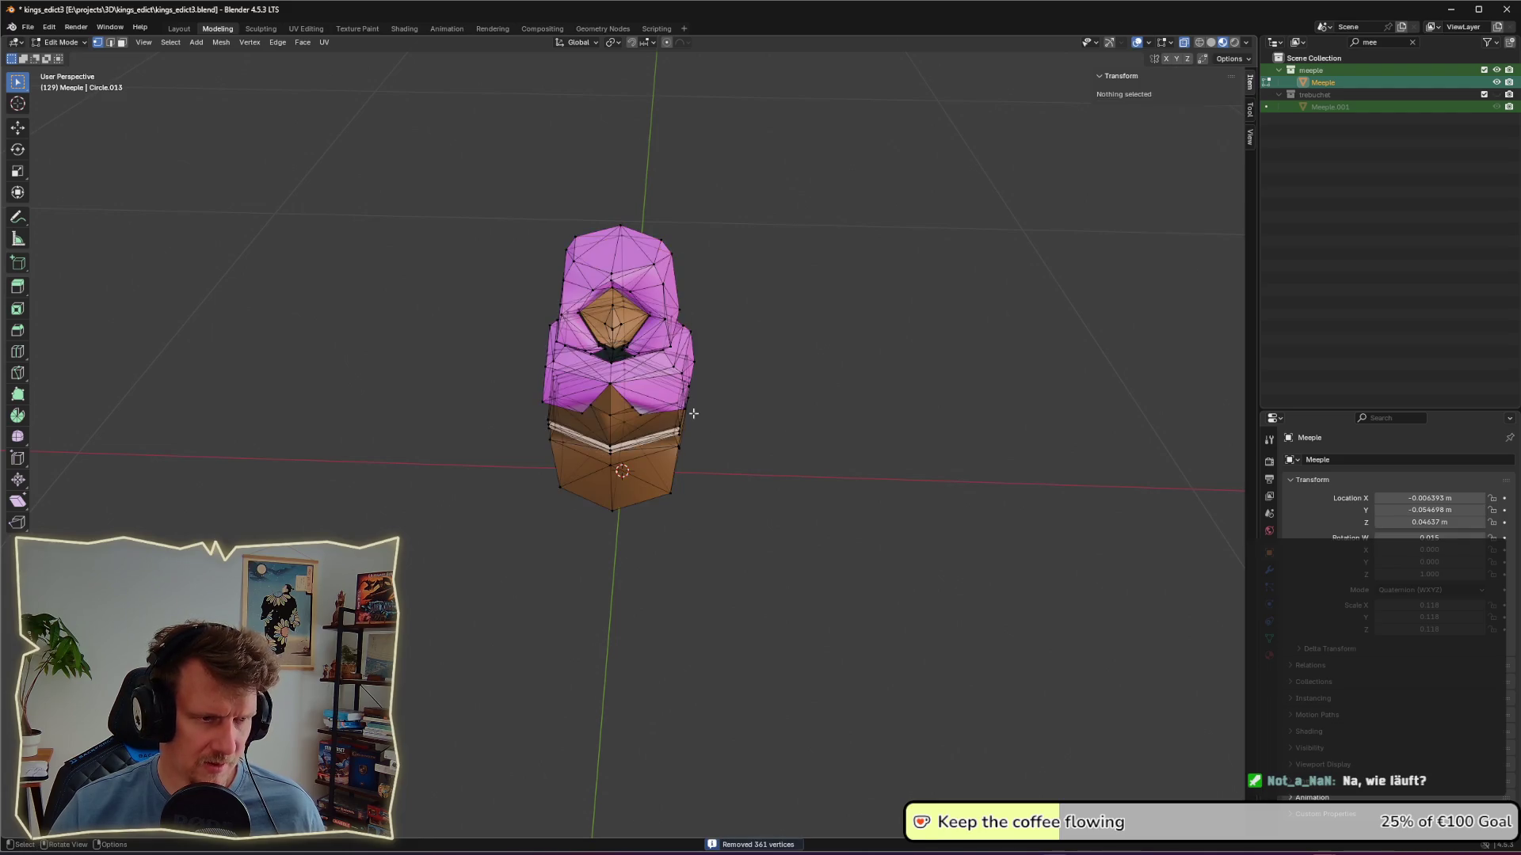
mouse_move(713, 412)
middle_down()
mouse_move(632, 388)
mouse_move(659, 426)
middle_up()
Step: From a side view, reselect the Meeple, inspect a single vertex, and return to Object Mode
key(Tab)
scroll(659, 426, down, 2)
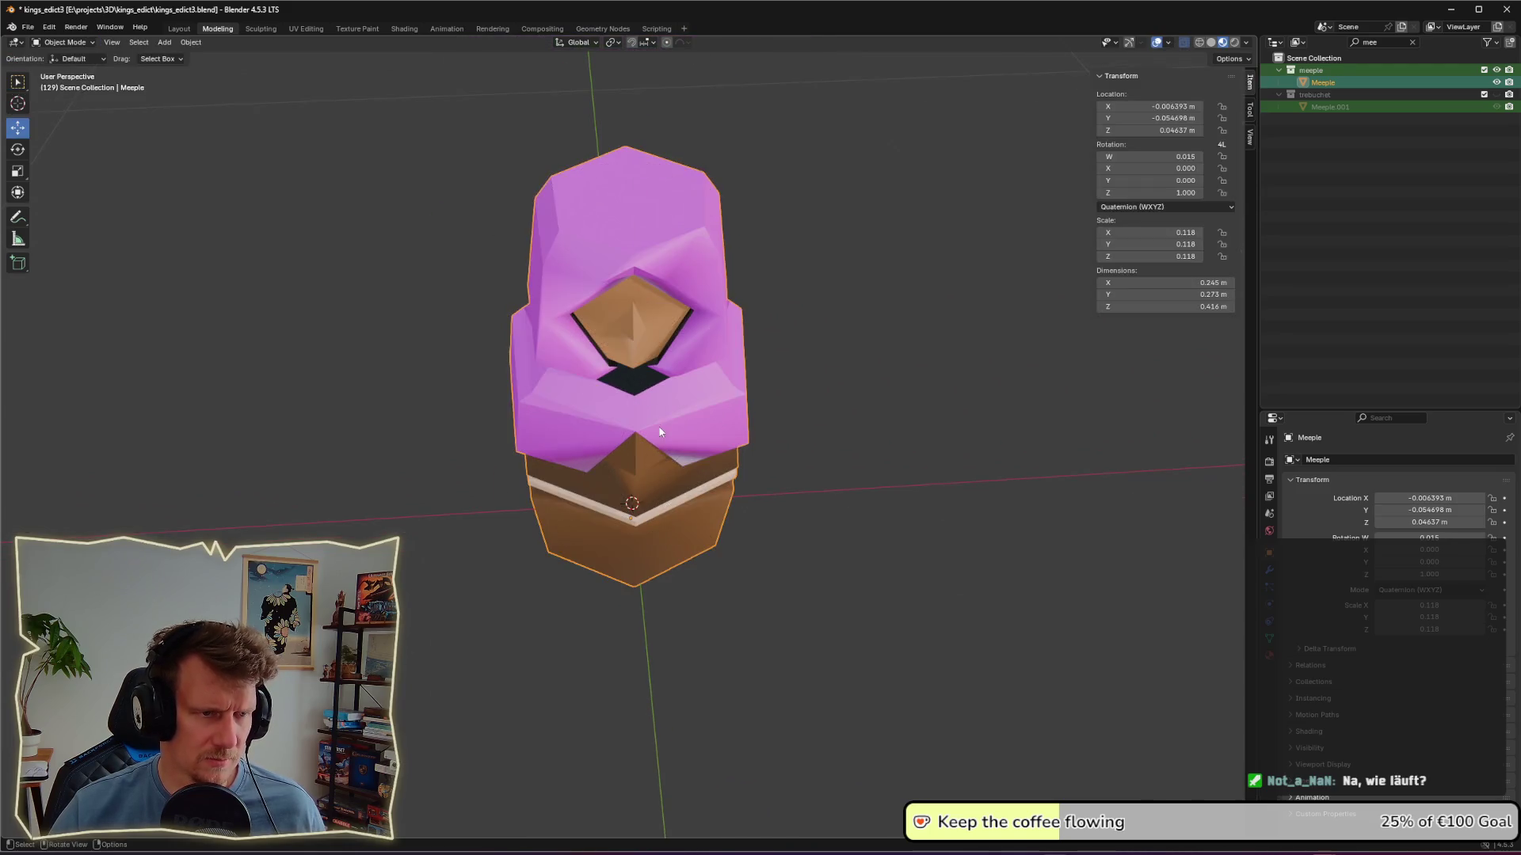
mouse_move(802, 425)
middle_down()
mouse_move(709, 400)
mouse_move(787, 420)
middle_up()
click(648, 449)
key(Tab)
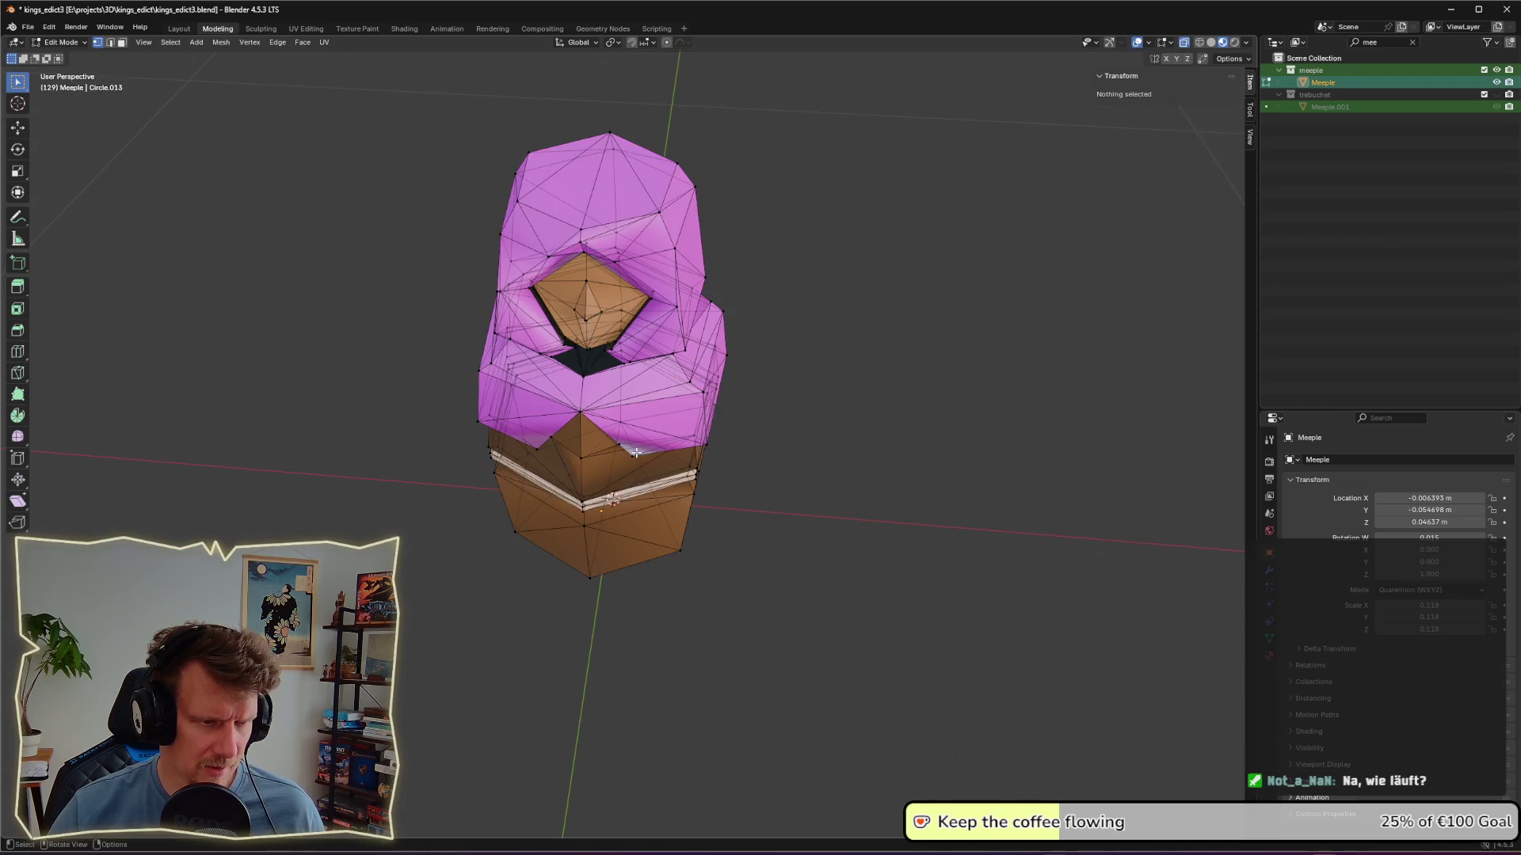
click(634, 455)
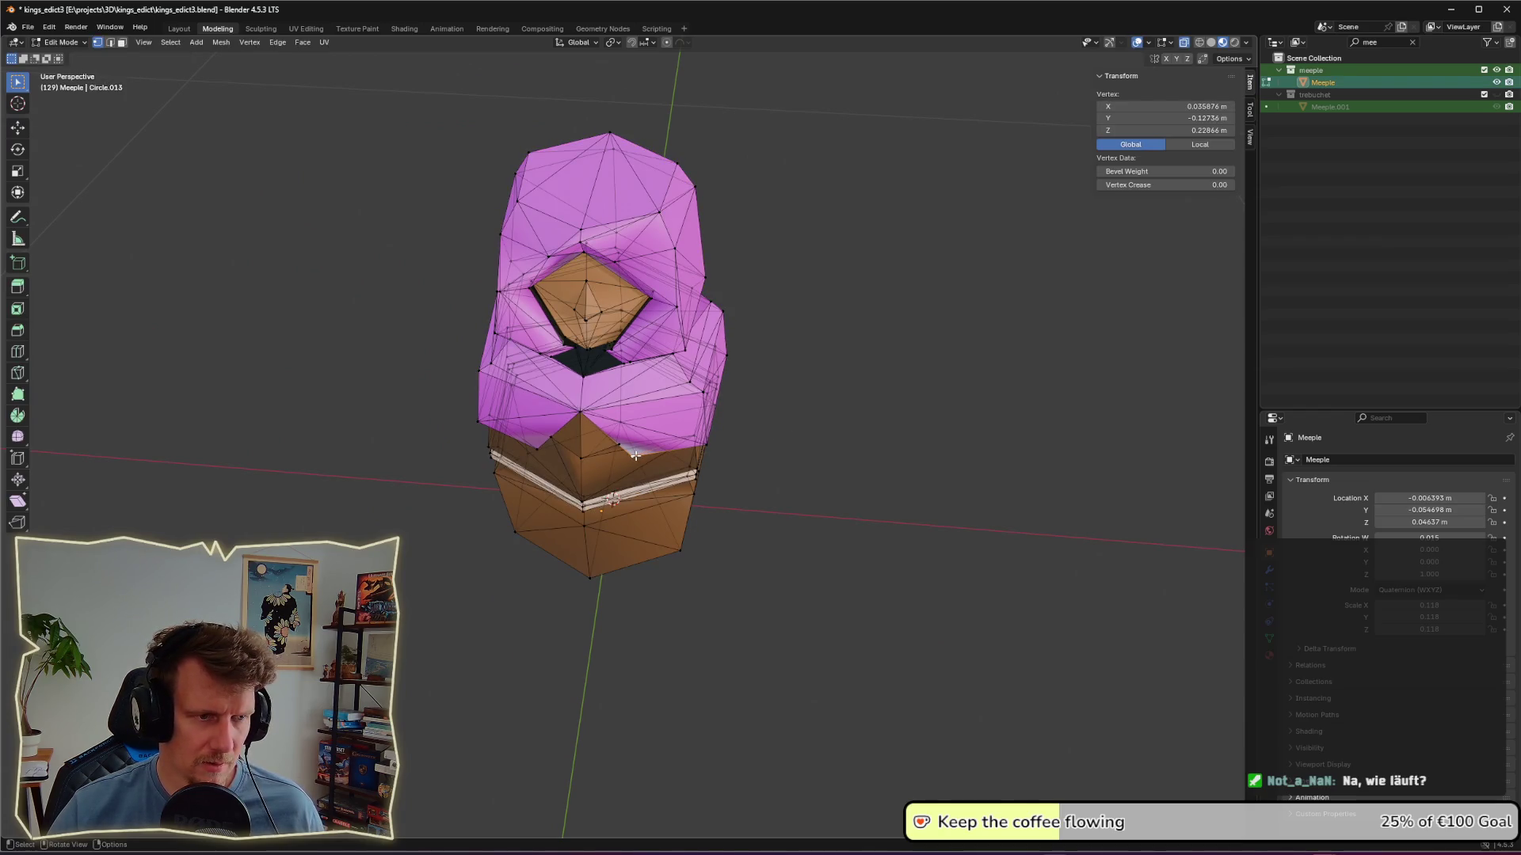
right_click(635, 456)
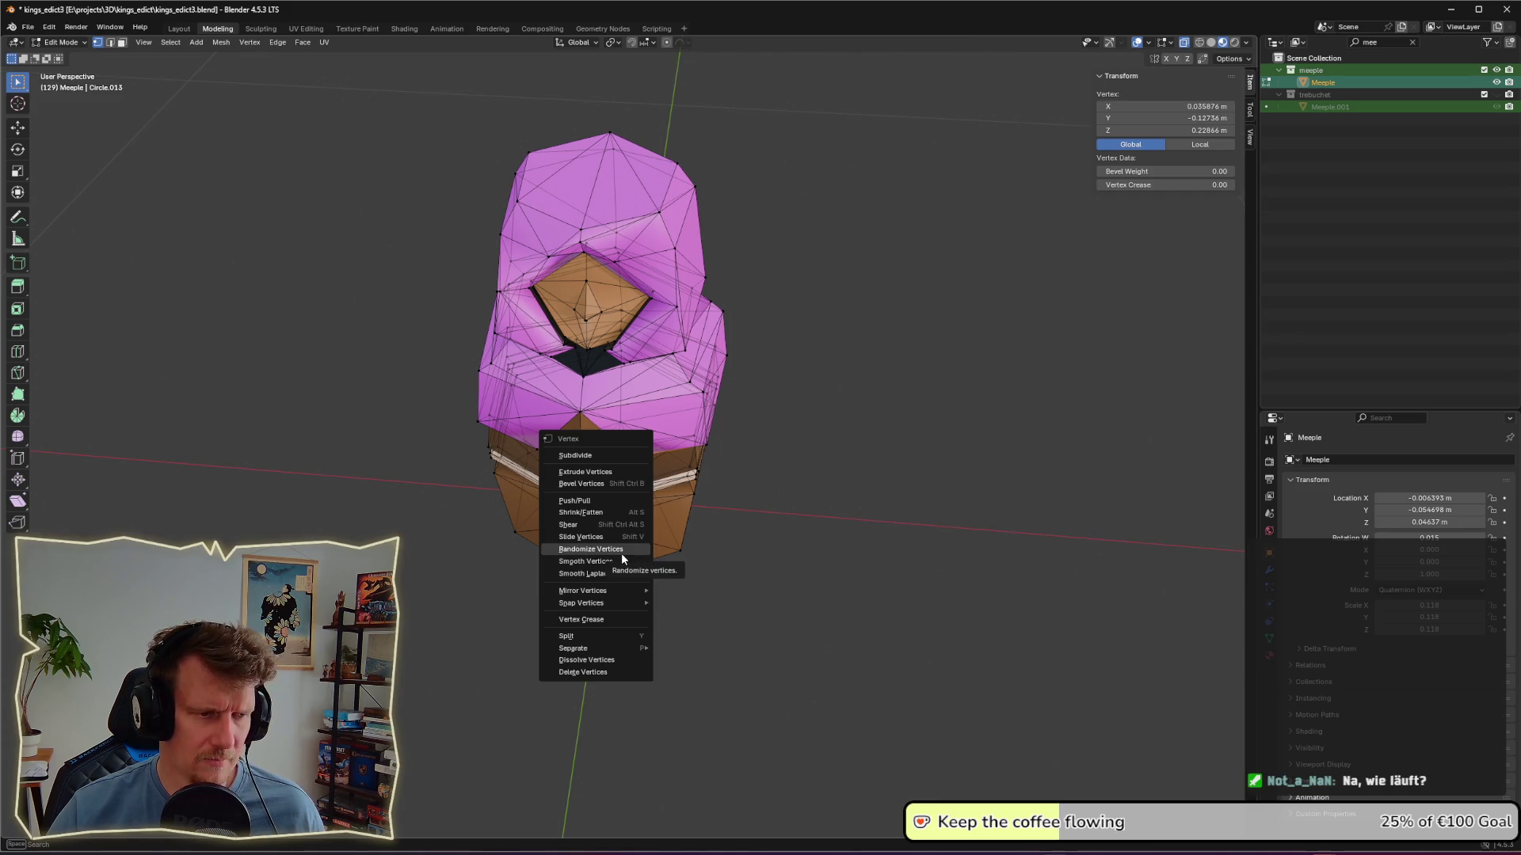
key(Tab)
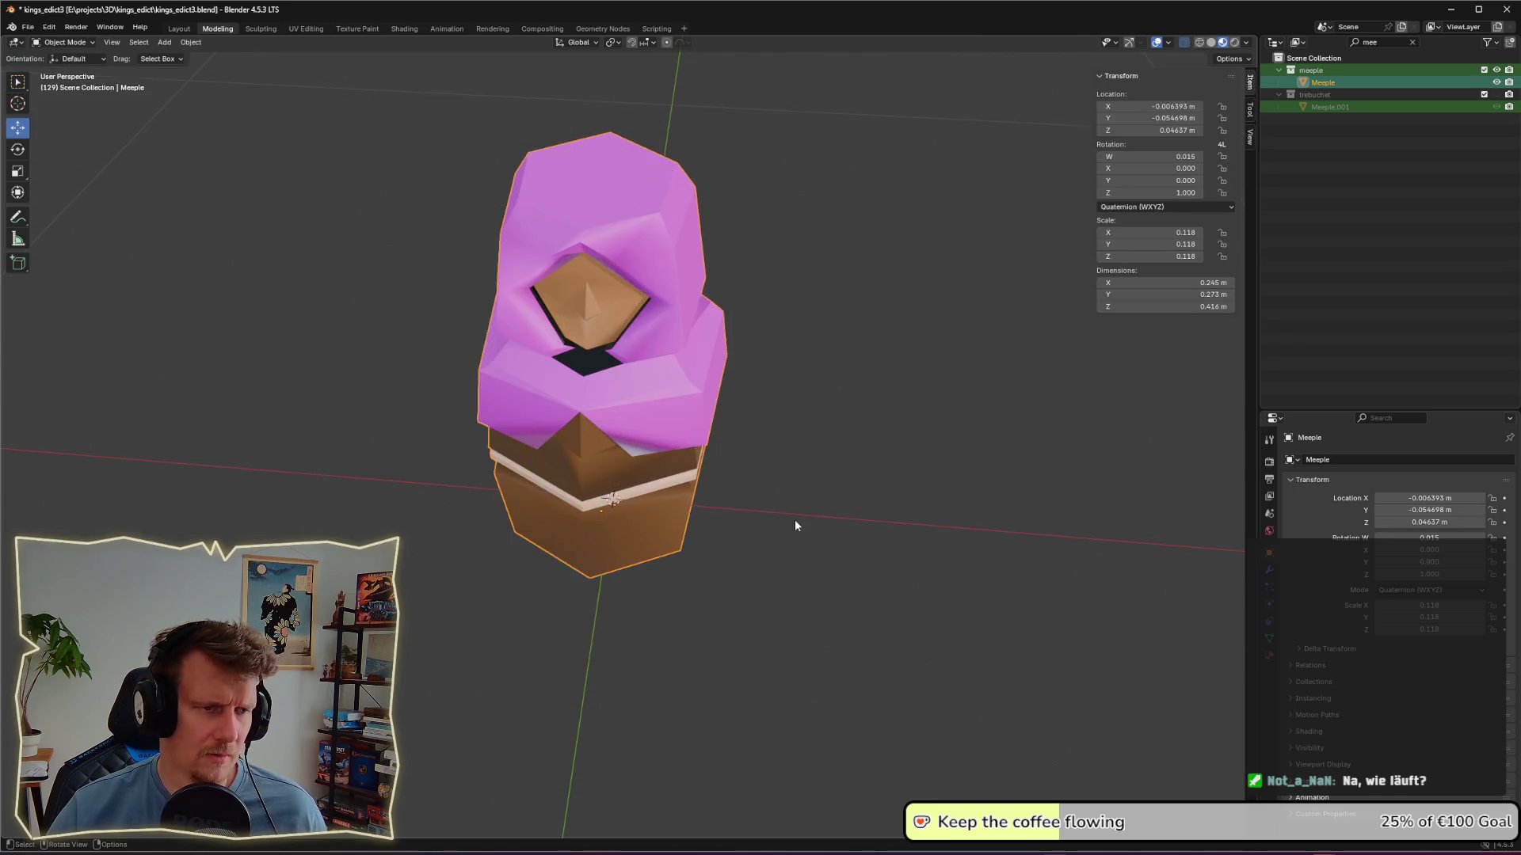
Step: Apply Shade Flat to the Meeple and orbit to inspect its facets
right_click(625, 443)
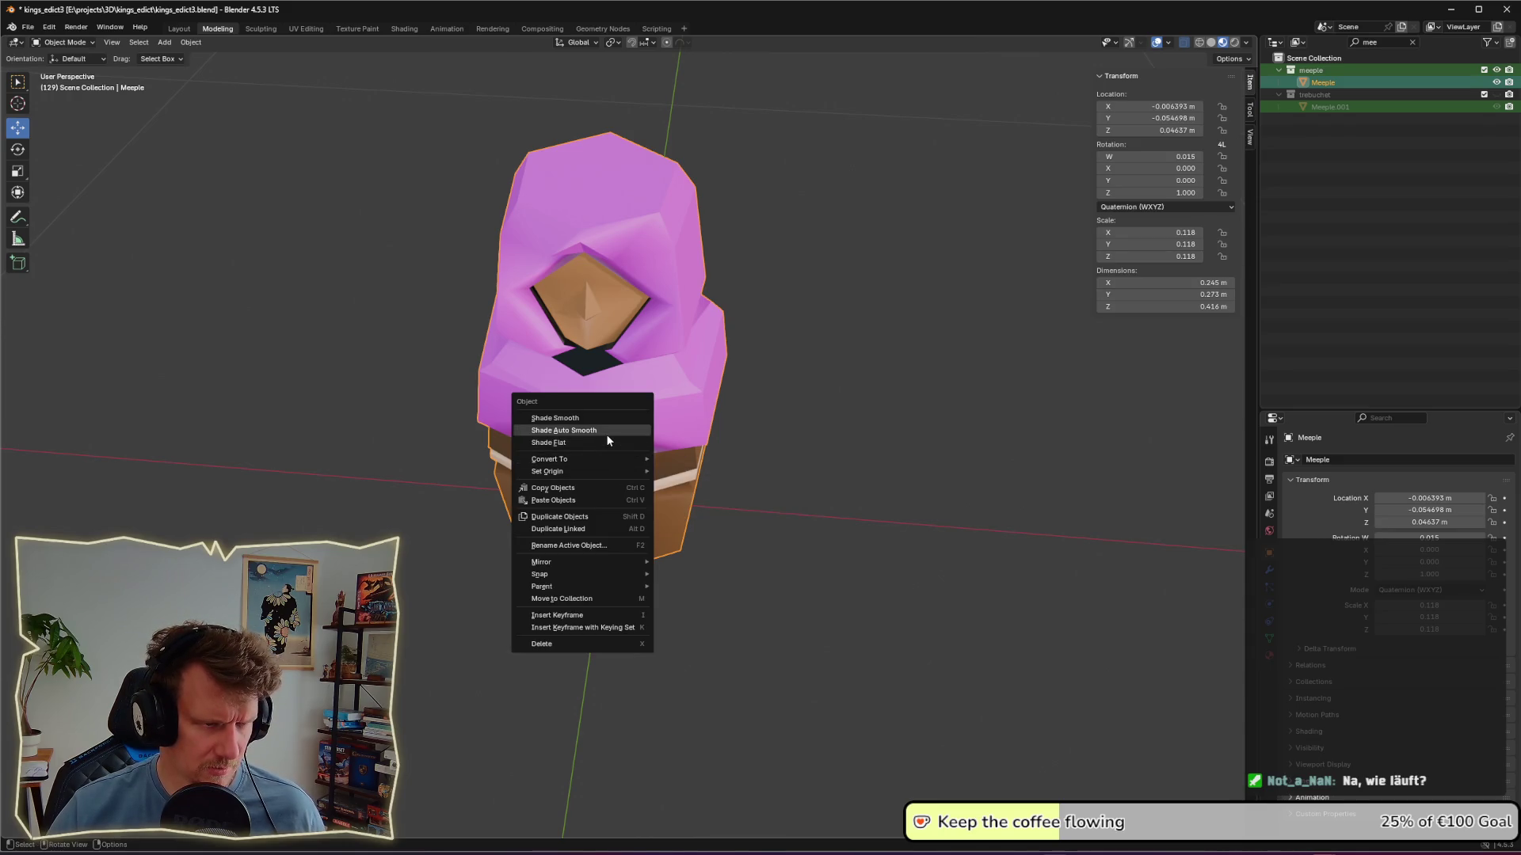
click(607, 443)
mouse_move(805, 458)
middle_down()
mouse_move(828, 437)
mouse_move(859, 448)
mouse_move(767, 455)
middle_up()
scroll(858, 449, down, 8)
scroll(687, 459, up, 4)
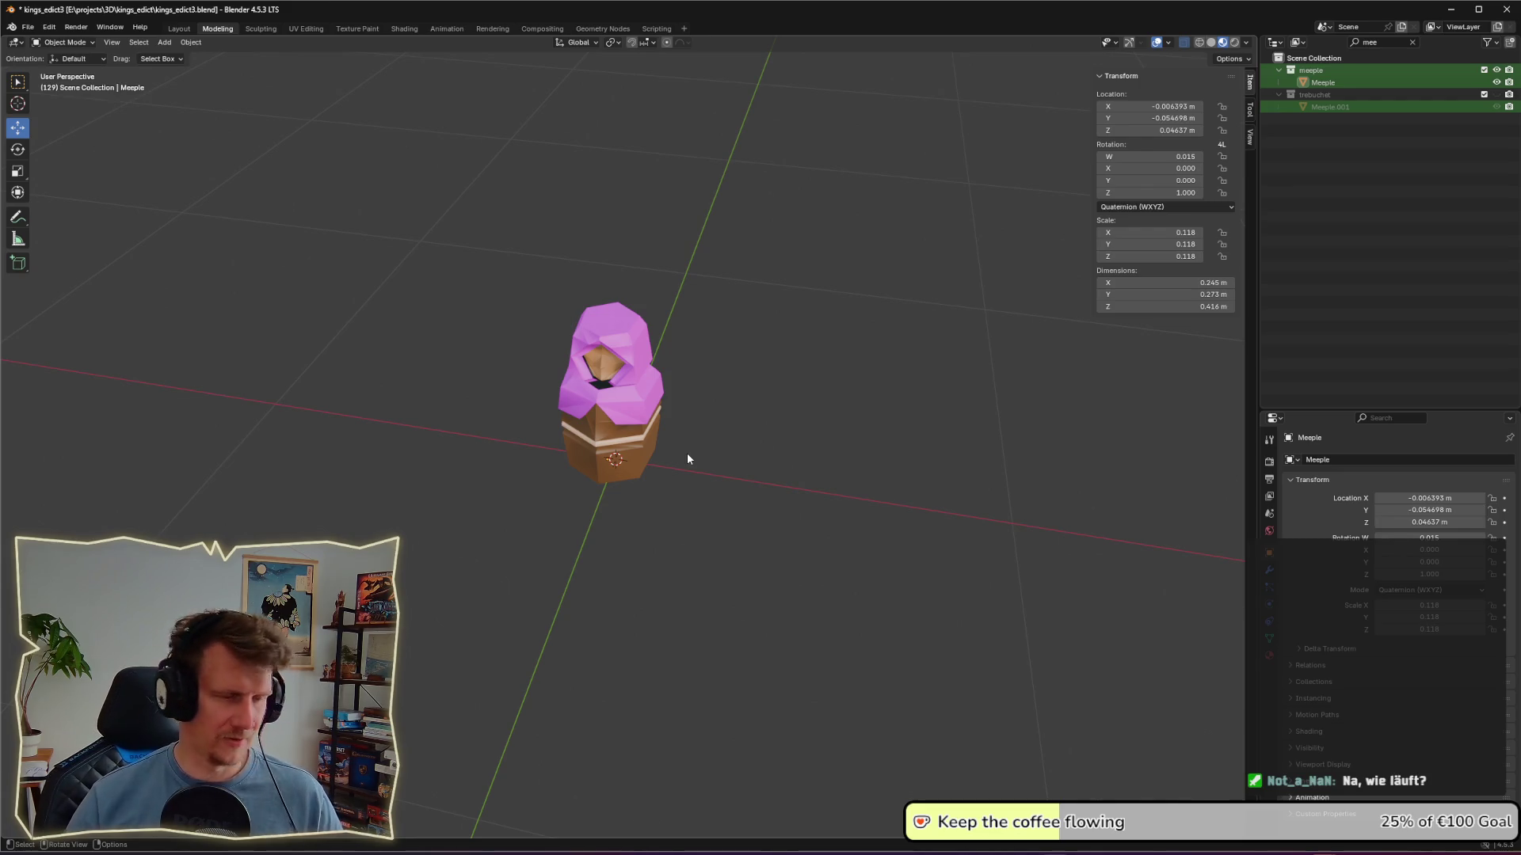
scroll(678, 445, up, 3)
mouse_move(678, 443)
middle_down()
mouse_move(819, 392)
mouse_move(911, 426)
middle_up()
middle_drag(722, 258, 762, 290)
click(662, 307)
mouse_move(662, 307)
middle_down()
mouse_move(858, 299)
mouse_move(630, 350)
mouse_move(686, 359)
middle_up()
scroll(636, 366, up, 5)
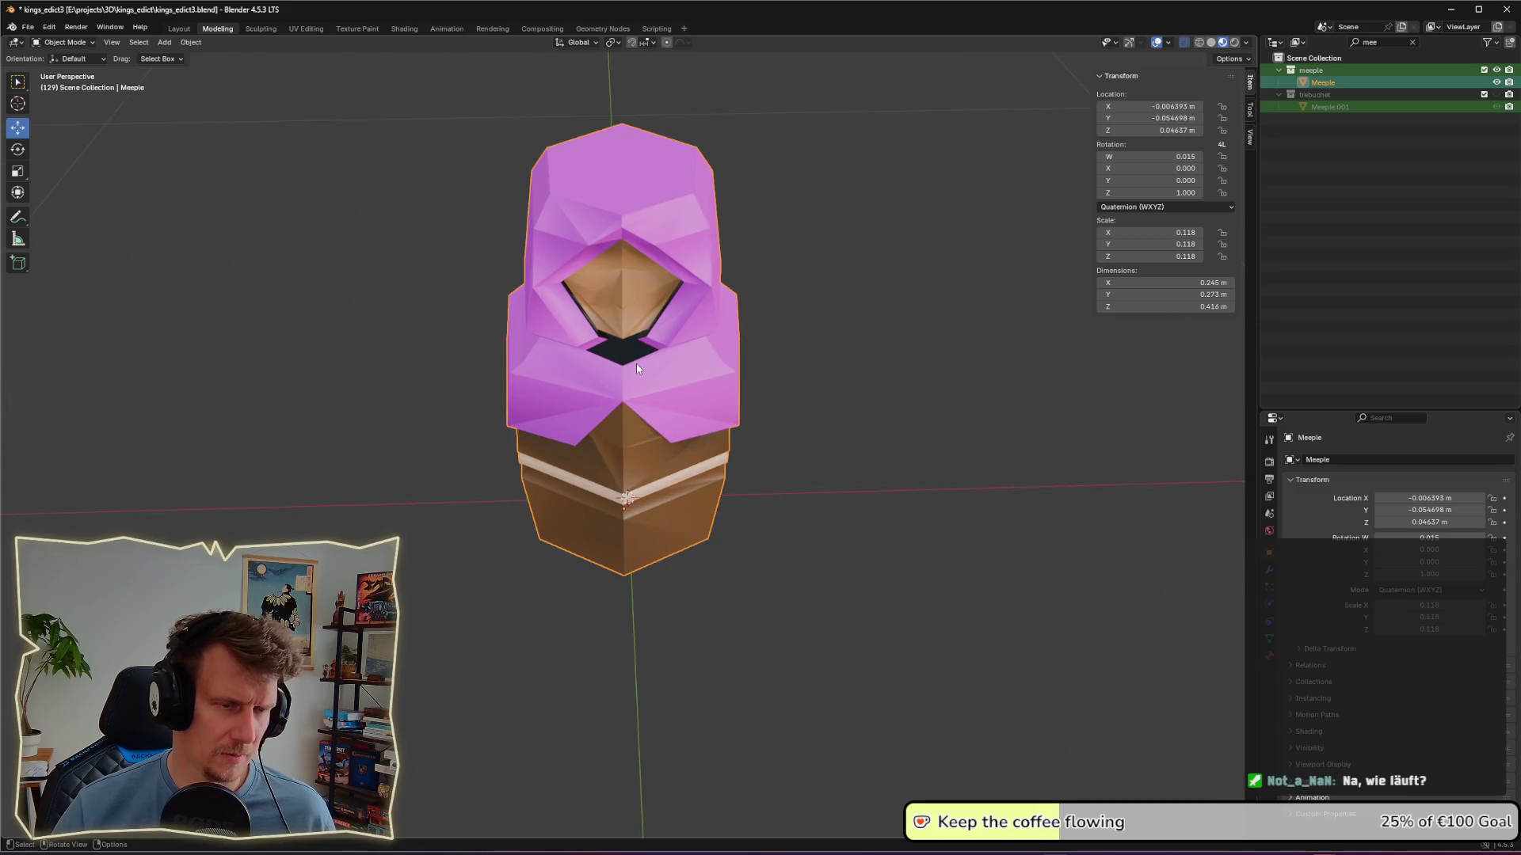
Step: Select the front hood vertex in Edit Mode and switch to the UV Editing workspace
key(Tab)
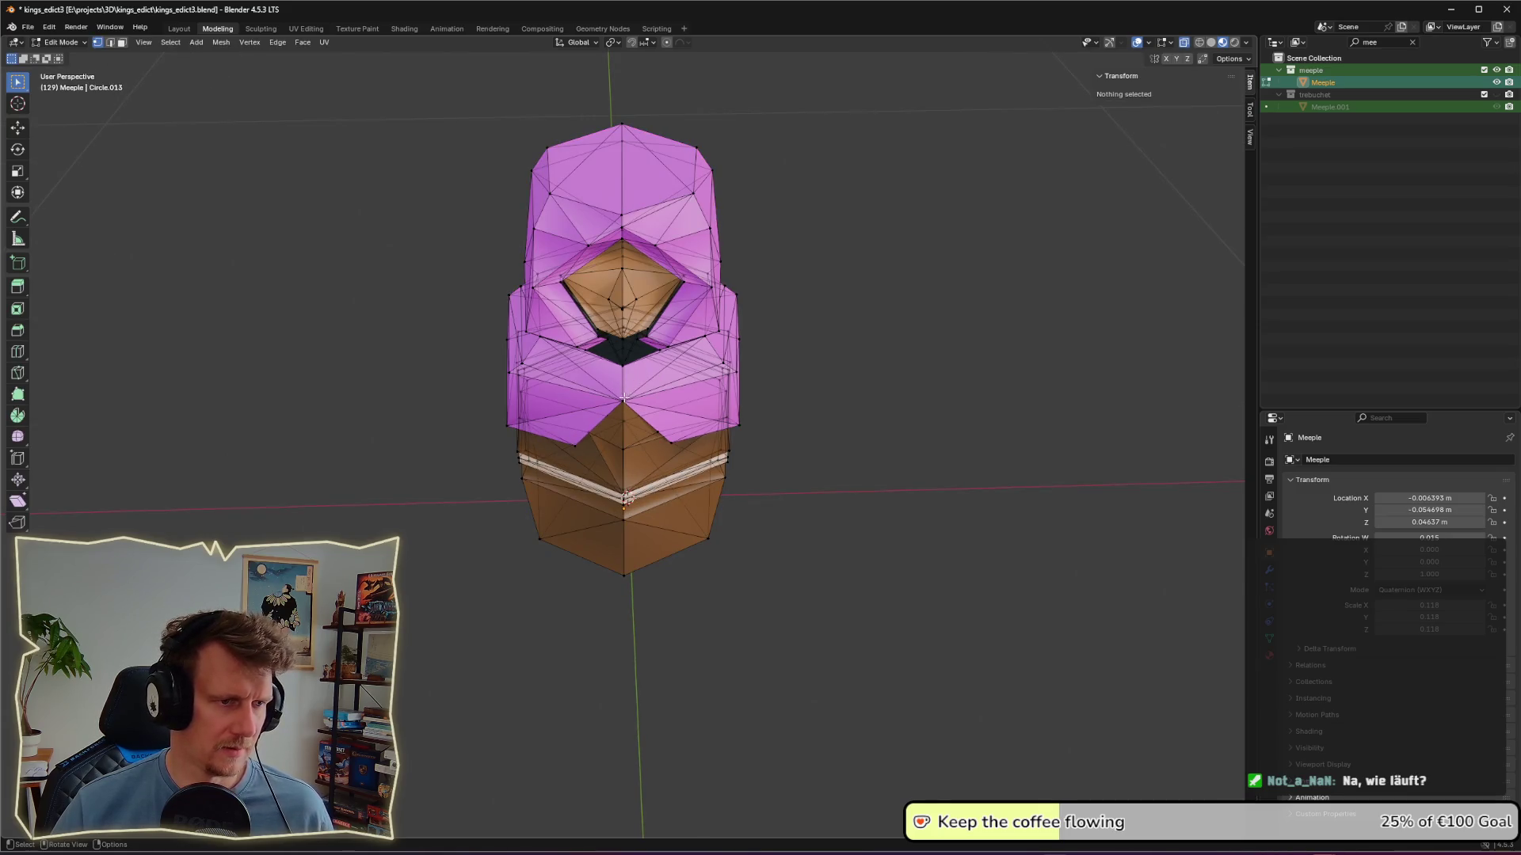
click(623, 399)
key(a)
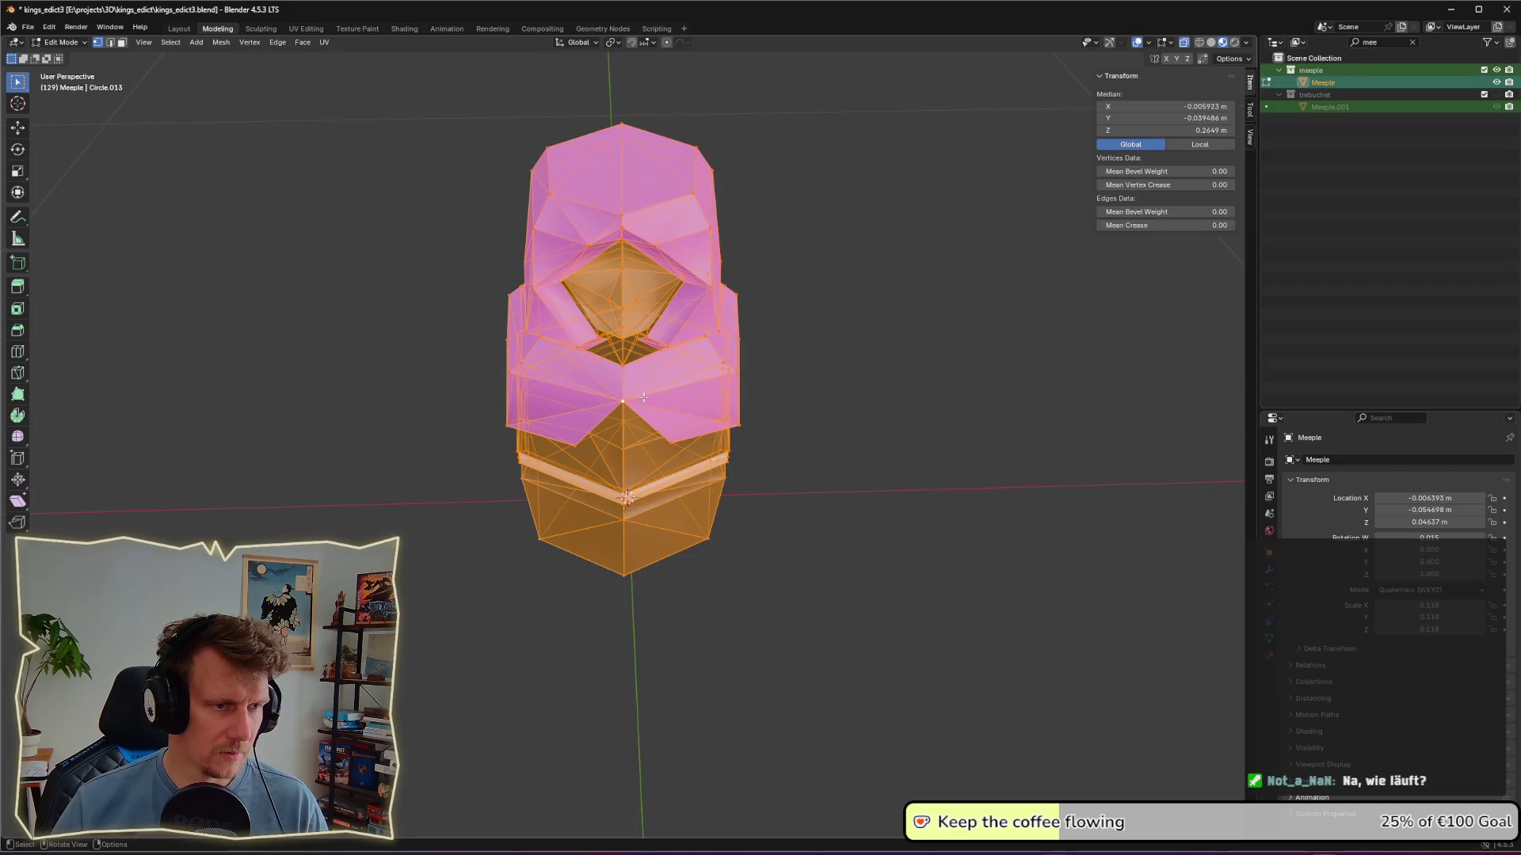
key(alt+a)
click(623, 403)
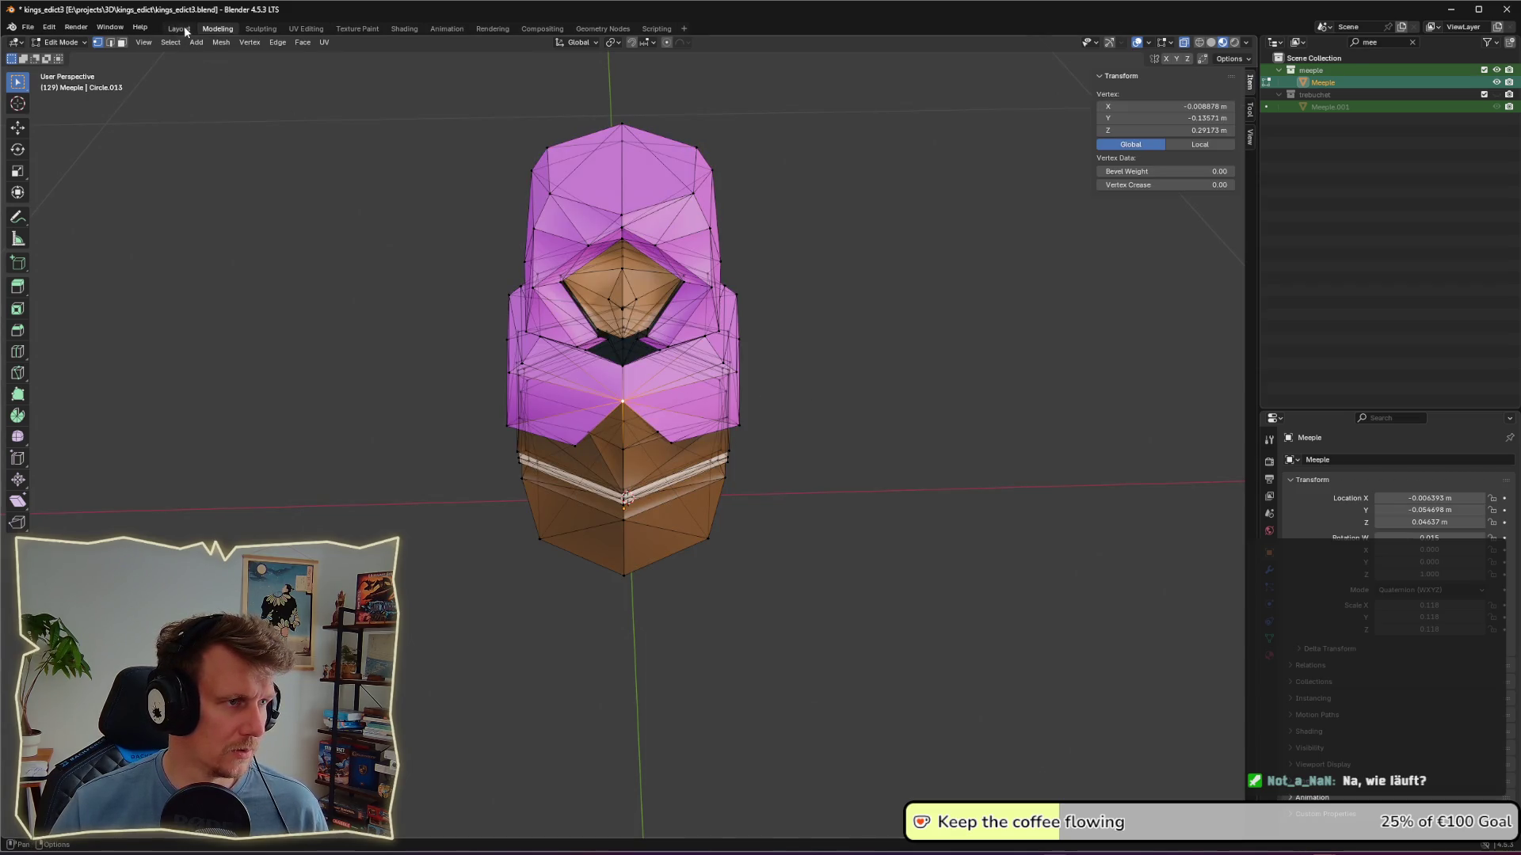
click(299, 30)
scroll(960, 355, up, 10)
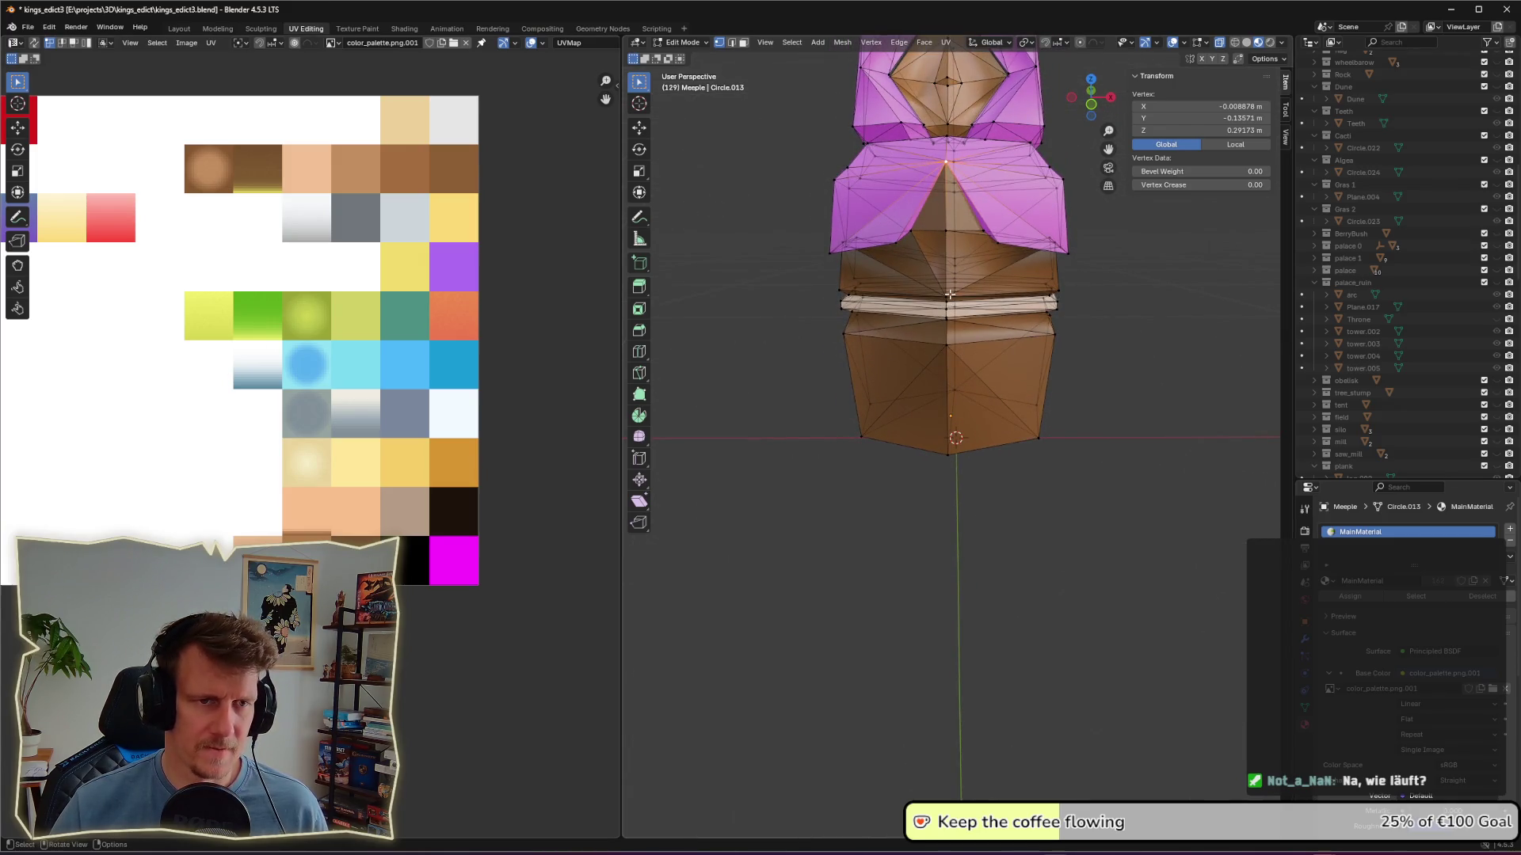
Step: Switch to face selection and select the front face of the lower purple block
key(3)
key(Tab)
scroll(1105, 292, up, 5)
mouse_move(1046, 349)
middle_down()
mouse_move(1069, 387)
mouse_move(1003, 371)
mouse_move(974, 341)
mouse_move(990, 387)
mouse_move(818, 388)
mouse_move(909, 305)
mouse_move(907, 339)
middle_up()
key(Tab)
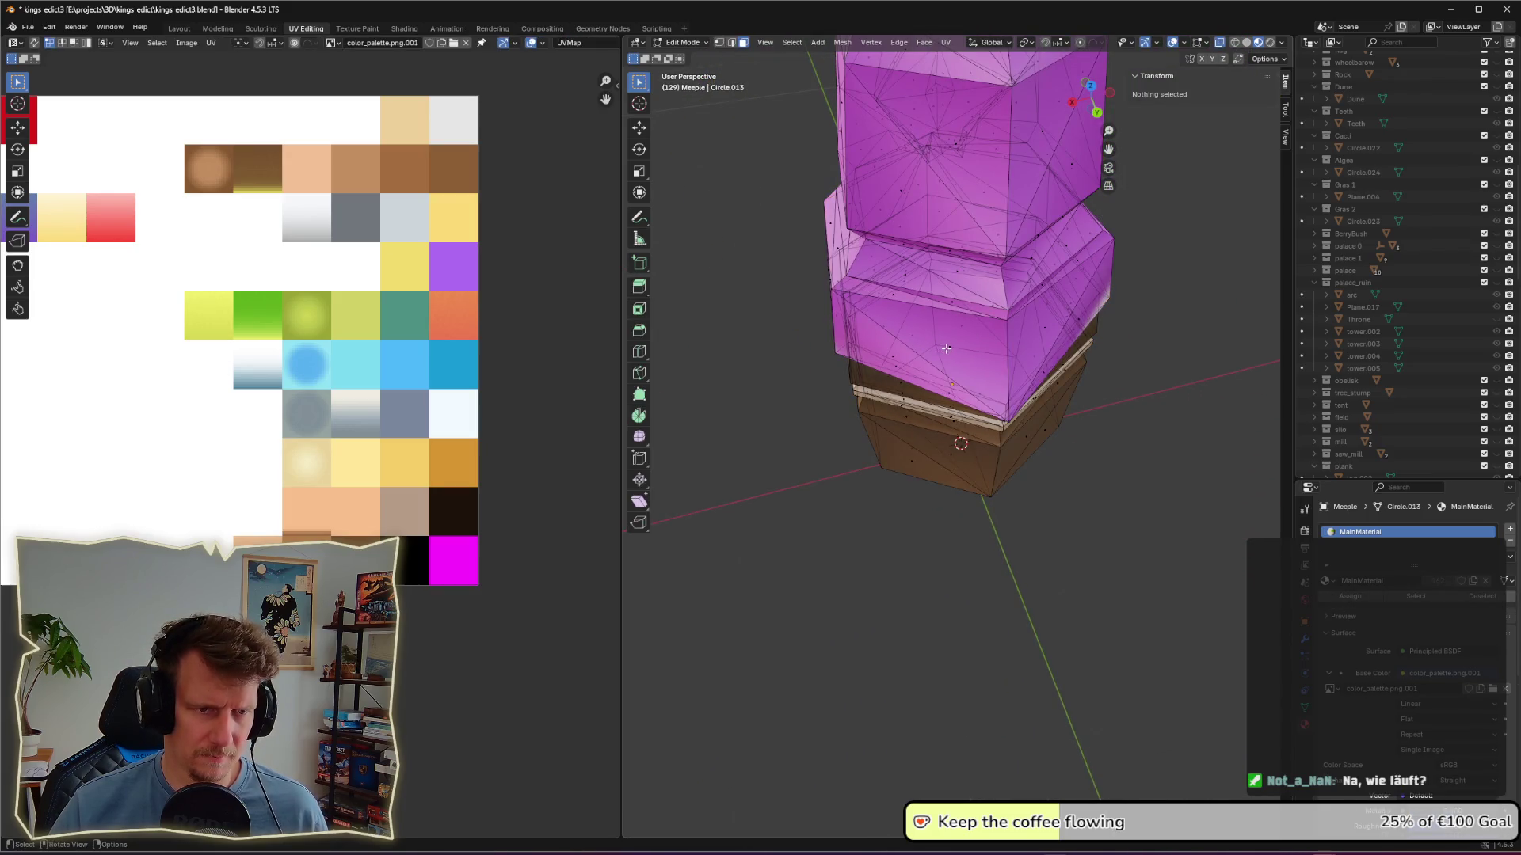
click(946, 349)
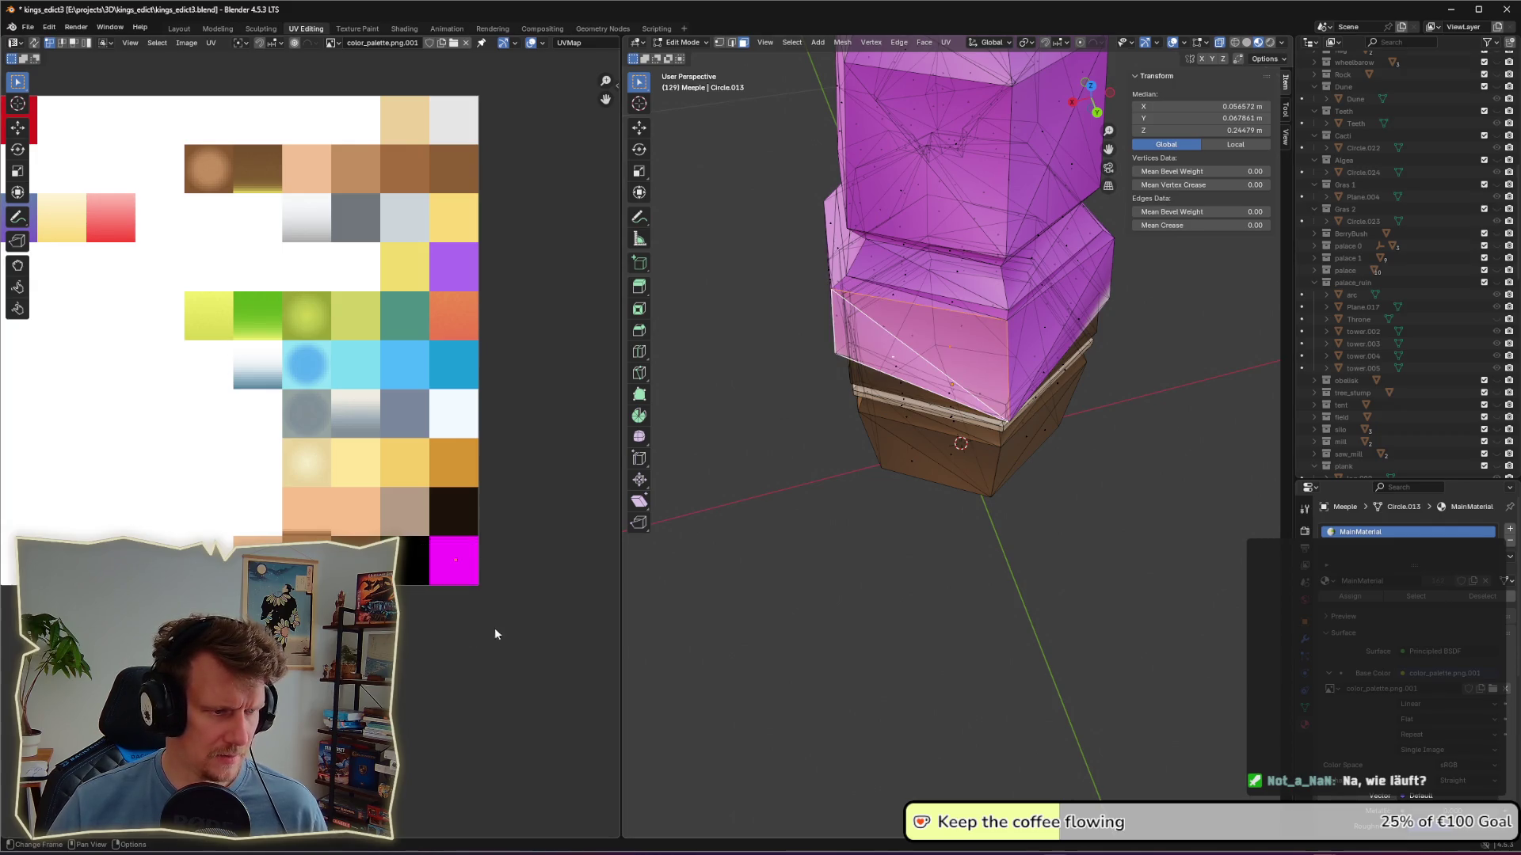
key(Tab)
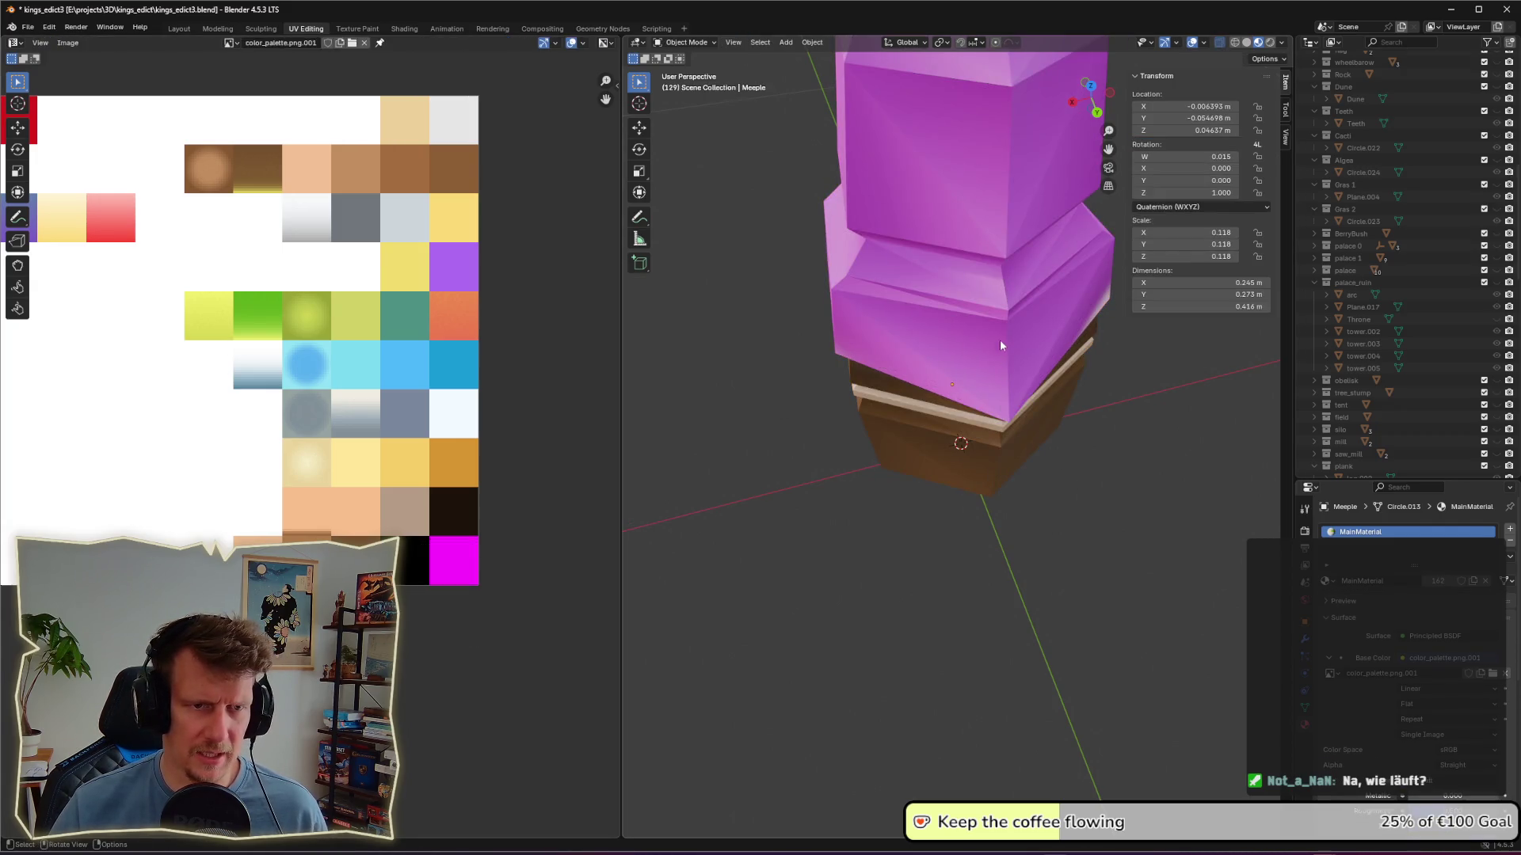
Step: Orbit around the Meeple in Object Mode and reselect it from a closer angle
scroll(1000, 337, down, 5)
mouse_move(1020, 431)
middle_down()
mouse_move(1191, 426)
mouse_move(1118, 415)
mouse_move(1185, 413)
middle_up()
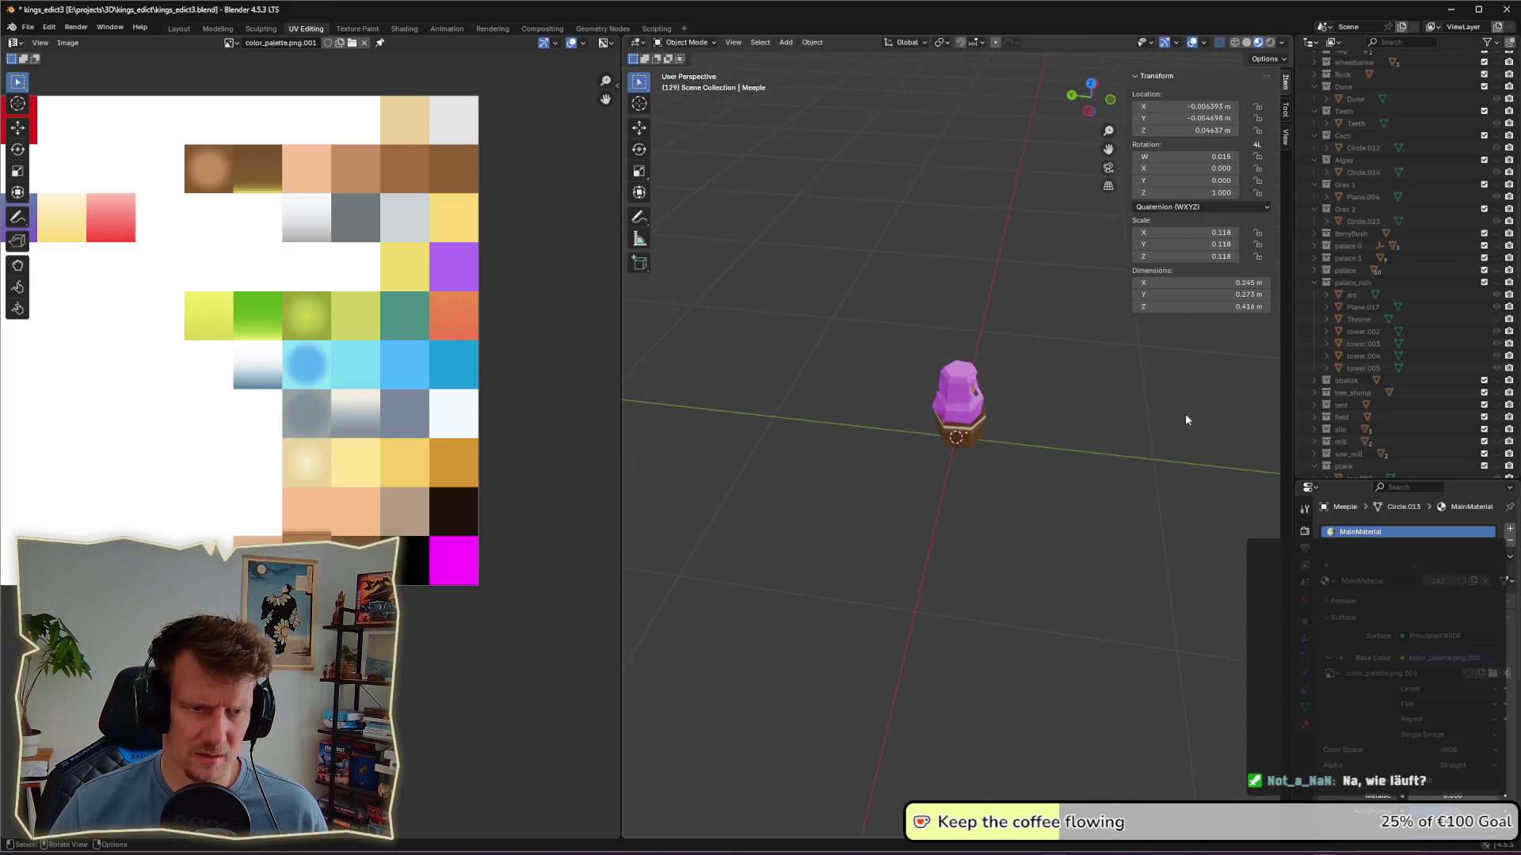
scroll(985, 414, up, 3)
scroll(985, 414, up, 3)
mouse_move(984, 414)
middle_down()
mouse_move(1031, 397)
mouse_move(963, 358)
middle_up()
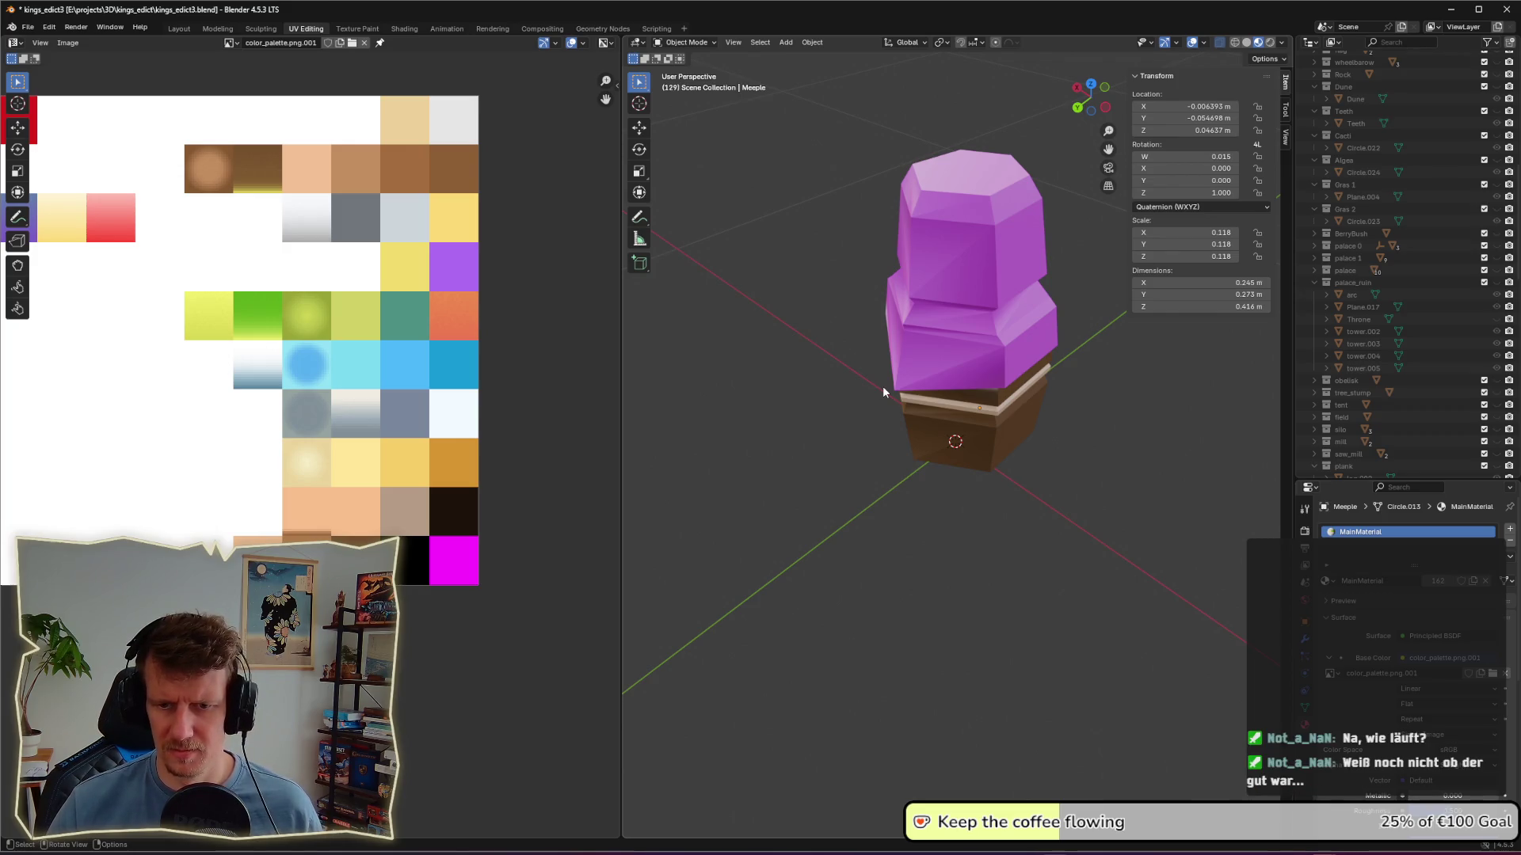
scroll(380, 440, down, 2)
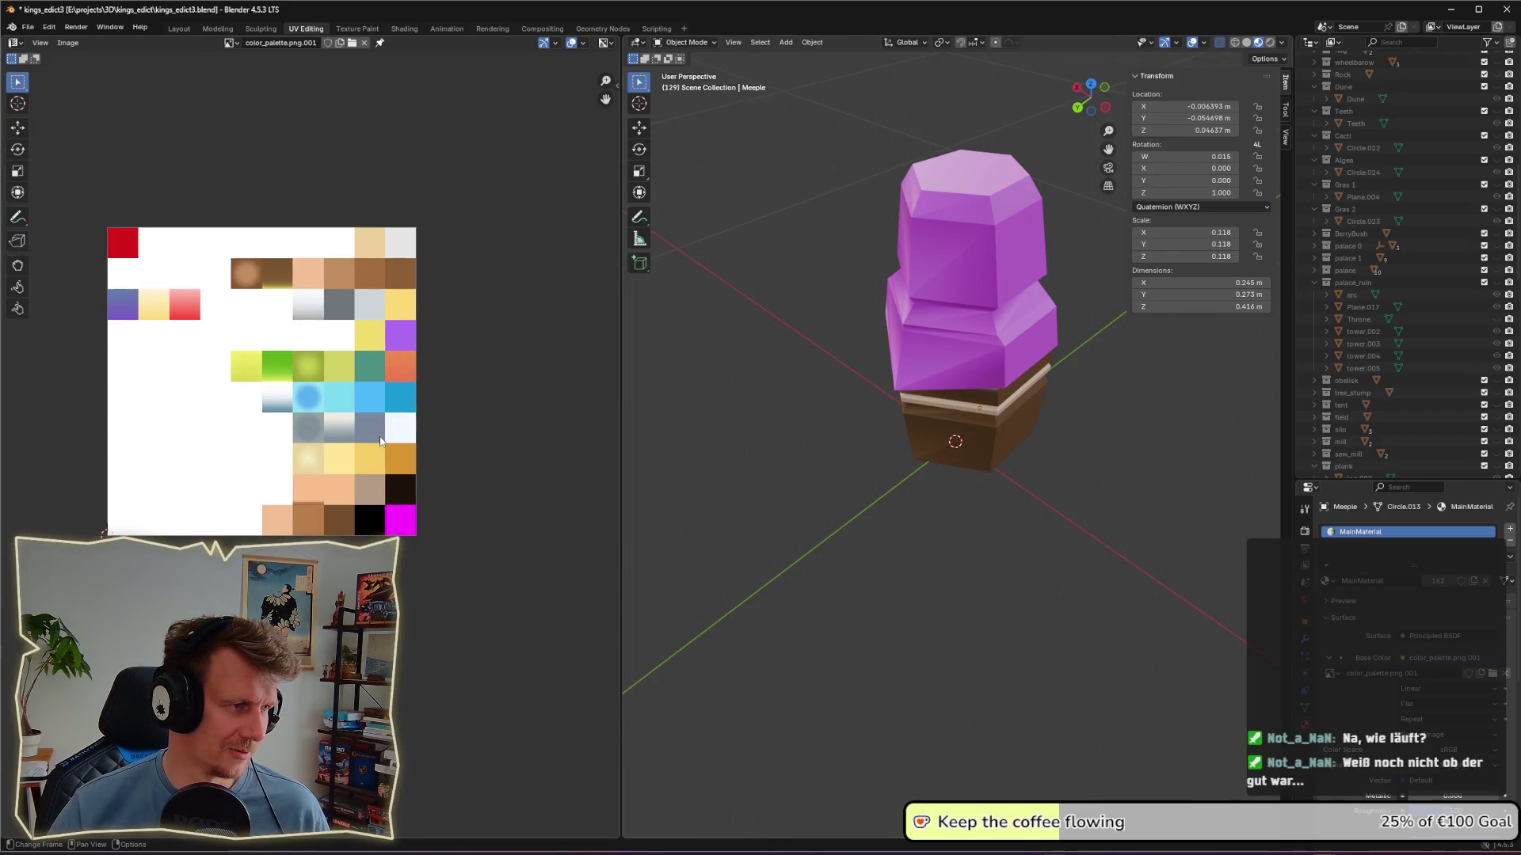
click(965, 379)
mouse_move(965, 379)
middle_down()
mouse_move(1010, 426)
mouse_move(997, 381)
mouse_move(983, 415)
middle_up()
Step: Select faces including the ring below the purple block, then view the Meeple from below
key(Tab)
click(1008, 375)
click(975, 403)
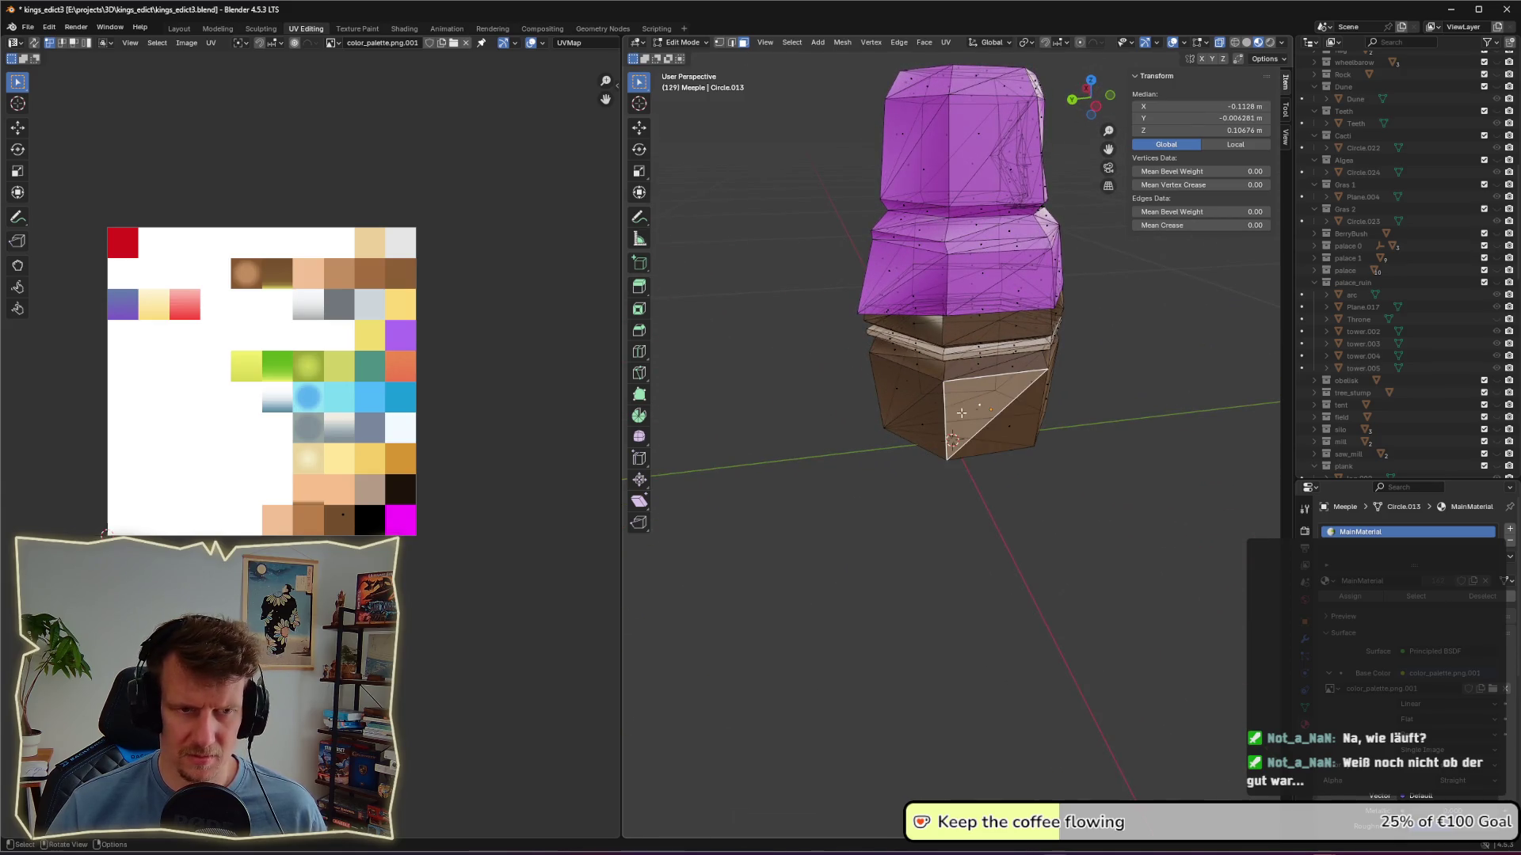
alt+click(943, 339)
middle_drag(943, 339, 952, 378)
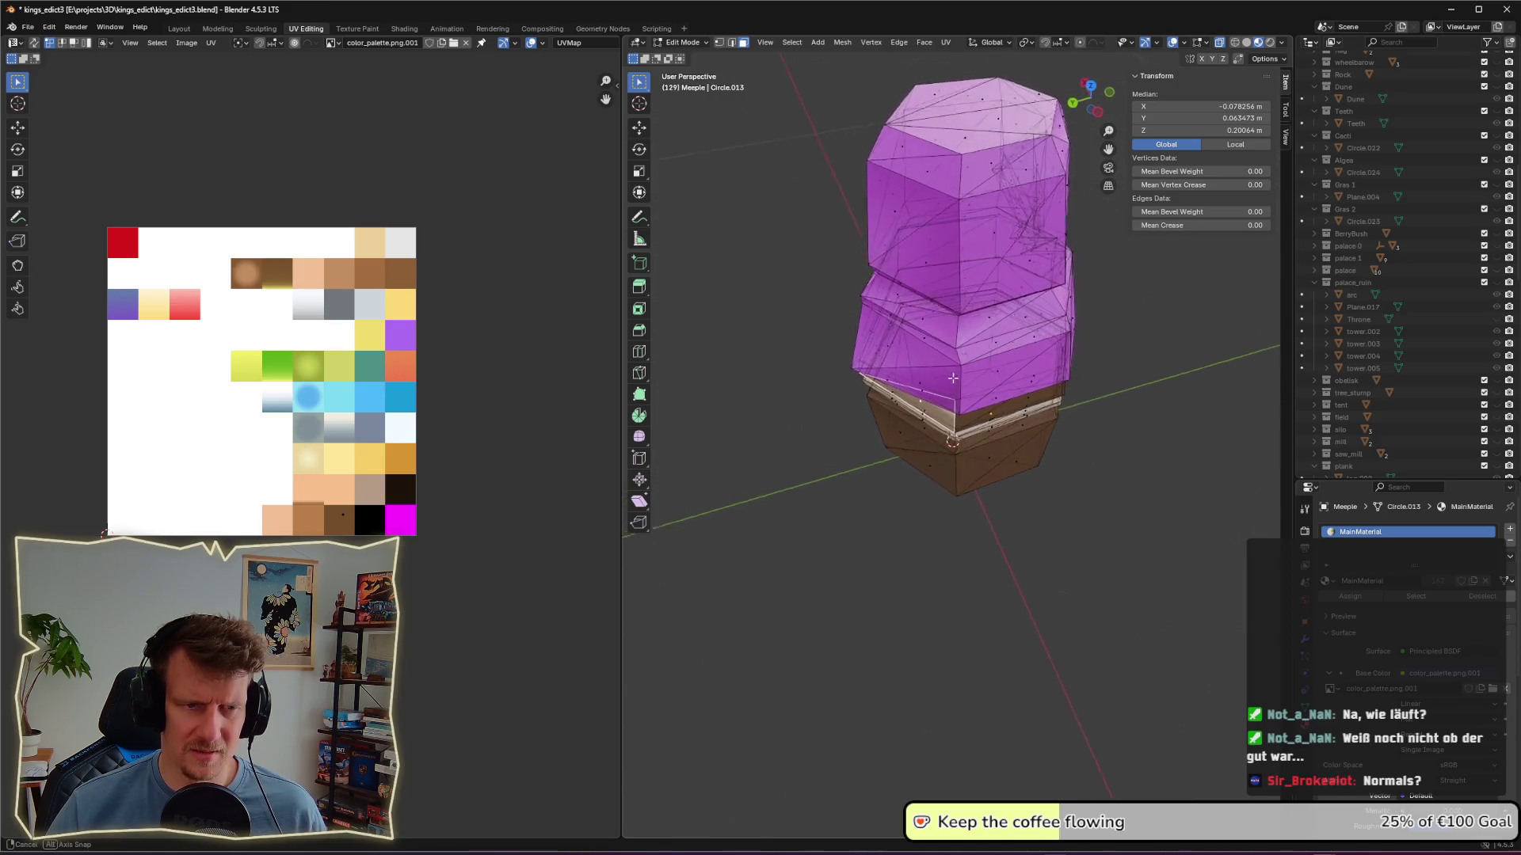
scroll(952, 379, up, 3)
key(Tab)
scroll(964, 432, down, 2)
mouse_move(964, 432)
middle_down()
mouse_move(1019, 311)
mouse_move(1017, 358)
mouse_move(963, 331)
middle_up()
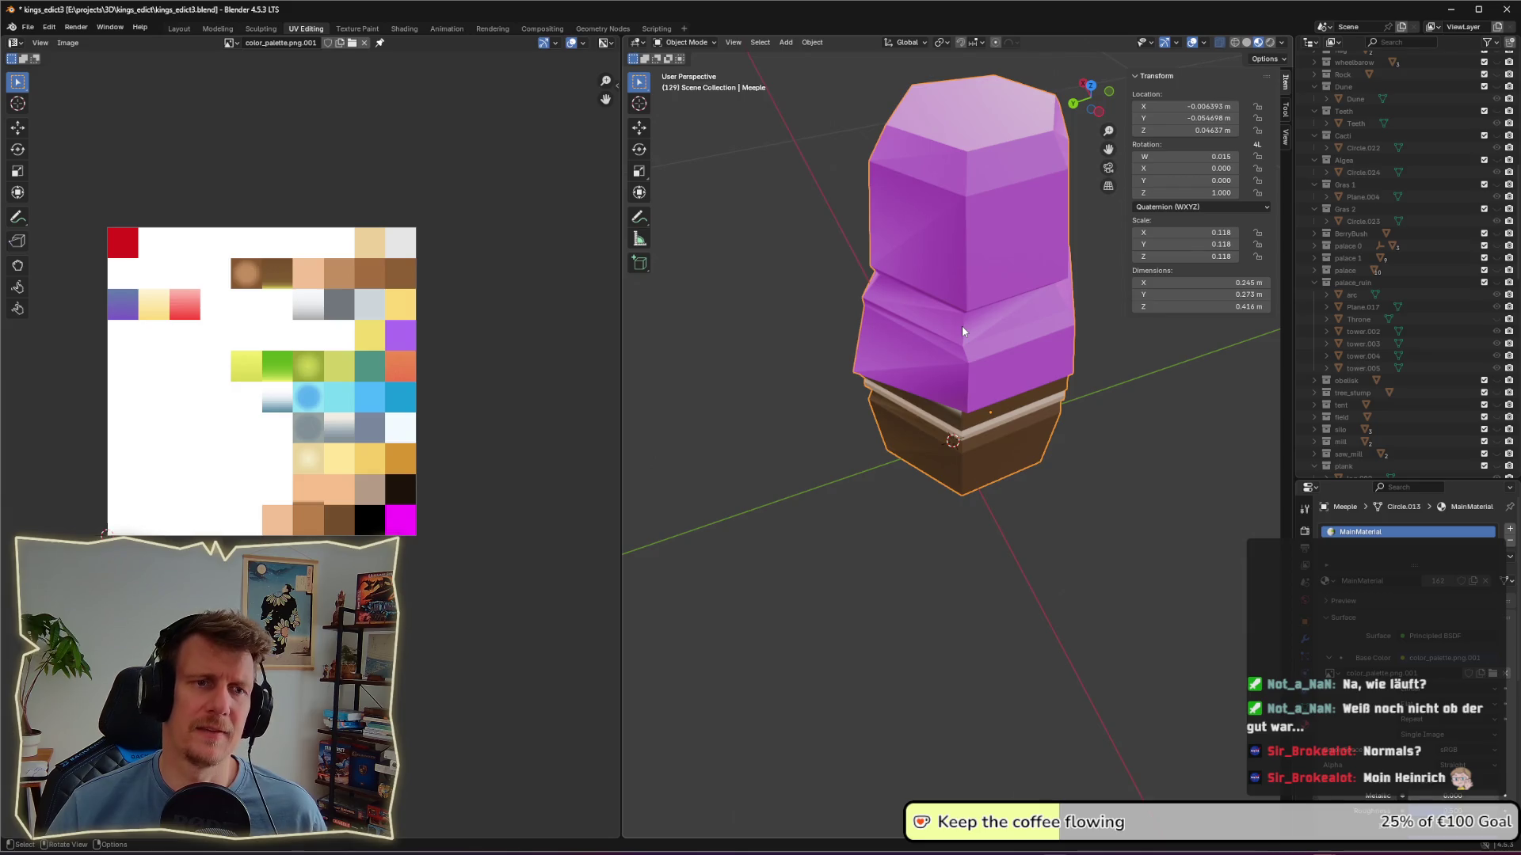
Step: Select the whole Meeple mesh and check the viewport overlay settings before returning to Object Mode
key(Tab)
key(a)
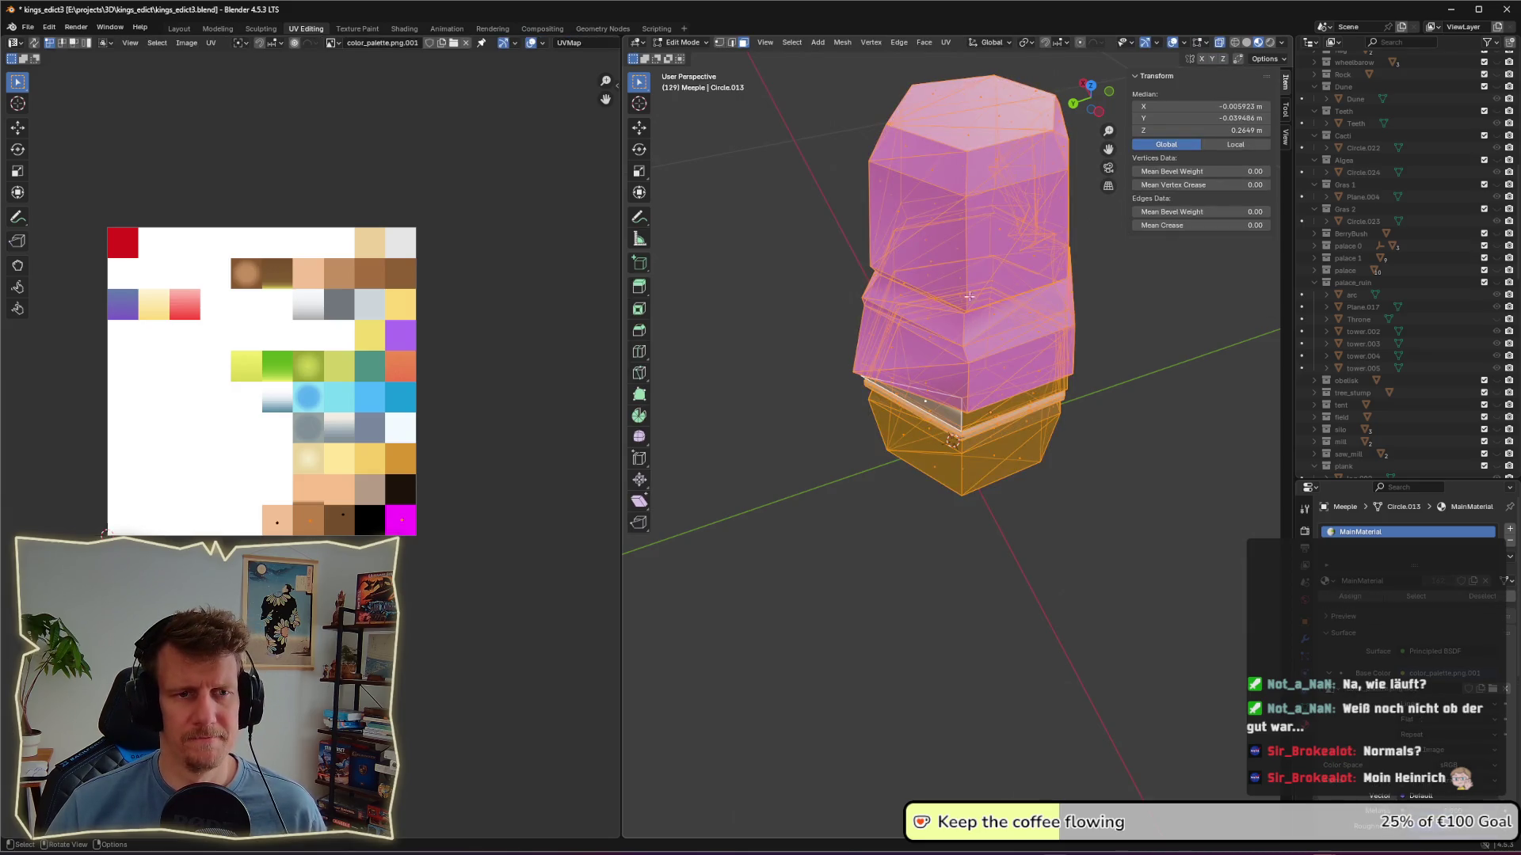
click(1183, 45)
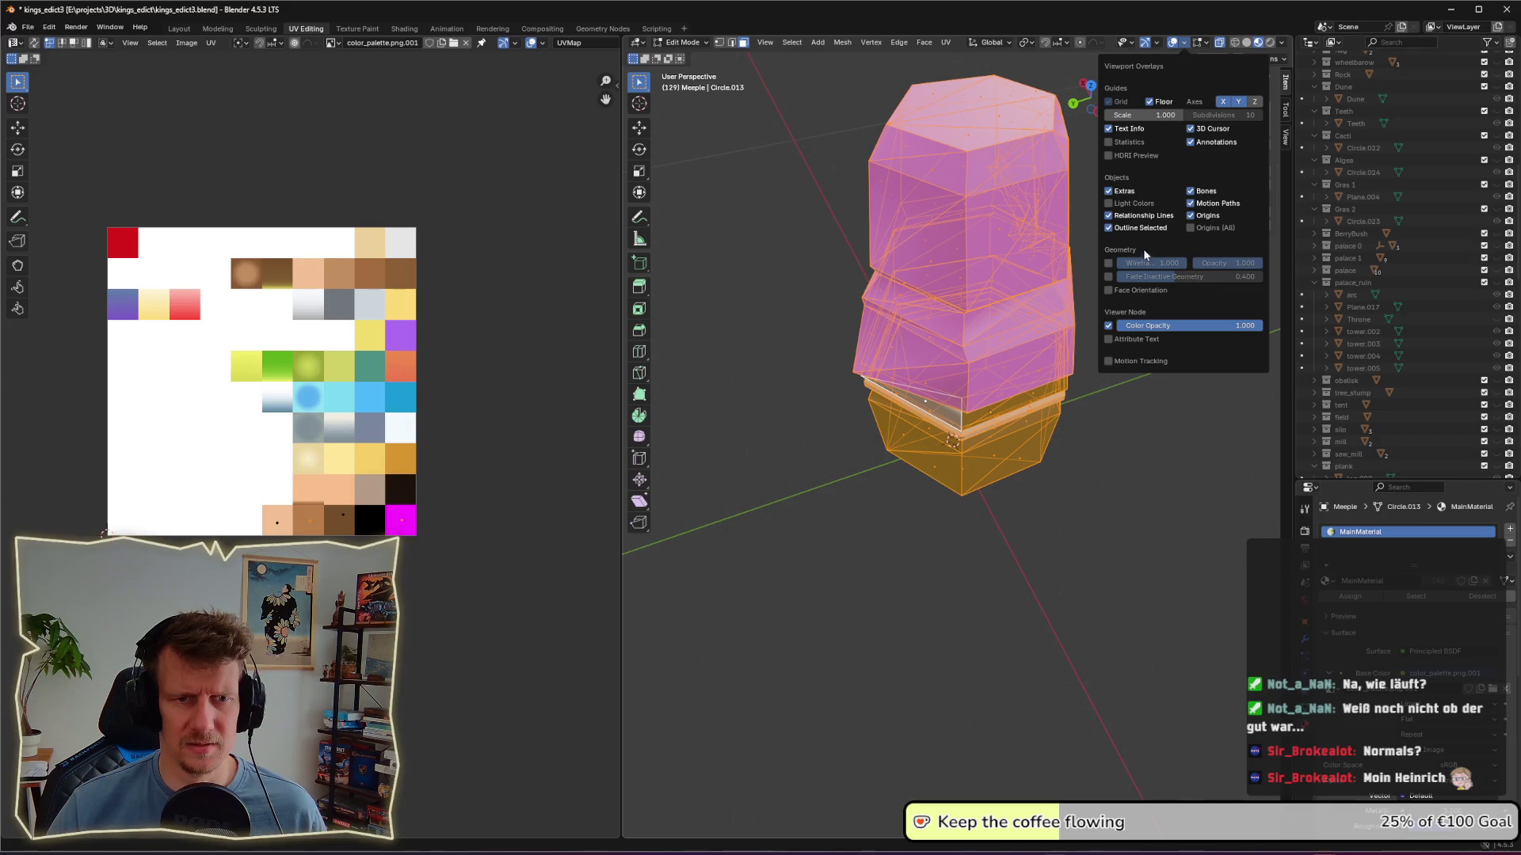
scroll(1078, 427, up, 2)
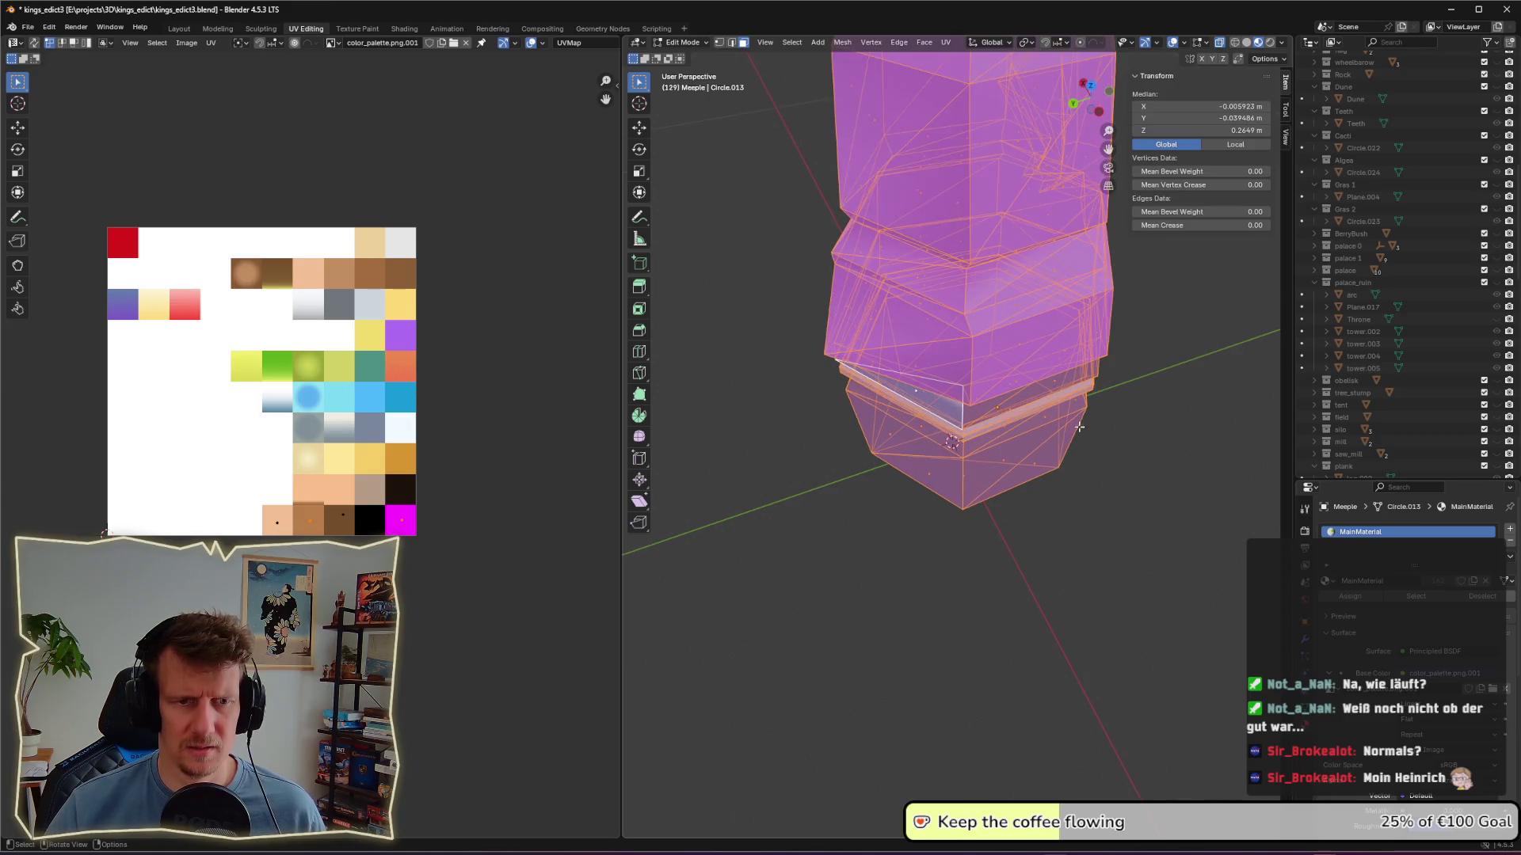
key(alt+a)
scroll(1120, 436, down, 2)
mouse_move(1120, 435)
middle_down()
mouse_move(1056, 380)
mouse_move(1003, 388)
mouse_move(1002, 373)
middle_up()
key(Tab)
Step: Apply Shade Flat to the Meeple and set the transform orientation to Normal
right_click(983, 328)
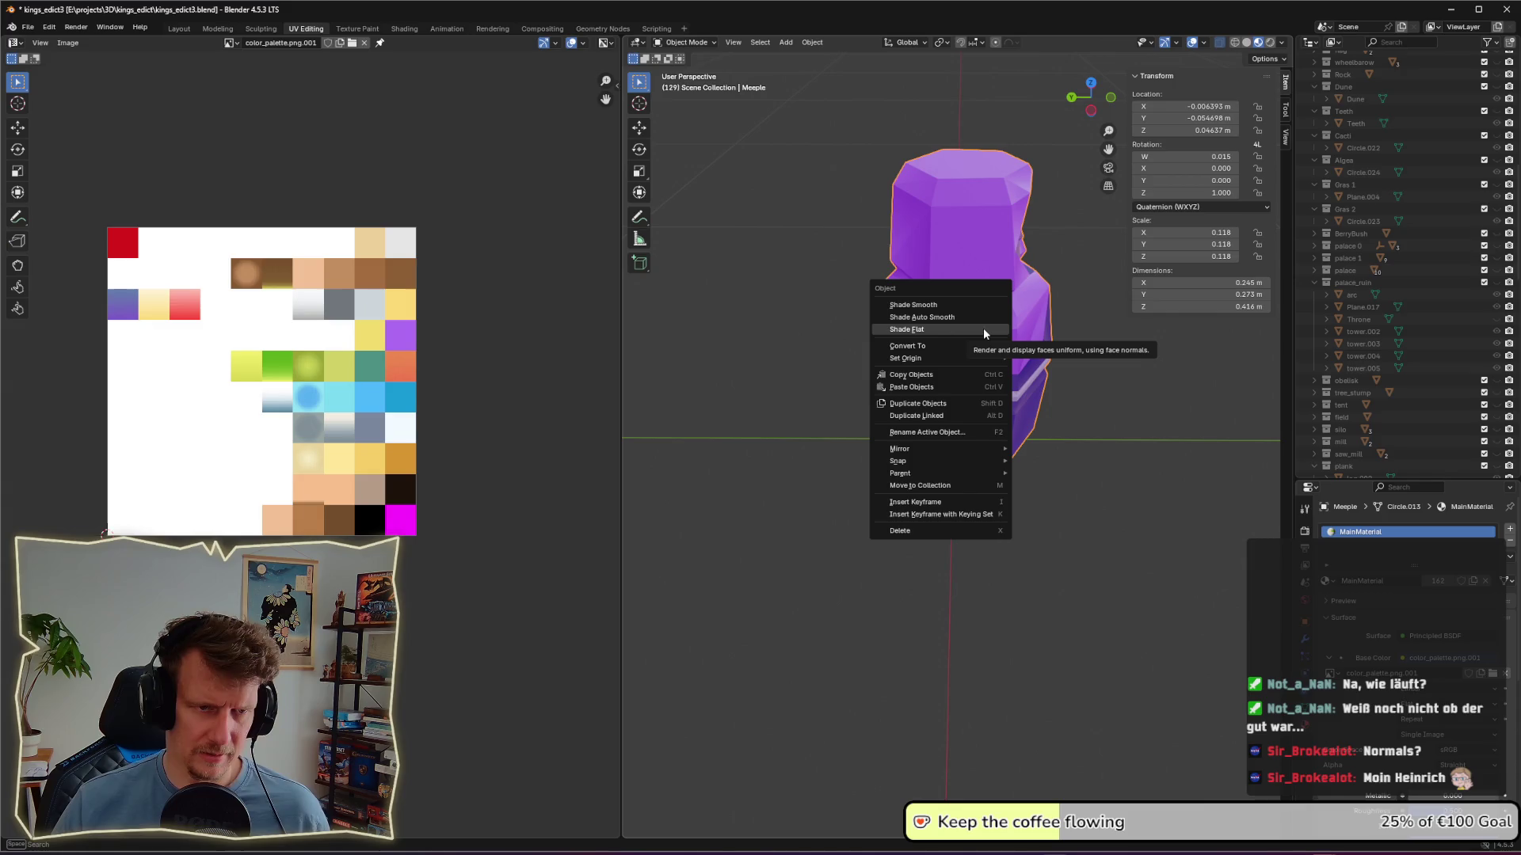
click(983, 328)
key(F3)
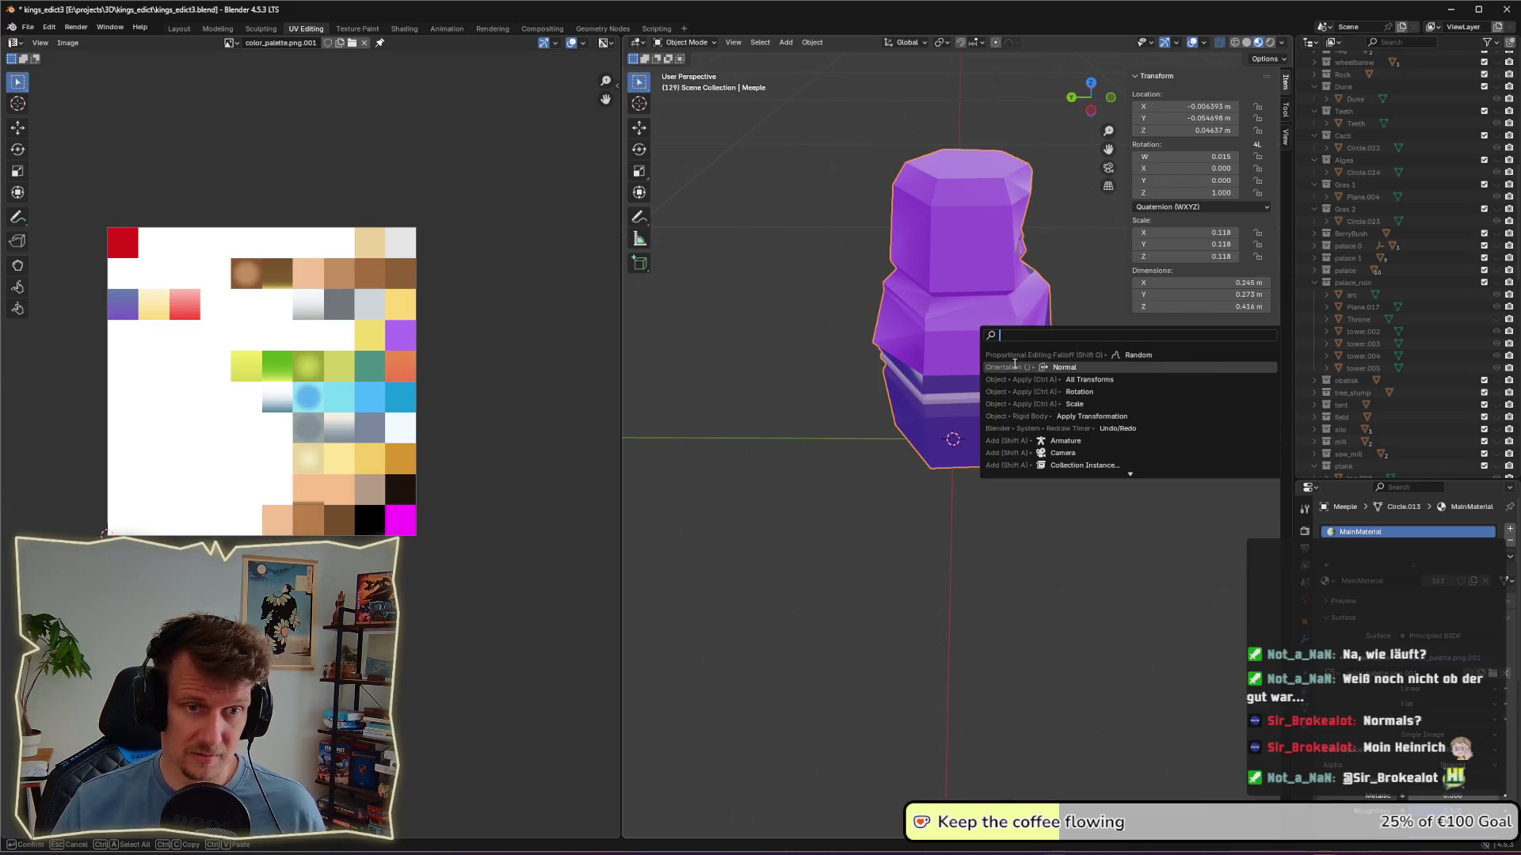
click(1014, 367)
right_click(978, 354)
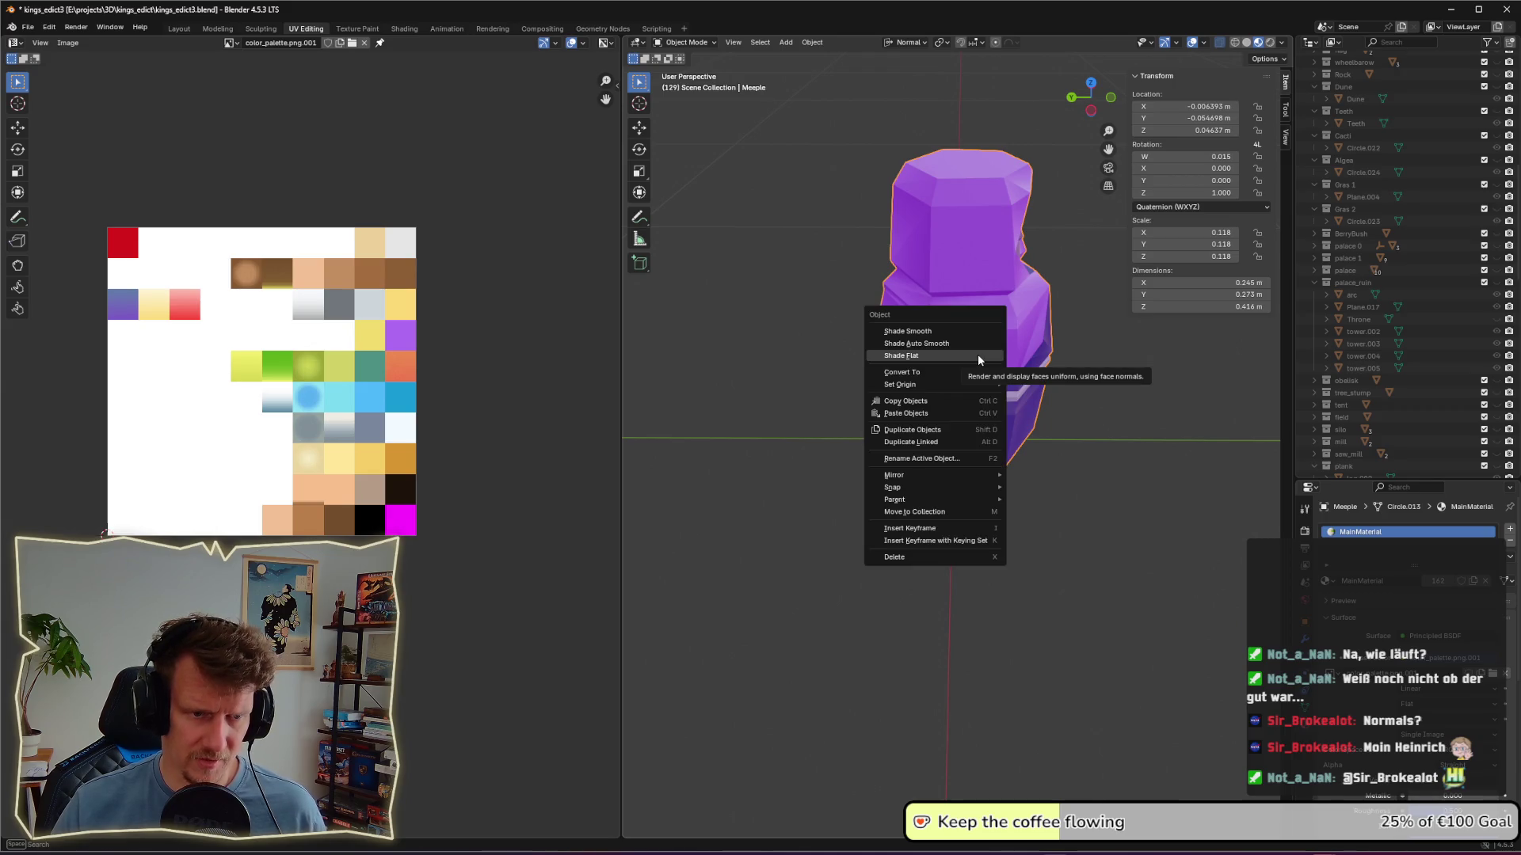
key(Escape)
key(F2)
key(Escape)
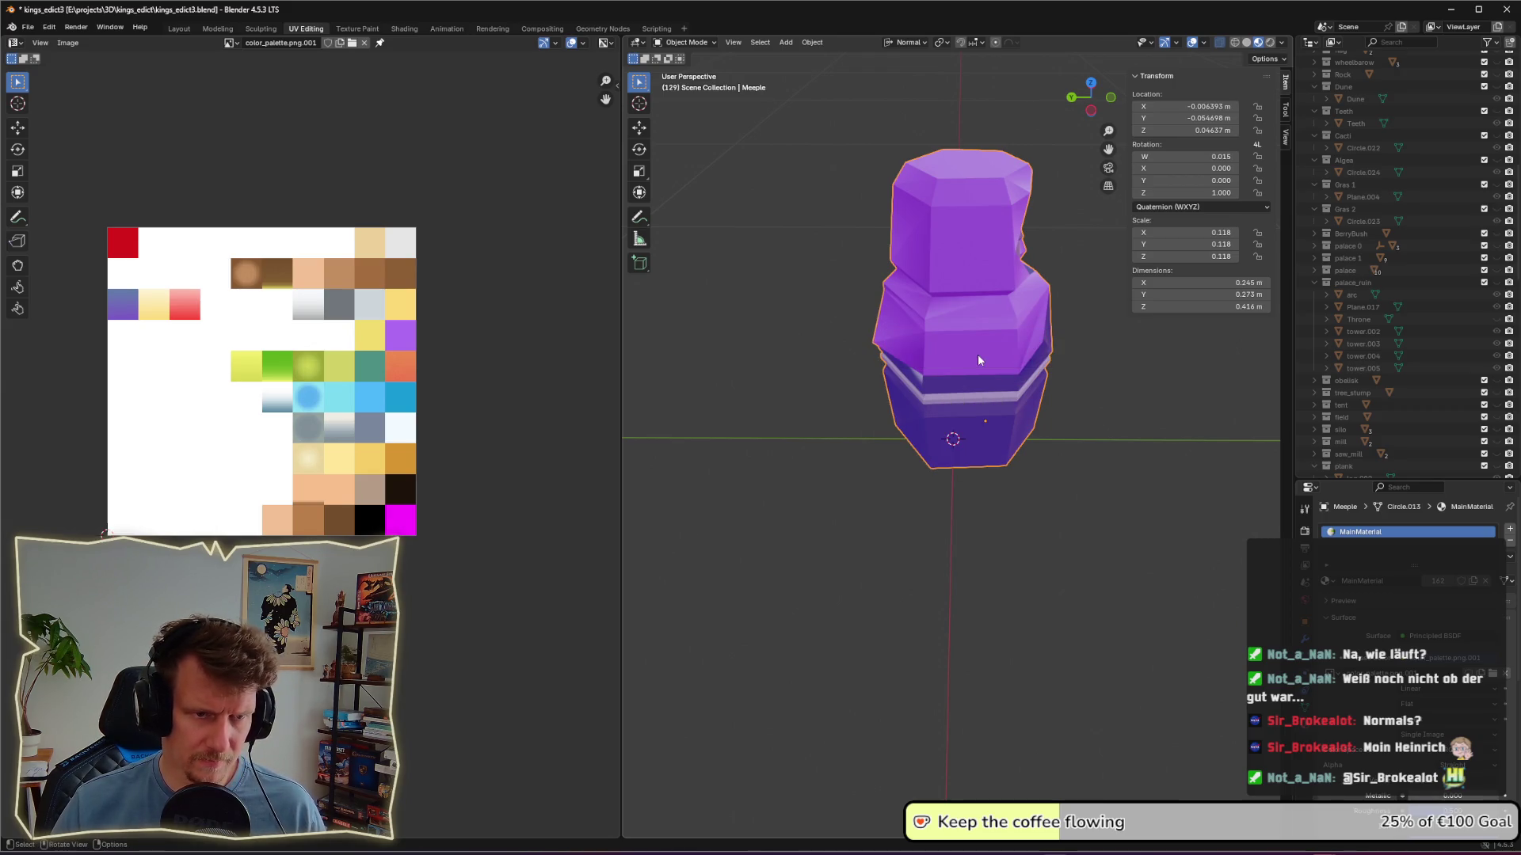
Step: Search the operators for 'recal' and 'norma' in Object Mode, then dismiss the search
key(F3)
text(e)
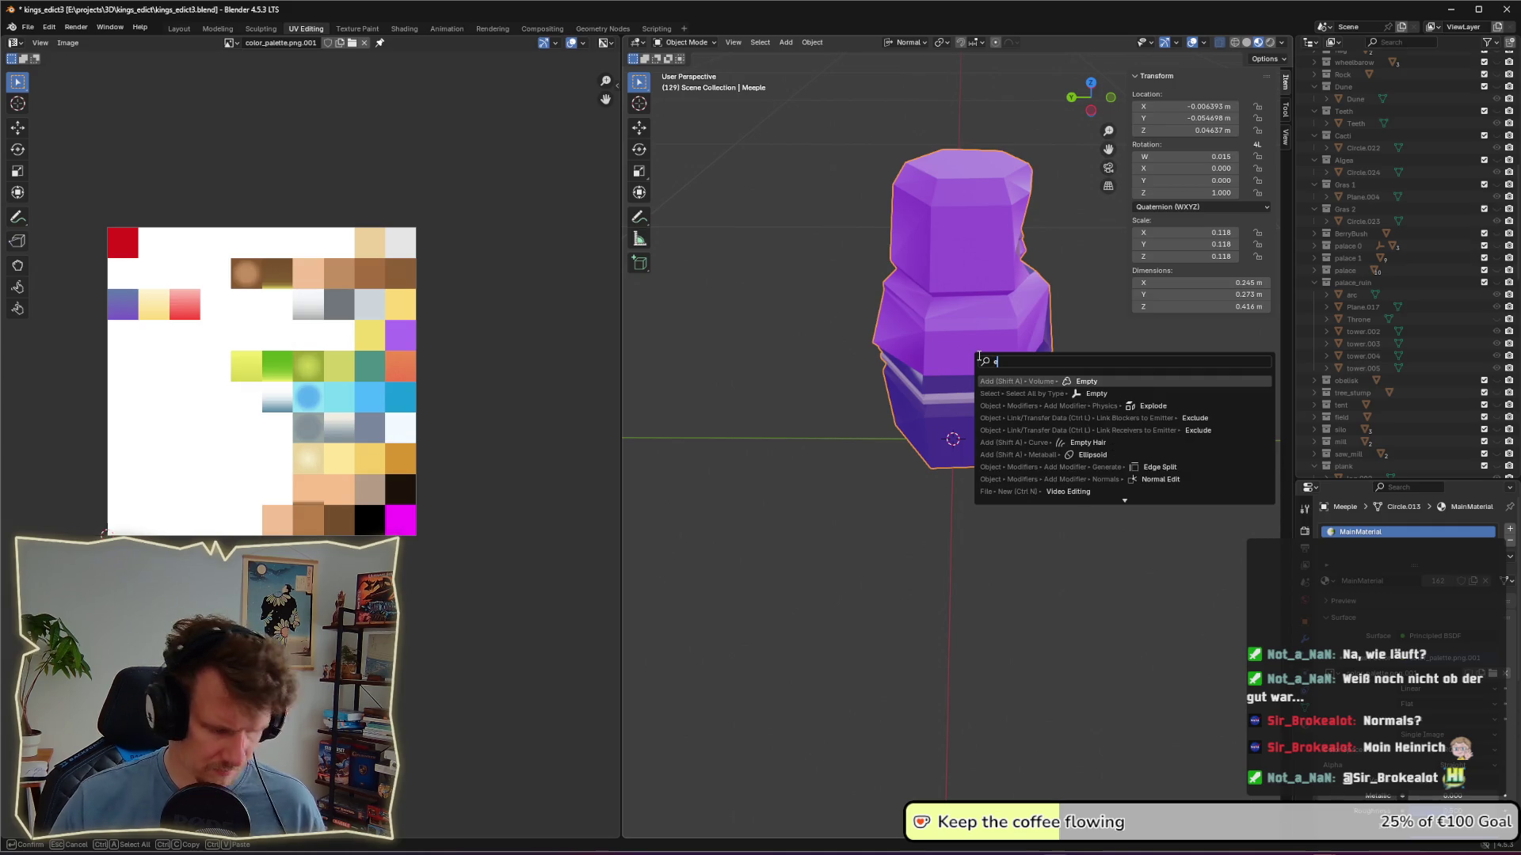
key(BackSpace)
text(recal)
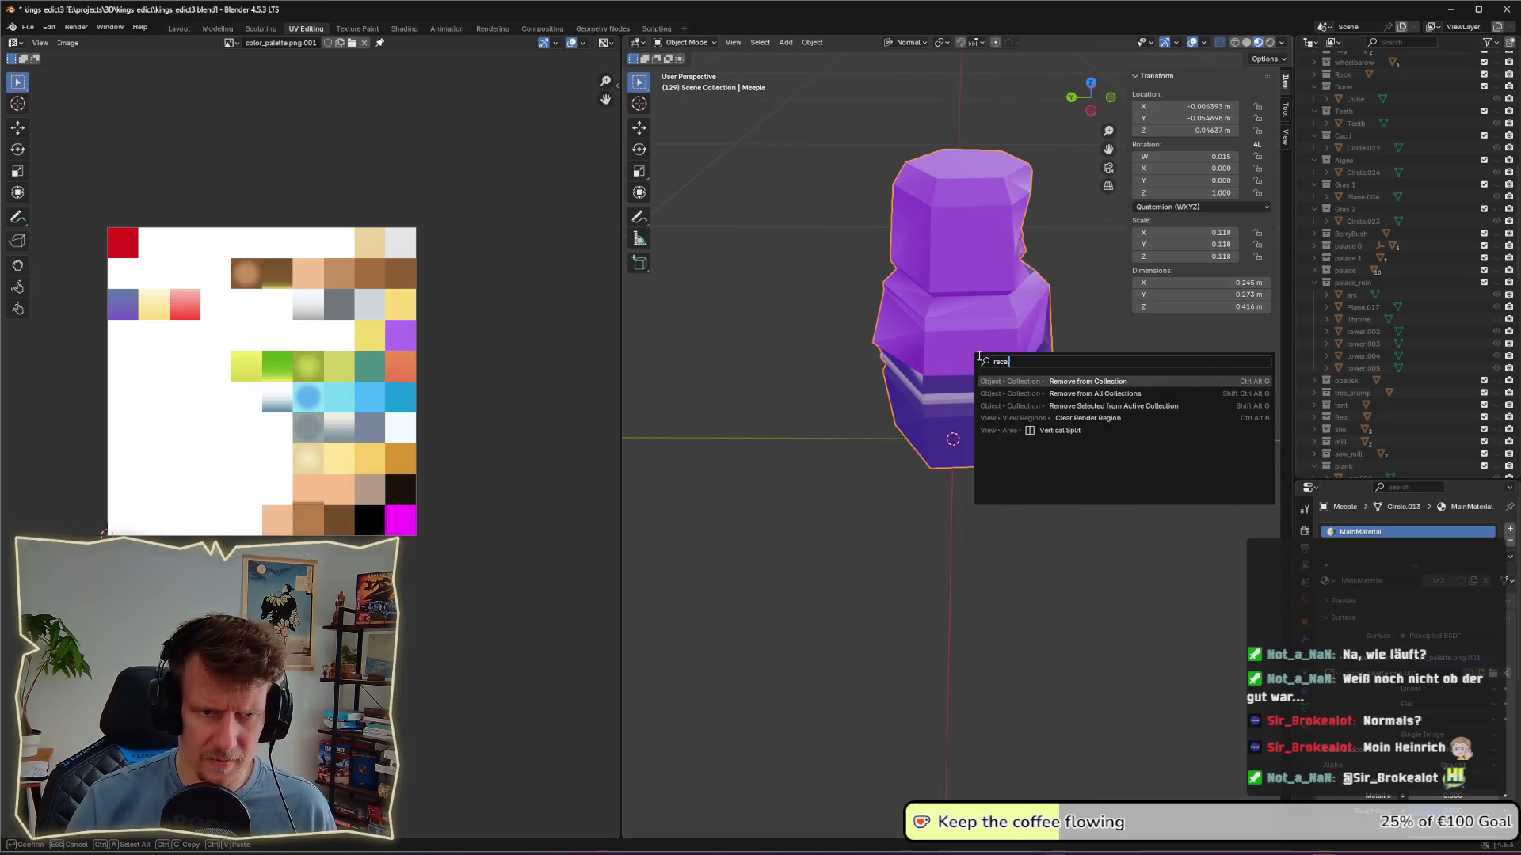
key(BackSpace)
key(BackSpace)
key(BackSpace)
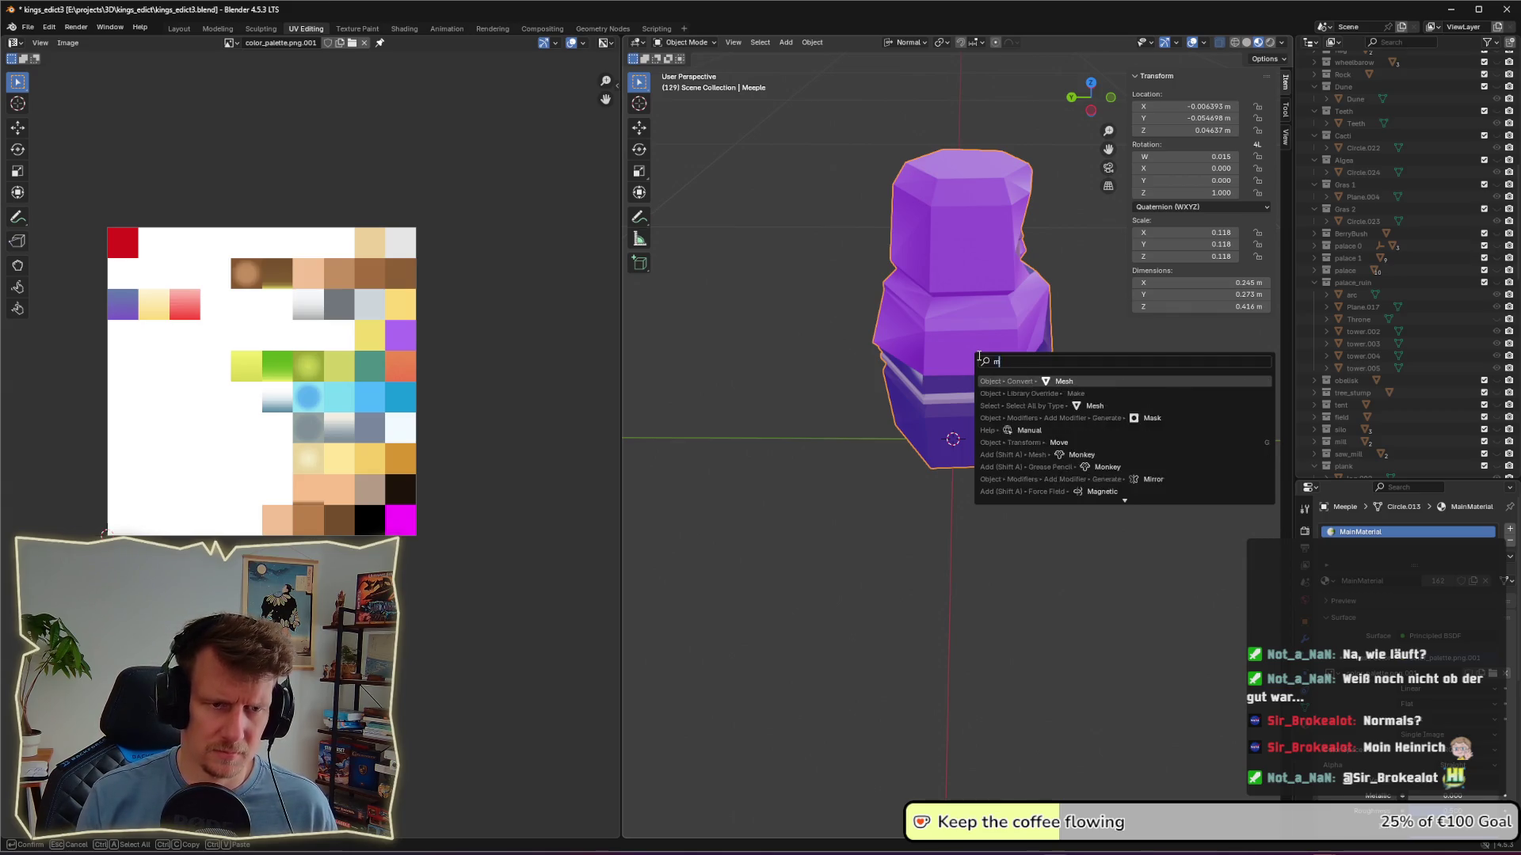
text(norma)
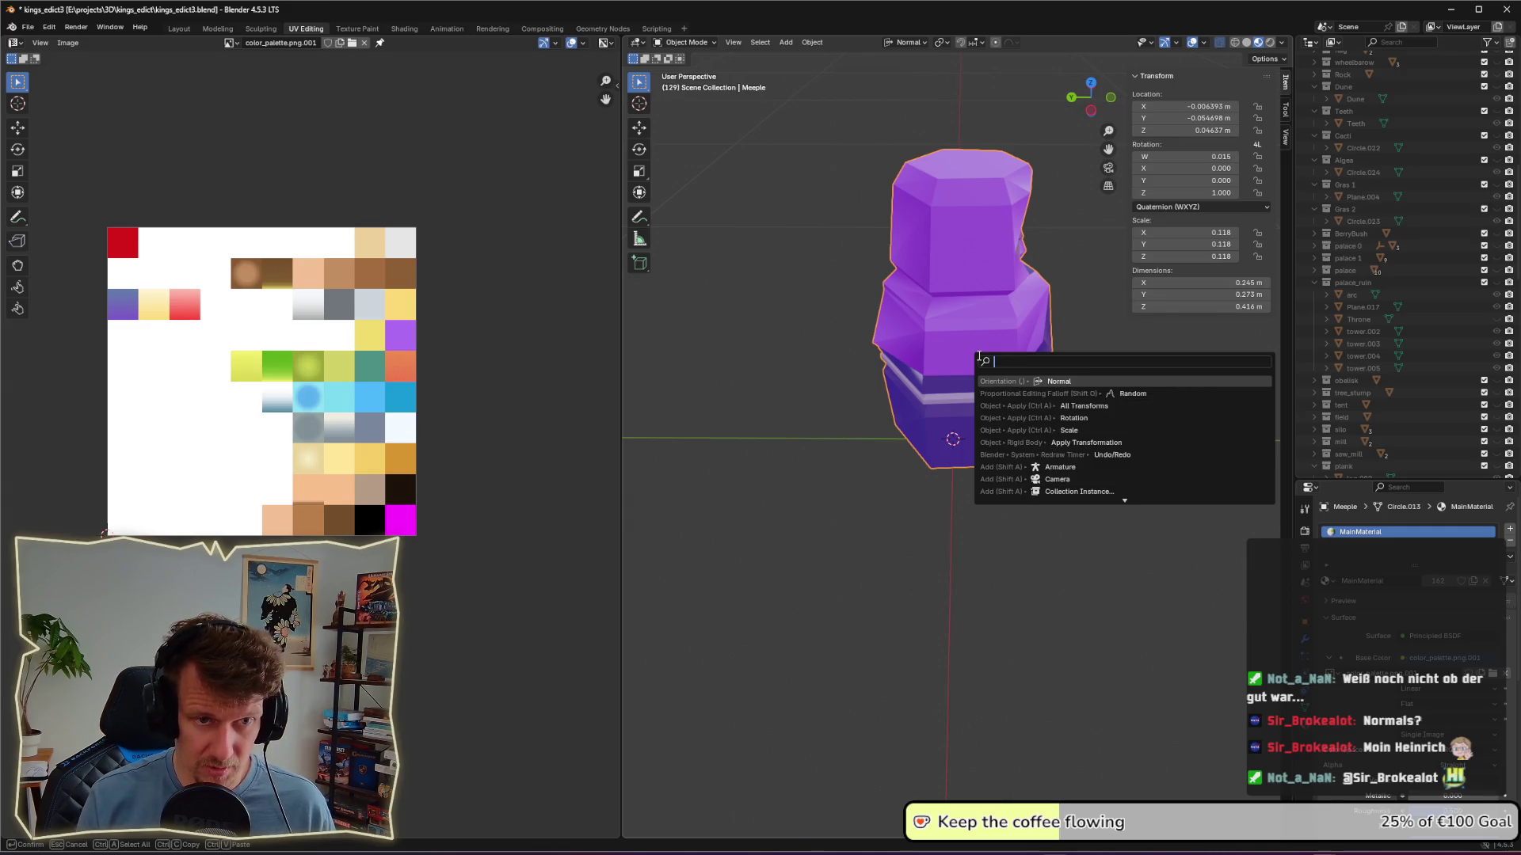
key(Escape)
Step: Recalculate the Meeple's normals outside in Edit Mode, then inspect it up close in Object Mode
key(Tab)
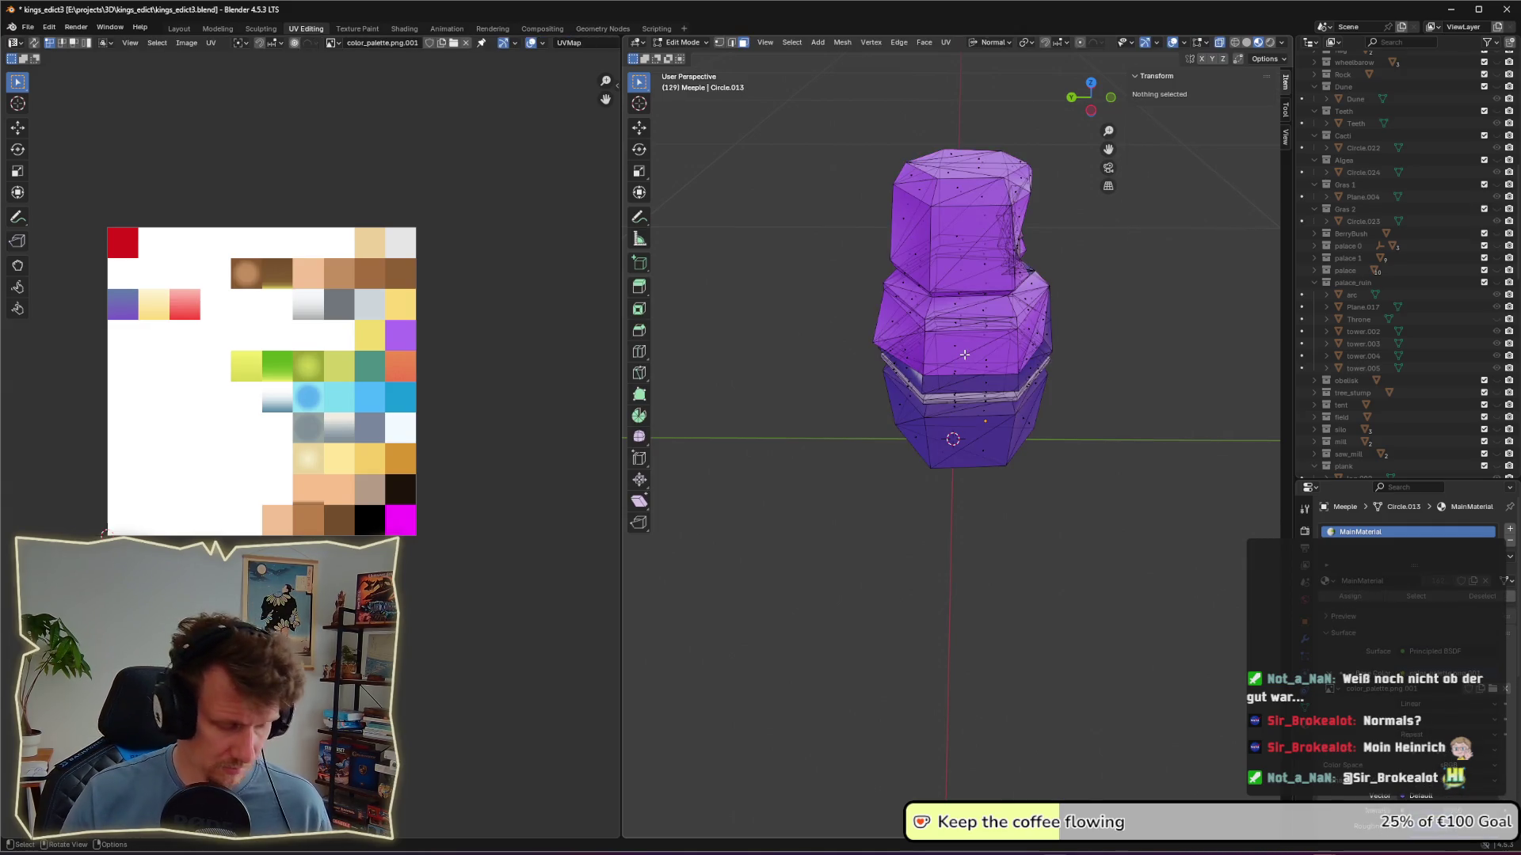
key(F3)
text(reca)
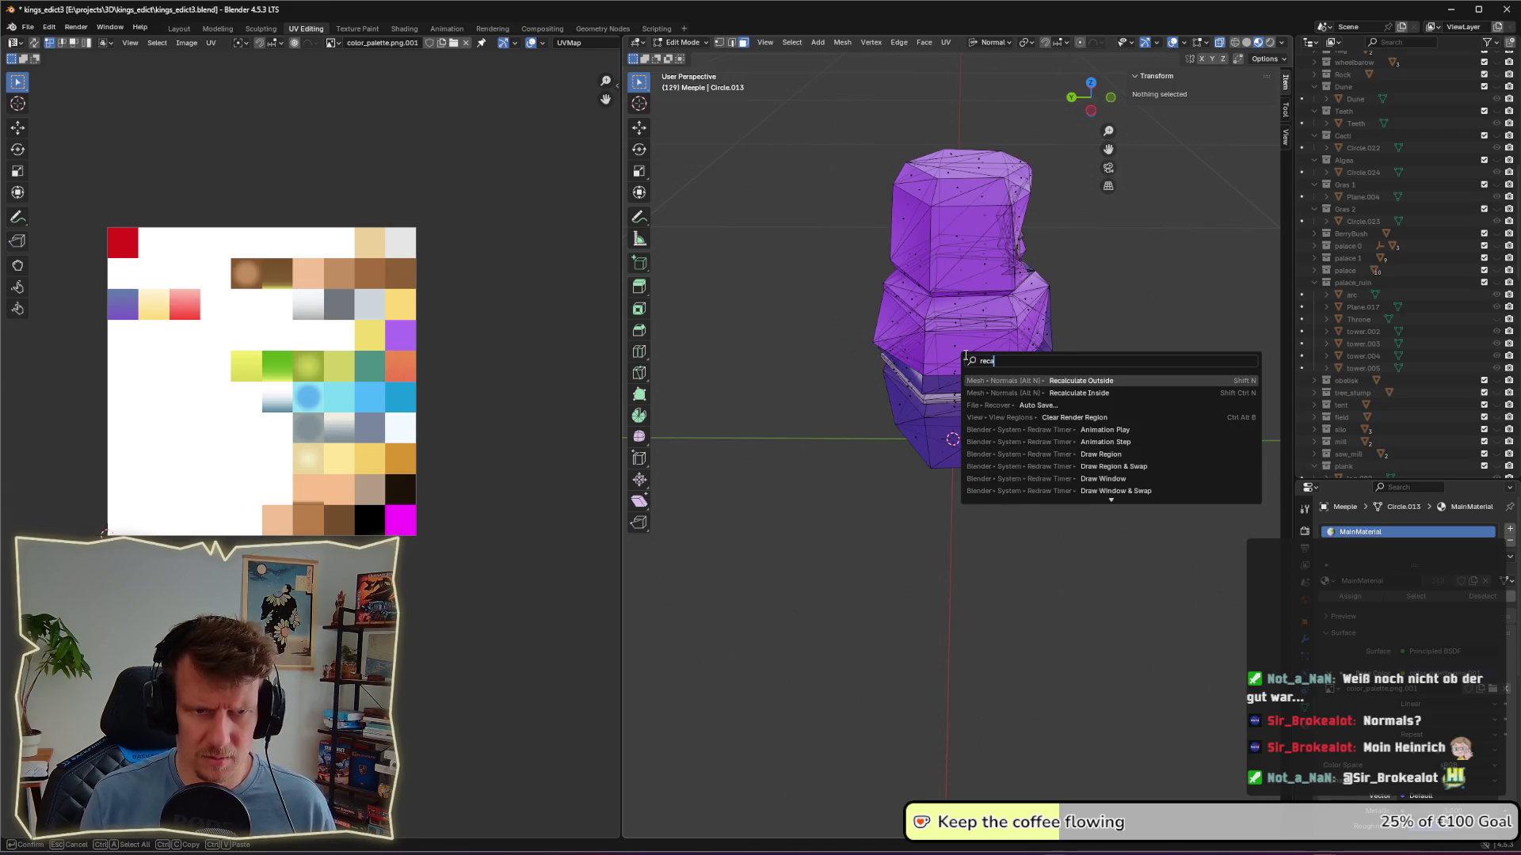
key(Return)
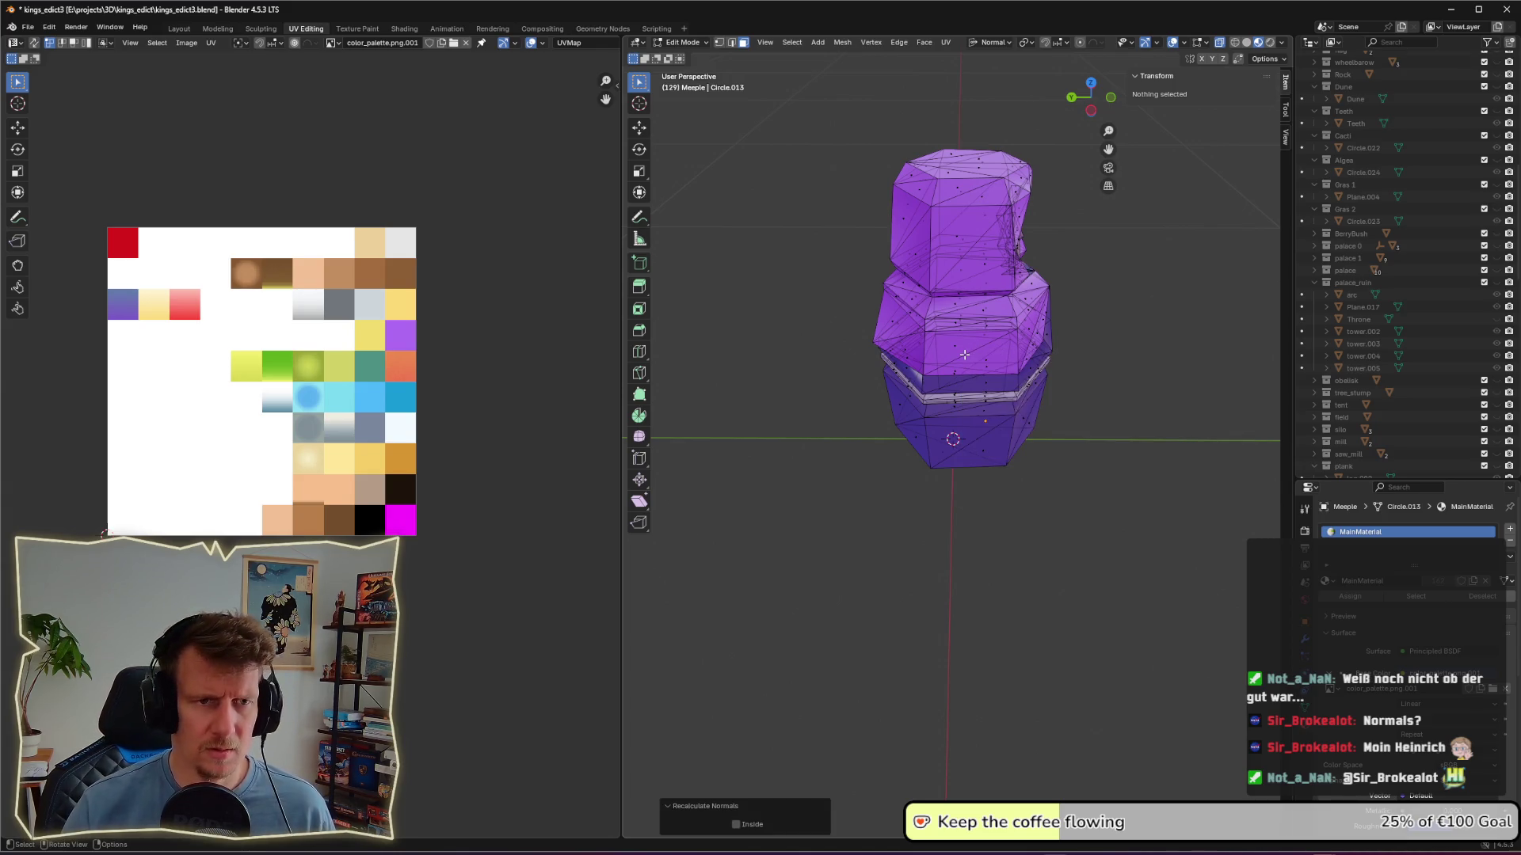
middle_drag(963, 356, 845, 359)
key(Tab)
middle_drag(1072, 379, 1138, 370)
scroll(1137, 369, up, 5)
mouse_move(943, 227)
middle_down()
mouse_move(971, 207)
mouse_move(940, 356)
mouse_move(985, 349)
mouse_move(958, 354)
middle_up()
scroll(967, 211, down, 3)
scroll(958, 278, up, 3)
Step: Set the transform orientation to Global with the whole mesh selected, then return to Object Mode
key(Tab)
key(Tab)
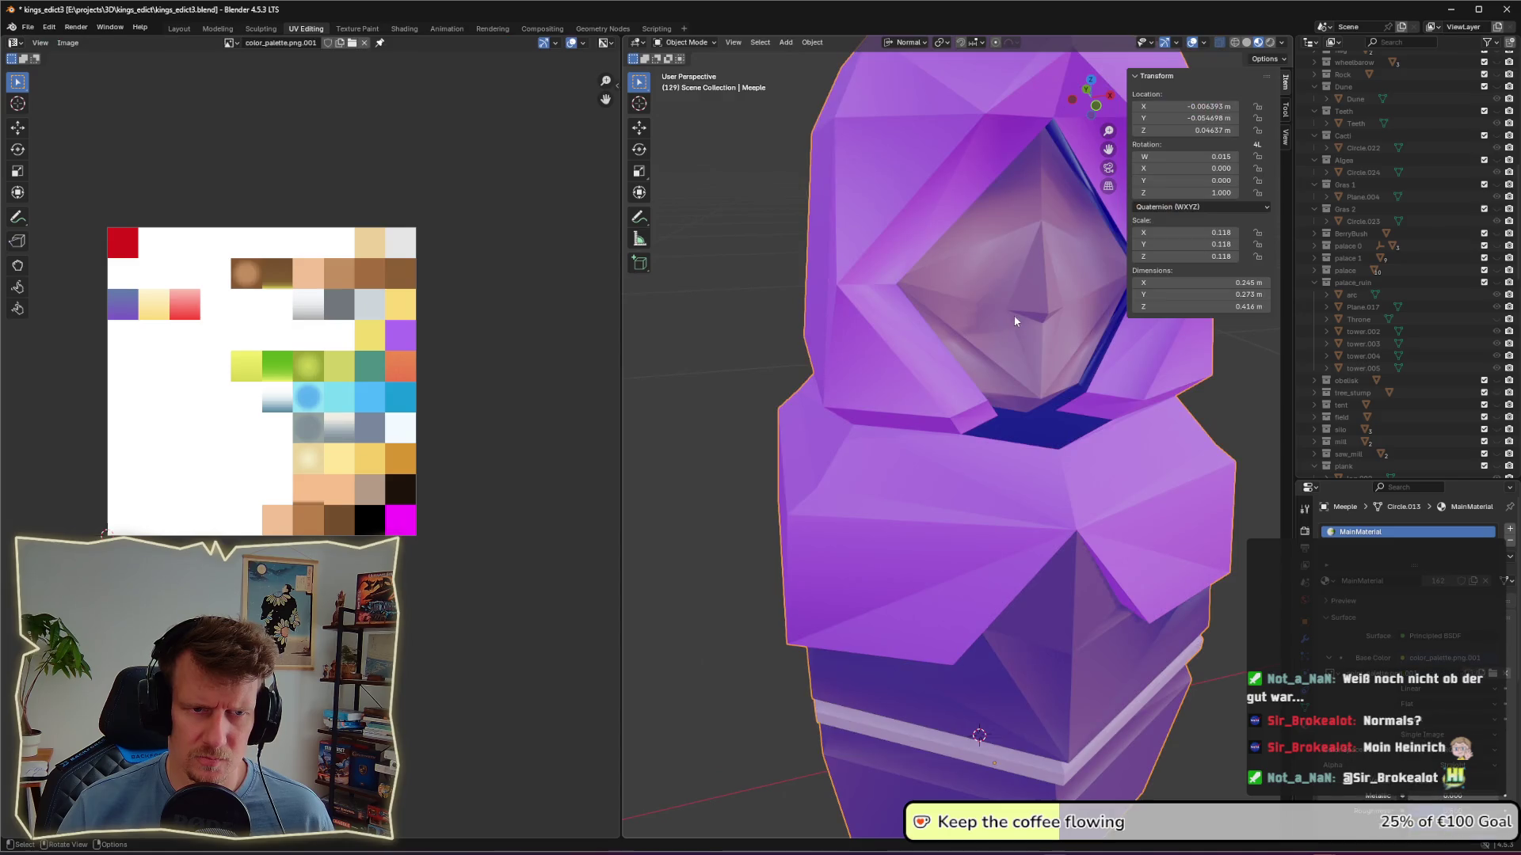
scroll(1003, 297, down, 5)
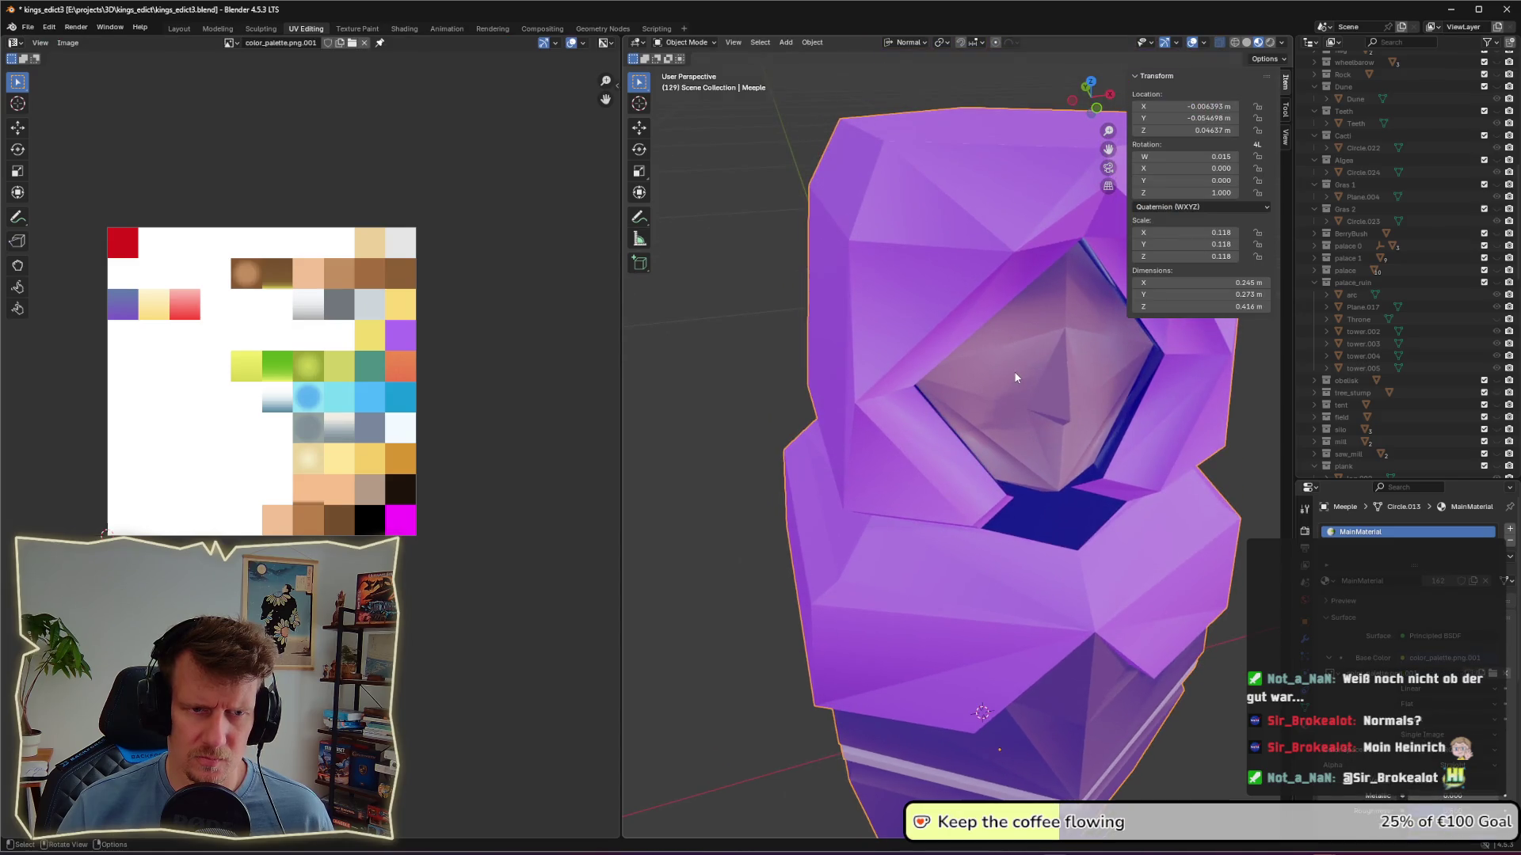
scroll(1016, 378, down, 2)
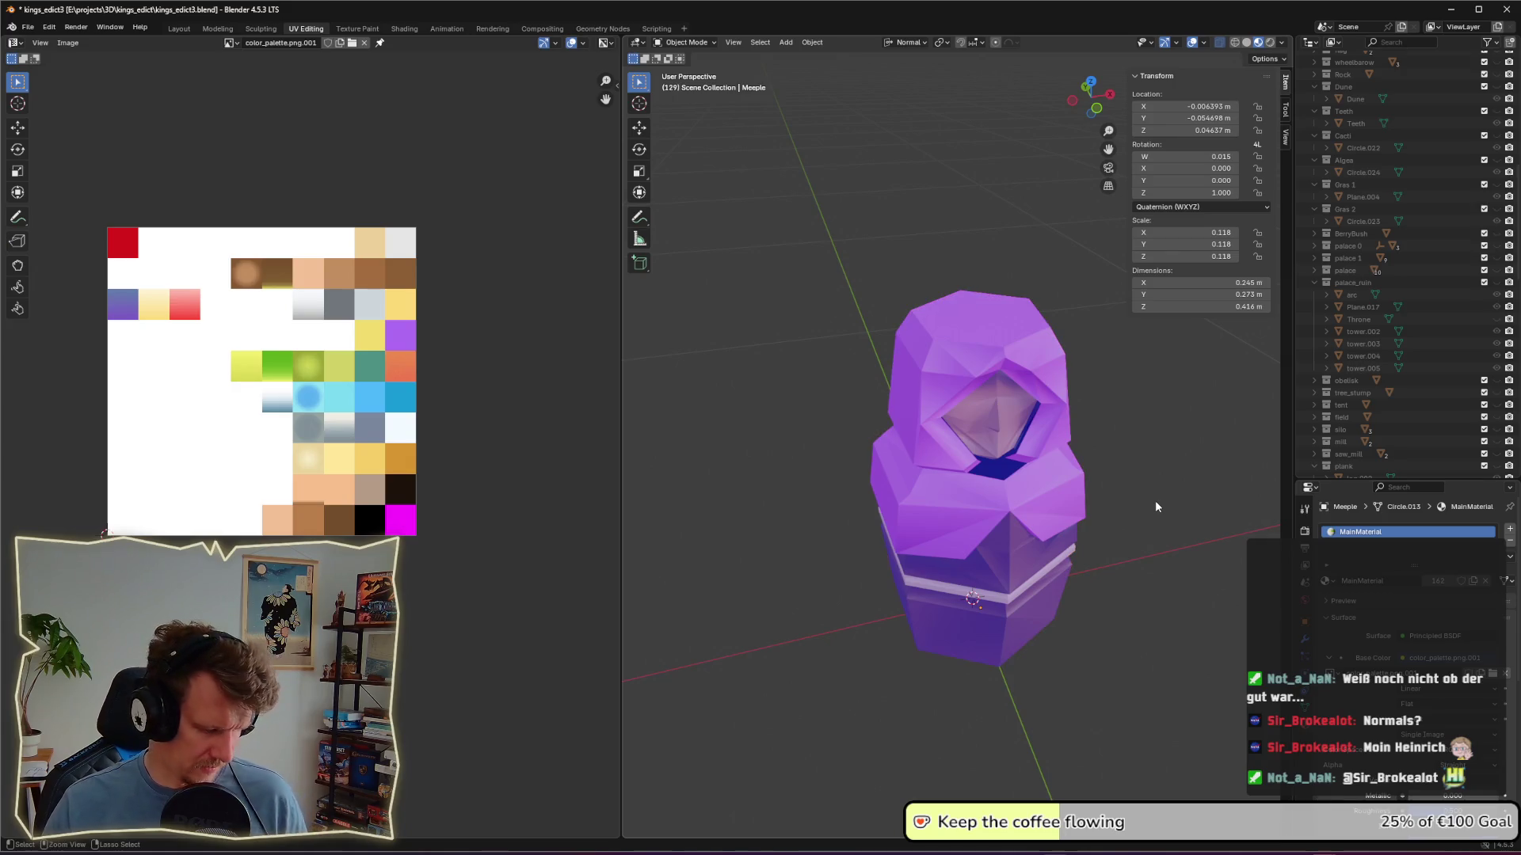
key(Tab)
key(a)
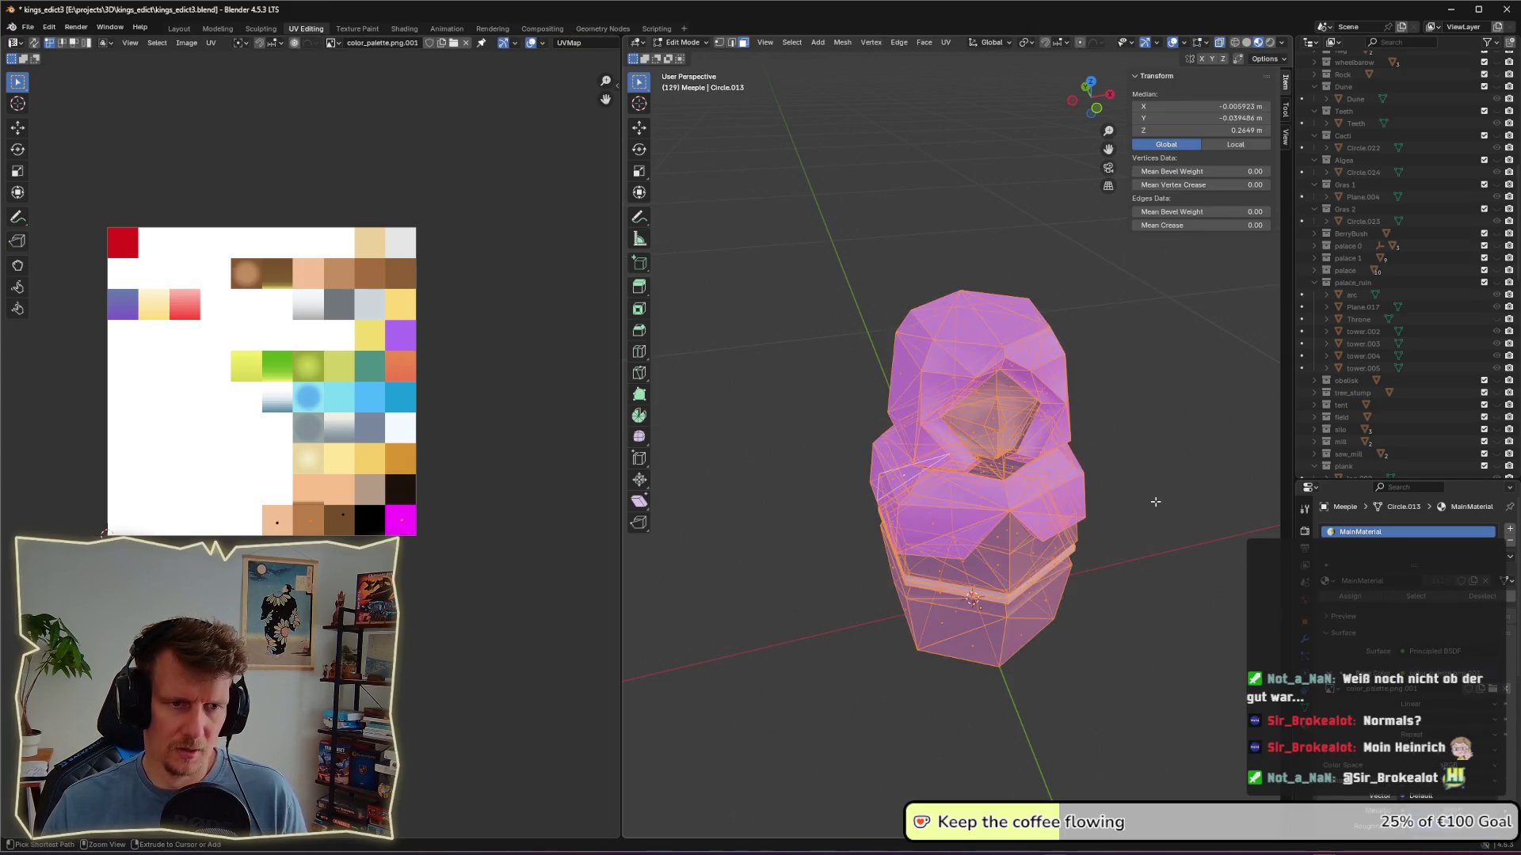
click(1155, 514)
key(a)
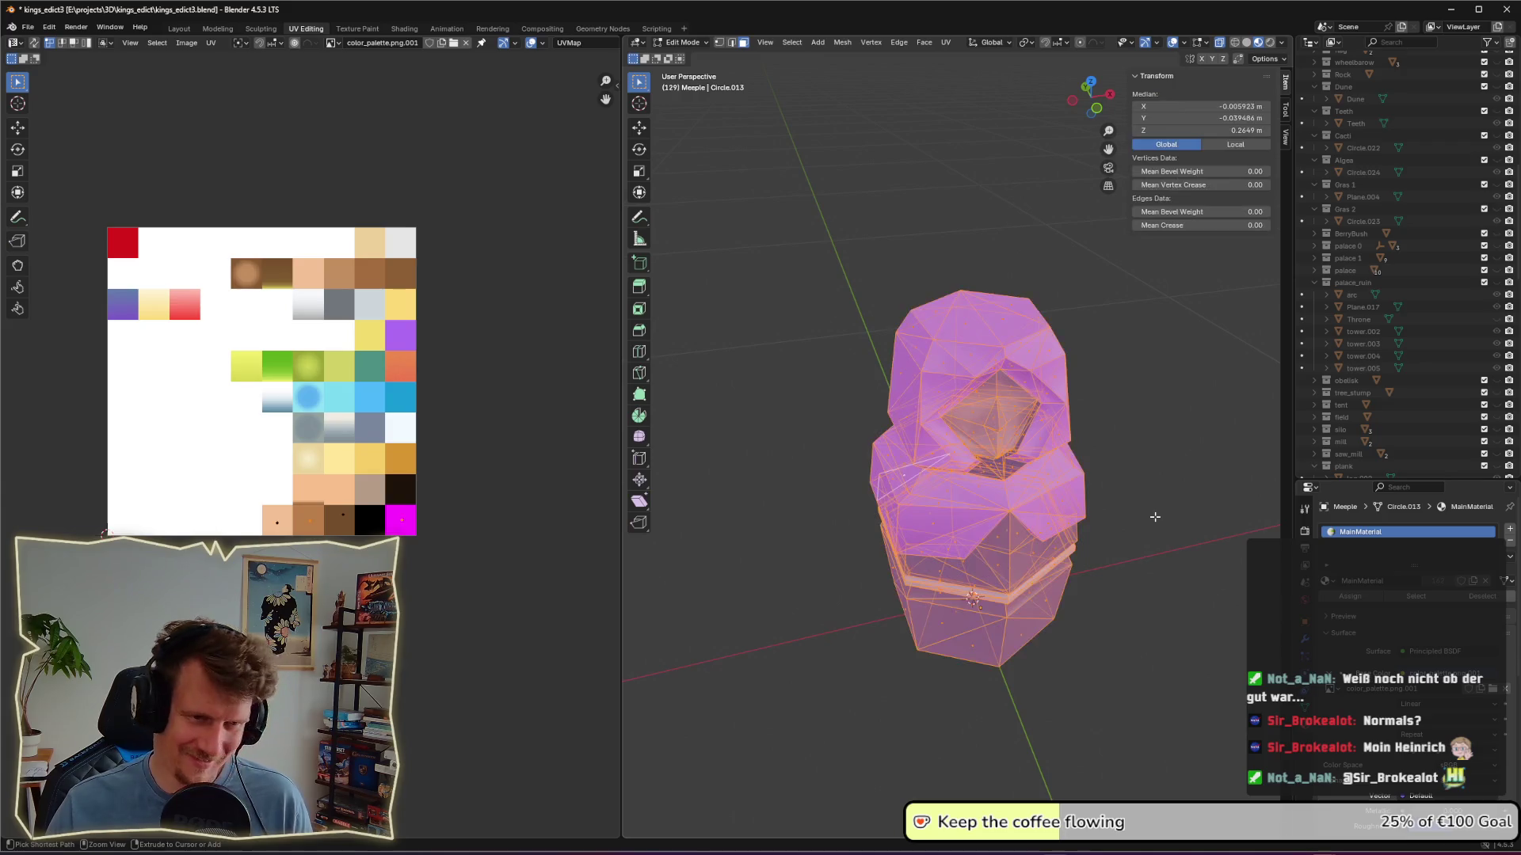
key(Tab)
key(Tab)
key(Tab)
key(Tab)
key(Tab)
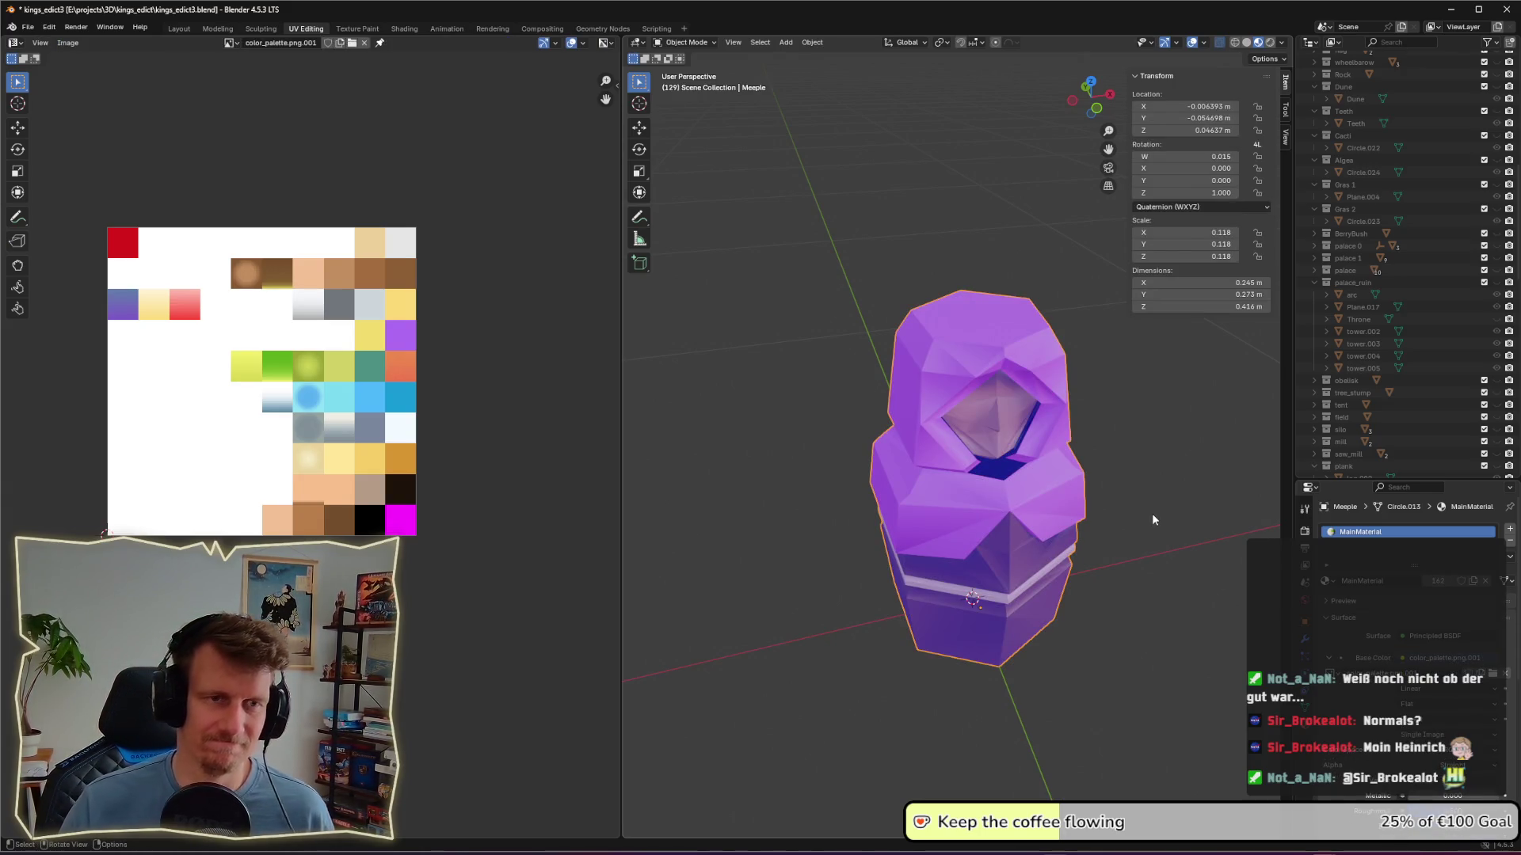
Step: Orbit and zoom to inspect the flat-shaded purple Meeple with its white band
mouse_move(1123, 494)
middle_down()
mouse_move(1057, 463)
mouse_move(1093, 472)
mouse_move(1077, 459)
mouse_move(1083, 430)
middle_up()
scroll(1092, 469, down, 5)
key(Tab)
key(Tab)
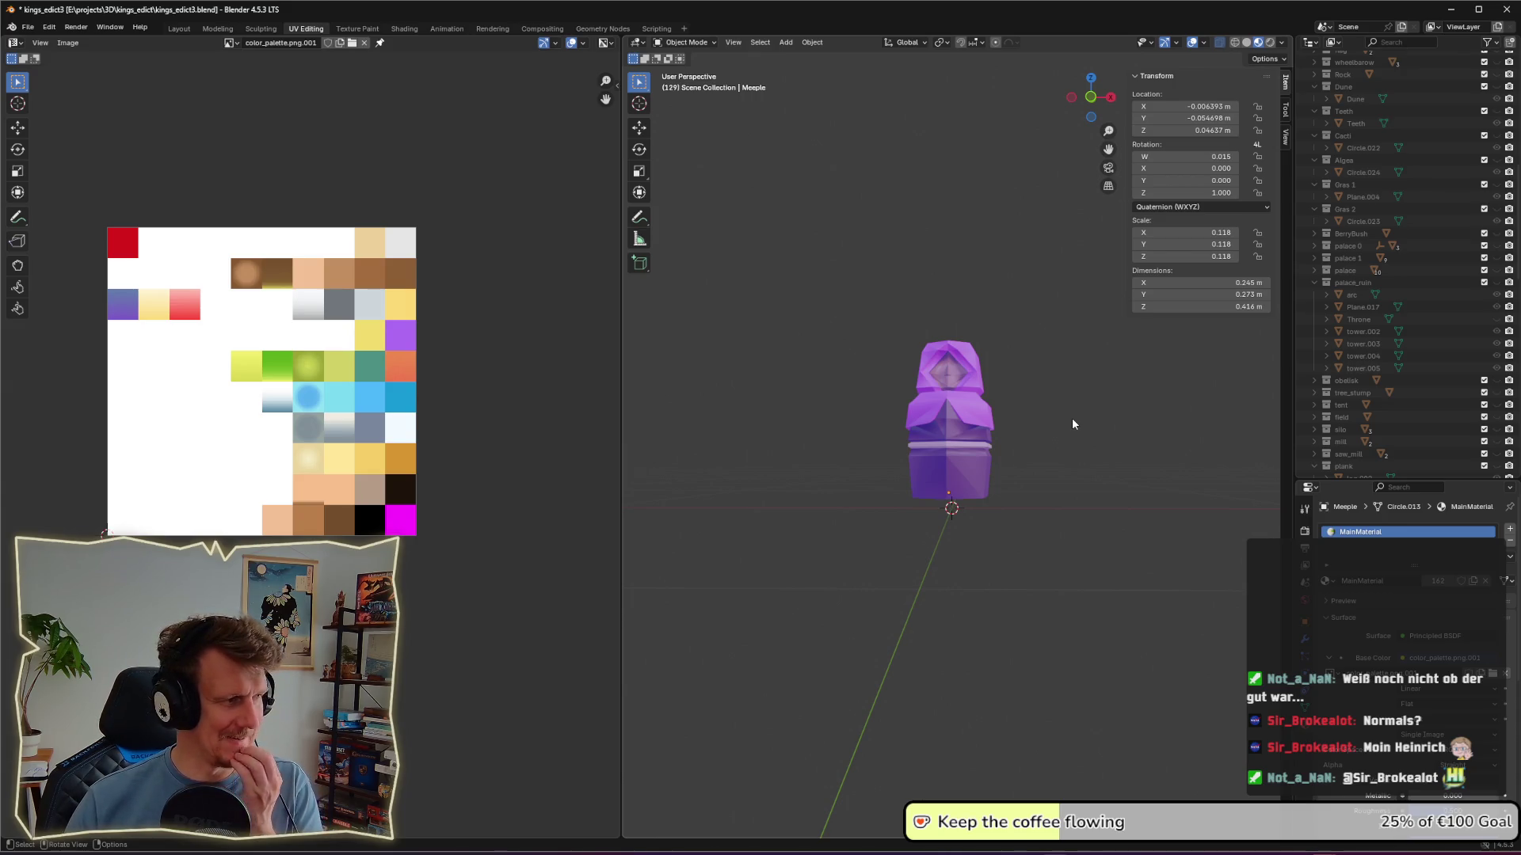
middle_drag(1005, 359, 1045, 340)
scroll(1403, 225, up, 3)
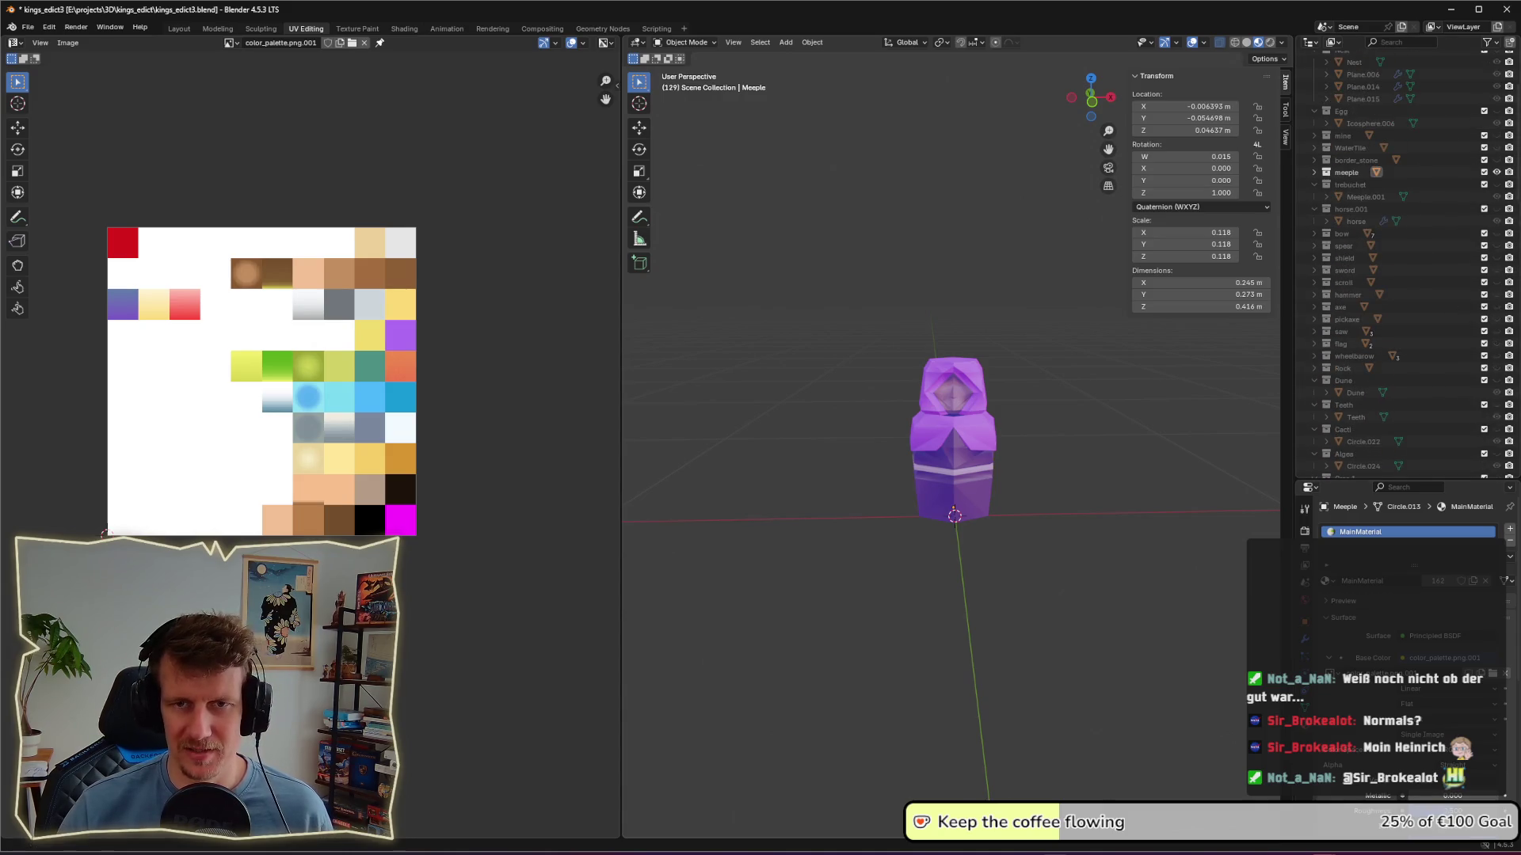
scroll(1511, 160, up, 5)
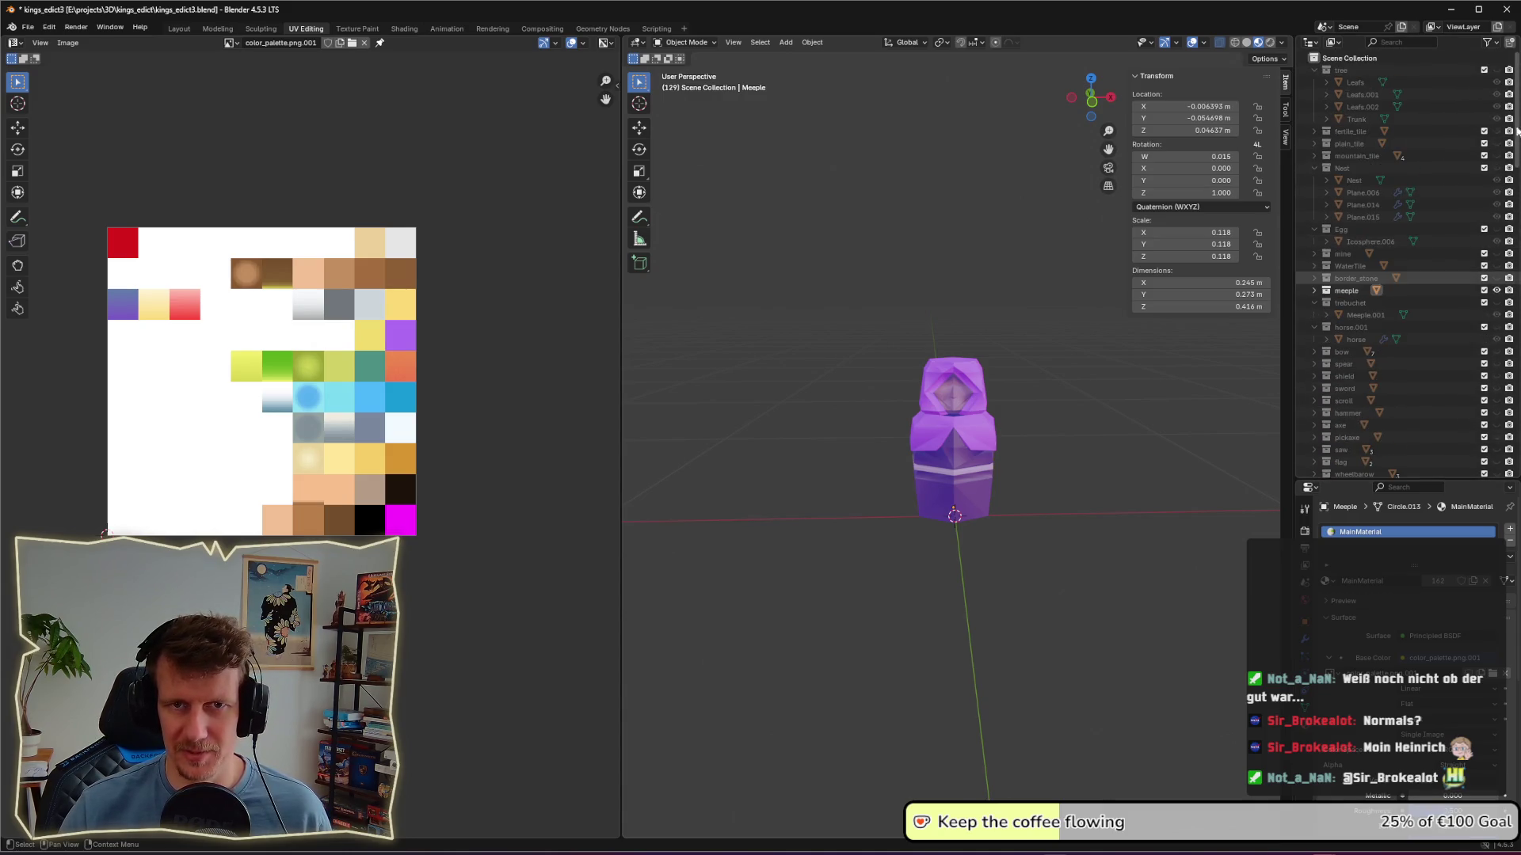
Step: Hide the Meeple and collapse the Nest, Egg, trebuchet, horse.001, Dune, Teeth and Cacti collections
click(1497, 292)
click(1313, 167)
click(1313, 181)
click(1313, 241)
click(1313, 253)
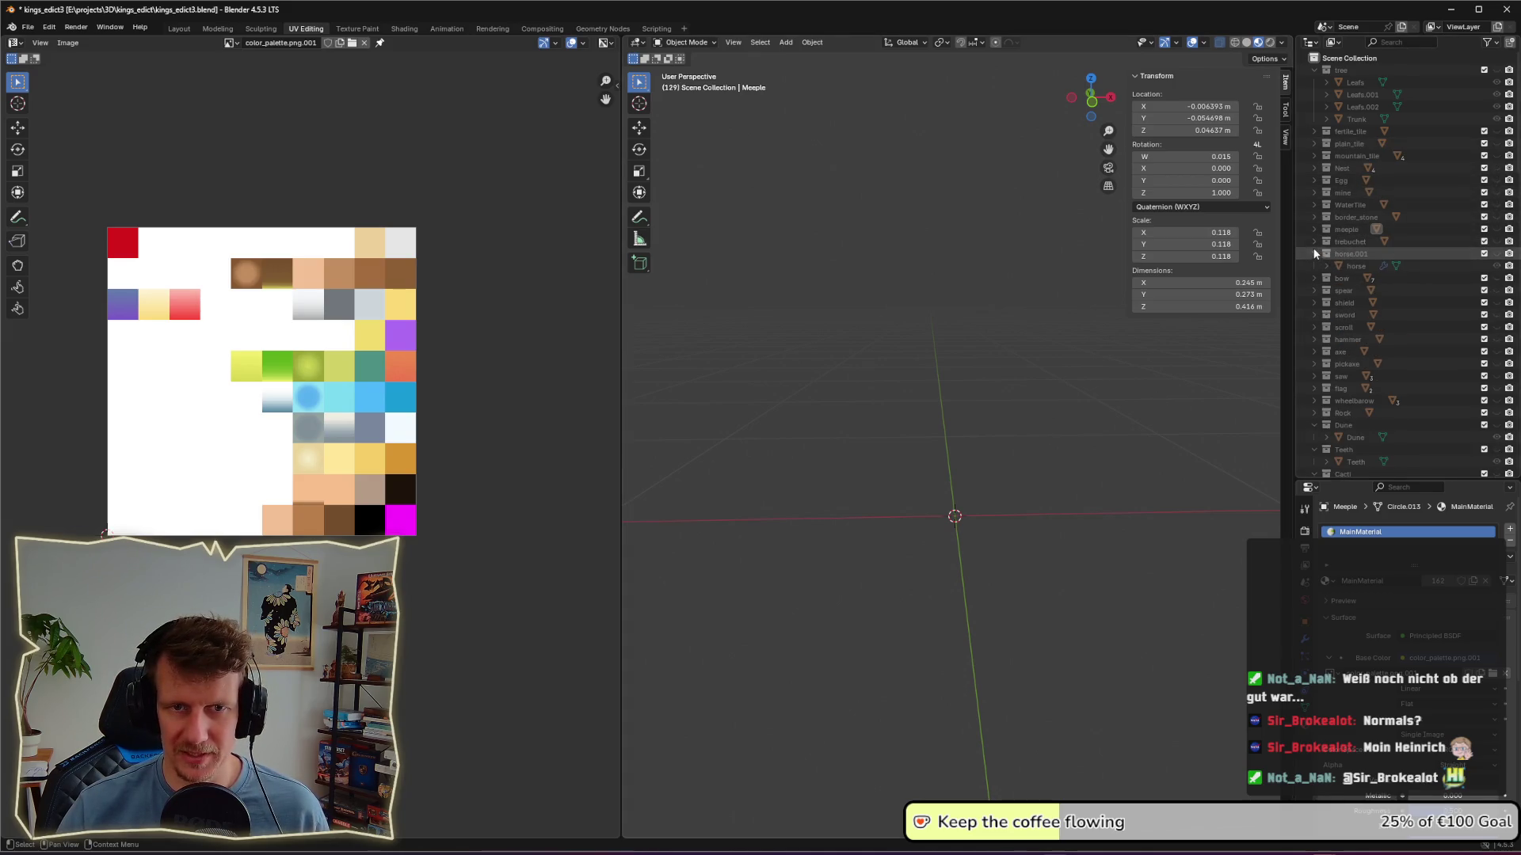
click(1313, 412)
click(1314, 426)
click(1314, 432)
Step: Filter the Outliner by 'trebuch', show and activate the trebuchet collection, and select Meeple.001
click(1392, 44)
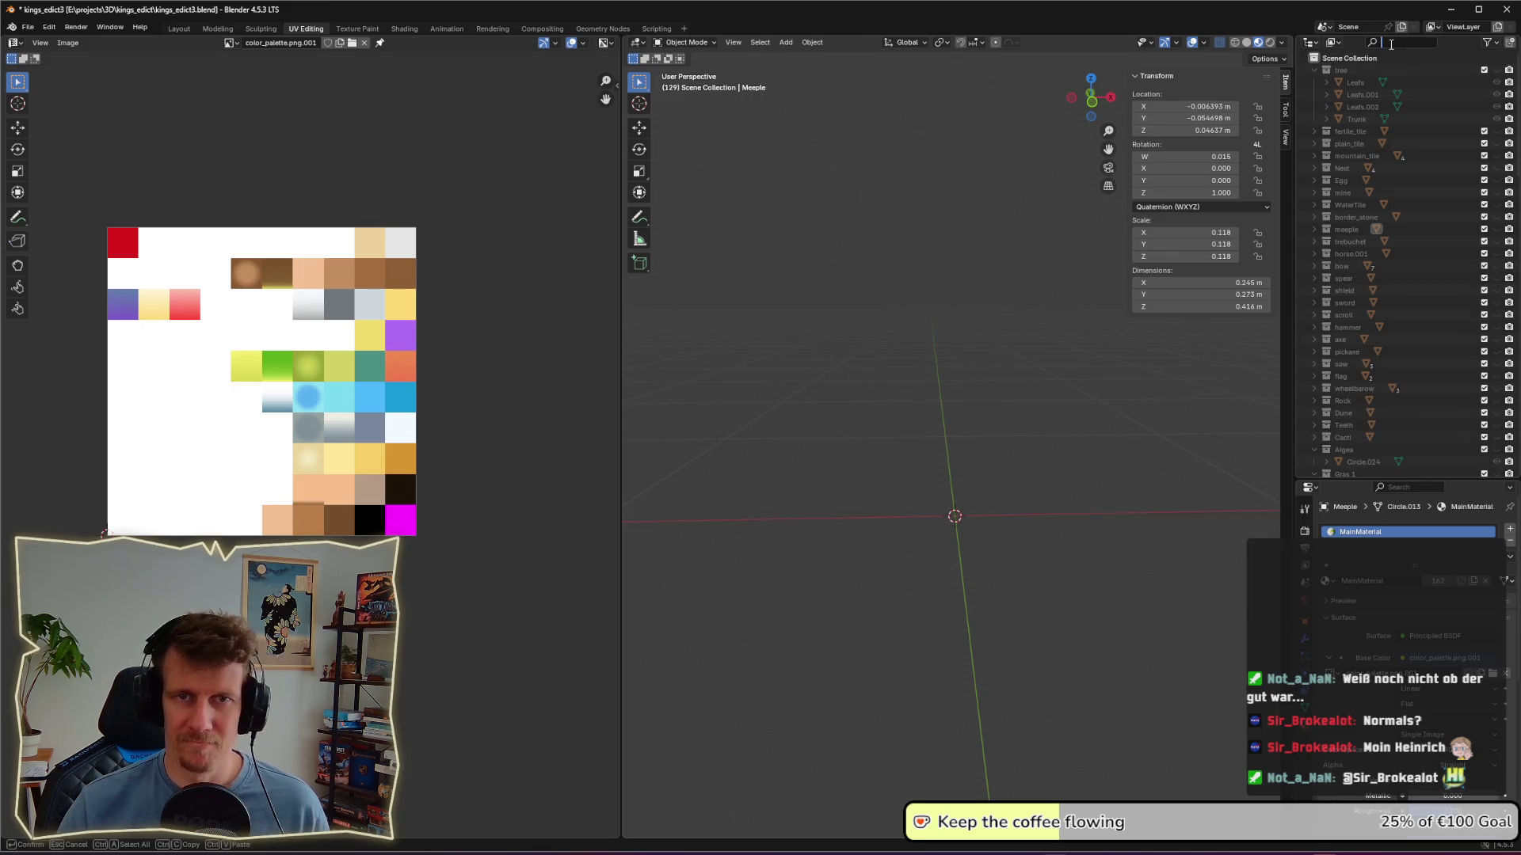
text(c)
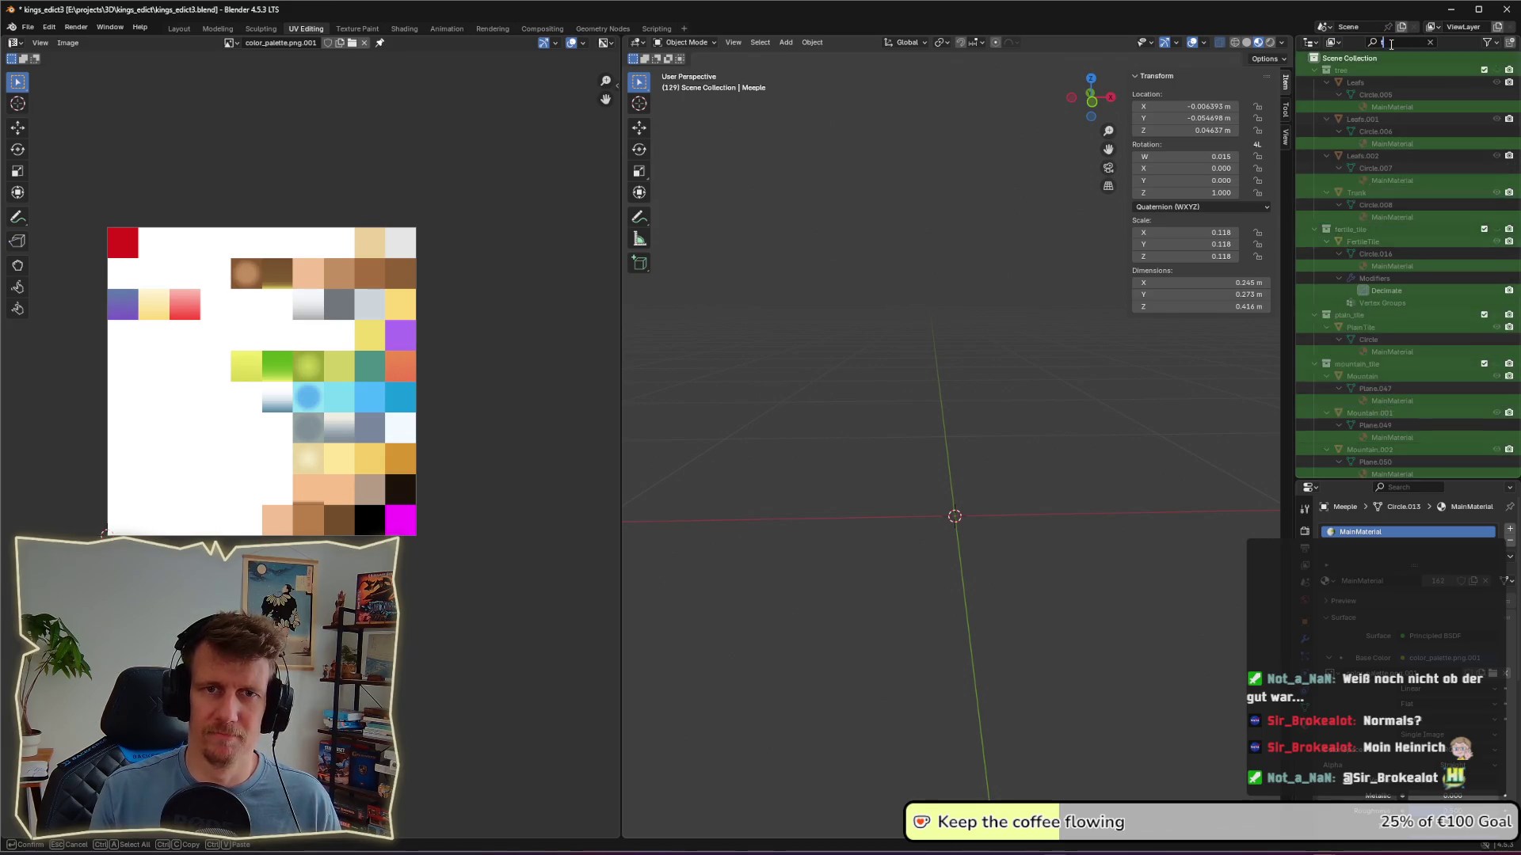
key(BackSpace)
text(trebuch)
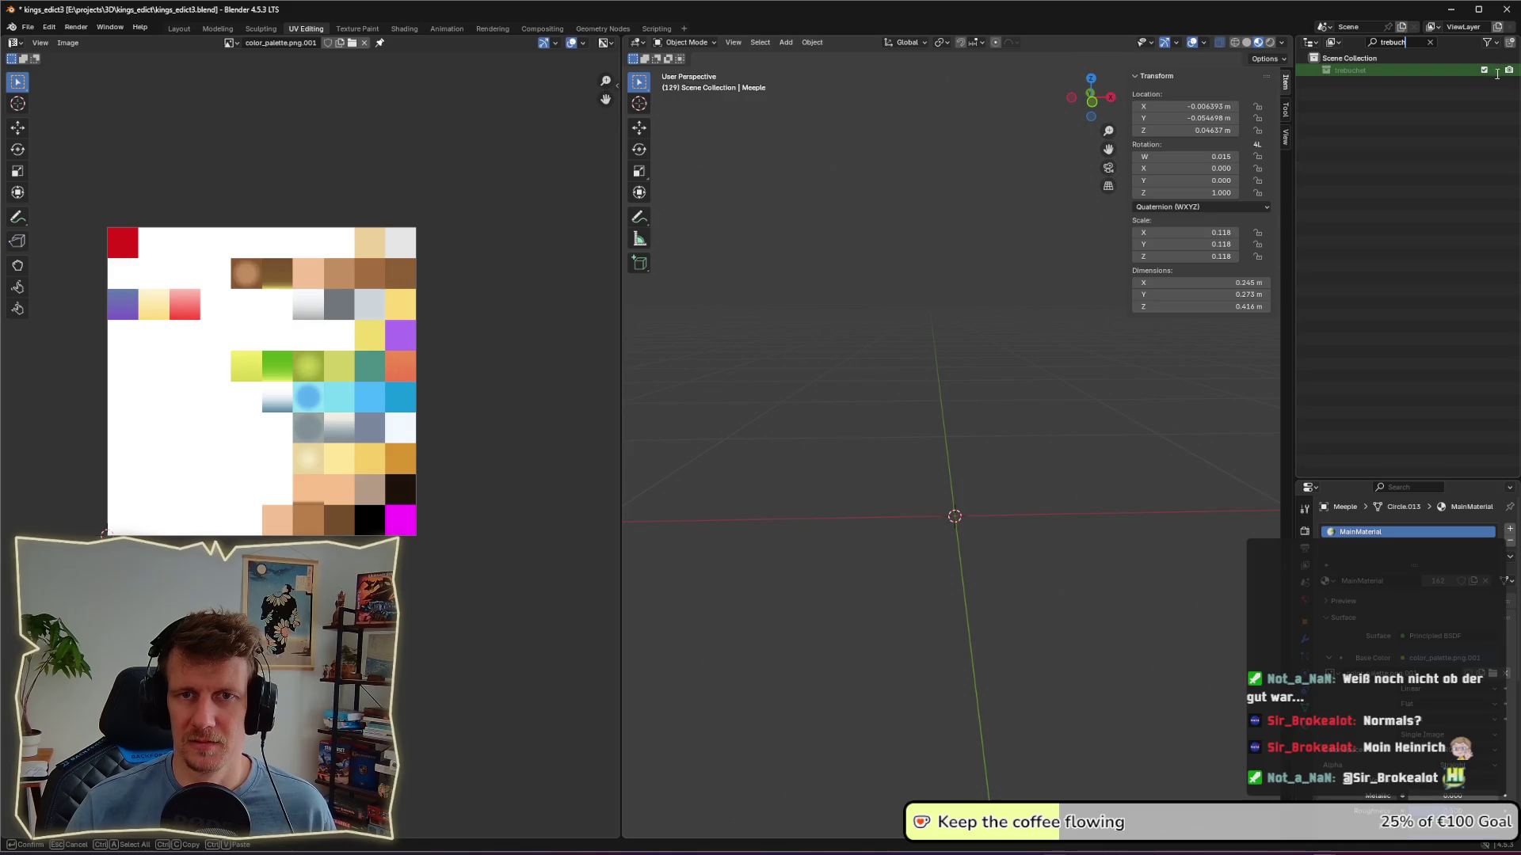
click(1497, 72)
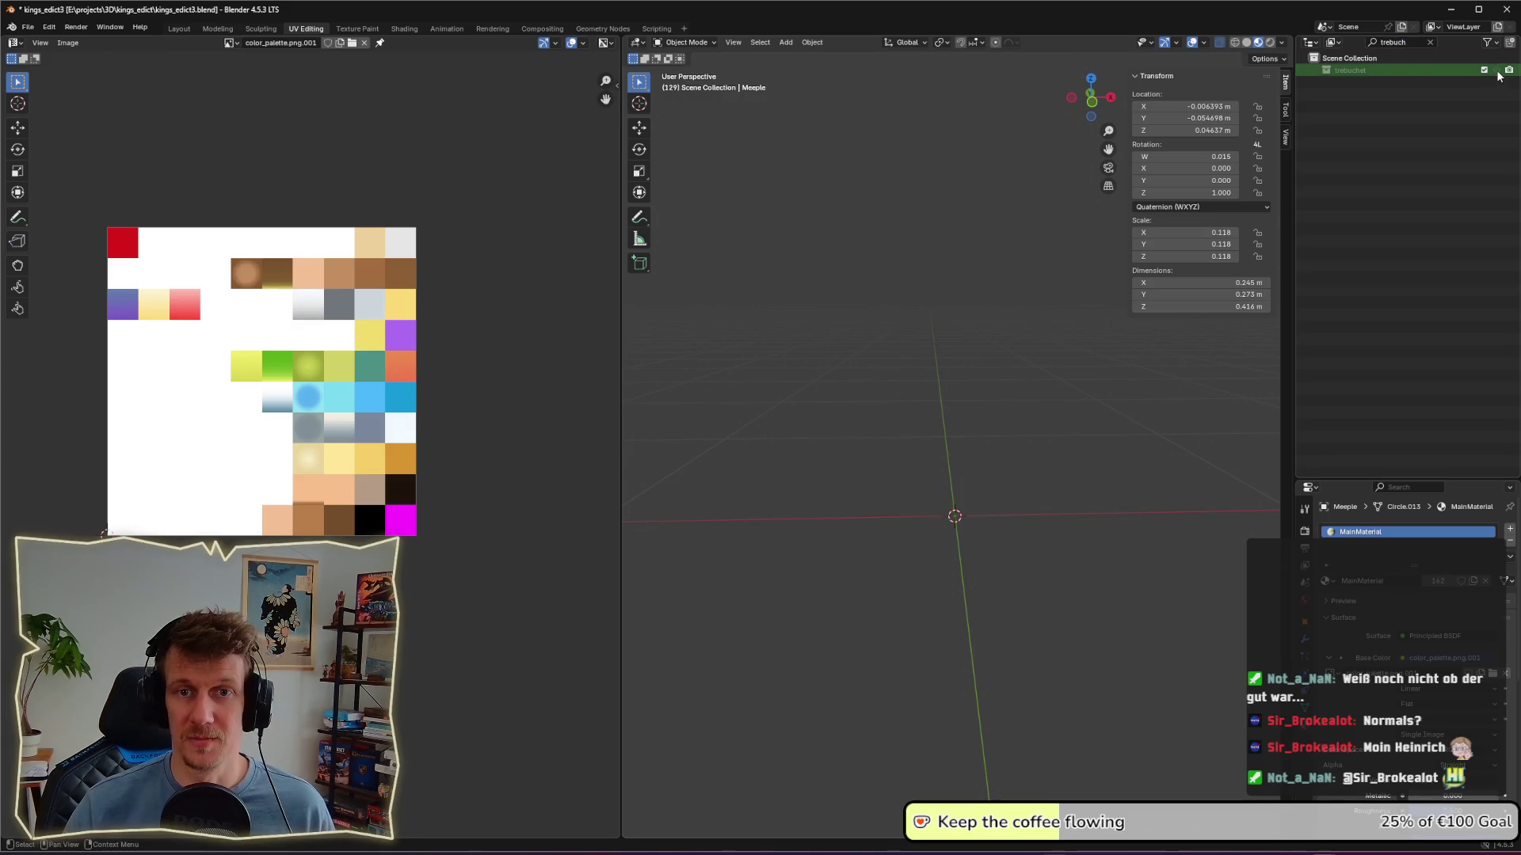
click(1382, 73)
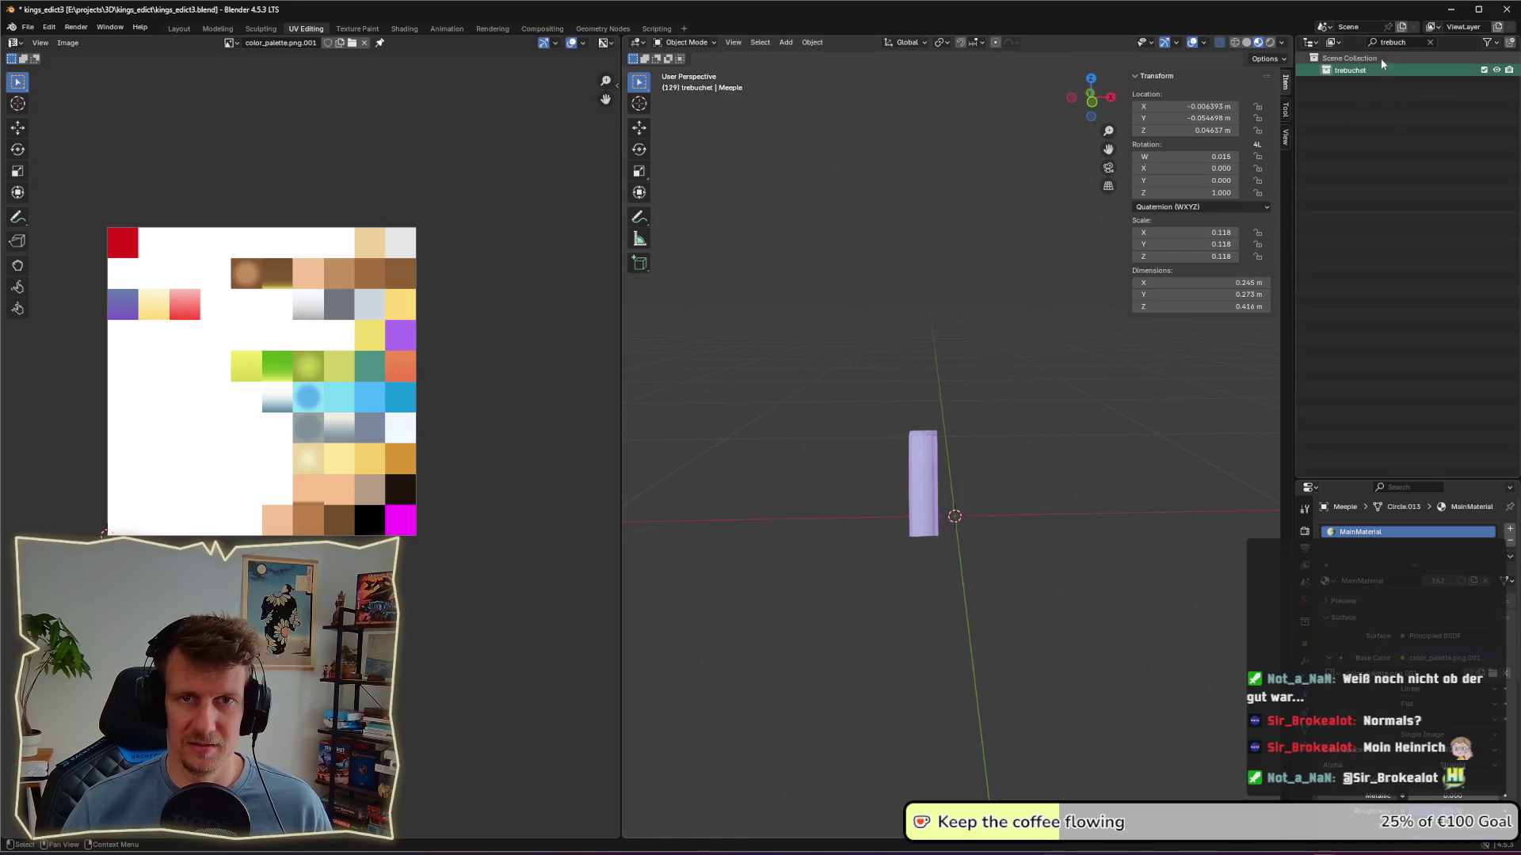
mouse_move(1034, 358)
middle_down()
mouse_move(995, 451)
mouse_move(968, 463)
mouse_move(947, 444)
middle_up()
click(856, 444)
Step: Select all of Meeple.001's vertices and move its UVs onto the brown palette swatch
key(Tab)
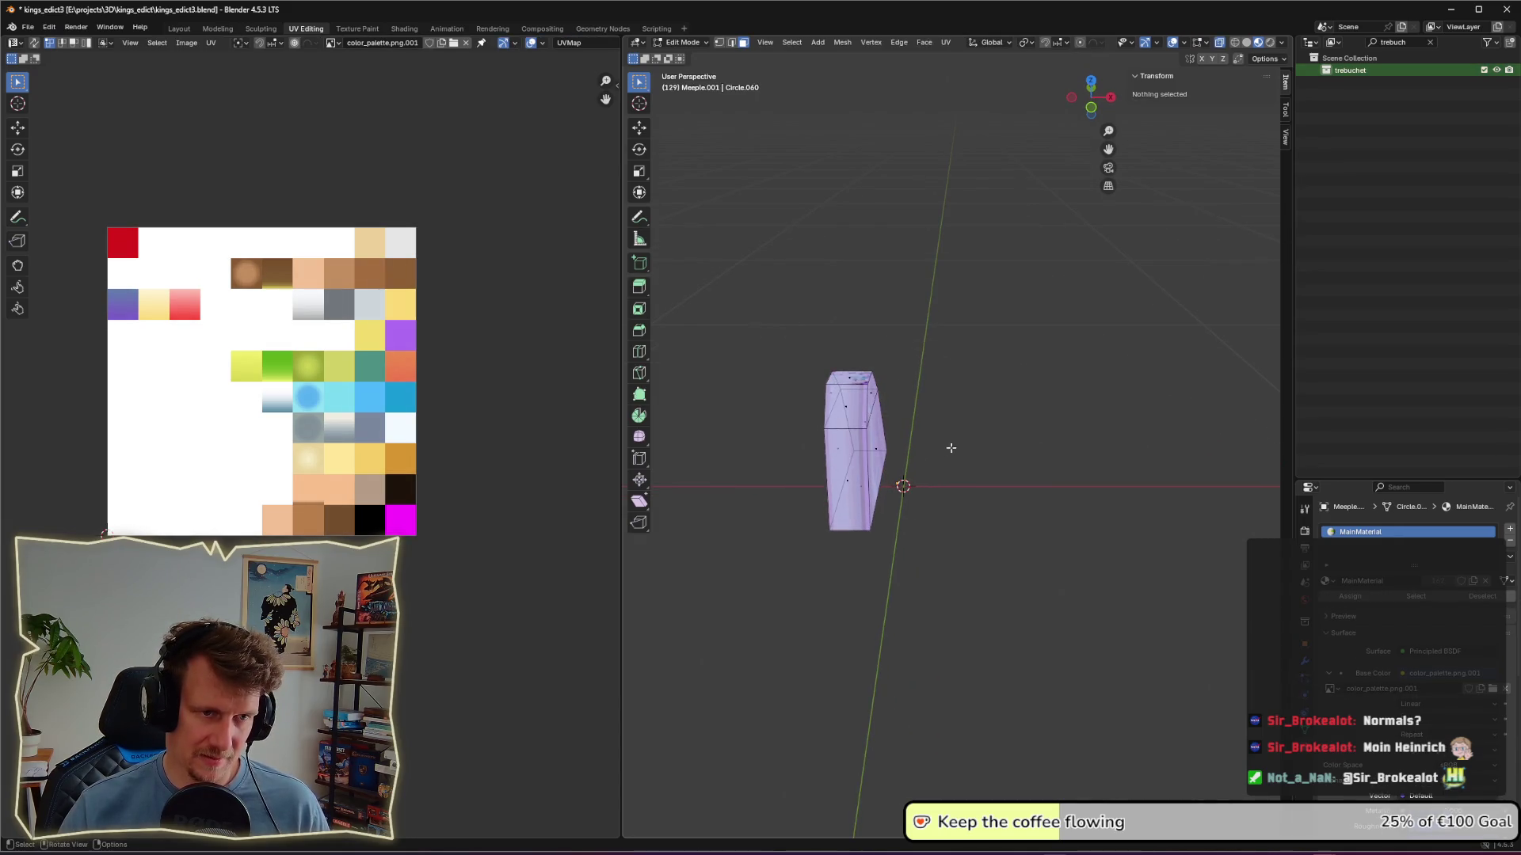
click(861, 464)
key(Tab)
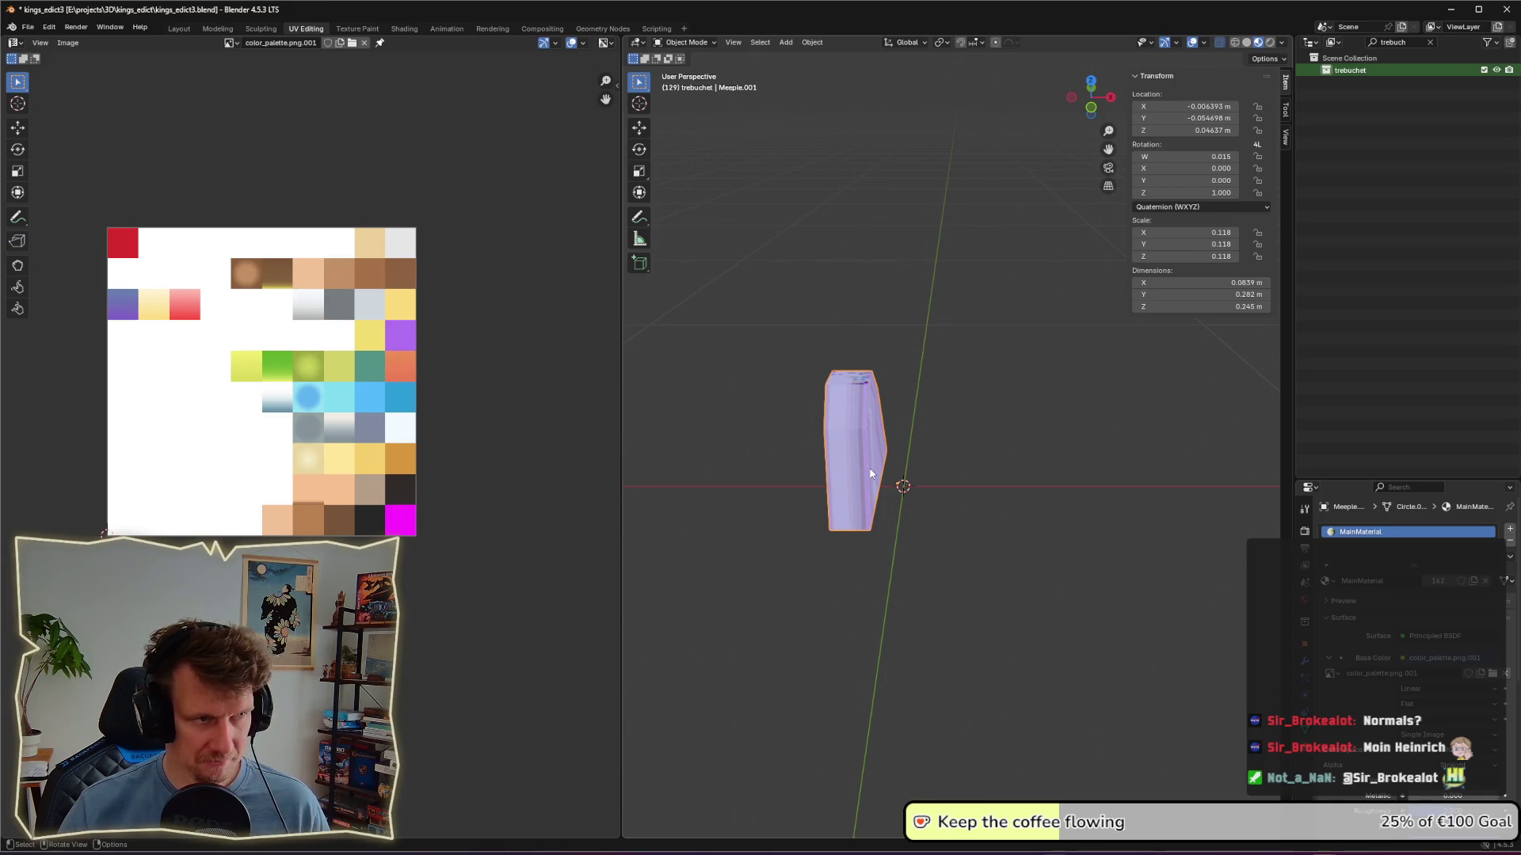
key(Tab)
click(875, 466)
key(a)
click(863, 421)
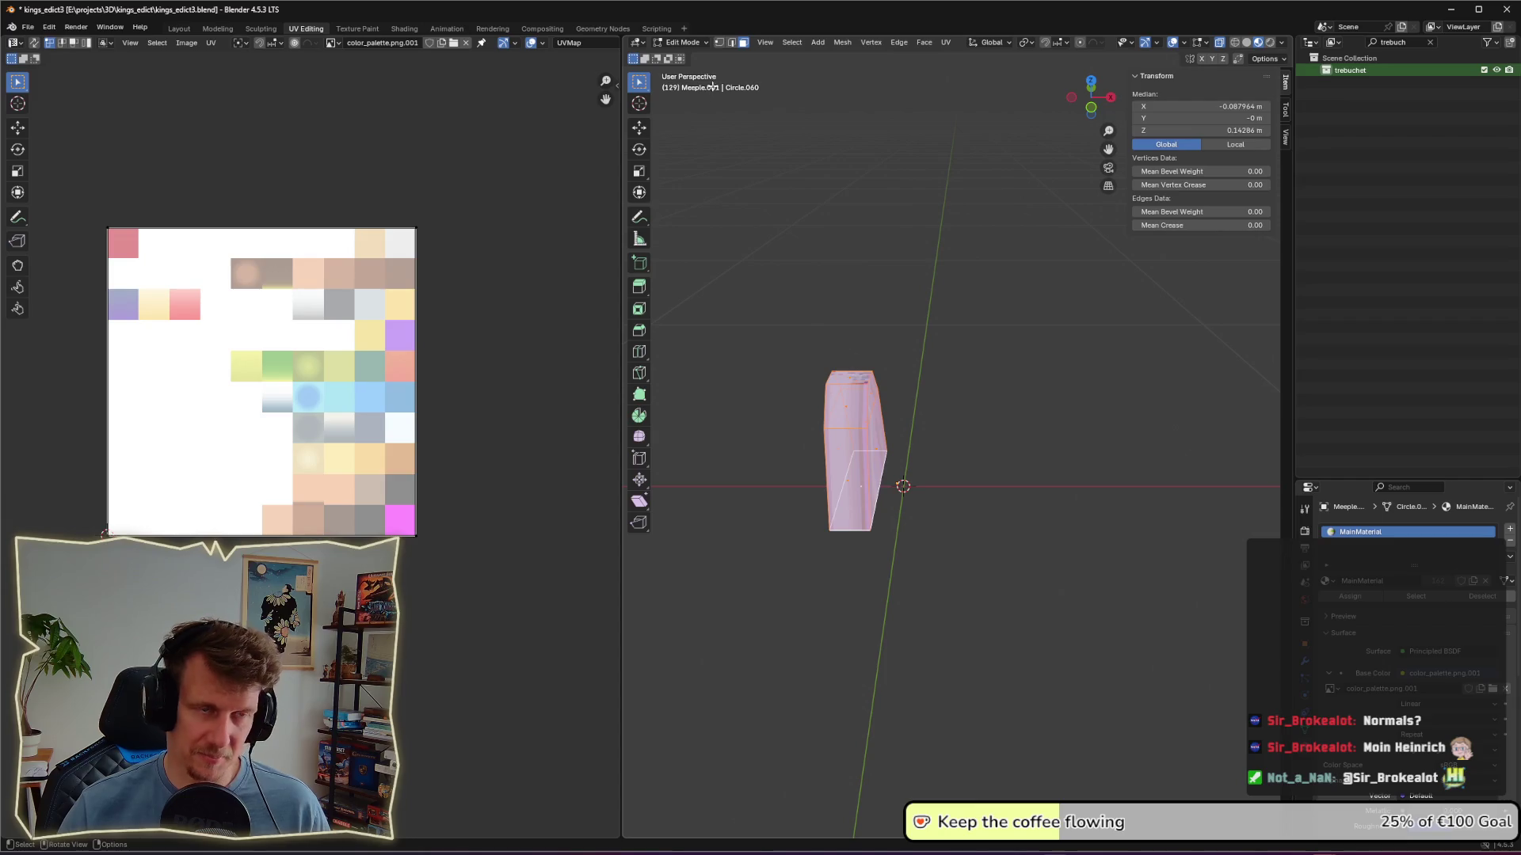
key(a)
click(853, 449)
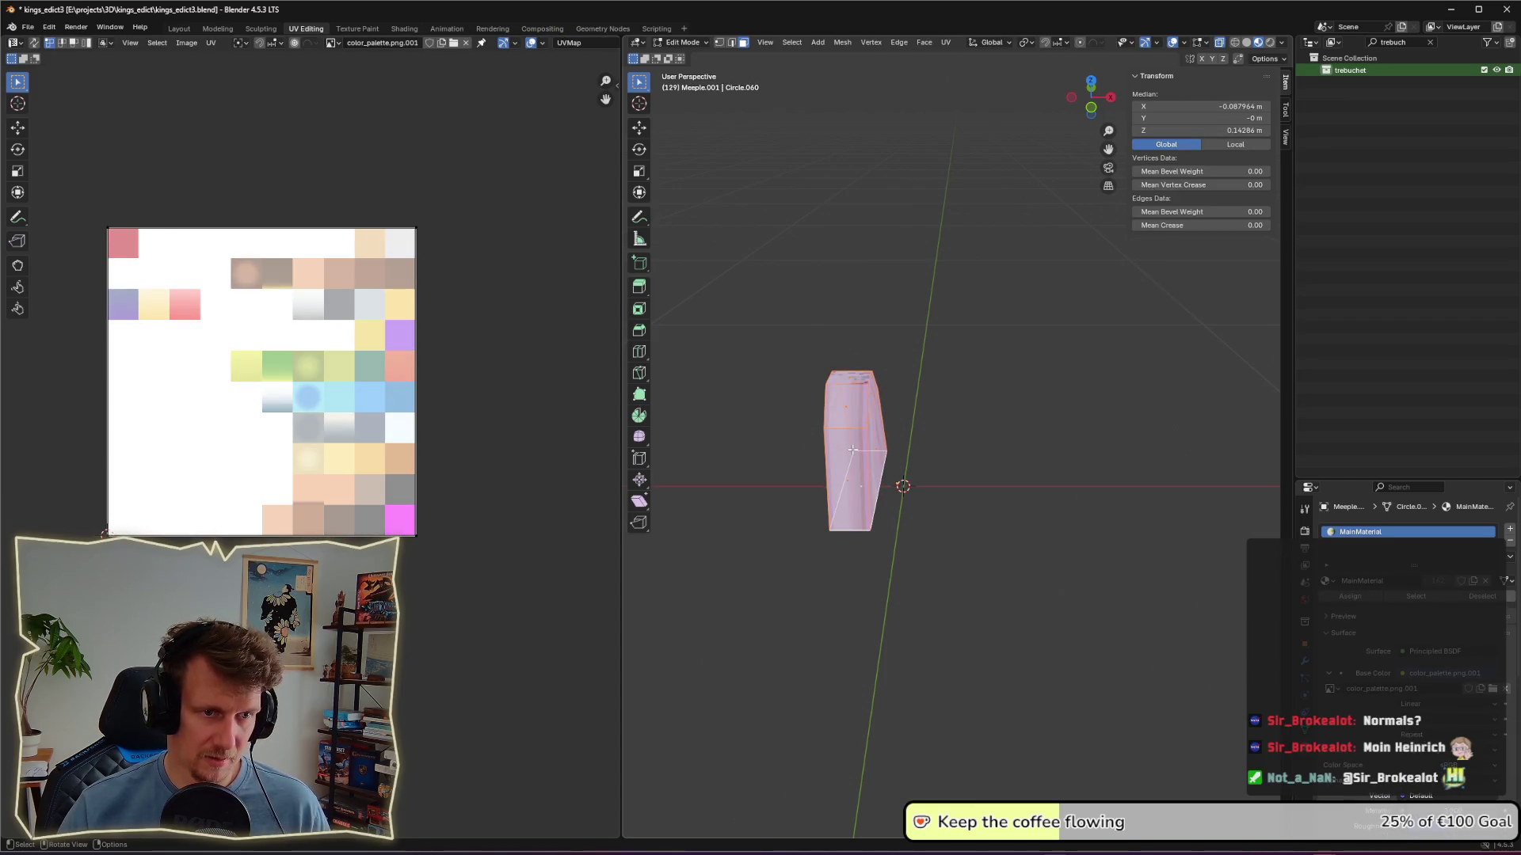
key(1)
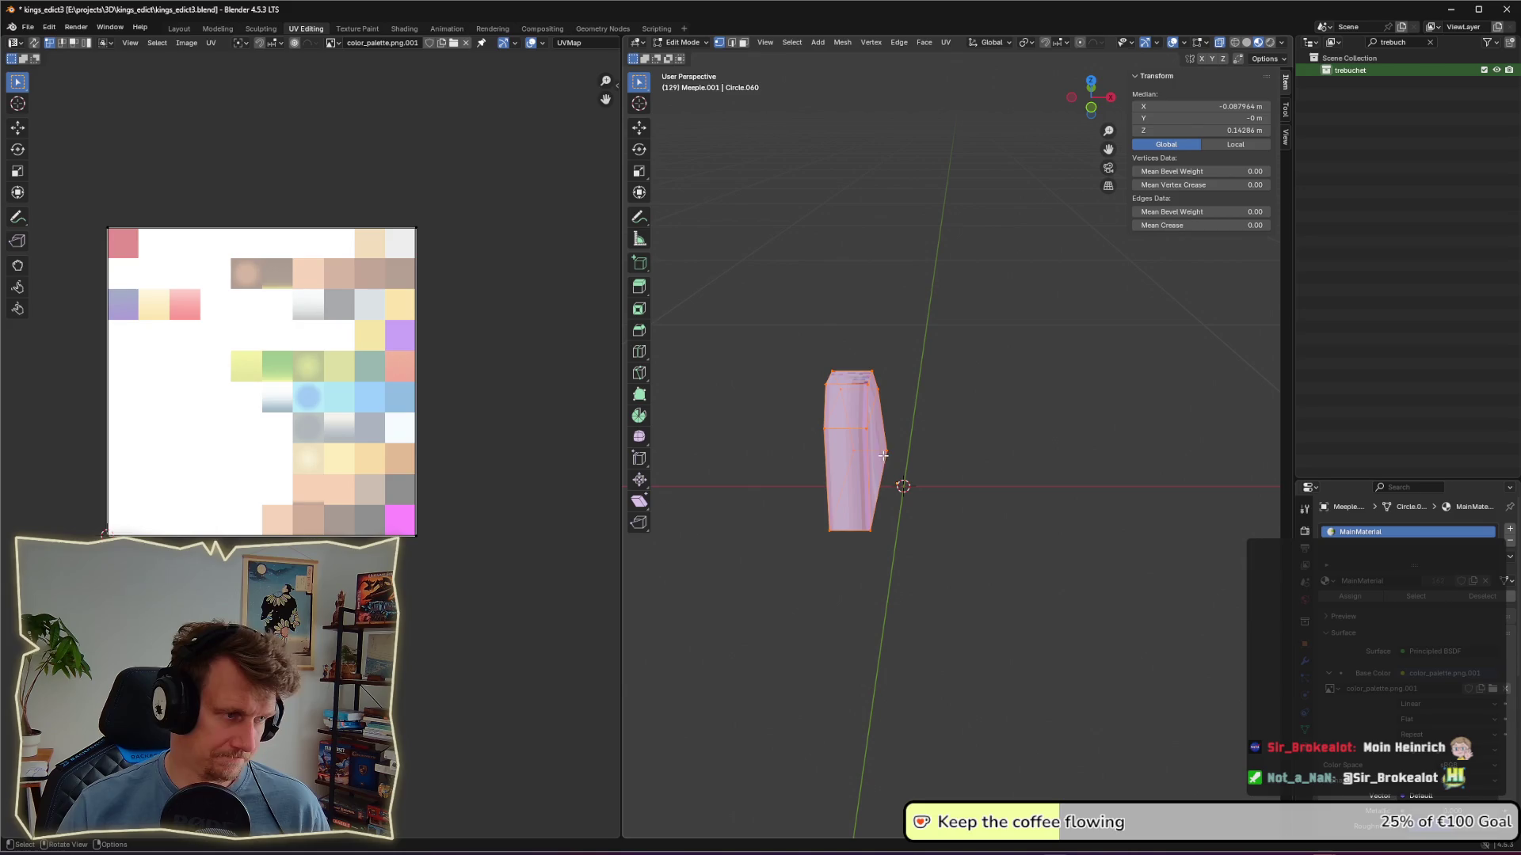
drag(767, 292, 949, 571)
key(g)
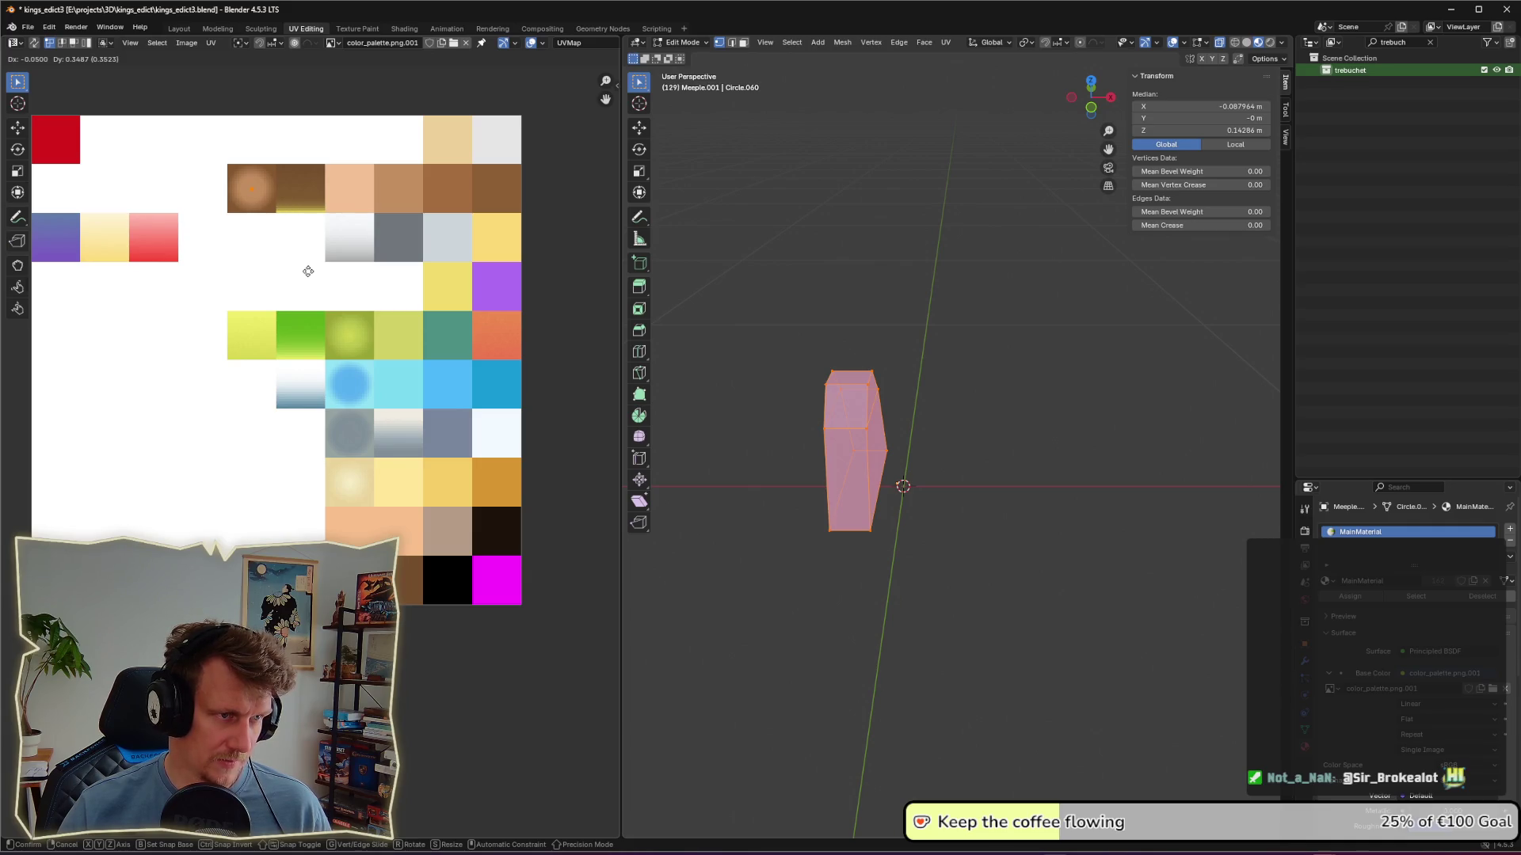
click(309, 271)
Step: Turn off the Face Orientation overlay to show the block's real brown colour
click(1083, 526)
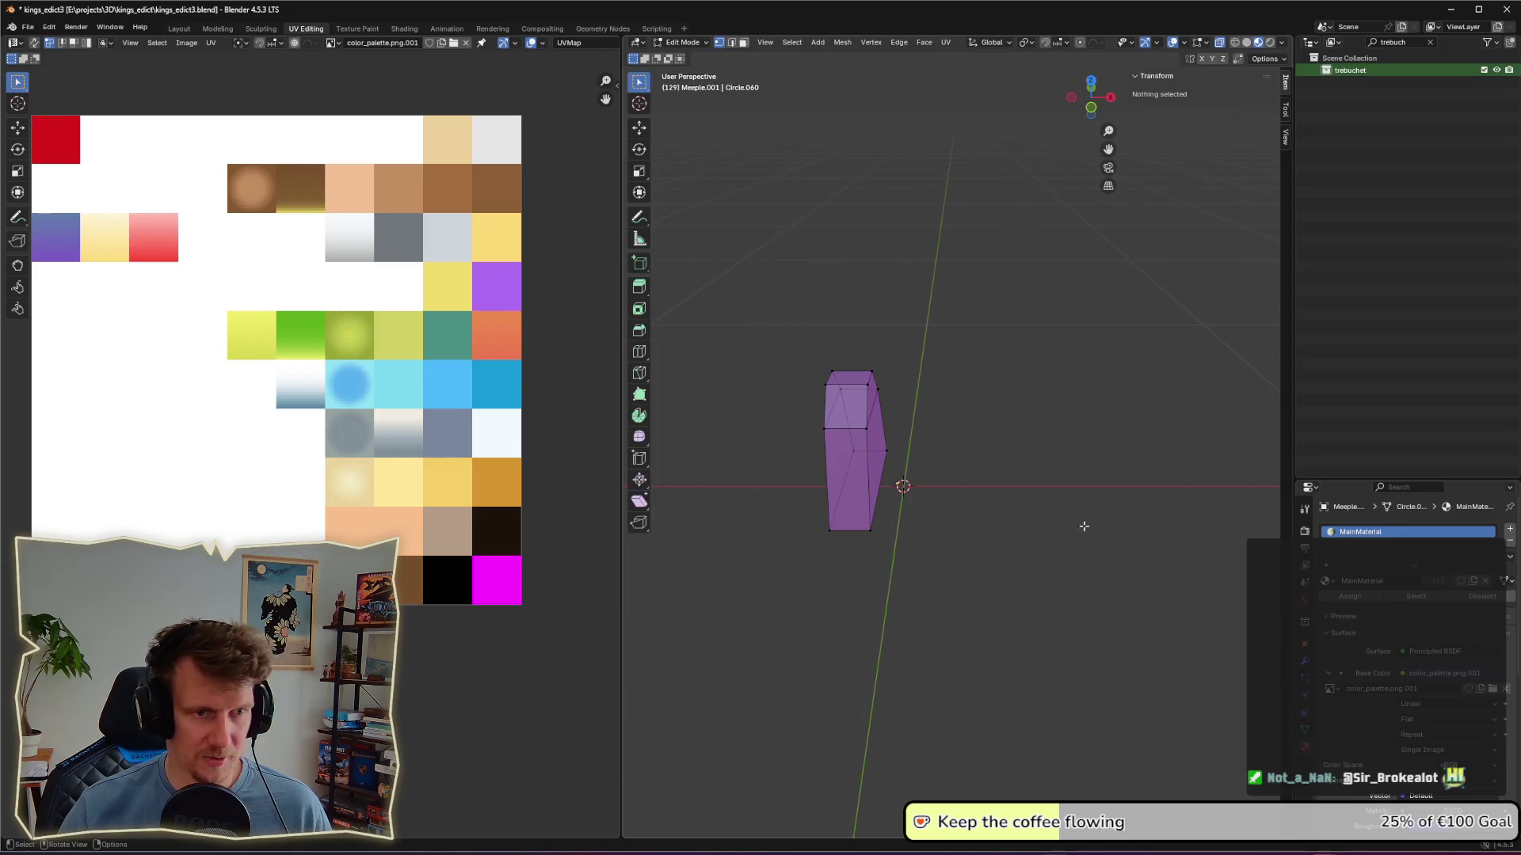
key(Tab)
mouse_move(1023, 522)
middle_down()
mouse_move(1066, 501)
mouse_move(1030, 472)
middle_up()
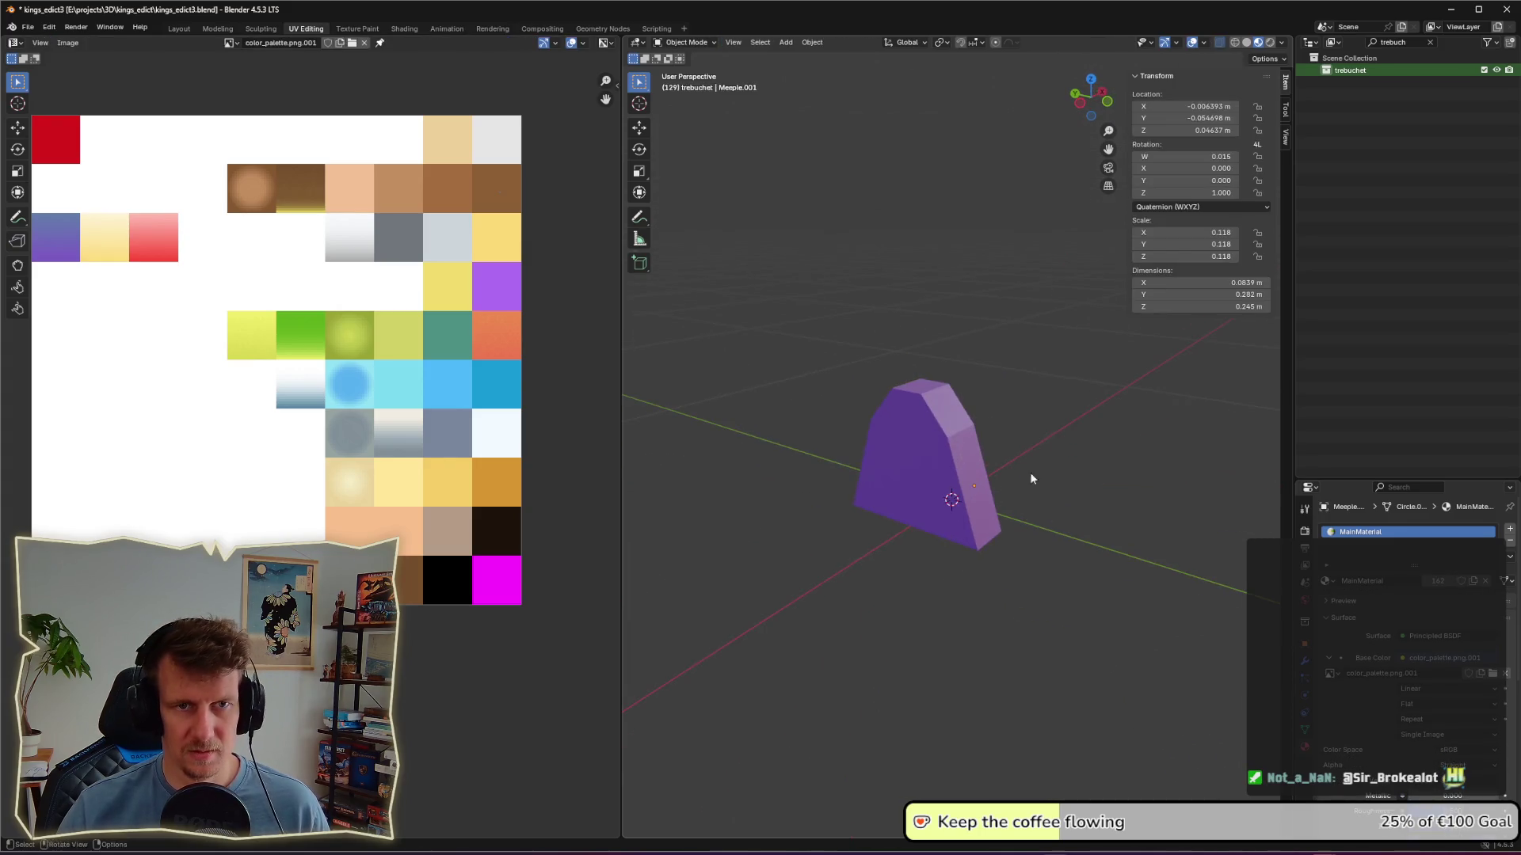
click(1203, 42)
click(1128, 278)
mouse_move(1043, 387)
middle_down()
mouse_move(949, 401)
mouse_move(965, 430)
mouse_move(942, 443)
mouse_move(939, 473)
mouse_move(1089, 471)
mouse_move(1066, 502)
mouse_move(1001, 495)
mouse_move(890, 519)
mouse_move(867, 503)
mouse_move(961, 469)
mouse_move(1086, 483)
middle_up()
click(940, 473)
scroll(1002, 499, up, 4)
Step: Inspect the block's mesh from front and right numpad views, centring its trapezoid side
key(Tab)
key(KP_1)
key(KP_3)
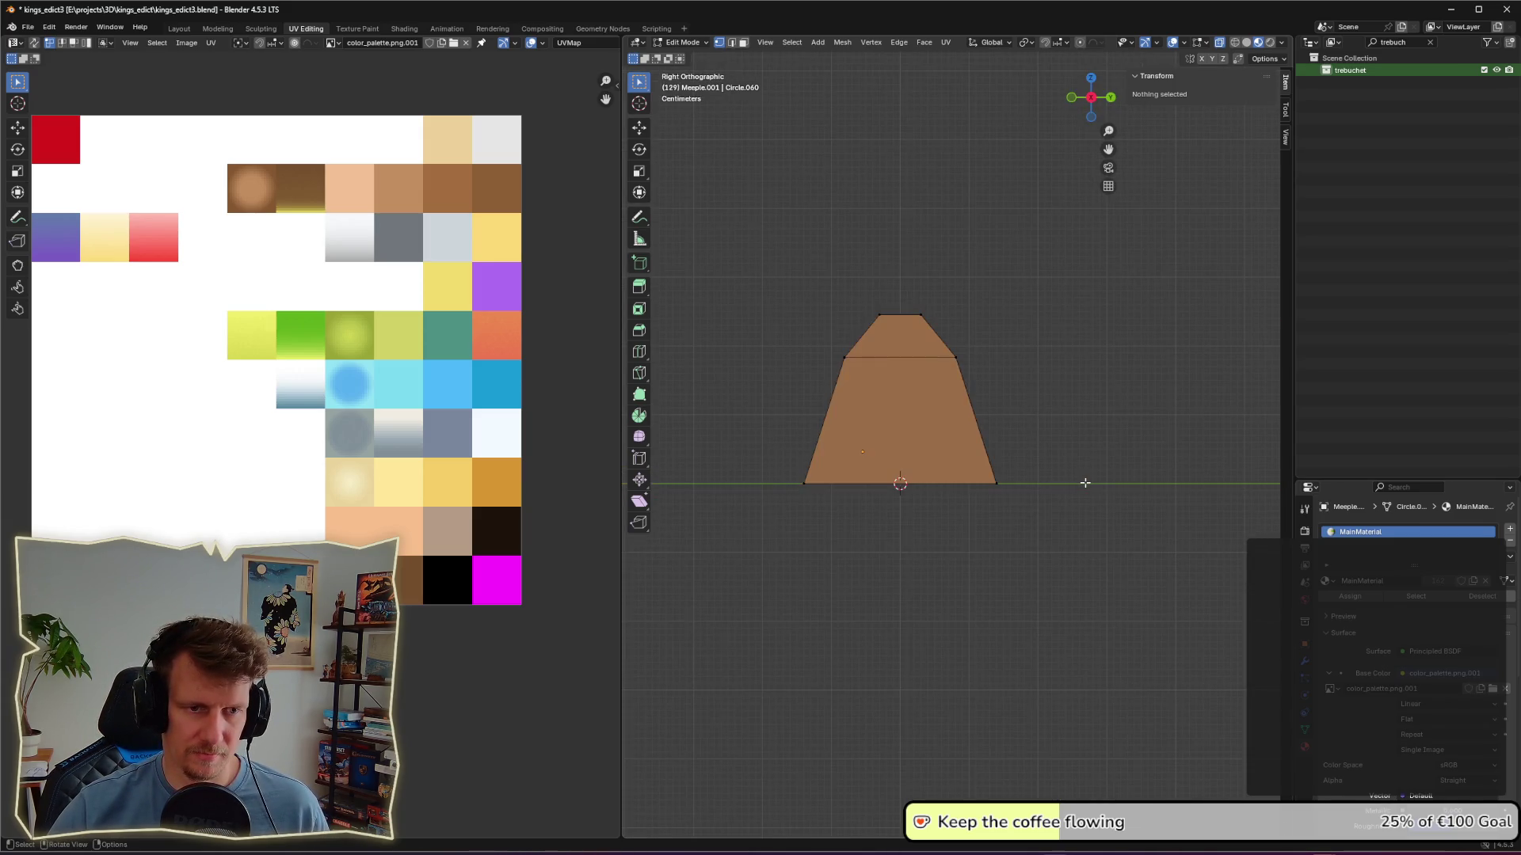
key(KP_1)
key(KP_3)
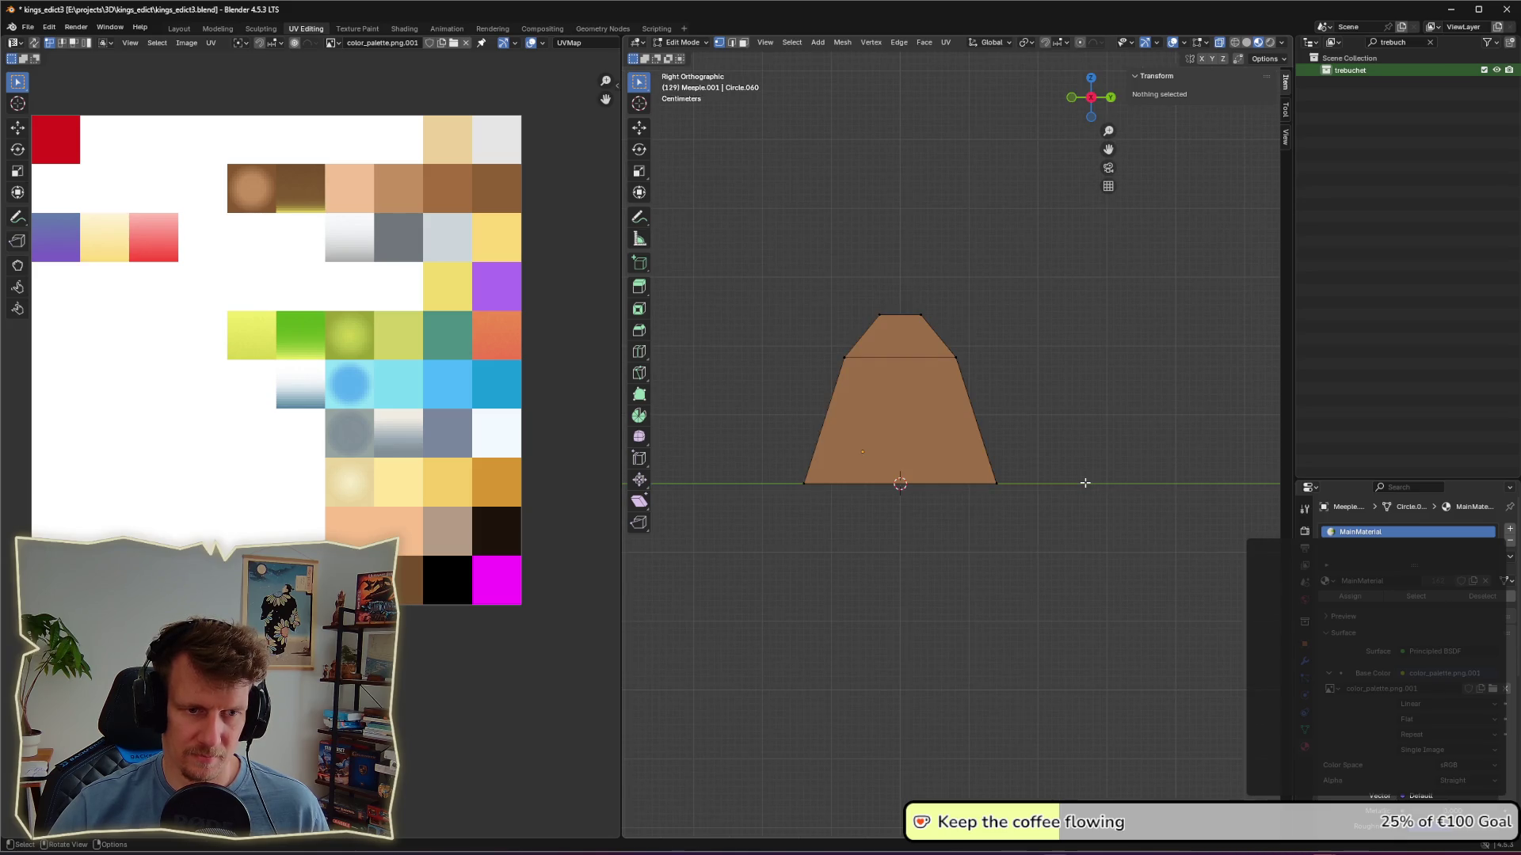
drag(848, 434, 767, 509)
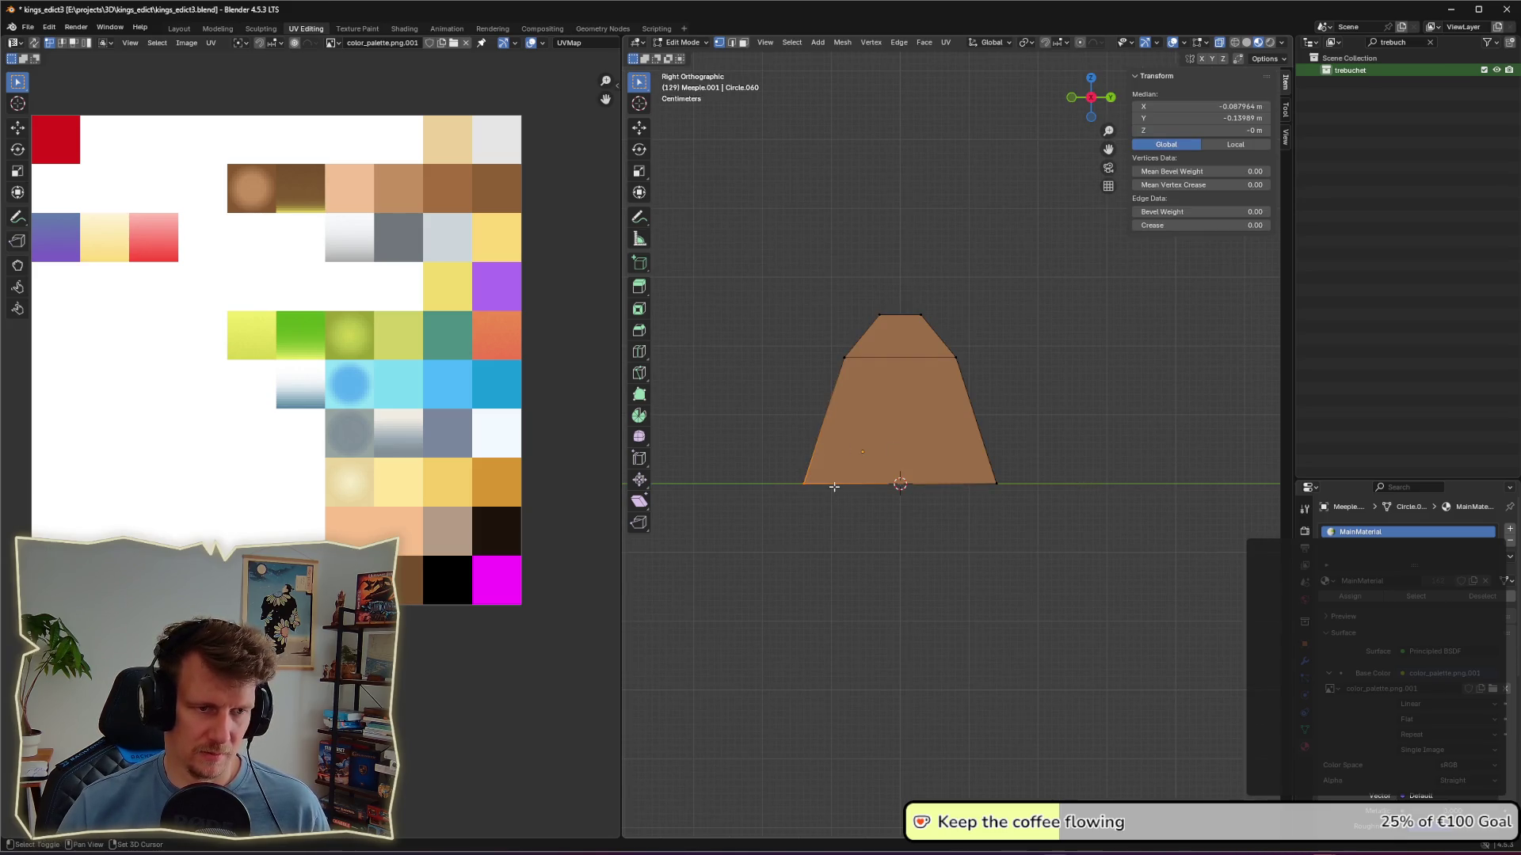
scroll(795, 496, up, 4)
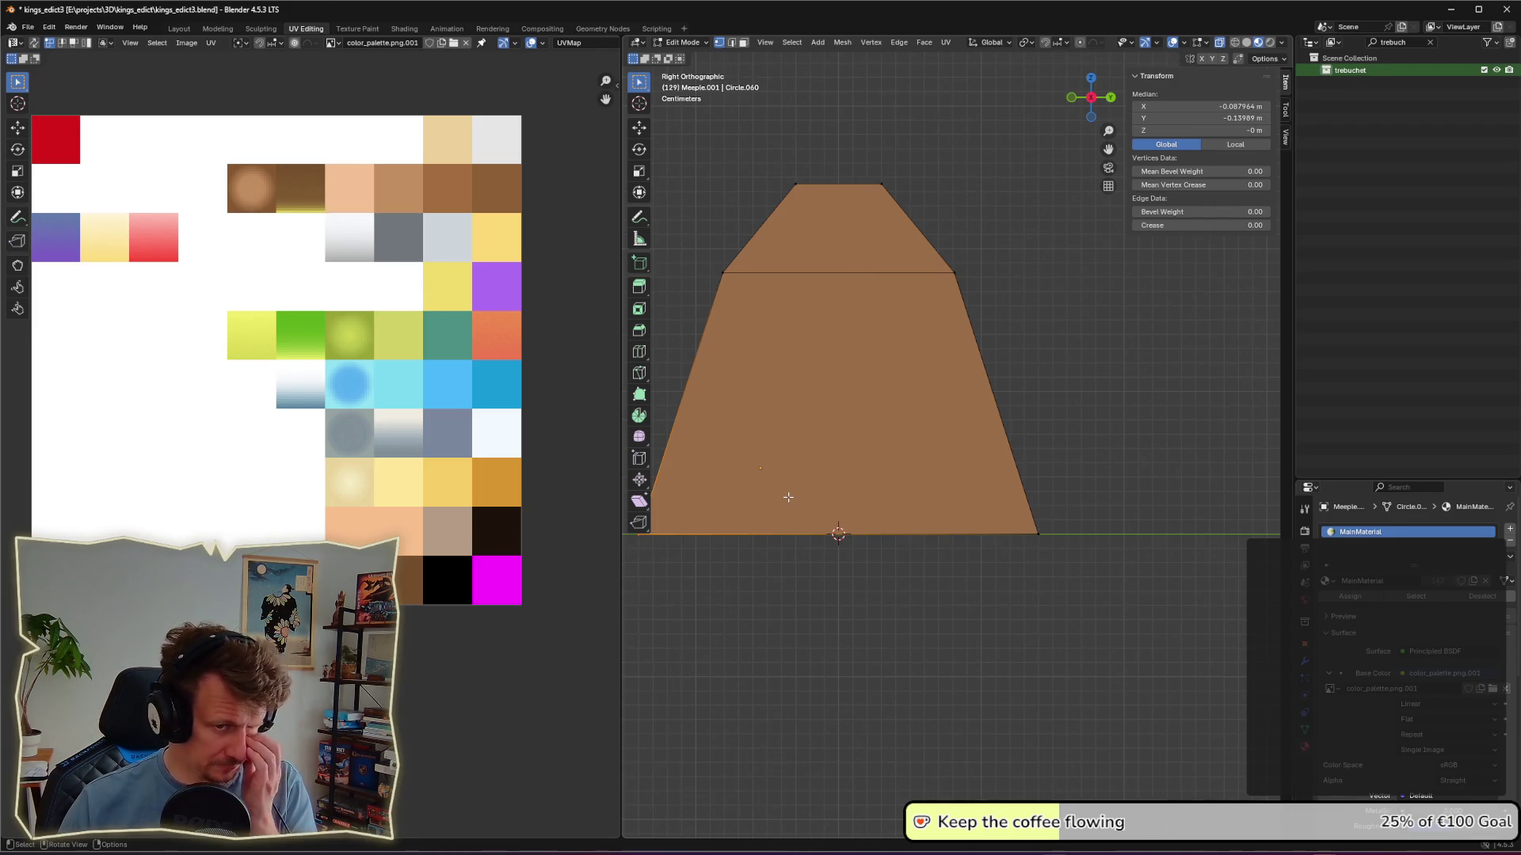
shift+middle_drag(763, 496, 880, 473)
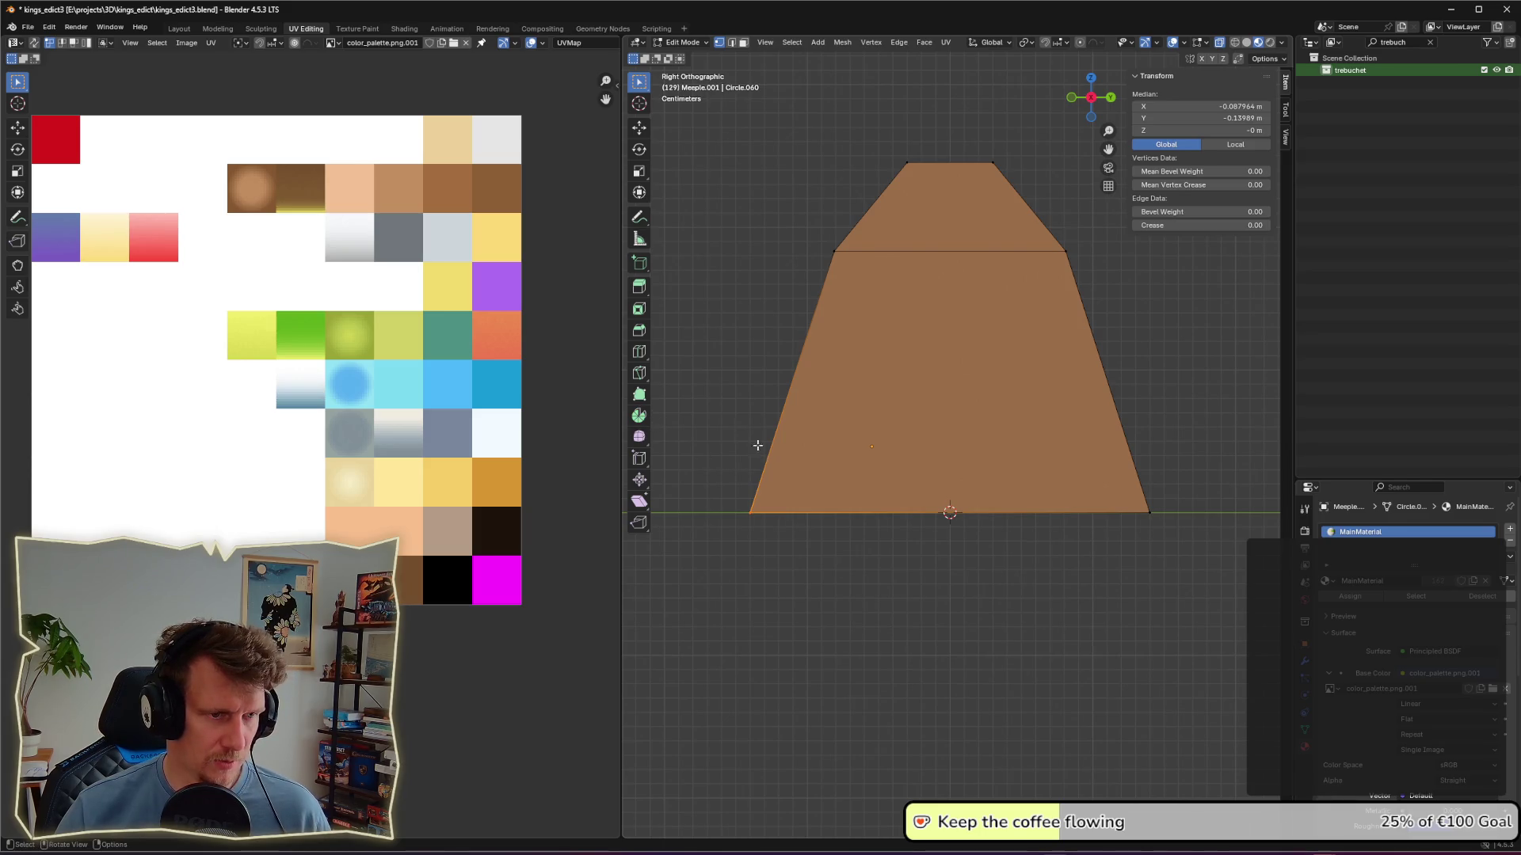
Step: Try a Knife cut and a horizontal loop cut, cancel and undo both, then deselect all
click(640, 374)
click(776, 433)
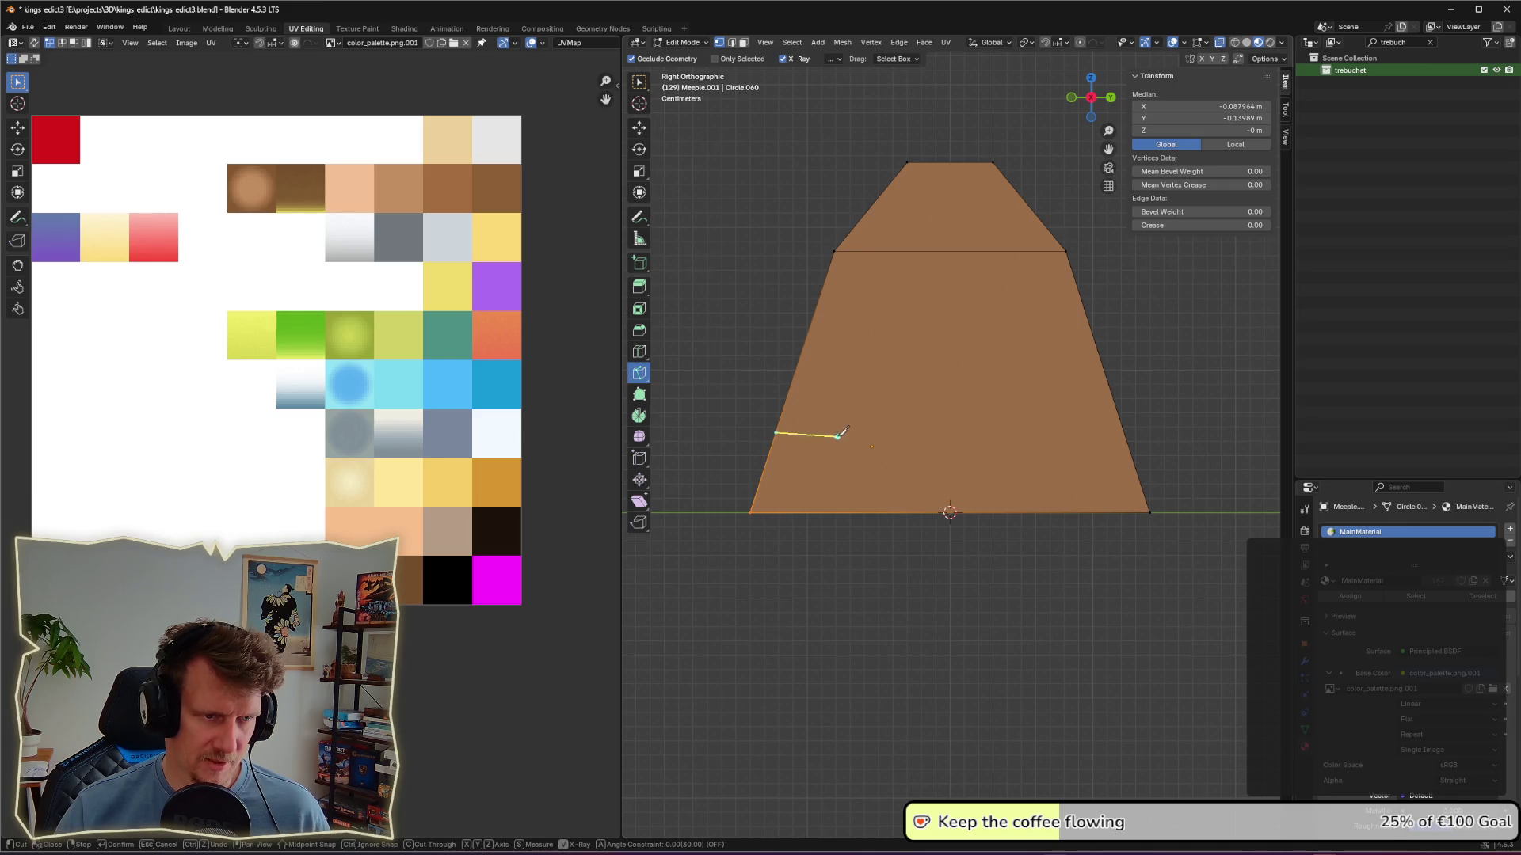
key(Escape)
click(640, 353)
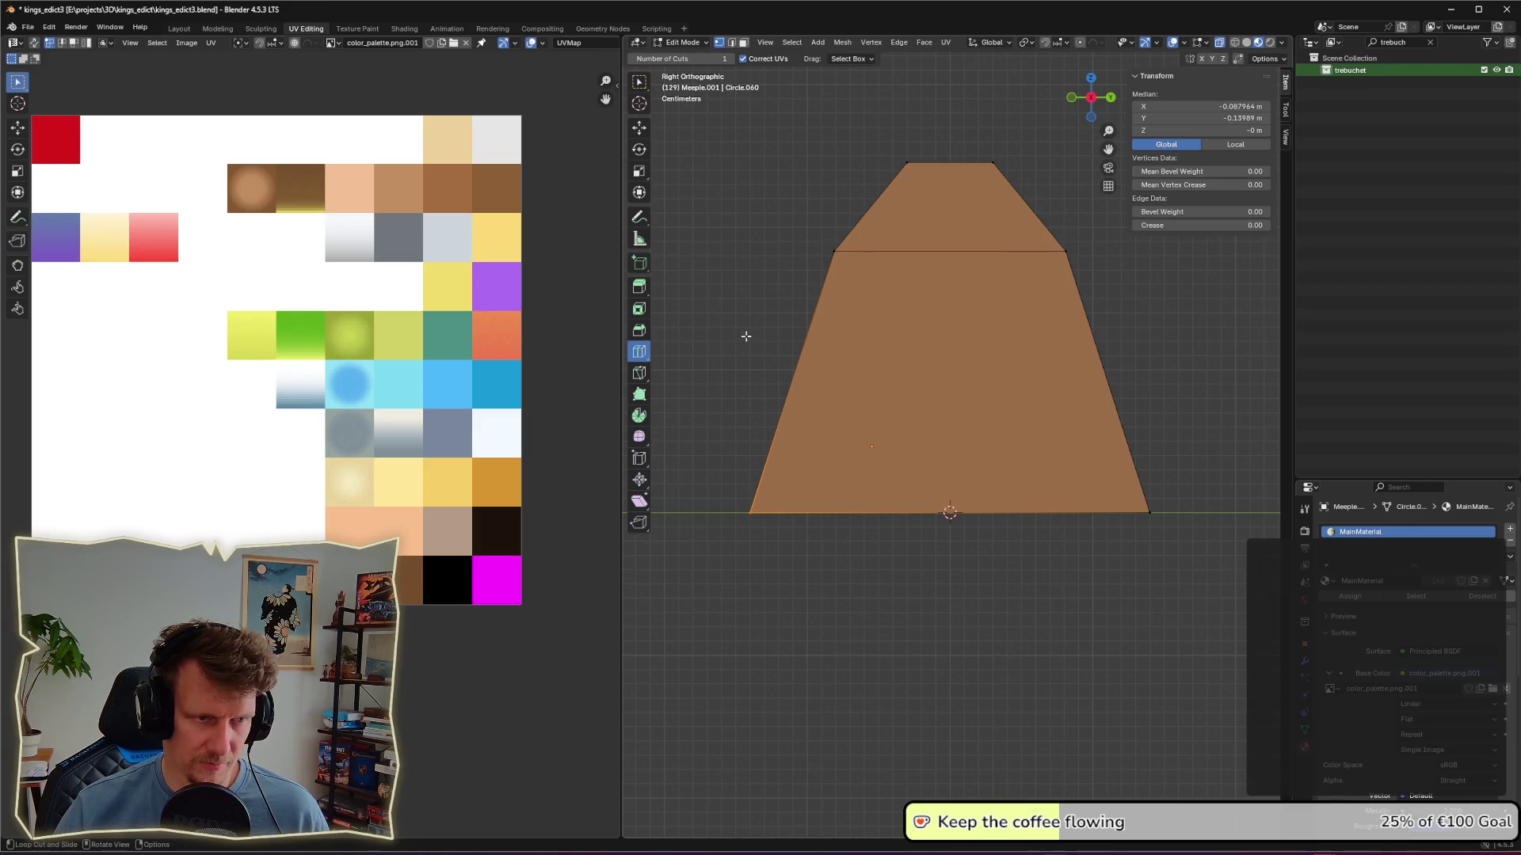
drag(811, 367, 822, 438)
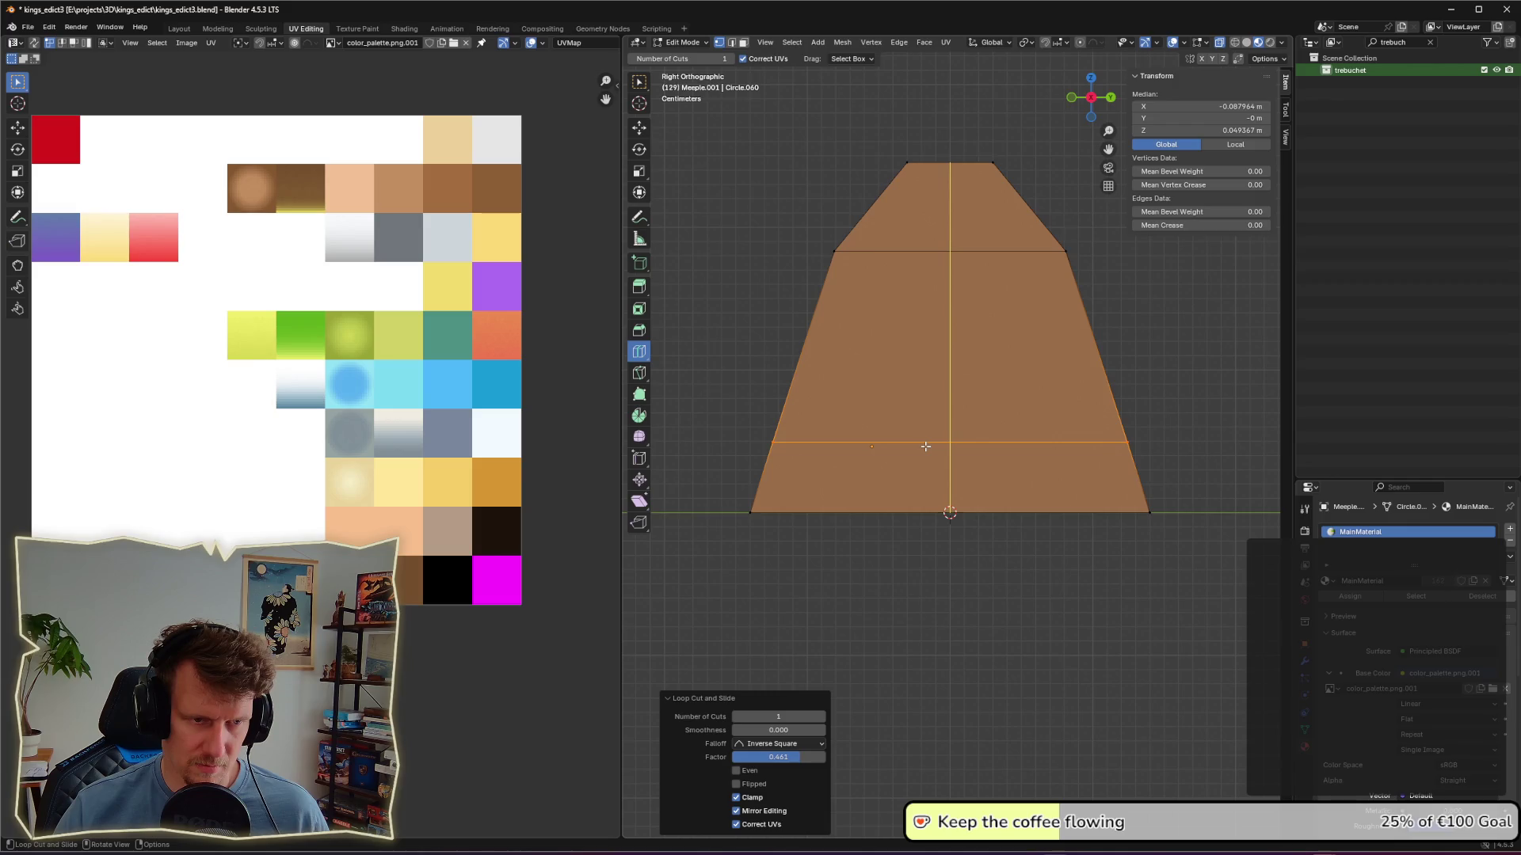
key(ctrl+z)
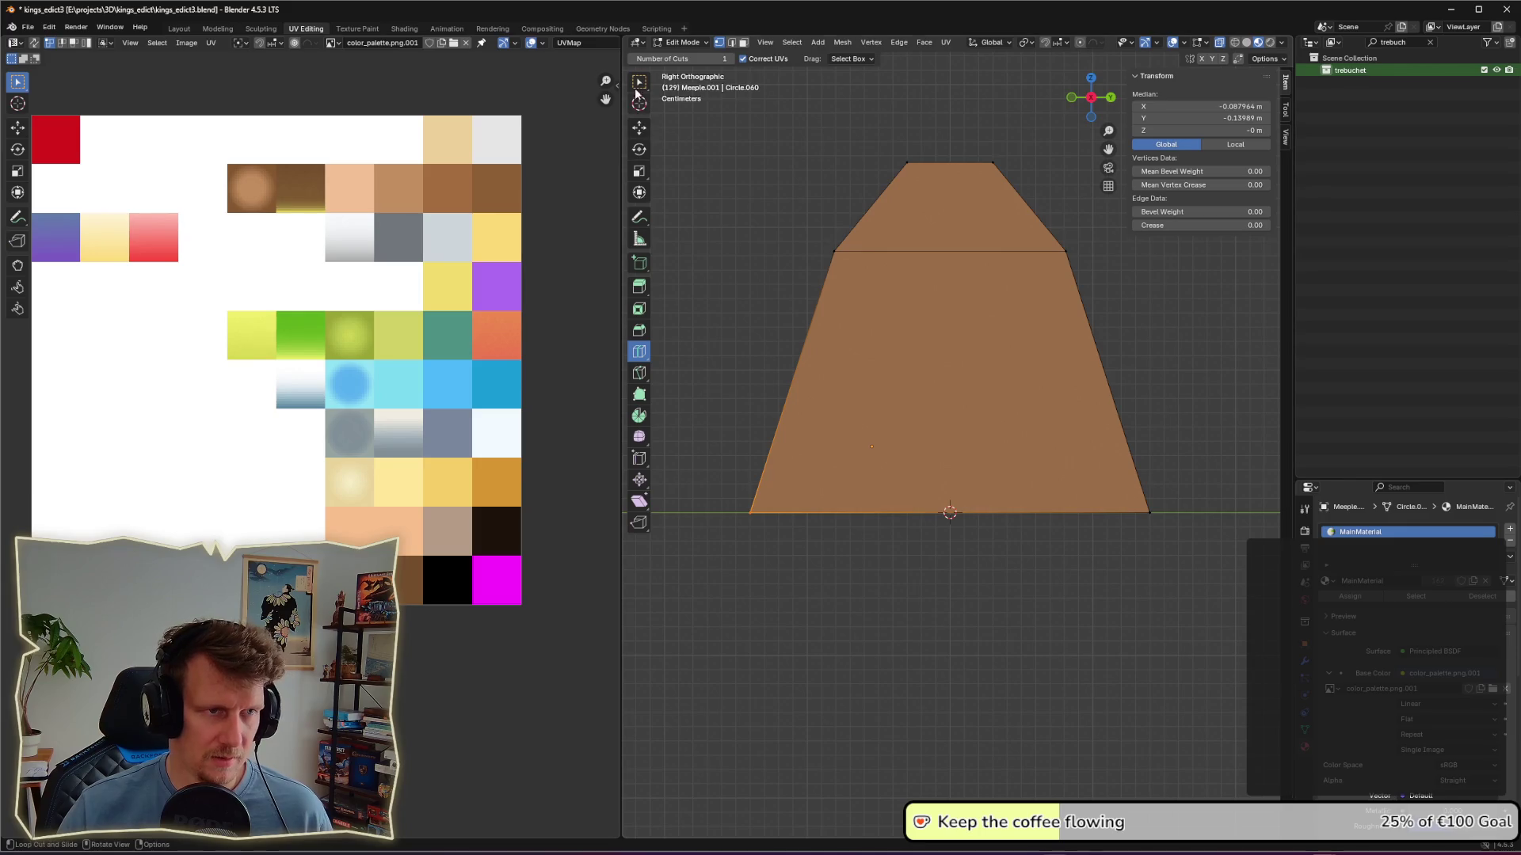
key(w)
key(alt+a)
mouse_move(739, 299)
middle_down()
mouse_move(764, 393)
mouse_move(864, 478)
middle_up()
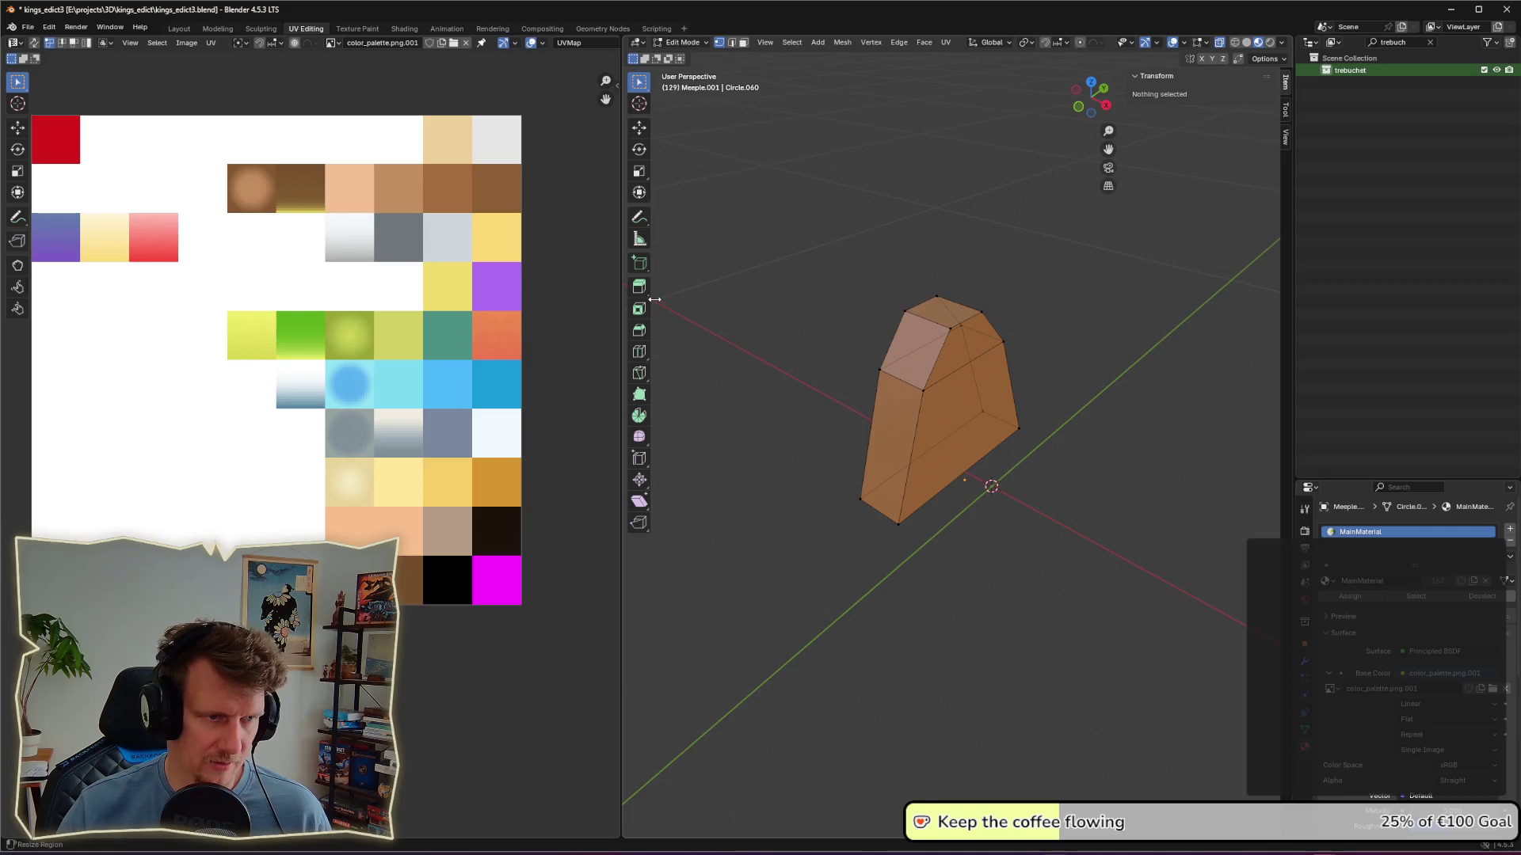
Step: Add a plane beside the brown block and scale it to a small square
middle_drag(981, 531, 937, 522)
key(shift+a)
click(936, 522)
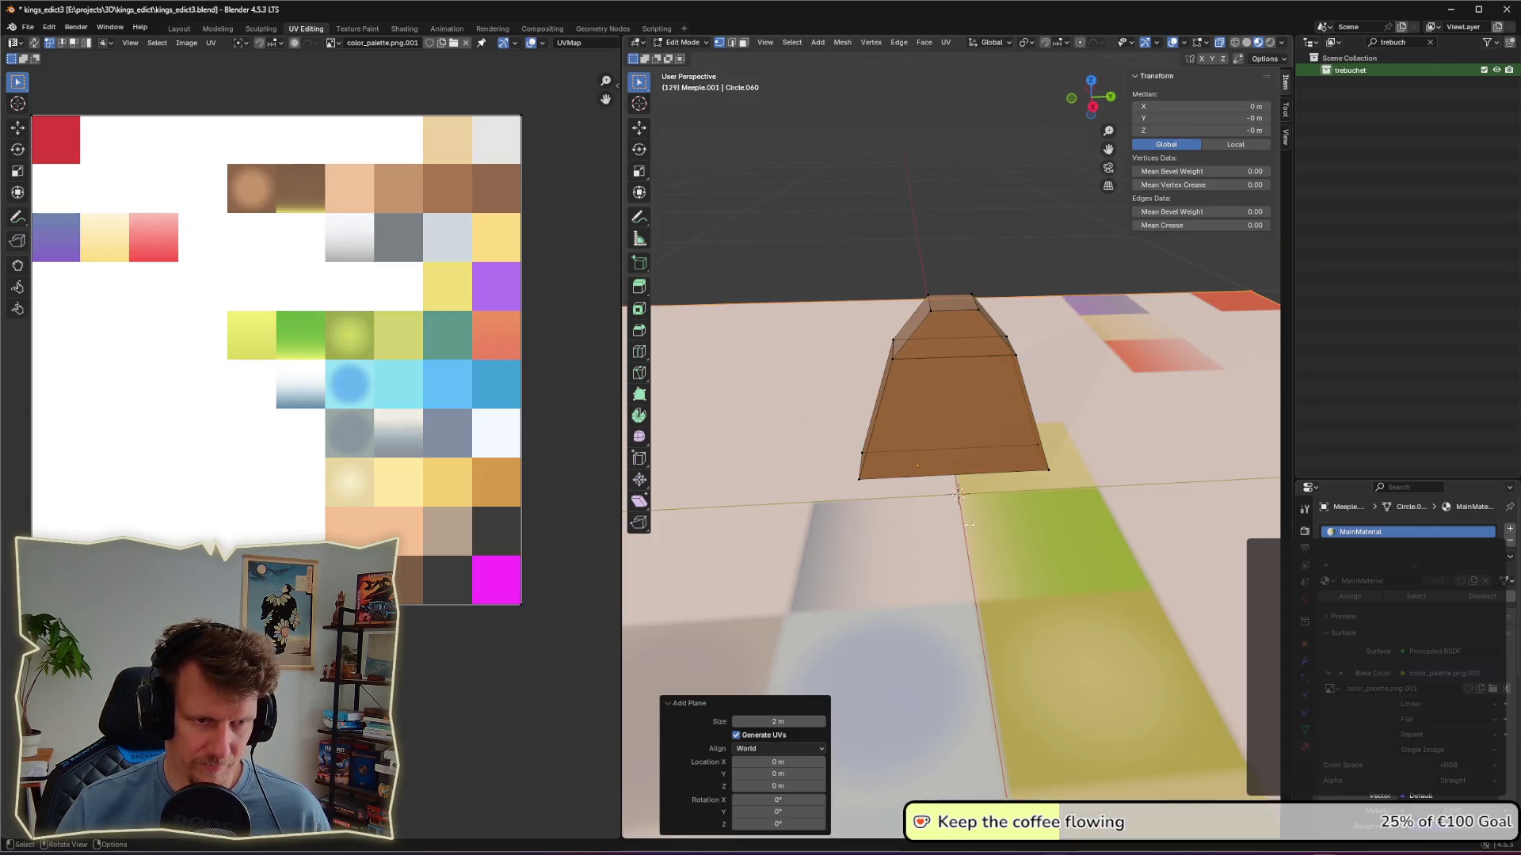
key(s)
click(960, 490)
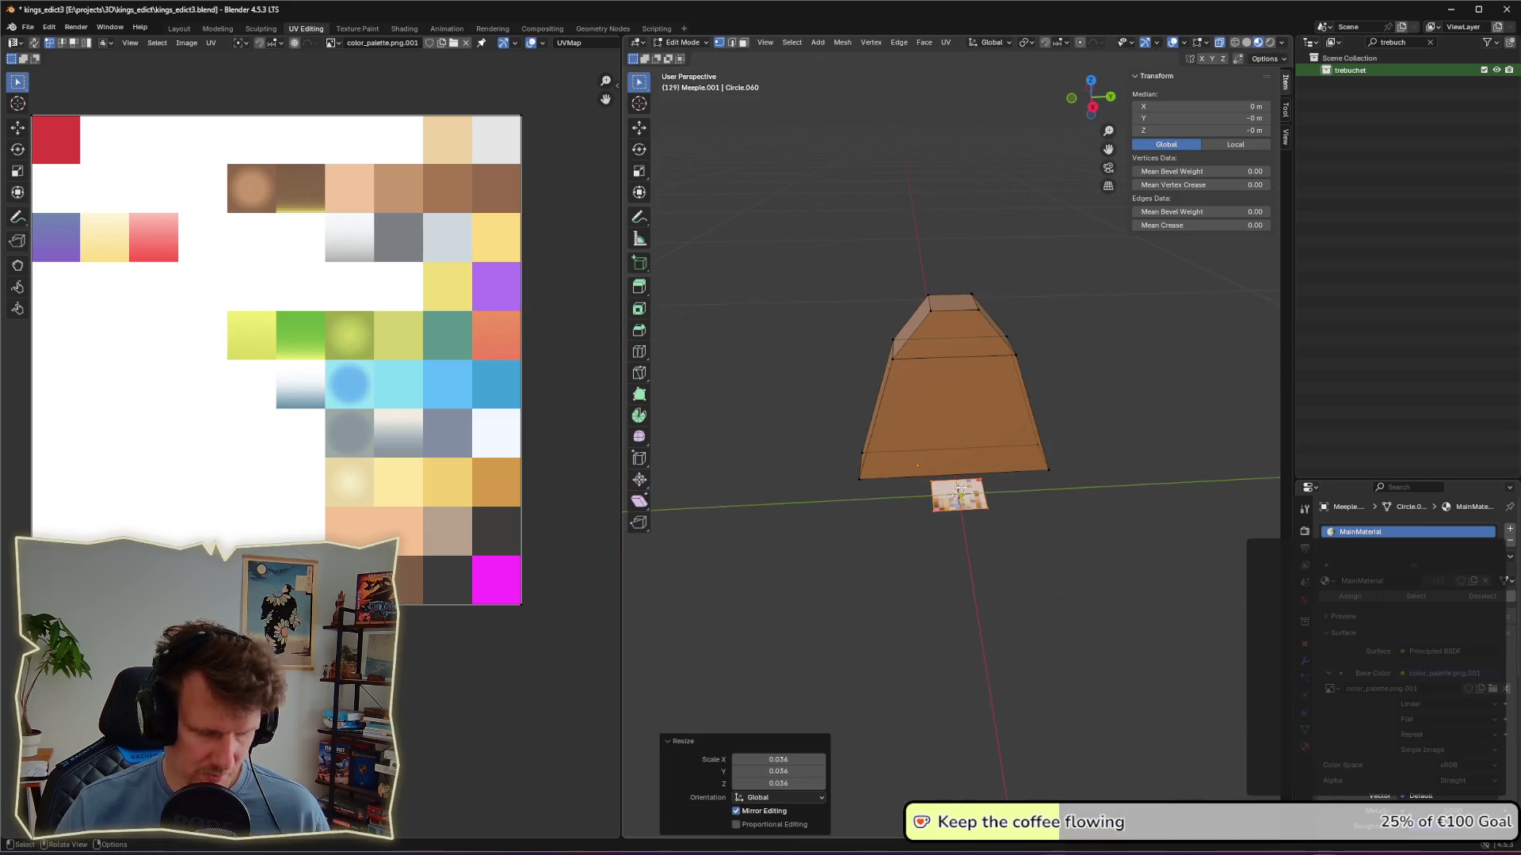
middle_drag(960, 489, 1103, 500)
key(s)
click(1110, 499)
Step: Extrude the plane upward about 0.068 m into a small box and select its top vertex
key(g)
key(z)
key(z)
click(1115, 466)
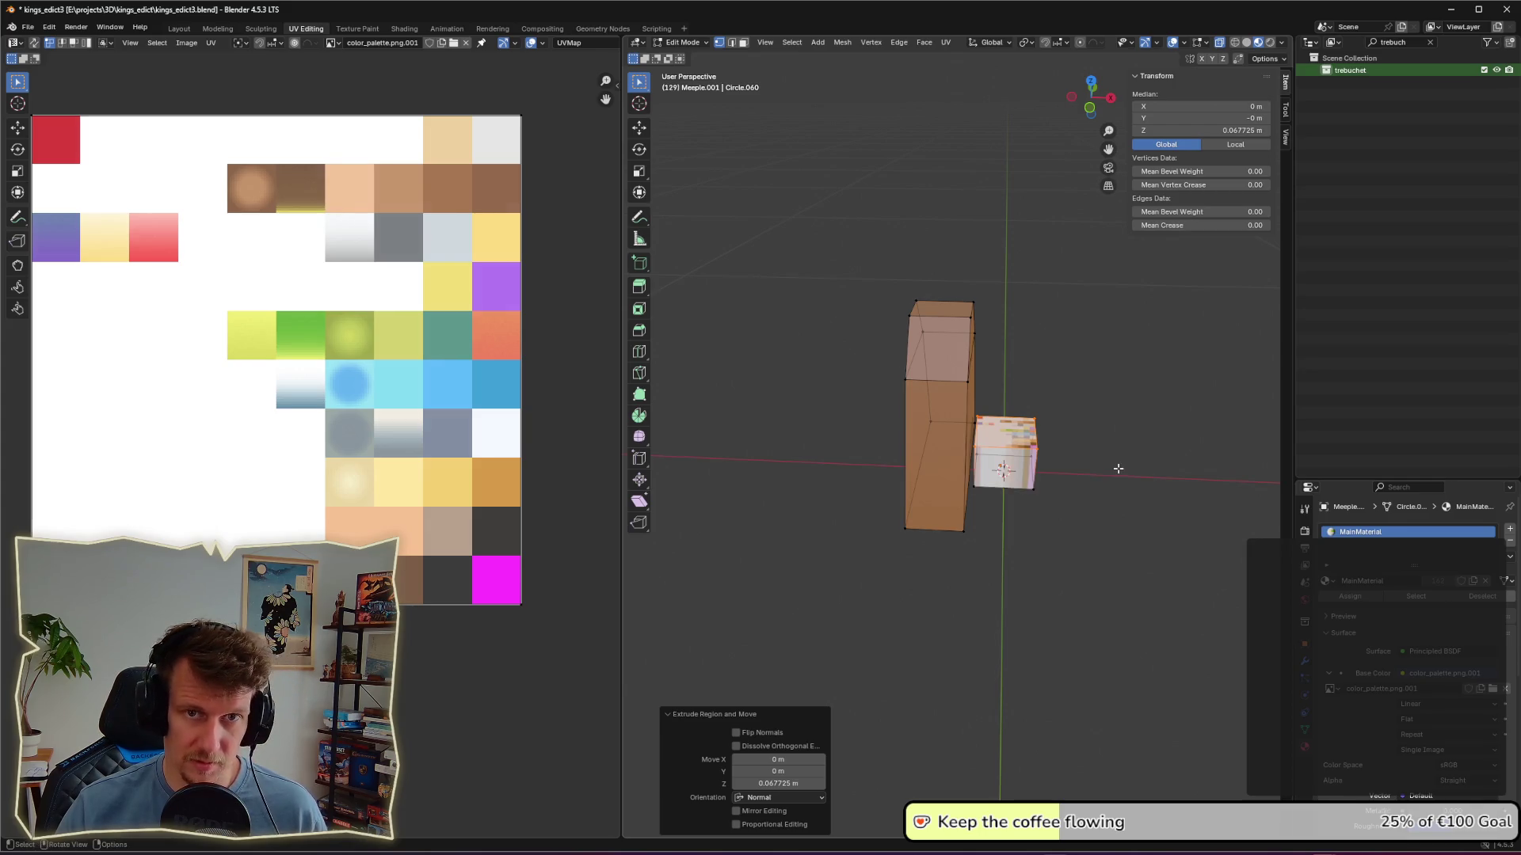
key(a)
click(1118, 468)
click(1033, 442)
Step: Separate the small box from Meeple.001 by material into its own object, Meeple.002, and select it
right_click(1038, 448)
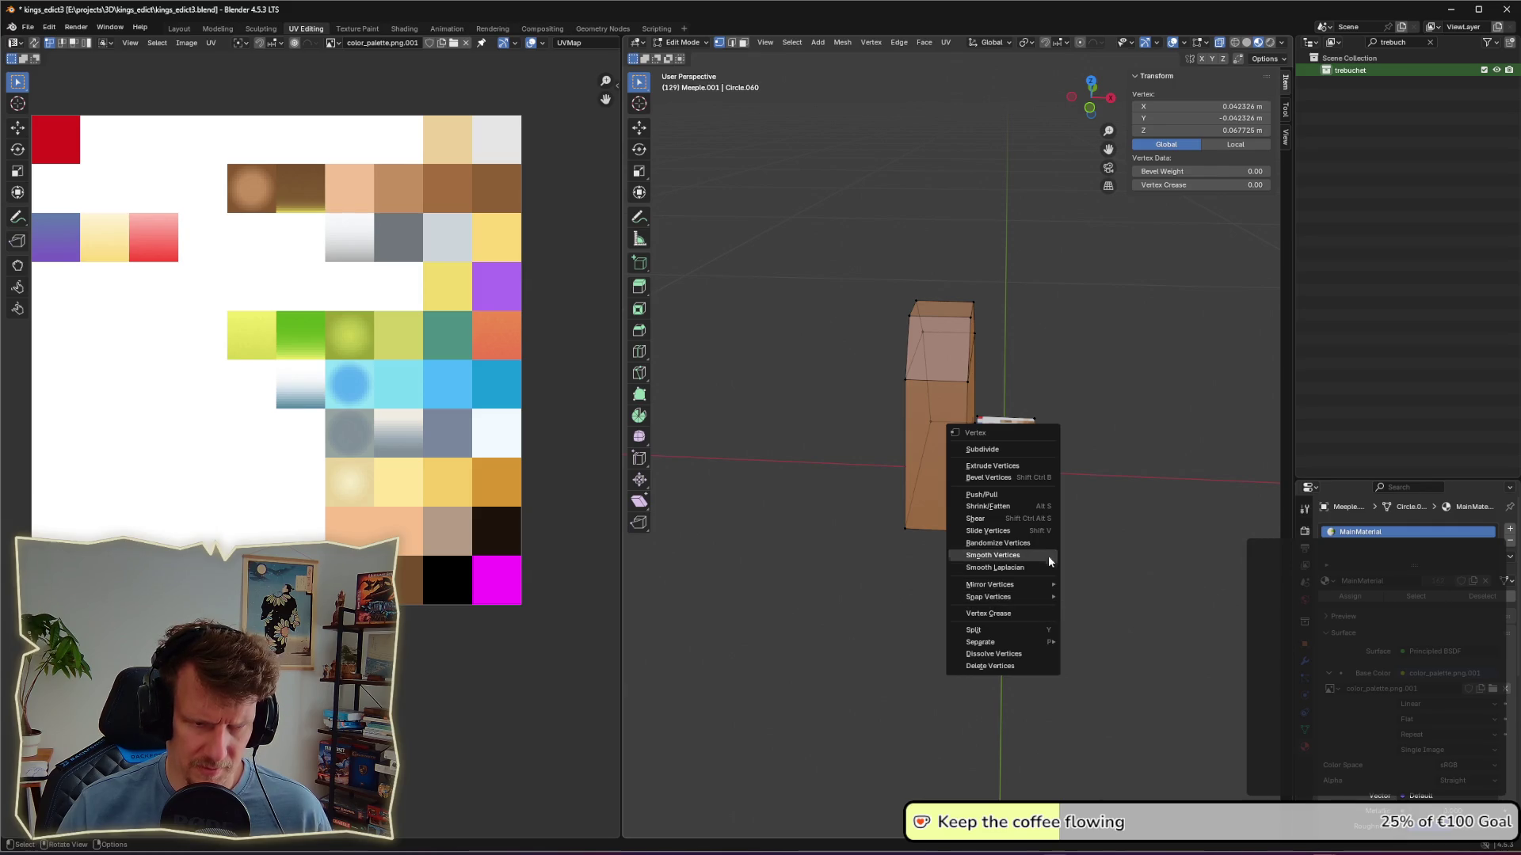
mouse_move(1040, 640)
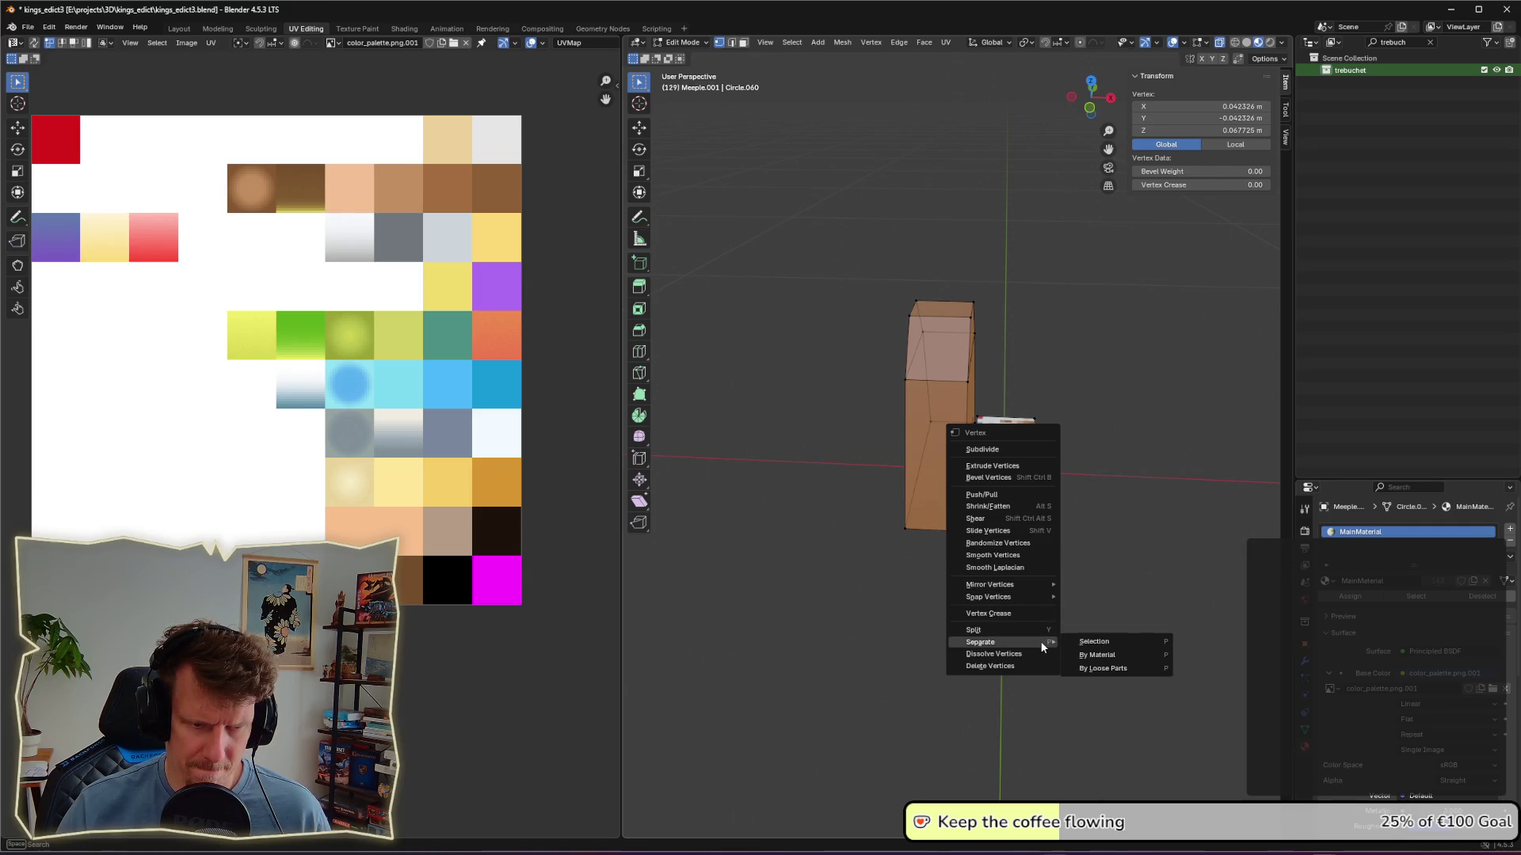
click(1095, 642)
key(a)
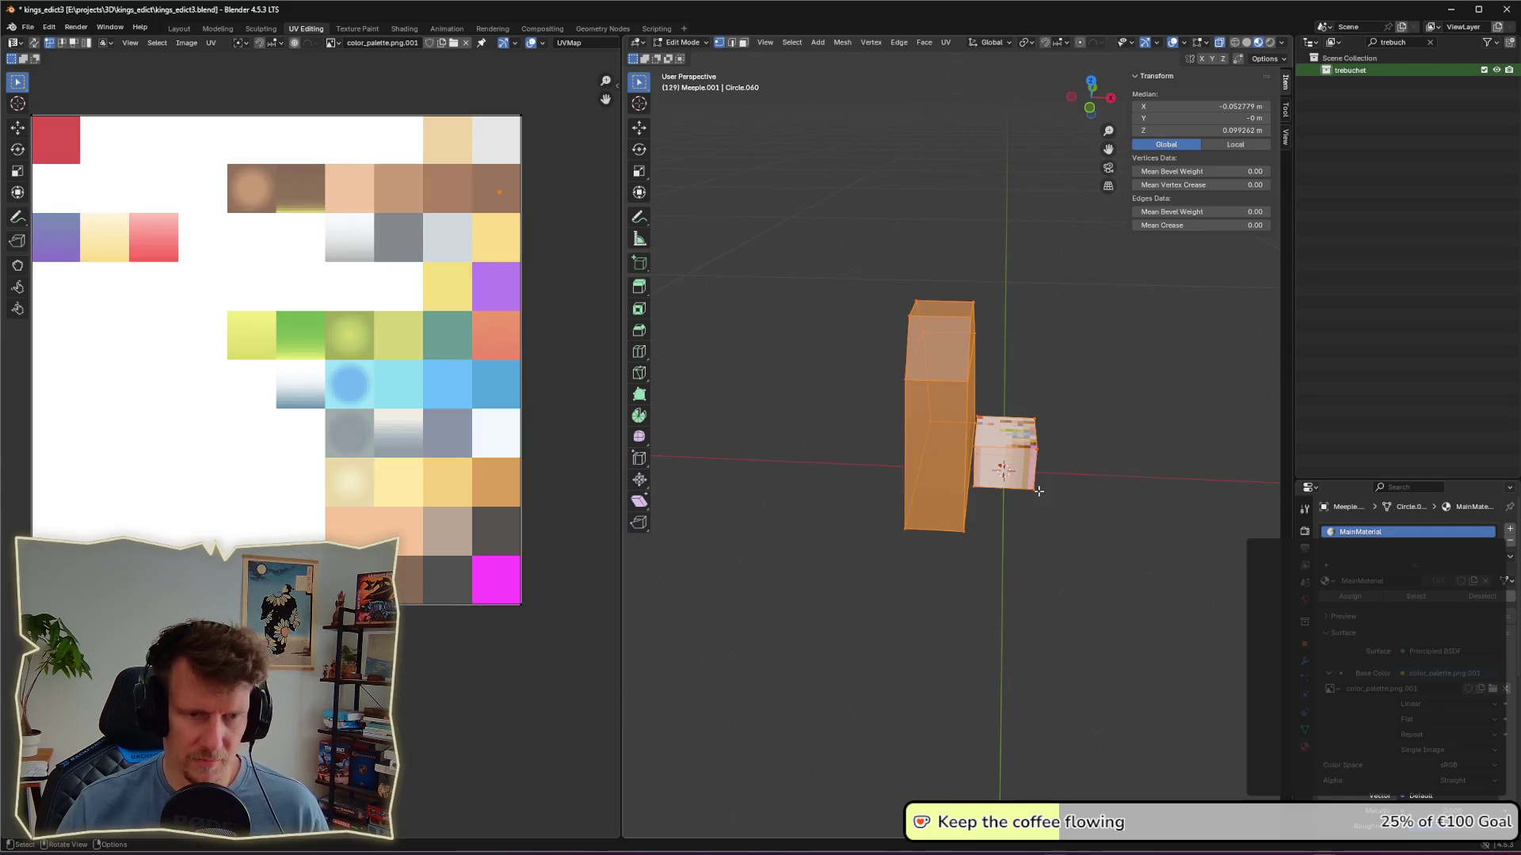
key(alt+a)
click(1039, 491)
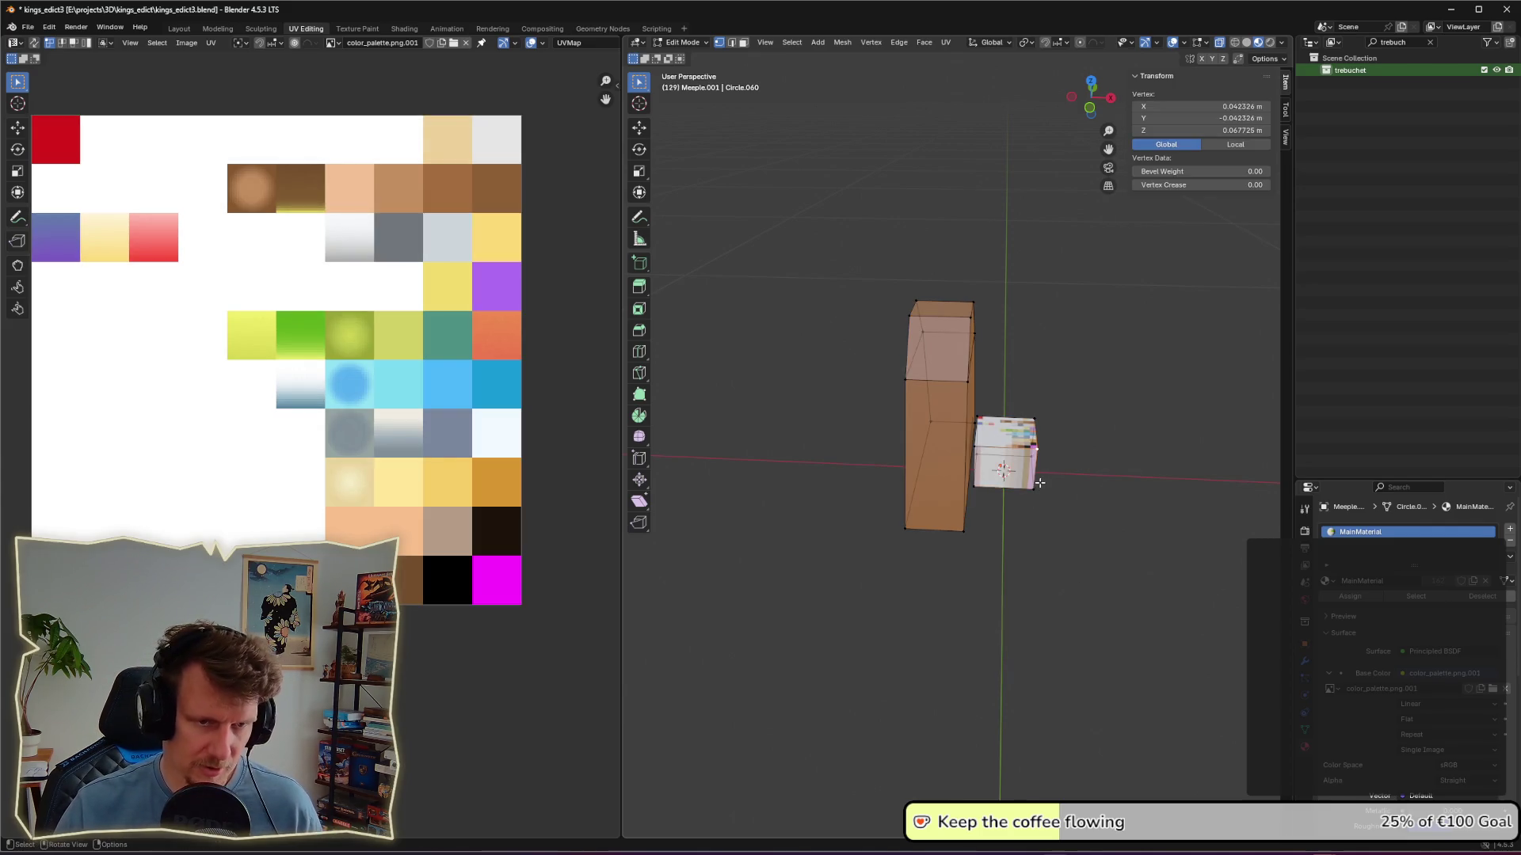
key(ctrl+l)
key(ctrl+v)
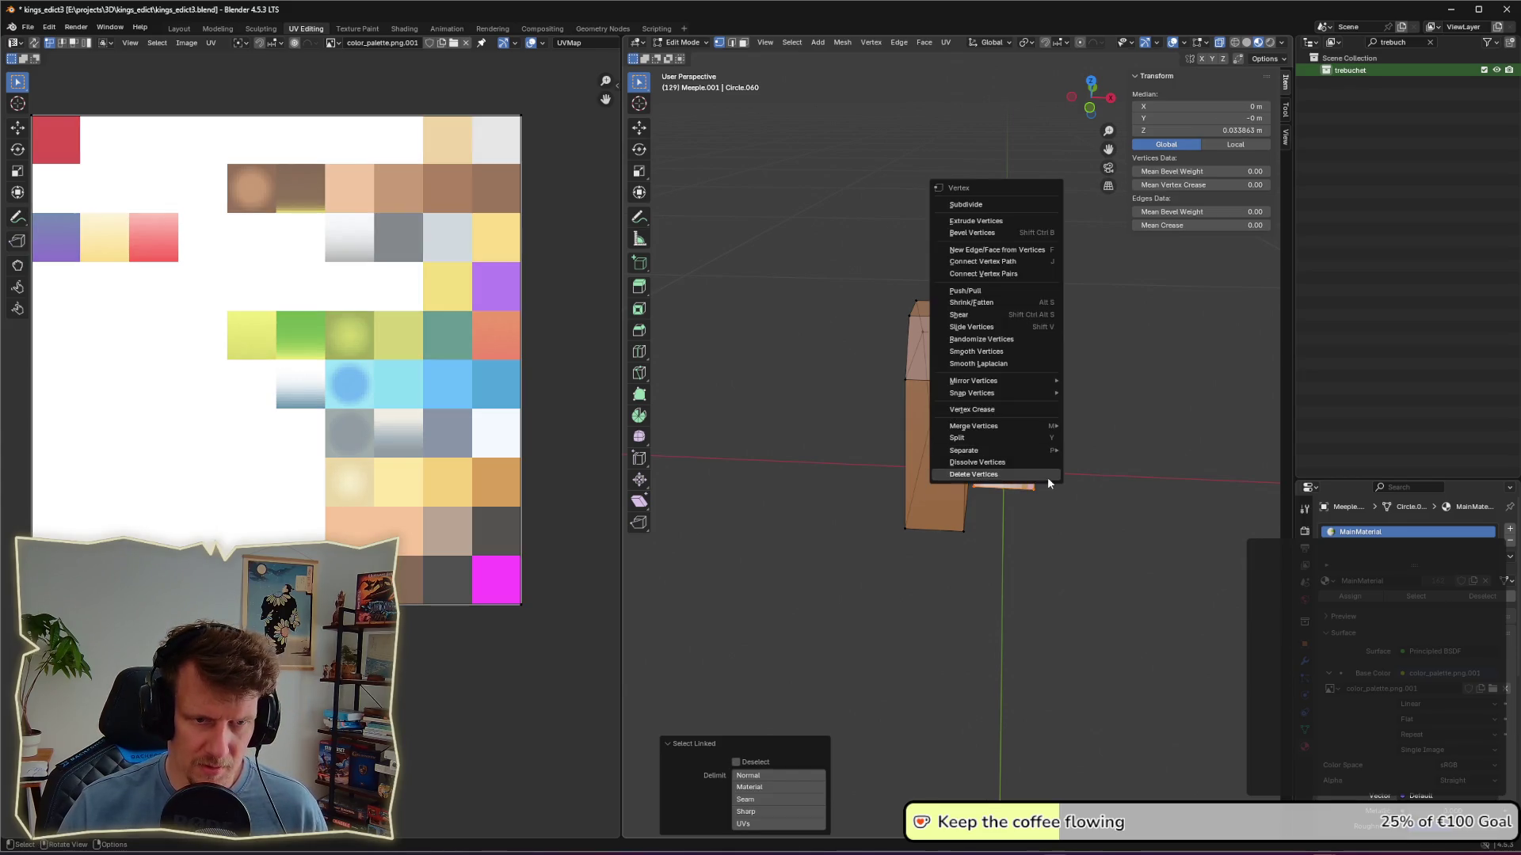
mouse_move(1042, 452)
click(1120, 465)
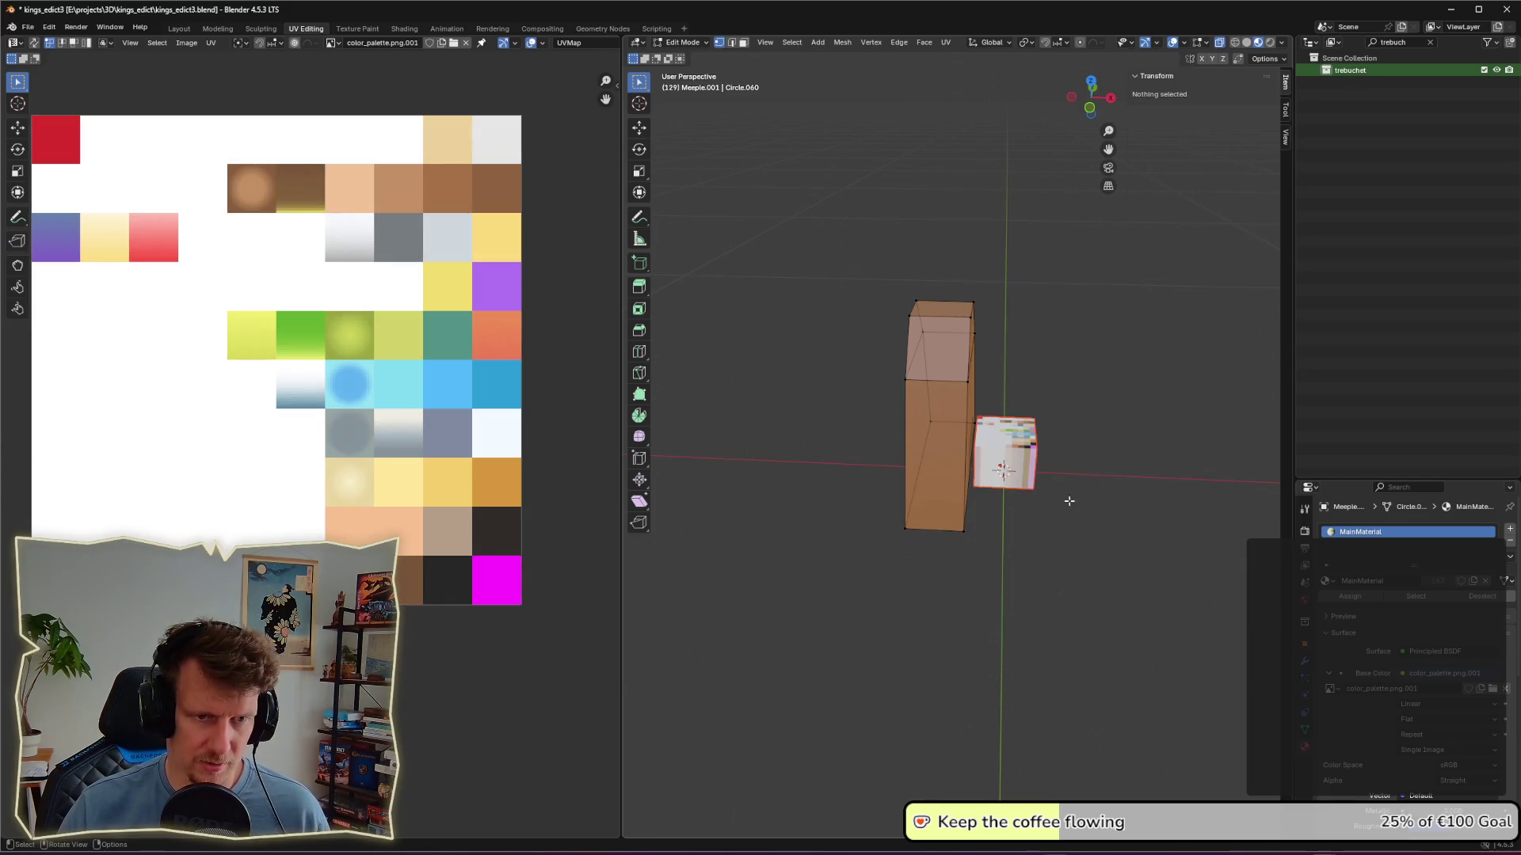
key(Tab)
click(1032, 476)
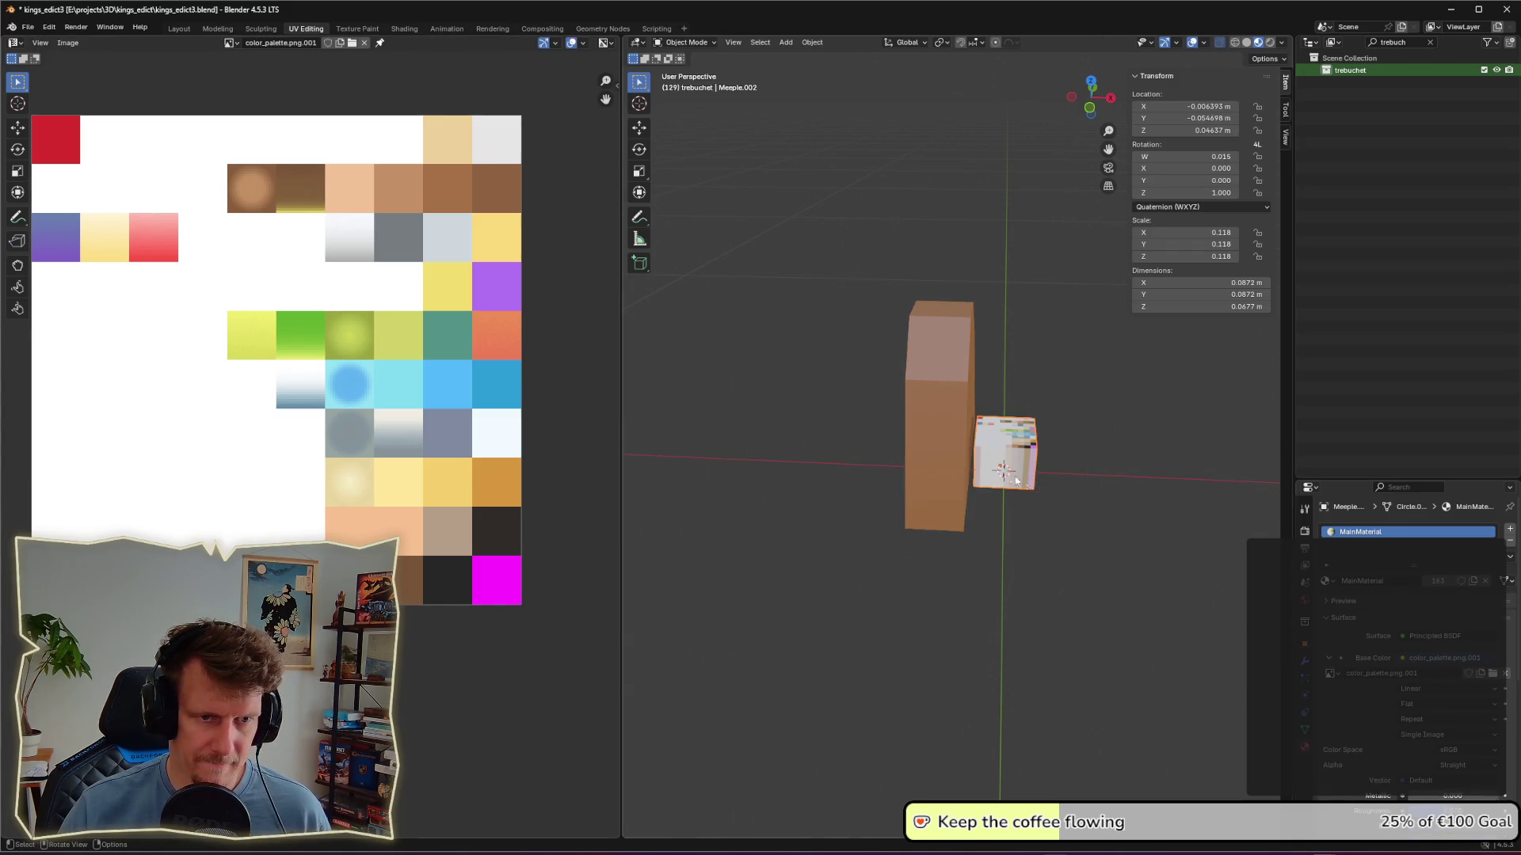
Step: Select all of the cube's UVs and shrink them to a small square
key(Tab)
key(a)
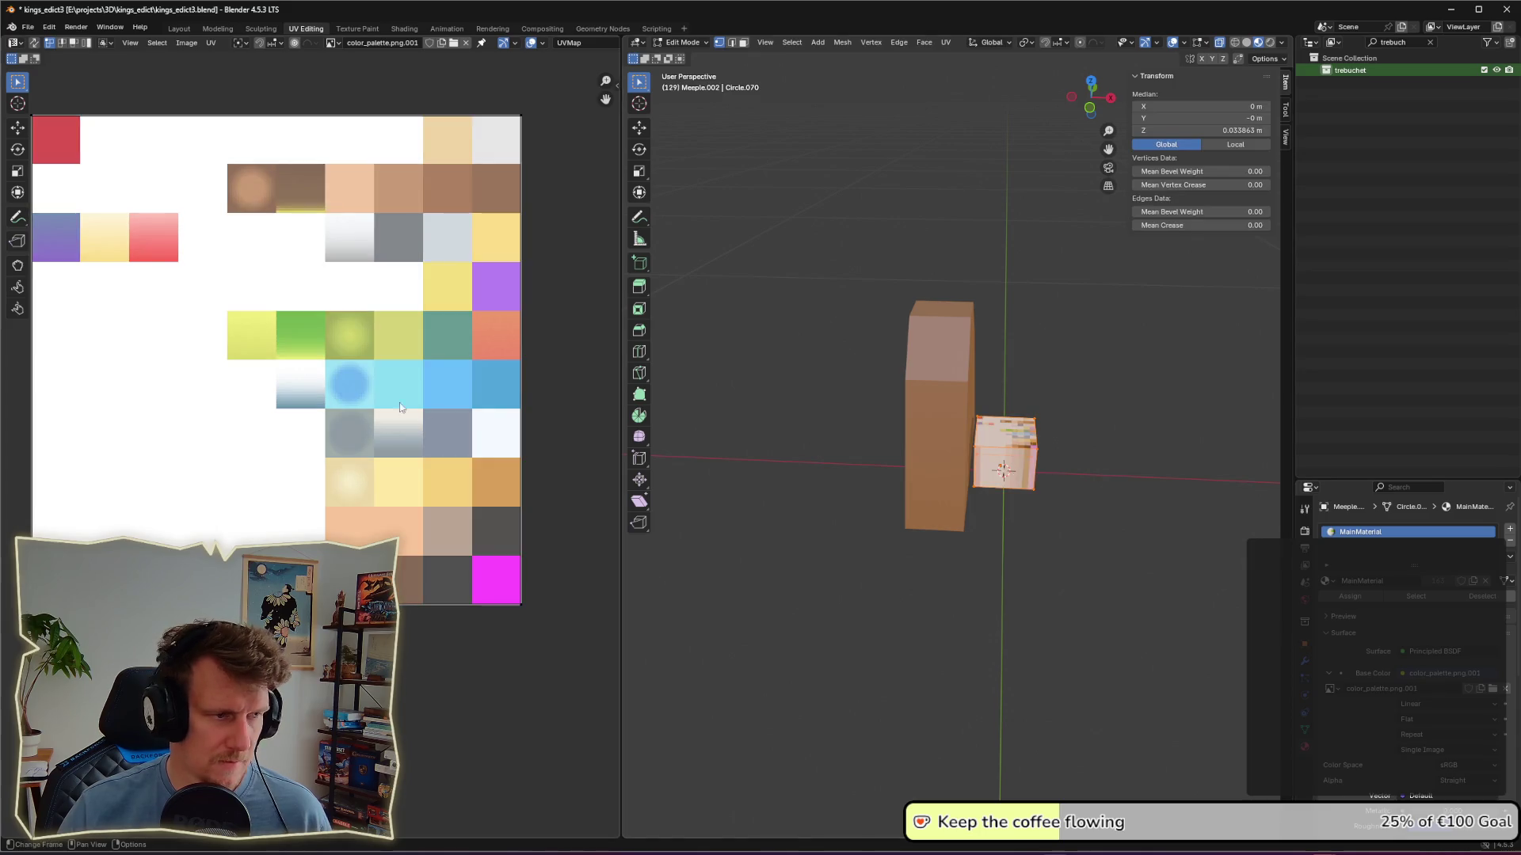
key(a)
key(s)
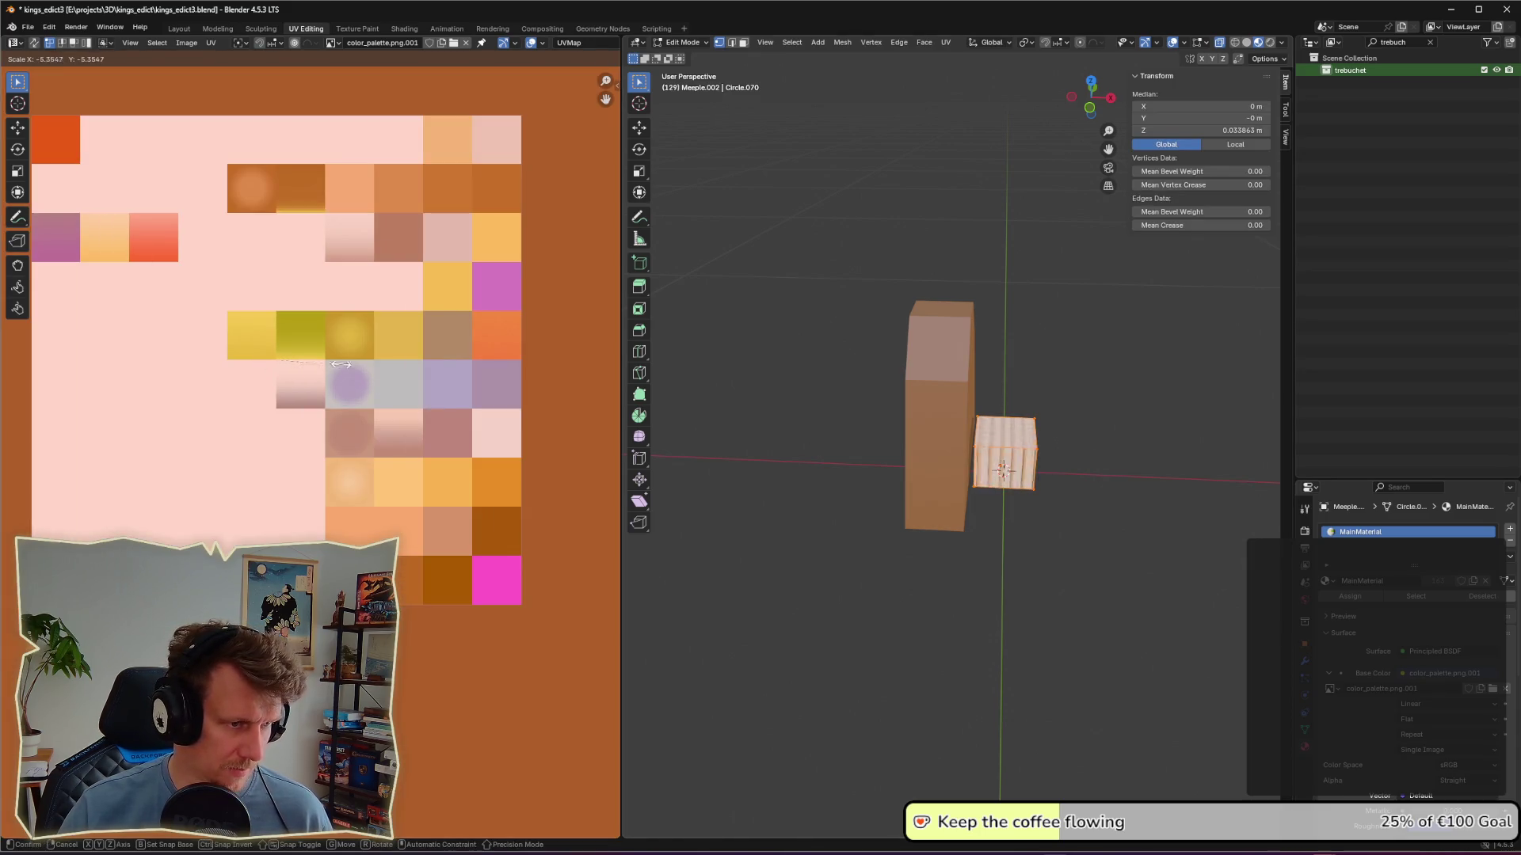
click(294, 379)
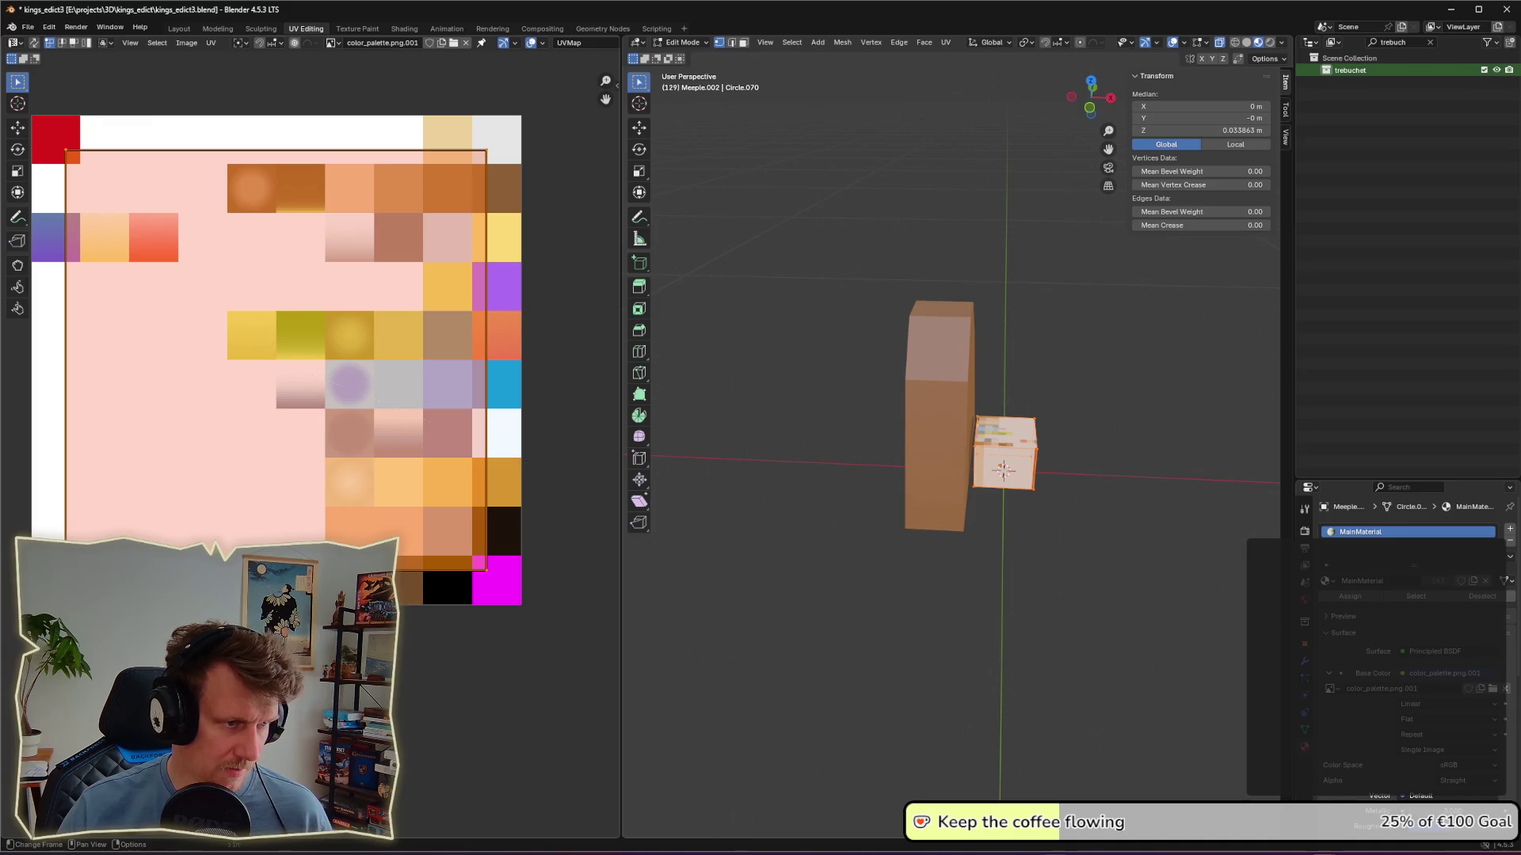
key(s)
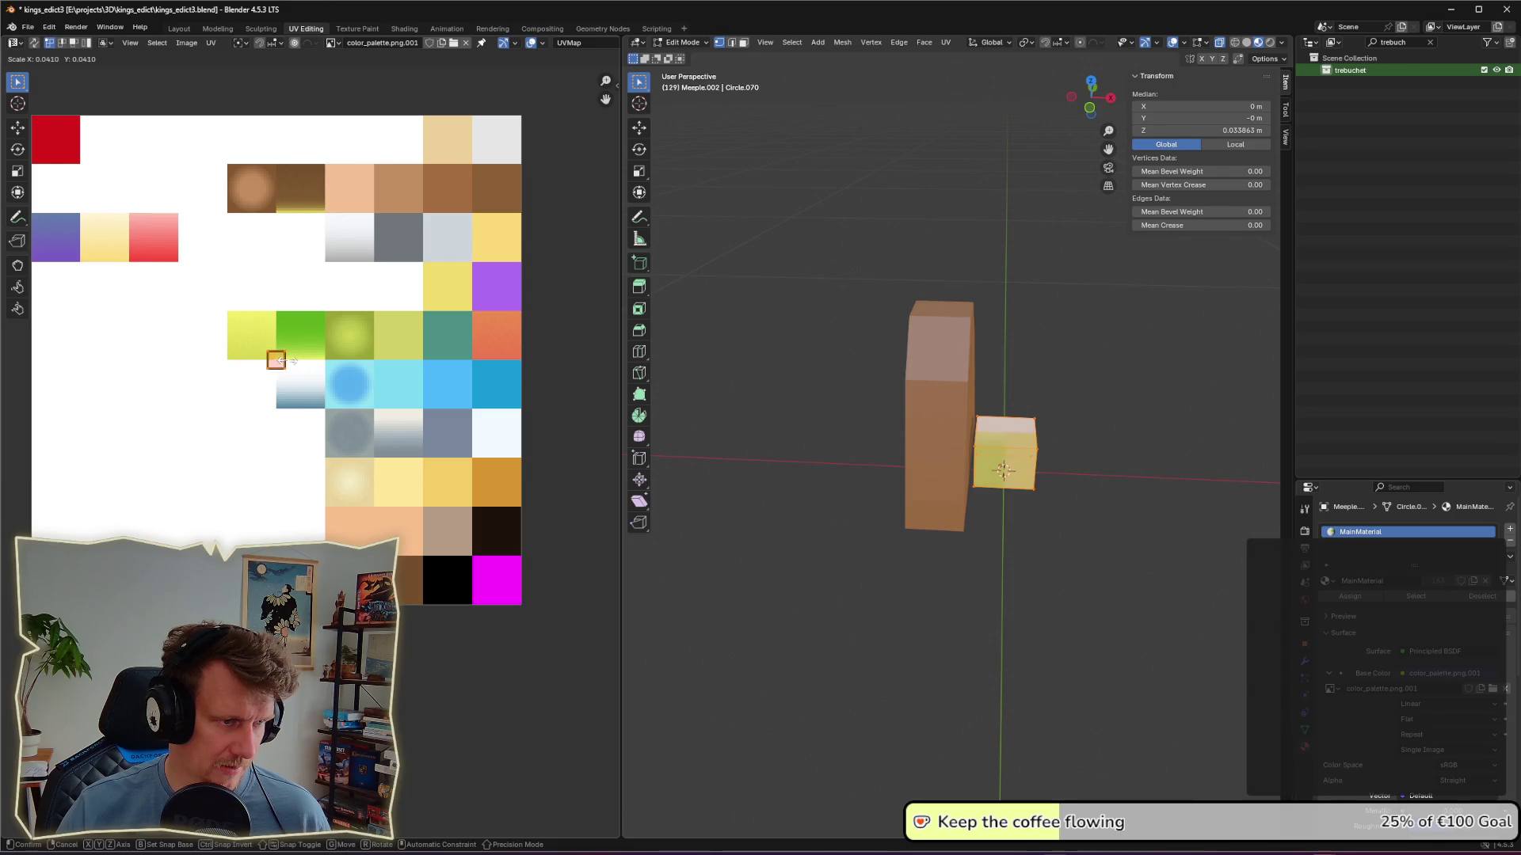
click(282, 361)
Step: Move the cube's UVs onto the grey palette swatch and return to Object Mode
key(g)
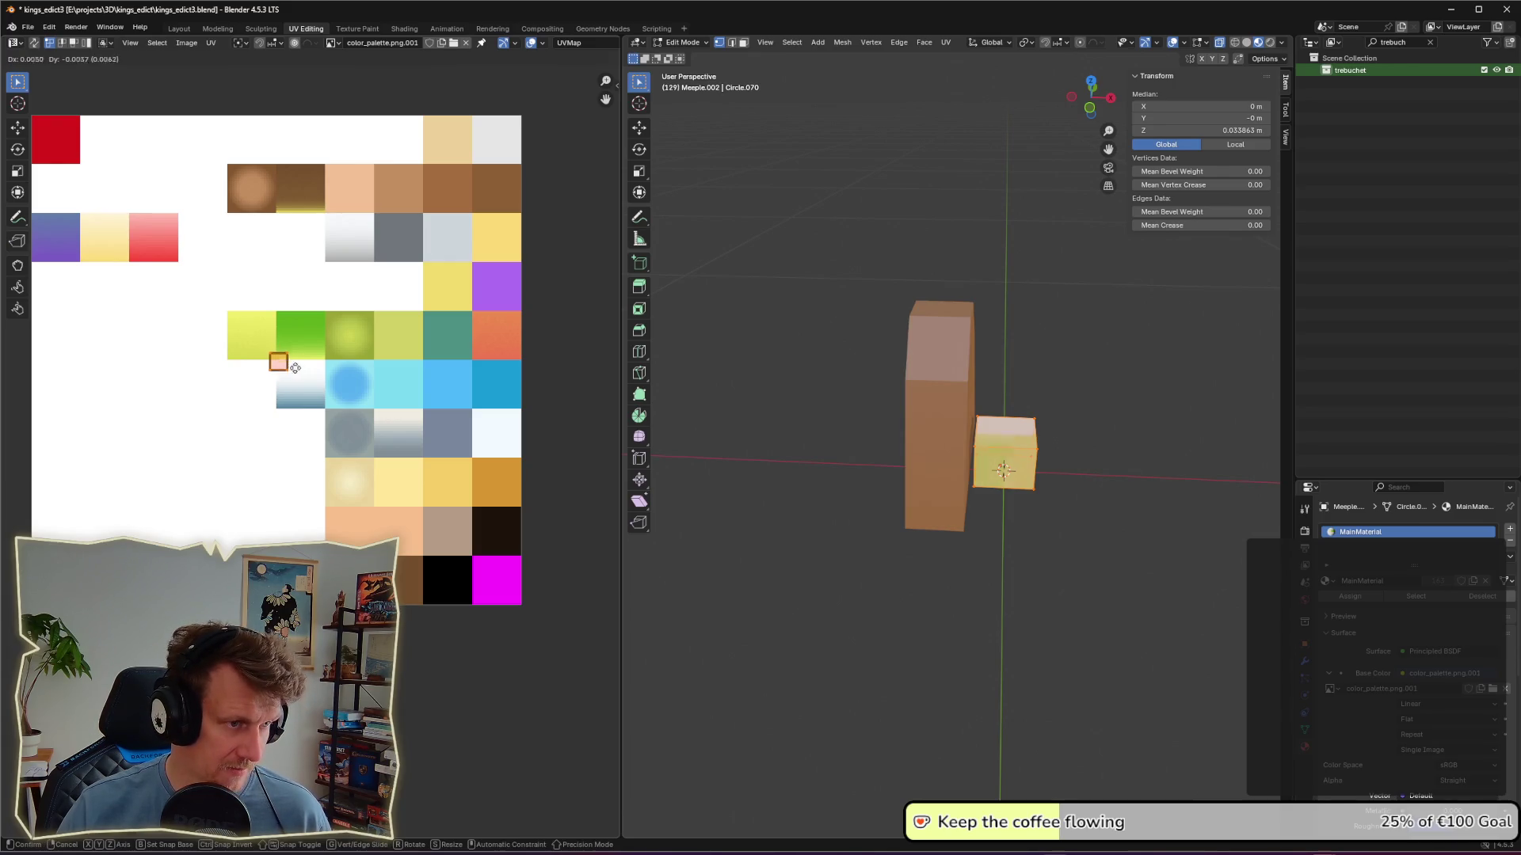
click(361, 432)
click(1123, 552)
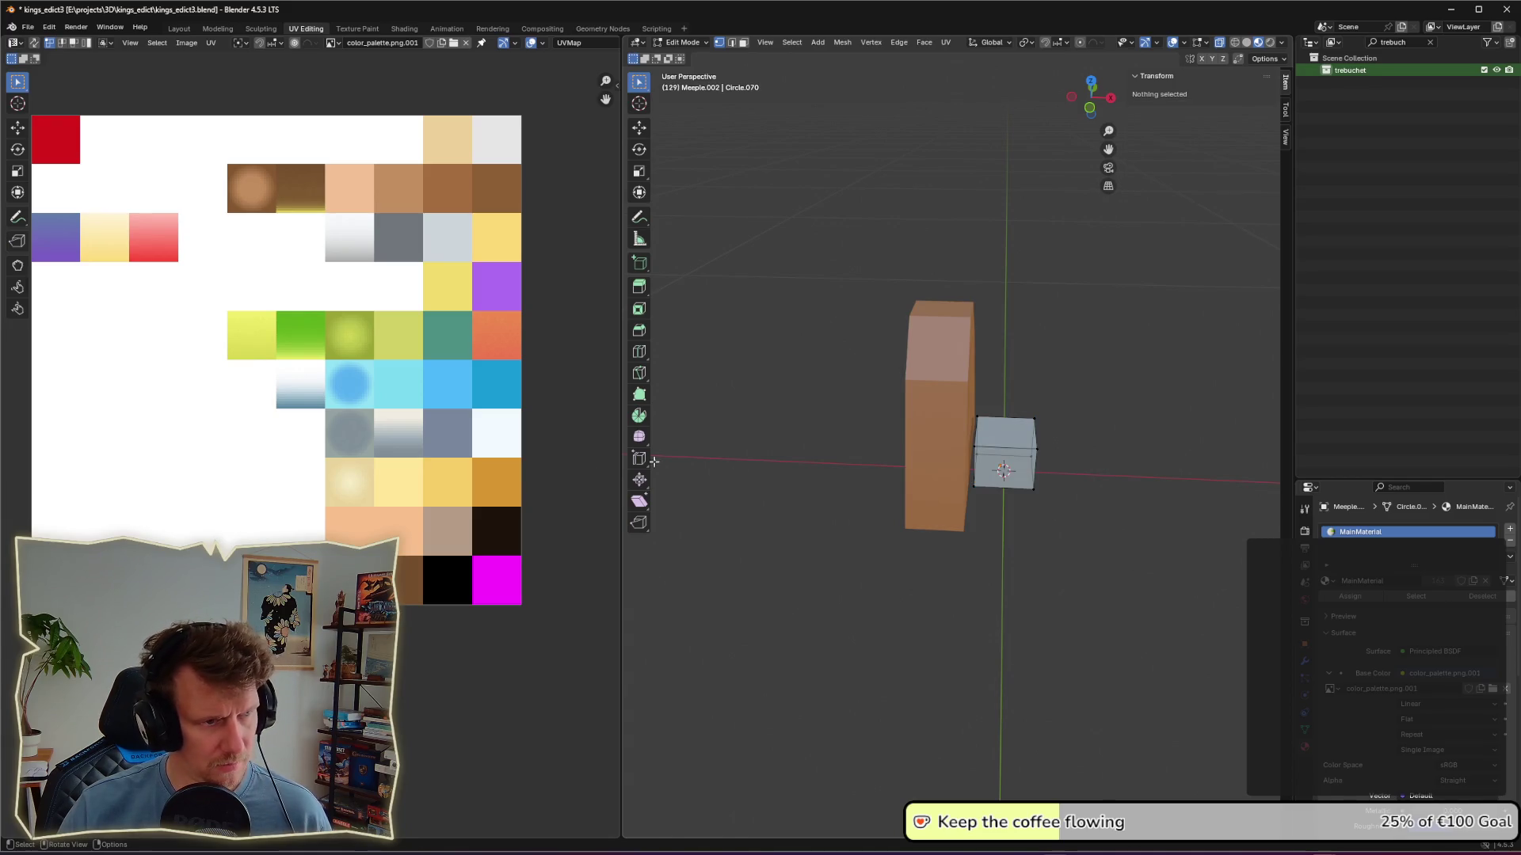
key(l)
key(g)
click(428, 242)
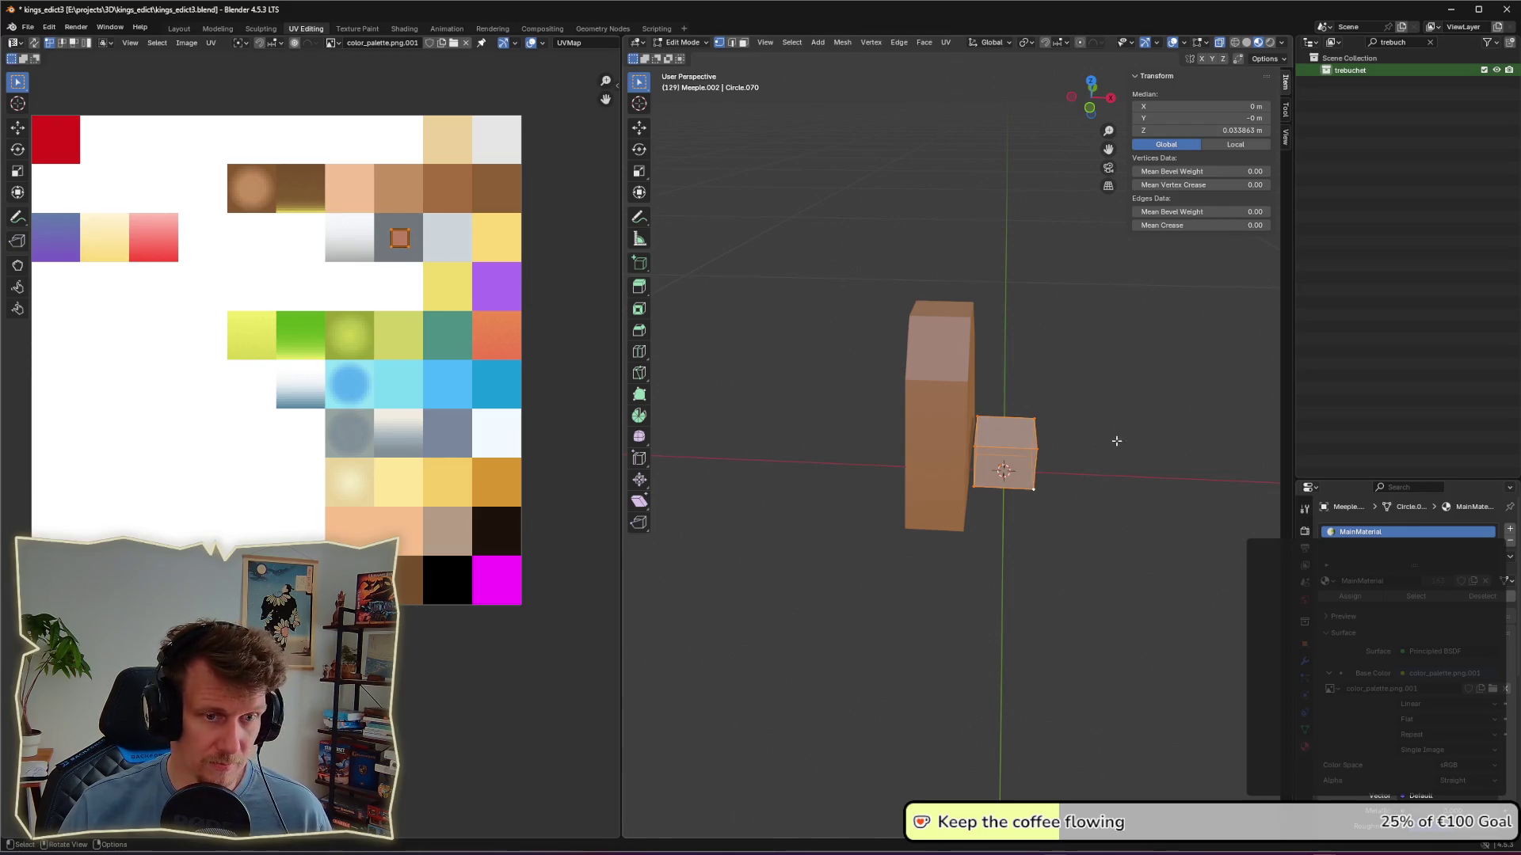
click(1121, 448)
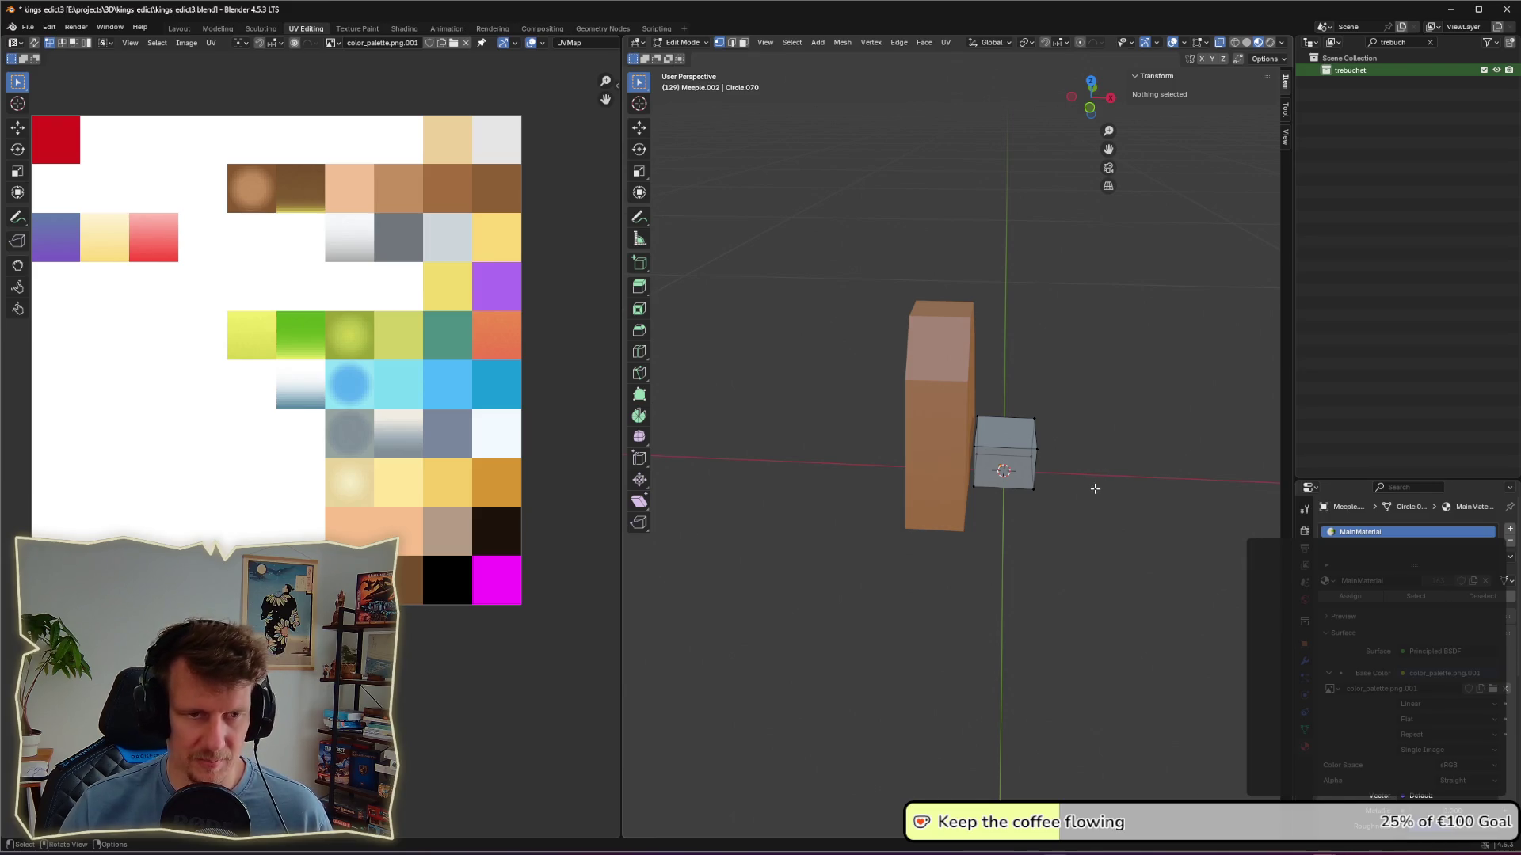
key(Tab)
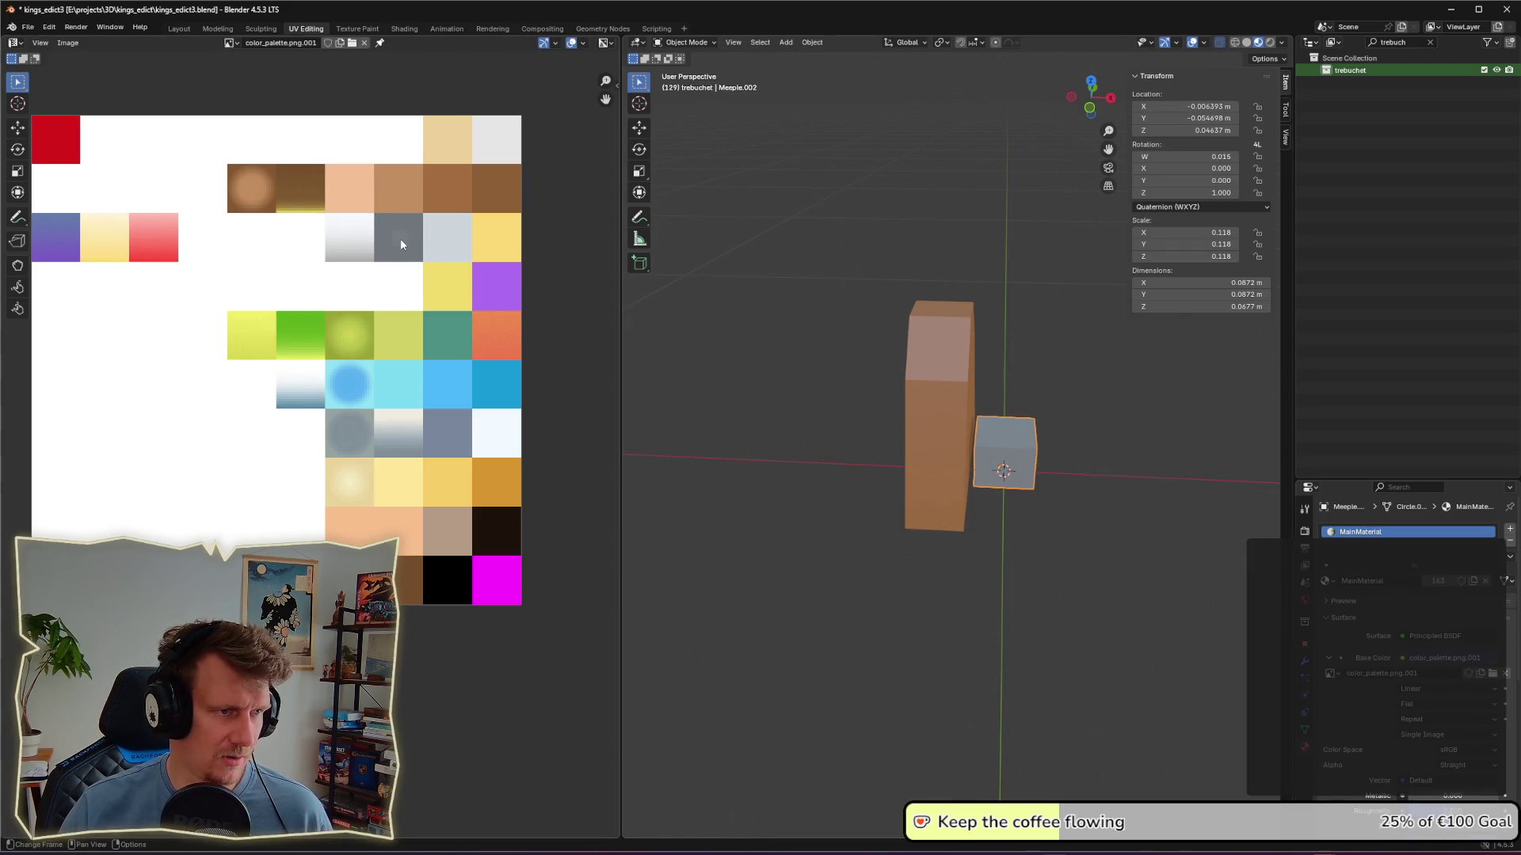
Step: Move the grey cube along X and Y to sit at the foot of the brown upright
click(687, 311)
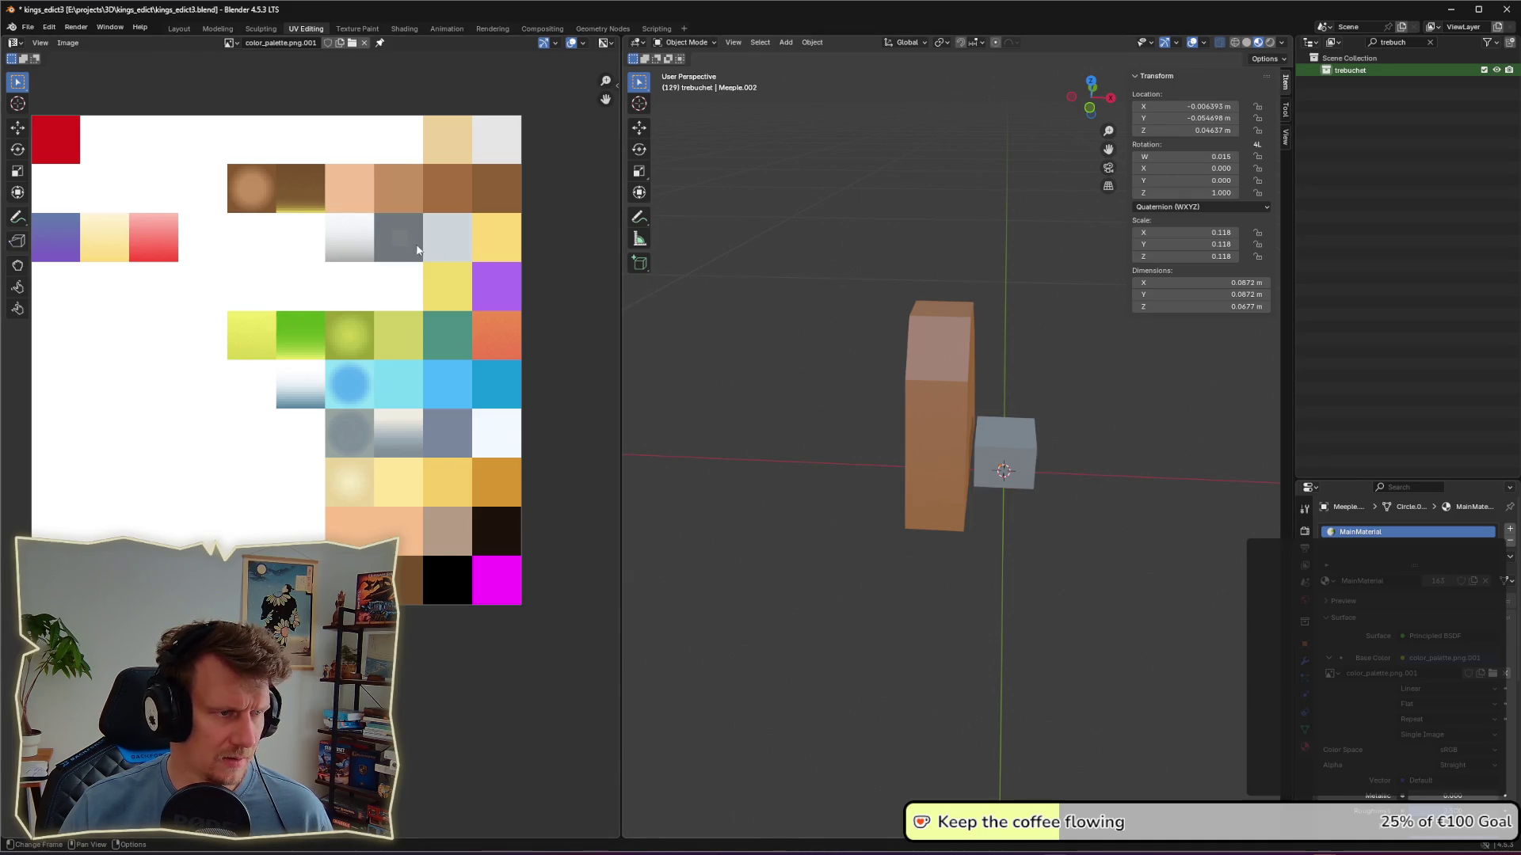
scroll(308, 450, up, 4)
scroll(307, 449, down, 2)
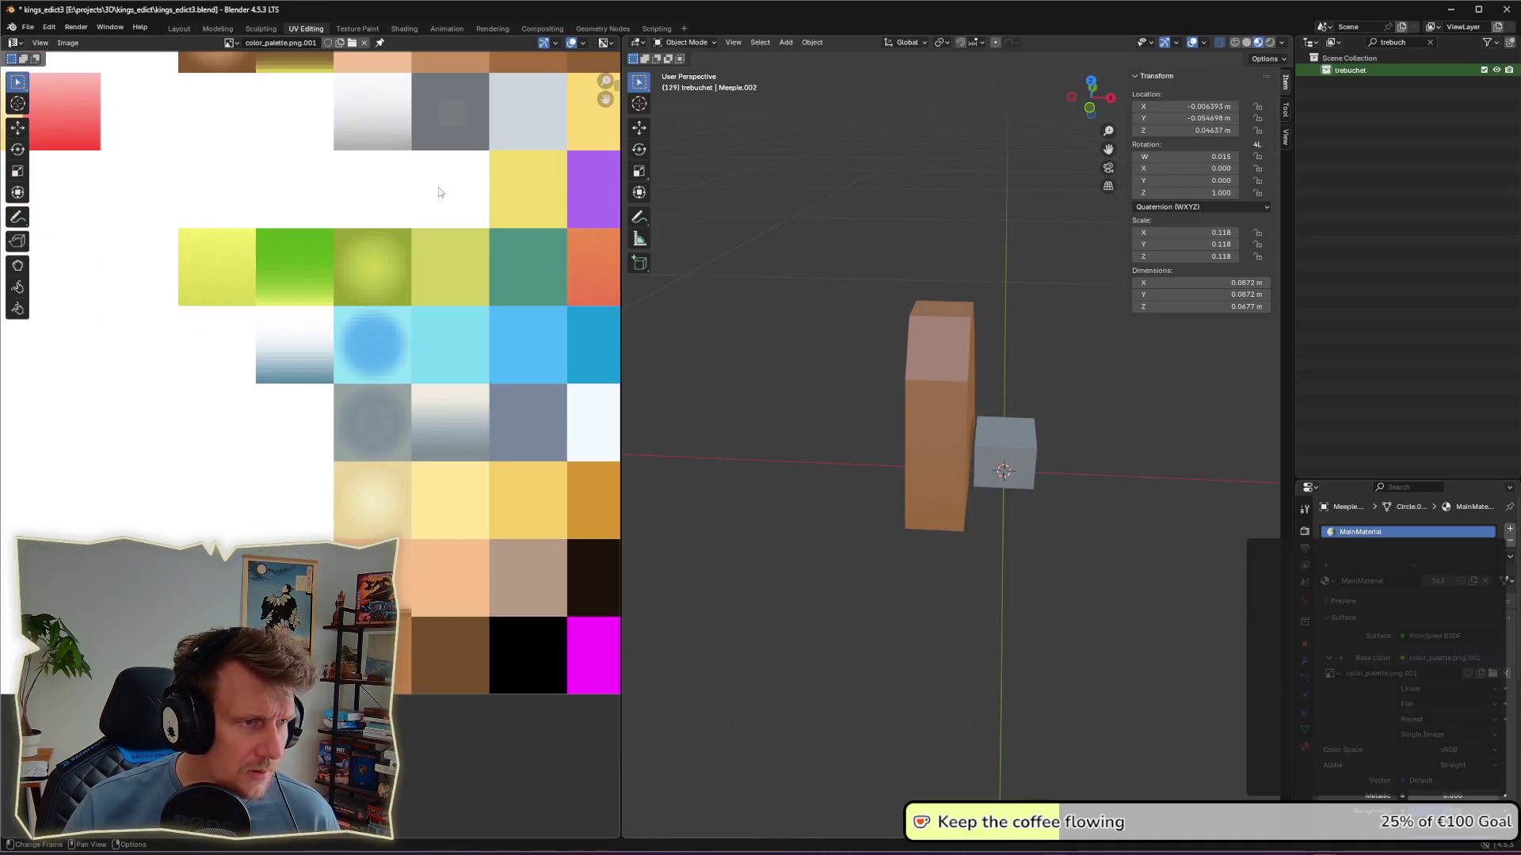
middle_drag(435, 198, 410, 306)
mouse_move(1034, 487)
middle_down()
mouse_move(1047, 499)
mouse_move(987, 463)
mouse_move(947, 465)
mouse_move(948, 487)
mouse_move(1034, 485)
middle_up()
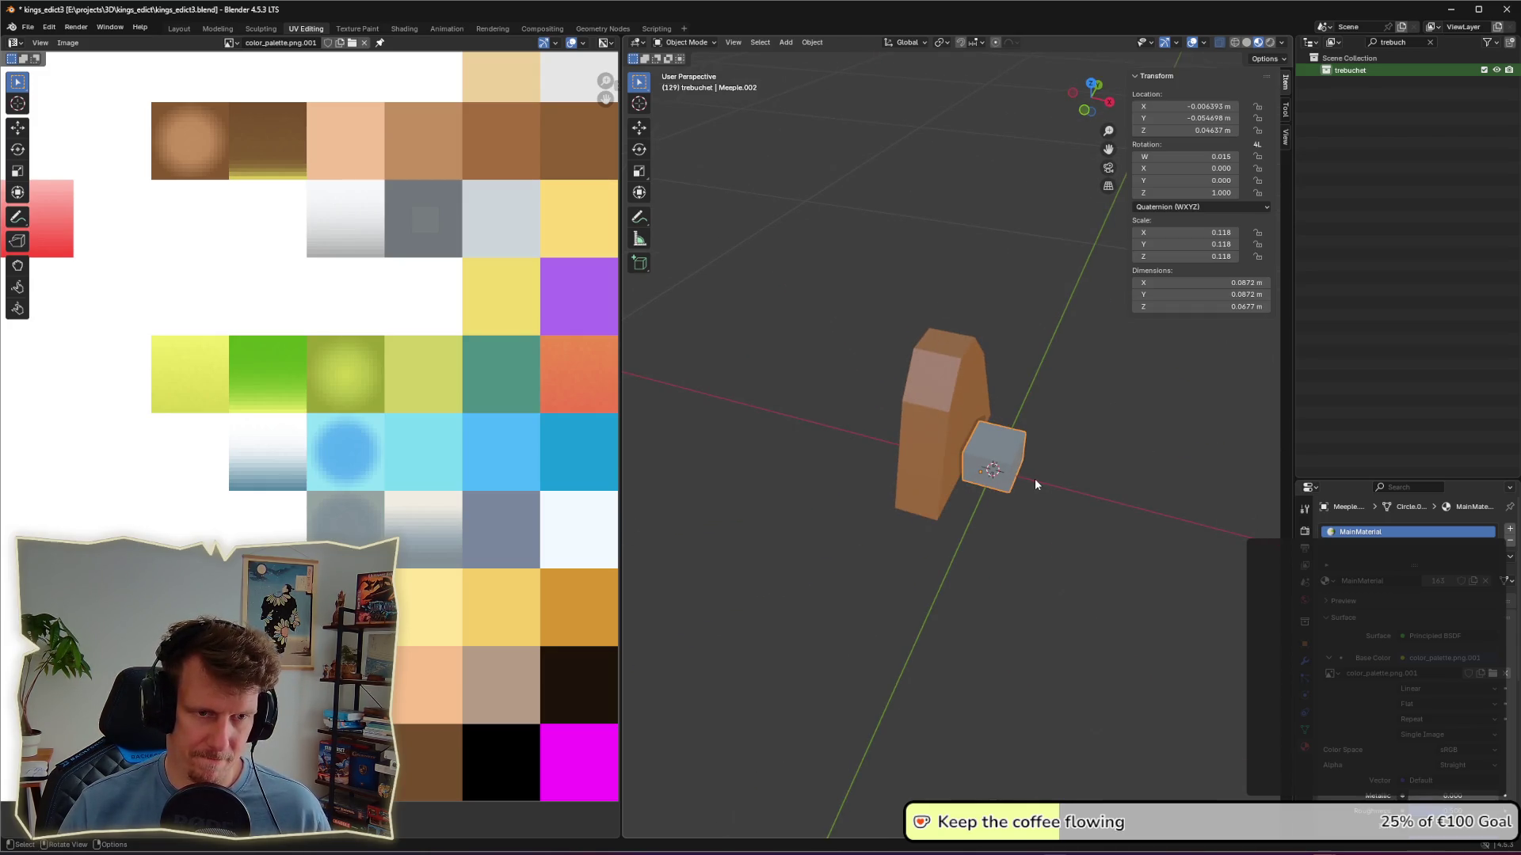
key(g)
mouse_move(1035, 480)
middle_down()
mouse_move(1006, 471)
mouse_move(1085, 457)
middle_up()
click(990, 467)
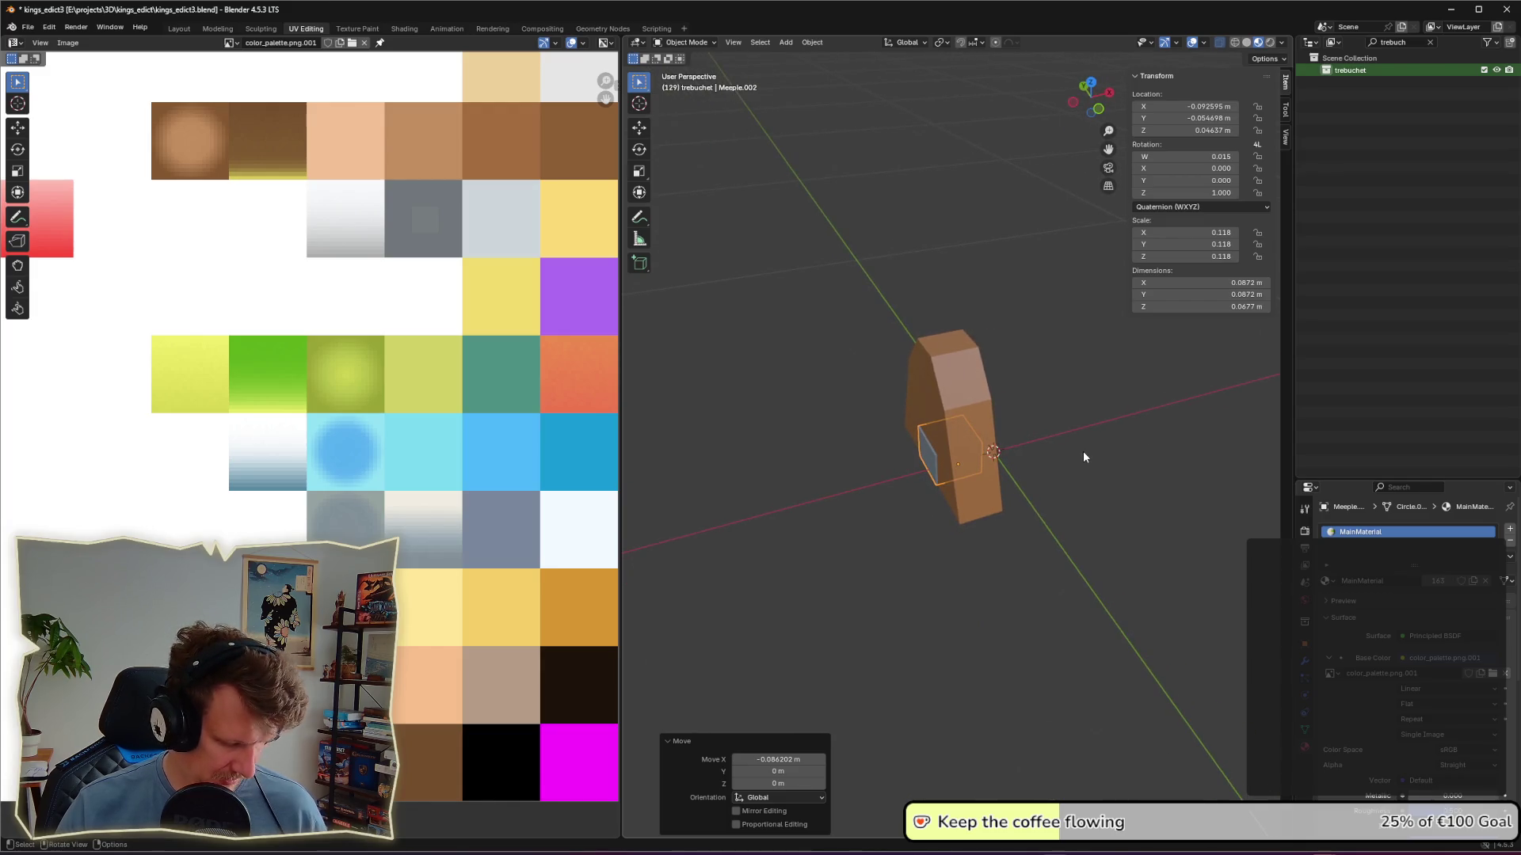
key(g)
key(y)
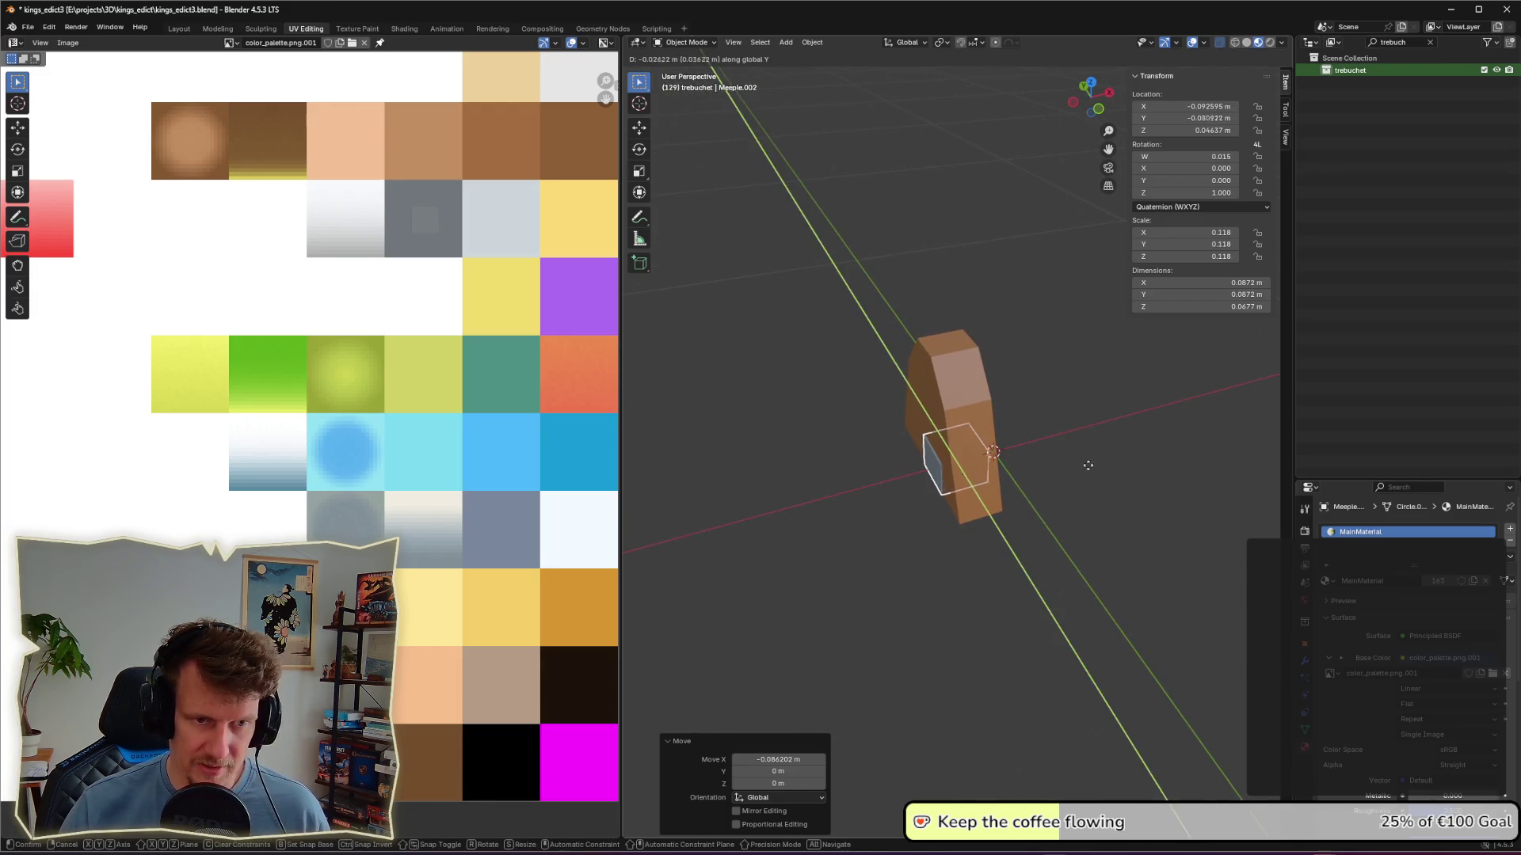
click(1100, 501)
middle_drag(1117, 503, 1066, 499)
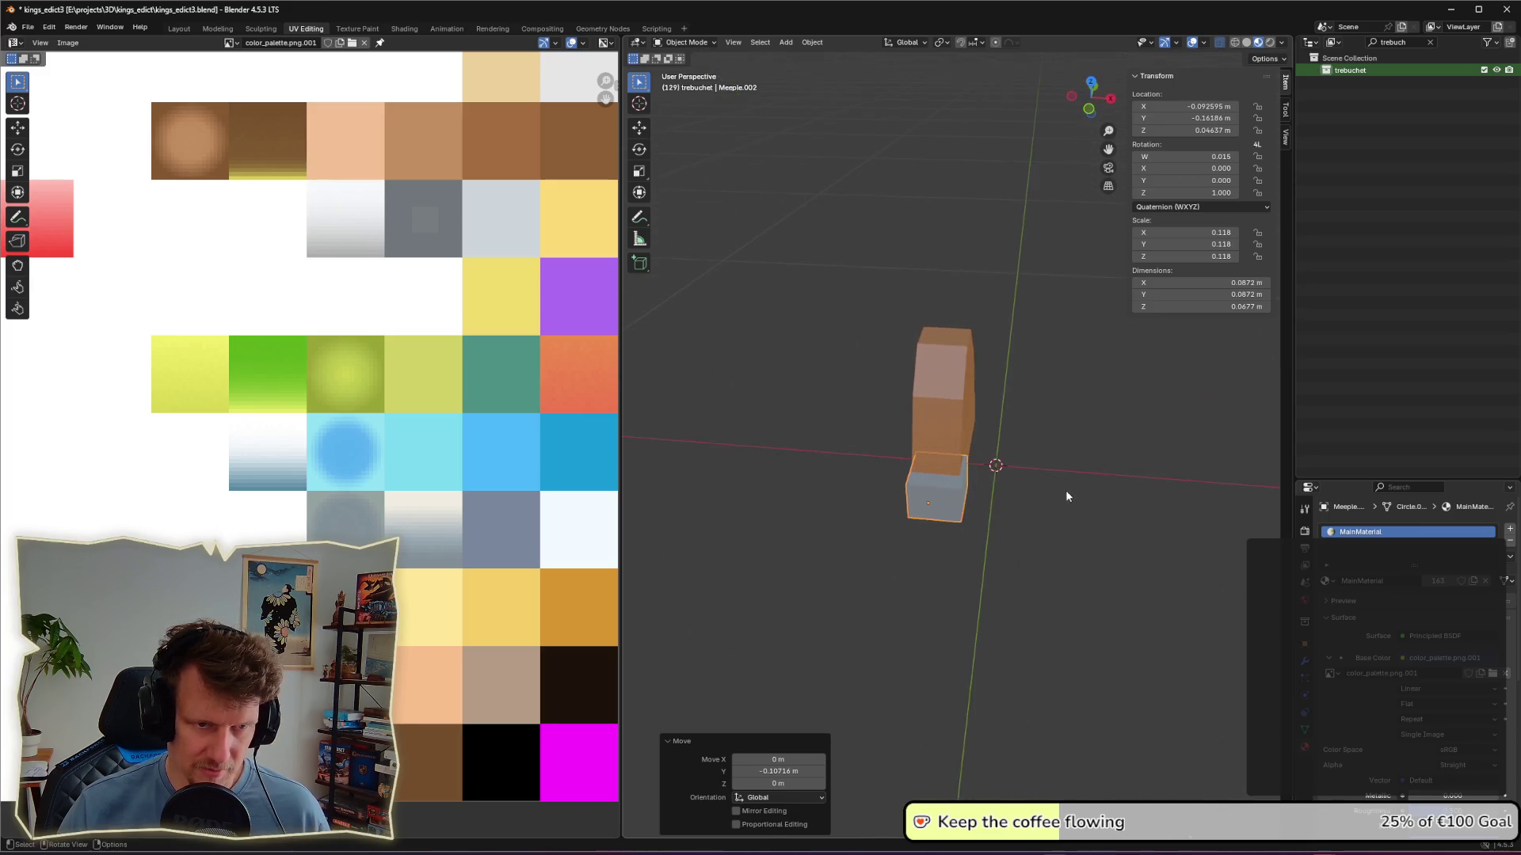
Step: Scale the cube up 1.144× and nudge it along X against the upright's base
key(s)
click(1085, 498)
key(g)
key(x)
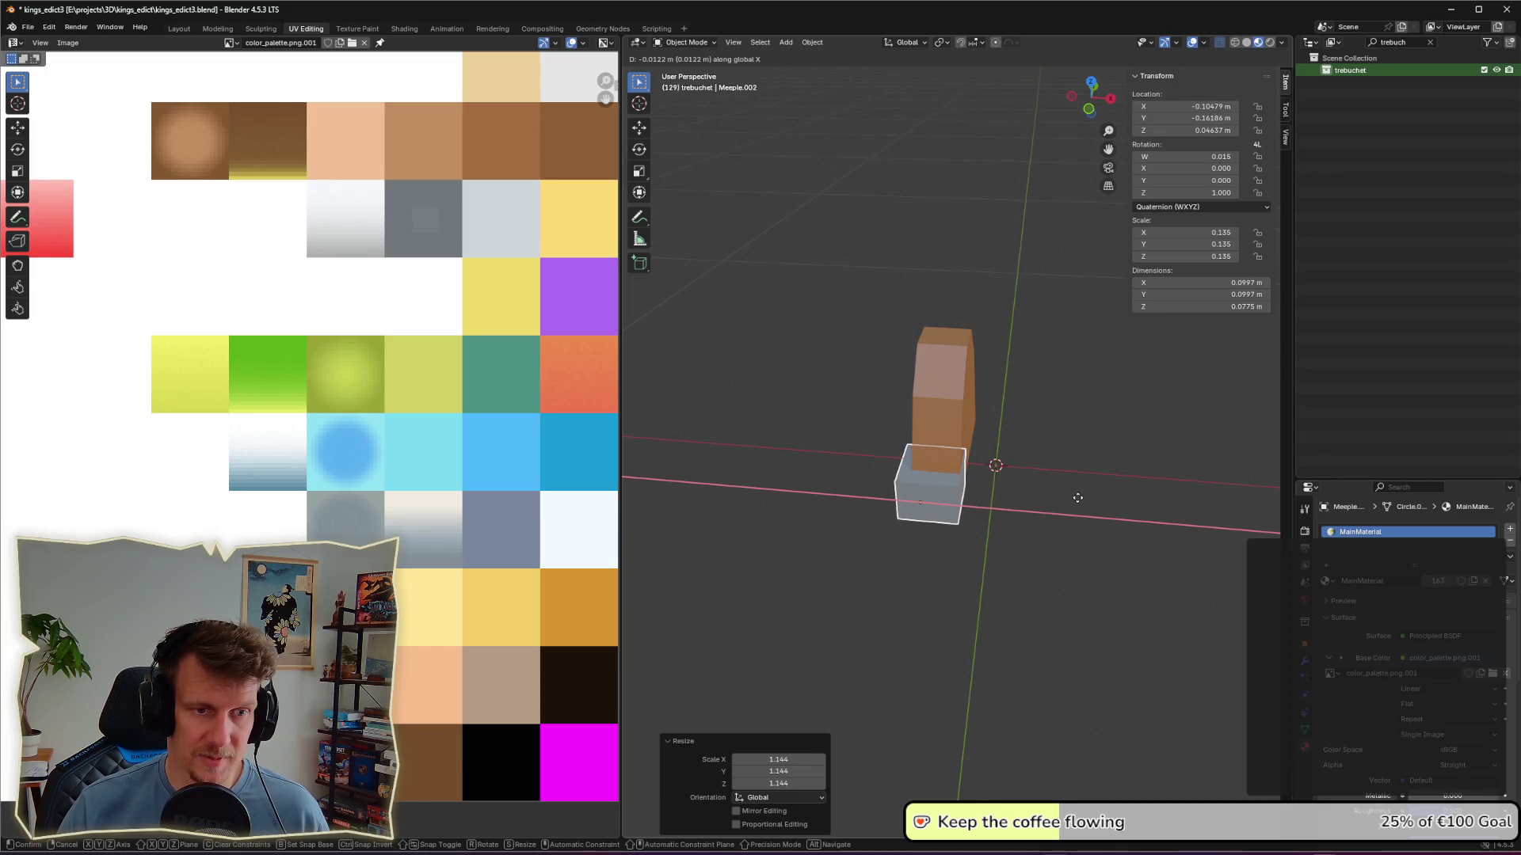
click(1080, 501)
click(1071, 501)
mouse_move(1071, 501)
middle_down()
mouse_move(1114, 435)
mouse_move(1177, 434)
middle_up()
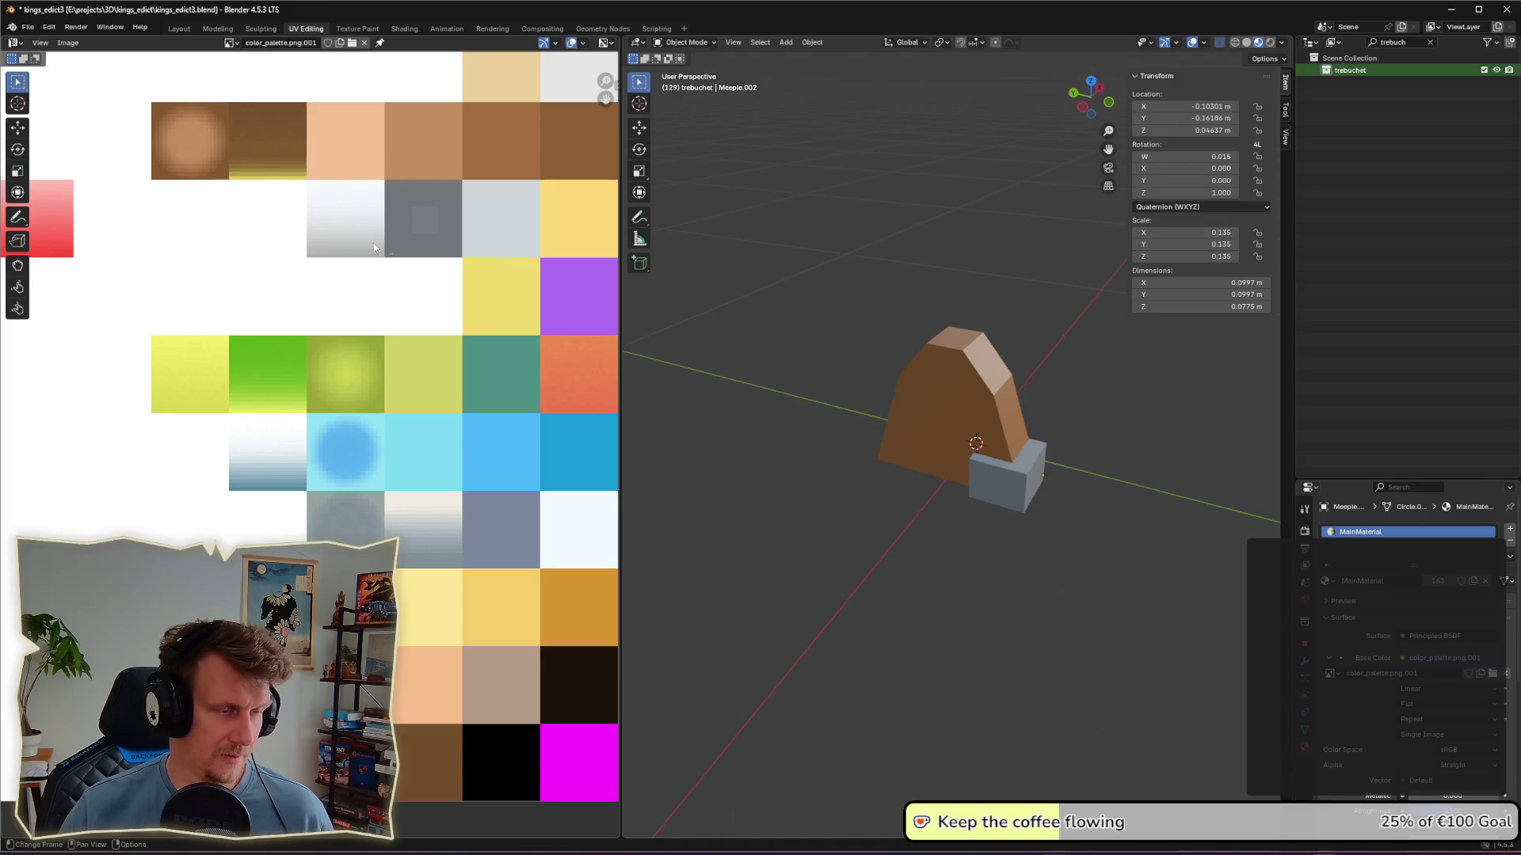
scroll(375, 248, down, 4)
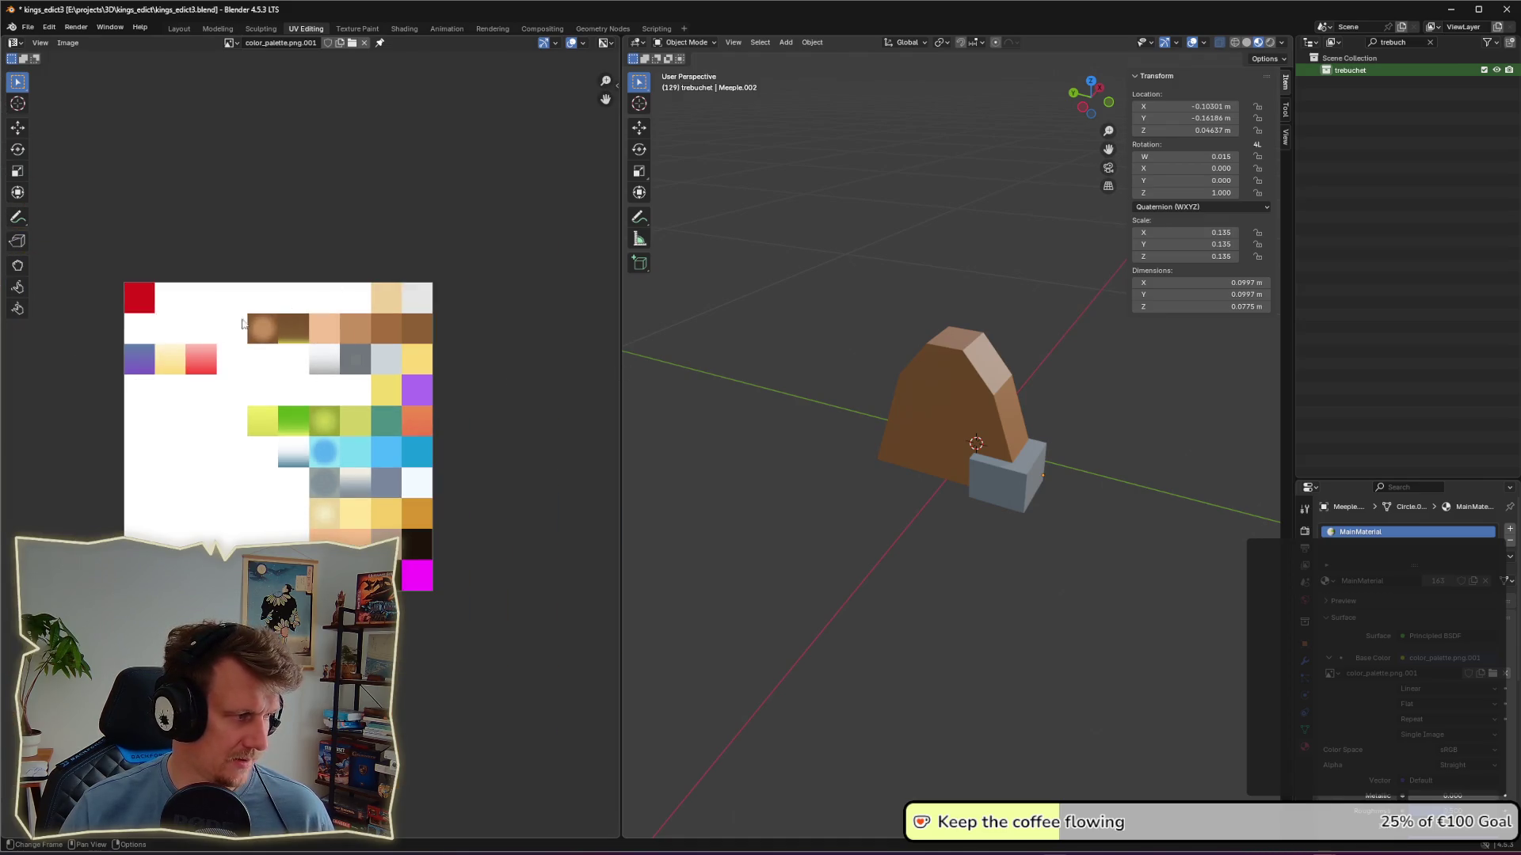
middle_drag(1088, 491, 1121, 510)
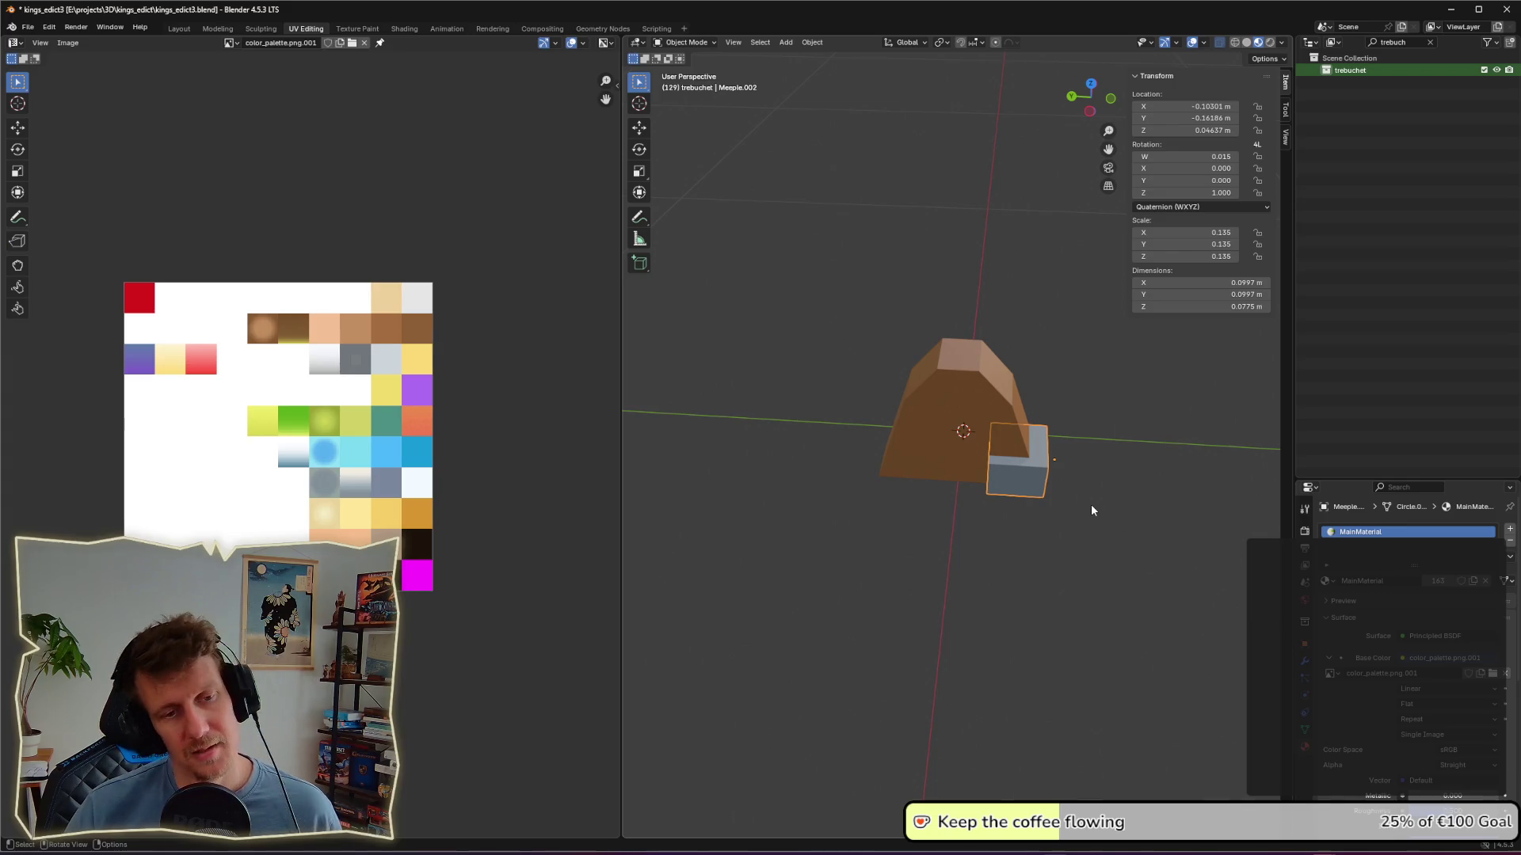
Step: Duplicate the grey base block and place the copy on the upright's opposite side along Y
key(shift+d)
key(x)
key(y)
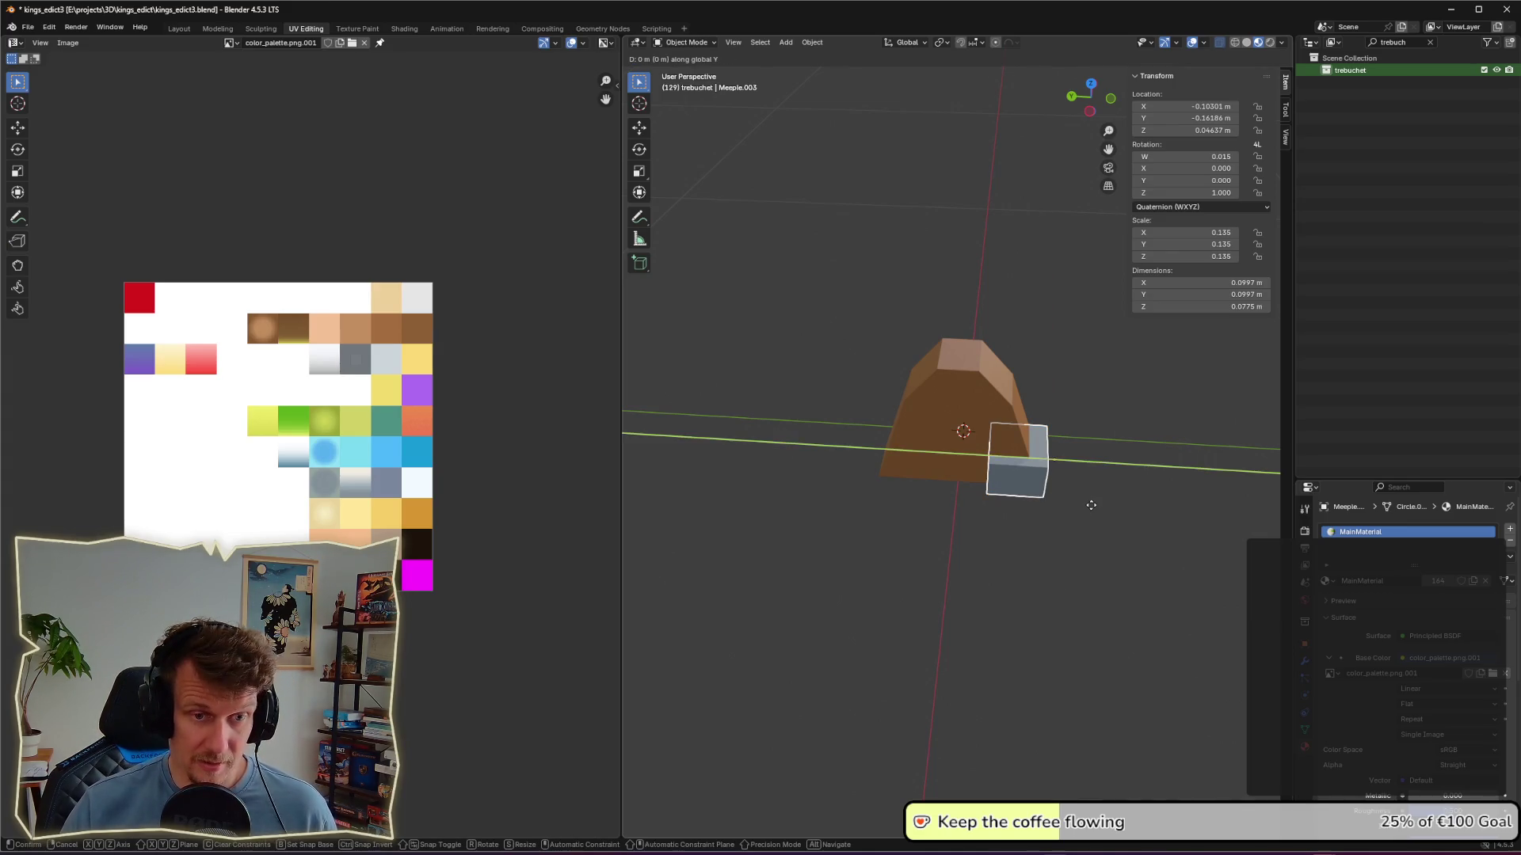
click(974, 503)
mouse_move(975, 510)
middle_down()
mouse_move(982, 531)
mouse_move(1080, 501)
mouse_move(1150, 507)
mouse_move(1138, 544)
mouse_move(1029, 536)
middle_up()
Step: Select the upright with its base blocks and duplicate the assembly alongside along X
shift+click(976, 464)
shift+click(967, 415)
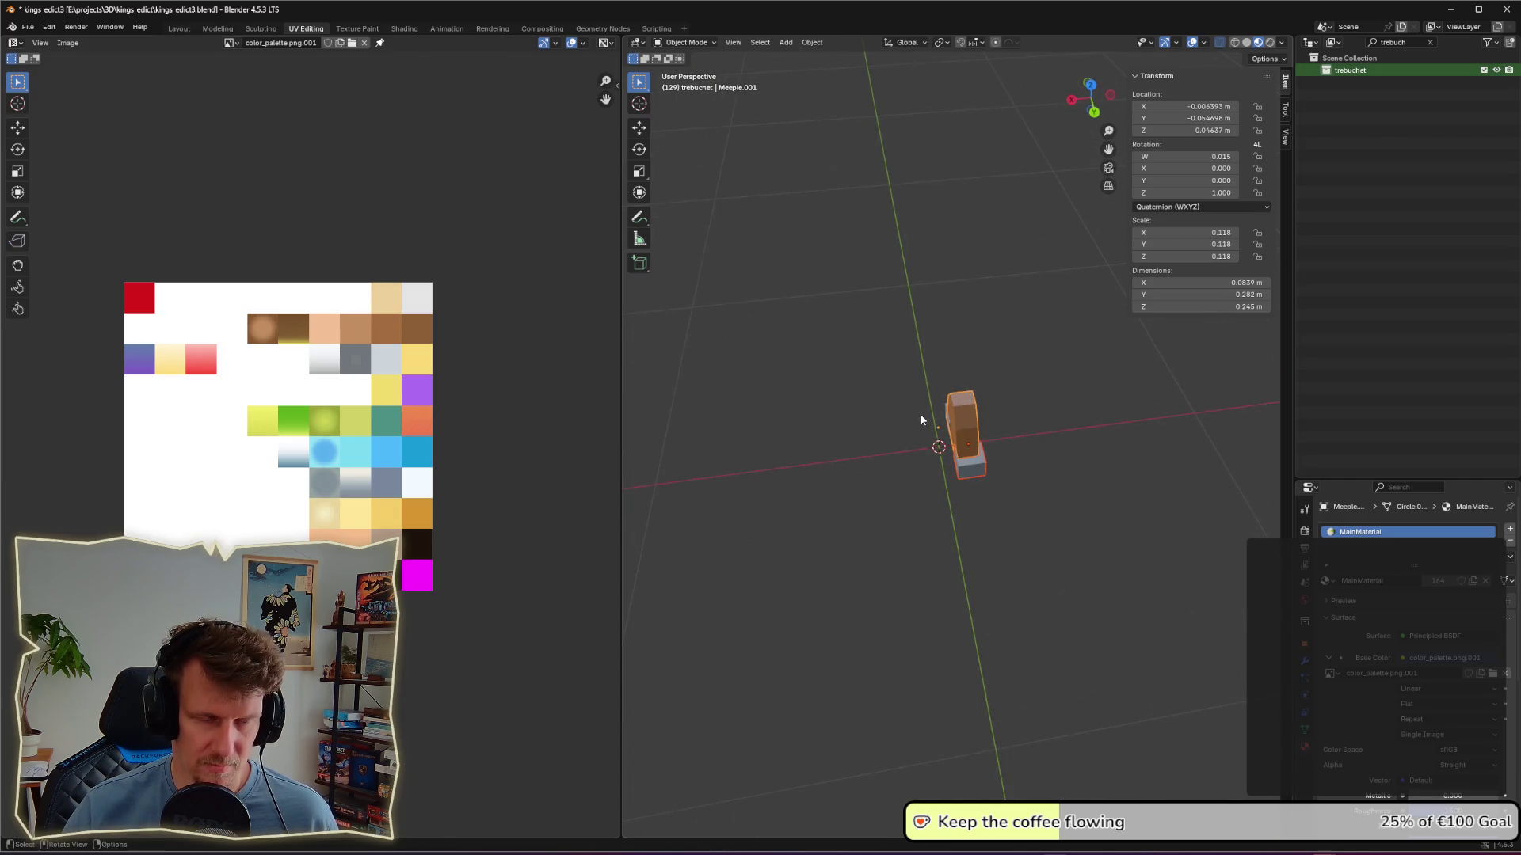
middle_drag(919, 414, 959, 428)
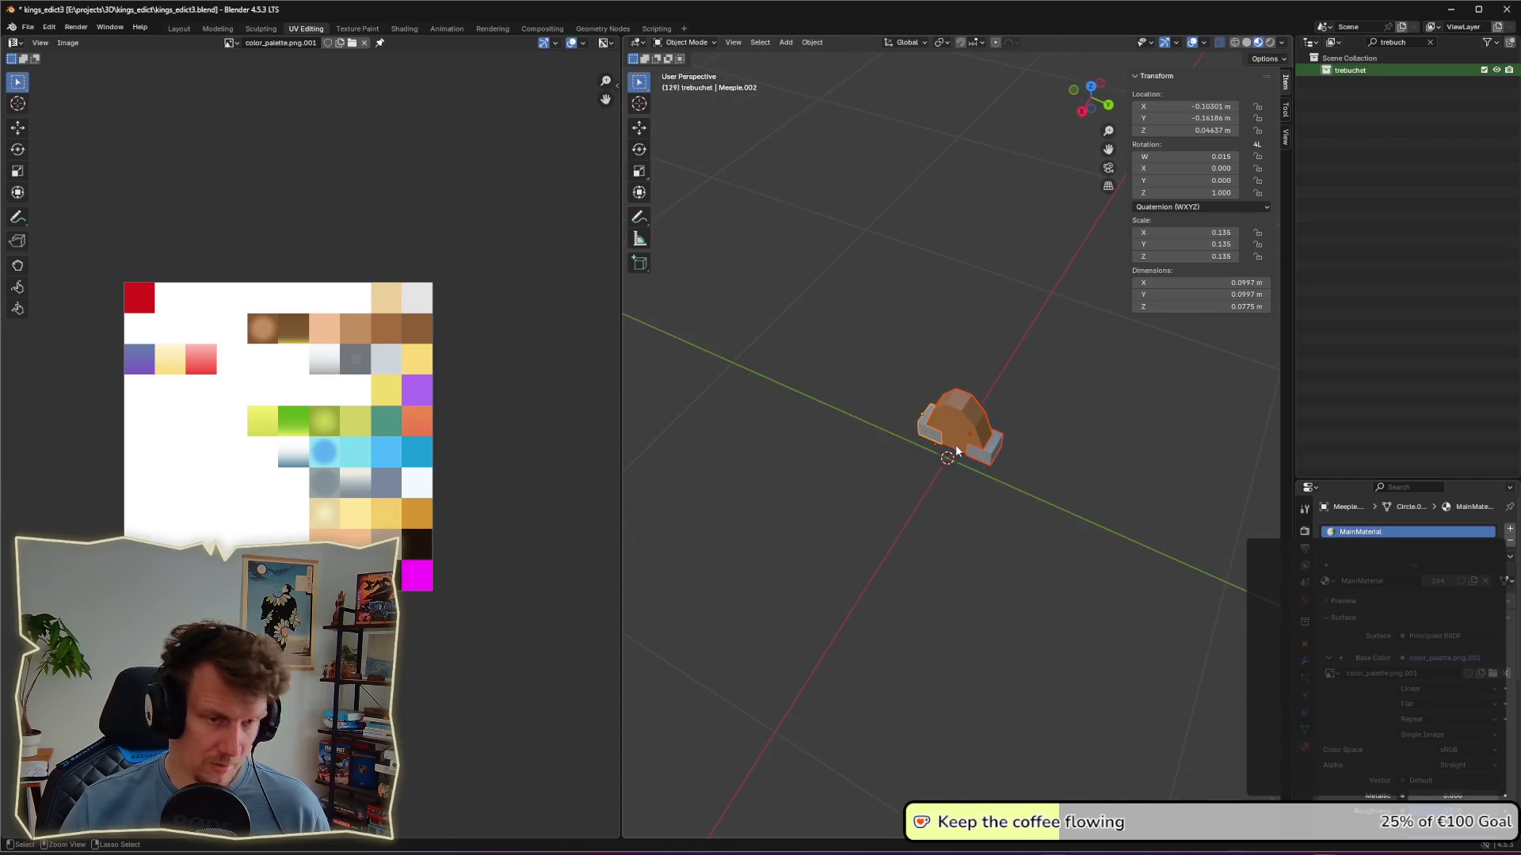
key(Tab)
click(1008, 422)
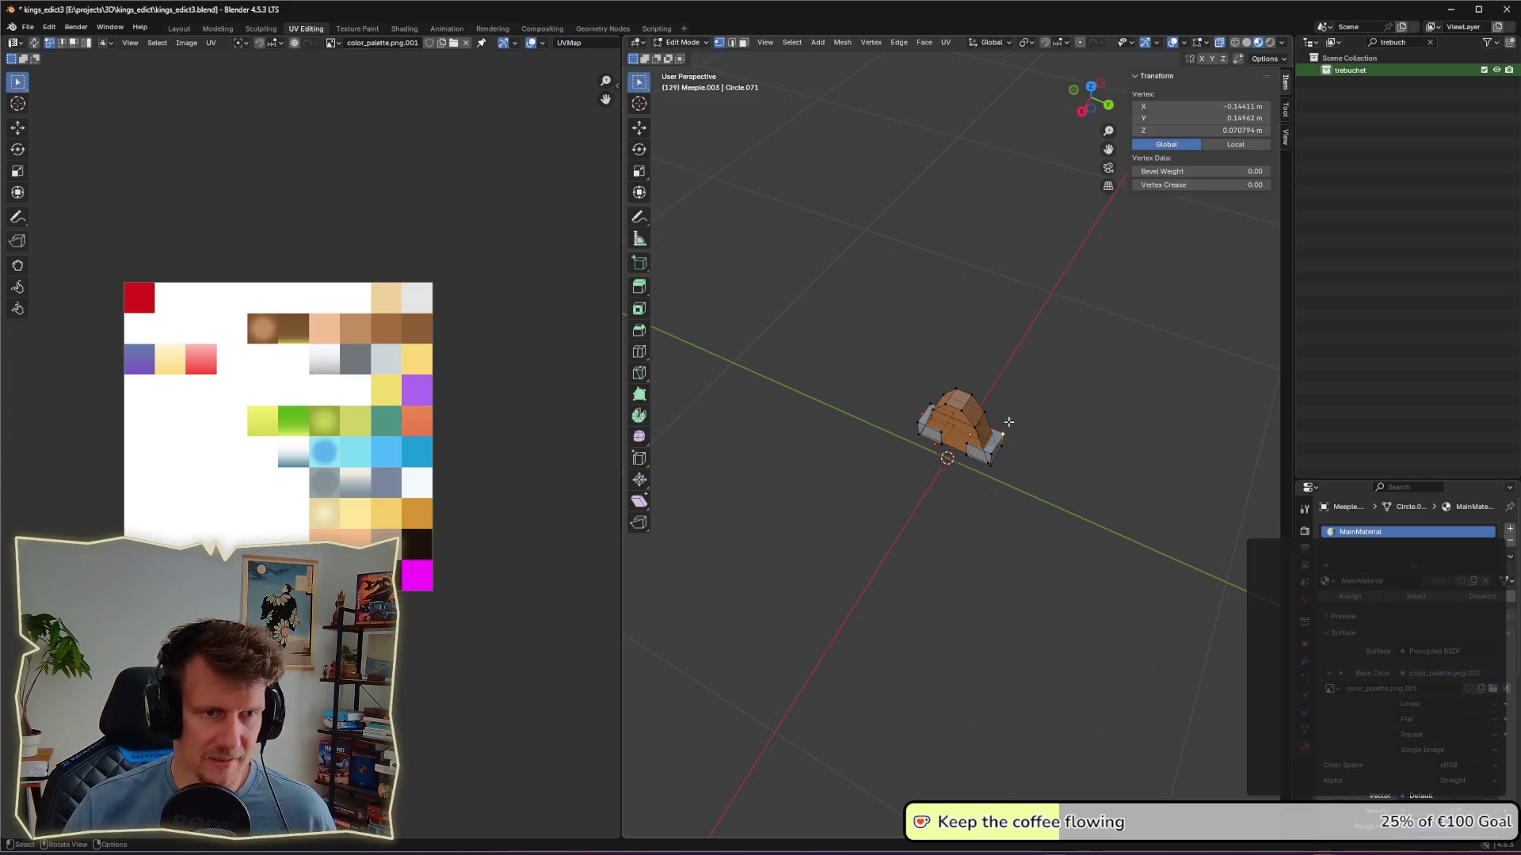
key(Tab)
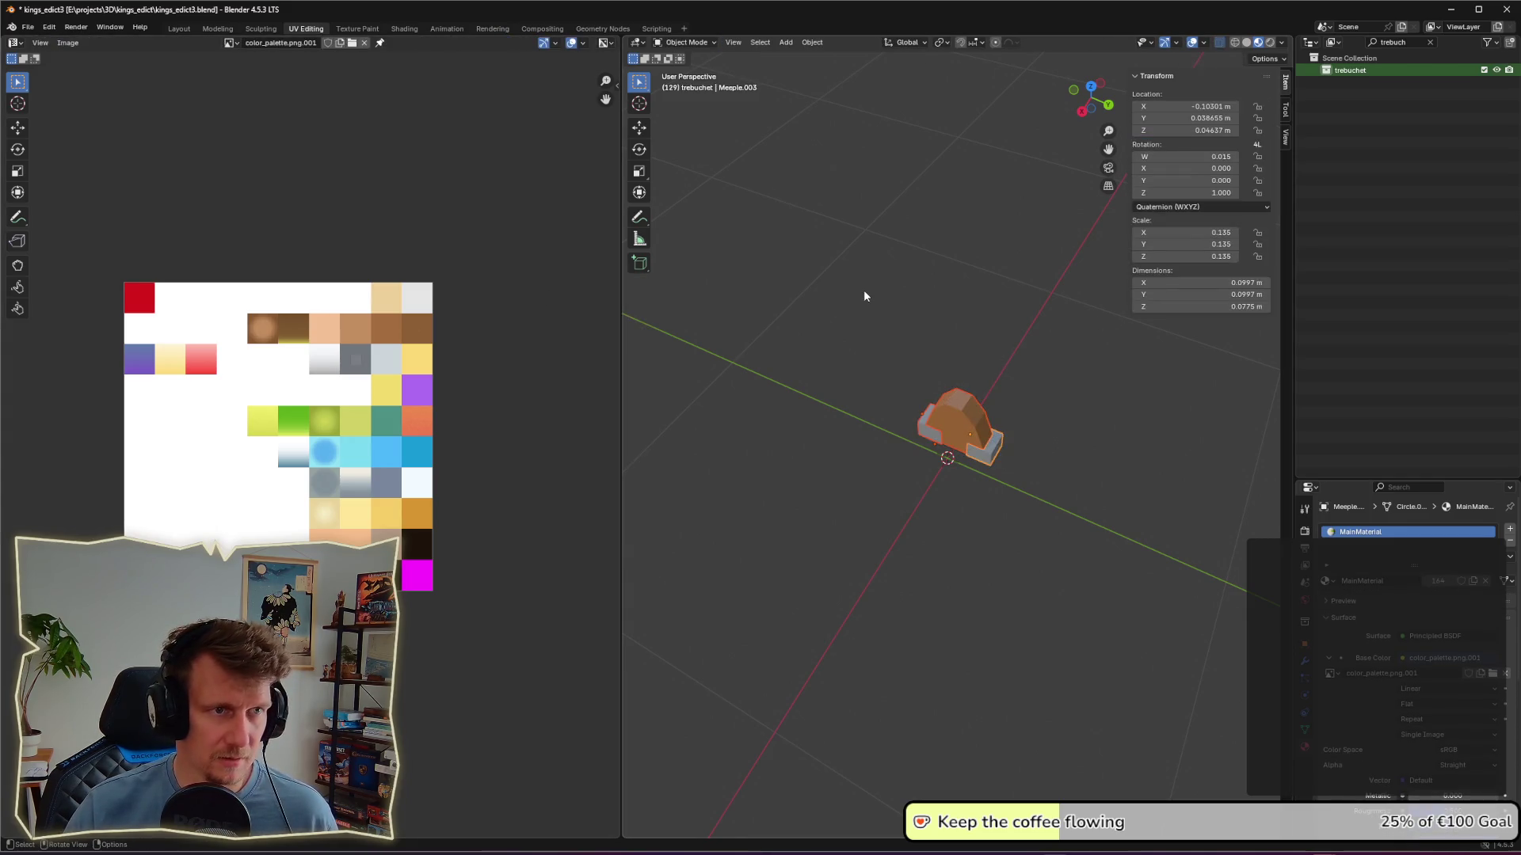
shift+click(926, 430)
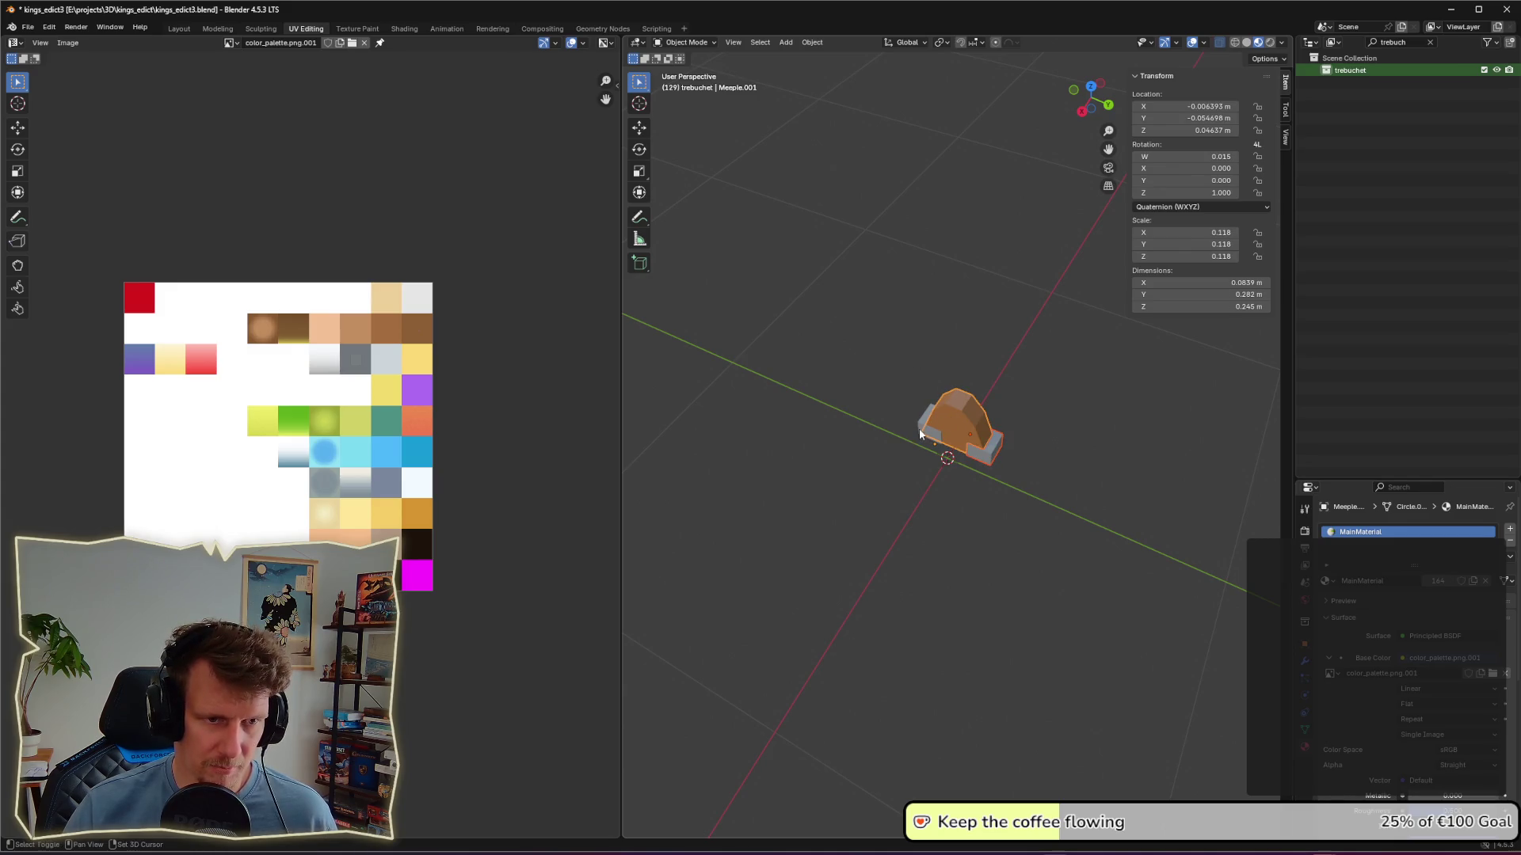
key(shift+d)
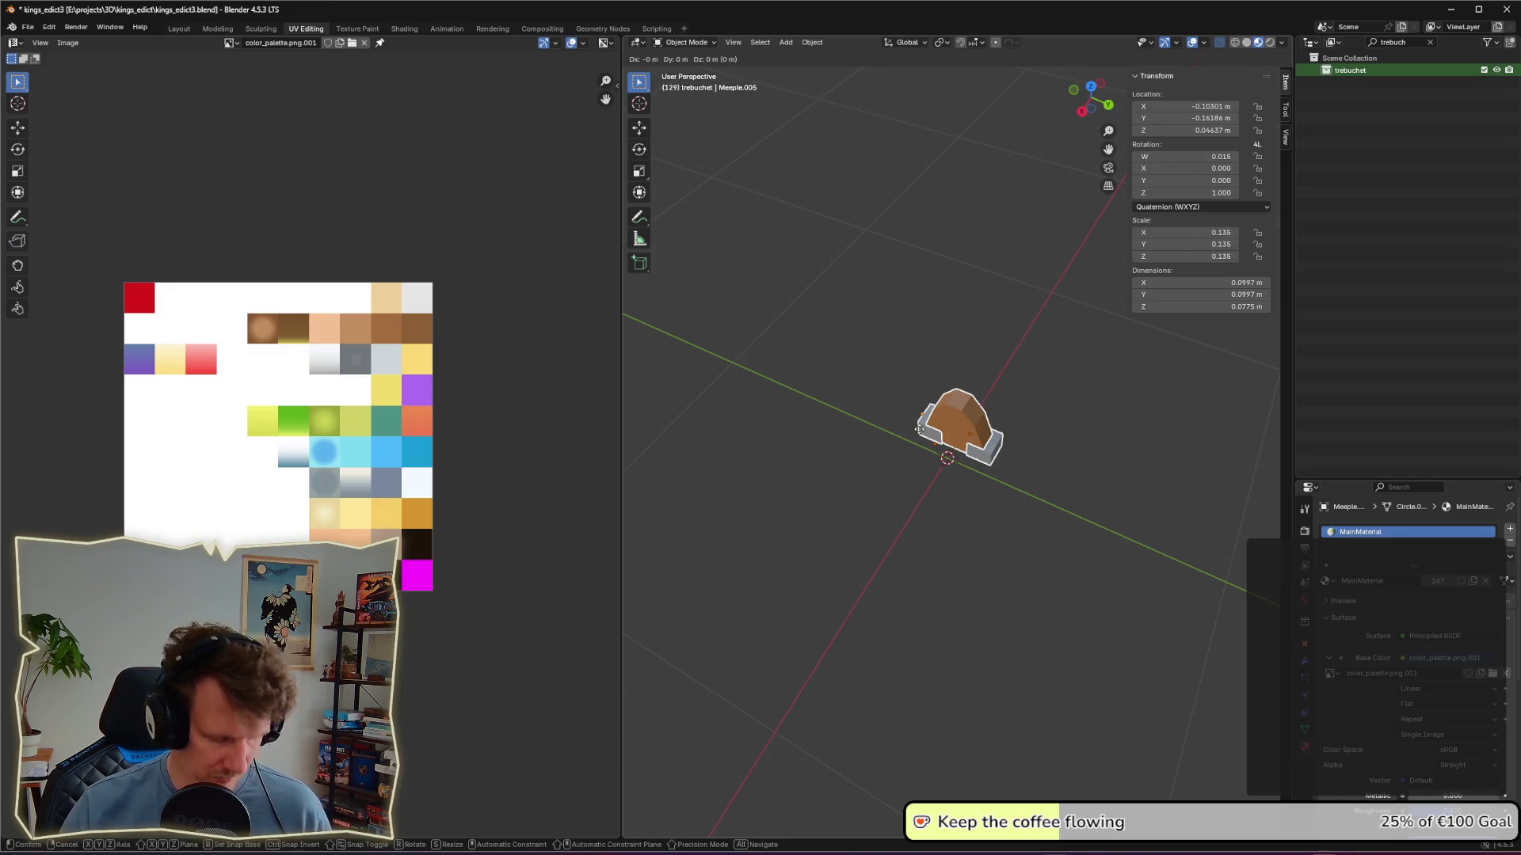
key(x)
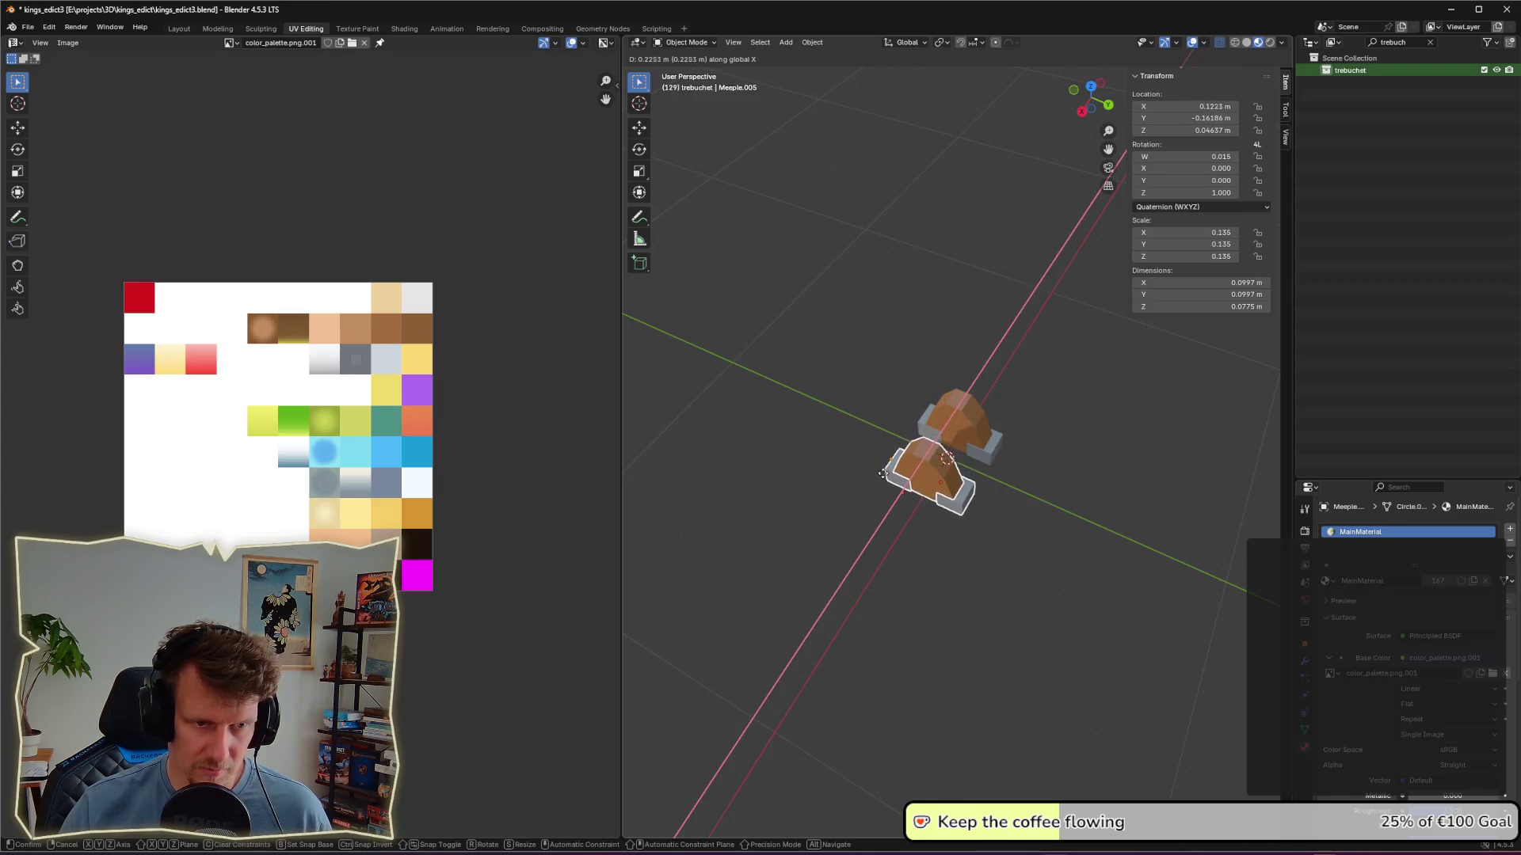
click(879, 475)
mouse_move(879, 476)
middle_down()
mouse_move(1001, 472)
mouse_move(1006, 495)
mouse_move(914, 473)
mouse_move(925, 417)
middle_up()
Step: Shift the copied upright assembly further along X beside the first one
shift+click(924, 416)
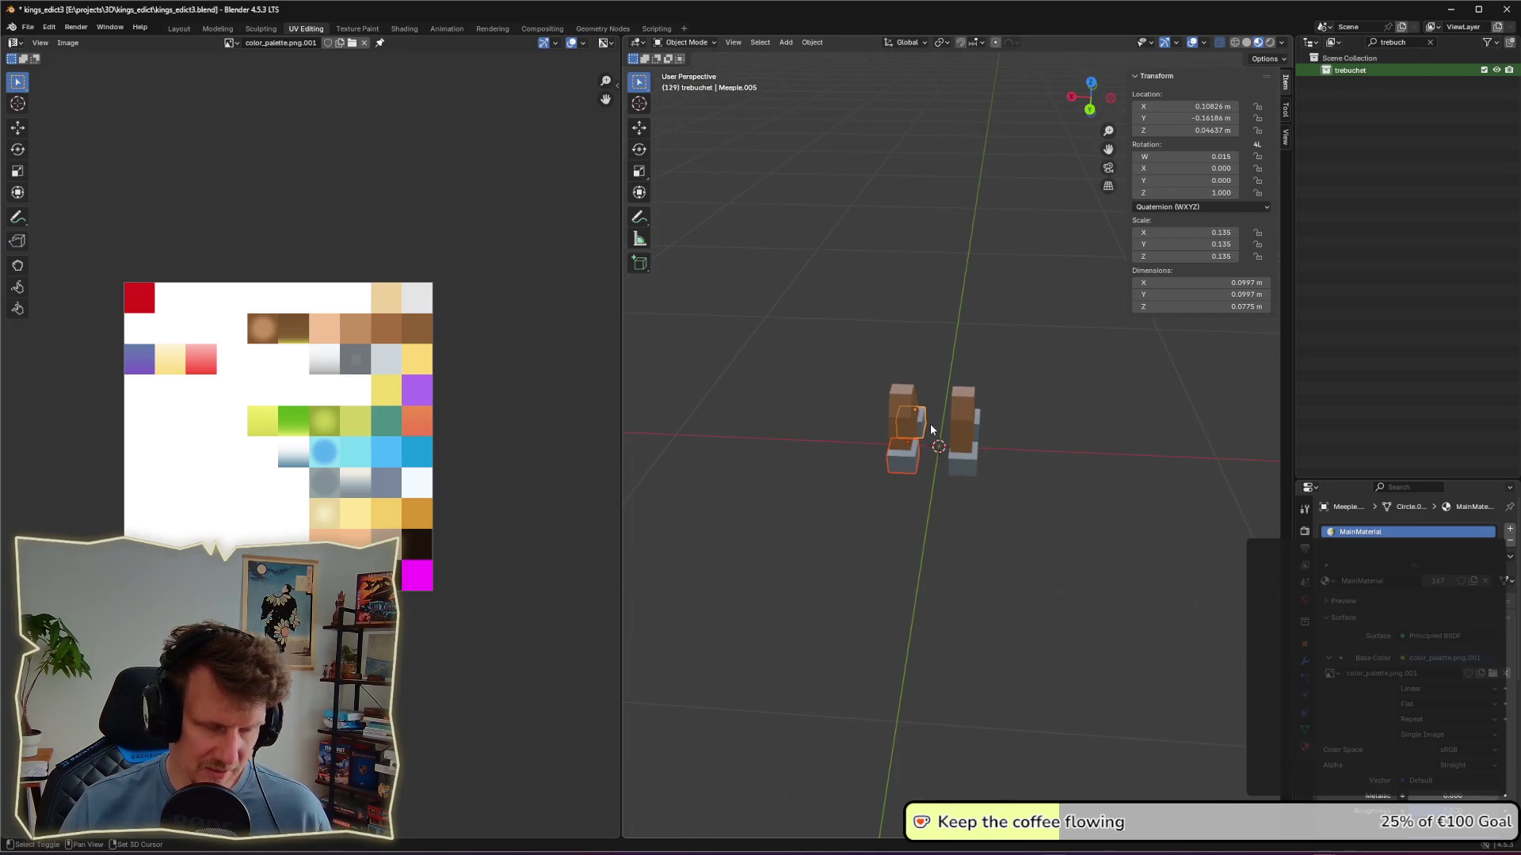
key(g)
key(x)
key(y)
key(x)
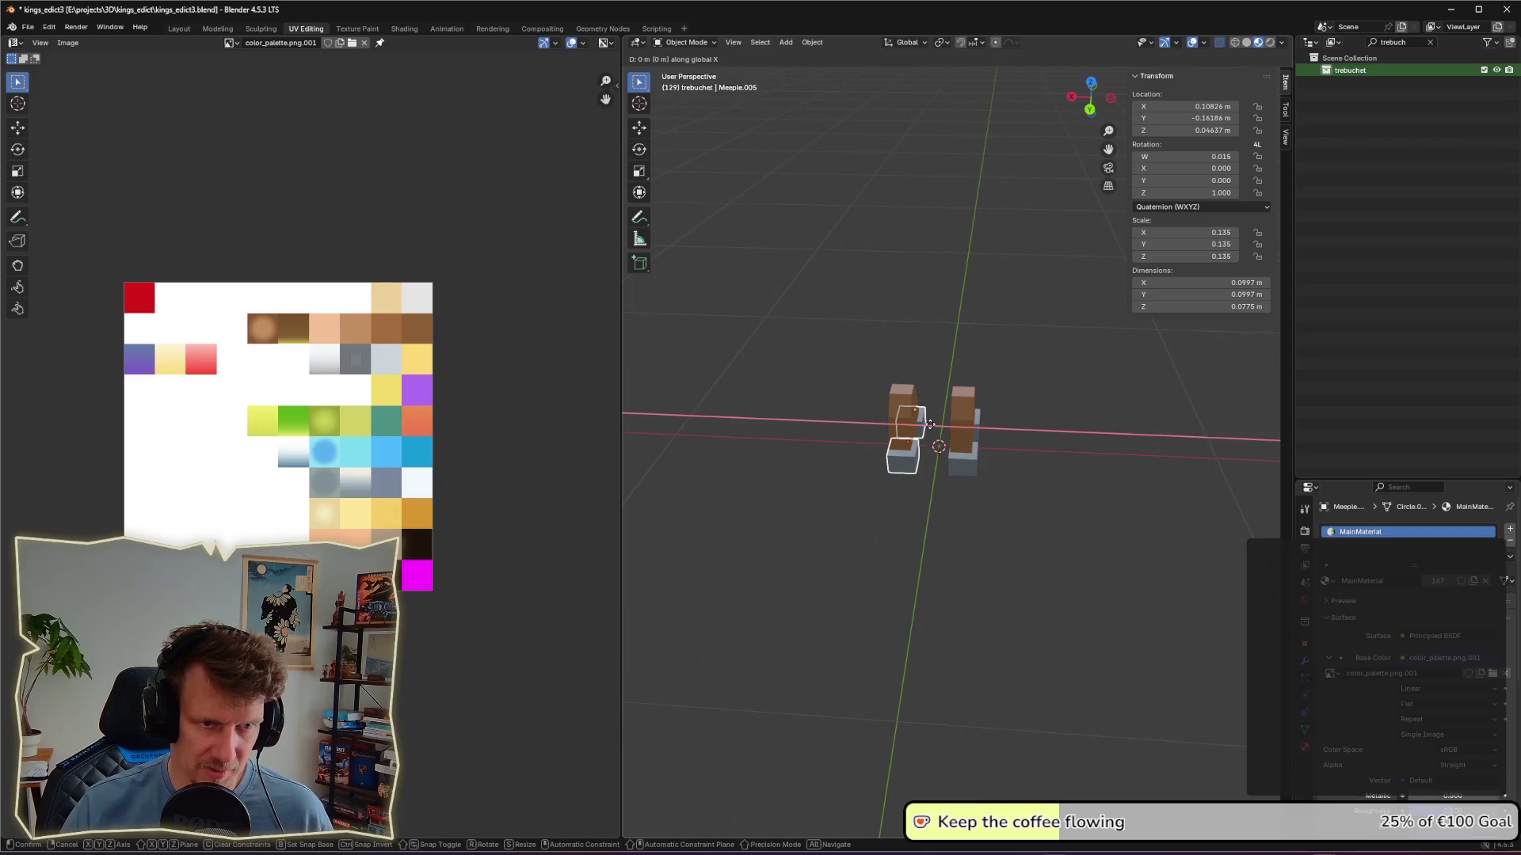
click(934, 424)
Step: Orbit and zoom to view both uprights at an angle, entering Edit Mode on the meeple
mouse_move(1060, 447)
middle_down()
mouse_move(1076, 444)
mouse_move(1052, 465)
middle_up()
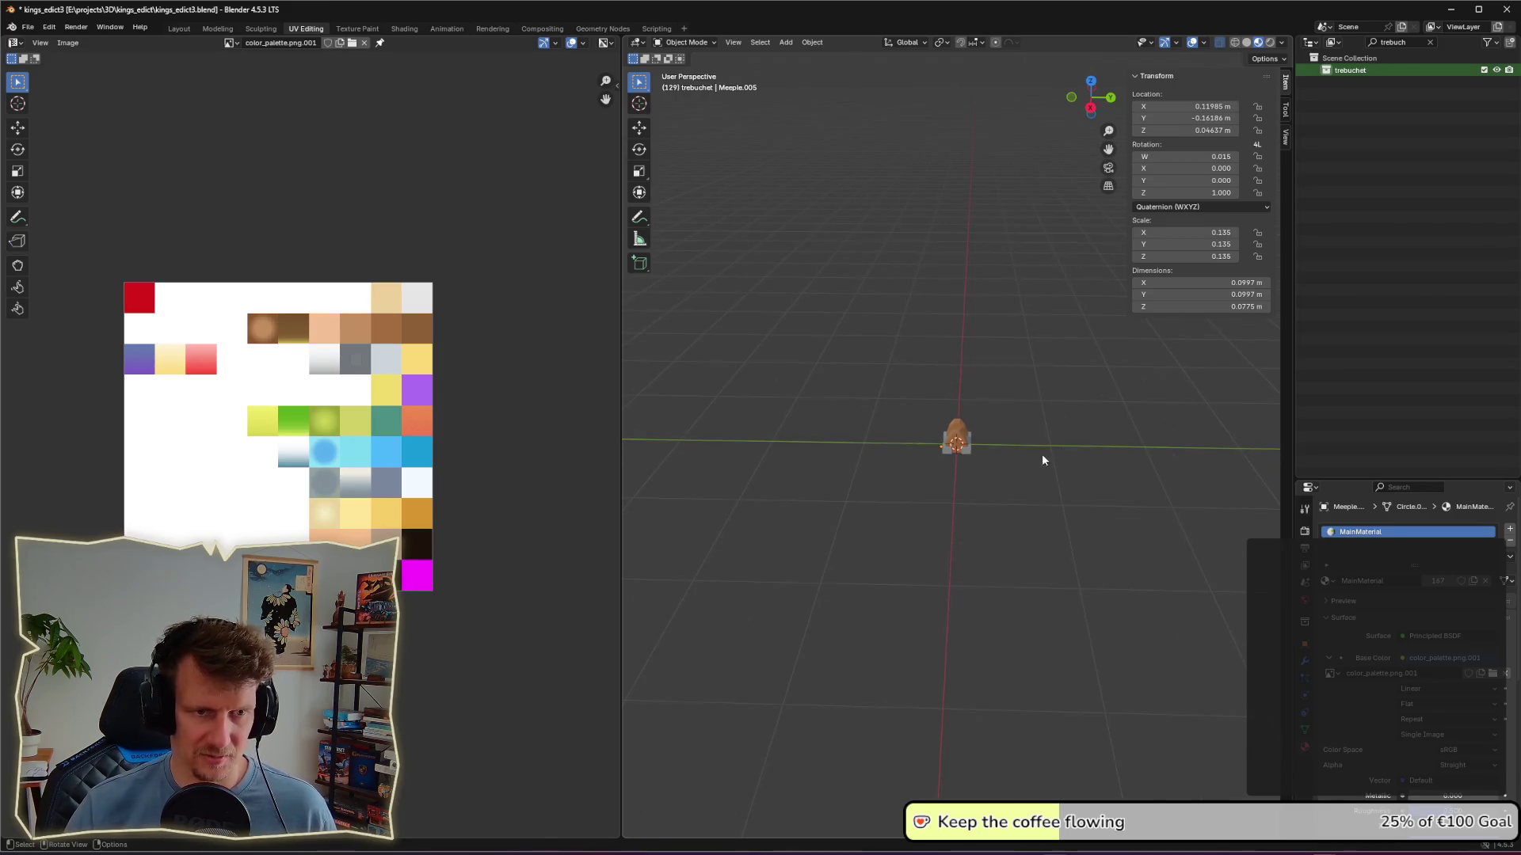
middle_drag(1039, 432, 1028, 440)
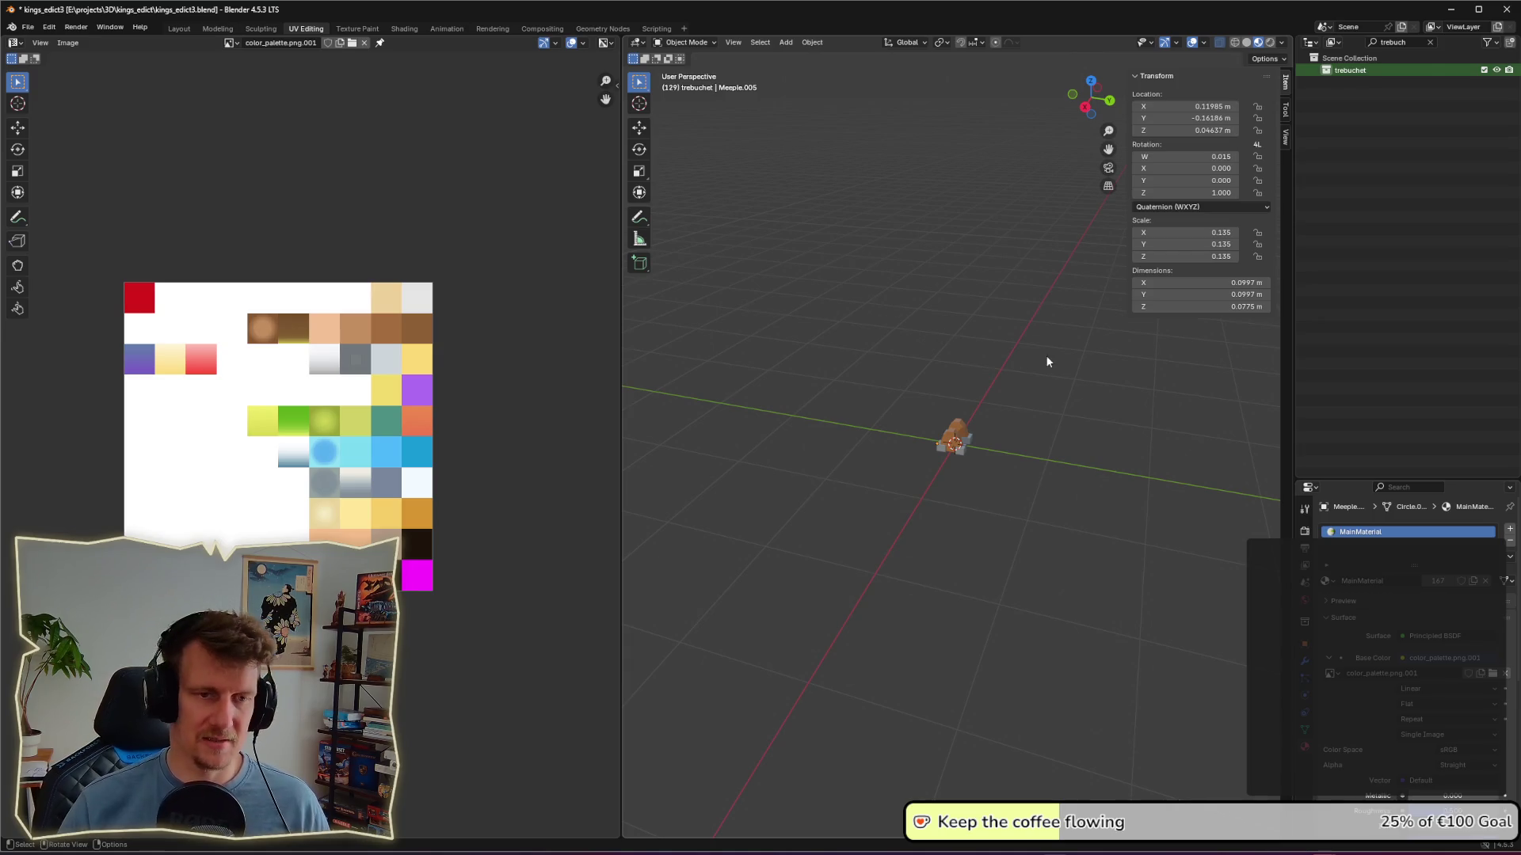
scroll(987, 467, up, 7)
key(Tab)
key(Tab)
middle_drag(1061, 441, 966, 434)
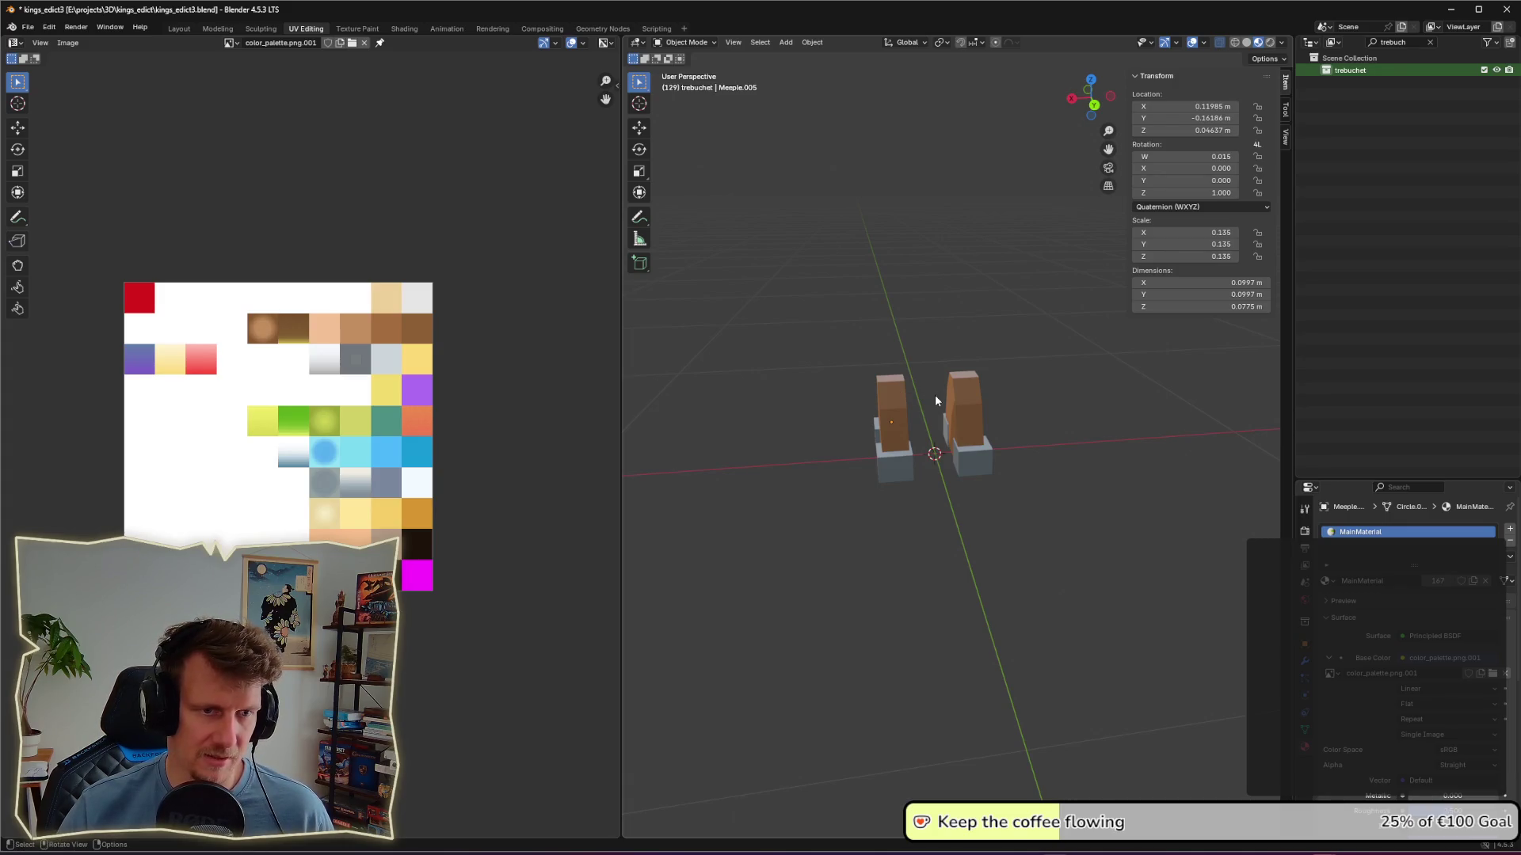
click(1409, 40)
Step: Clear the Outliner filter, expand the trebuchet collection, and rename Meeple.002 to corner_stone
key(BackSpace)
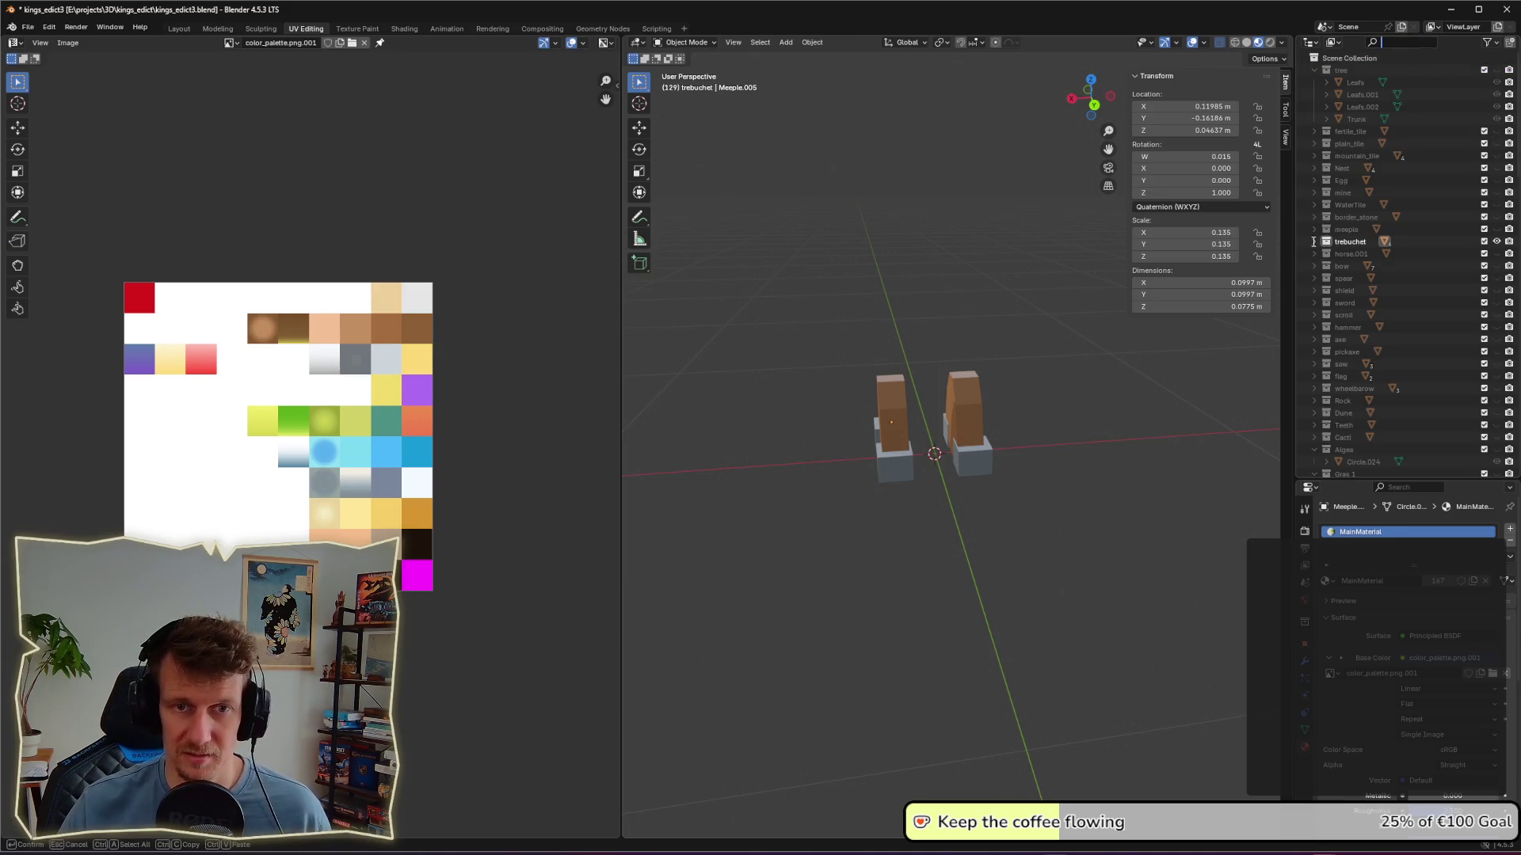
click(1314, 241)
click(1356, 254)
click(1356, 266)
double_click(1357, 270)
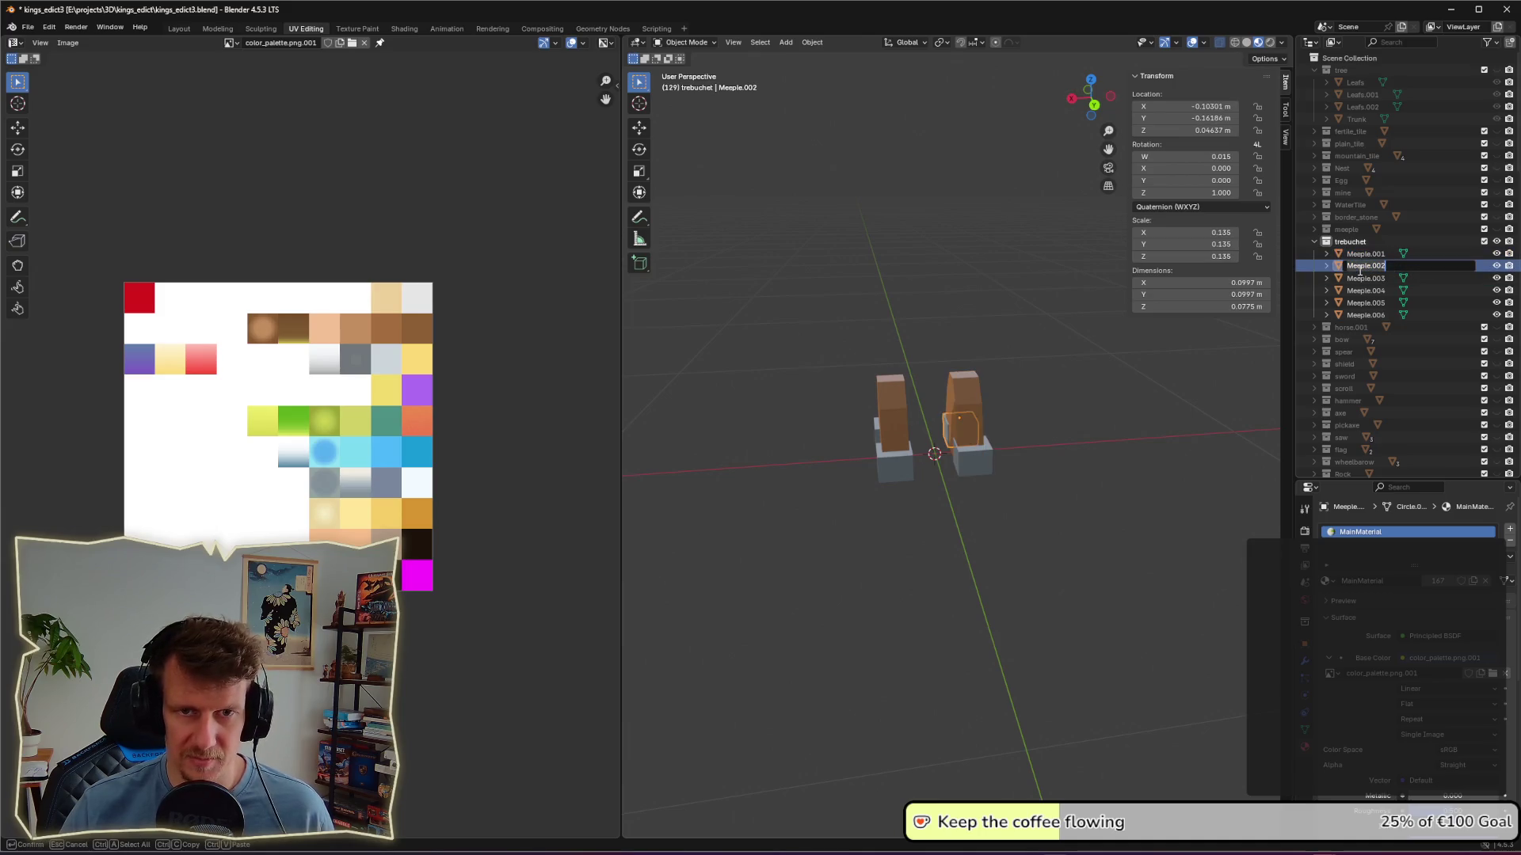
text(corner_s)
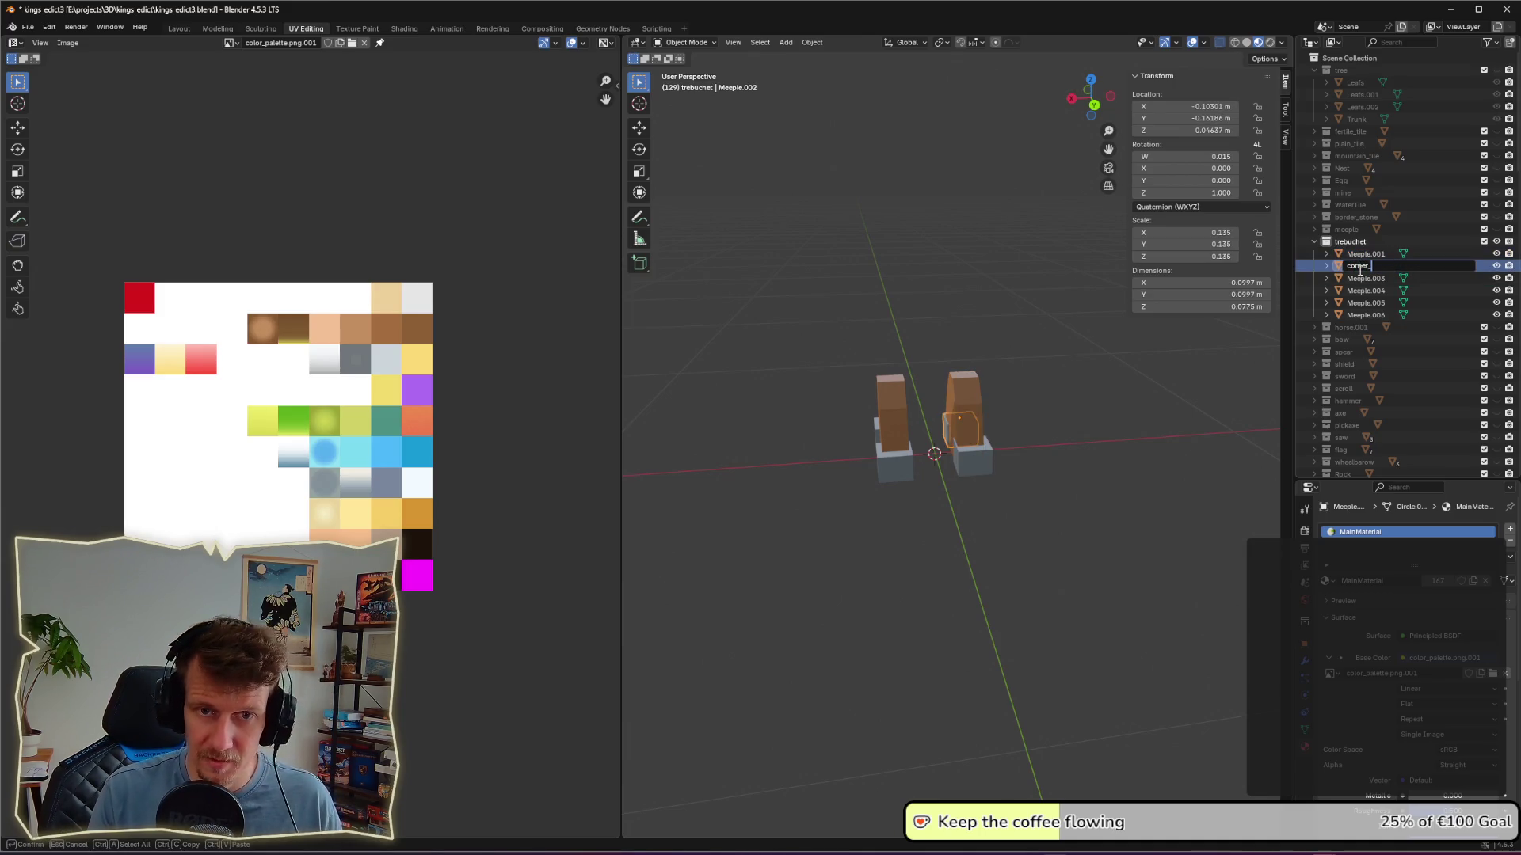
text(to)
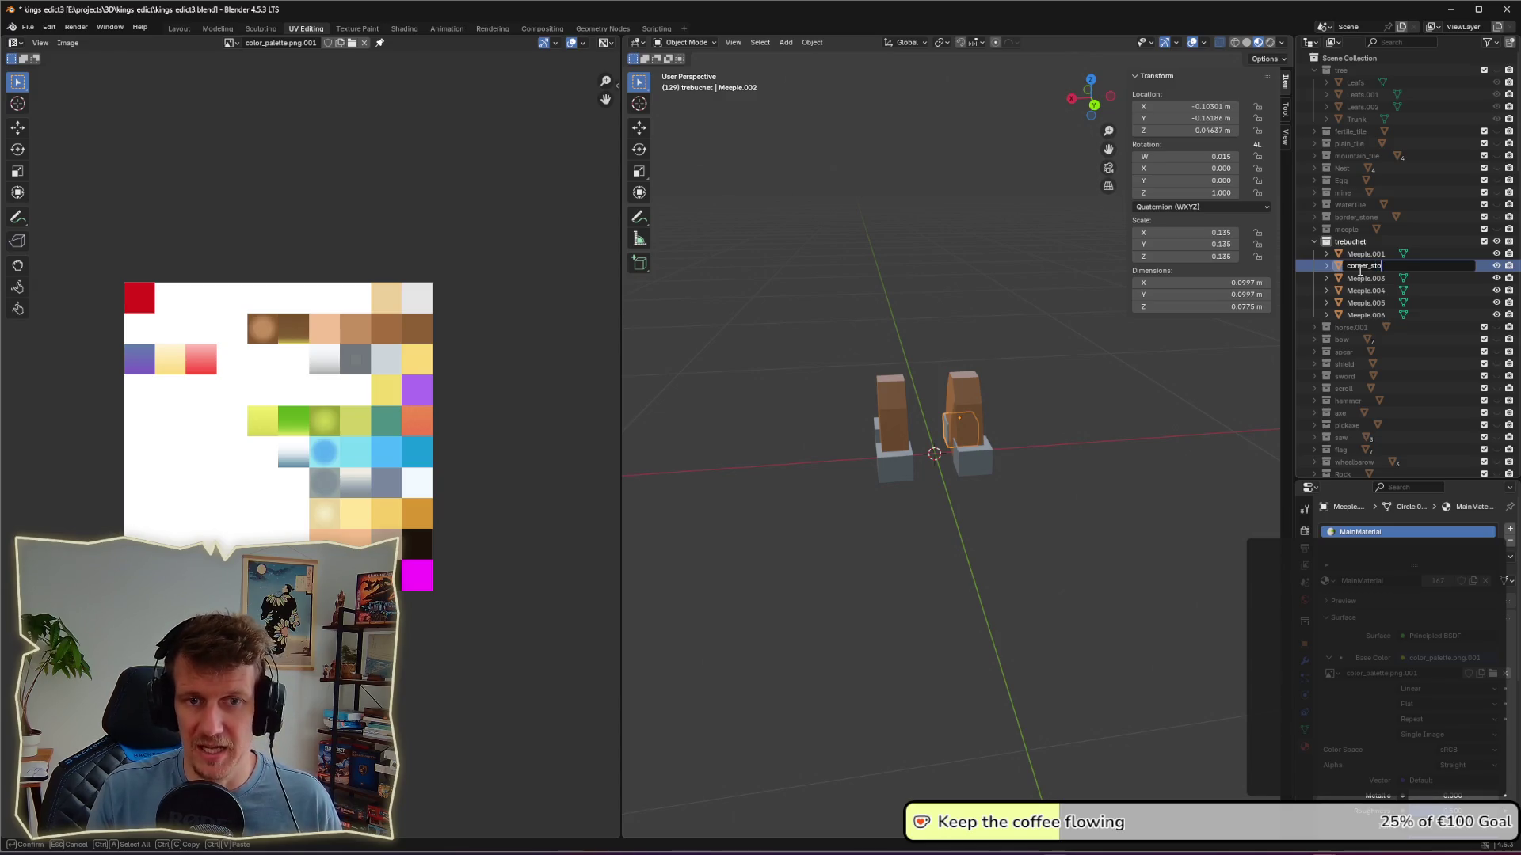
text(ne)
key(Return)
Step: Copy the corner_stone name and paste it onto Meeple.003, making corner_stone.001
double_click(1362, 252)
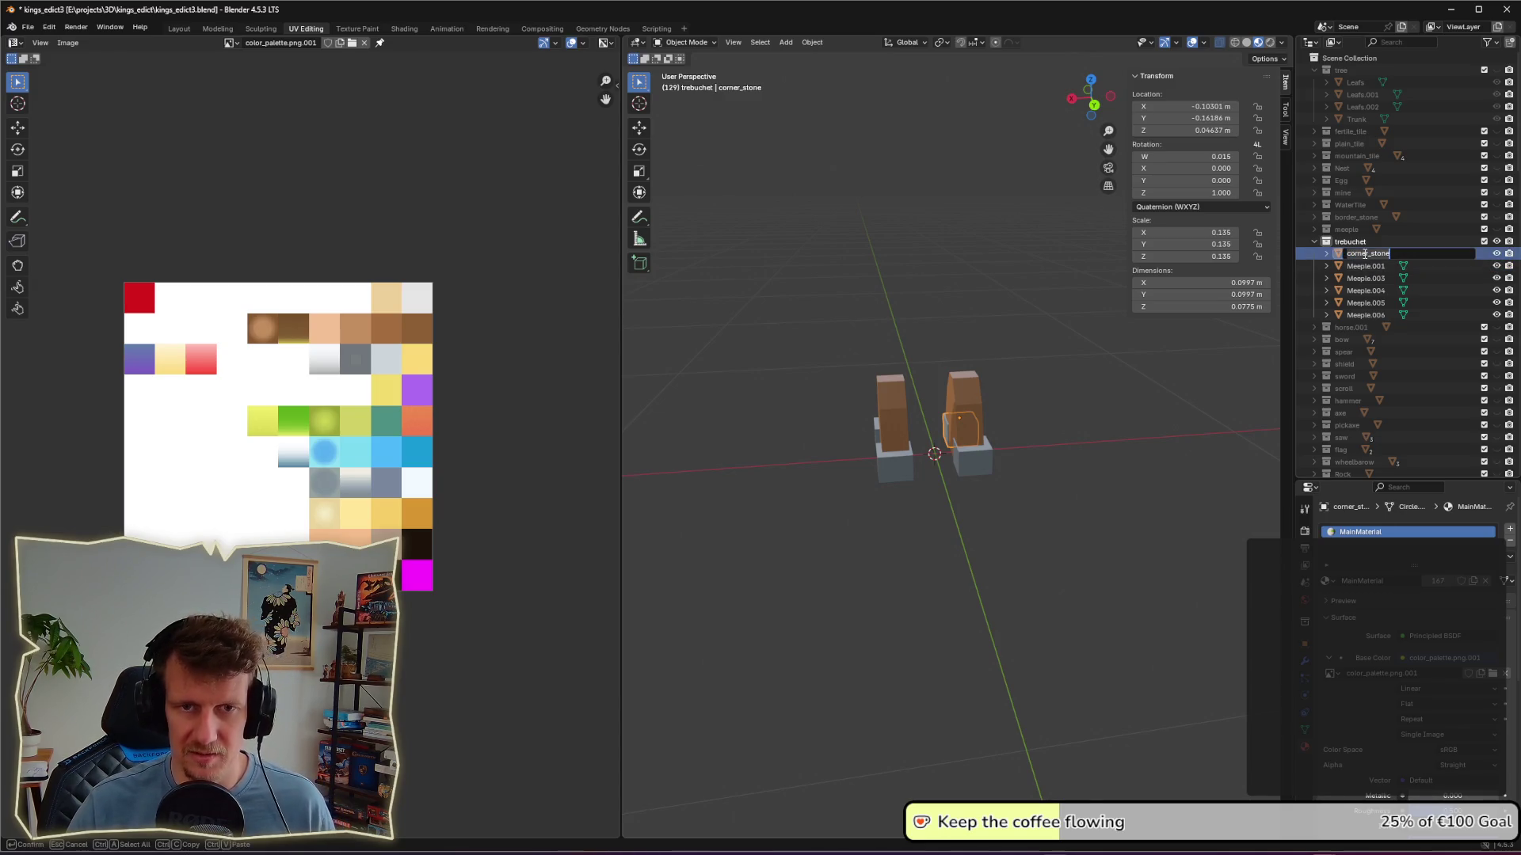
key(Escape)
click(1369, 267)
click(1370, 282)
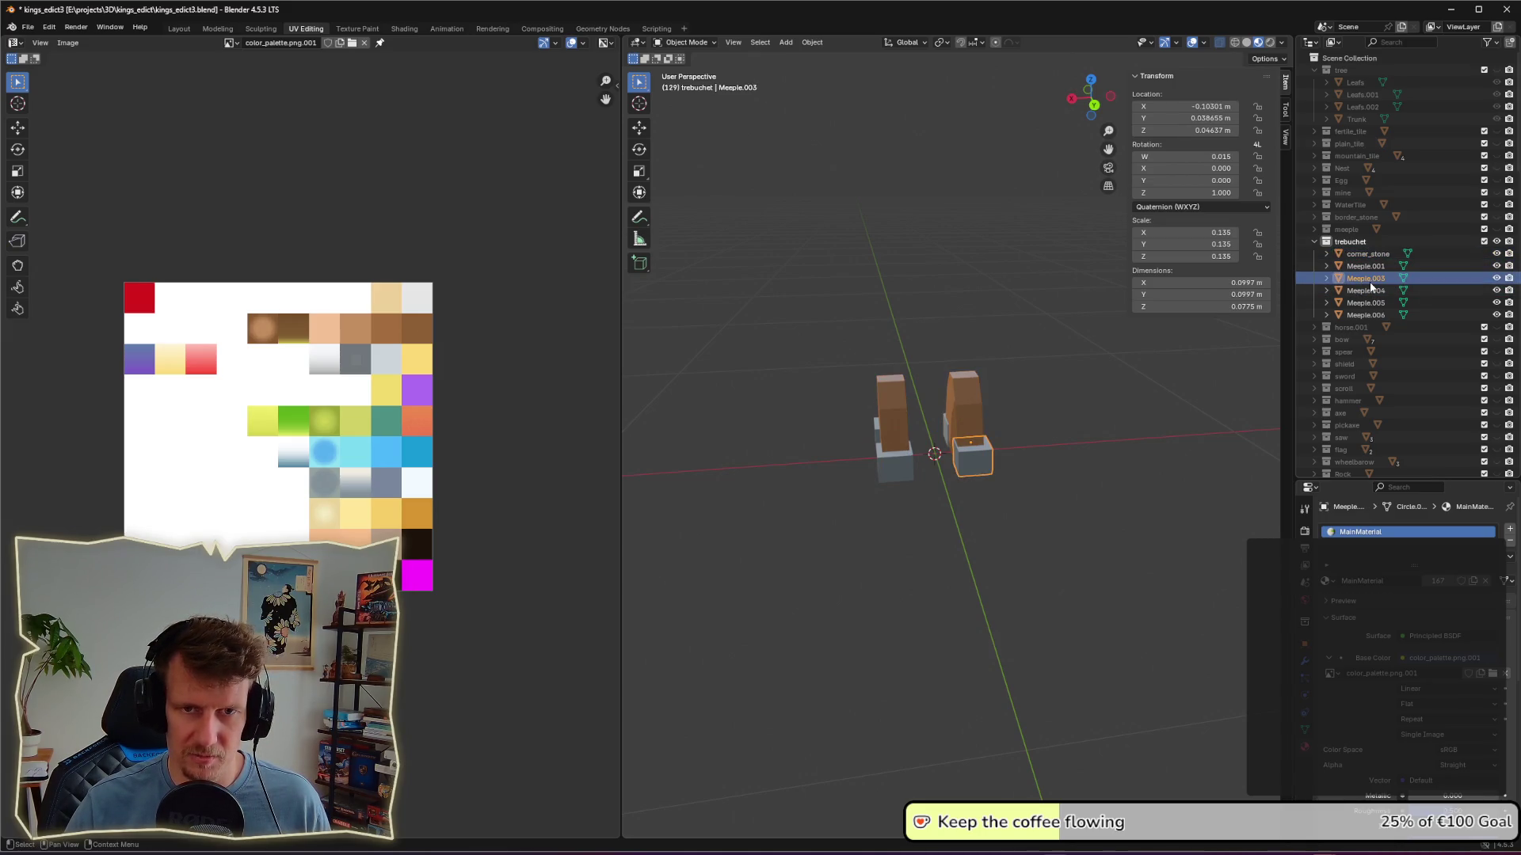
double_click(1370, 282)
scroll(1370, 282, down, 1)
text(corner_stone)
key(Return)
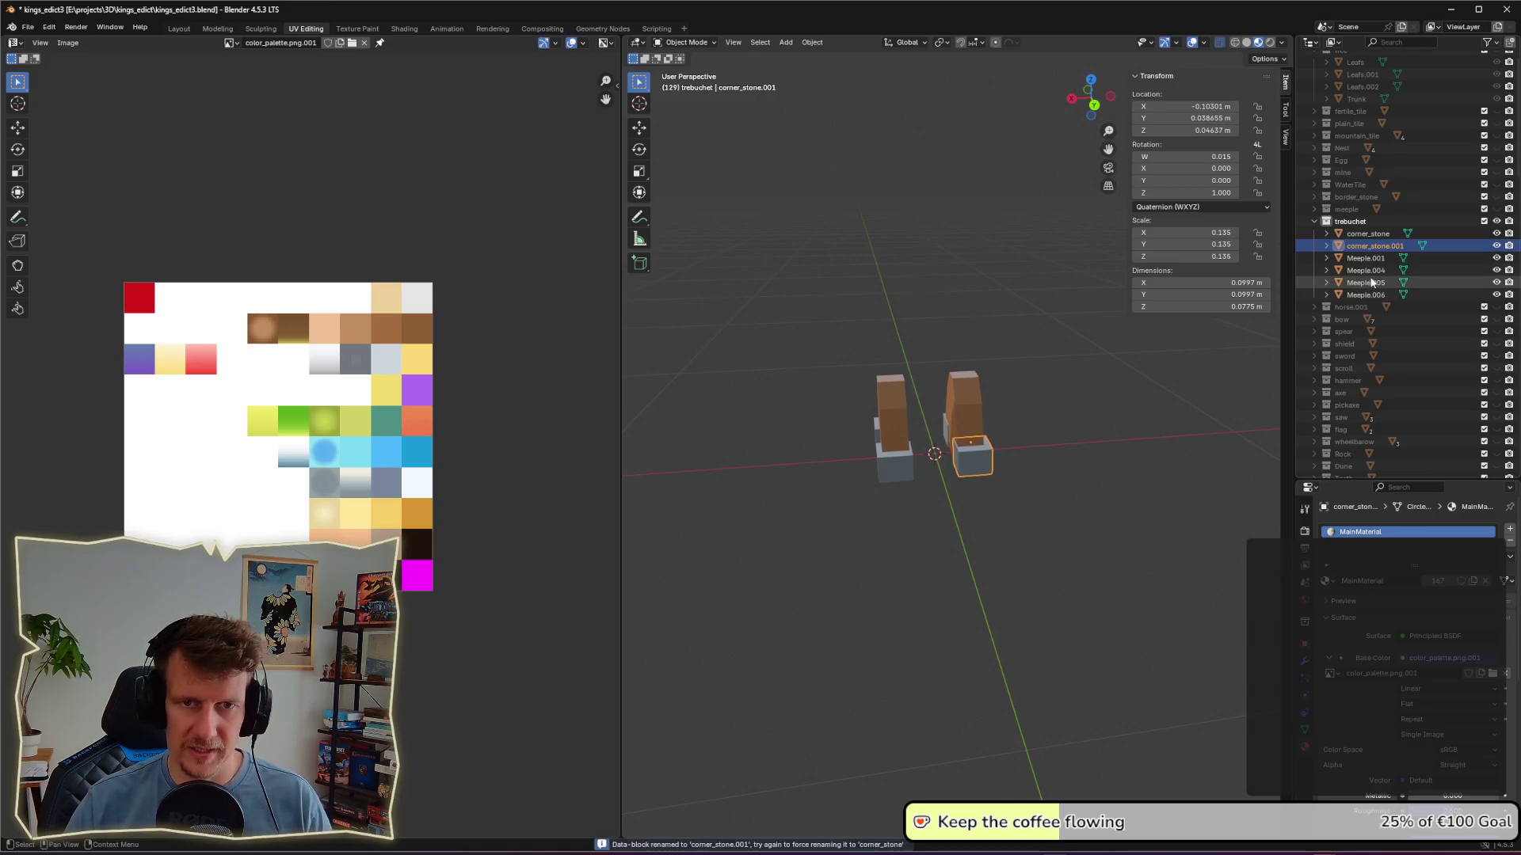
Step: Rename the next grey block to corner_stone.002 by pasting the name
double_click(1368, 269)
scroll(1368, 268, down, 1)
double_click(1369, 271)
scroll(1370, 271, down, 1)
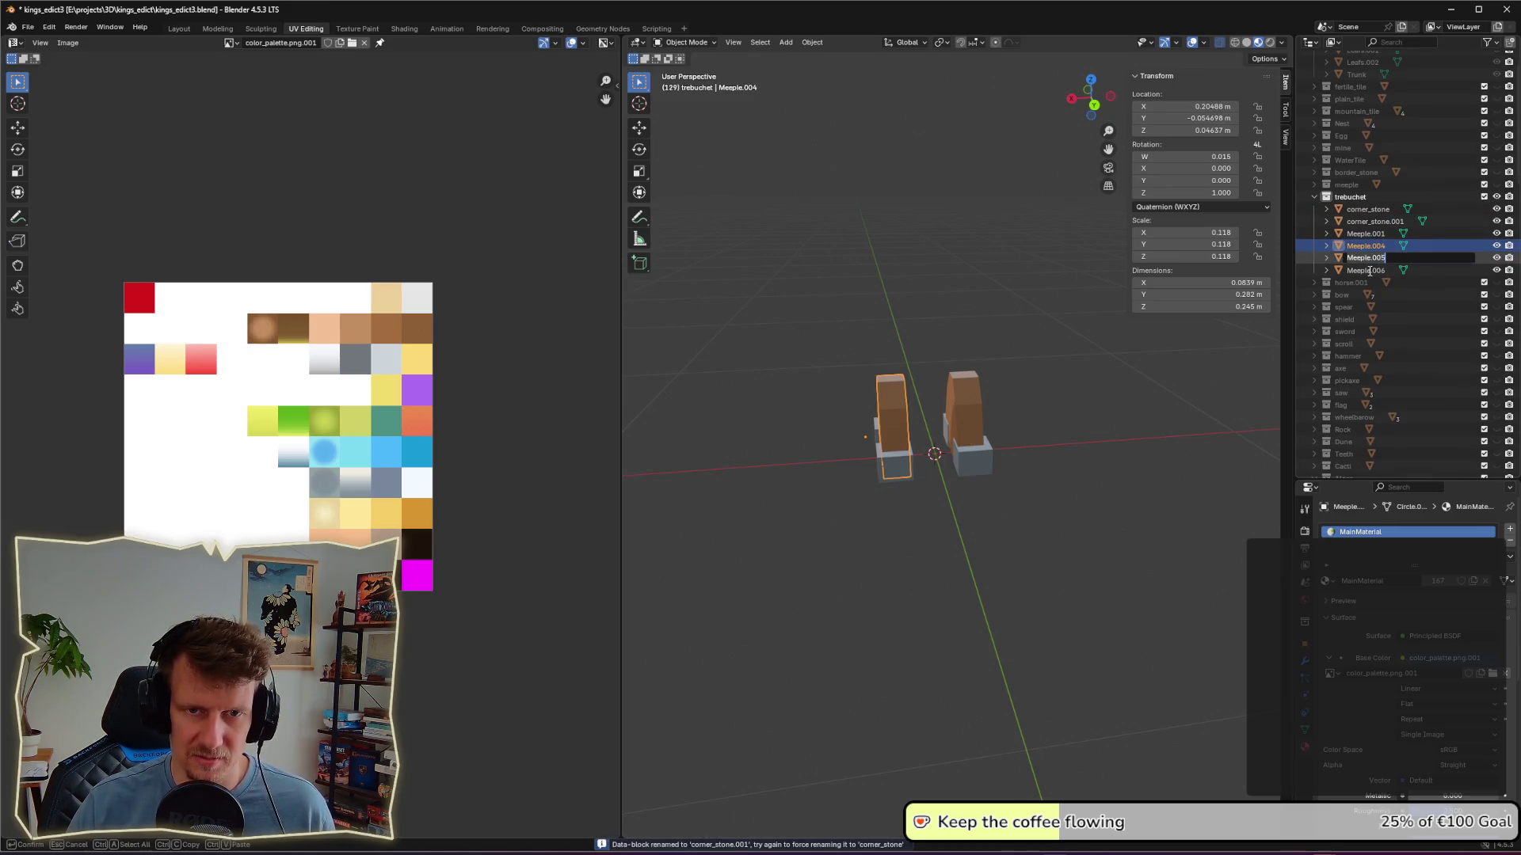
double_click(1365, 270)
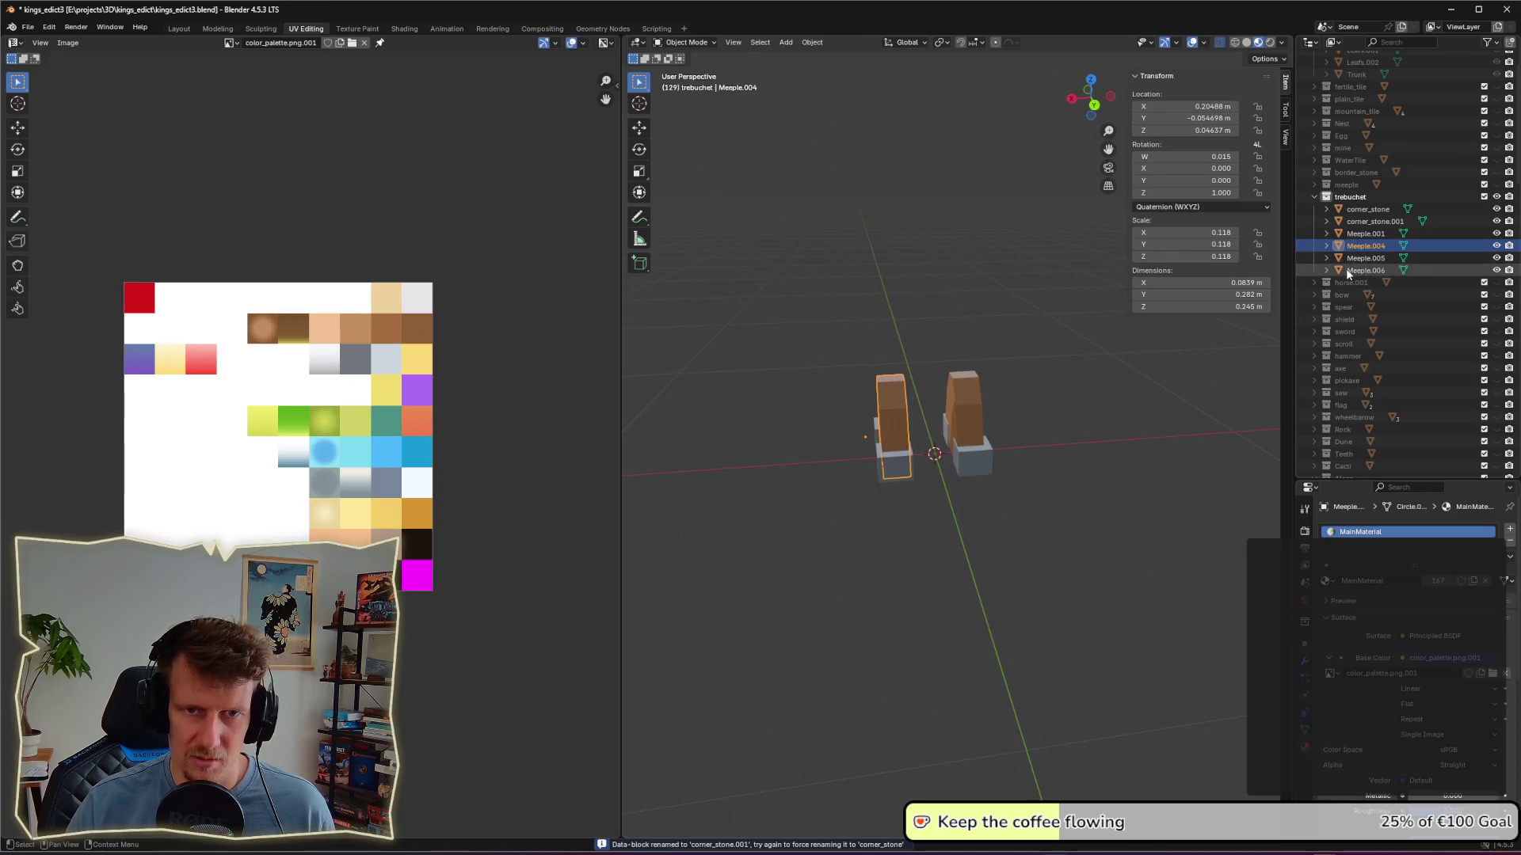
scroll(1356, 271, down, 1)
text(corner_stone)
key(Return)
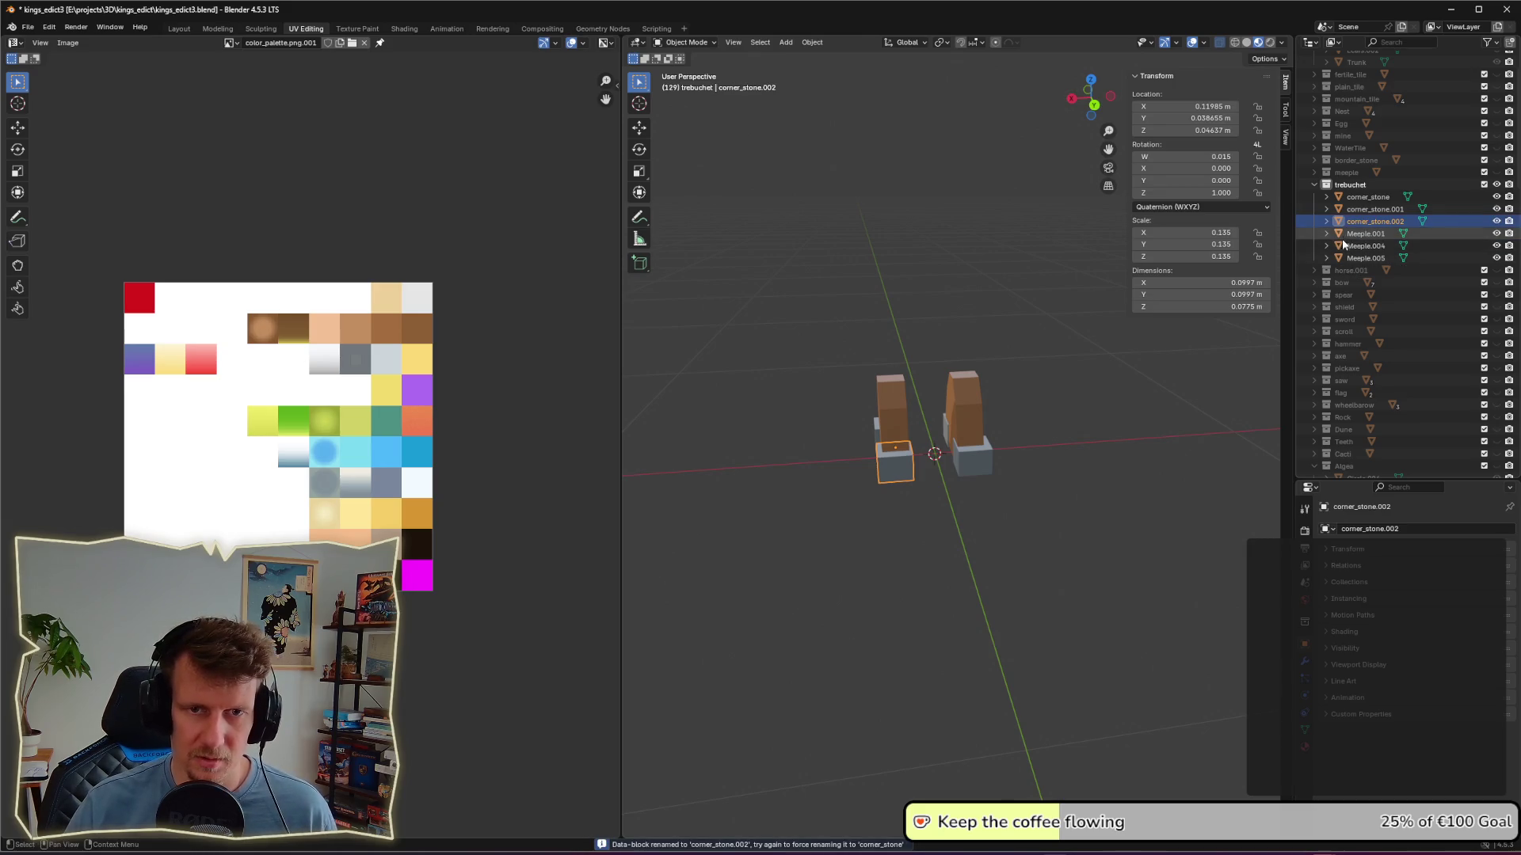
Step: Rename Meeple.005 to corner_stone.003, then switch to the King's Edict window
click(1338, 257)
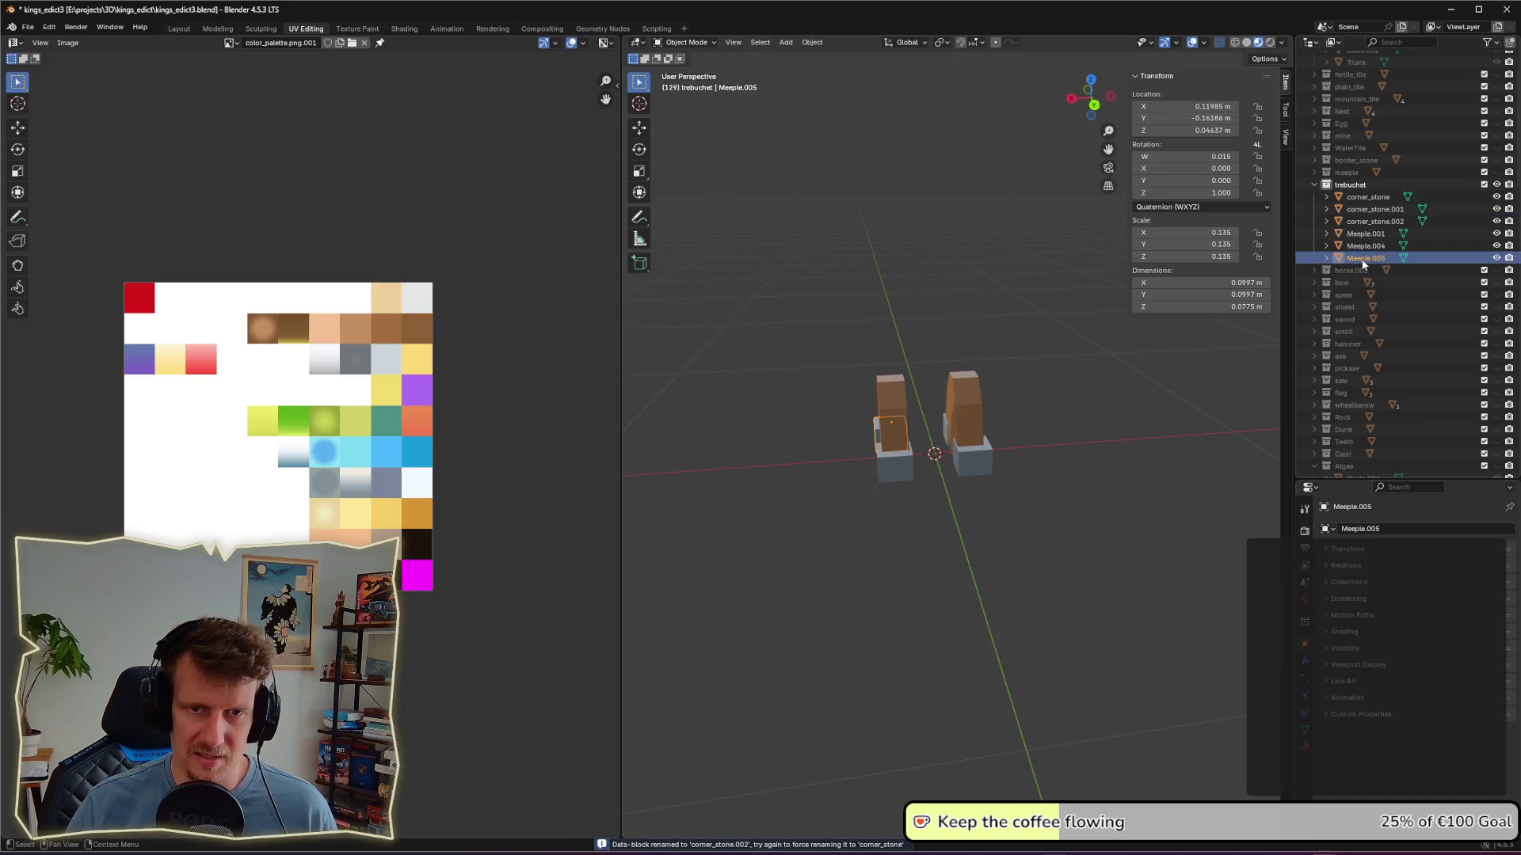
double_click(1356, 259)
text(corner_stone)
key(Return)
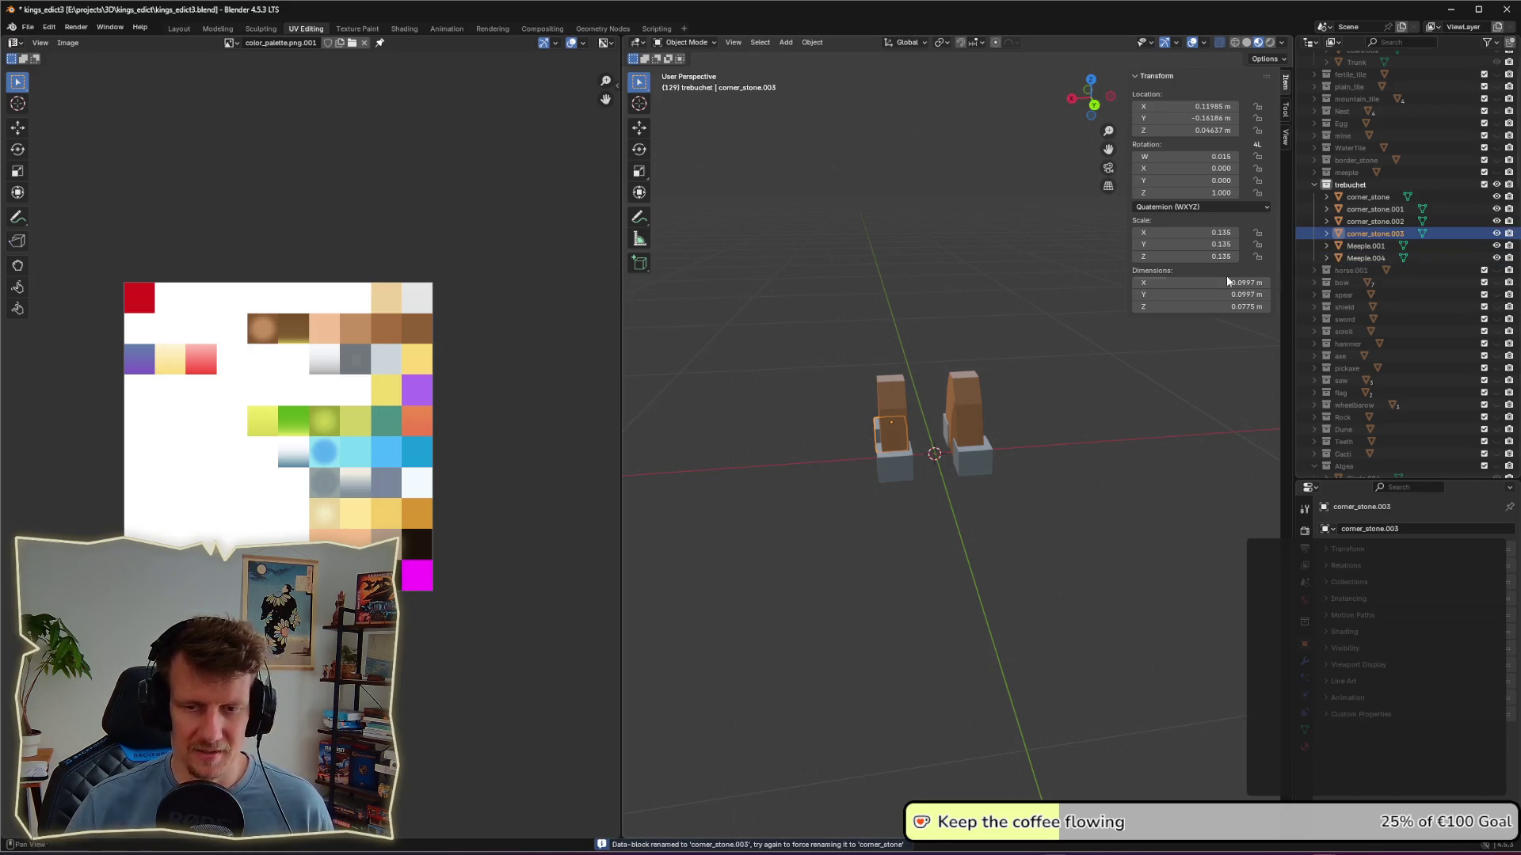
key(alt+Tab)
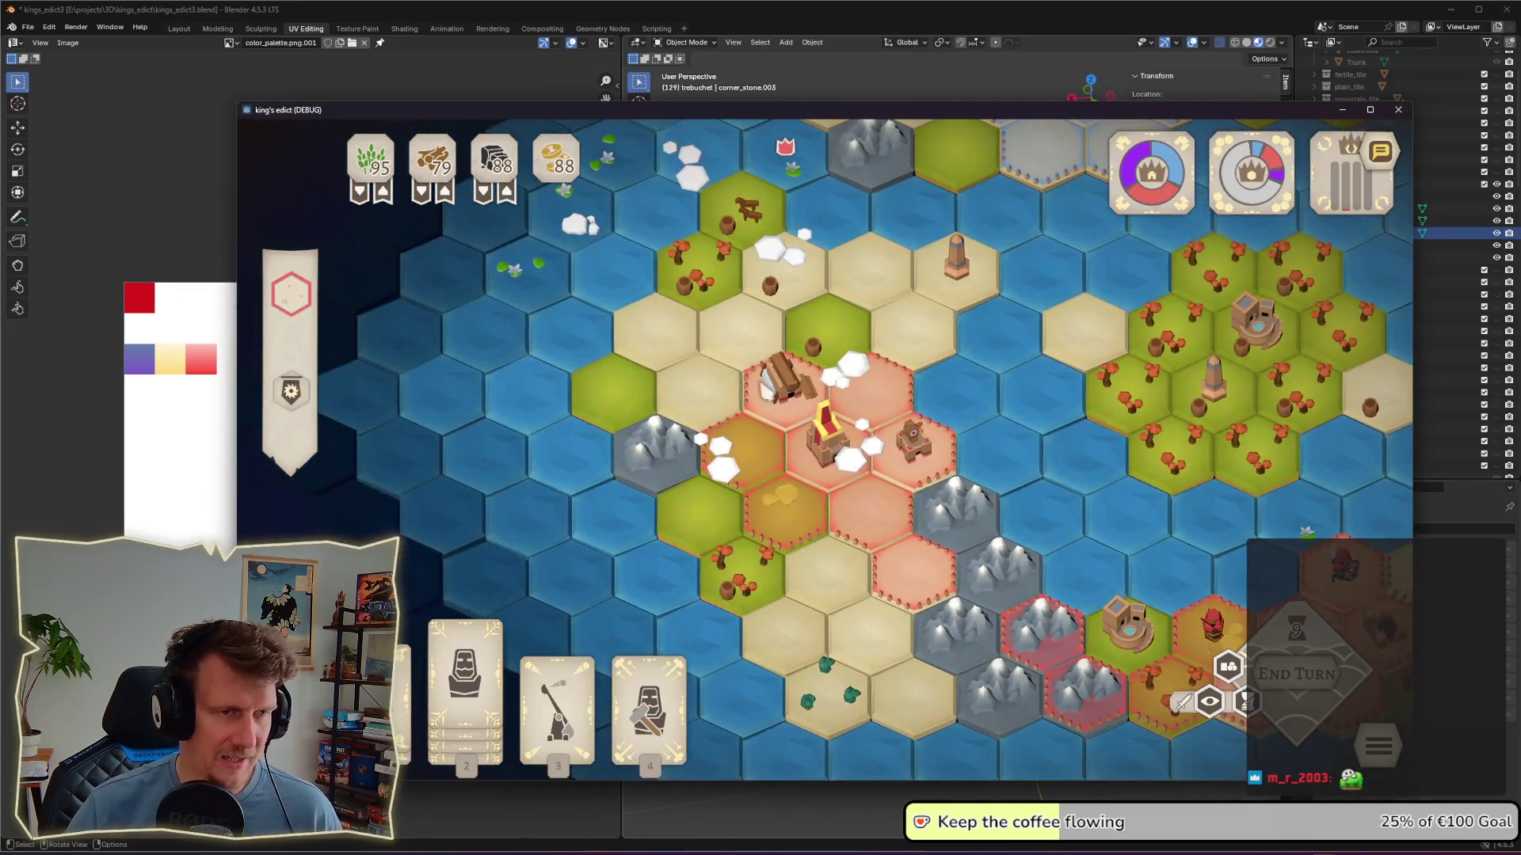
Step: Select the horse herd tile on the map and read its Horse Herd and Horse cards
click(730, 225)
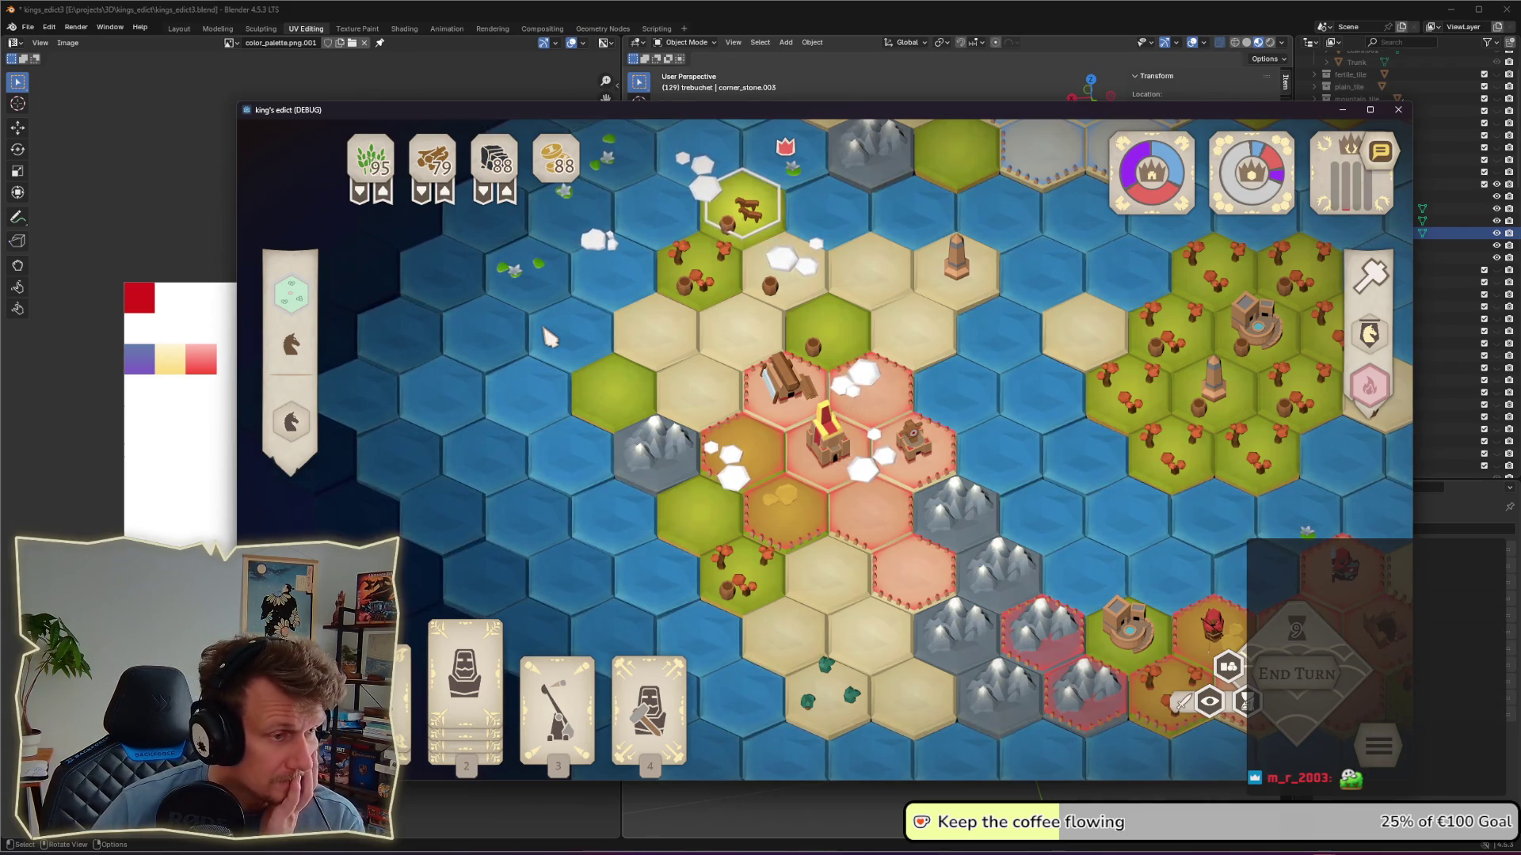
mouse_move(312, 428)
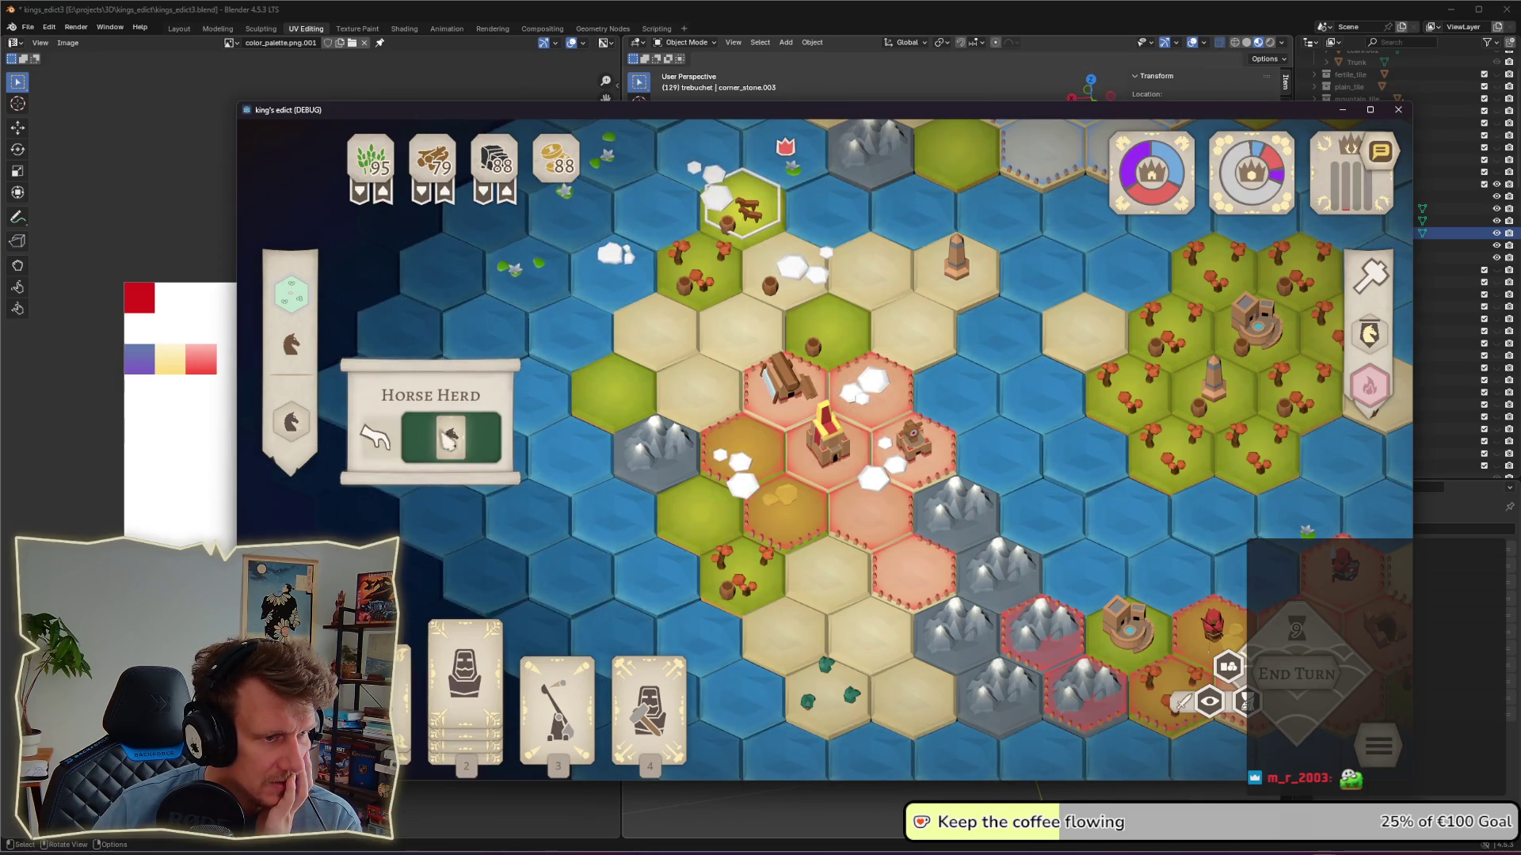
mouse_move(451, 440)
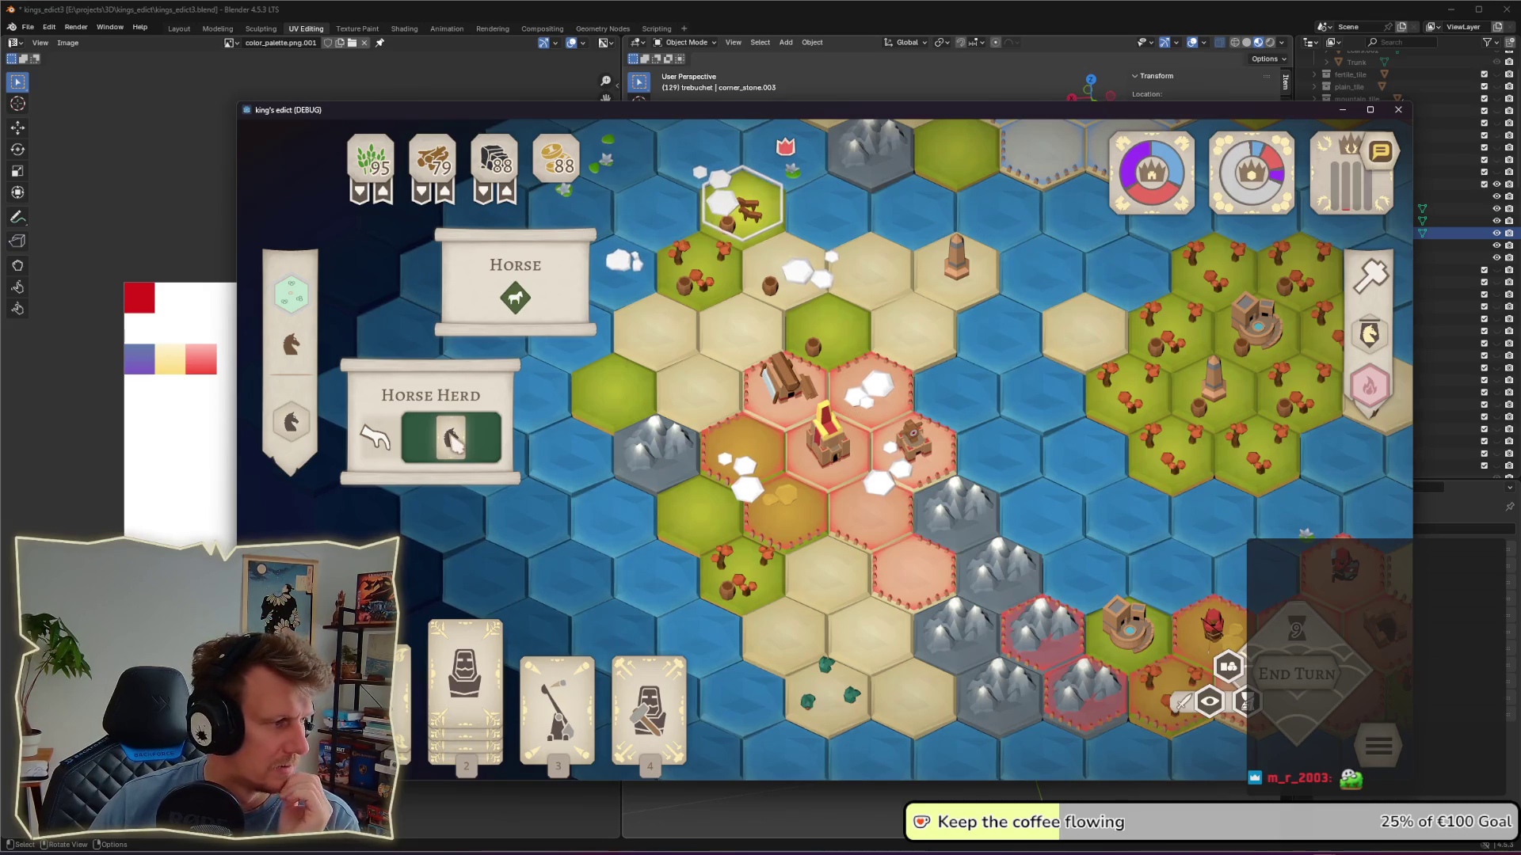
mouse_move(517, 315)
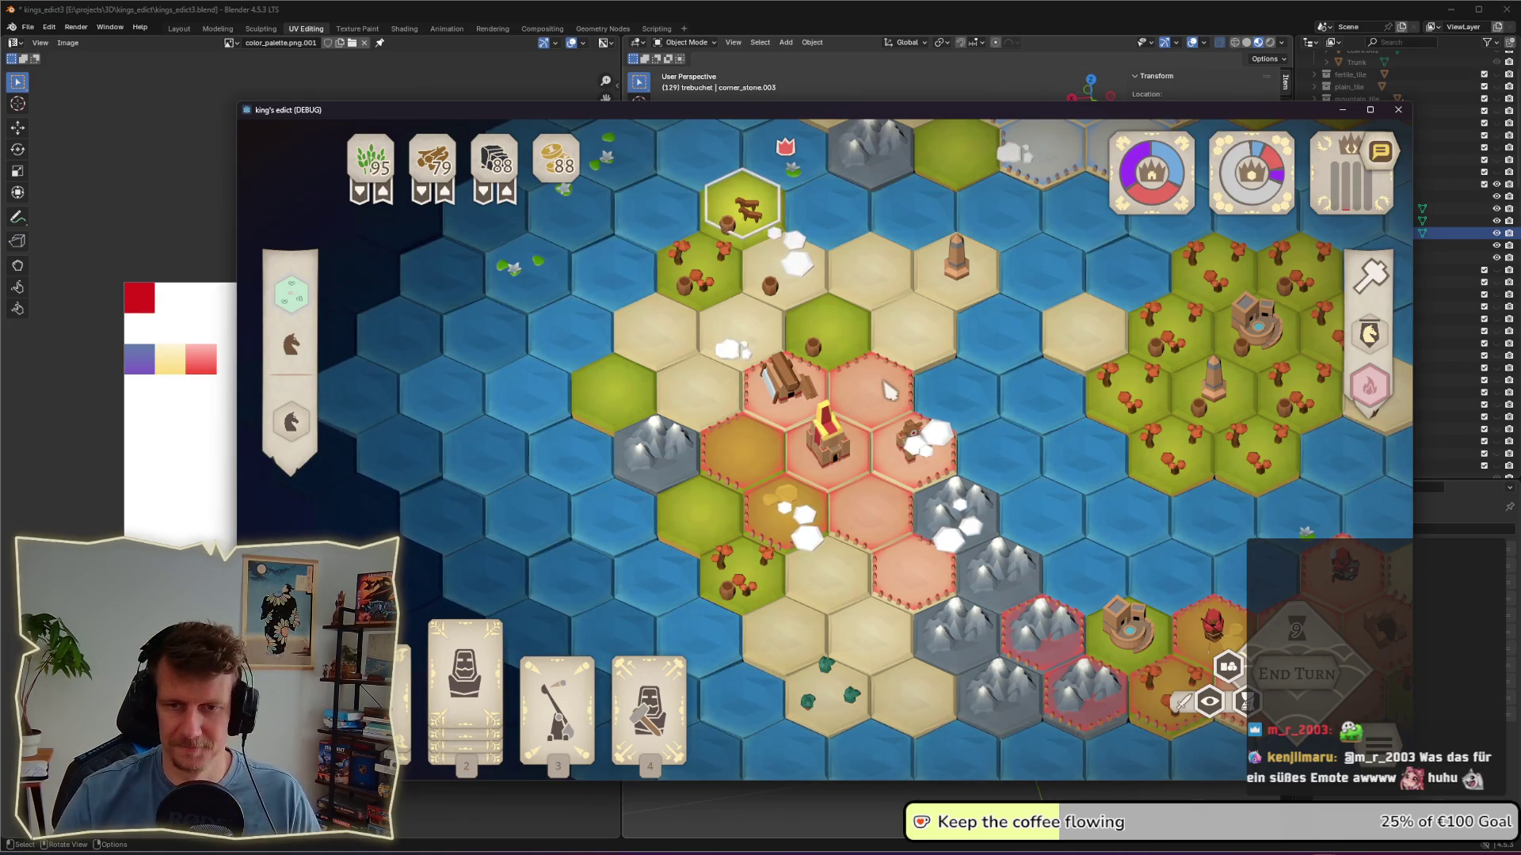
key(alt+Tab)
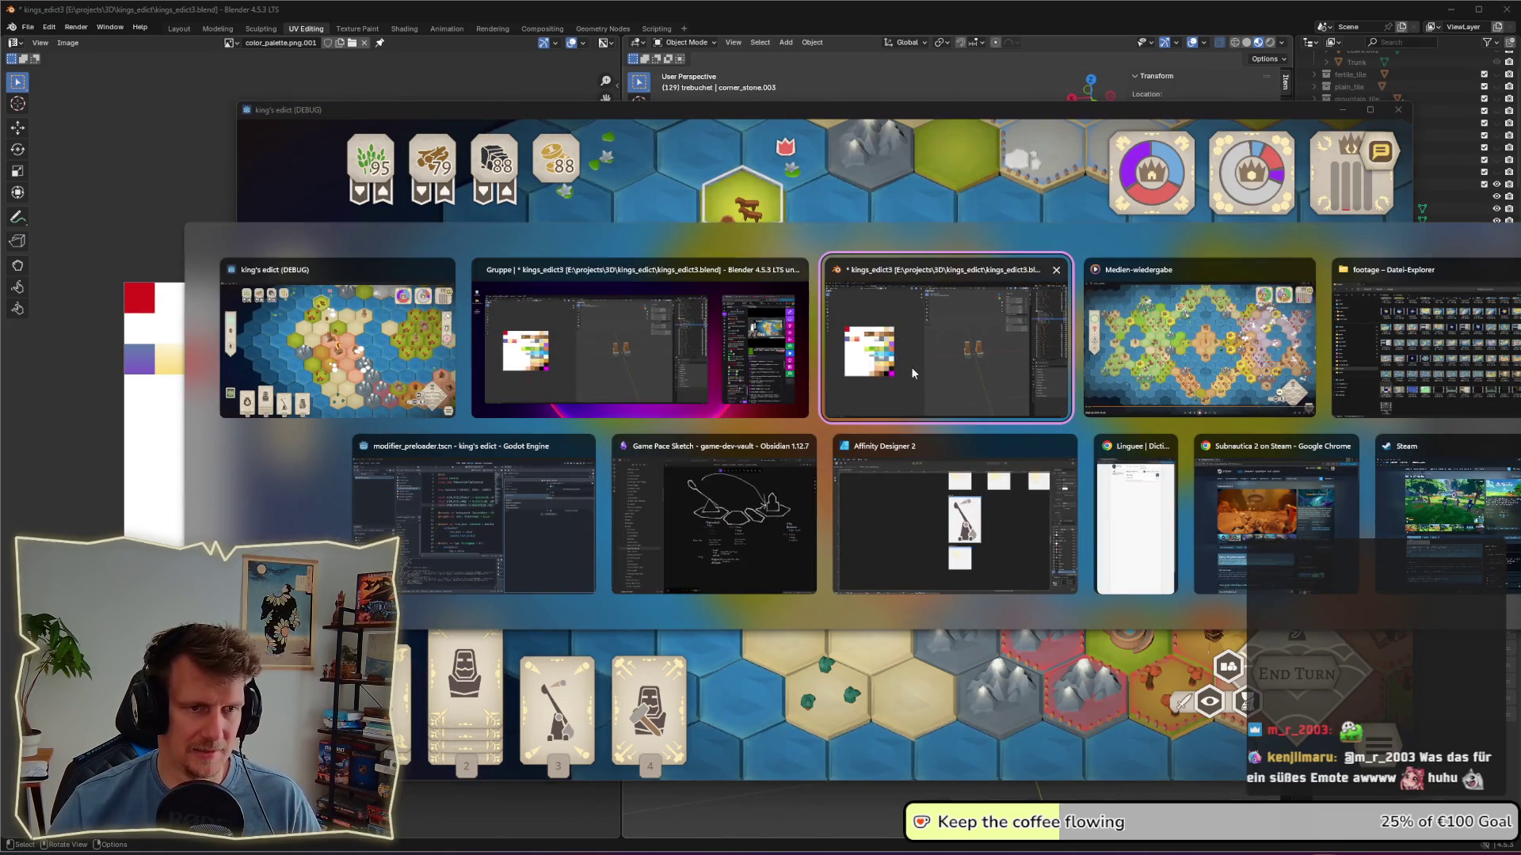
Step: Back in Blender, select then deselect the left upright Meeple.004 and orbit around both uprights
click(911, 367)
click(929, 393)
click(898, 382)
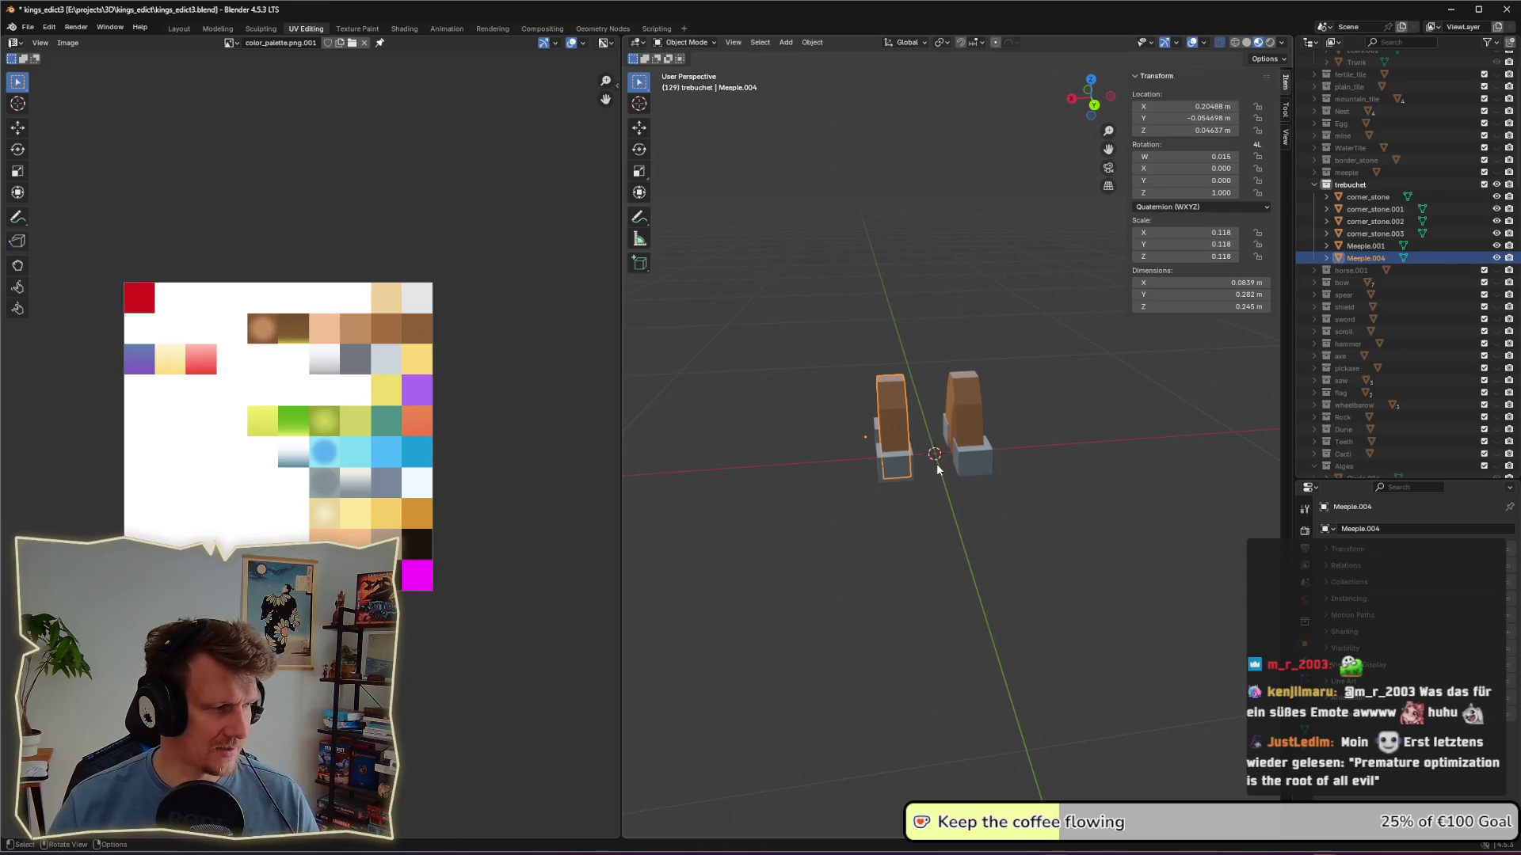
click(954, 505)
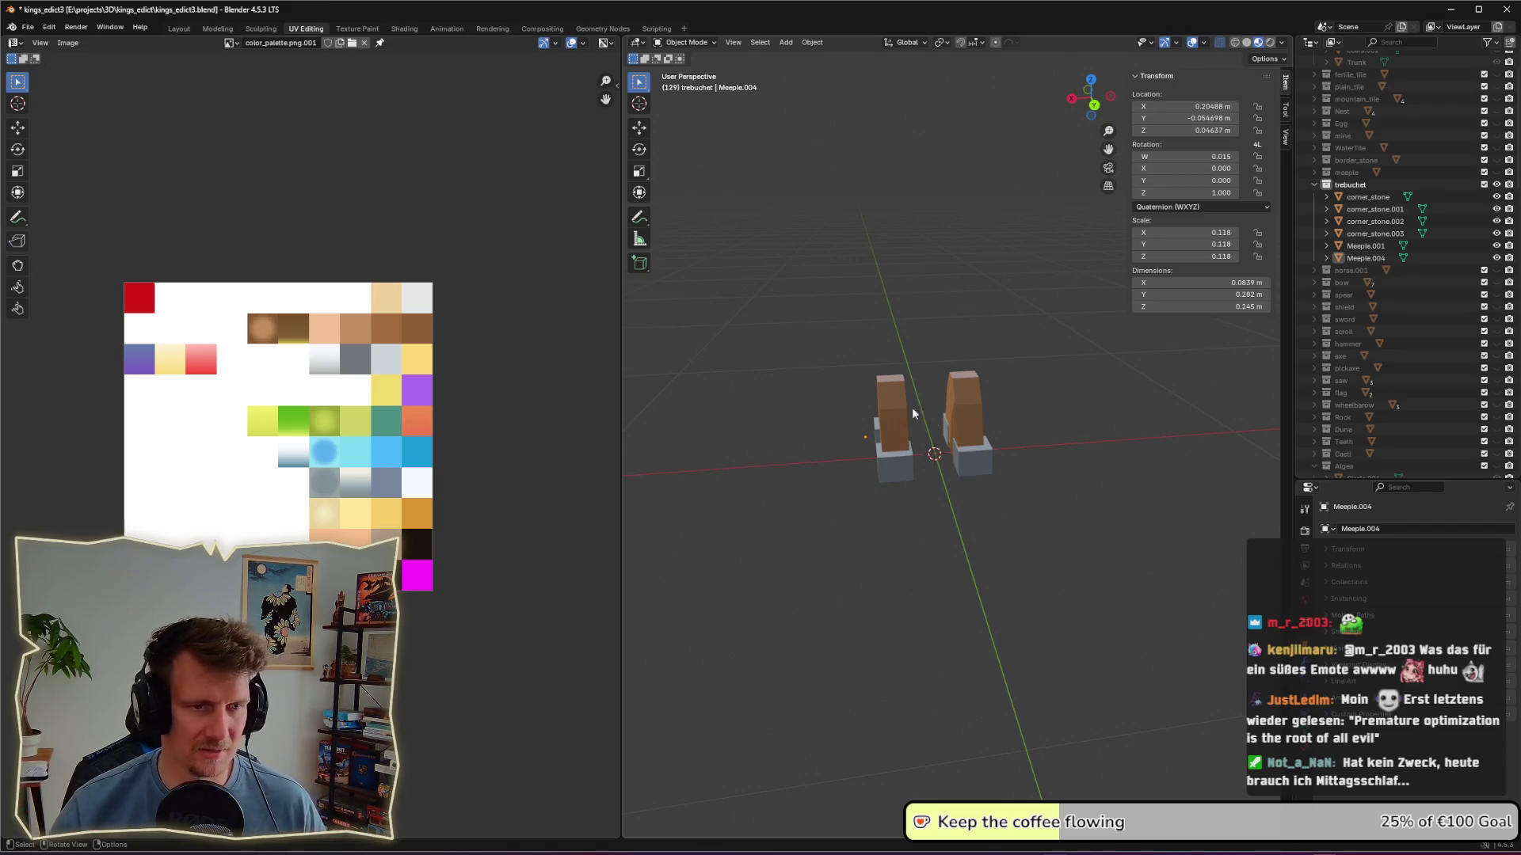
click(882, 411)
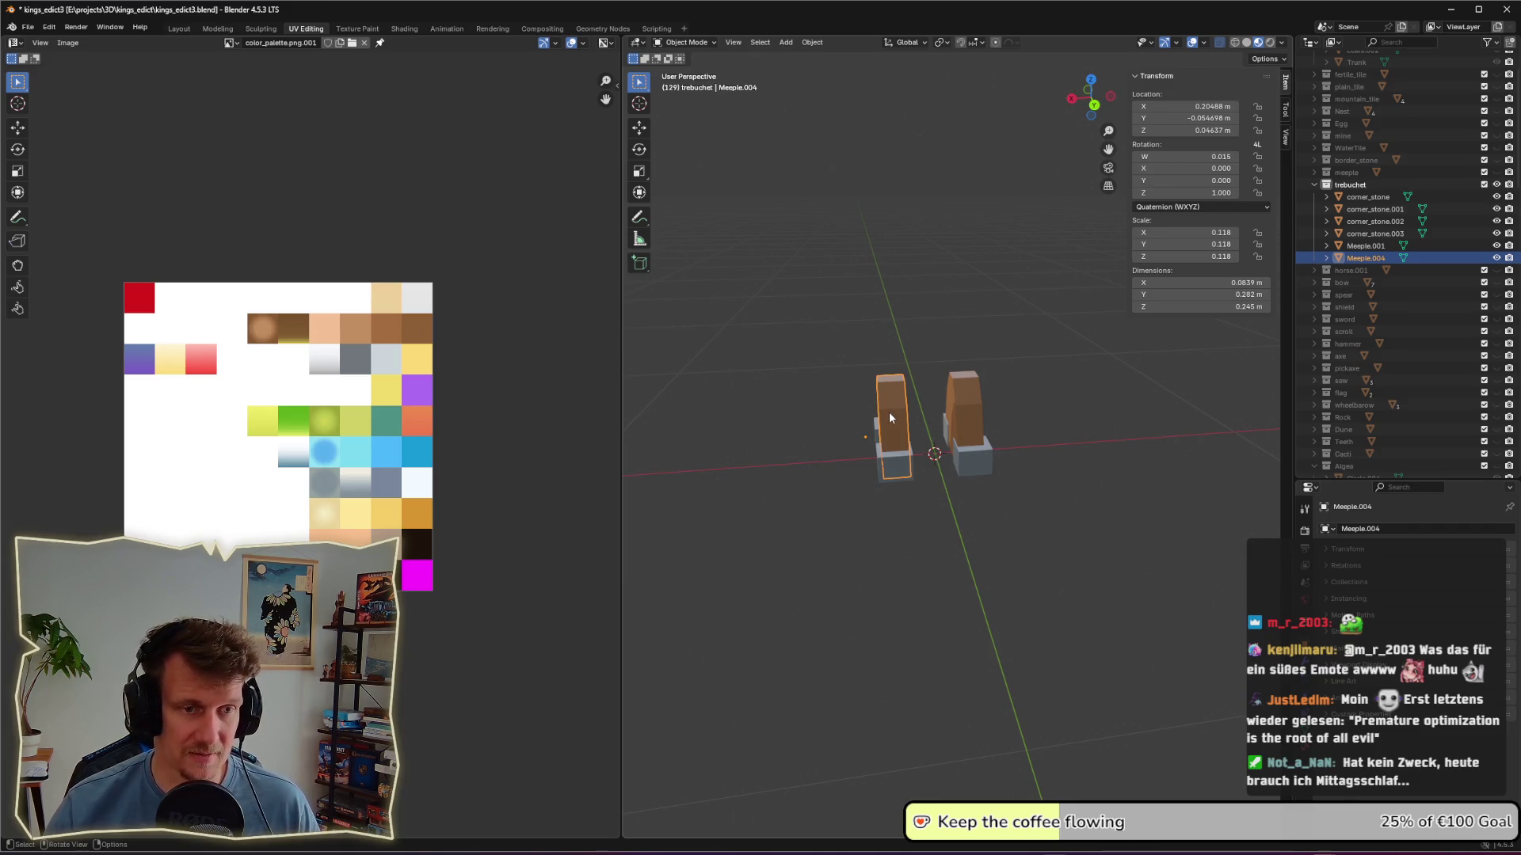
click(1032, 379)
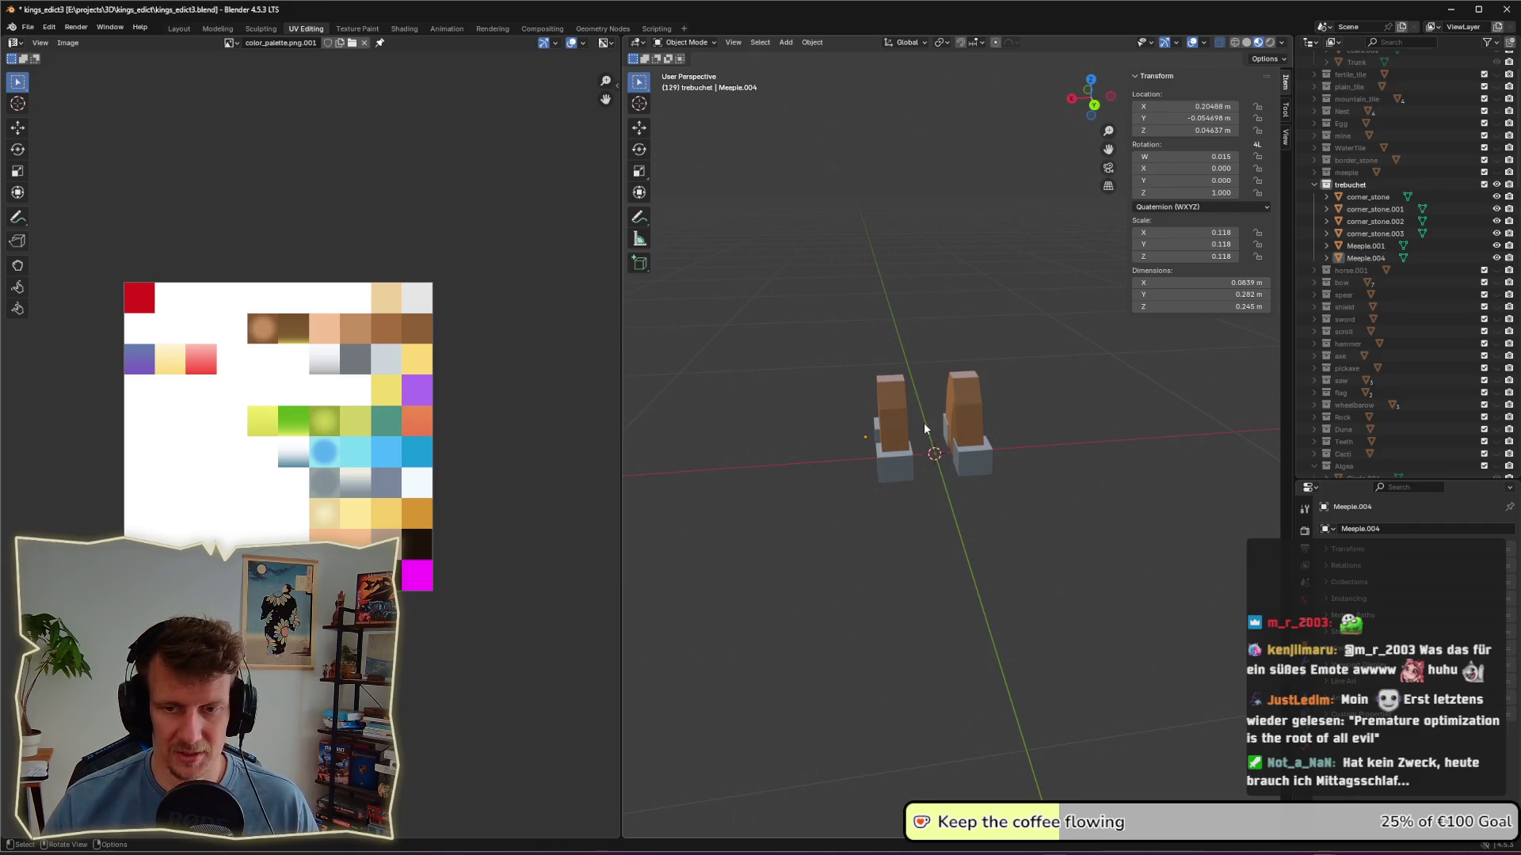
middle_drag(925, 429, 928, 424)
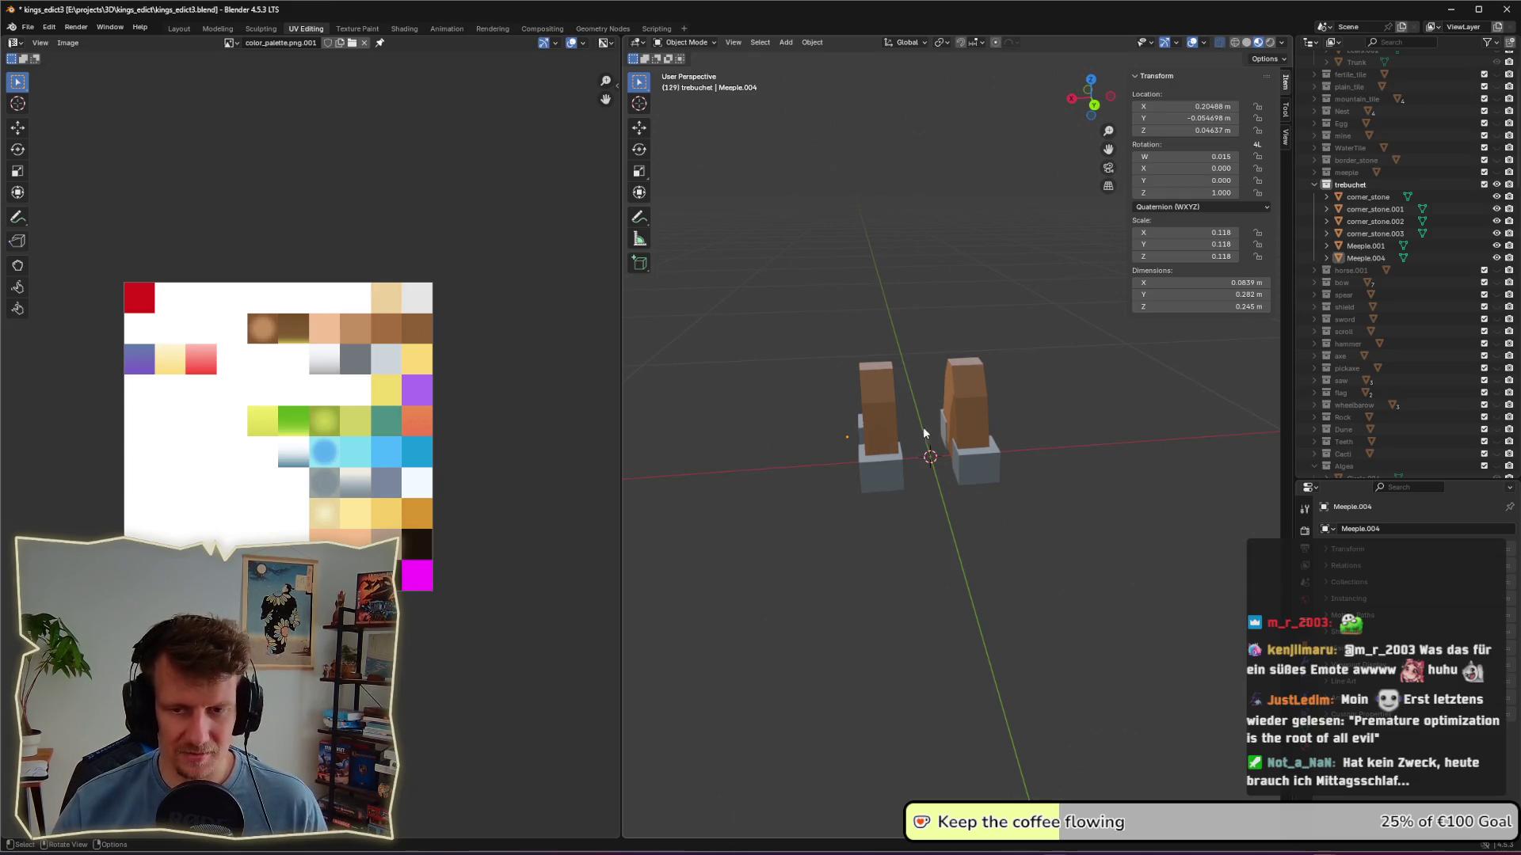
middle_drag(943, 469, 919, 455)
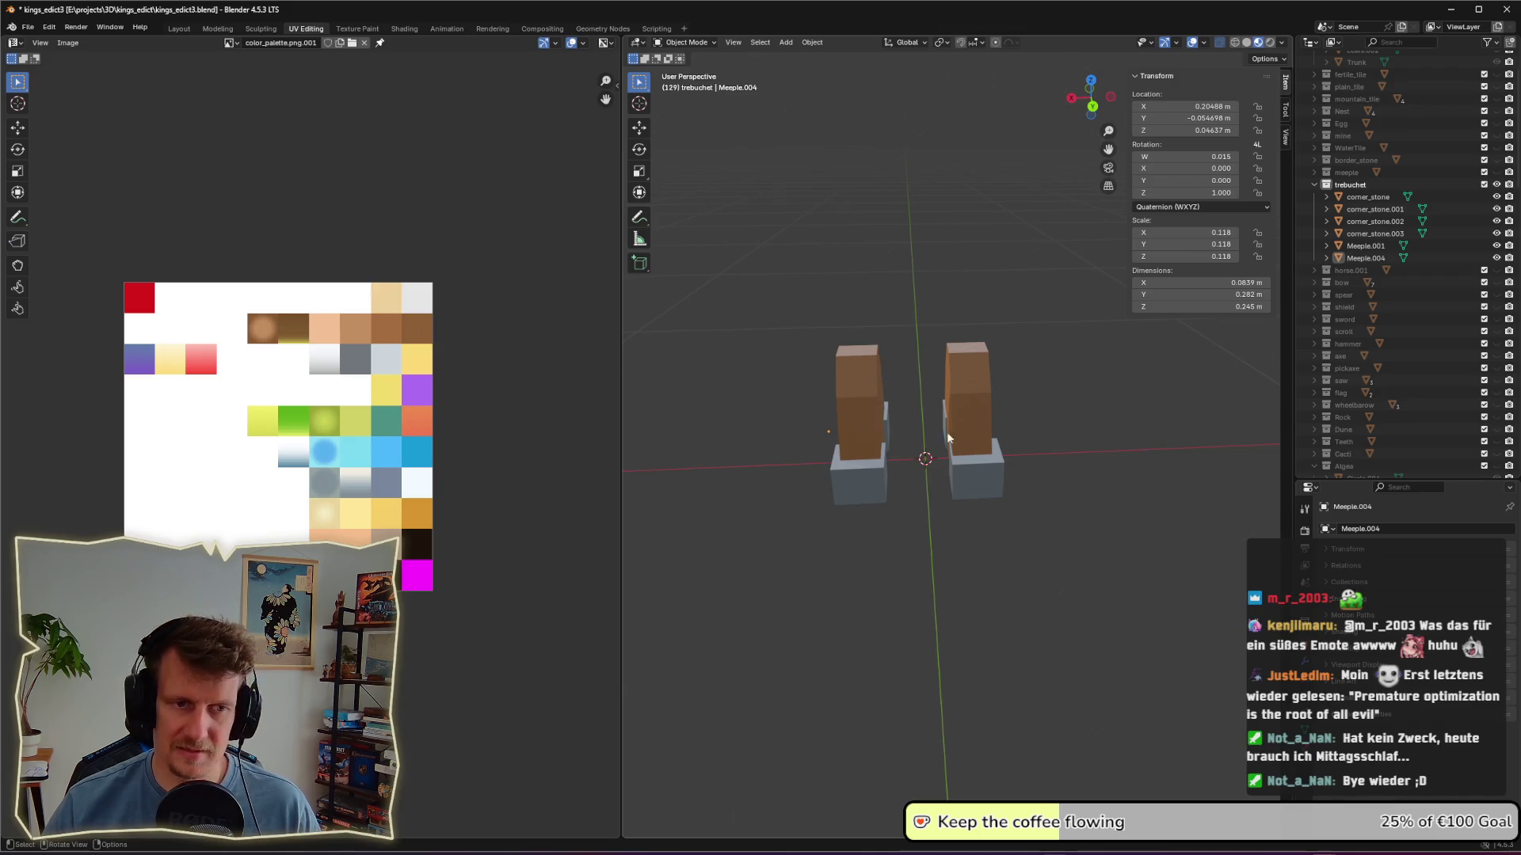
mouse_move(1054, 406)
middle_down()
mouse_move(1073, 423)
mouse_move(1188, 421)
mouse_move(908, 475)
middle_up()
key(Tab)
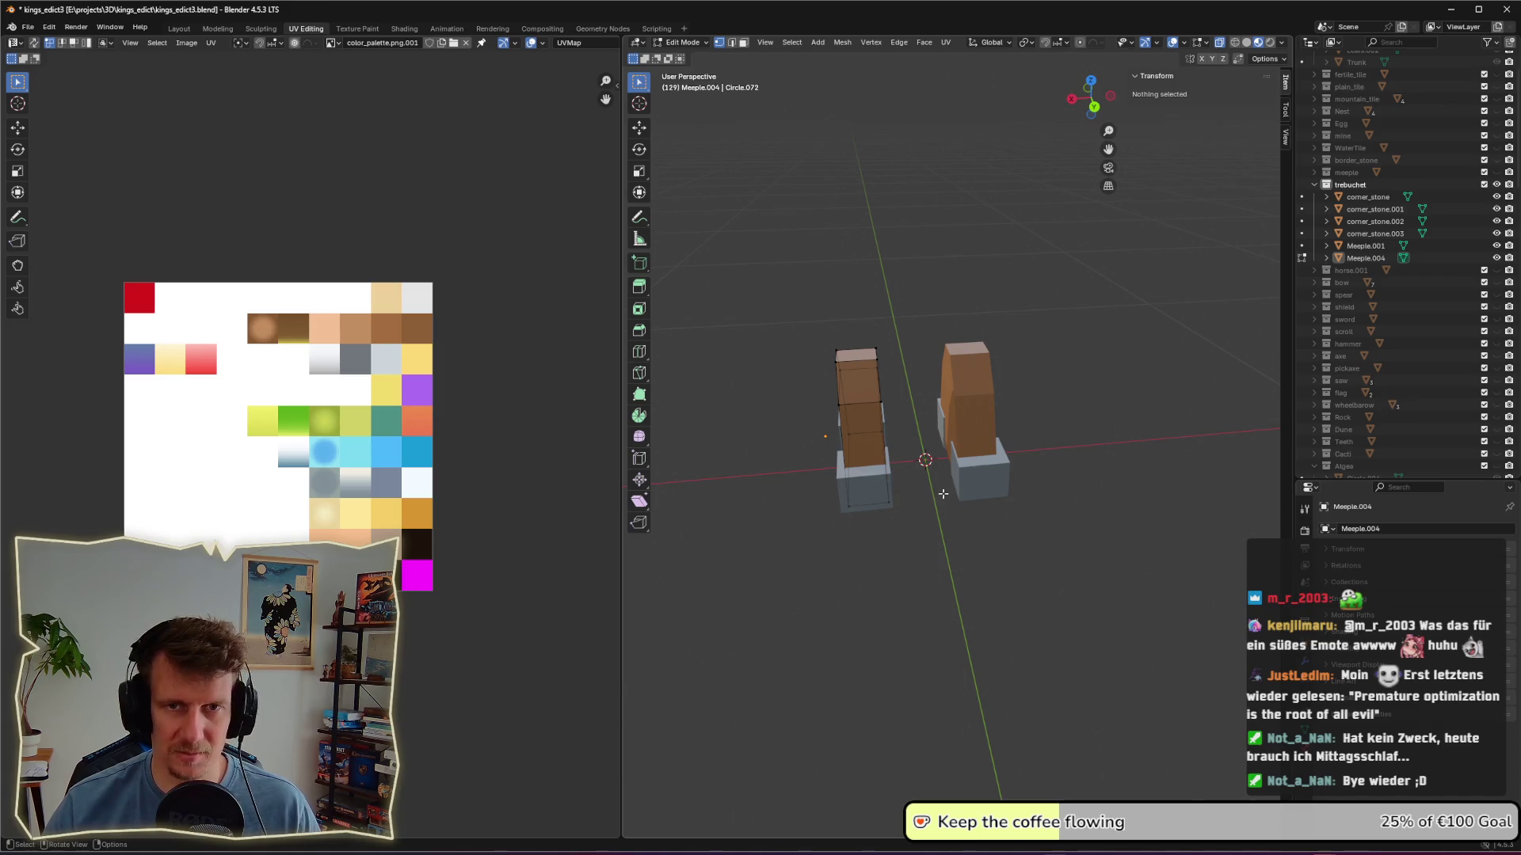
Step: Add a plane to the mesh and scale it down to 0.063 between the uprights
middle_drag(947, 495, 935, 494)
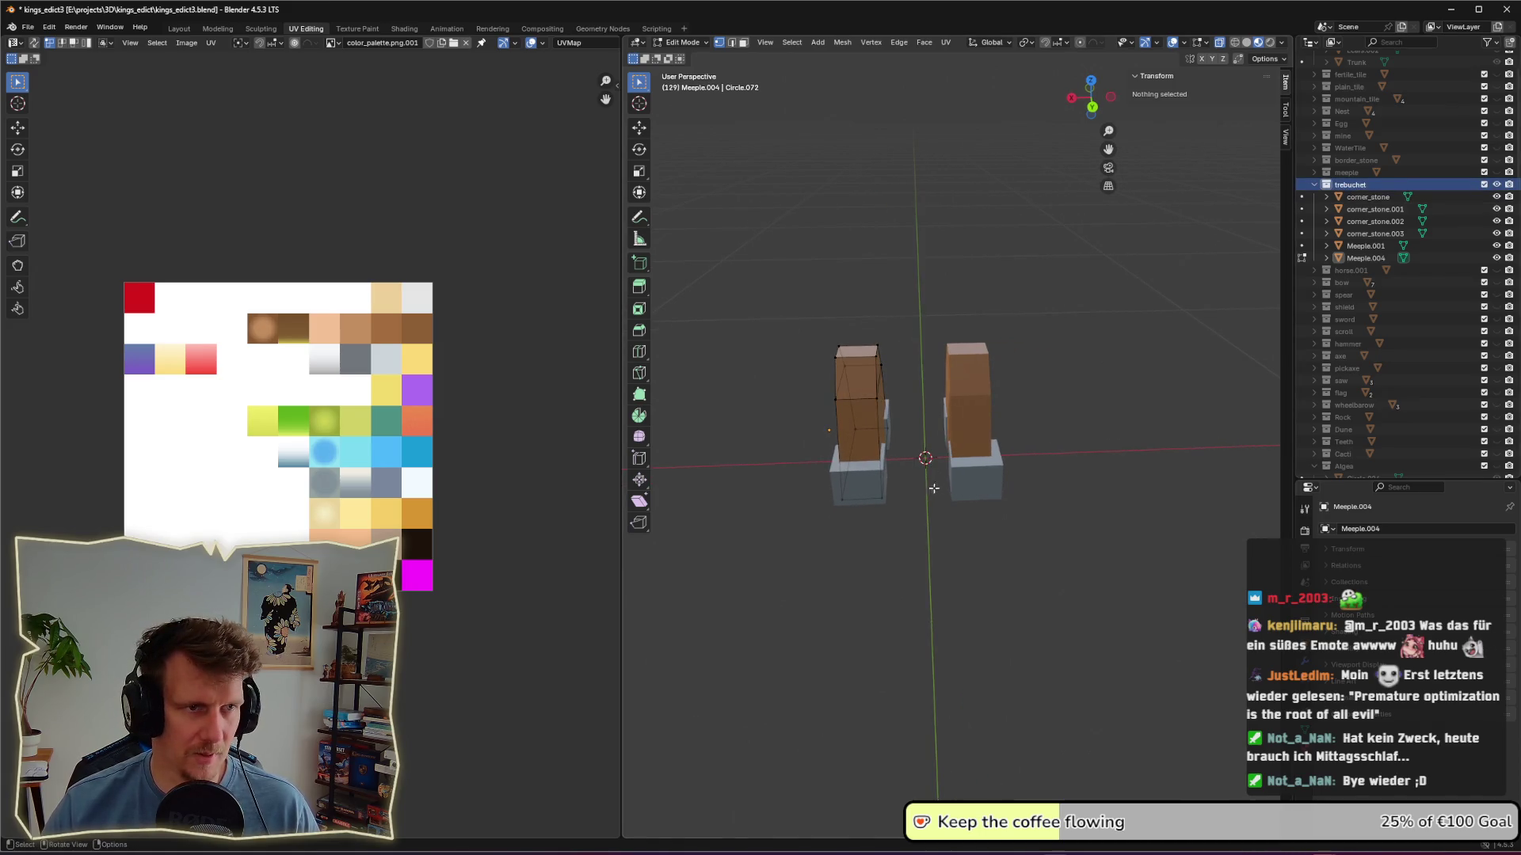
click(907, 511)
click(1366, 246)
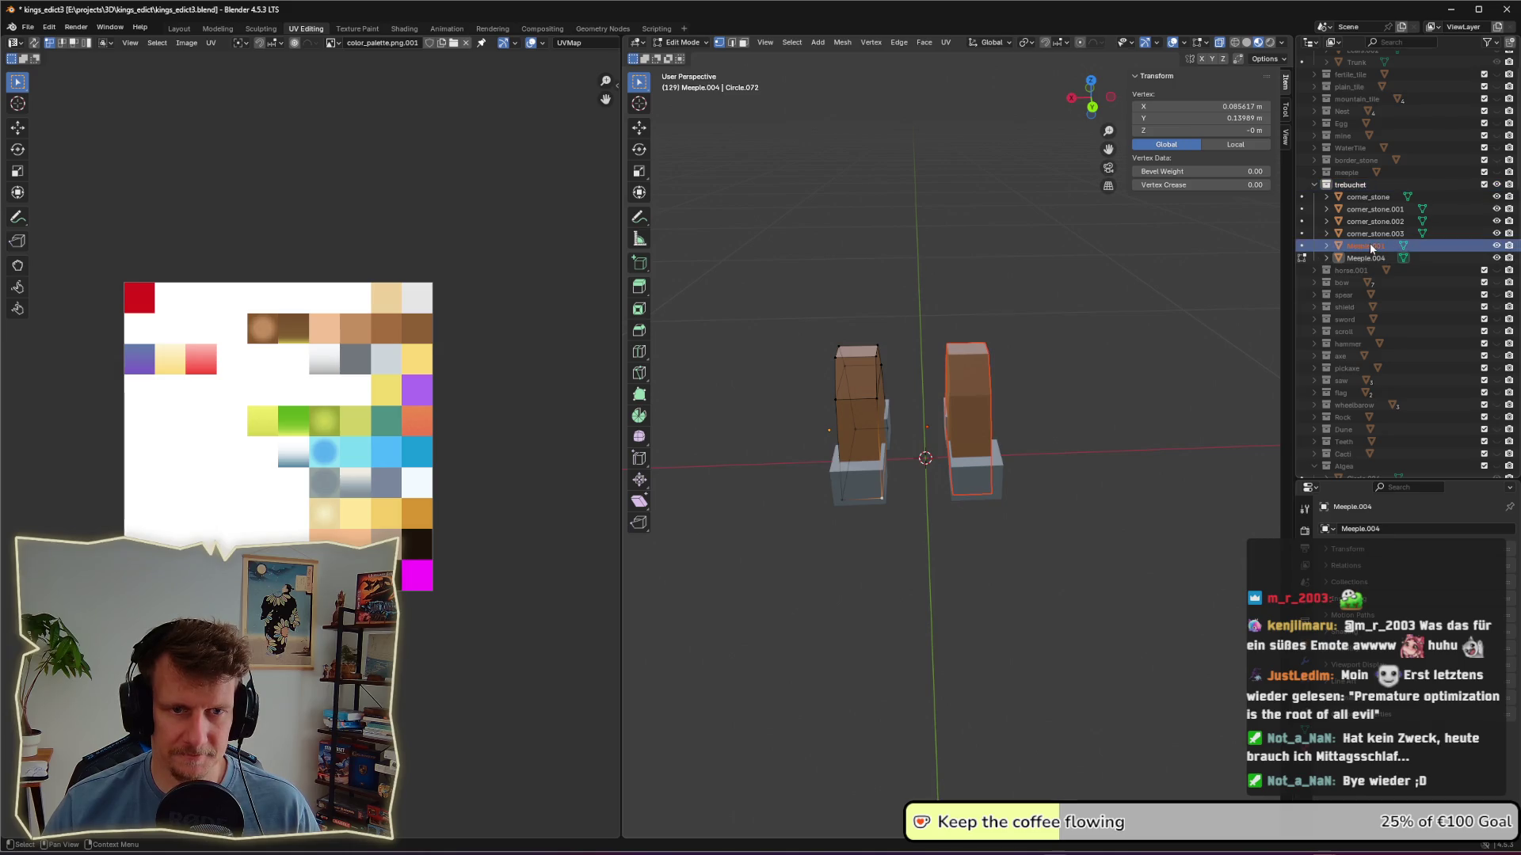
key(shift+a)
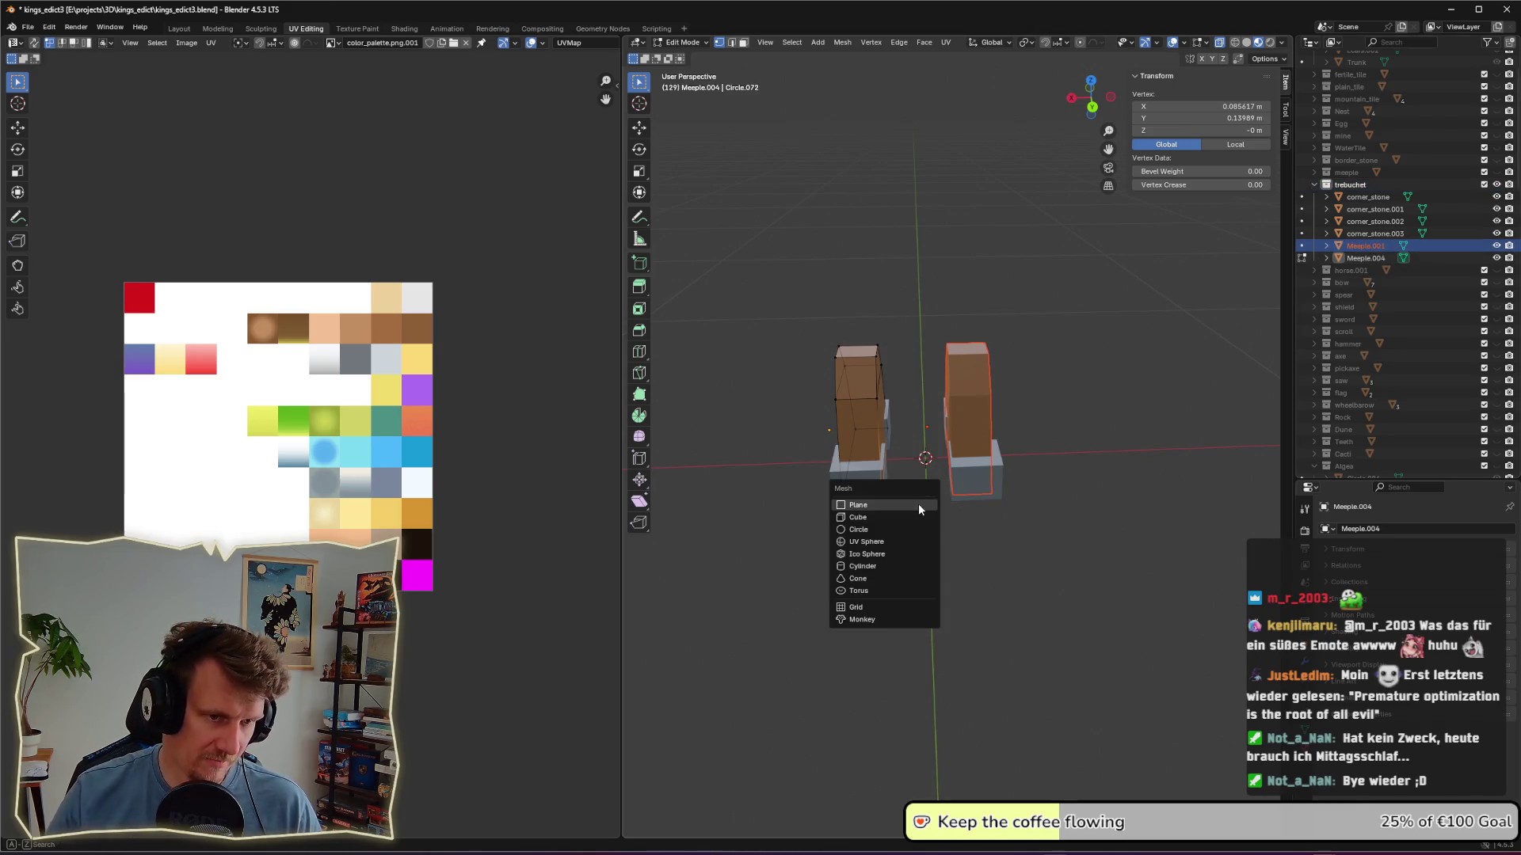
click(919, 502)
key(s)
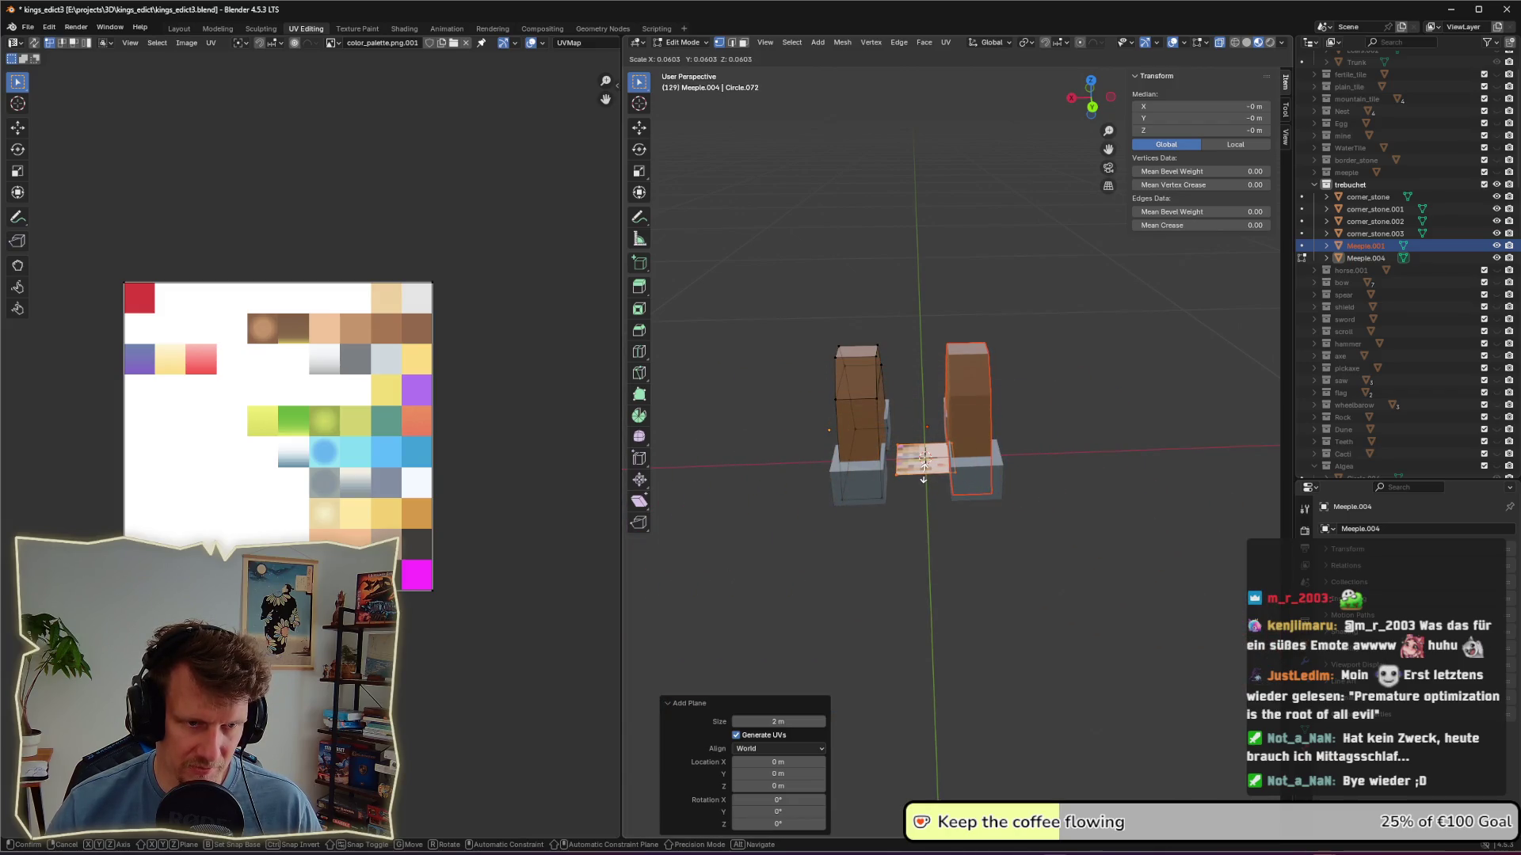
click(926, 473)
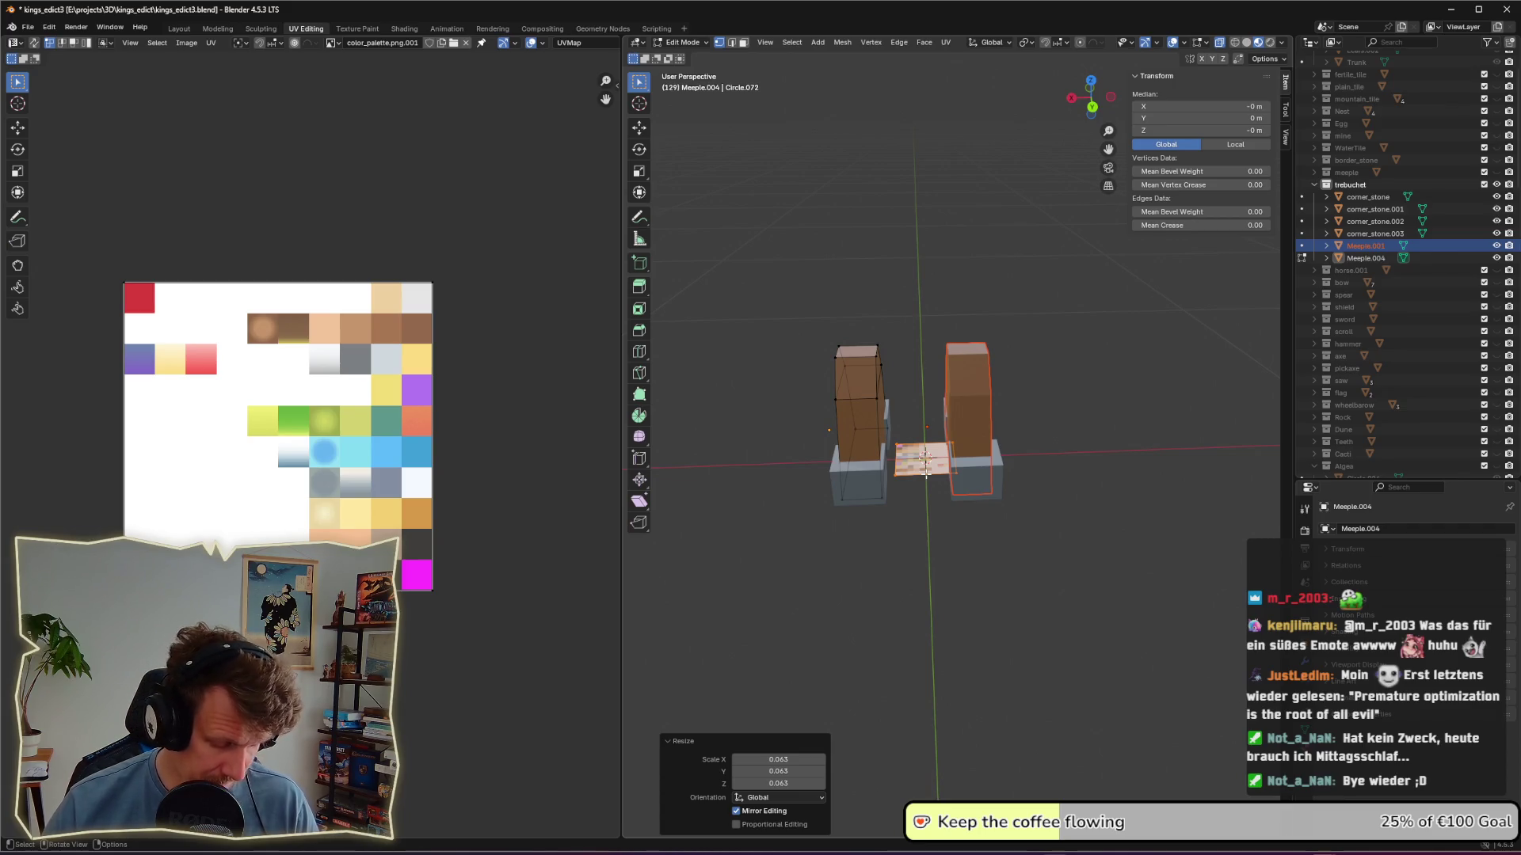
Step: Select the whole plane and separate it into its own object
key(l)
click(896, 474)
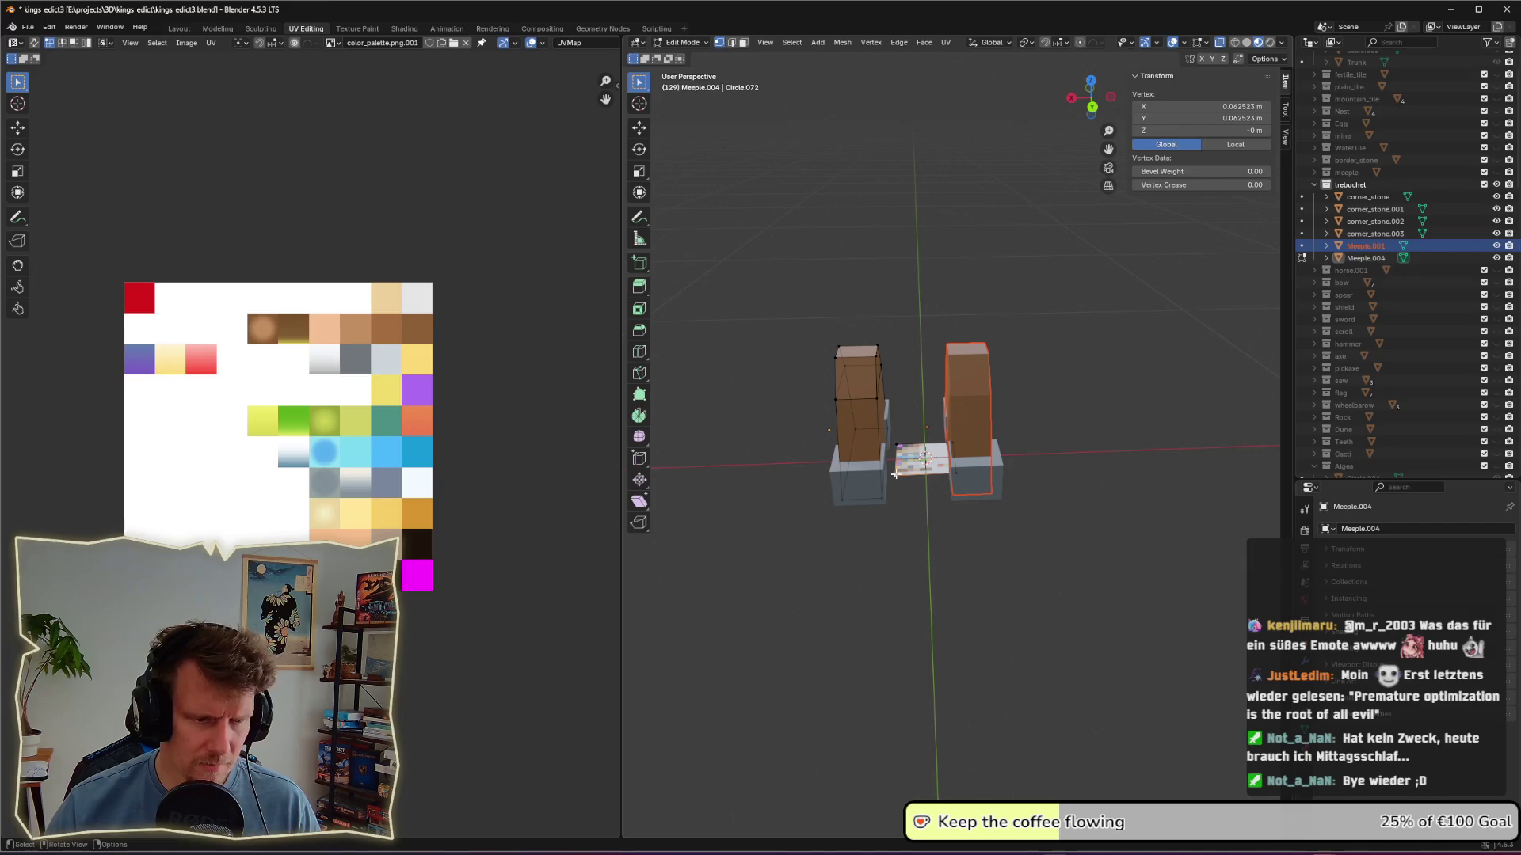
key(l)
right_click(896, 472)
mouse_move(895, 473)
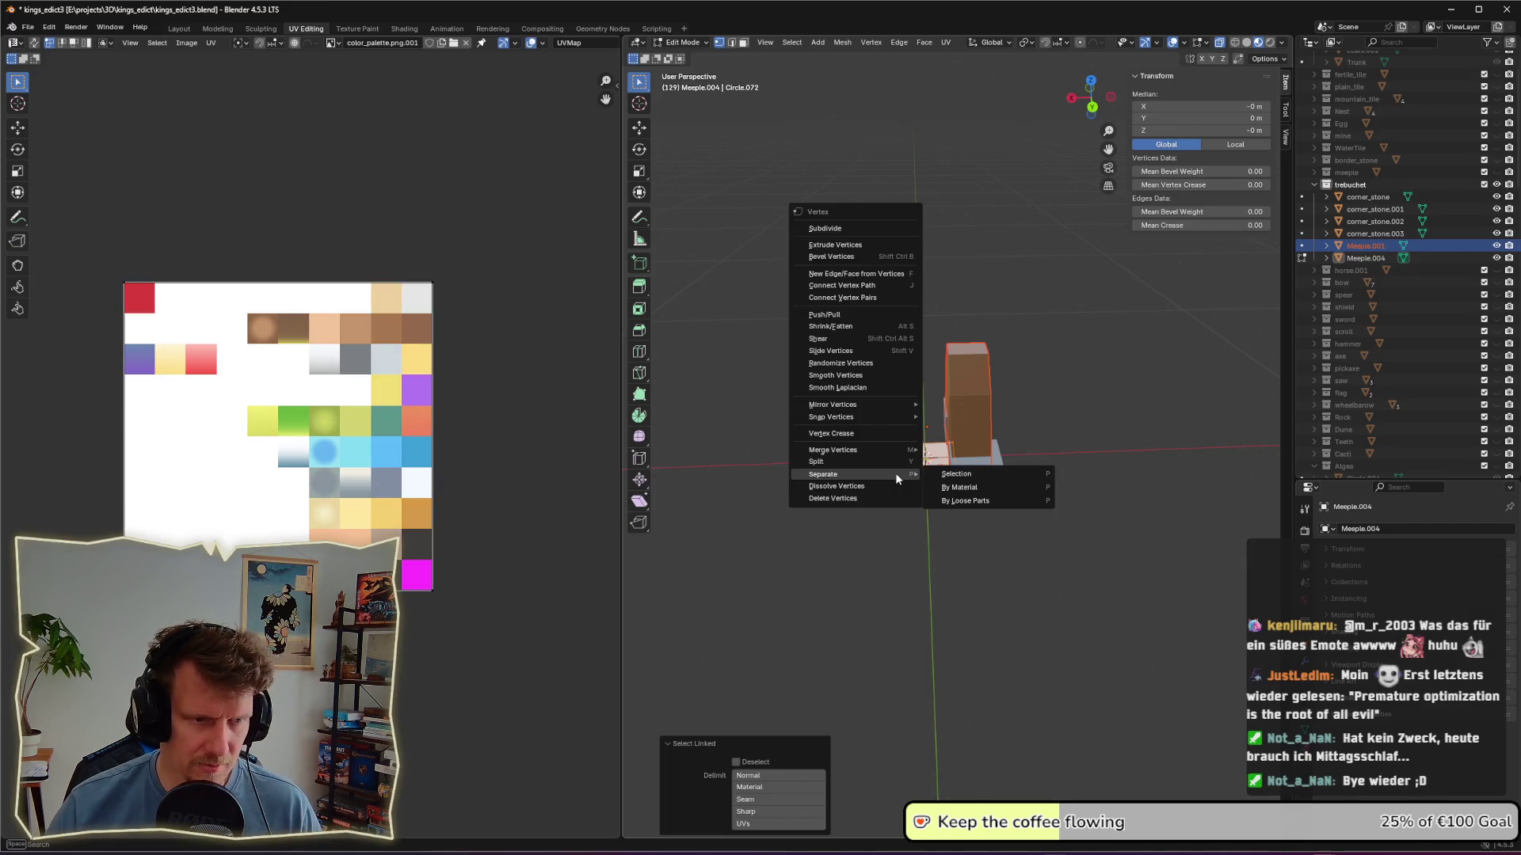
click(945, 475)
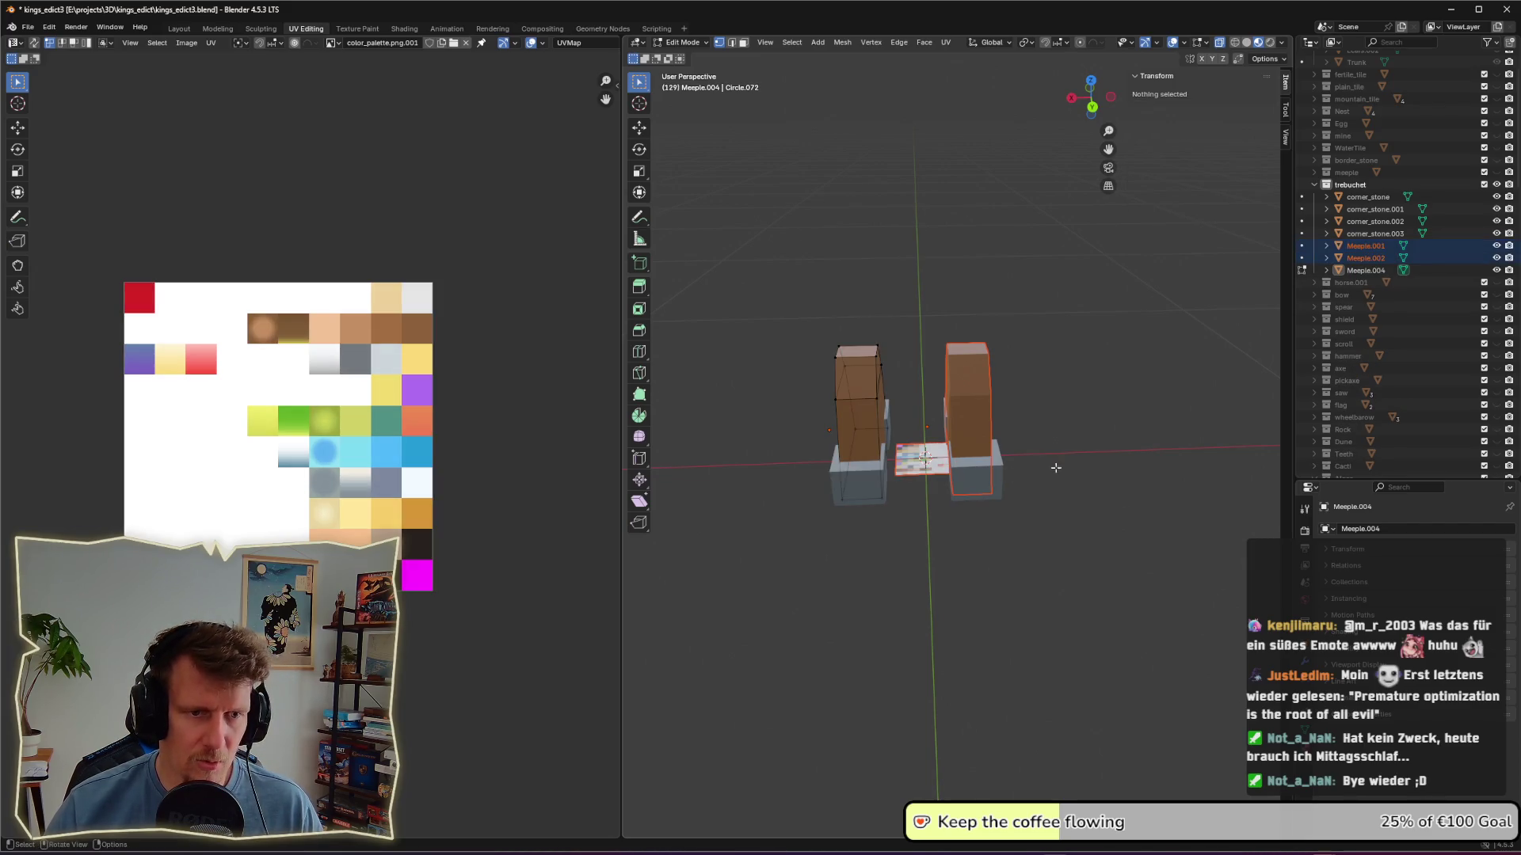
Step: Pick the new Meeple.002 and corner stones in the Outliner, then return to Object Mode
middle_drag(968, 433, 999, 435)
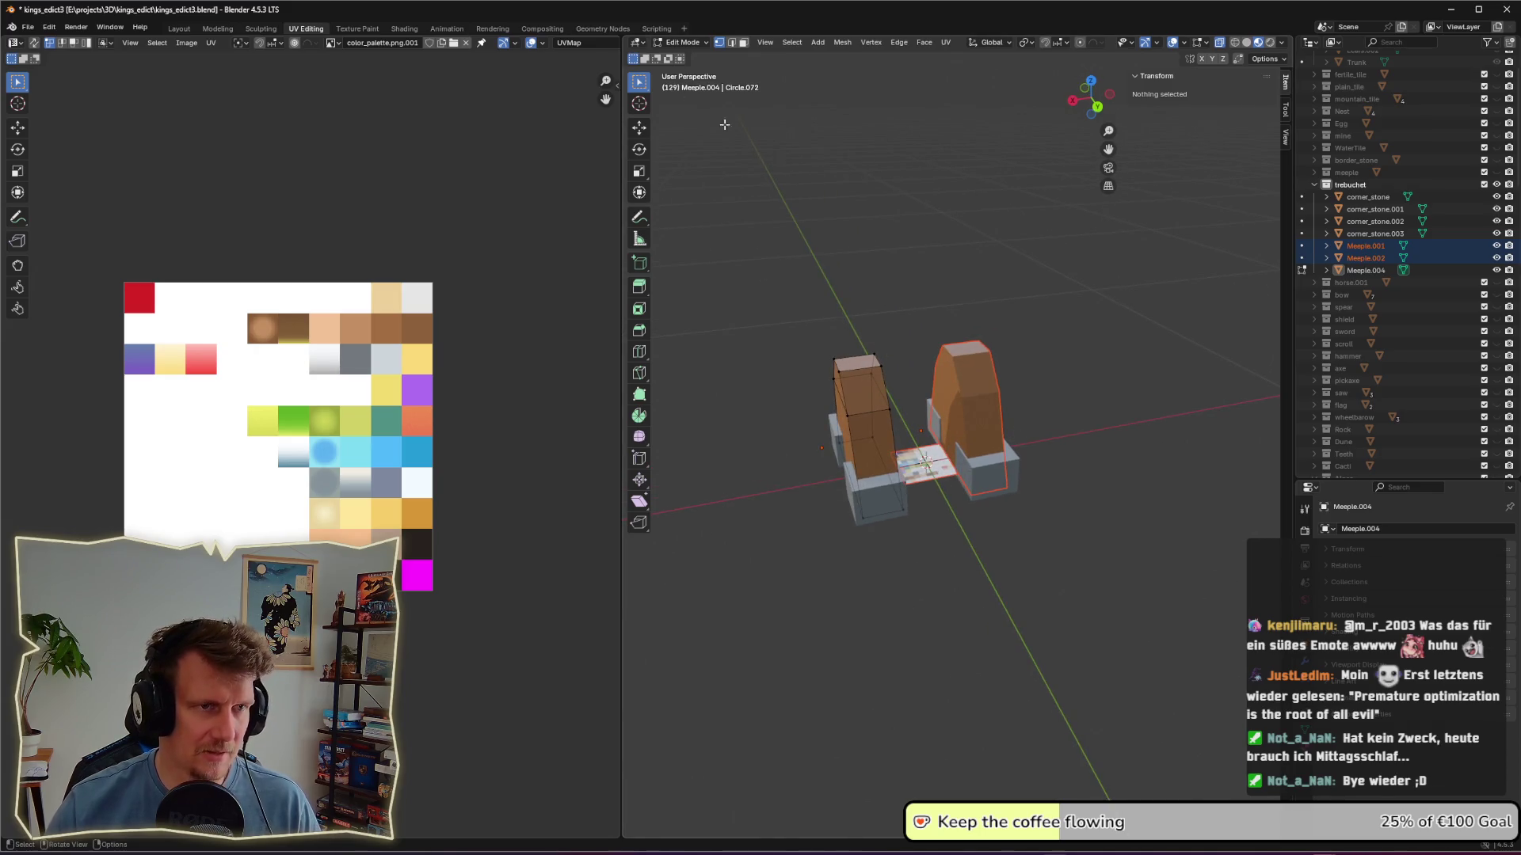
ctrl+click(1367, 247)
click(1367, 235)
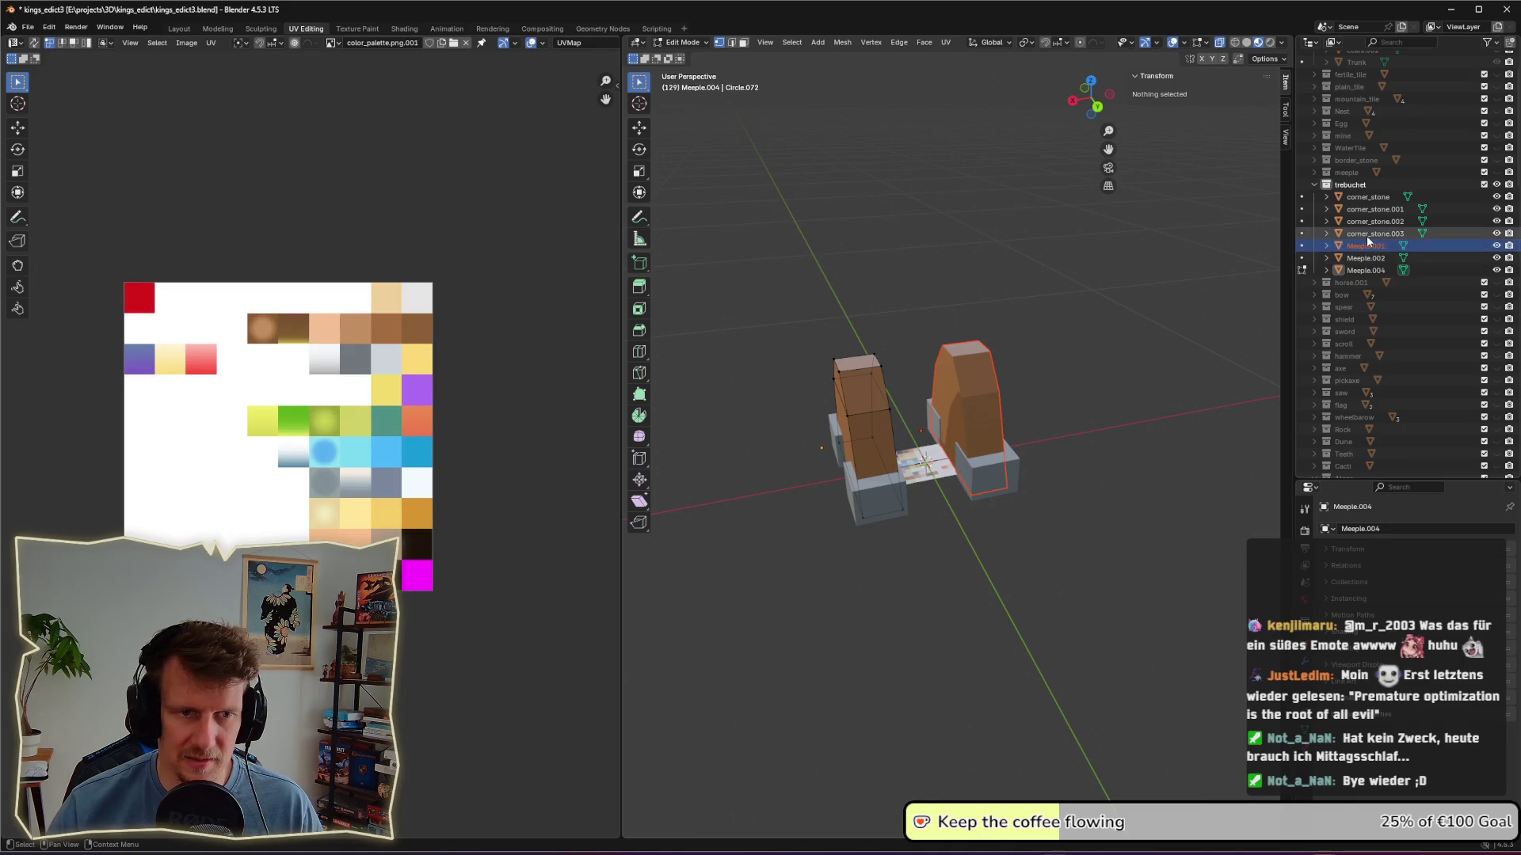
click(1367, 223)
click(1366, 214)
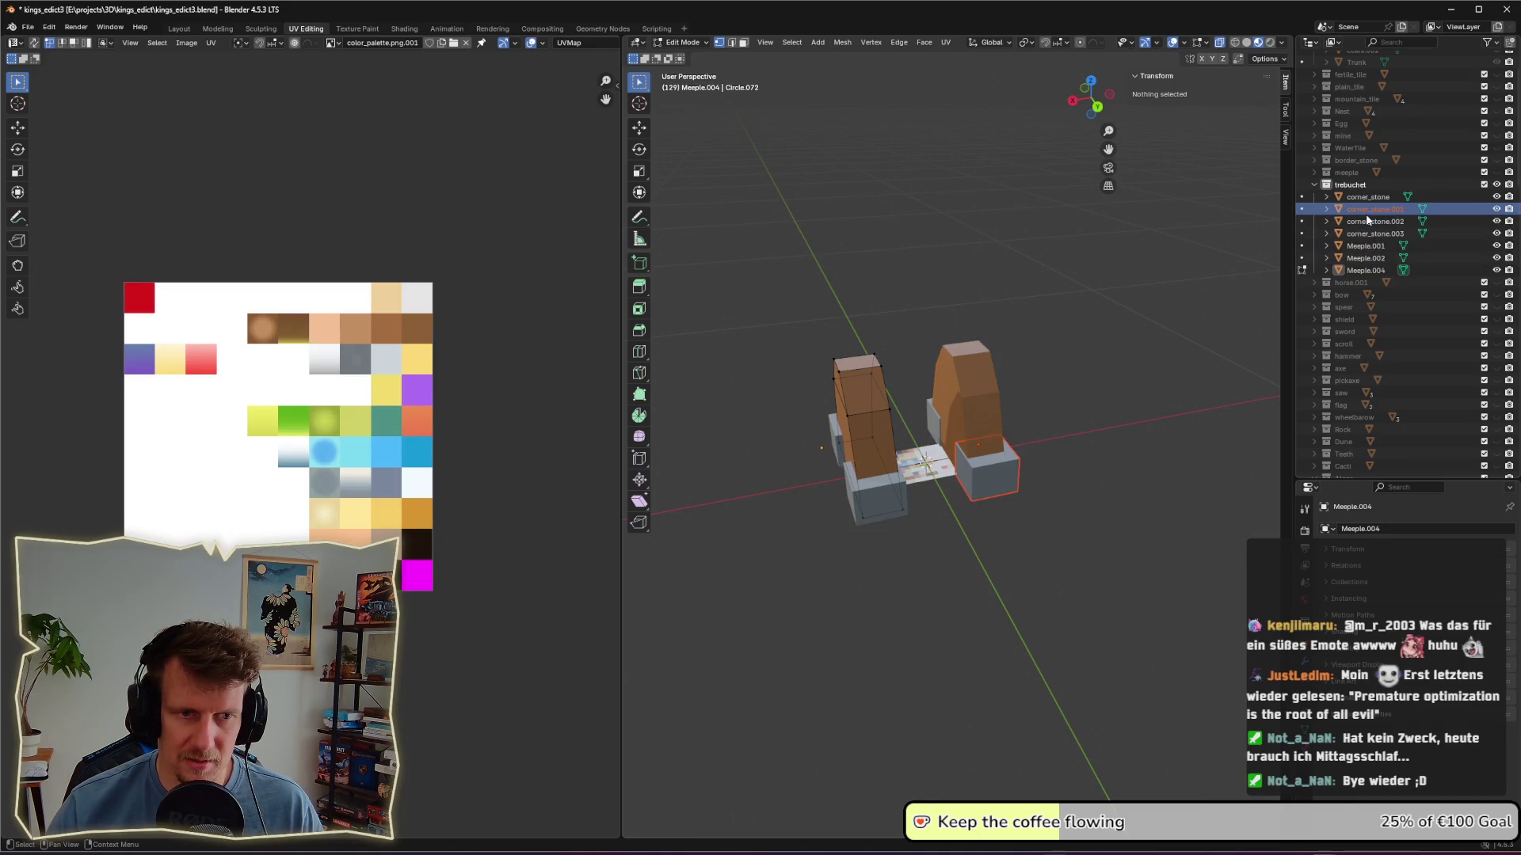
click(1364, 198)
ctrl+click(1366, 210)
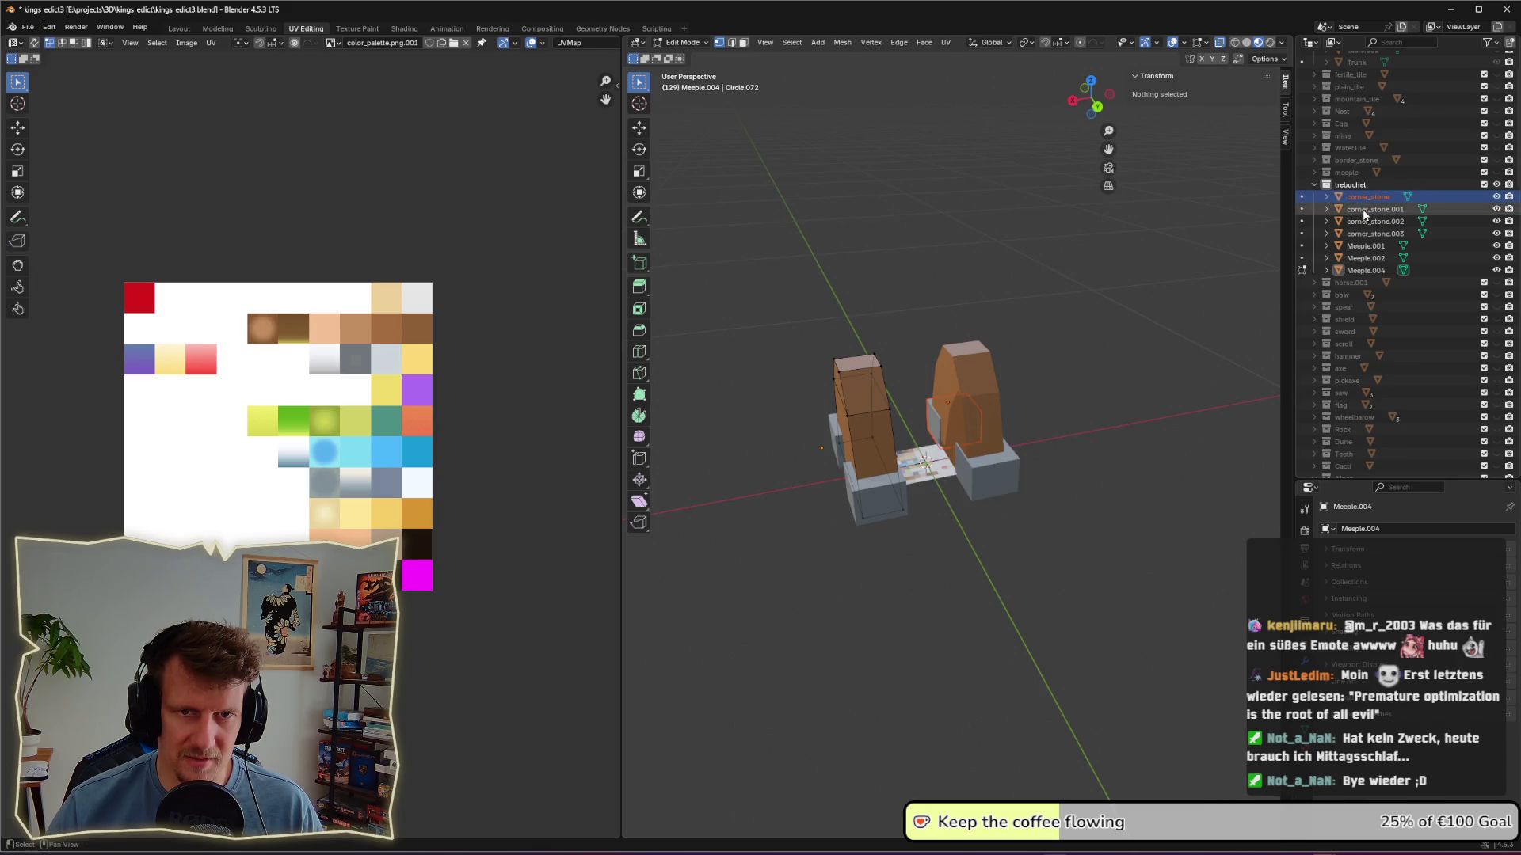
ctrl+click(1364, 222)
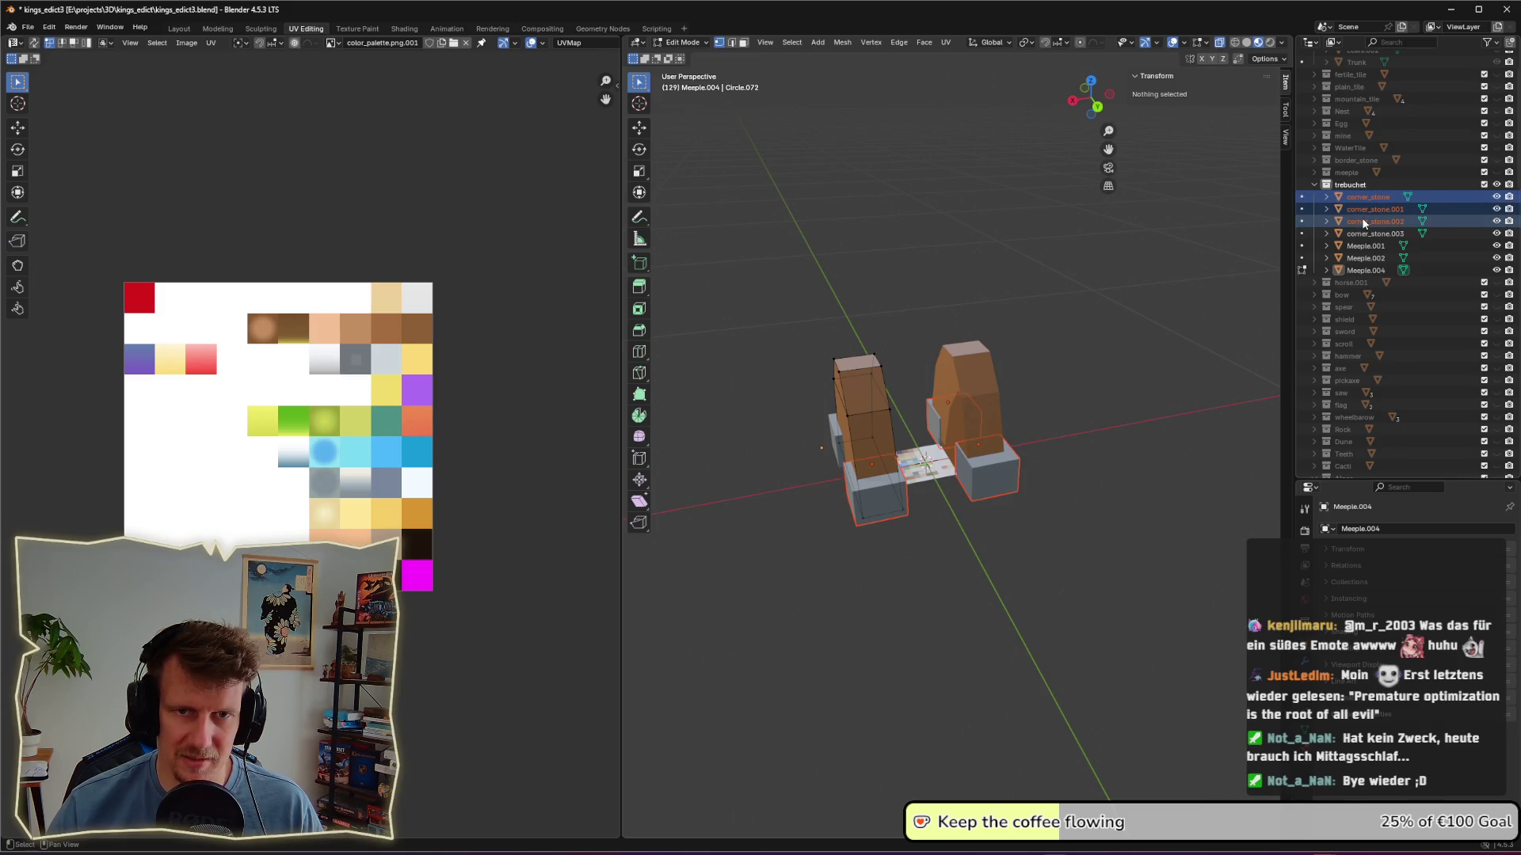
ctrl+click(1363, 219)
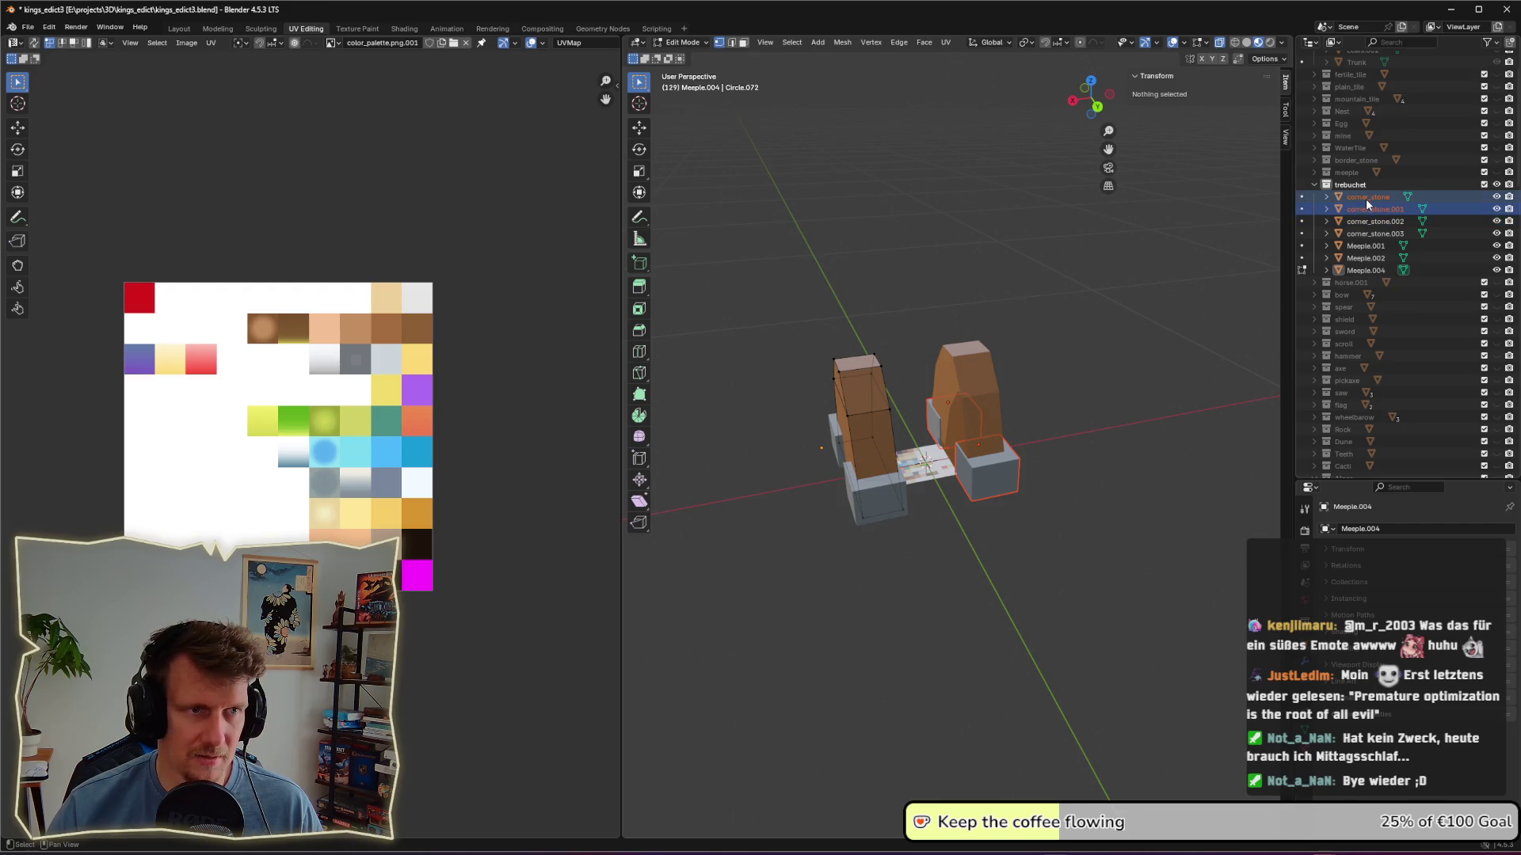
key(Tab)
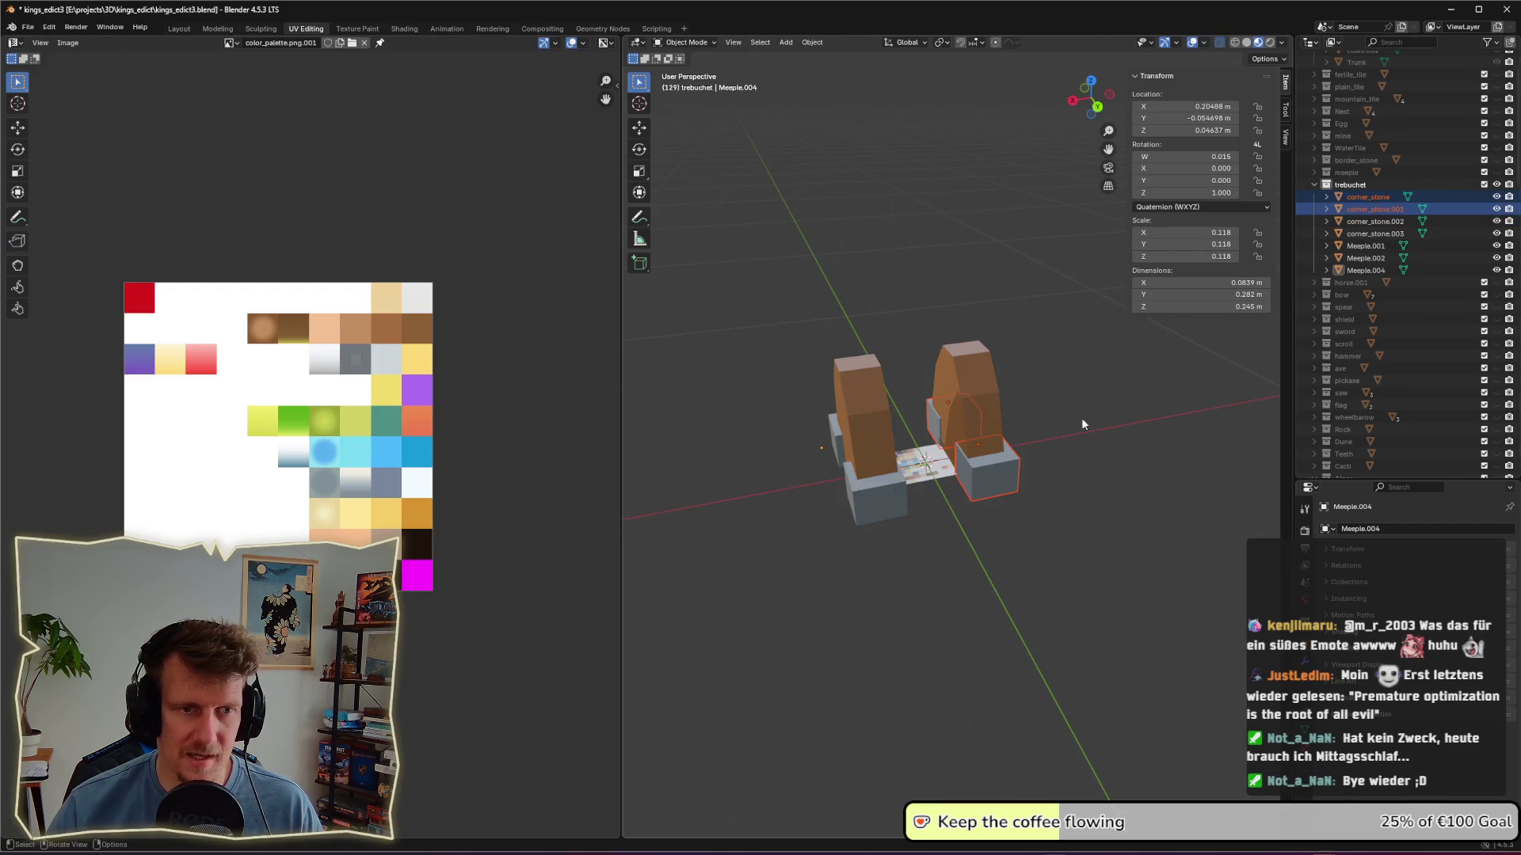
Step: Select the right upright with its two corner stones and move the stack along X
click(971, 395)
shift+click(929, 422)
shift+click(975, 491)
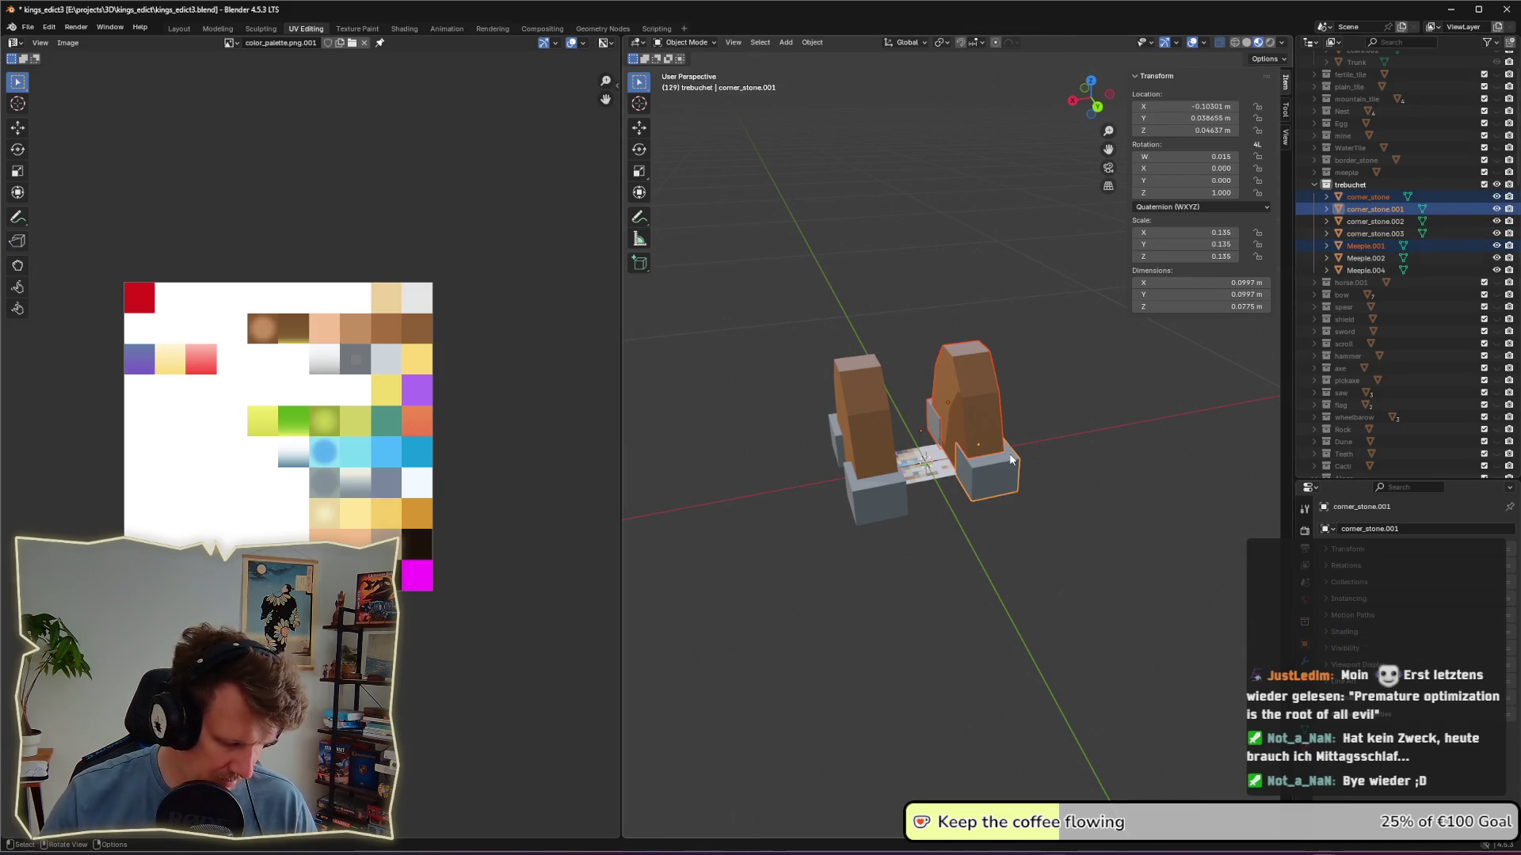
key(g)
key(x)
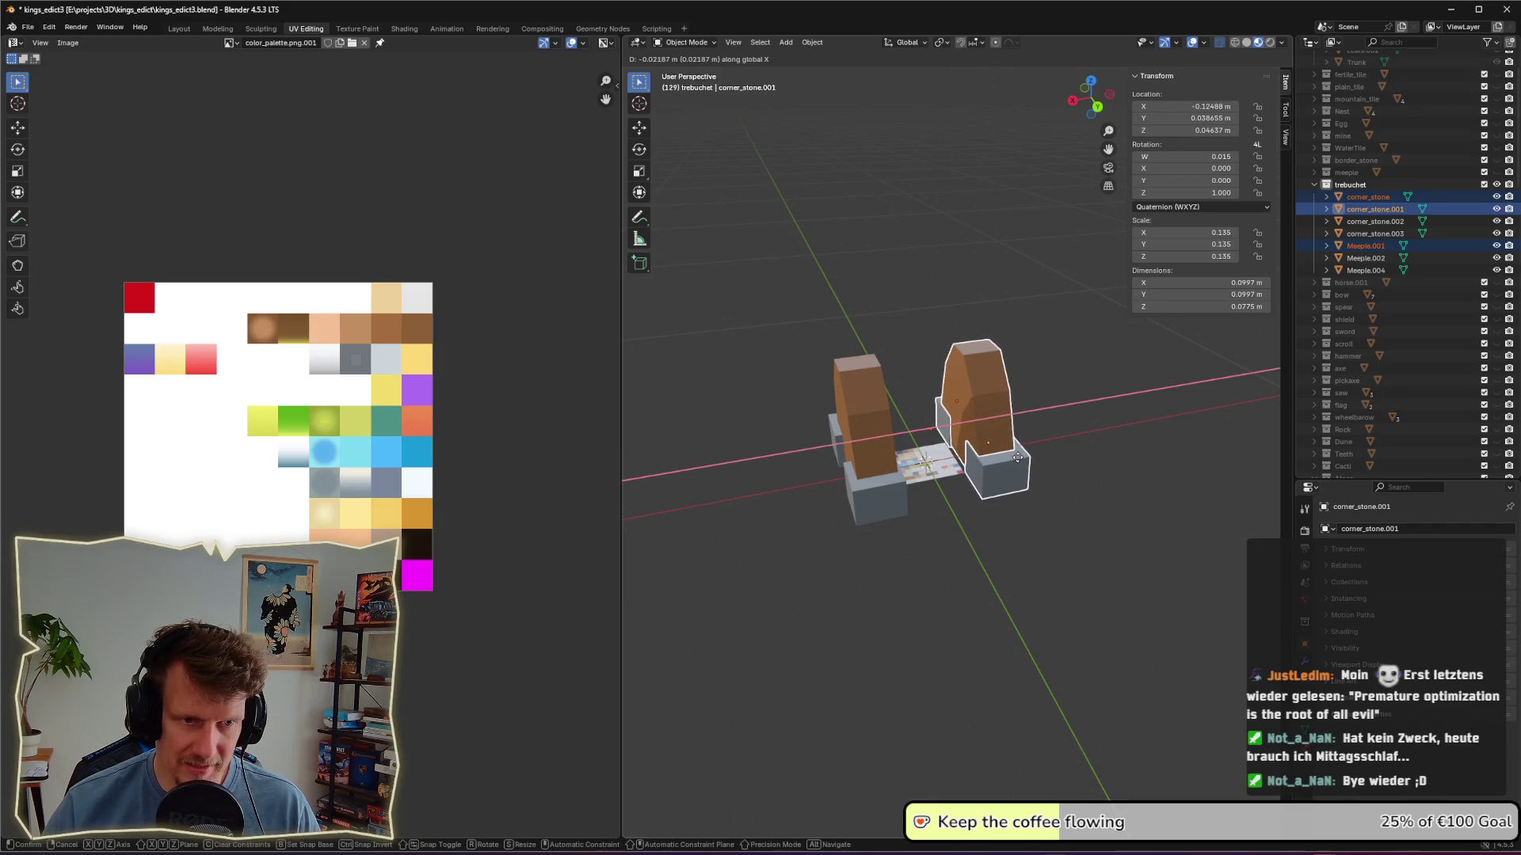
click(1019, 463)
Step: Select the left upright stack and move it along X, then select the middle tile Meeple.002
mouse_move(1019, 462)
middle_down()
mouse_move(1045, 464)
mouse_move(888, 475)
middle_up()
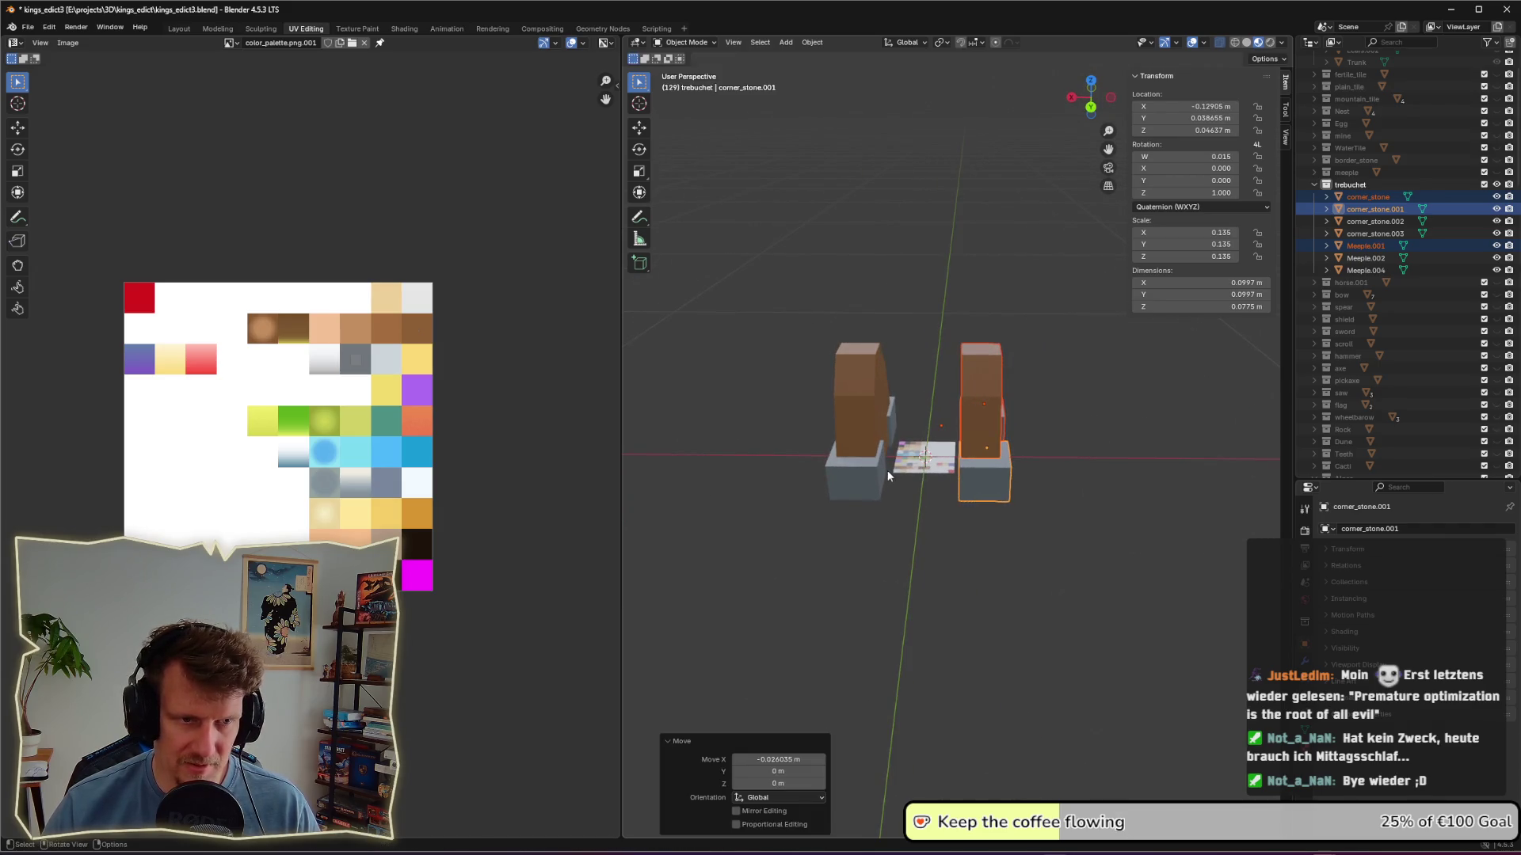
click(875, 481)
shift+click(881, 412)
shift+click(893, 415)
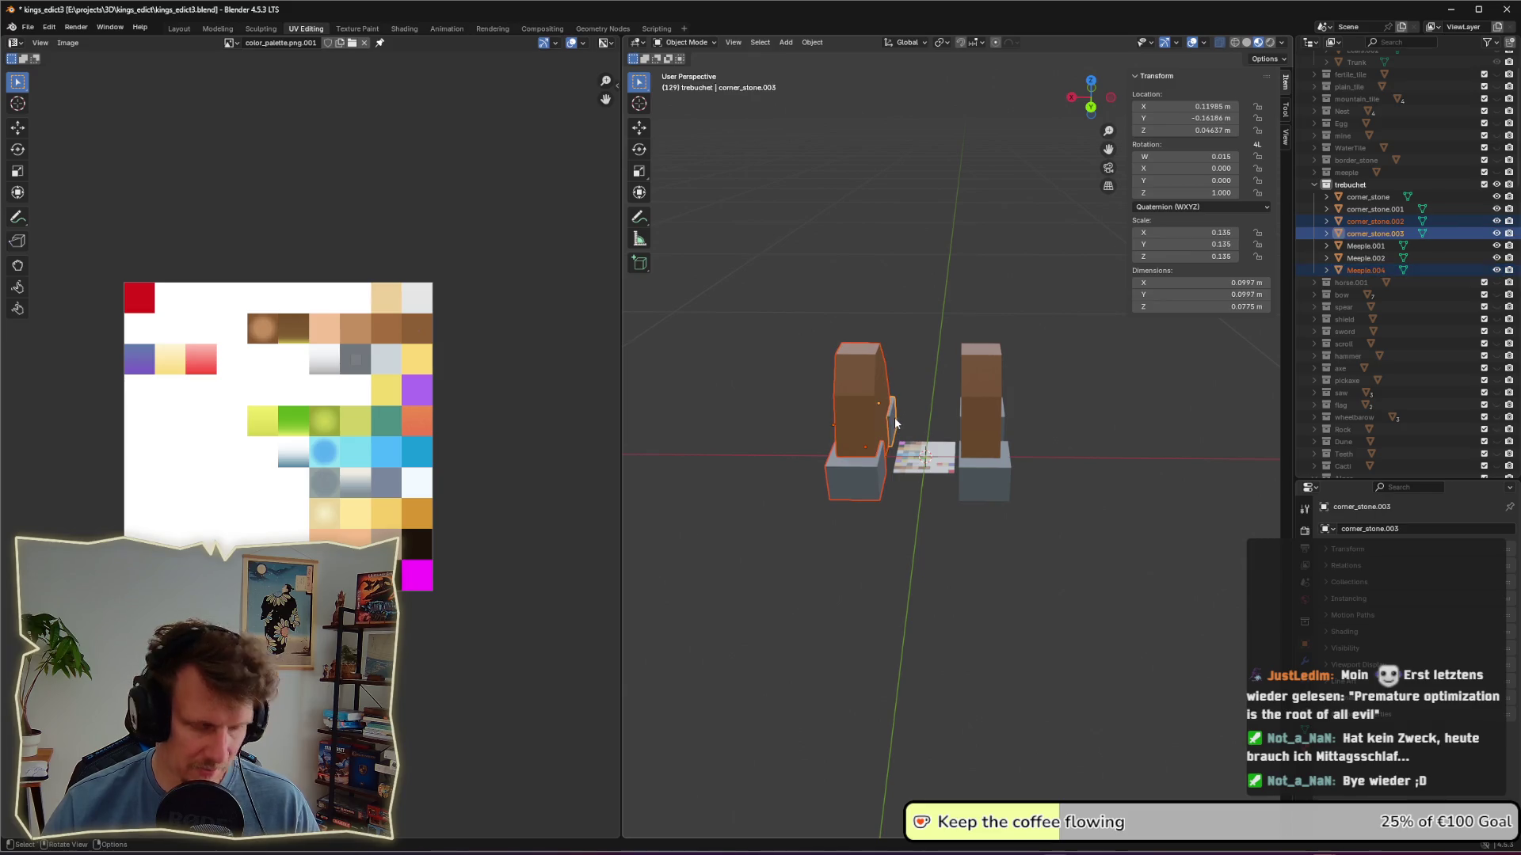
key(g)
key(x)
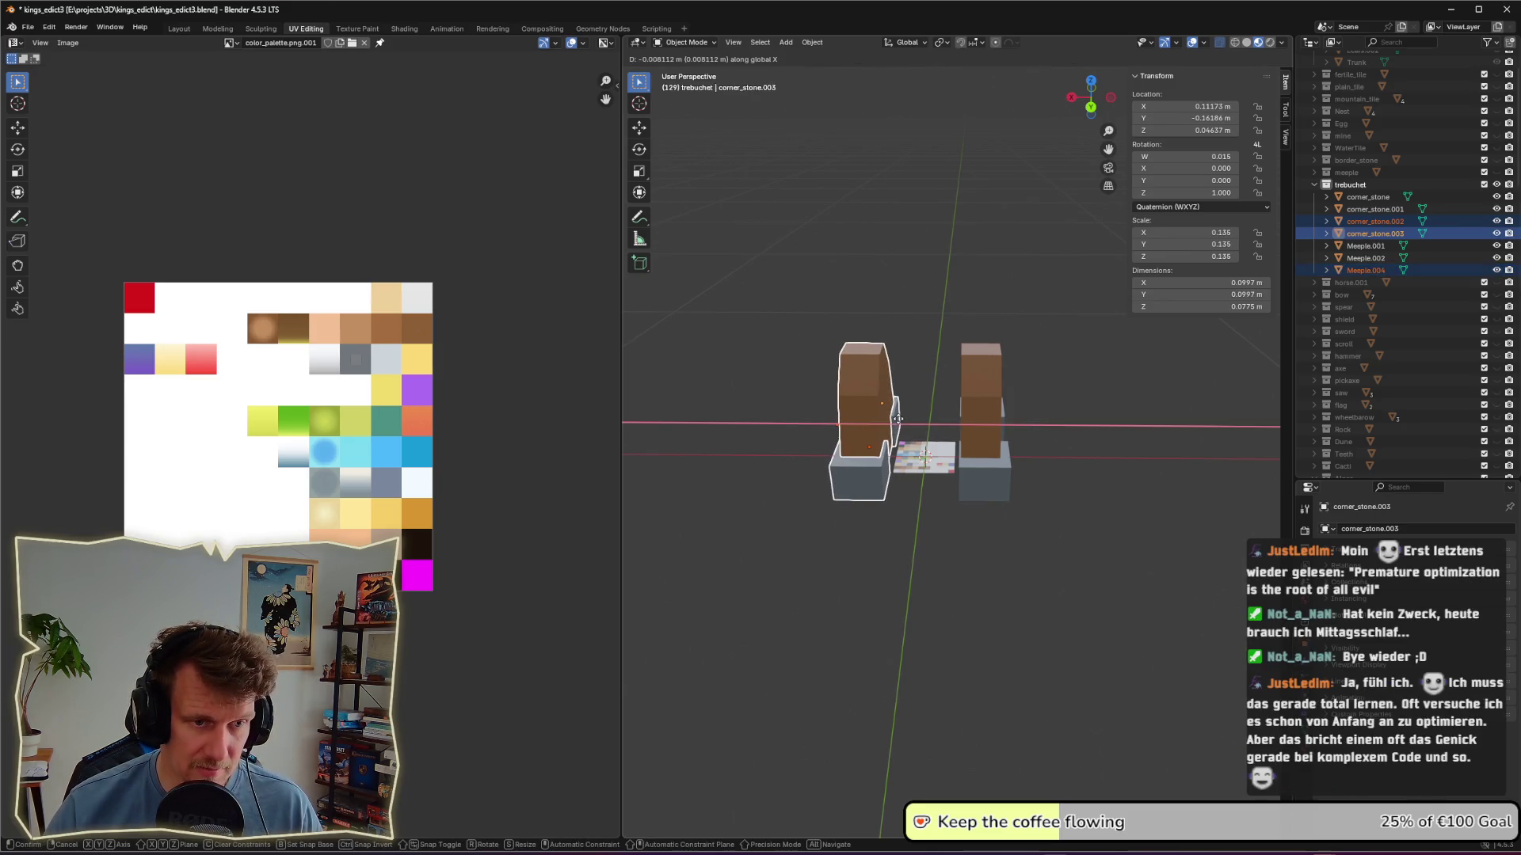
click(897, 418)
click(945, 473)
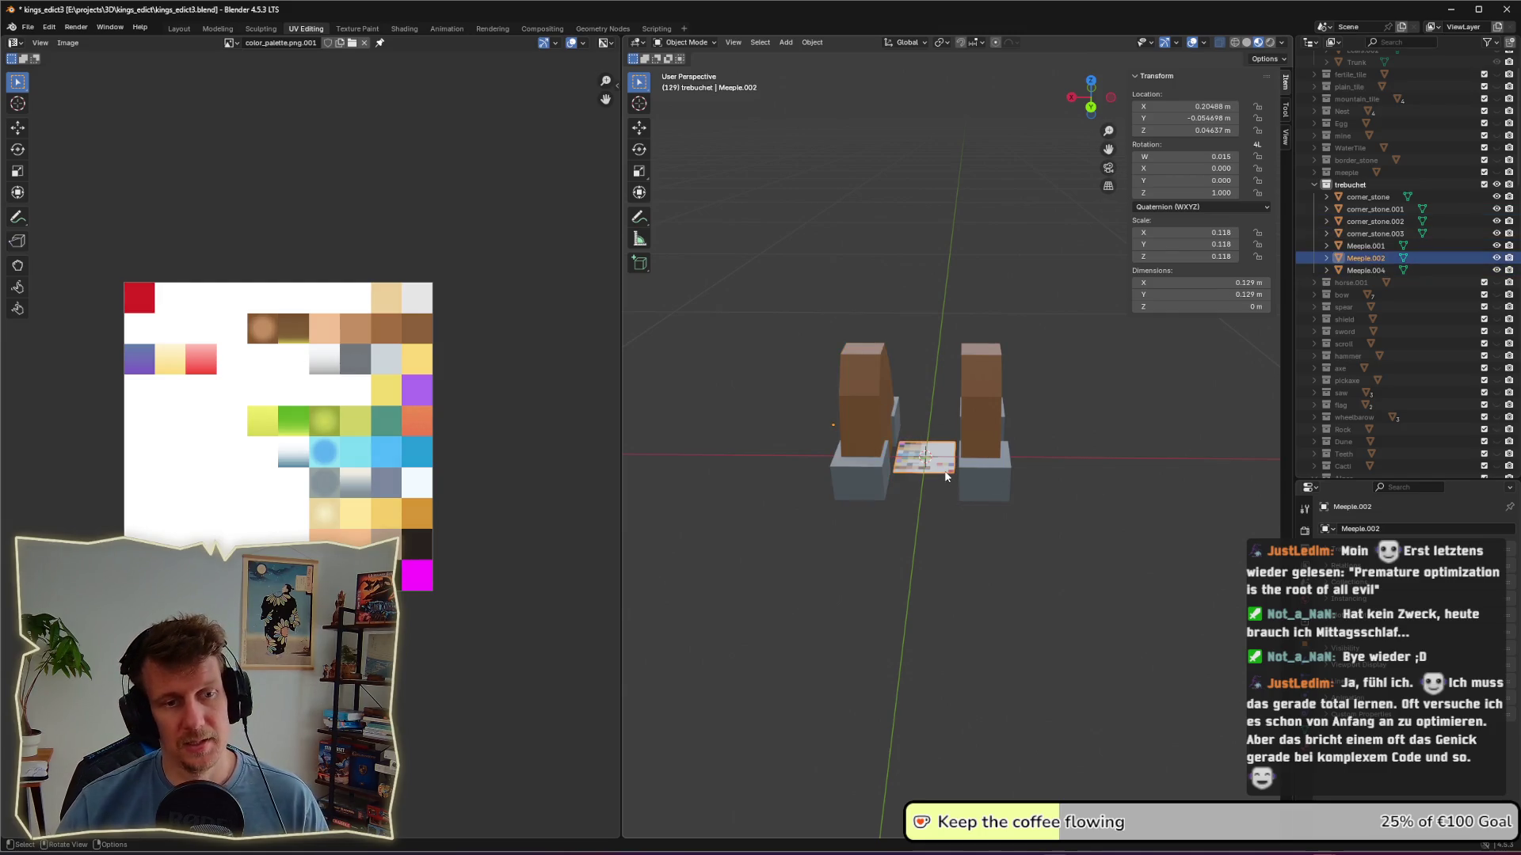
Step: Scale Meeple.002 along Y, then stretch its whole mesh 2.013× along Y into a plank
mouse_move(945, 474)
middle_down()
mouse_move(963, 473)
mouse_move(943, 481)
middle_up()
key(s)
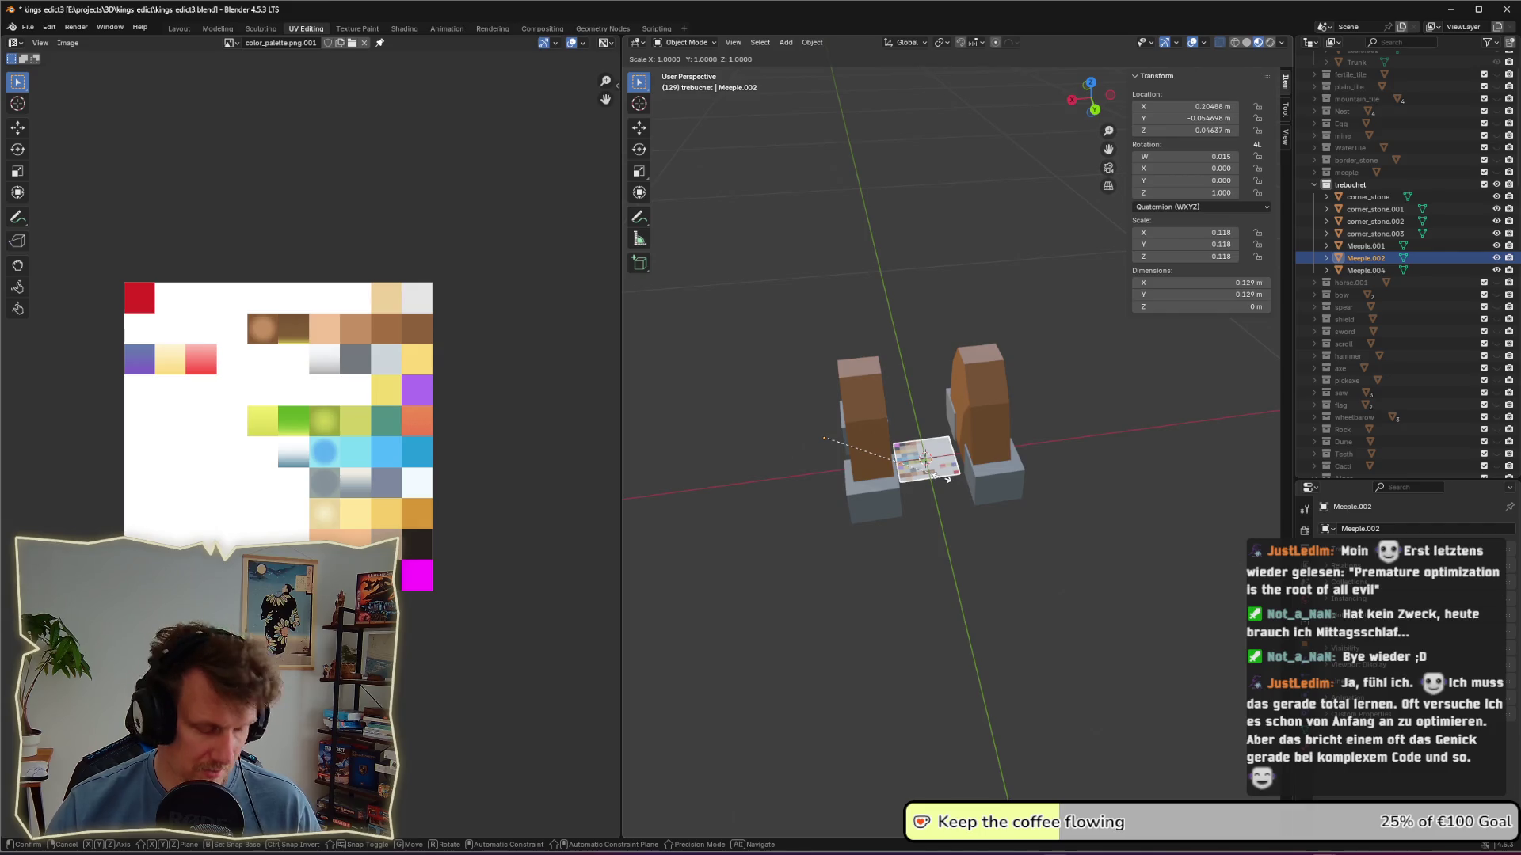
key(y)
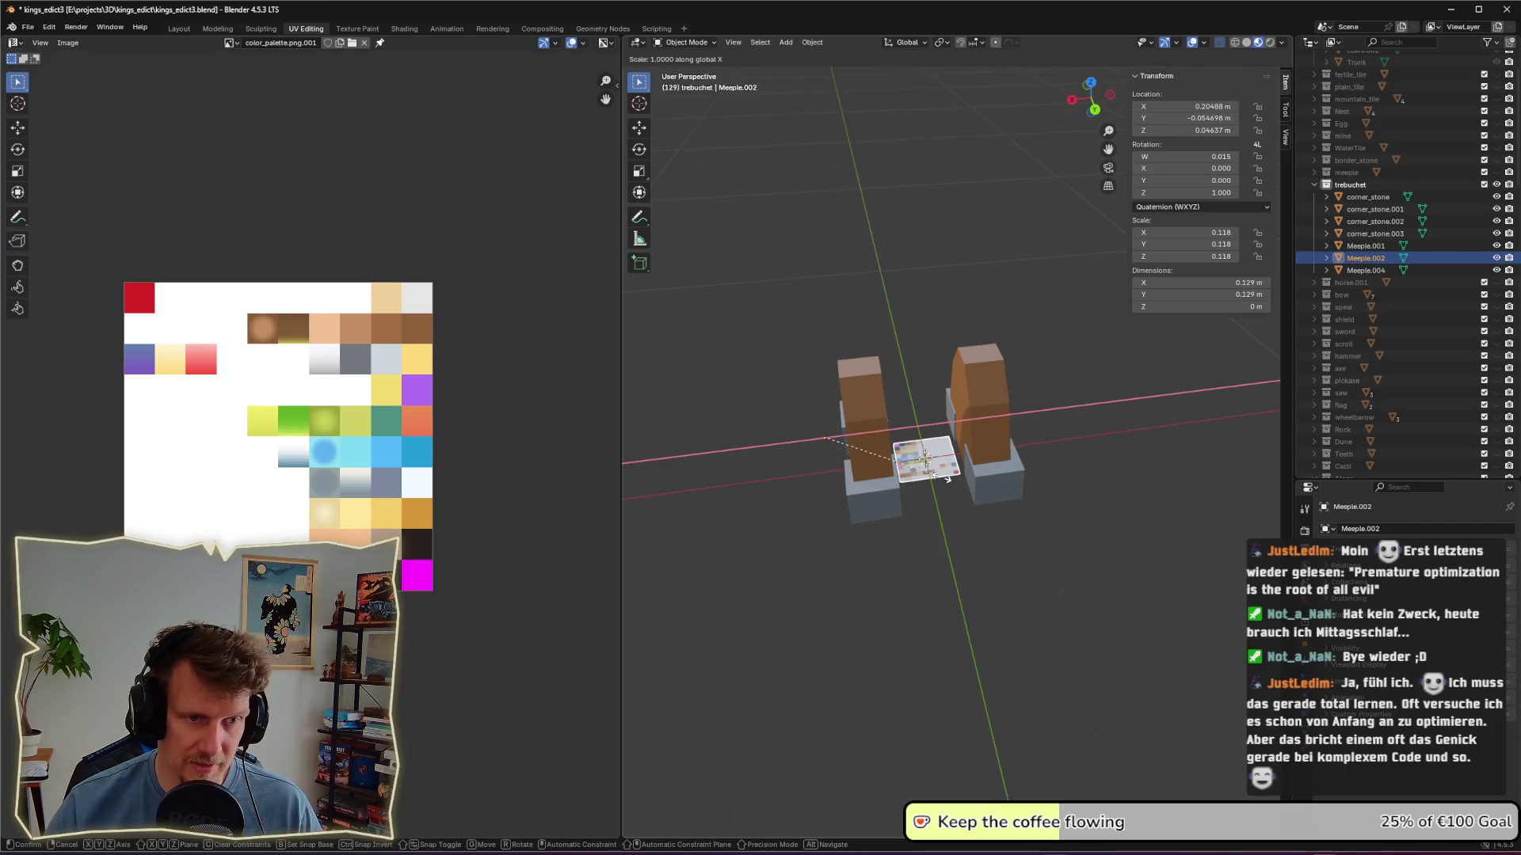
click(1034, 687)
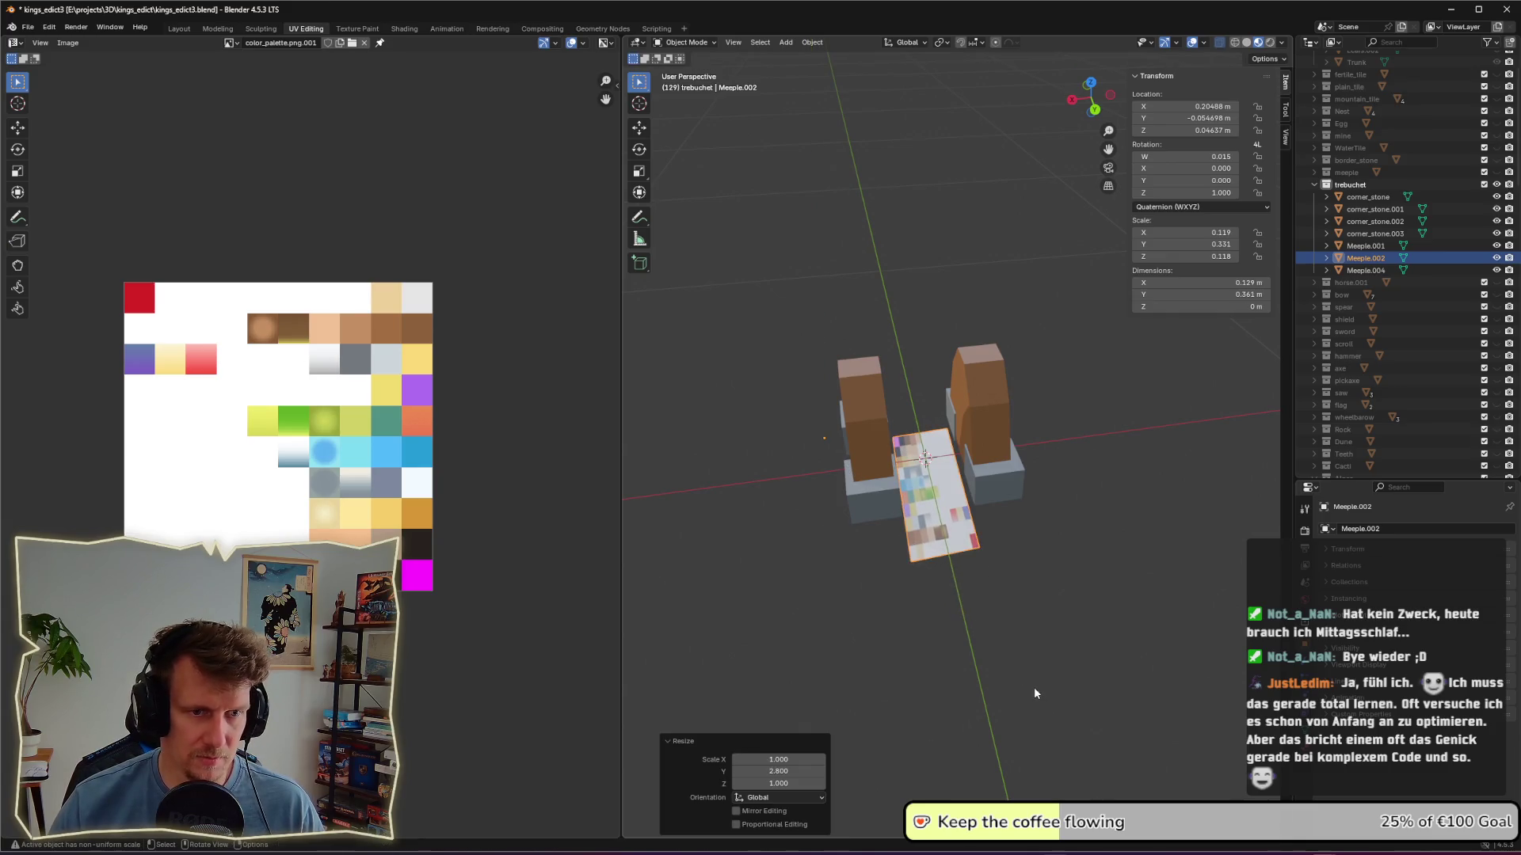
key(Tab)
middle_drag(998, 532, 919, 499)
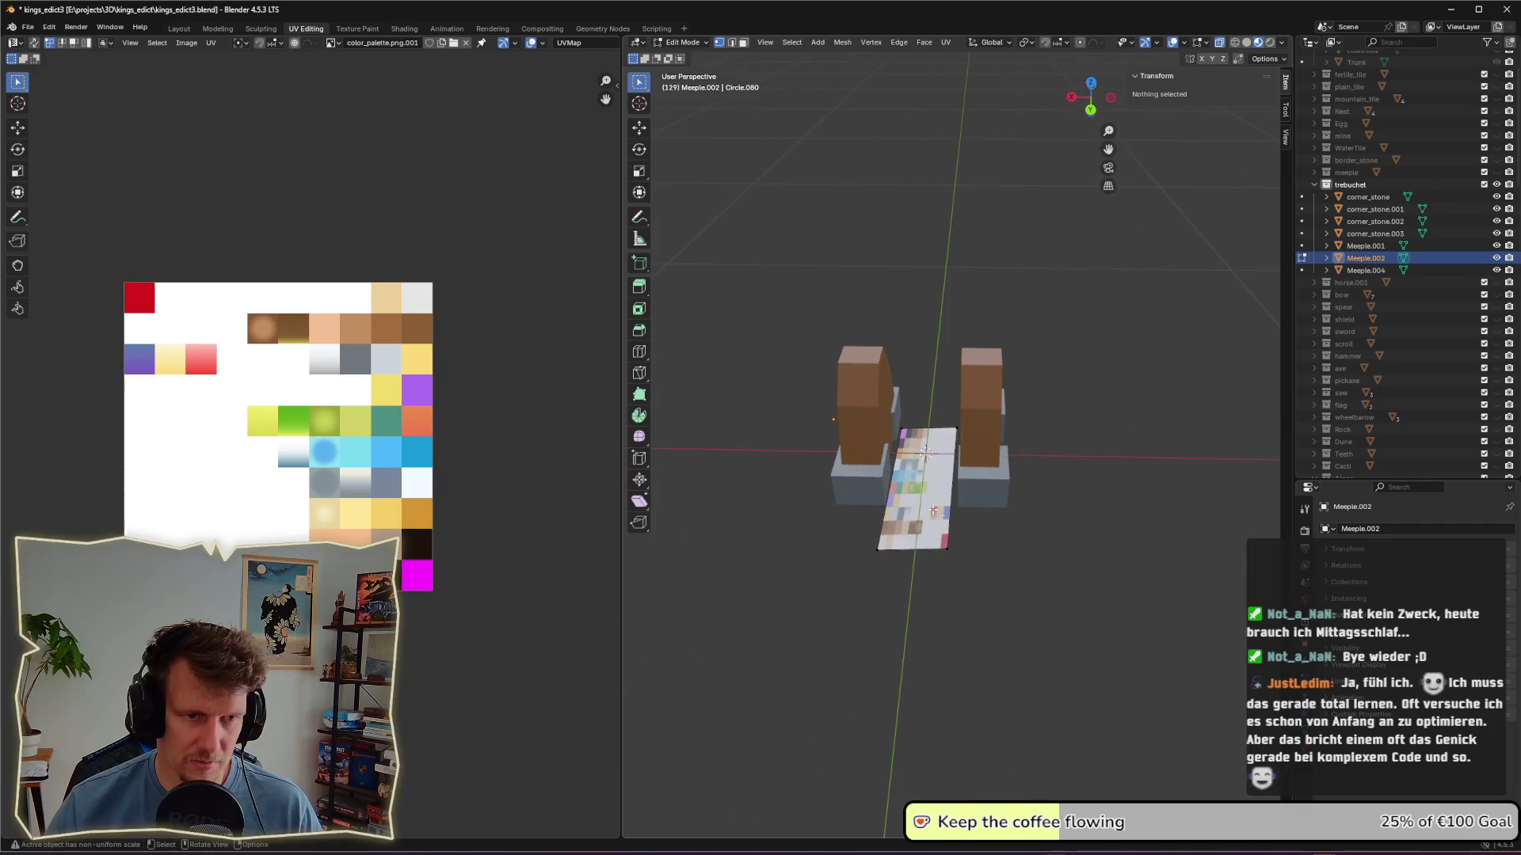
key(a)
key(s)
key(y)
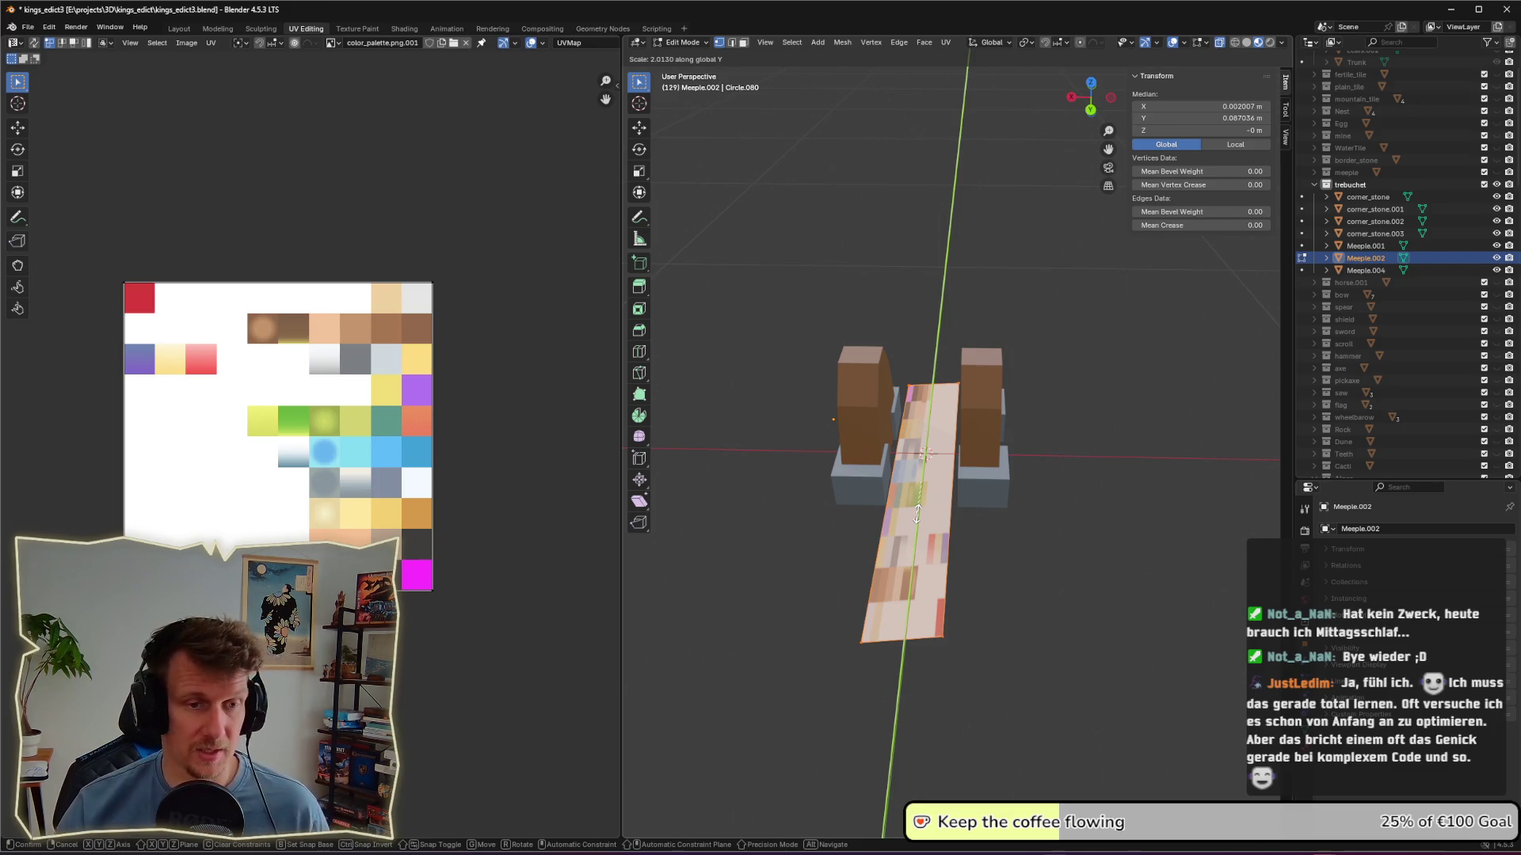
click(917, 513)
mouse_move(984, 537)
middle_down()
mouse_move(1091, 434)
mouse_move(979, 494)
mouse_move(963, 554)
mouse_move(1105, 496)
mouse_move(961, 532)
middle_up()
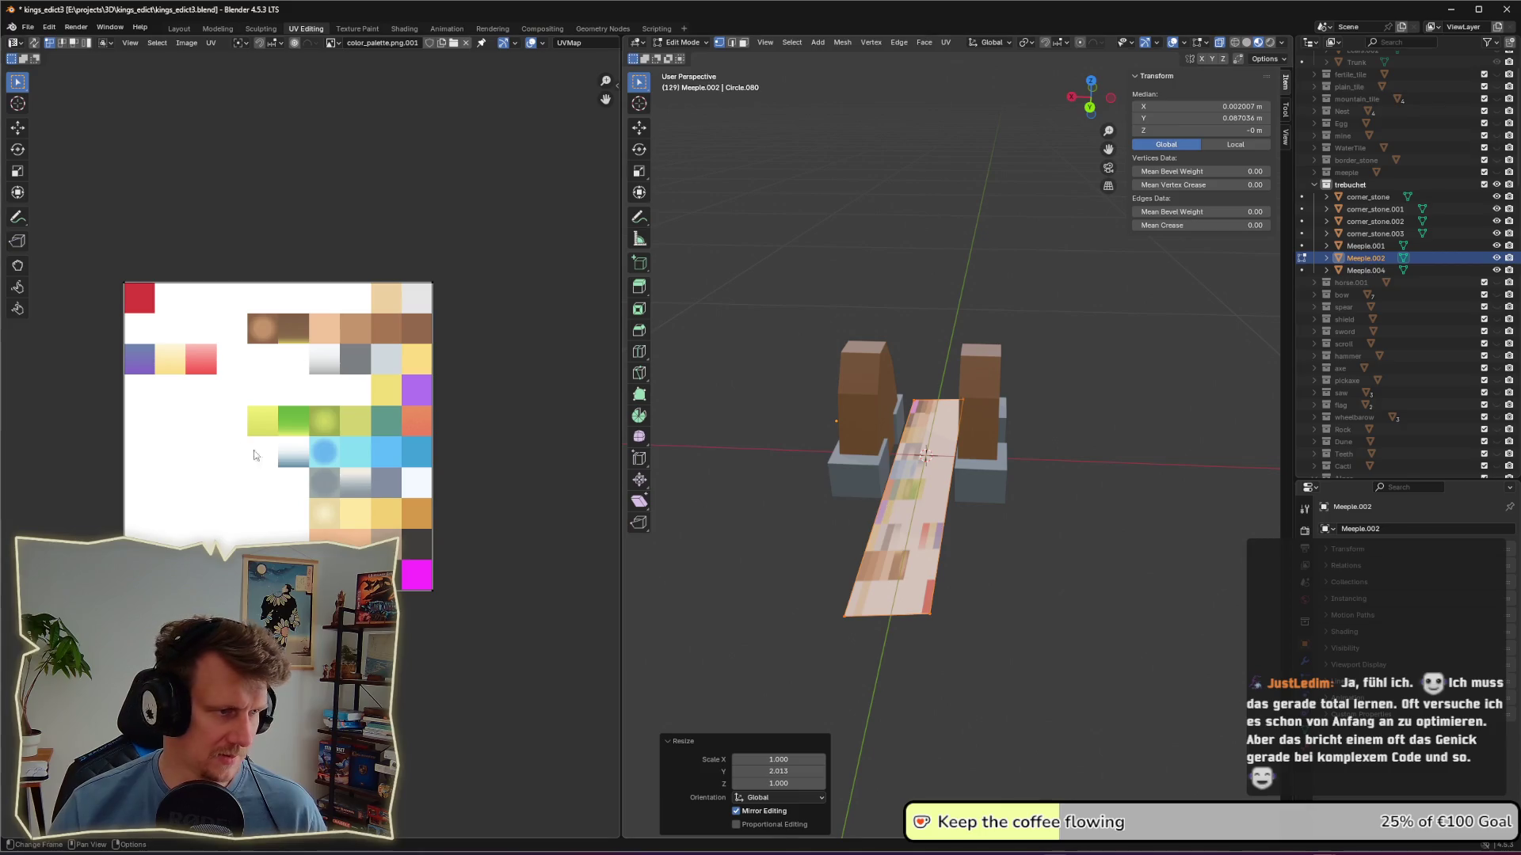
Step: Shrink all the plank's UVs and move them onto a brown palette swatch, then return to Object Mode
key(a)
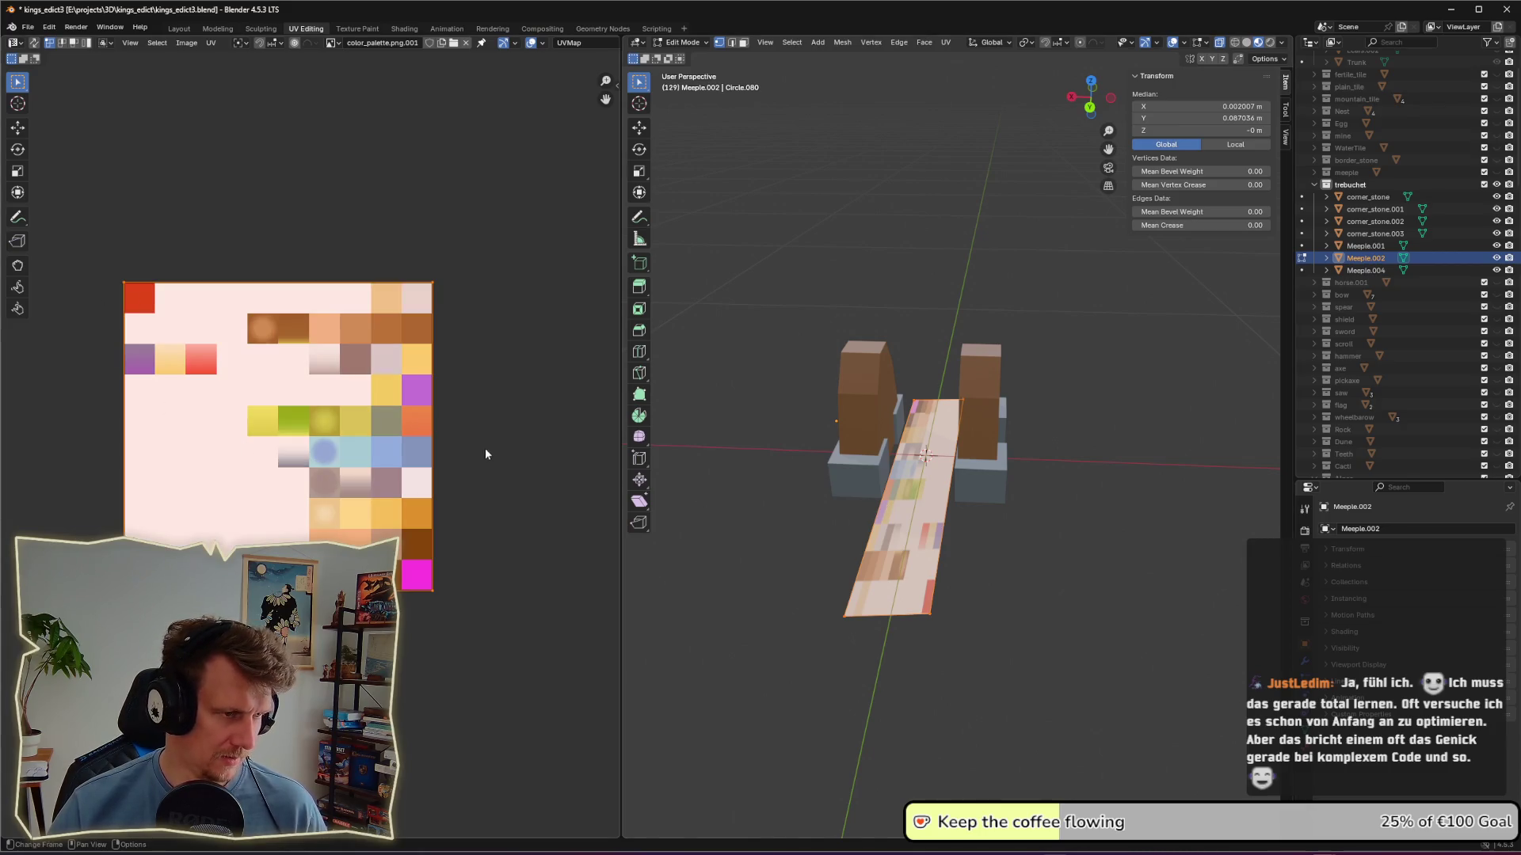
key(s)
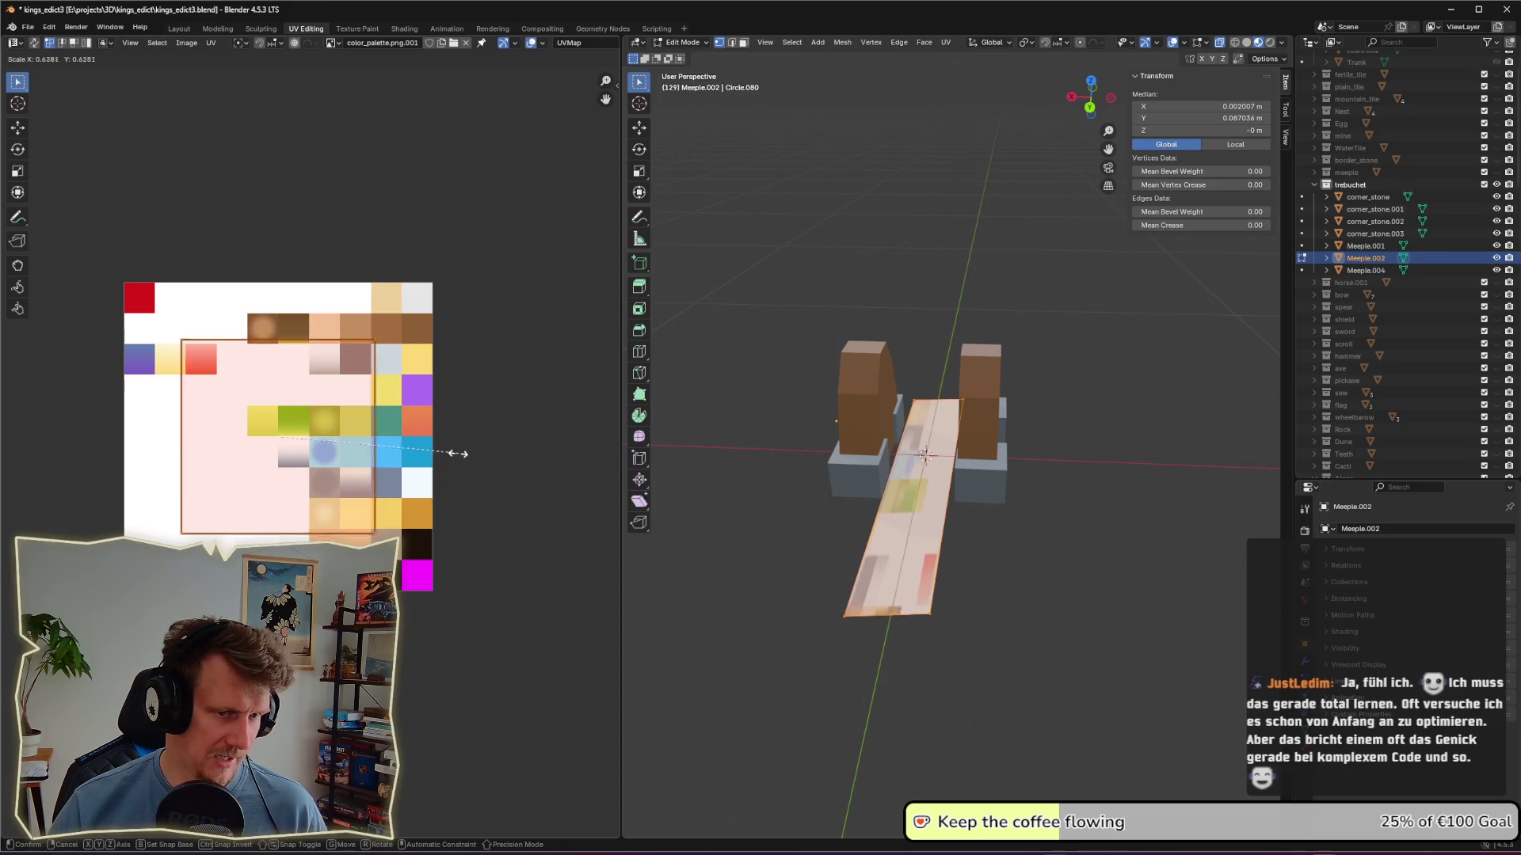
click(276, 434)
key(g)
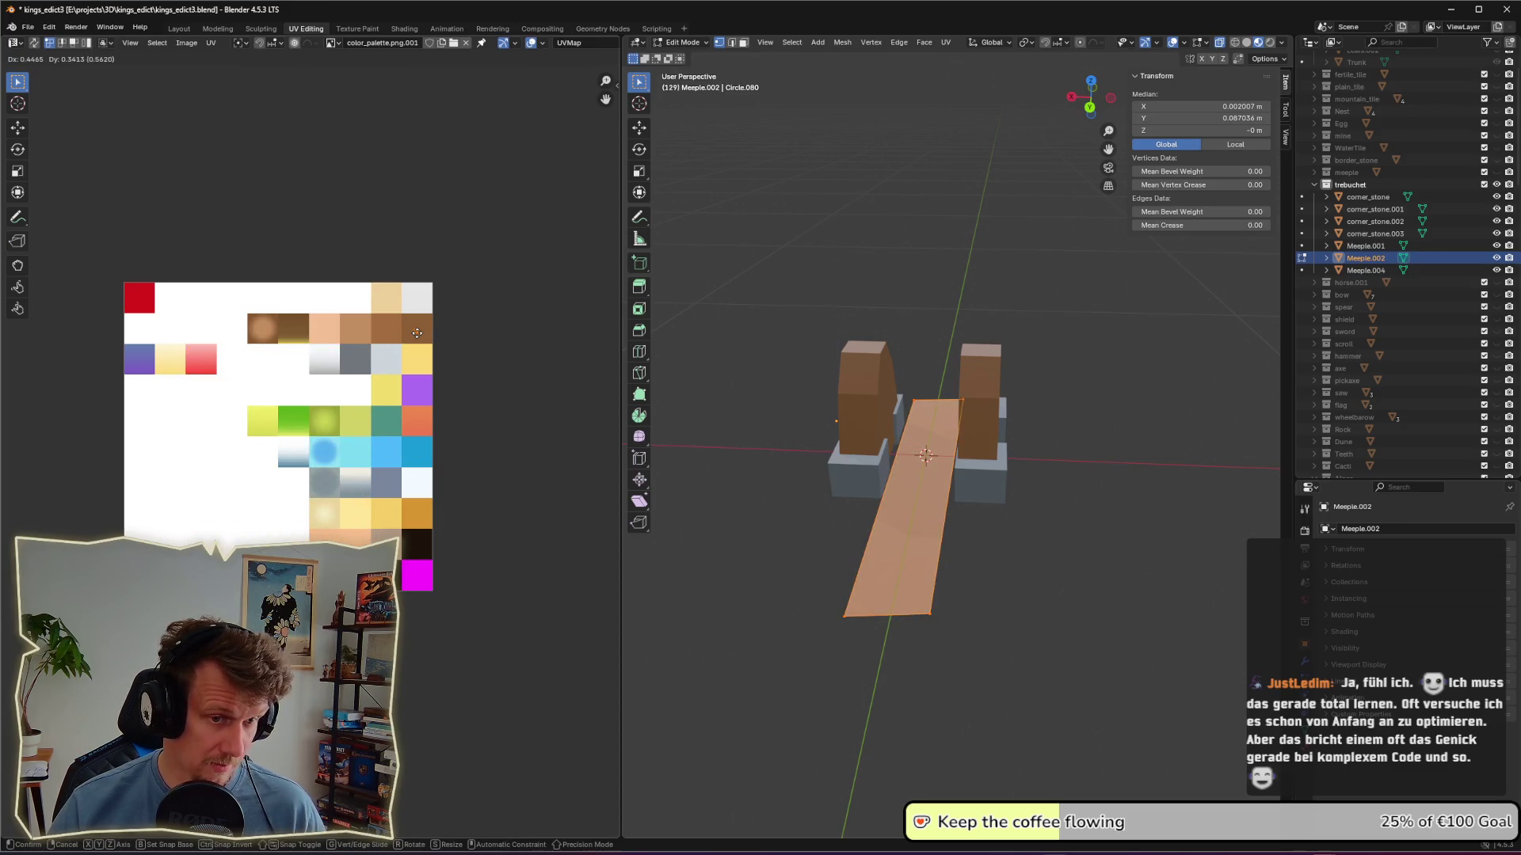
click(417, 333)
click(1056, 529)
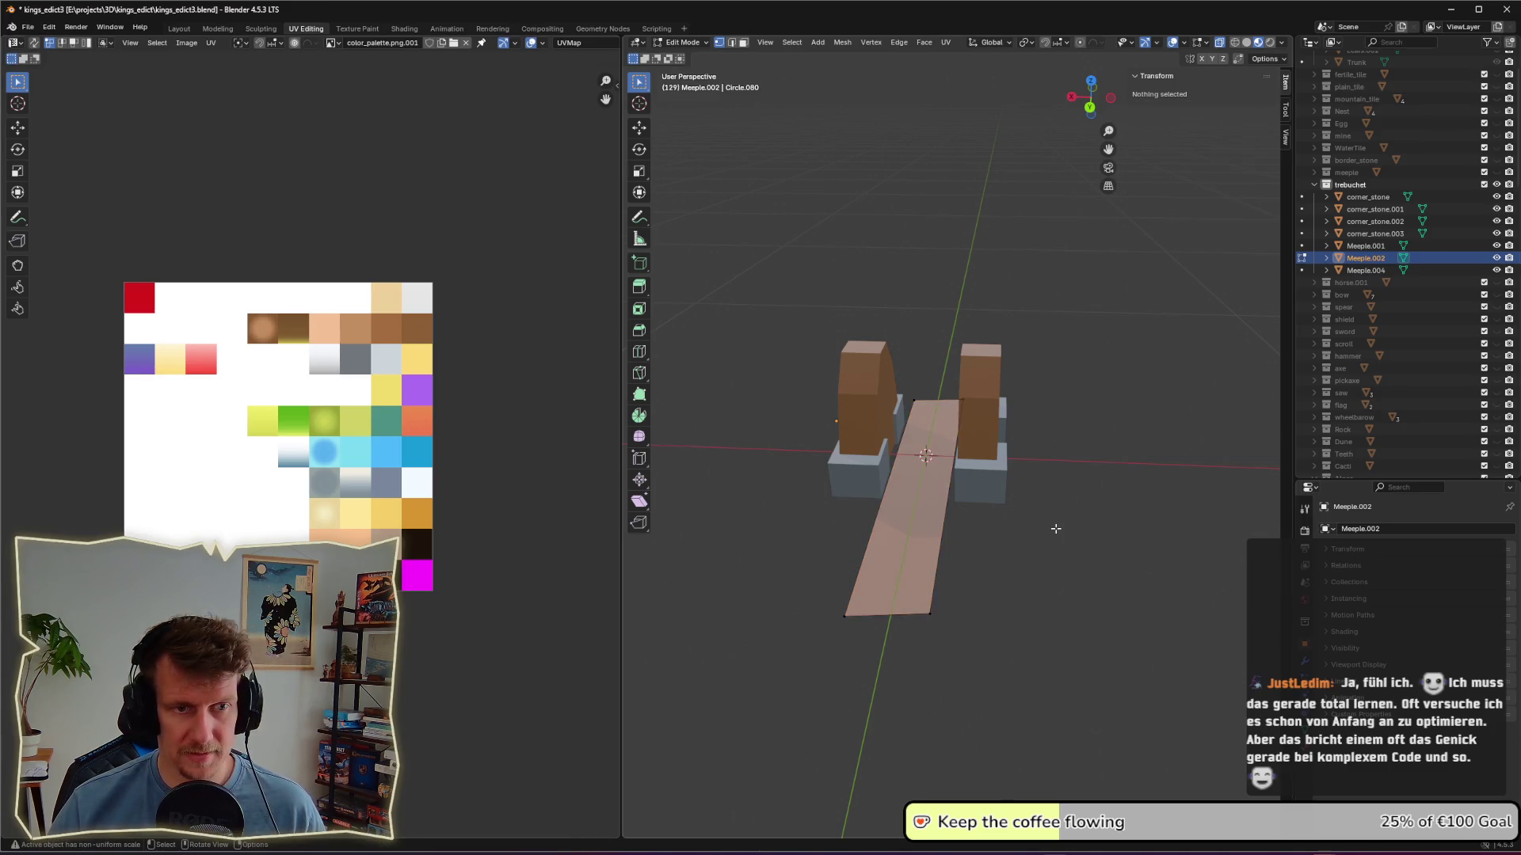
key(Tab)
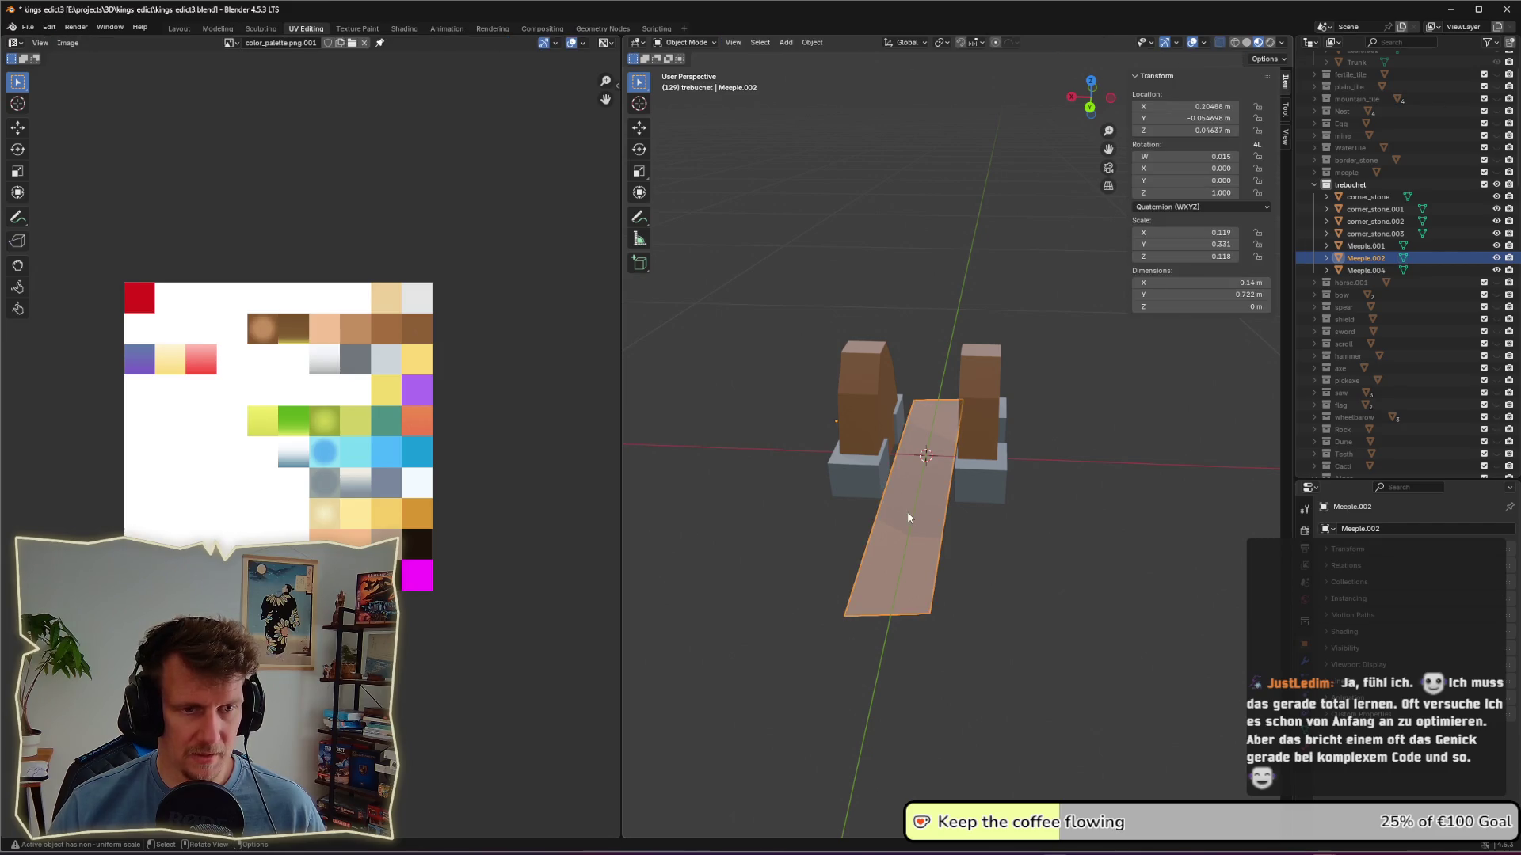
Step: In Edit Mode, extrude the plank's face upward to give it thickness
mouse_move(915, 514)
middle_down()
mouse_move(1058, 531)
mouse_move(915, 516)
mouse_move(917, 482)
mouse_move(917, 543)
mouse_move(941, 523)
mouse_move(979, 526)
middle_up()
scroll(1058, 531, down, 3)
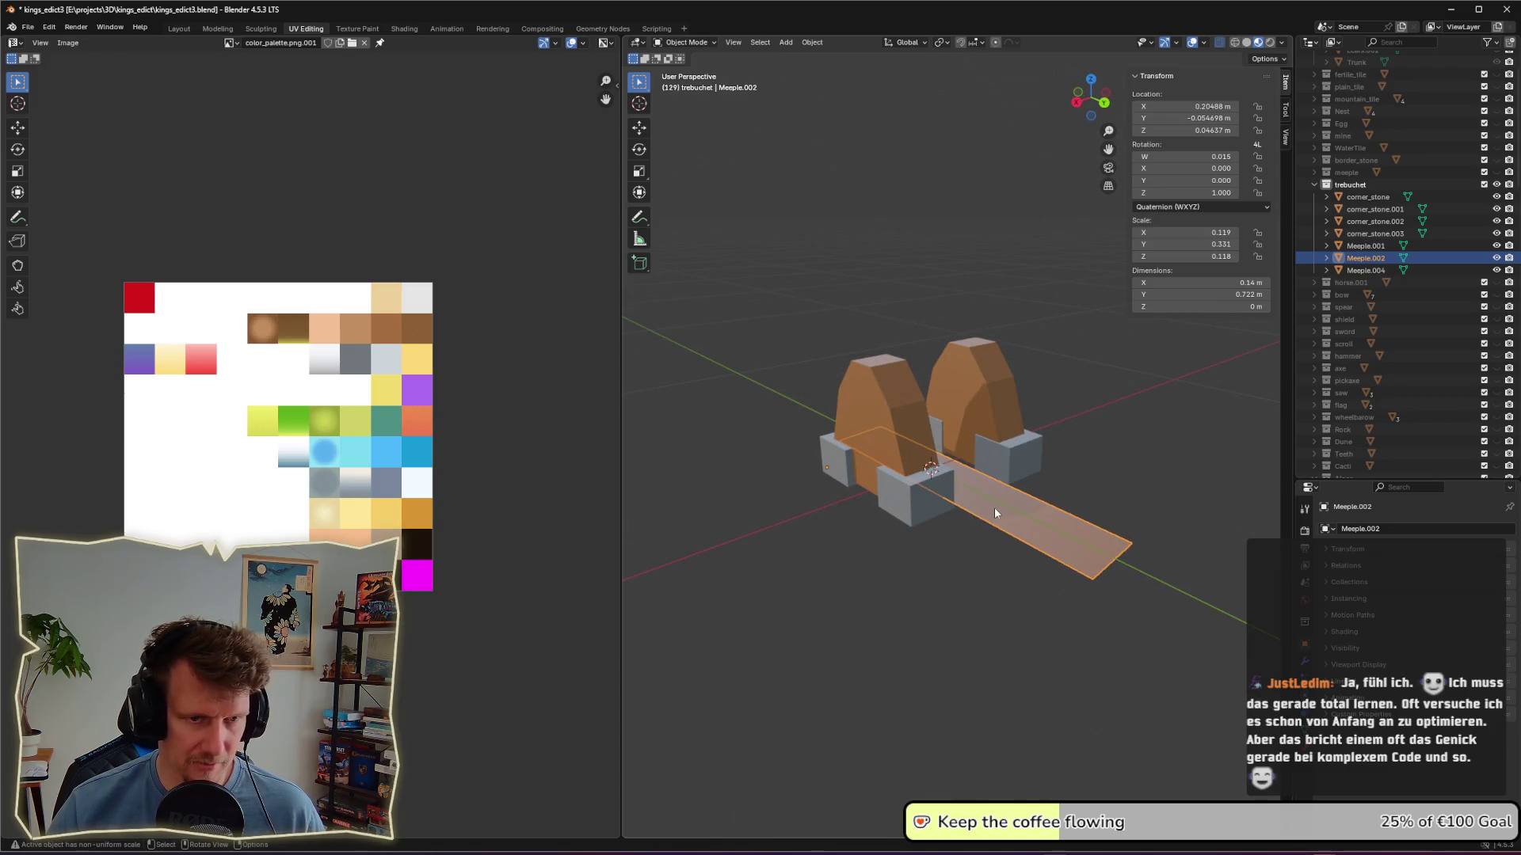
key(Tab)
click(997, 510)
key(e)
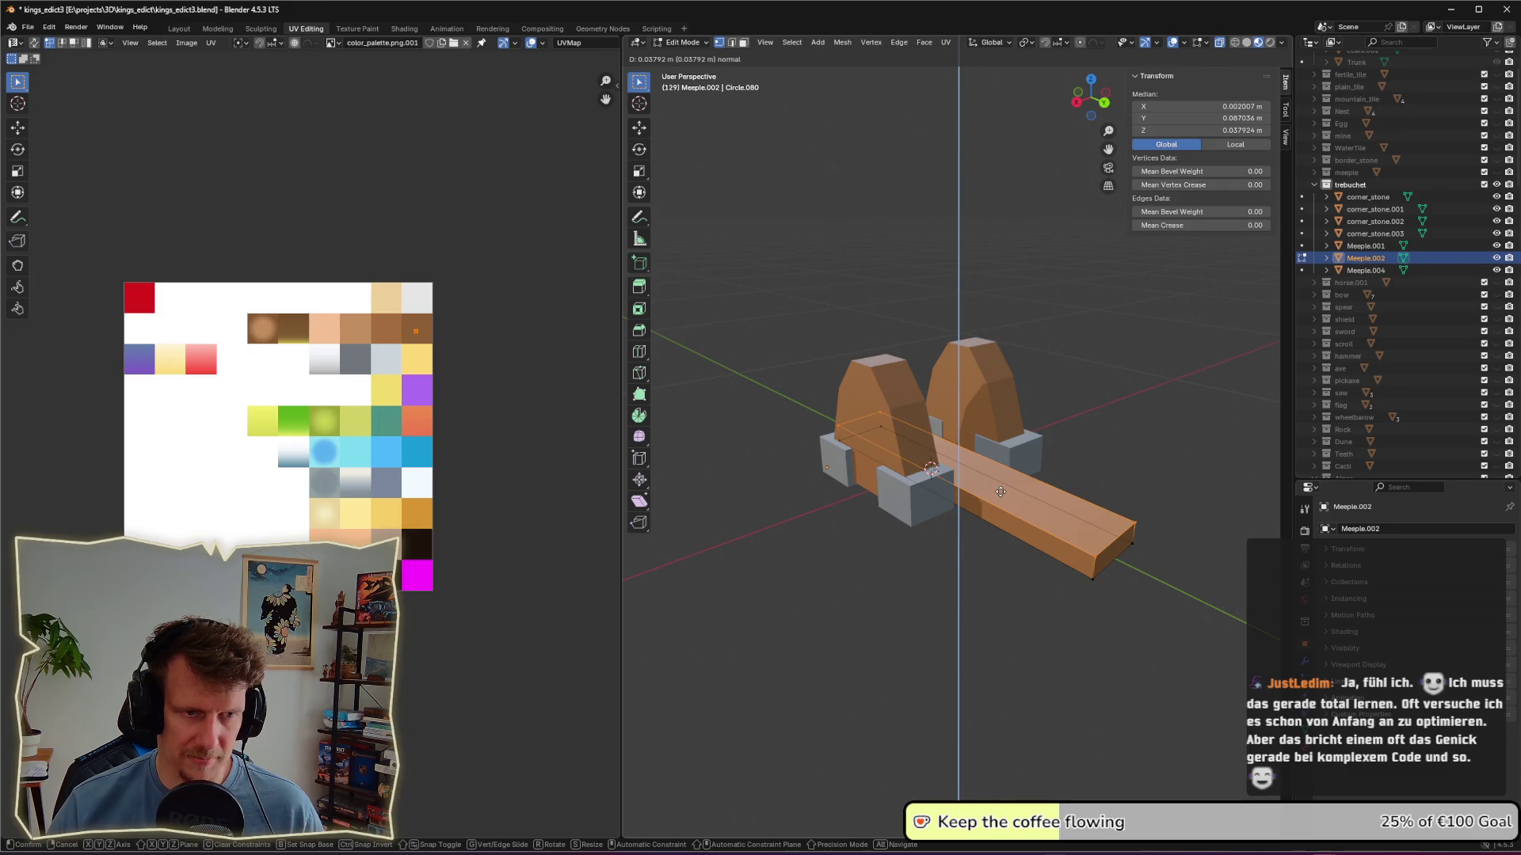
click(1001, 492)
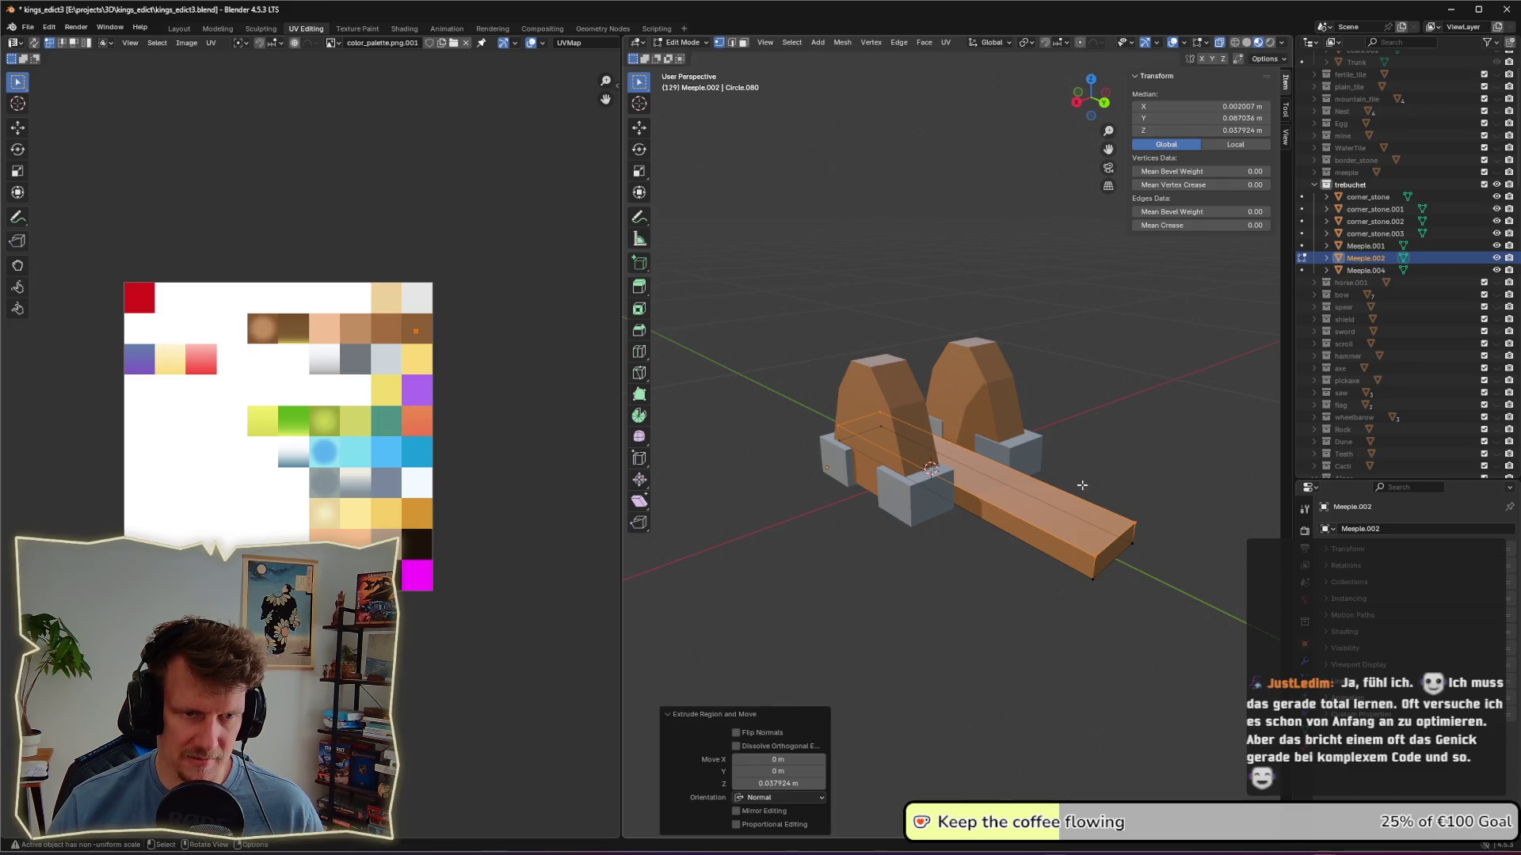
Step: Narrow the whole plank along X to 0.358 width
middle_drag(1000, 492, 999, 490)
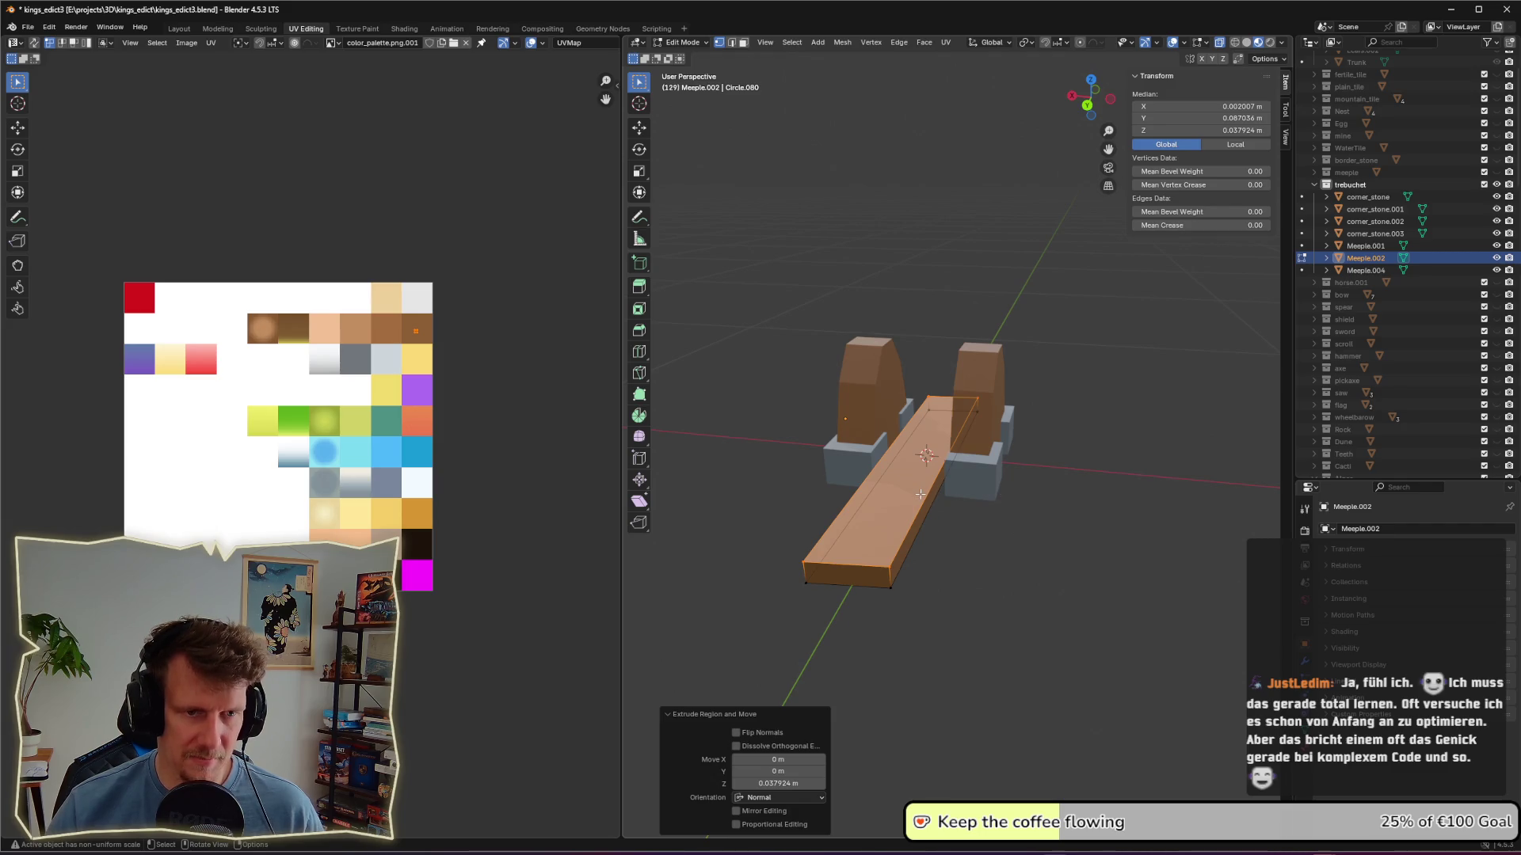
middle_drag(918, 474, 932, 485)
mouse_move(936, 343)
mouse_down()
mouse_move(981, 480)
mouse_move(1011, 687)
mouse_up()
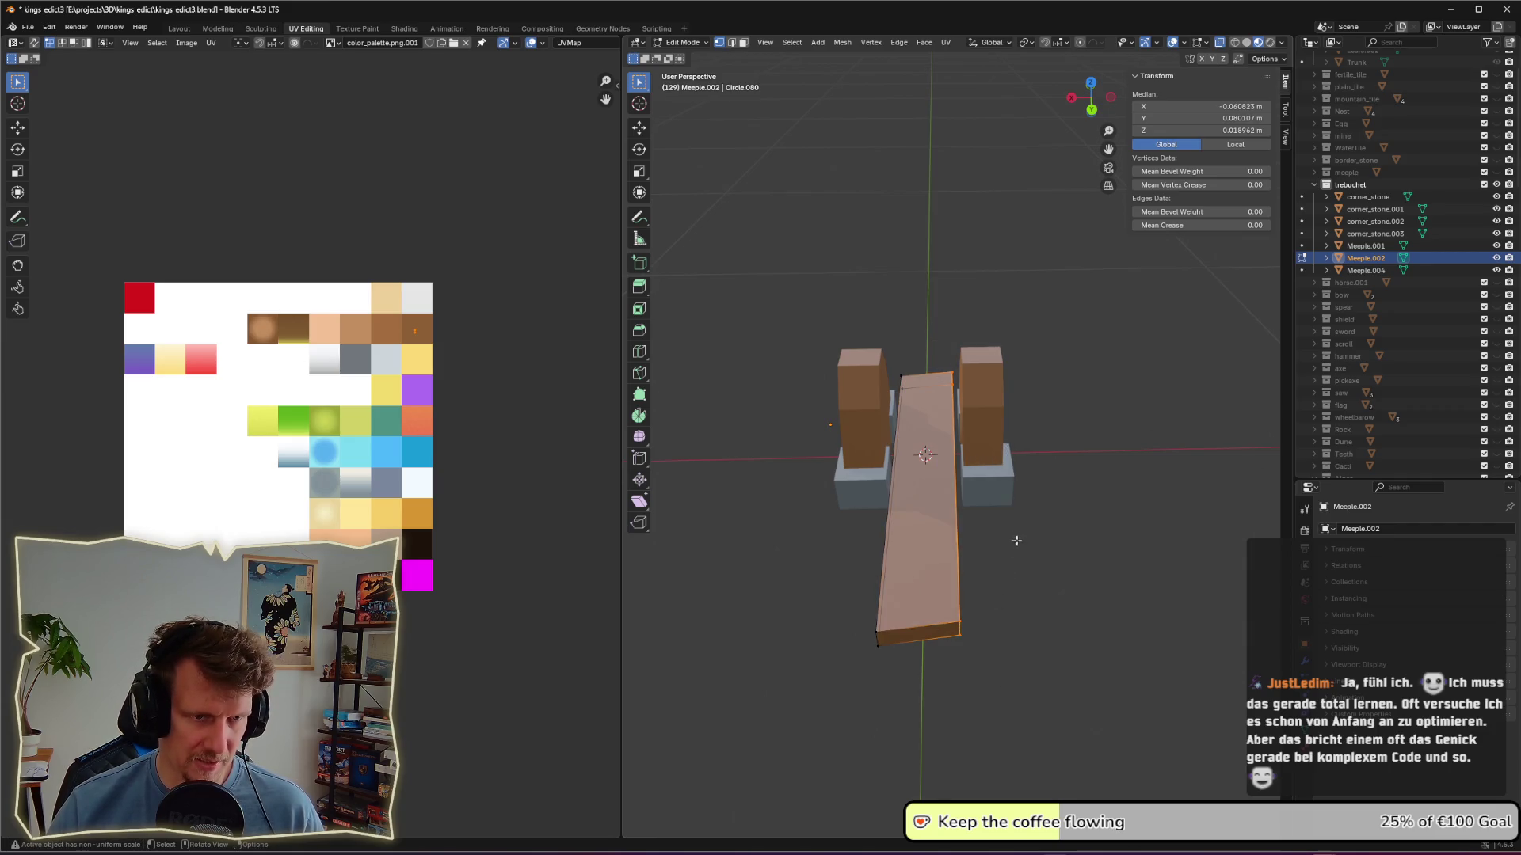
key(a)
key(s)
key(y)
key(x)
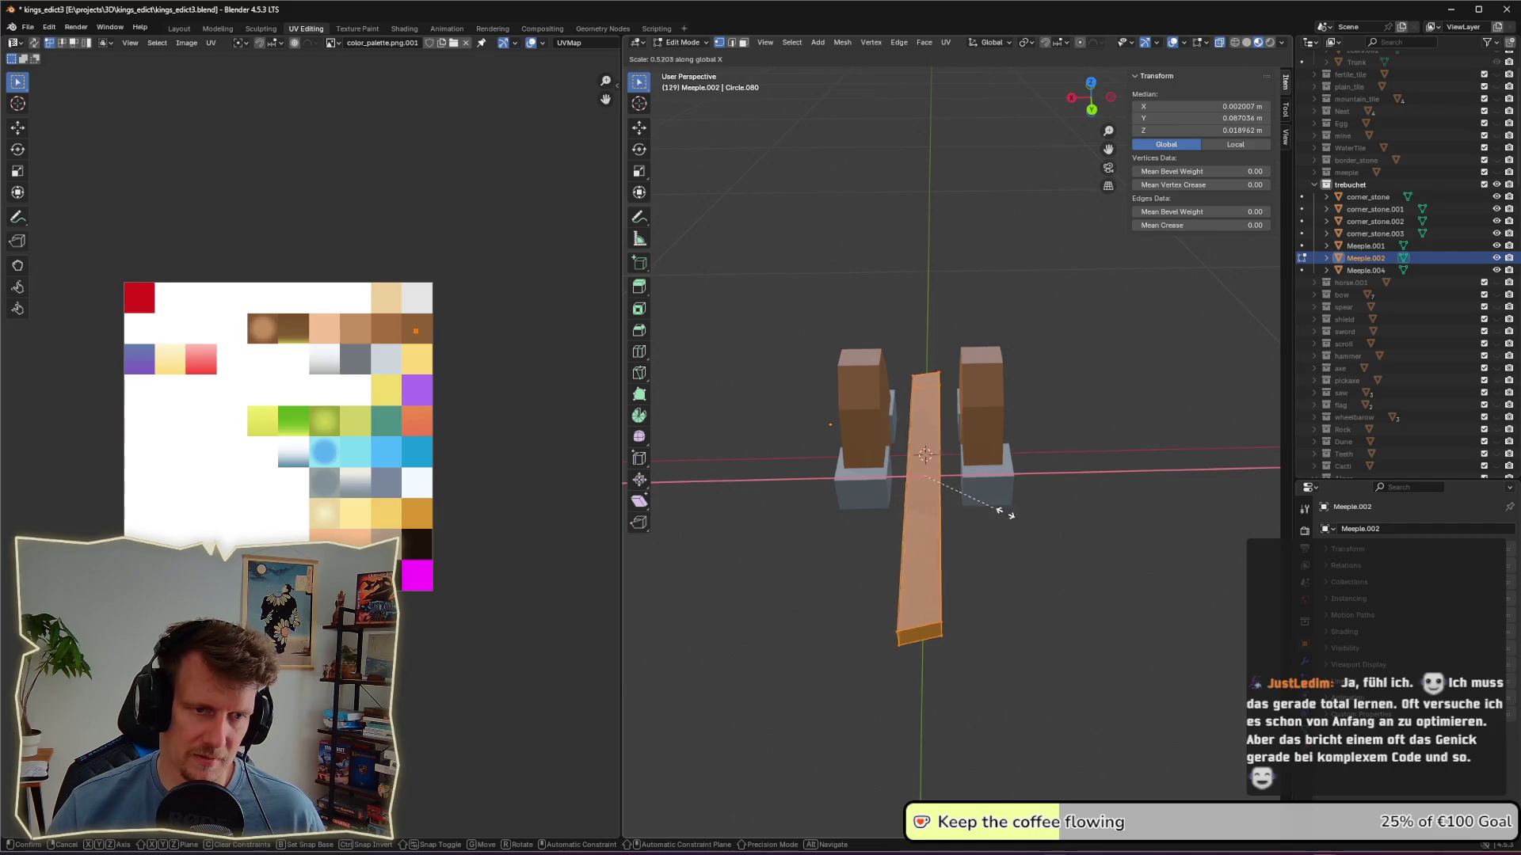
click(979, 504)
Step: Scale the arm's end vertices along Y to set the arm's length
mouse_move(1046, 533)
middle_down()
mouse_move(961, 604)
mouse_move(1058, 369)
middle_up()
click(1040, 339)
drag(1035, 327, 1057, 368)
shift+drag(740, 507, 780, 540)
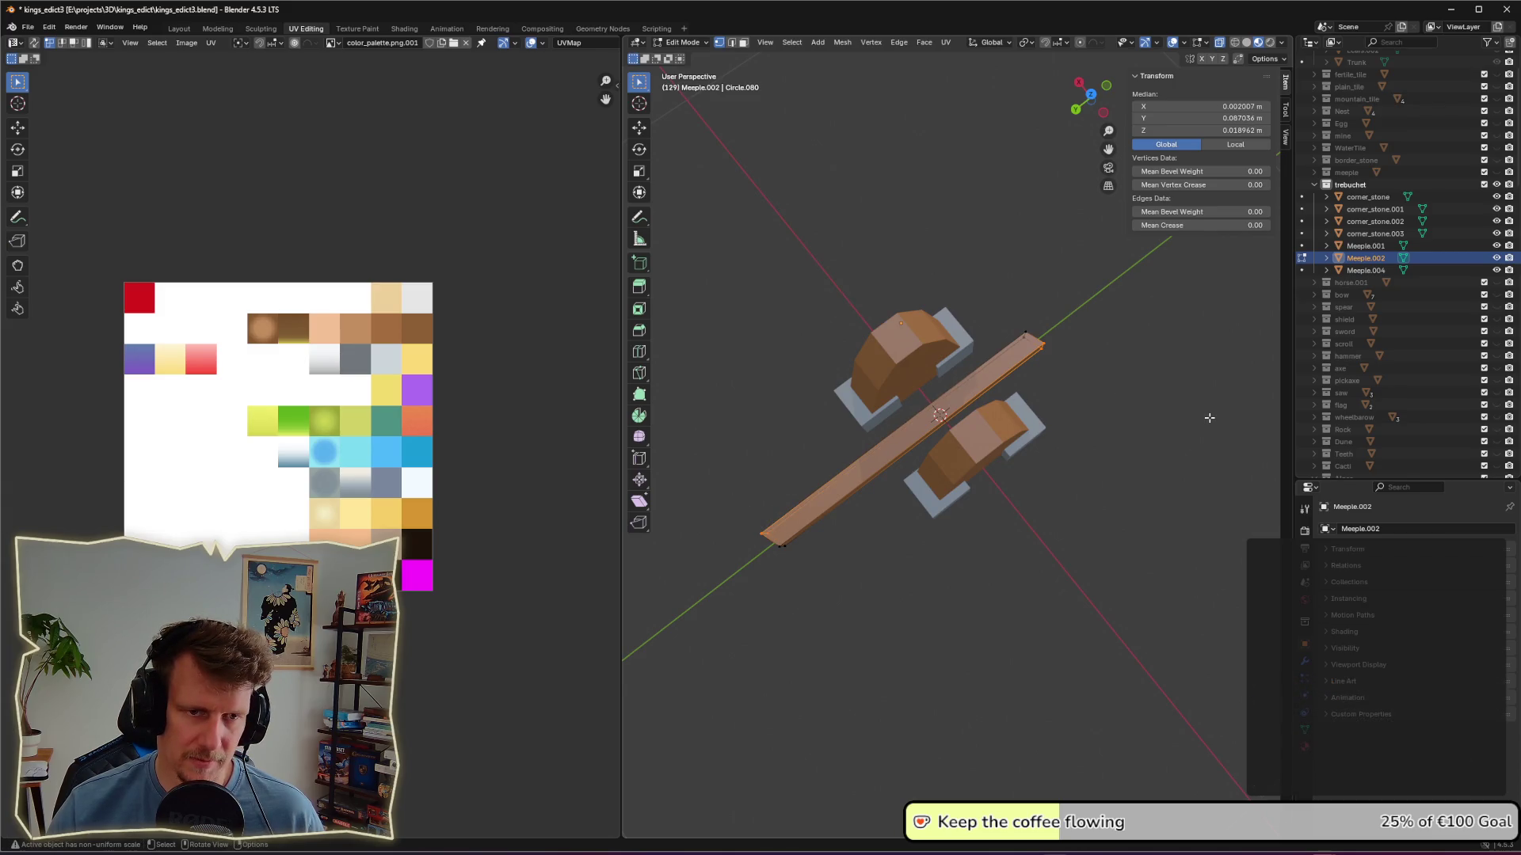
key(s)
key(y)
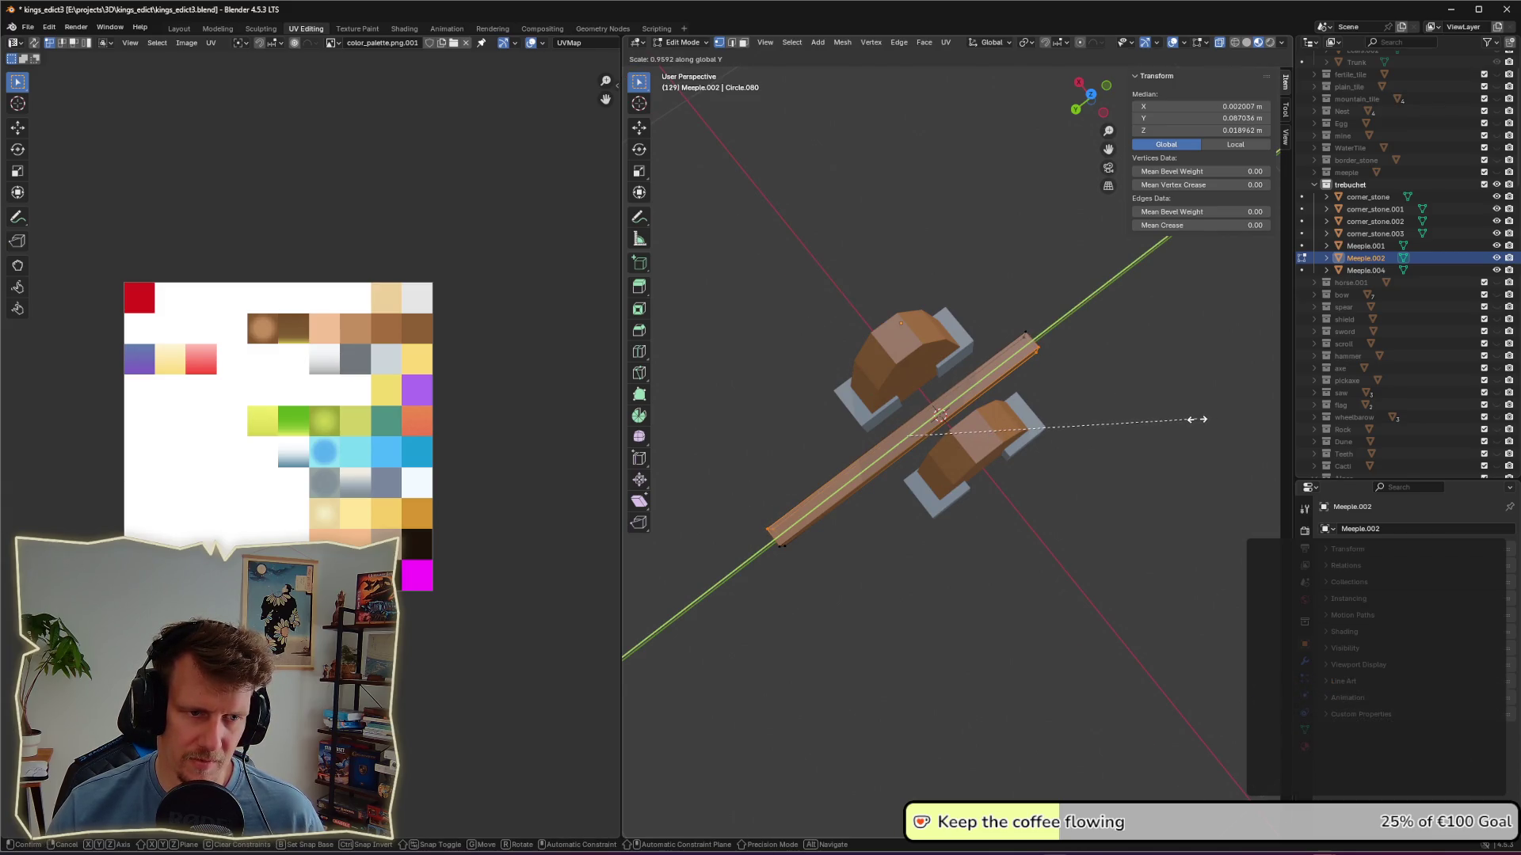
click(1197, 420)
click(1120, 516)
mouse_move(1120, 516)
middle_down()
mouse_move(1042, 544)
mouse_move(1072, 502)
mouse_move(979, 509)
mouse_move(728, 468)
middle_up()
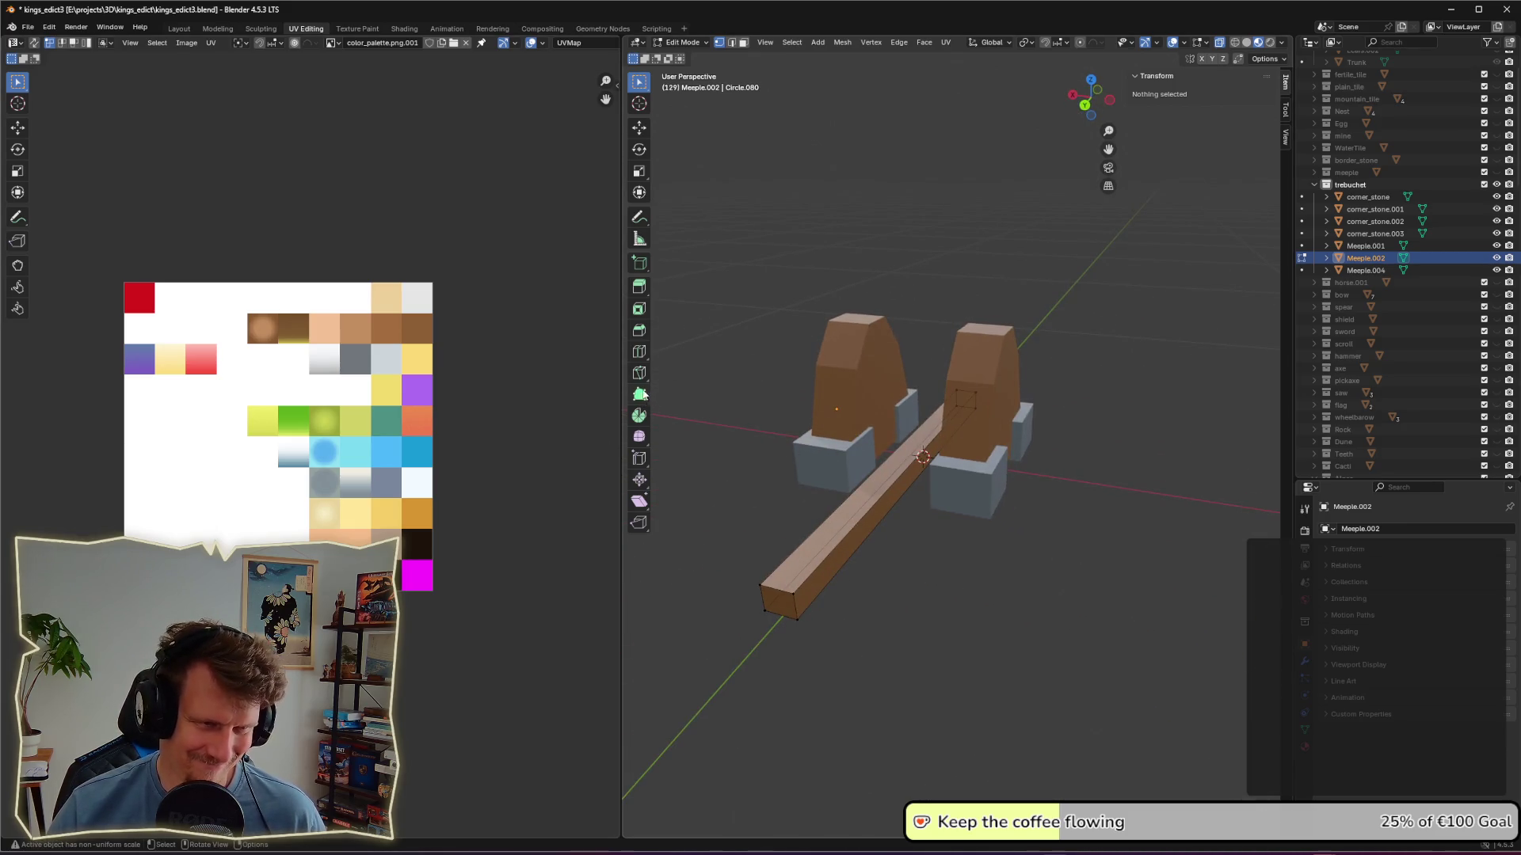
Step: Add three edge loops across the arm near its end
click(639, 351)
mouse_move(813, 560)
mouse_down()
mouse_move(777, 614)
mouse_move(795, 595)
mouse_up()
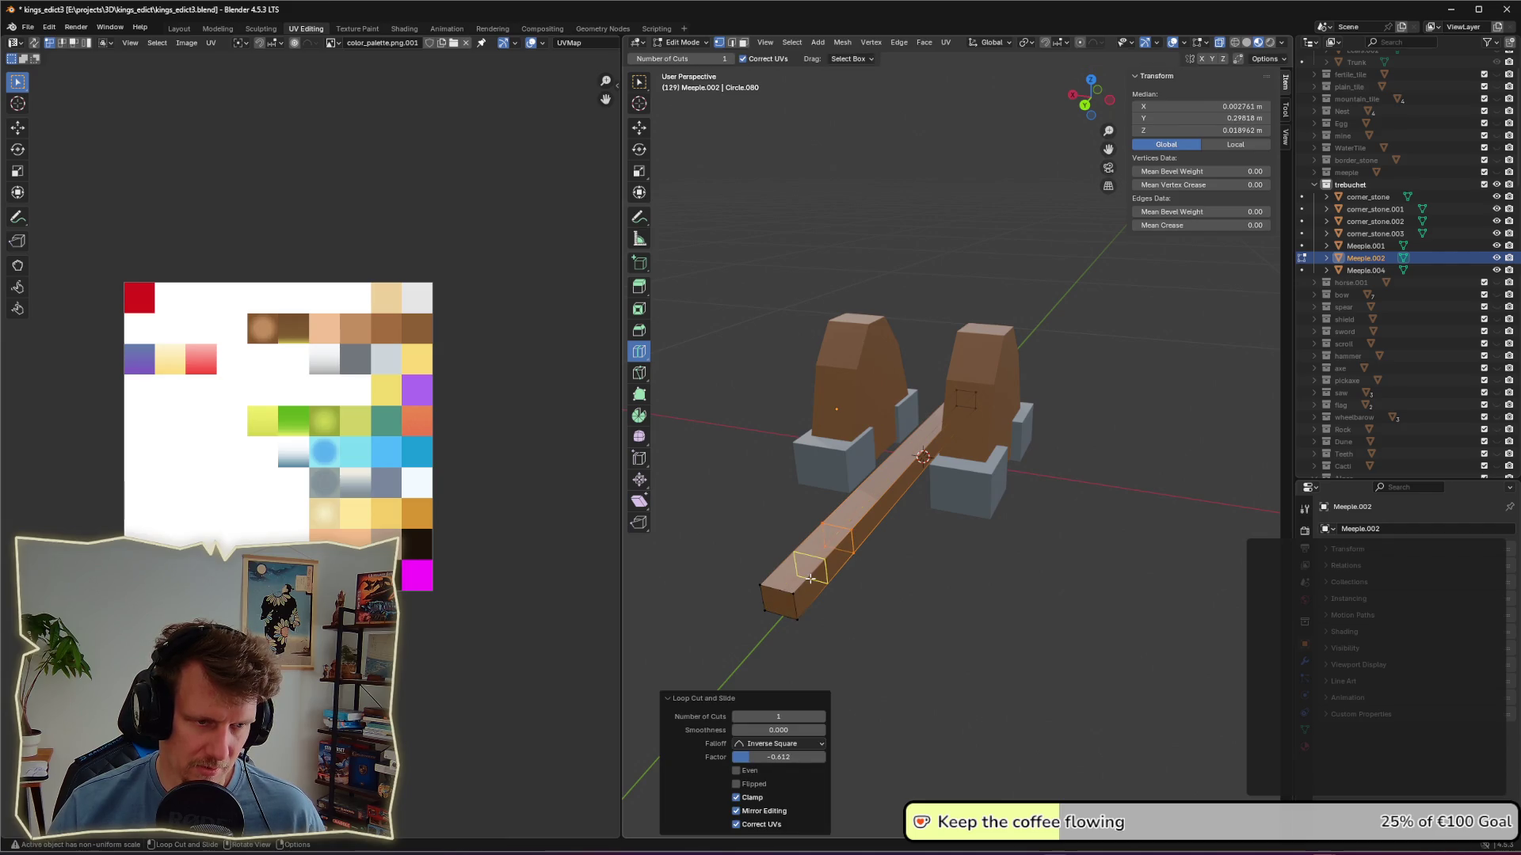
click(810, 579)
click(832, 558)
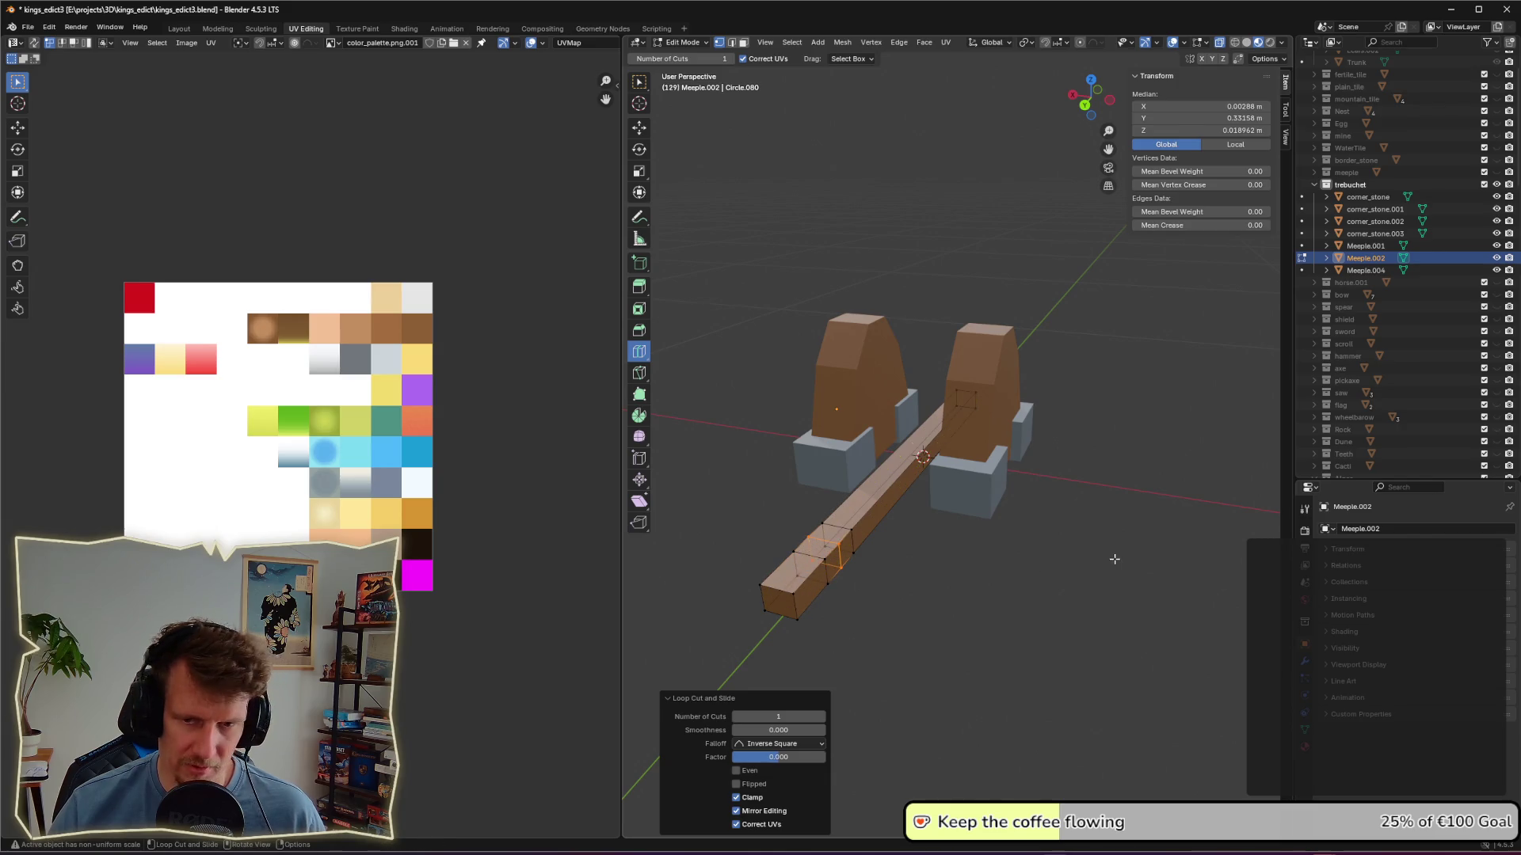
middle_drag(994, 537, 934, 530)
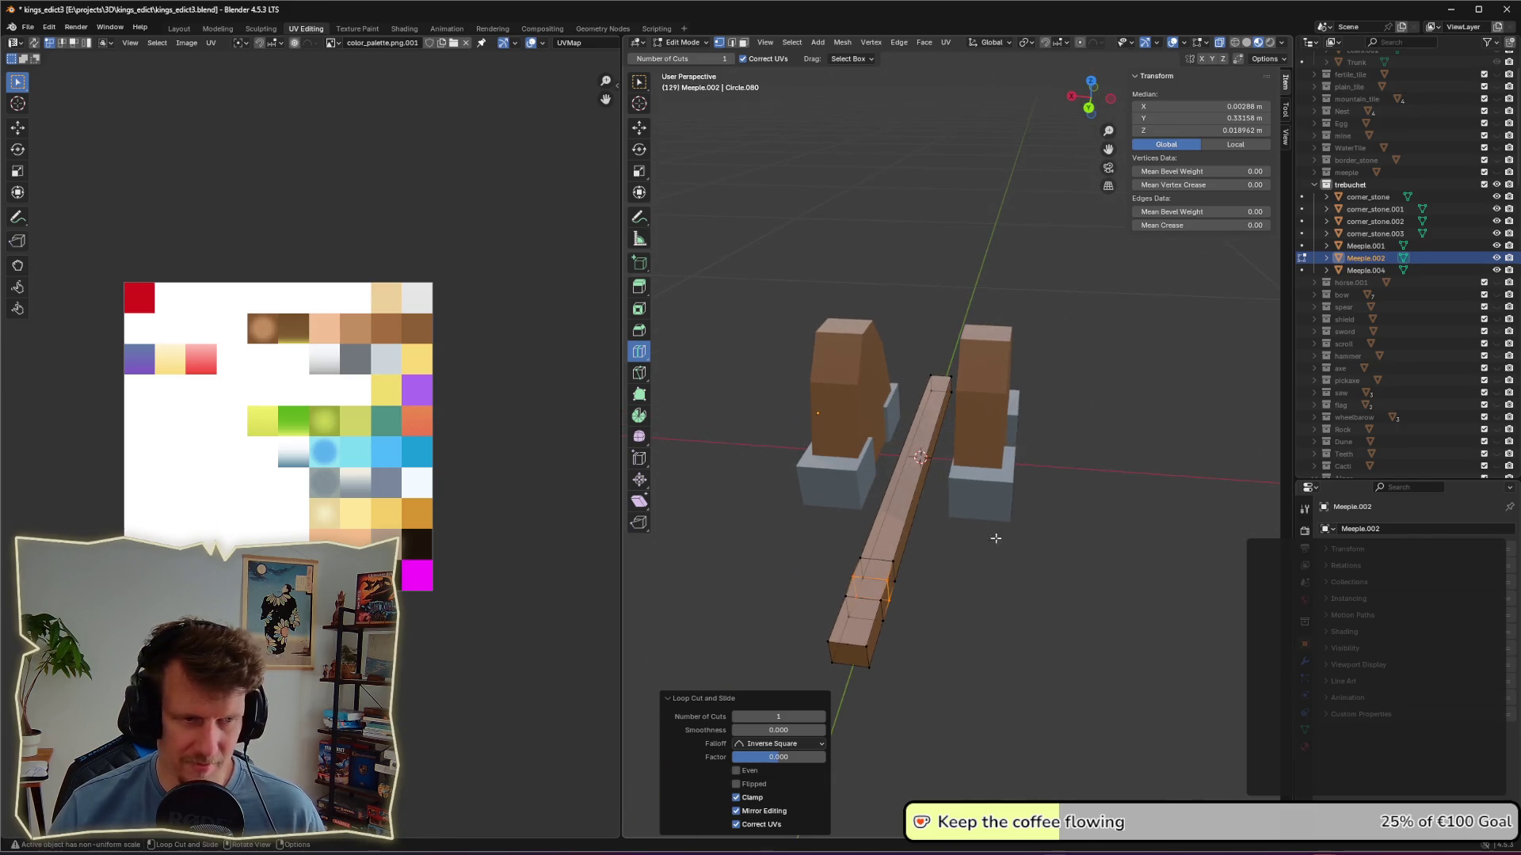
Step: Resize the end loops along Y and slide the end vertices along the arm
click(639, 82)
click(964, 682)
middle_drag(964, 682, 937, 692)
drag(866, 624, 944, 666)
key(s)
key(y)
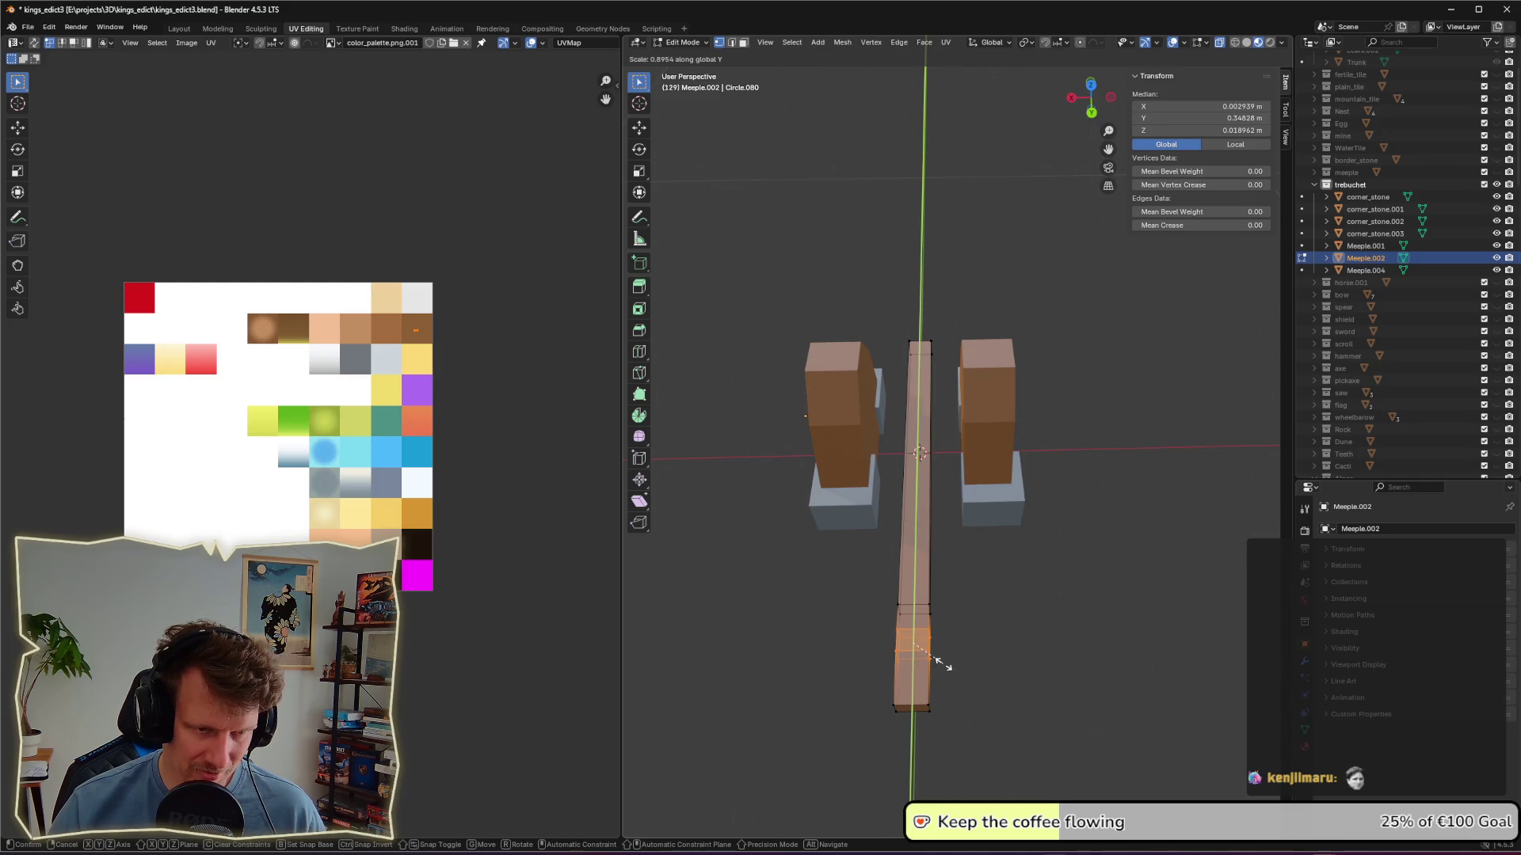
click(942, 665)
key(shift+v)
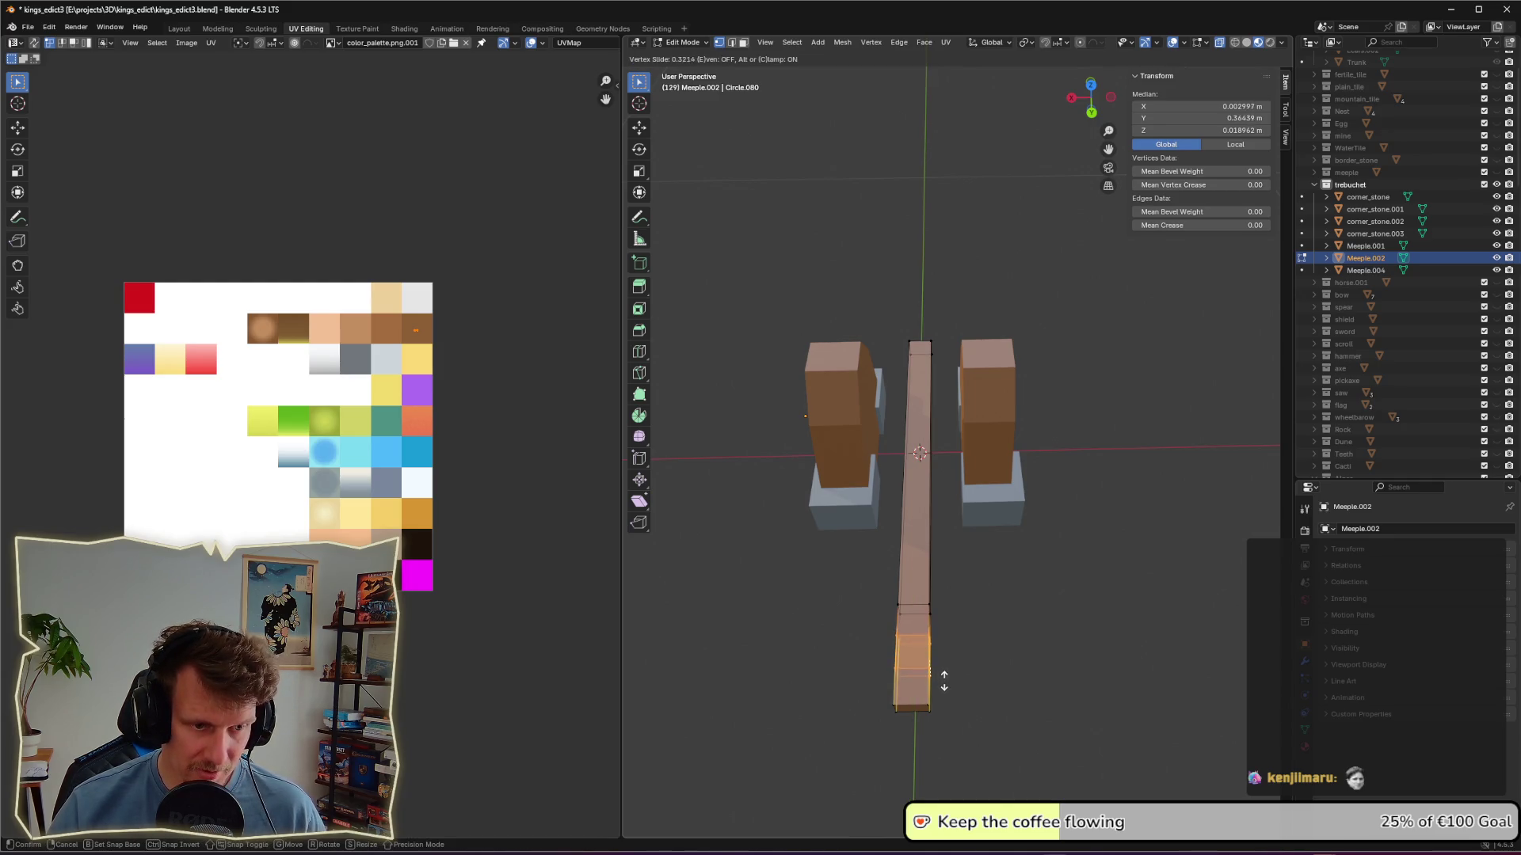
click(942, 682)
mouse_move(942, 681)
middle_down()
mouse_move(975, 655)
mouse_move(910, 621)
mouse_move(947, 621)
mouse_move(934, 584)
mouse_move(991, 591)
mouse_move(1064, 630)
middle_up()
Step: Scale the arm's end section up 1.9× to widen it
key(alt+a)
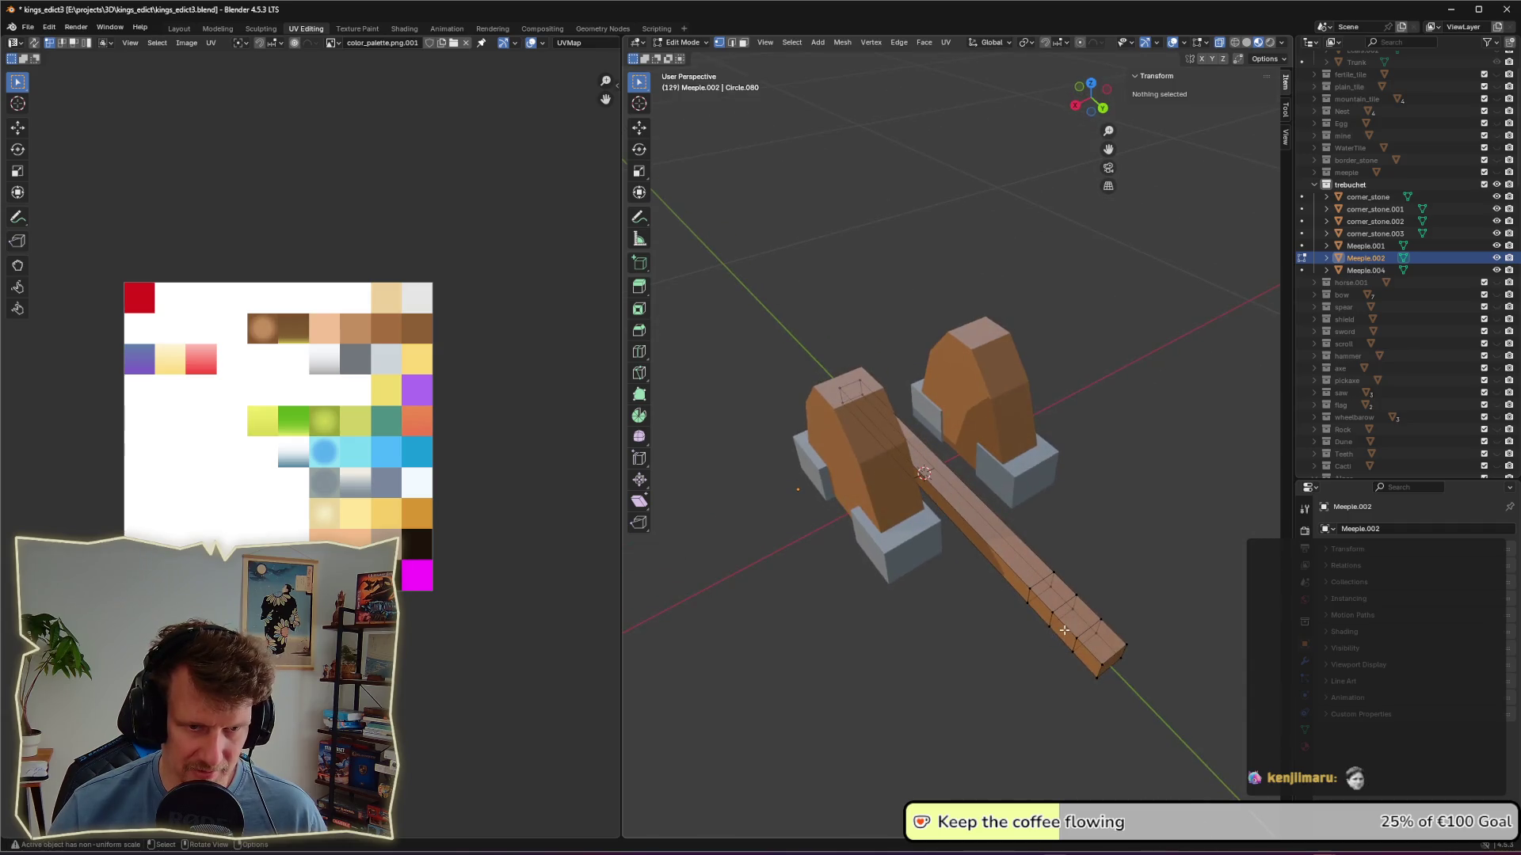
drag(1046, 610, 1082, 660)
drag(1062, 582, 1125, 641)
mouse_move(1132, 625)
middle_down()
mouse_move(1172, 602)
mouse_move(1096, 556)
mouse_move(1063, 613)
middle_up()
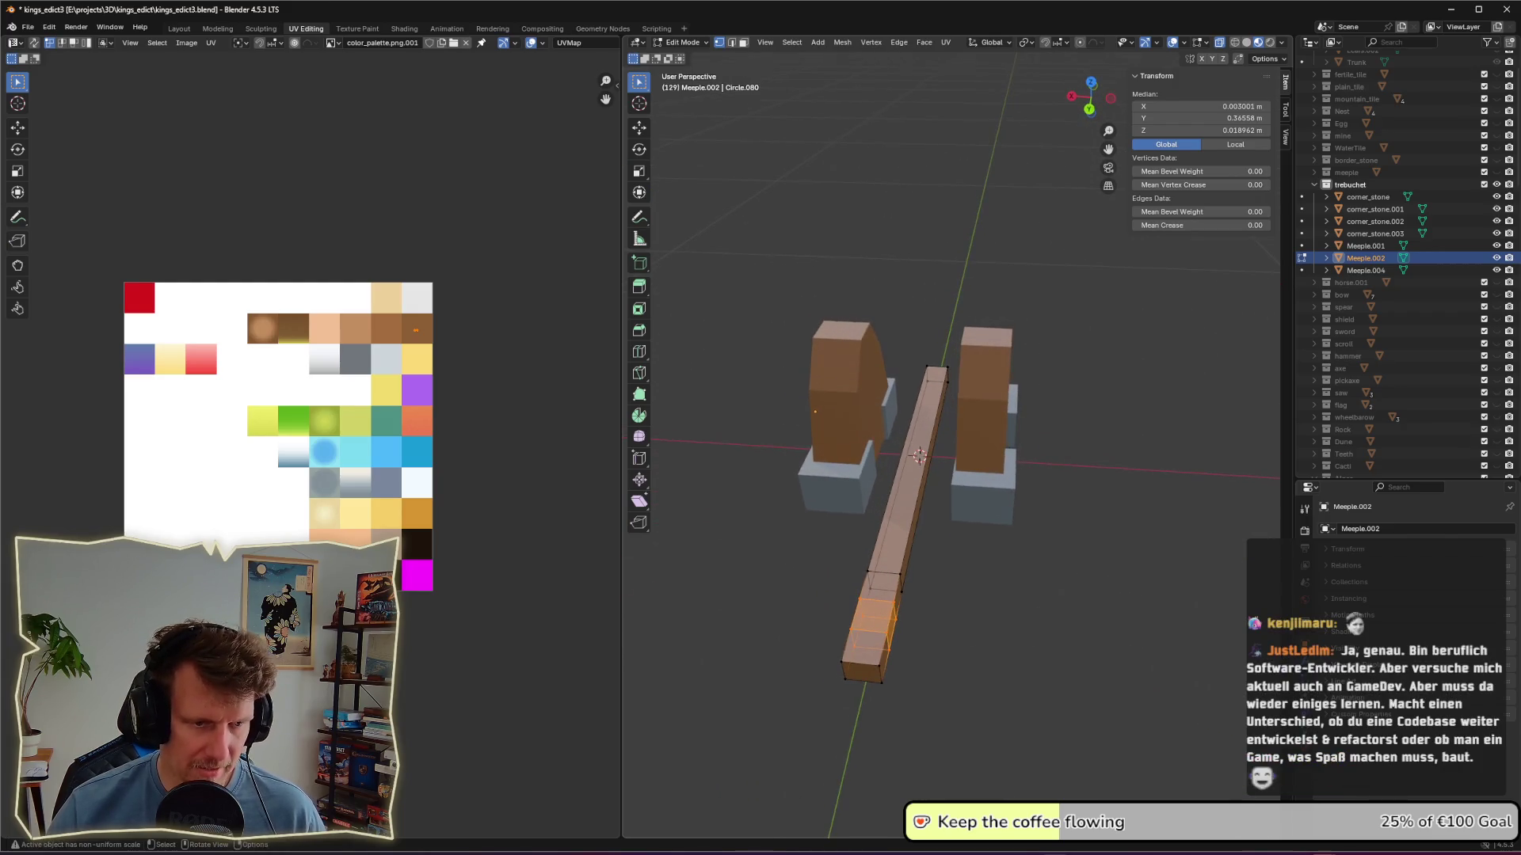
key(s)
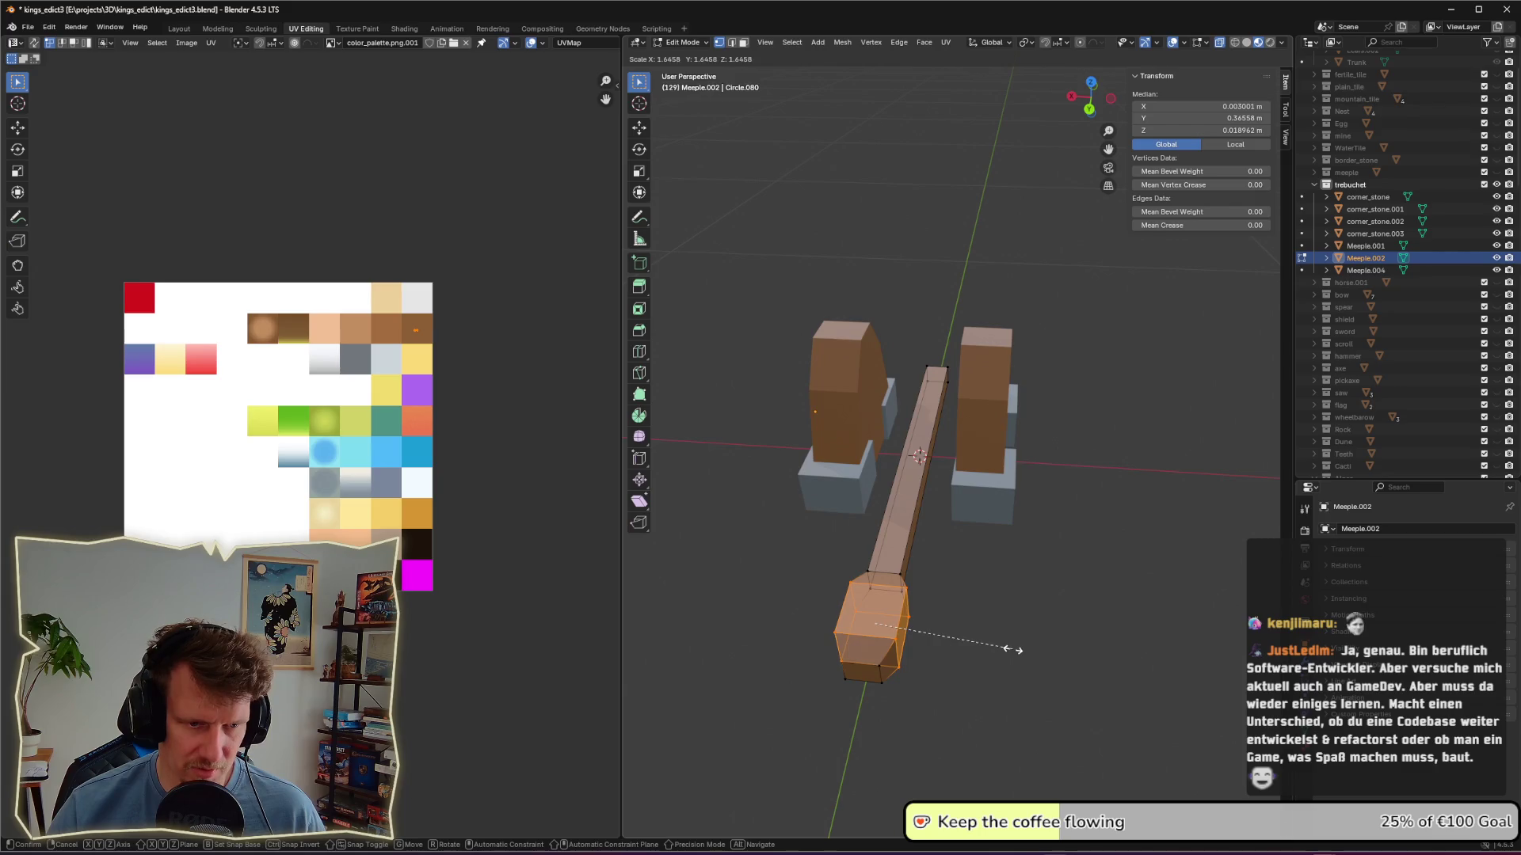
click(1030, 651)
Step: Lower the wide end's top corners along Z to flatten the block
middle_drag(988, 655, 747, 554)
click(791, 524)
shift+click(835, 497)
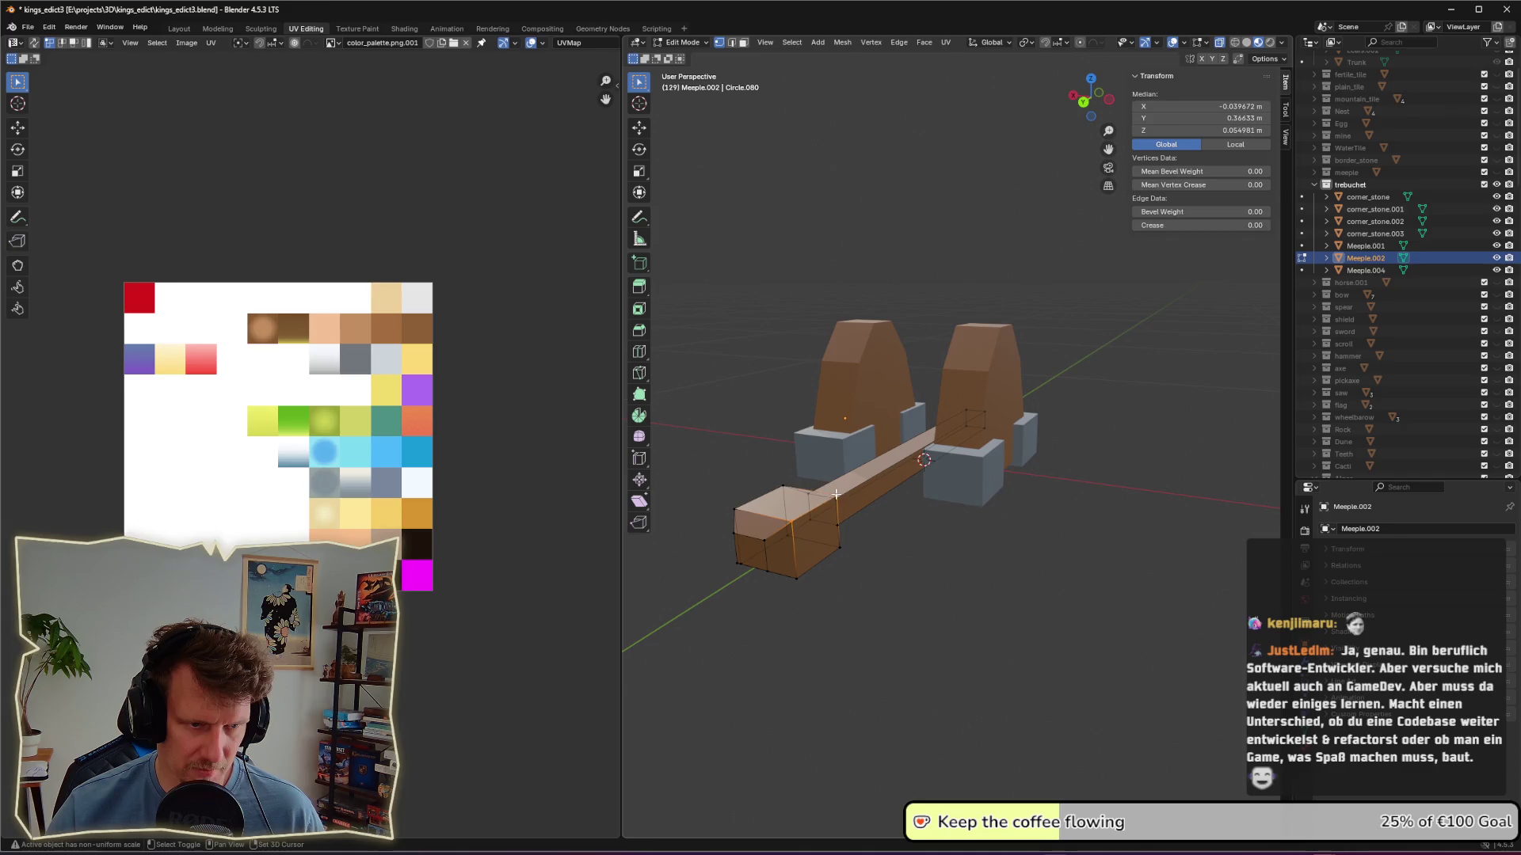
shift+click(734, 508)
shift+click(784, 490)
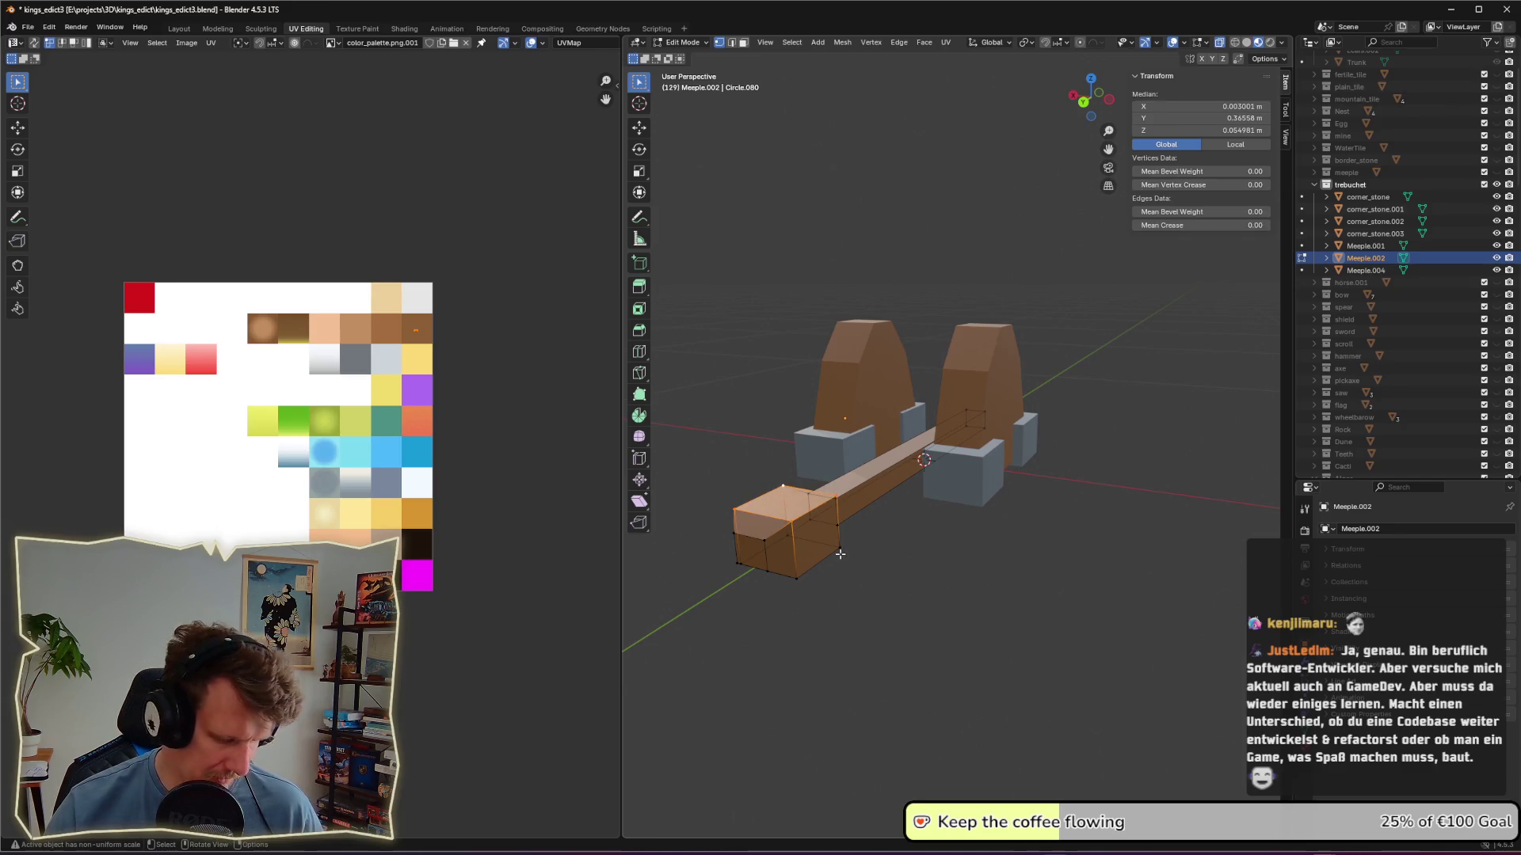
key(g)
key(z)
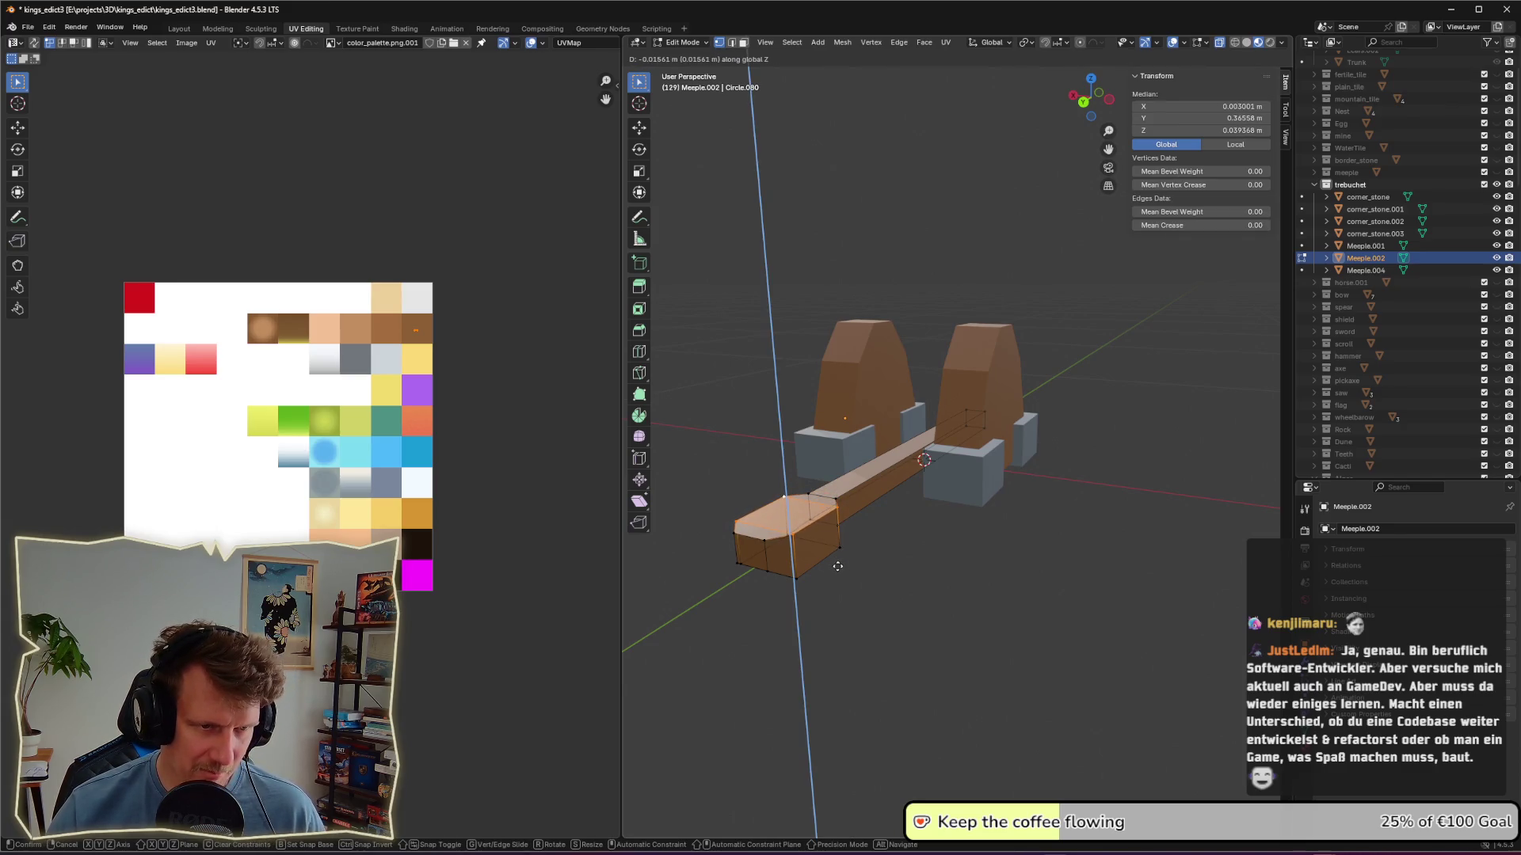
click(836, 564)
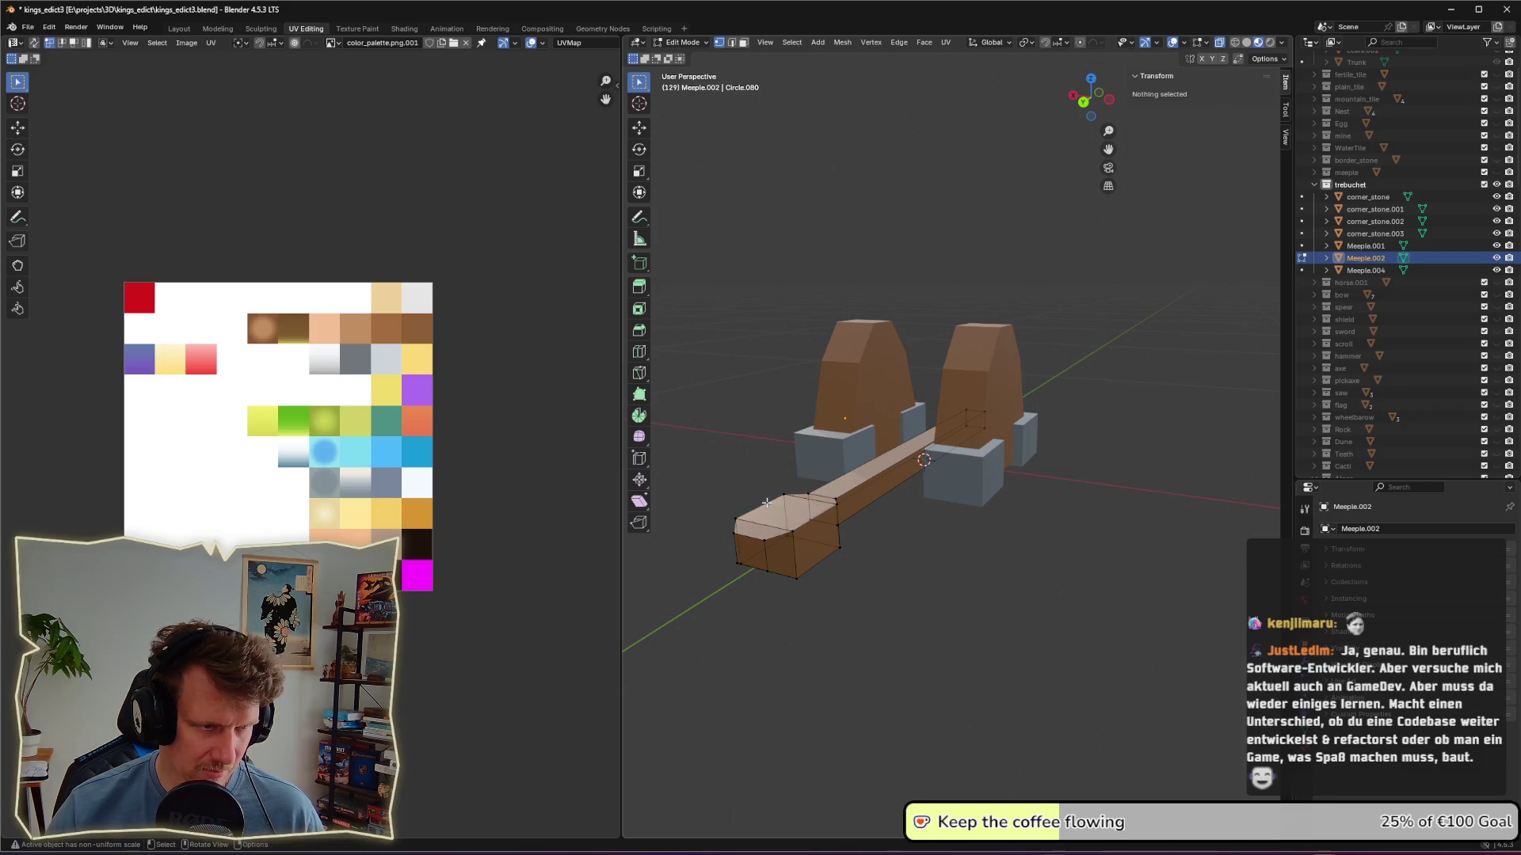
middle_drag(766, 502, 855, 602)
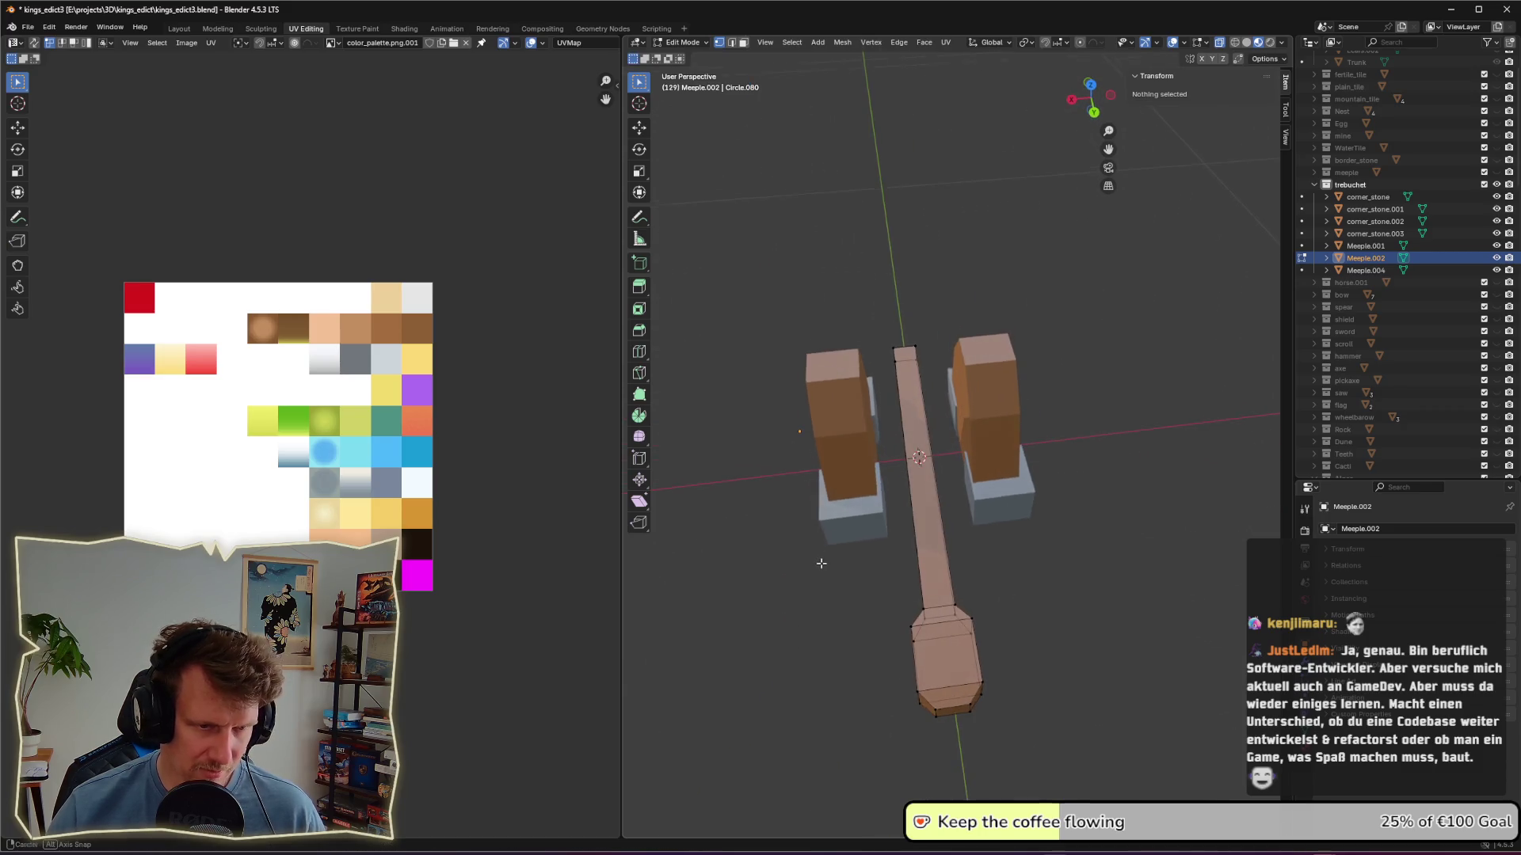
Step: Knife two cut lines across the arm's wide end
click(639, 370)
scroll(959, 502, up, 4)
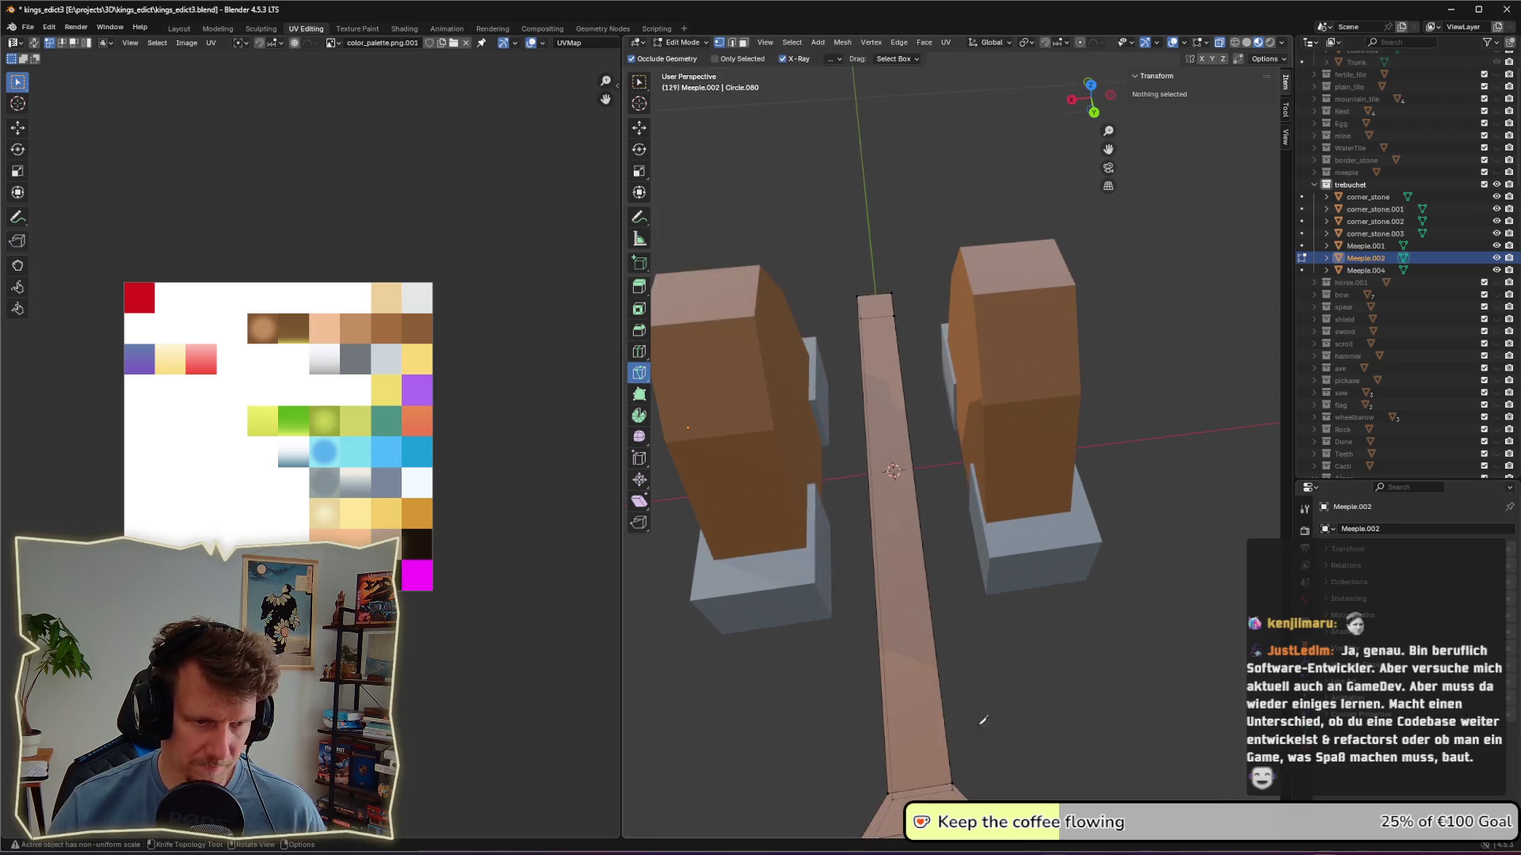
click(907, 512)
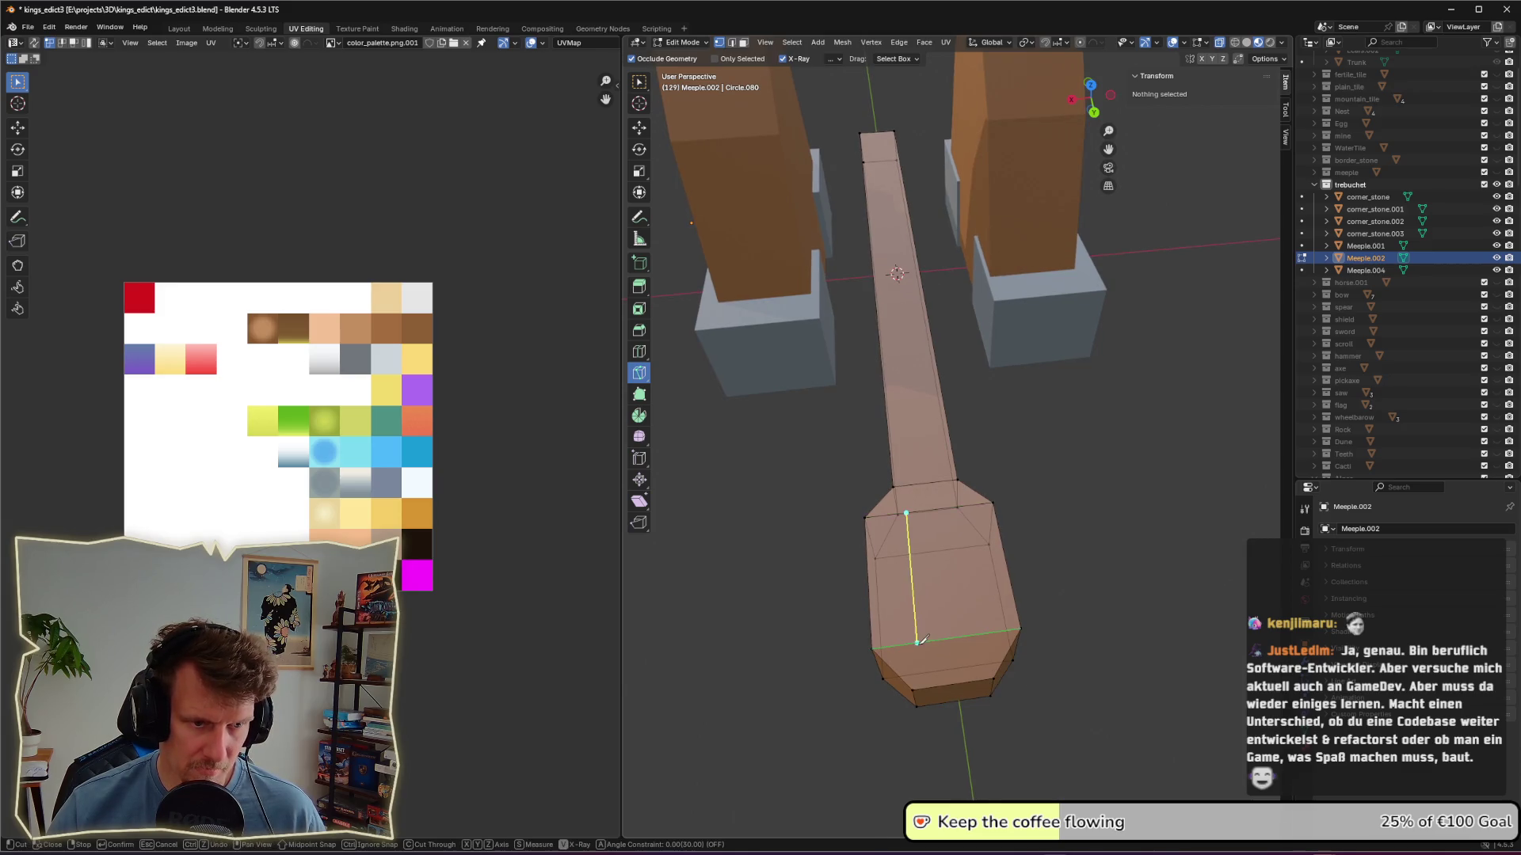
click(921, 640)
key(Return)
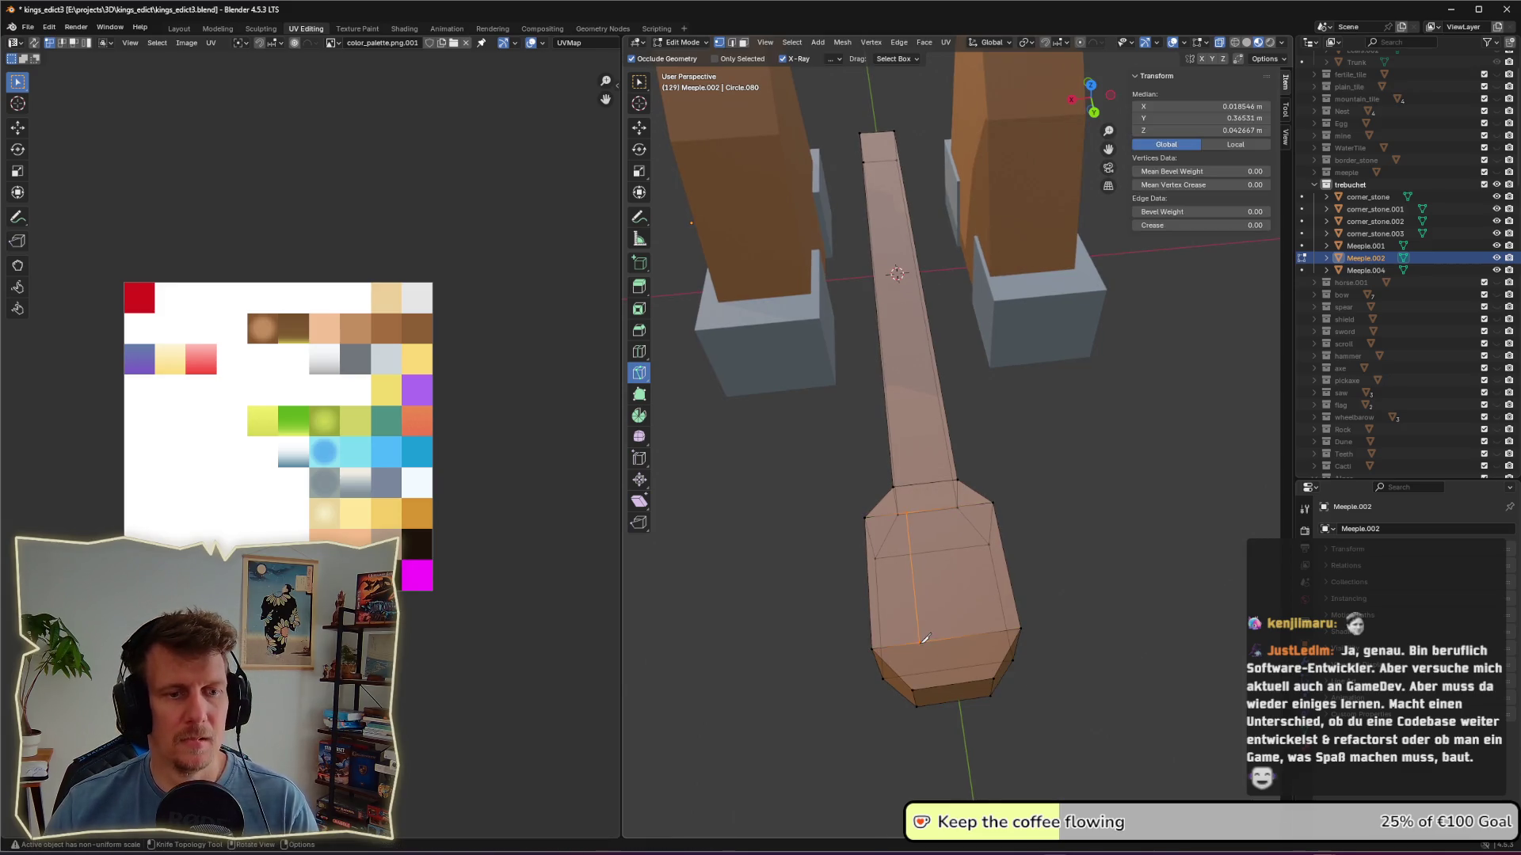
click(960, 506)
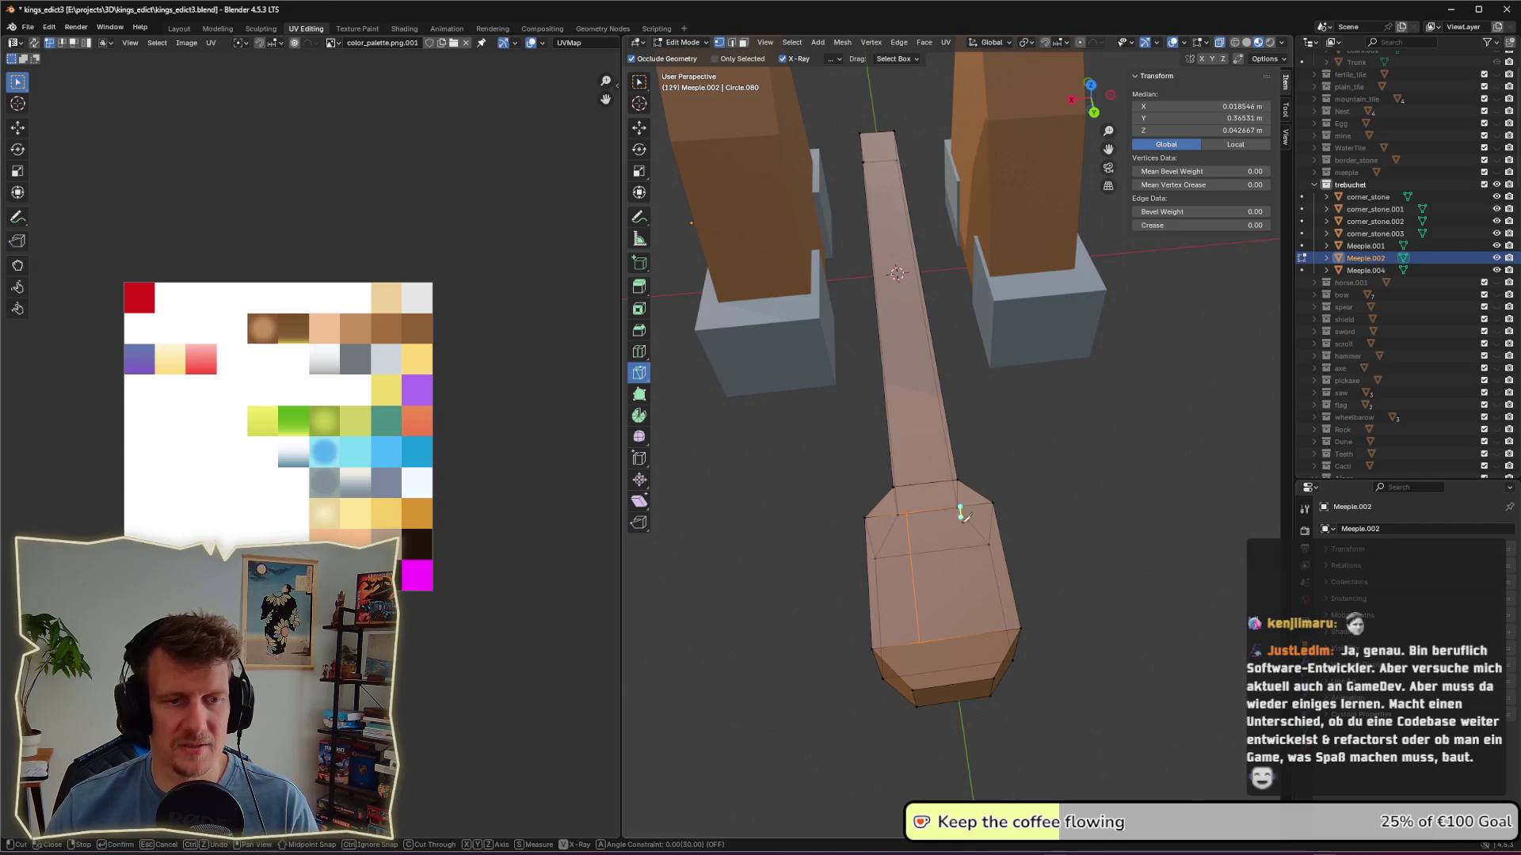
click(981, 633)
key(Return)
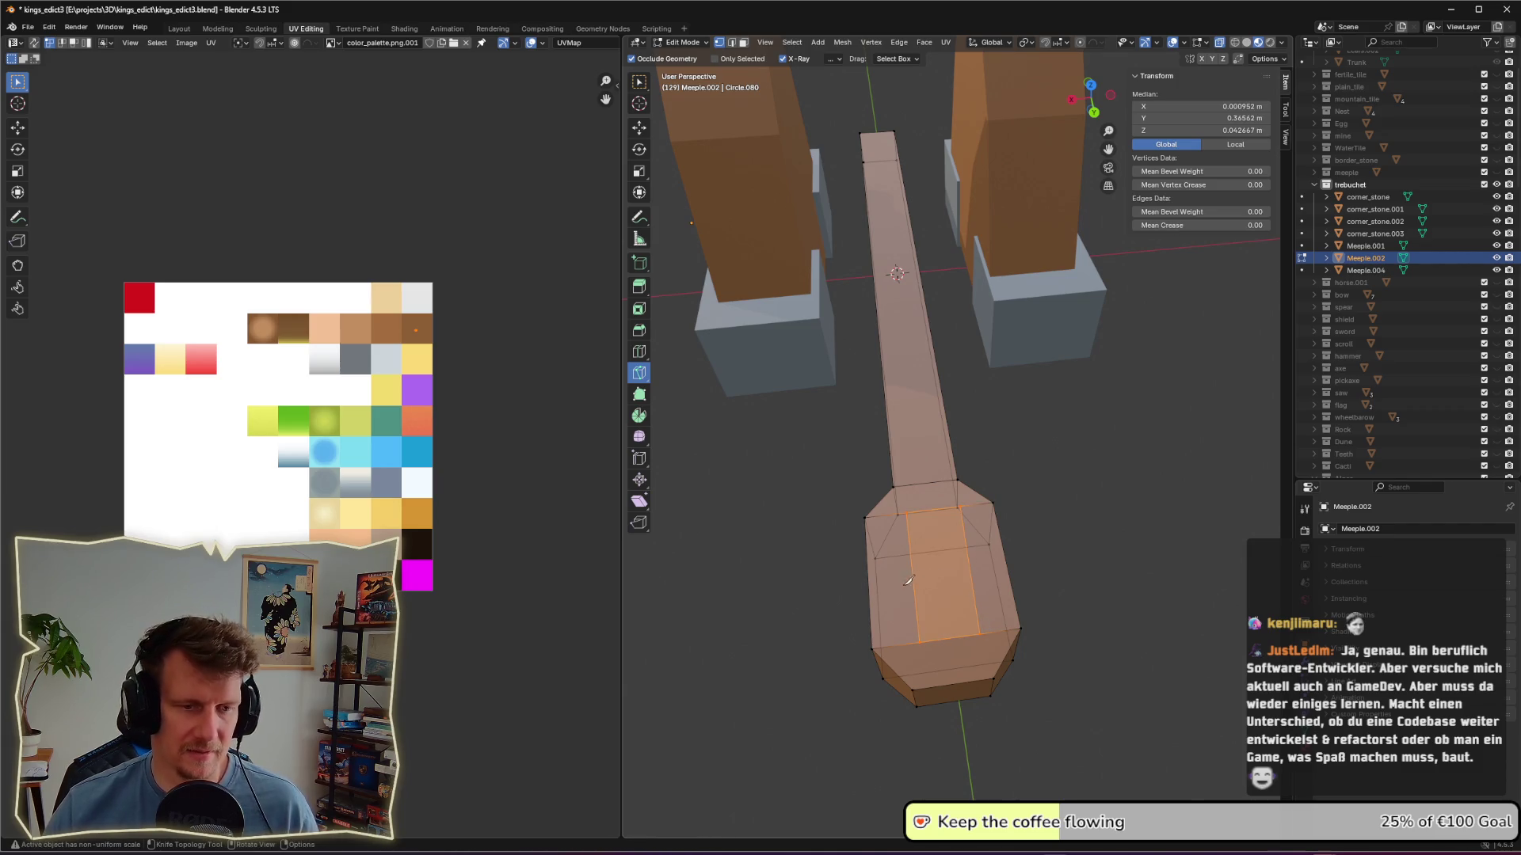
Step: Add a 2-cut edge loop and sink the inner face along Z into a cup
click(639, 351)
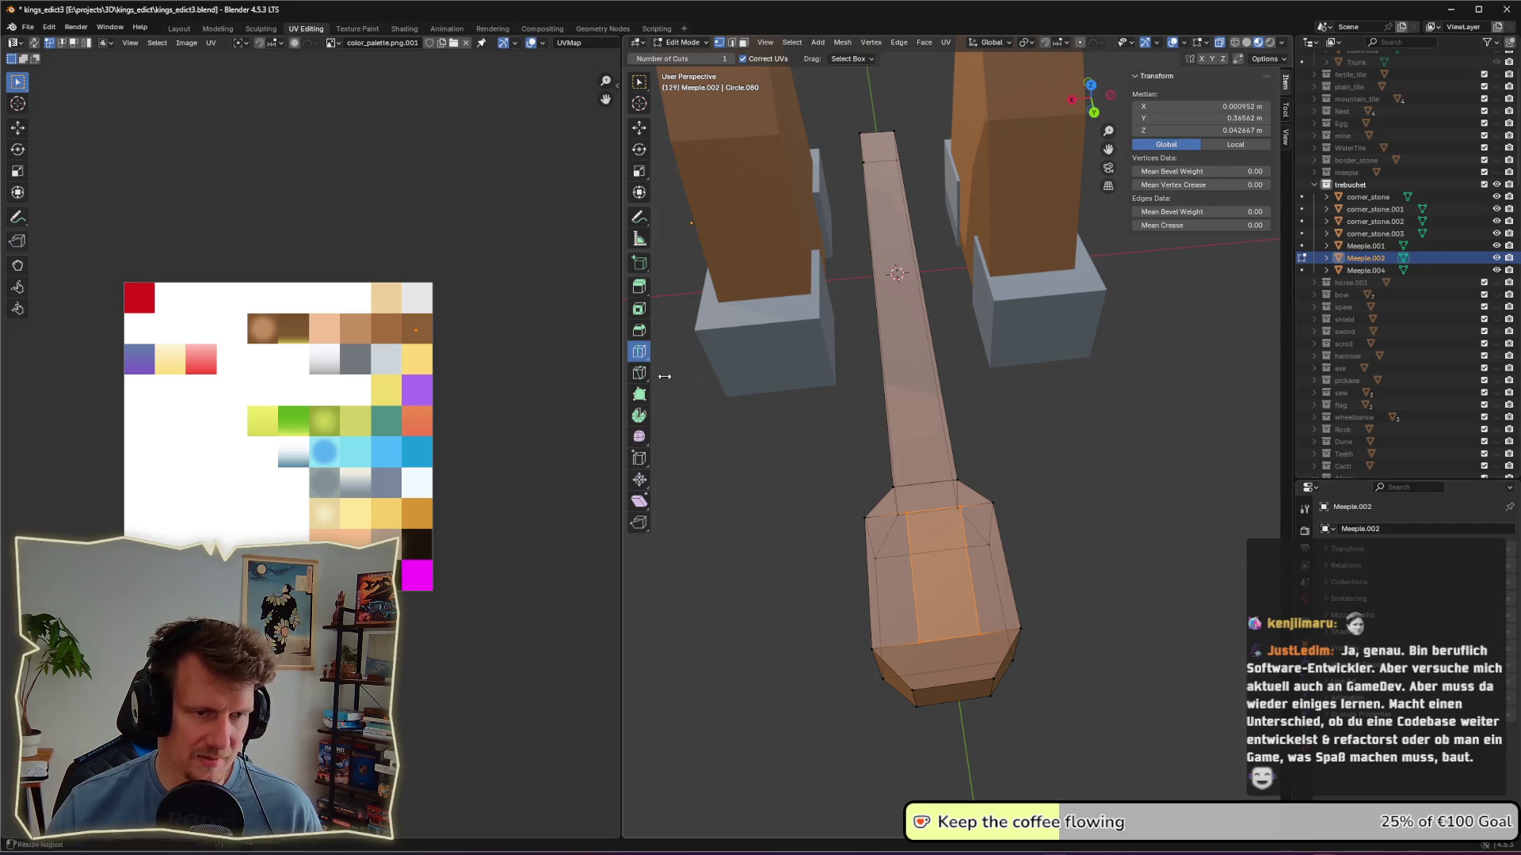
click(871, 562)
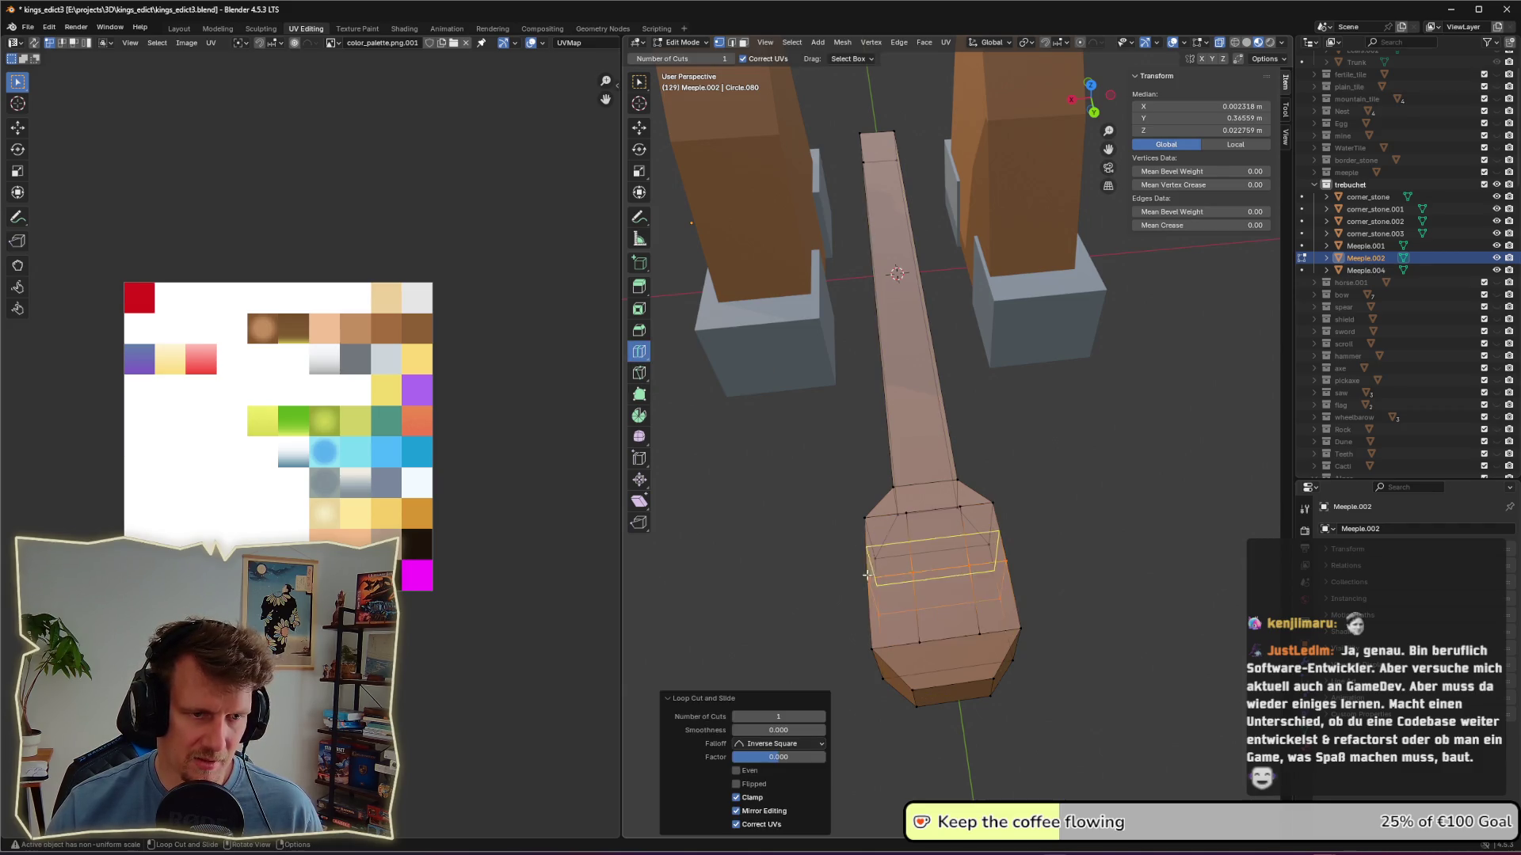
click(822, 721)
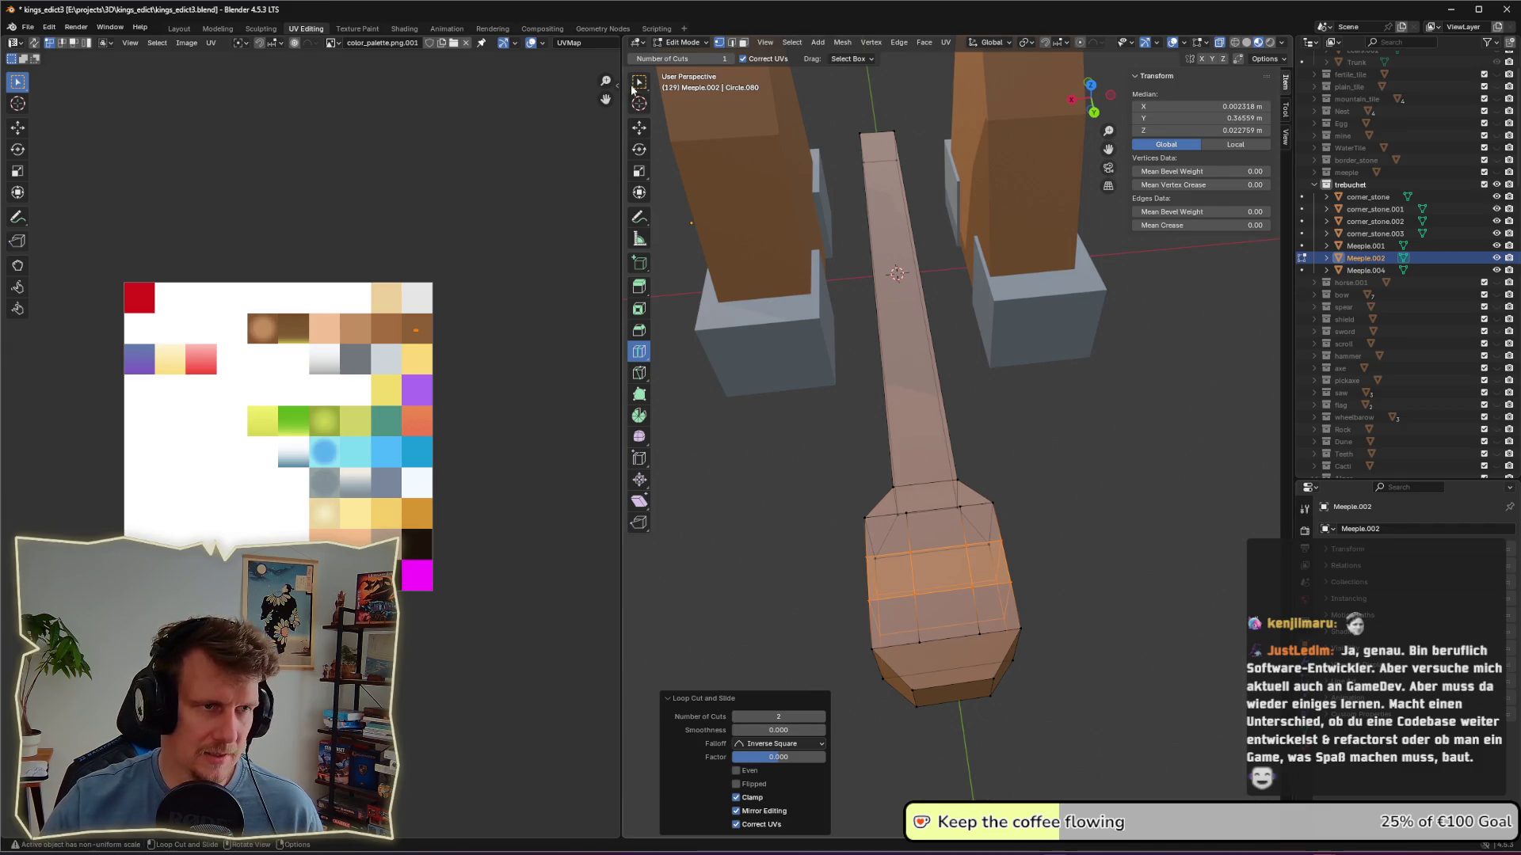
key(w)
click(975, 588)
shift+click(914, 594)
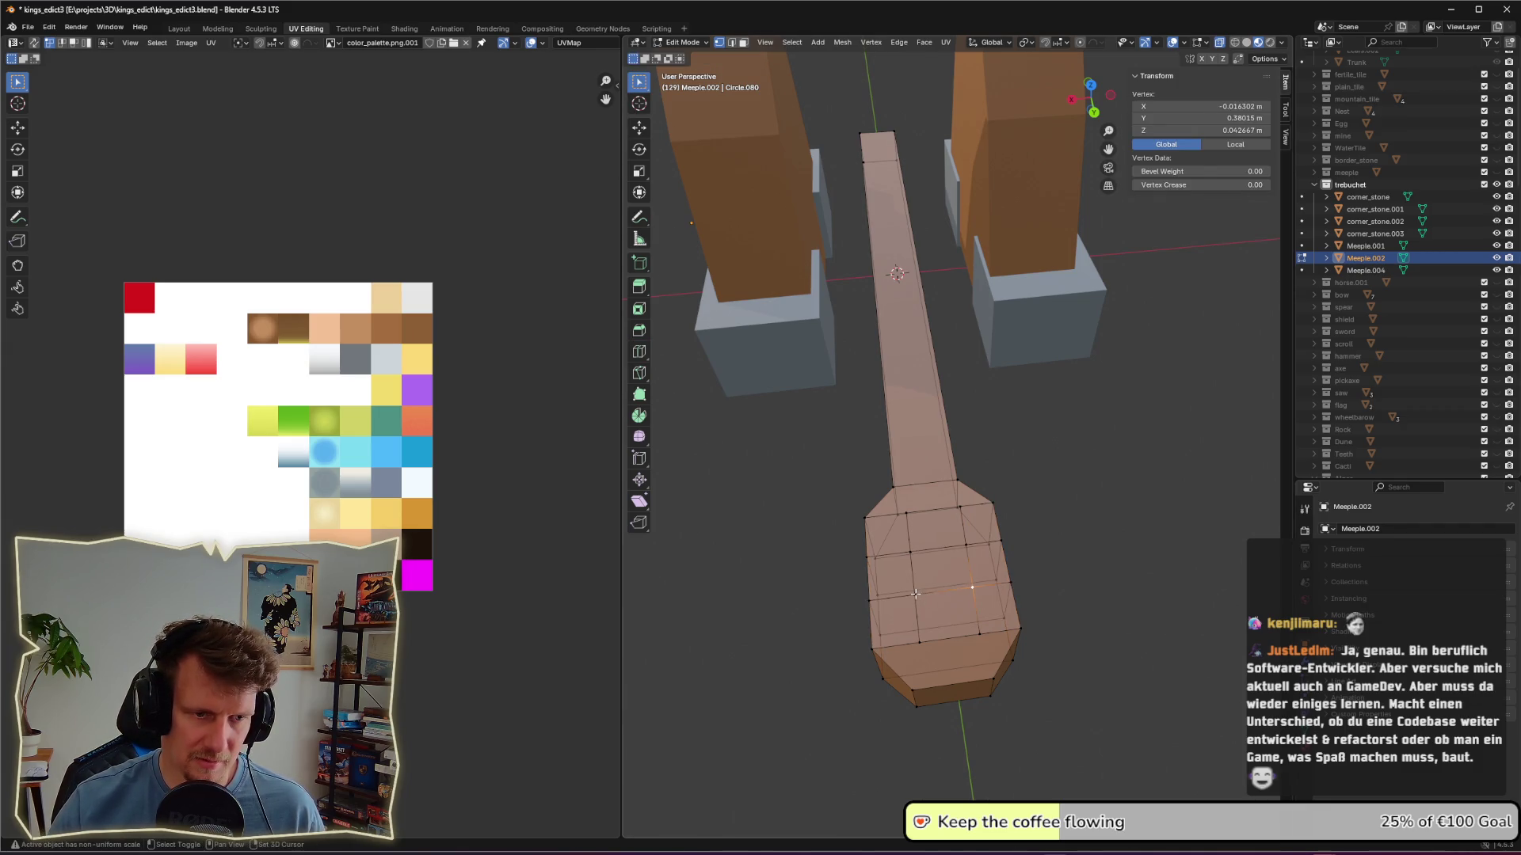
shift+click(938, 554)
key(g)
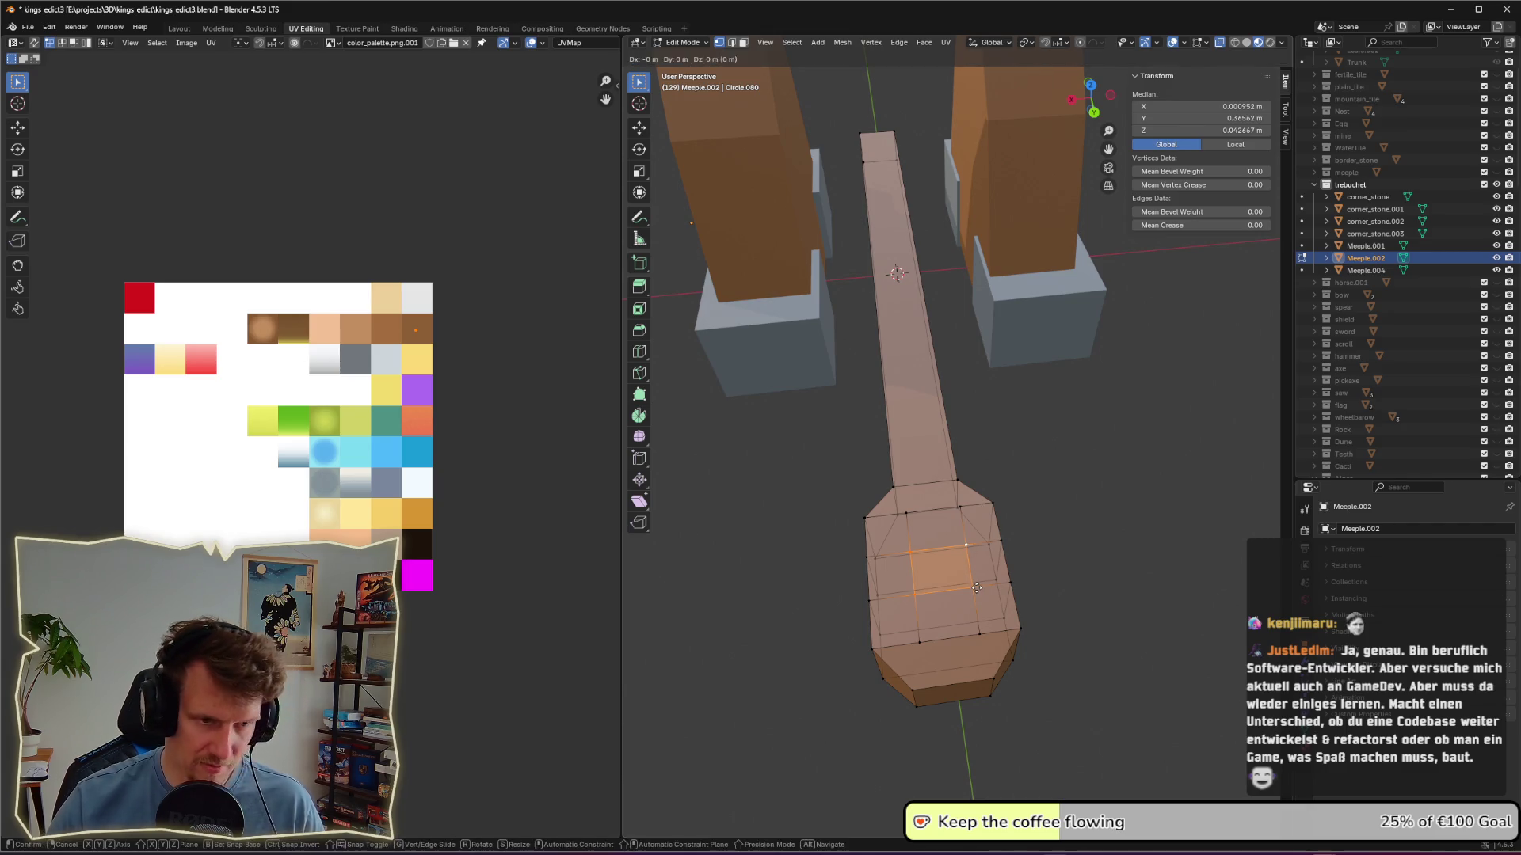
key(z)
click(1022, 610)
Step: Taper the end's underside by scaling its bottom loop to 0.652
click(1034, 615)
mouse_move(1033, 615)
middle_down()
mouse_move(1150, 528)
mouse_move(1153, 560)
mouse_move(1050, 534)
middle_up()
mouse_move(1001, 456)
middle_down()
mouse_move(974, 411)
mouse_move(979, 451)
middle_up()
click(963, 368)
alt+click(983, 404)
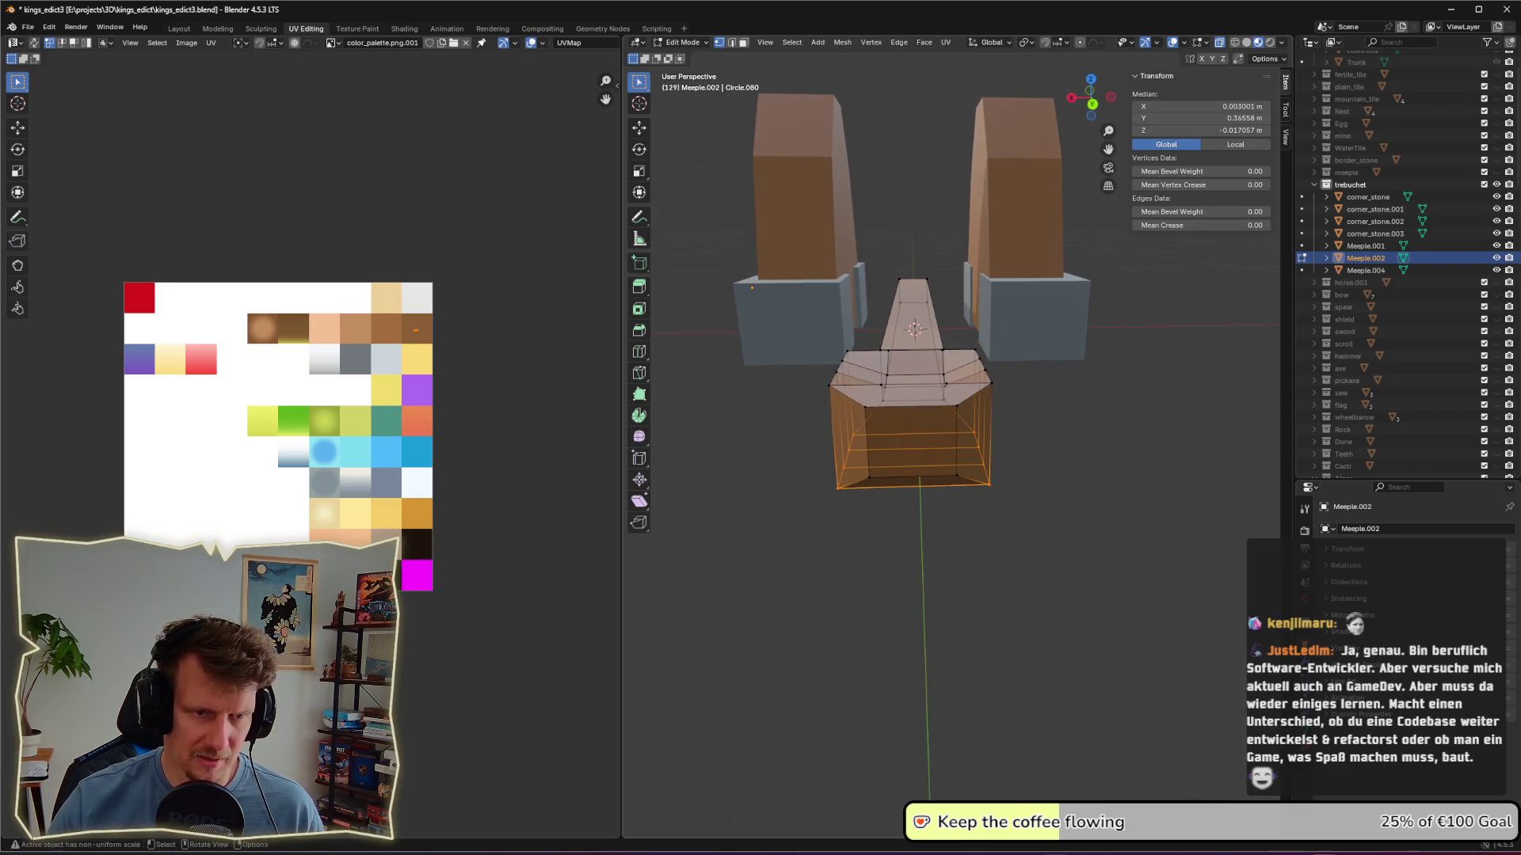
key(s)
click(998, 525)
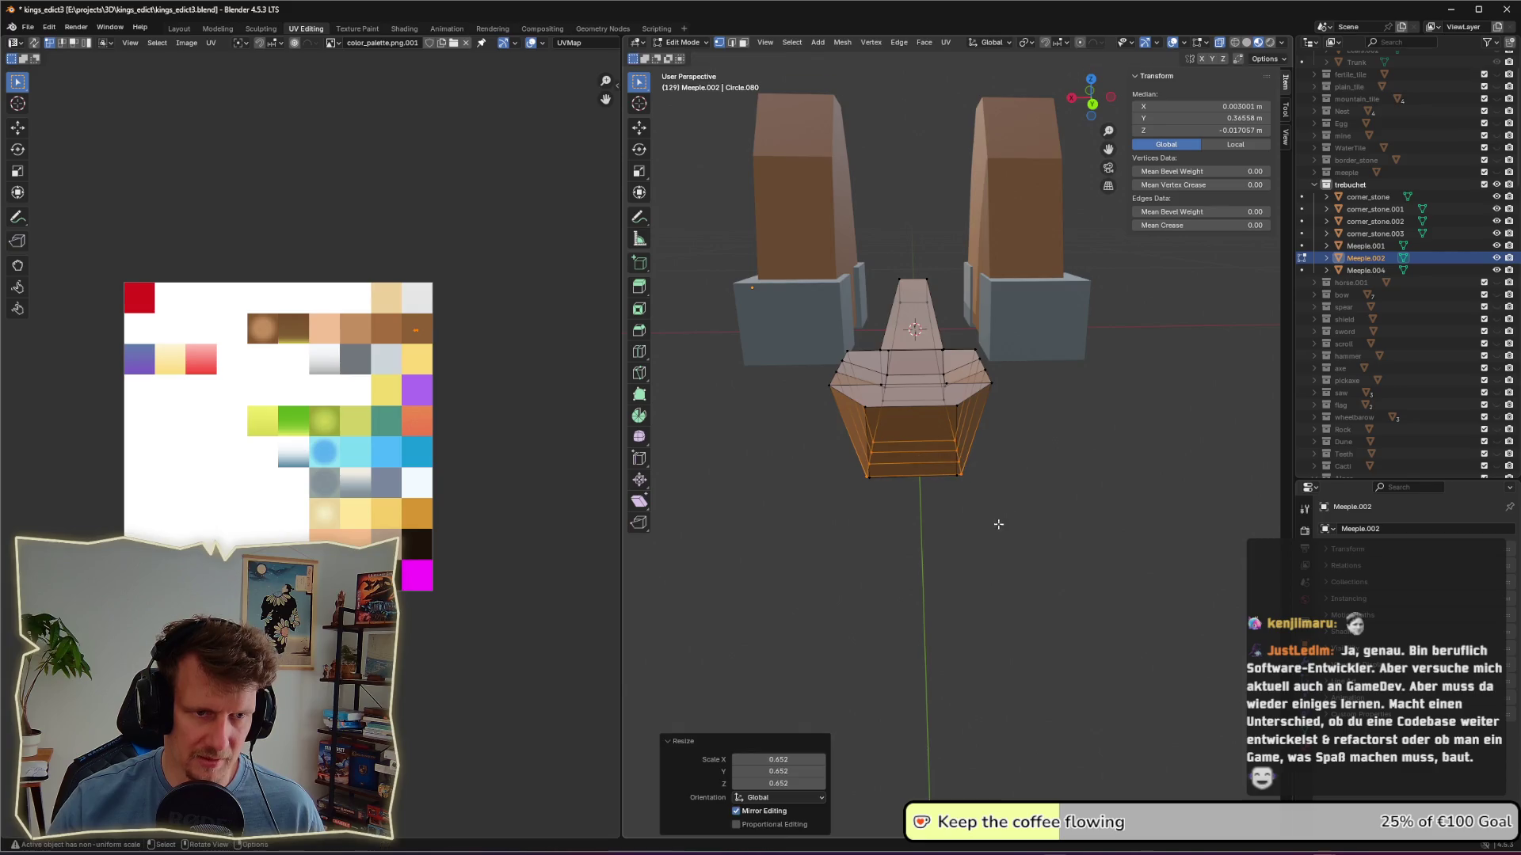
middle_drag(998, 525, 956, 468)
Step: Deselect everything and return to Object Mode
key(alt+a)
mouse_move(961, 412)
middle_down()
mouse_move(928, 414)
mouse_move(931, 395)
mouse_move(897, 460)
middle_up()
scroll(897, 460, down, 5)
key(Tab)
mouse_move(987, 583)
middle_down()
mouse_move(878, 544)
mouse_move(916, 563)
mouse_move(961, 500)
mouse_move(995, 570)
middle_up()
scroll(885, 548, down, 4)
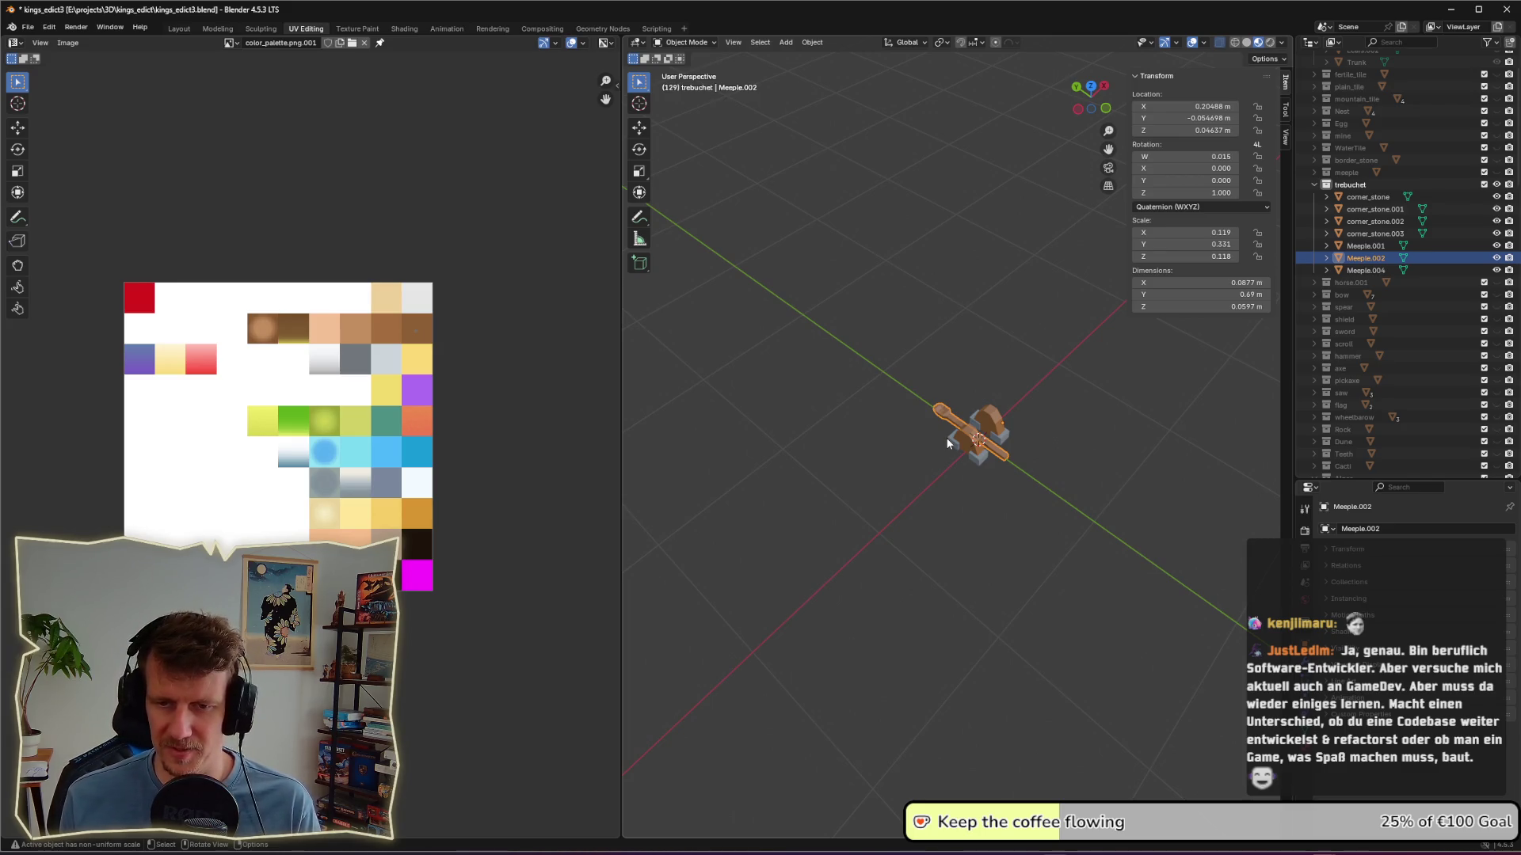
Step: Filter the Outliner by 'meep', toggle the meeple collection's visibility, and reselect Meeple.002
click(1033, 499)
mouse_move(1054, 440)
middle_down()
mouse_move(1014, 449)
mouse_move(1043, 383)
mouse_move(1035, 415)
middle_up()
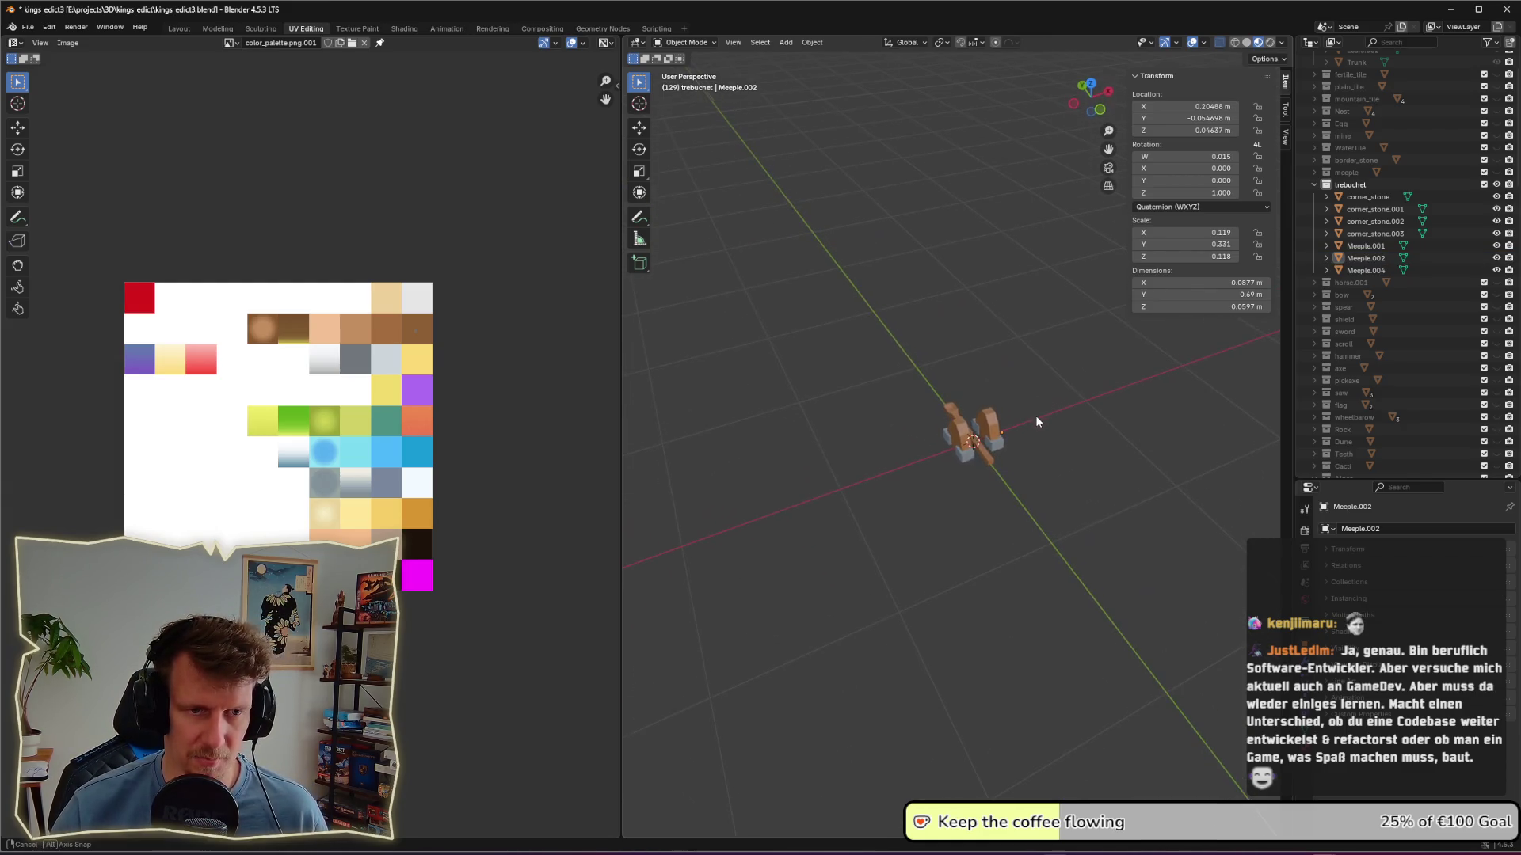
scroll(1456, 174, up, 3)
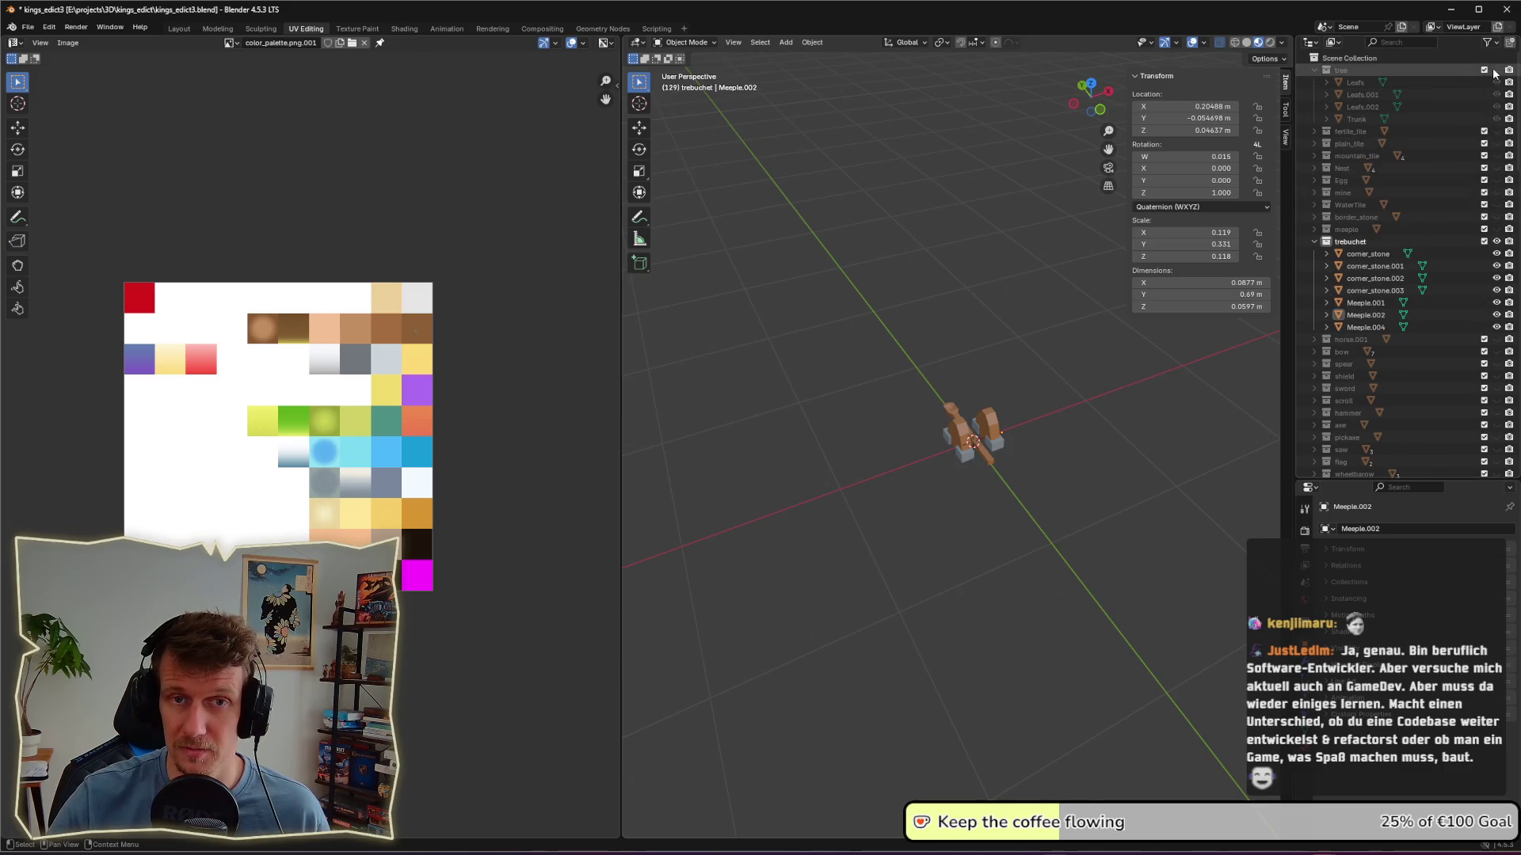
click(1399, 42)
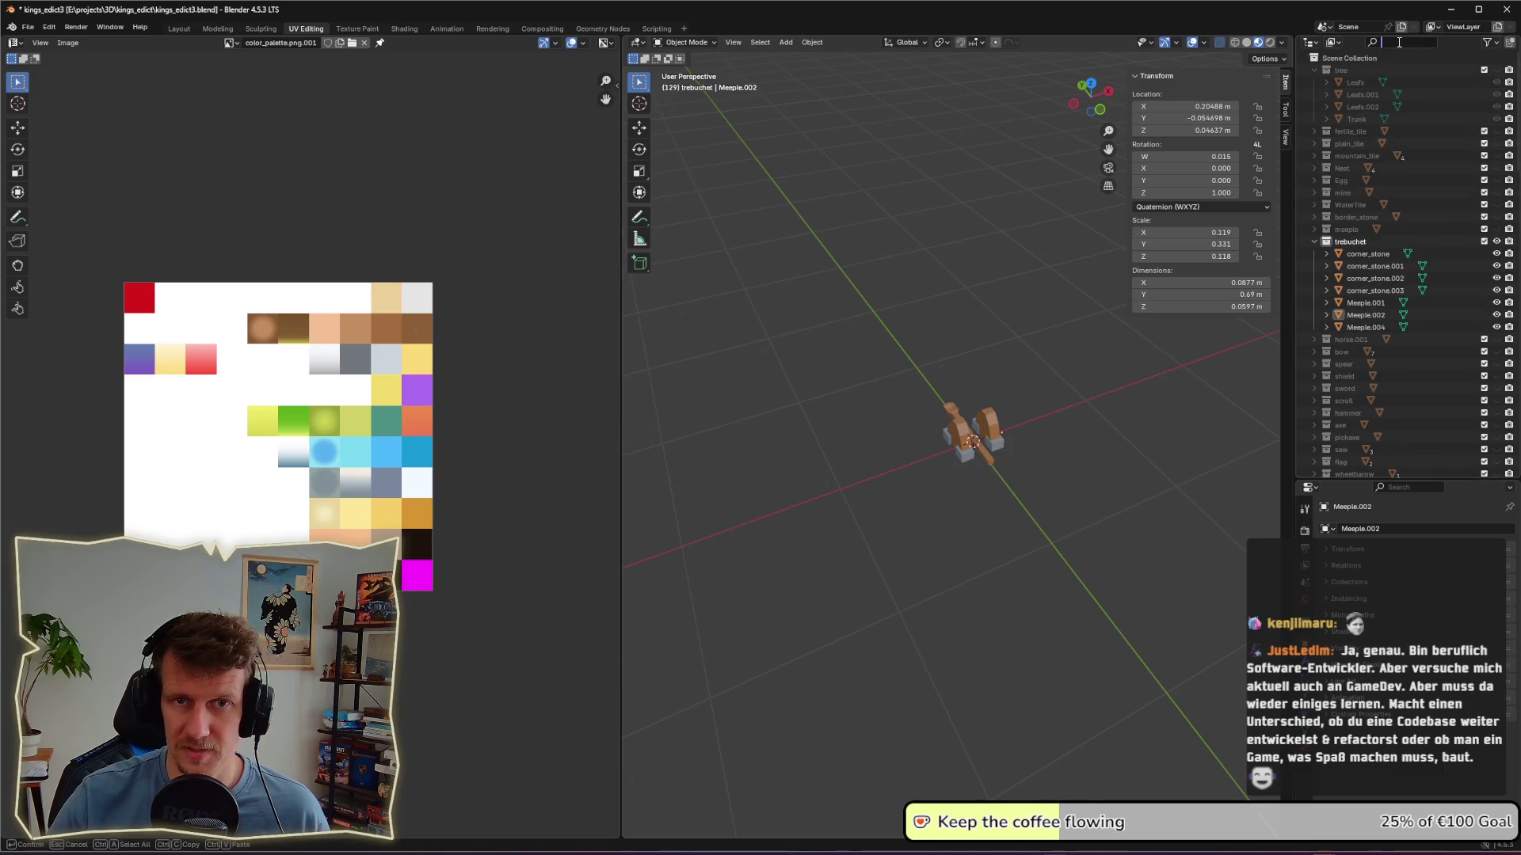
text(tree)
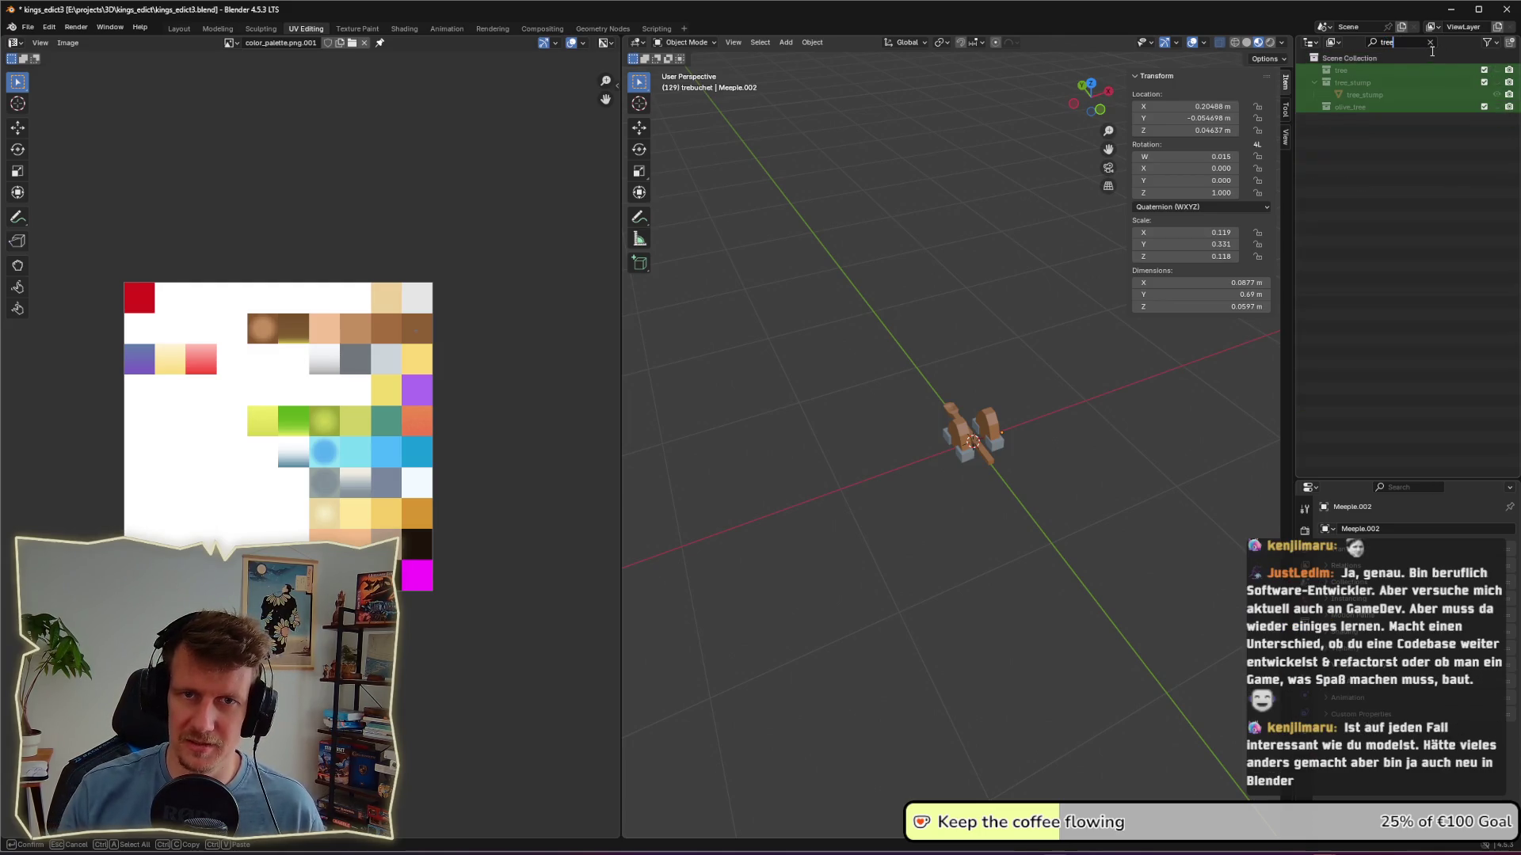
key(BackSpace)
key(BackSpace)
key(BackSpace)
text(m)
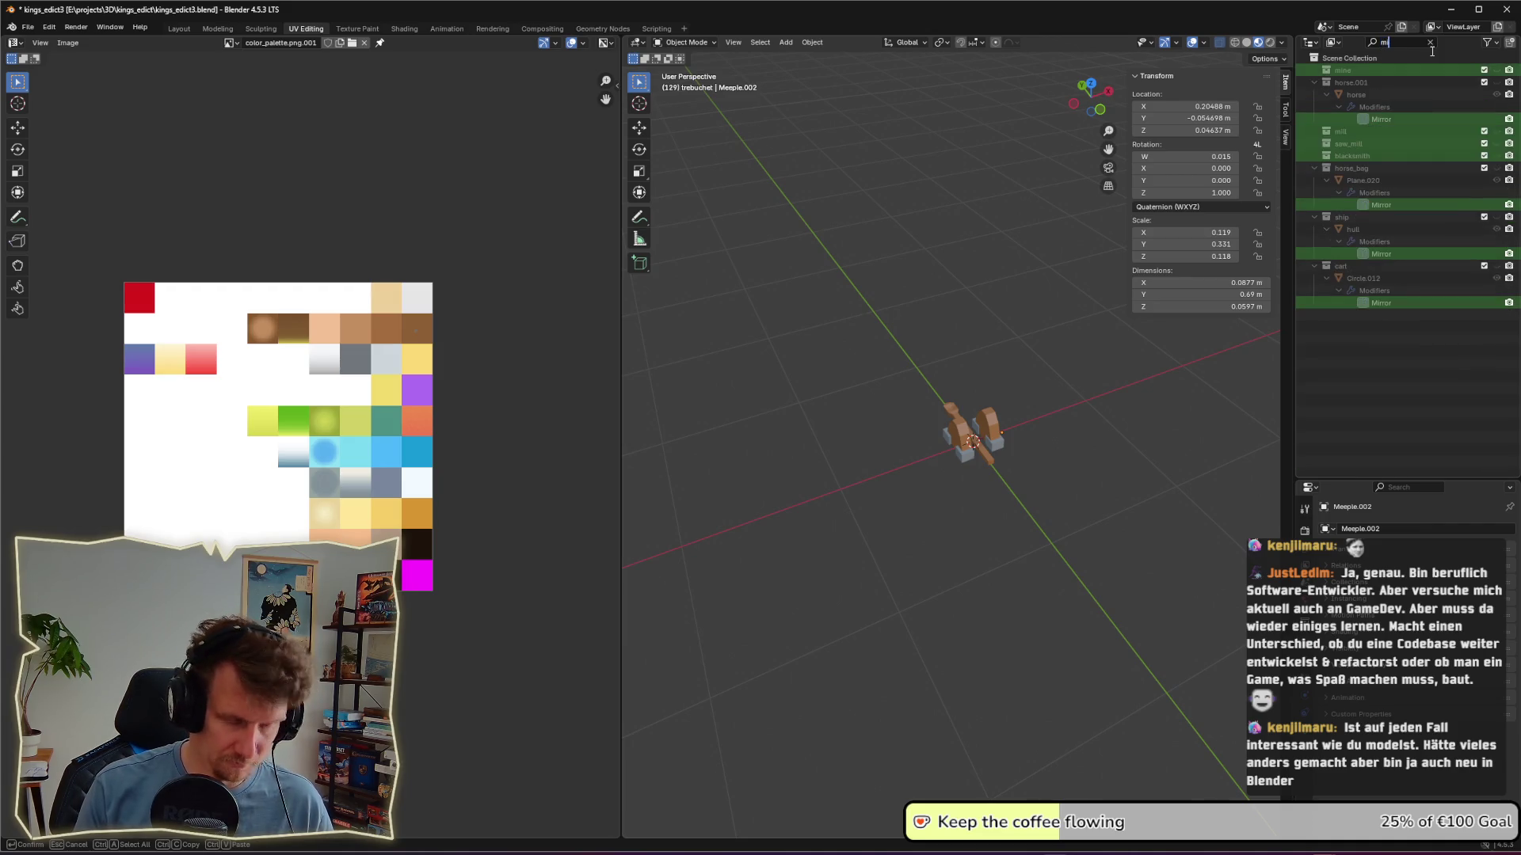
text(eepl)
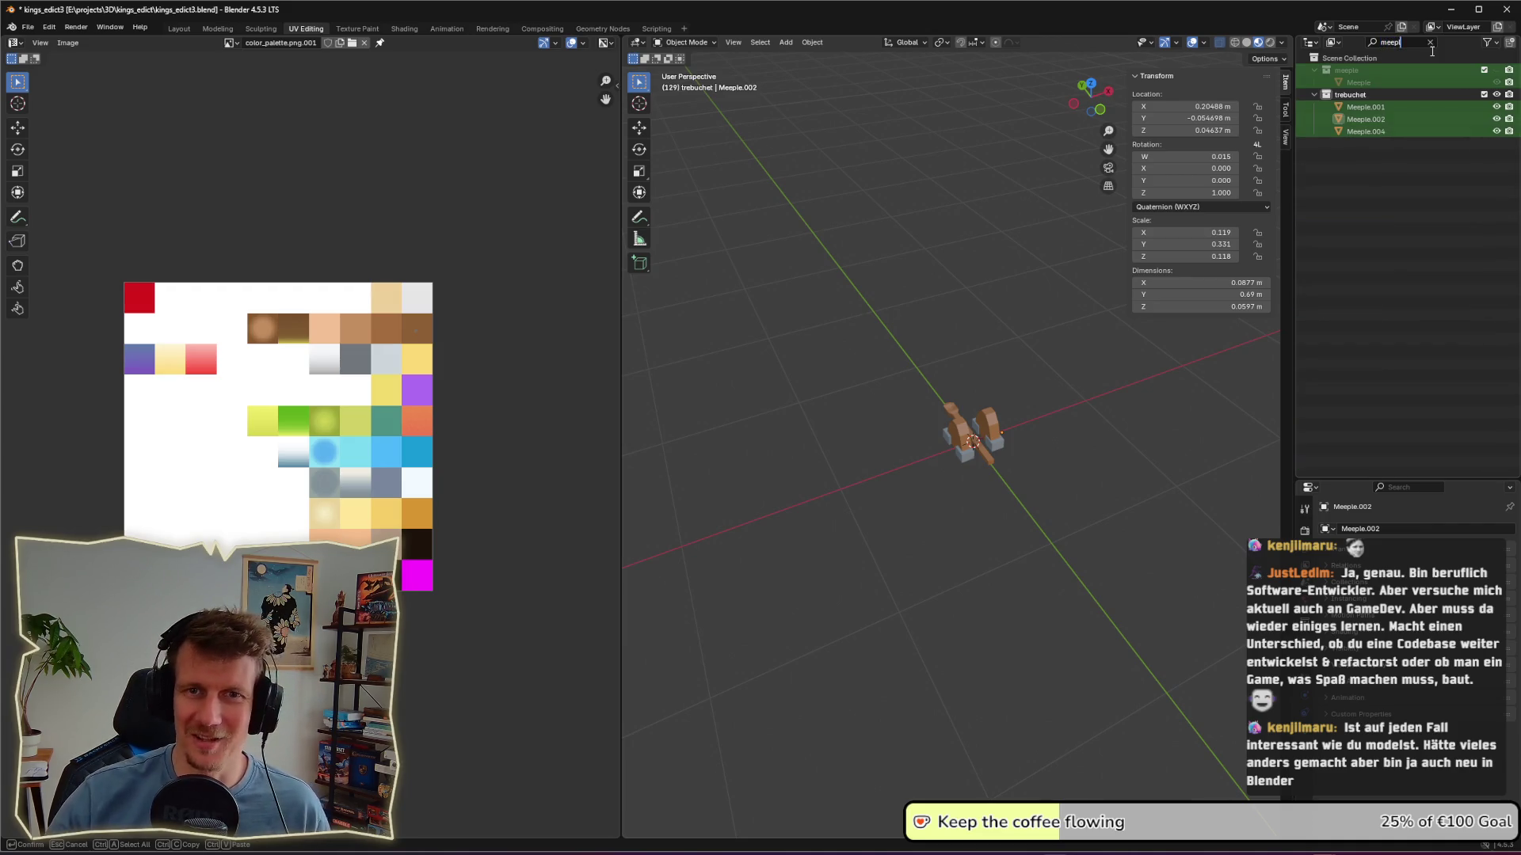
click(1496, 69)
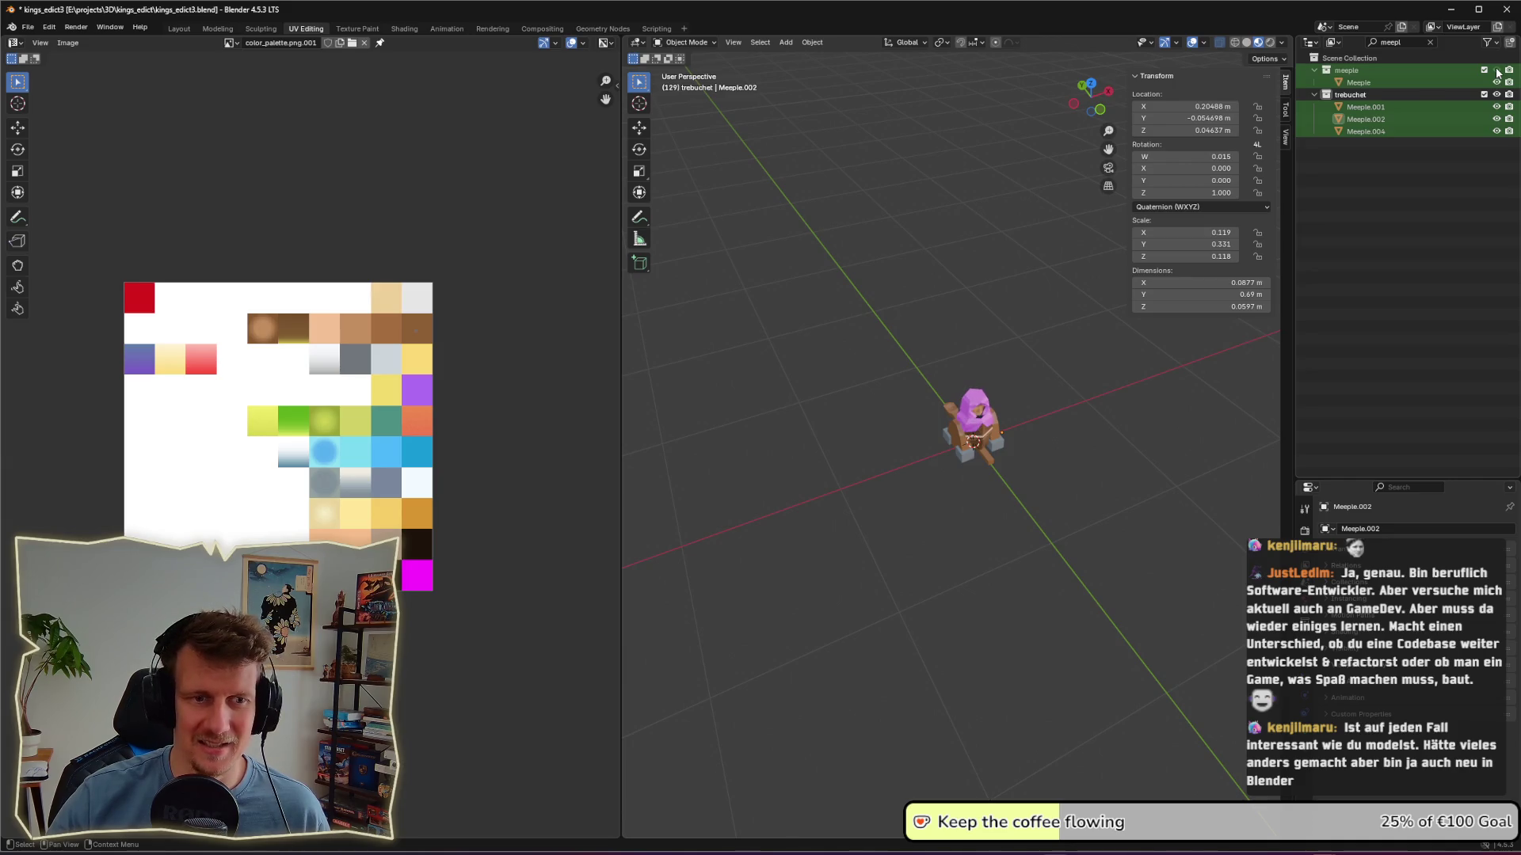
click(1496, 69)
scroll(1073, 426, up, 4)
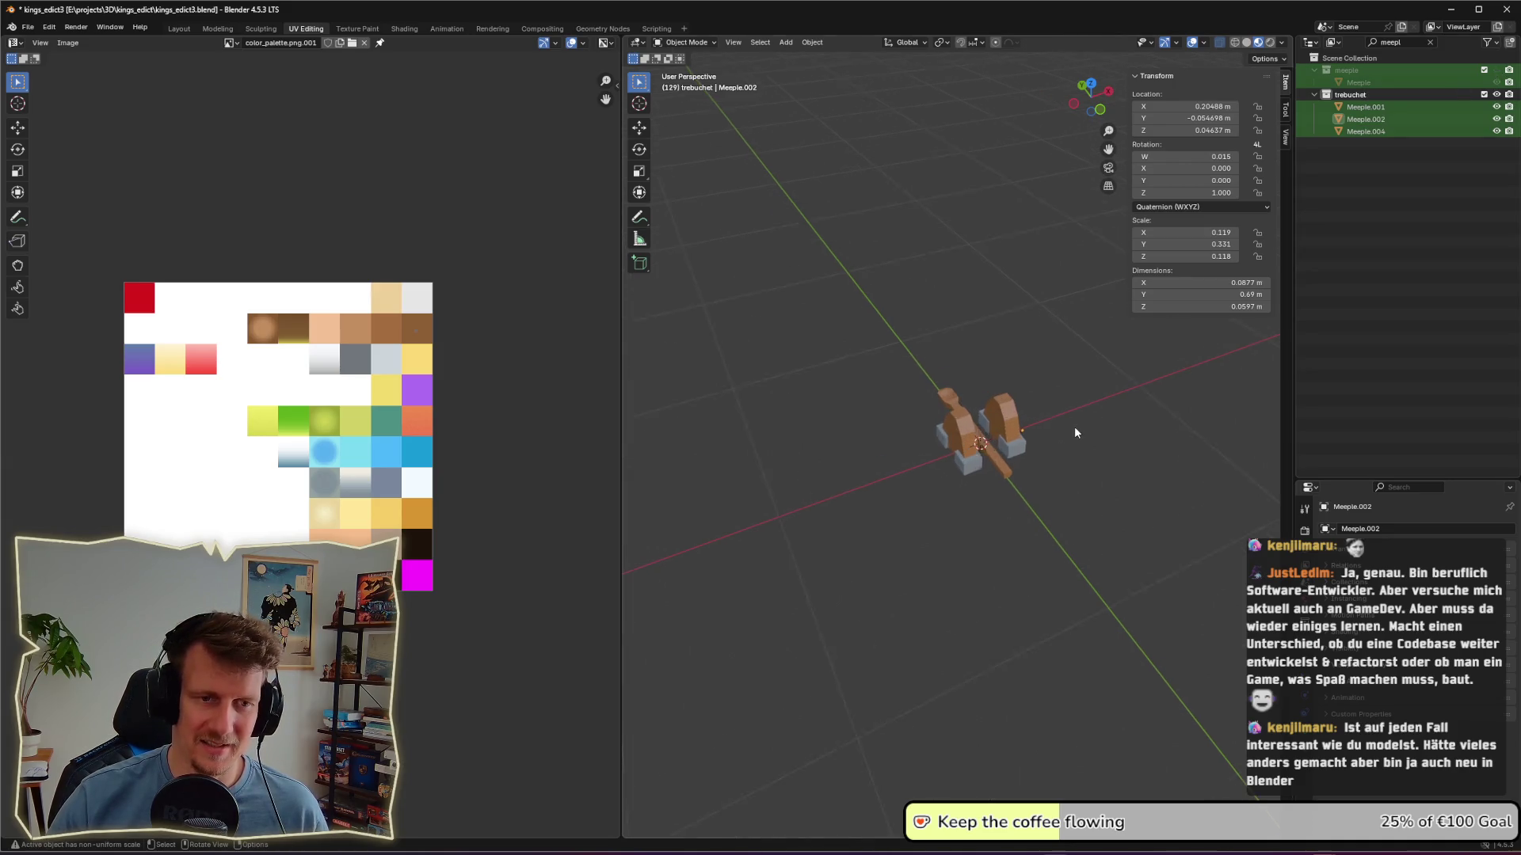
click(1041, 496)
Step: Move Meeple.002 straight up to Z 0.263 m, atop the uprights
mouse_move(1043, 499)
middle_down()
mouse_move(1013, 462)
mouse_move(846, 465)
mouse_move(862, 449)
middle_up()
mouse_move(914, 382)
middle_down()
mouse_move(905, 436)
mouse_move(860, 391)
mouse_move(917, 424)
mouse_move(991, 414)
mouse_move(929, 450)
middle_up()
scroll(916, 424, up, 3)
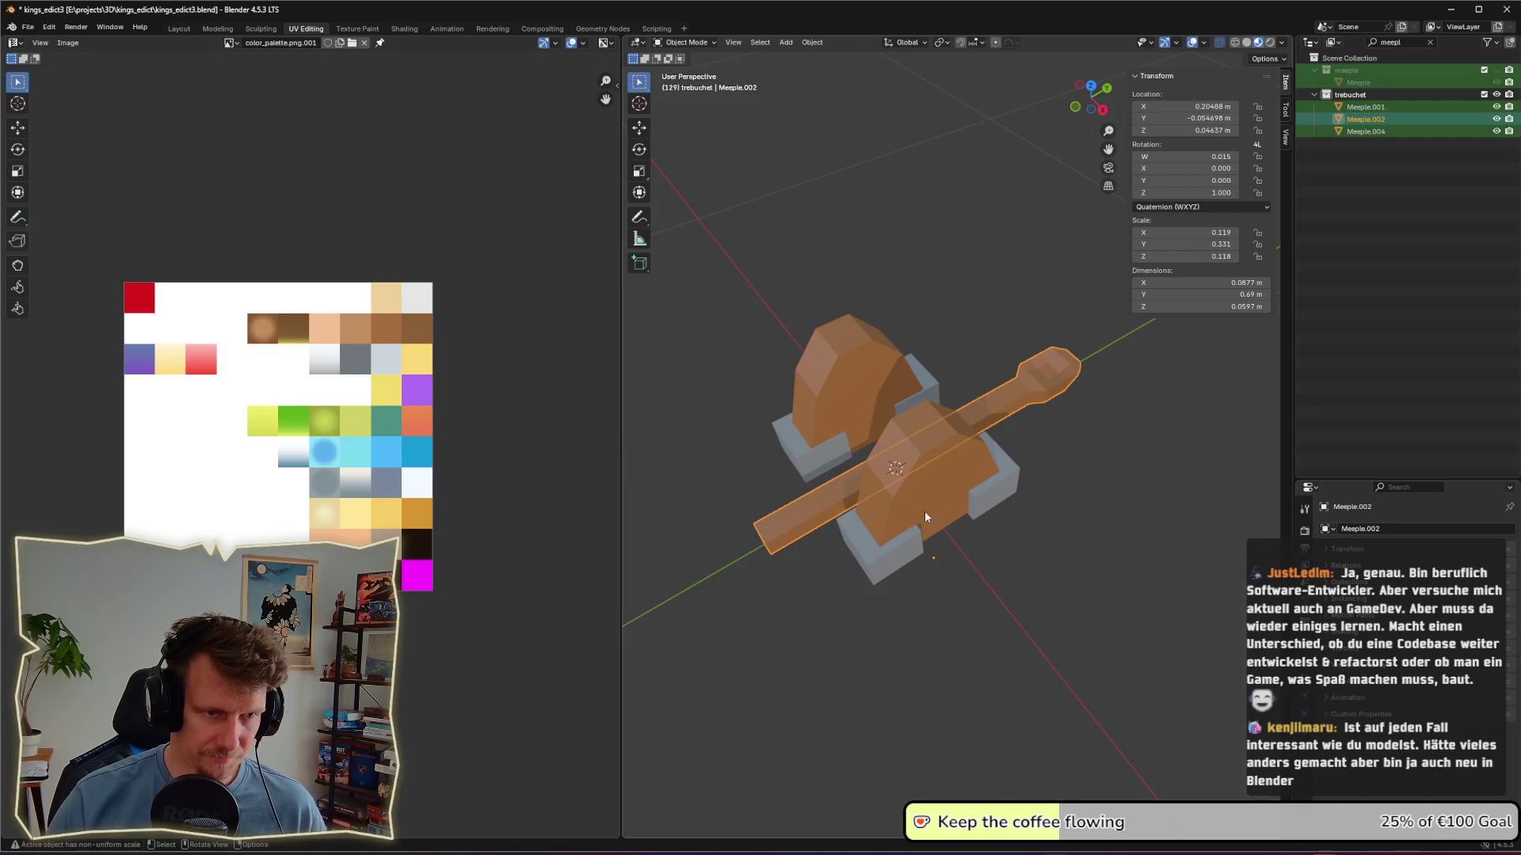
middle_drag(924, 516, 932, 473)
key(g)
key(z)
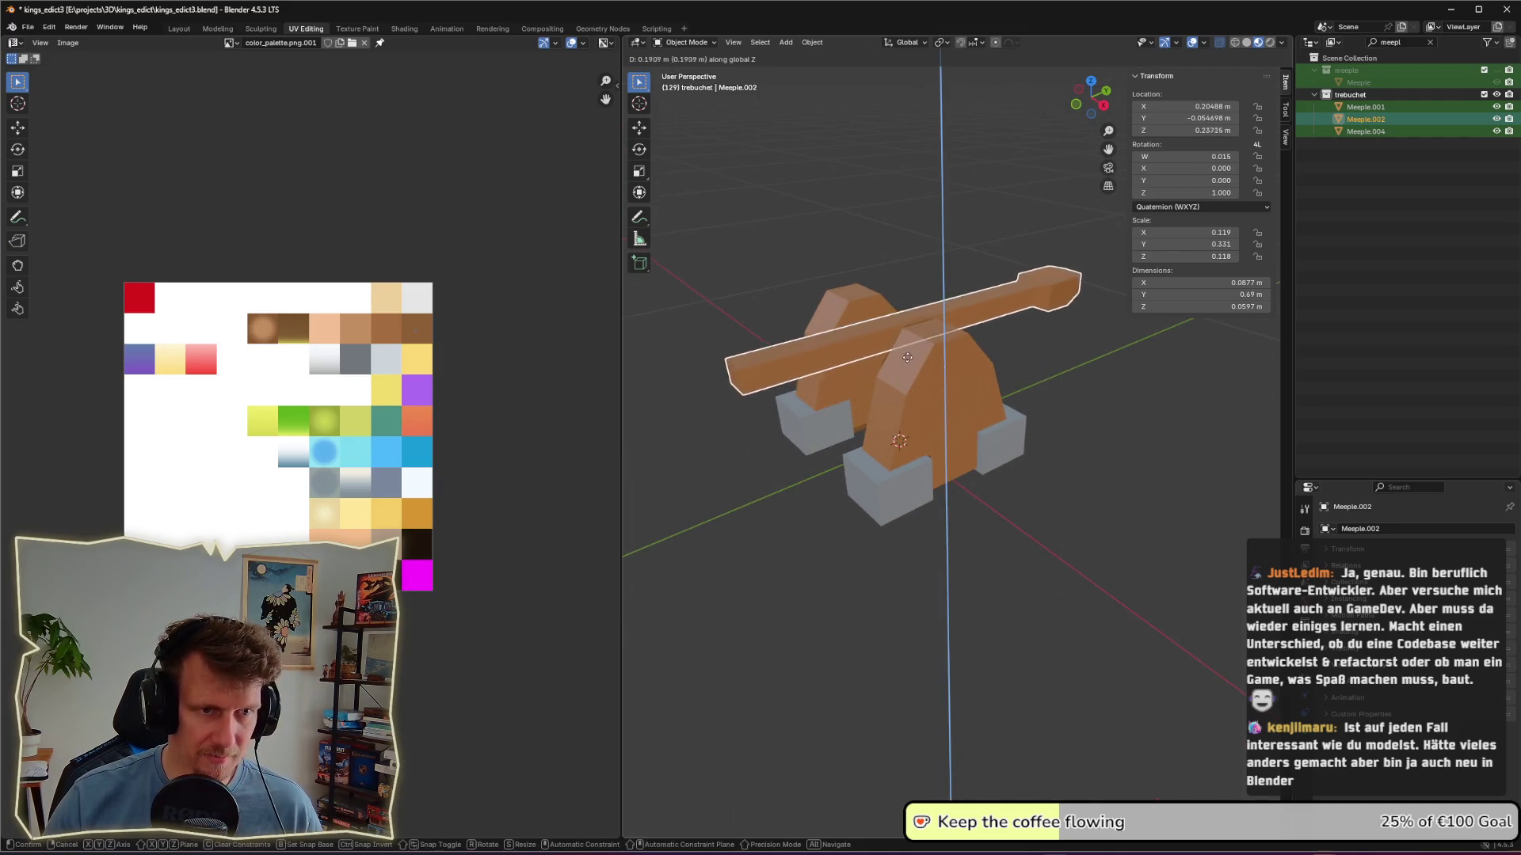
click(908, 353)
mouse_move(908, 353)
middle_down()
mouse_move(1071, 345)
mouse_move(1008, 362)
middle_up()
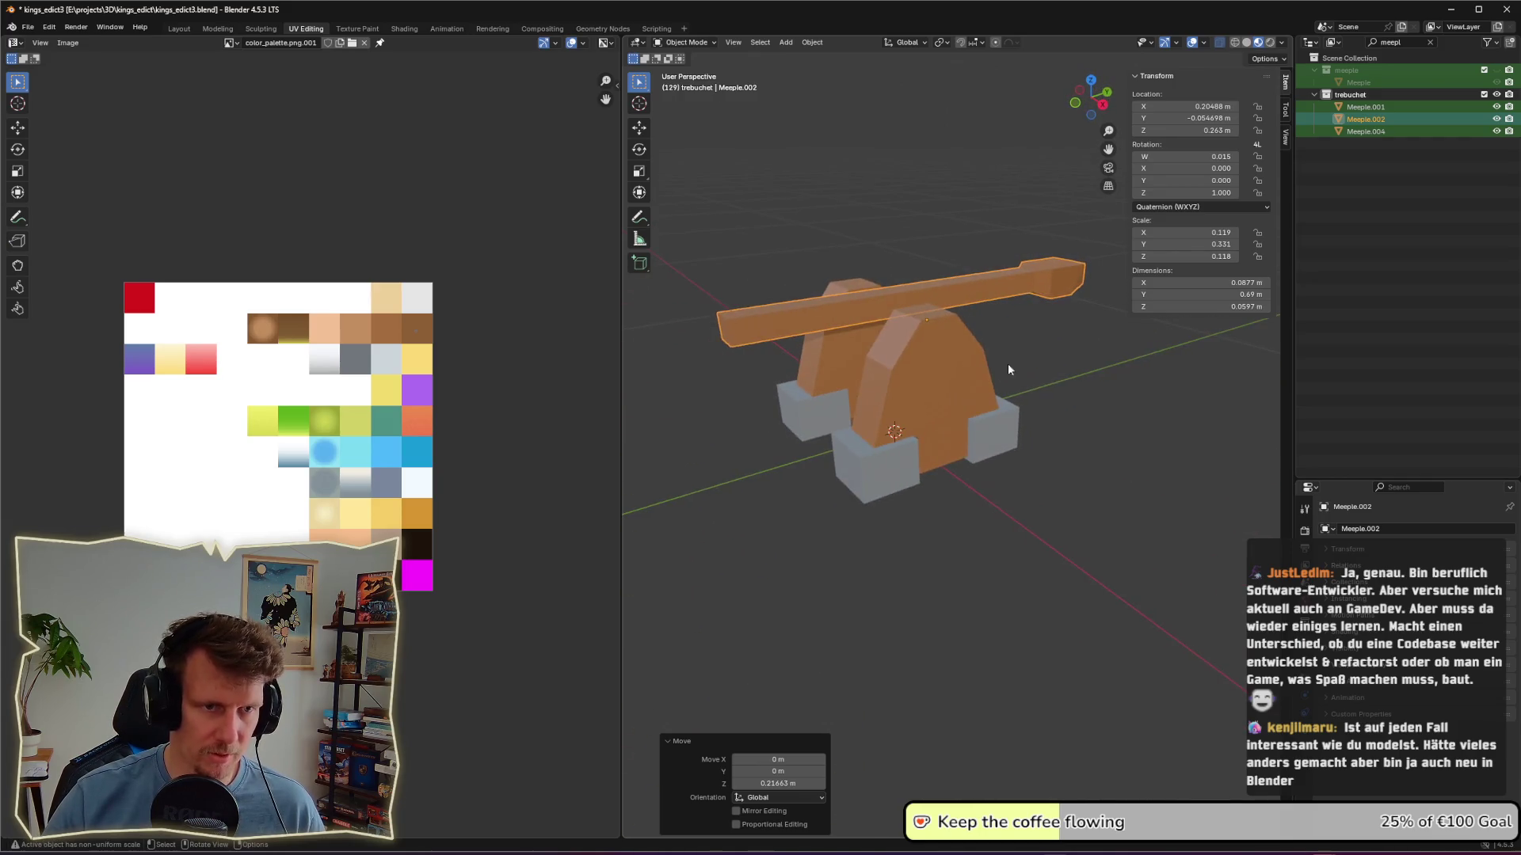
click(1022, 371)
click(876, 307)
middle_drag(876, 306, 1020, 312)
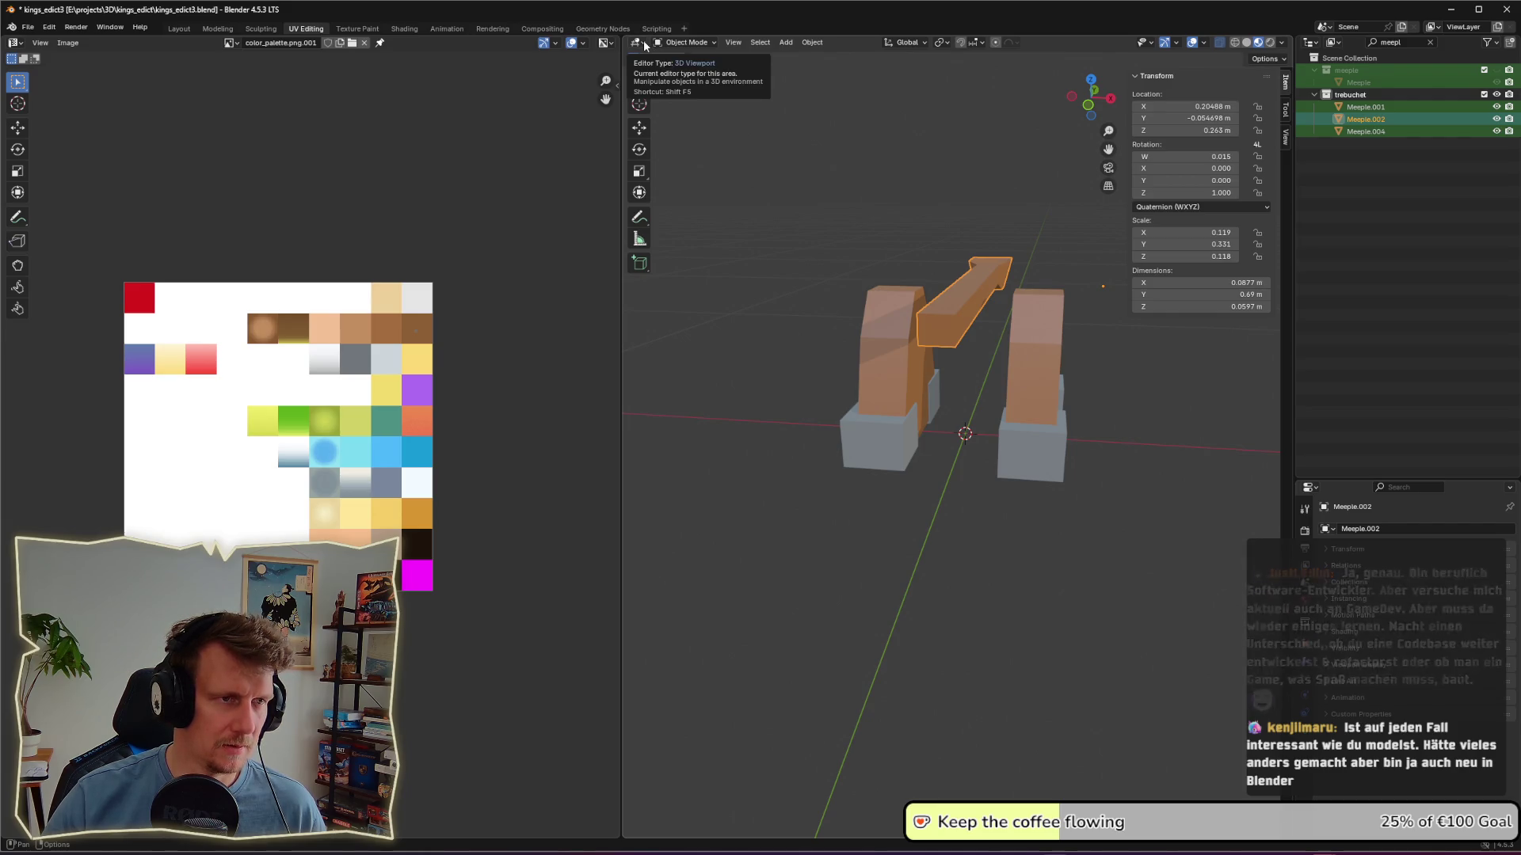
Step: Apply Shade Flat to the throwing arm
right_click(942, 330)
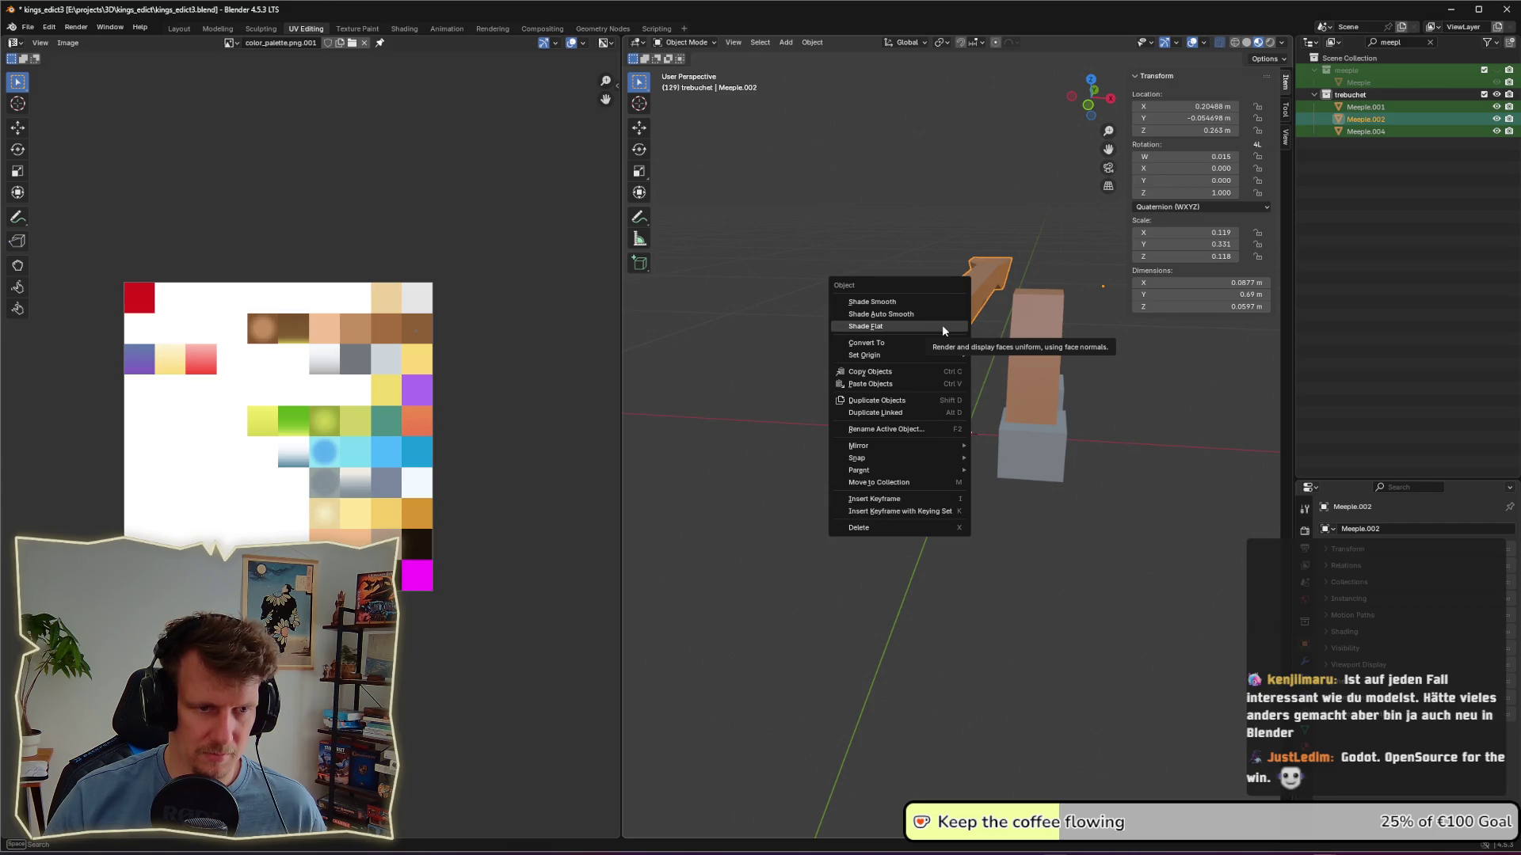
click(943, 327)
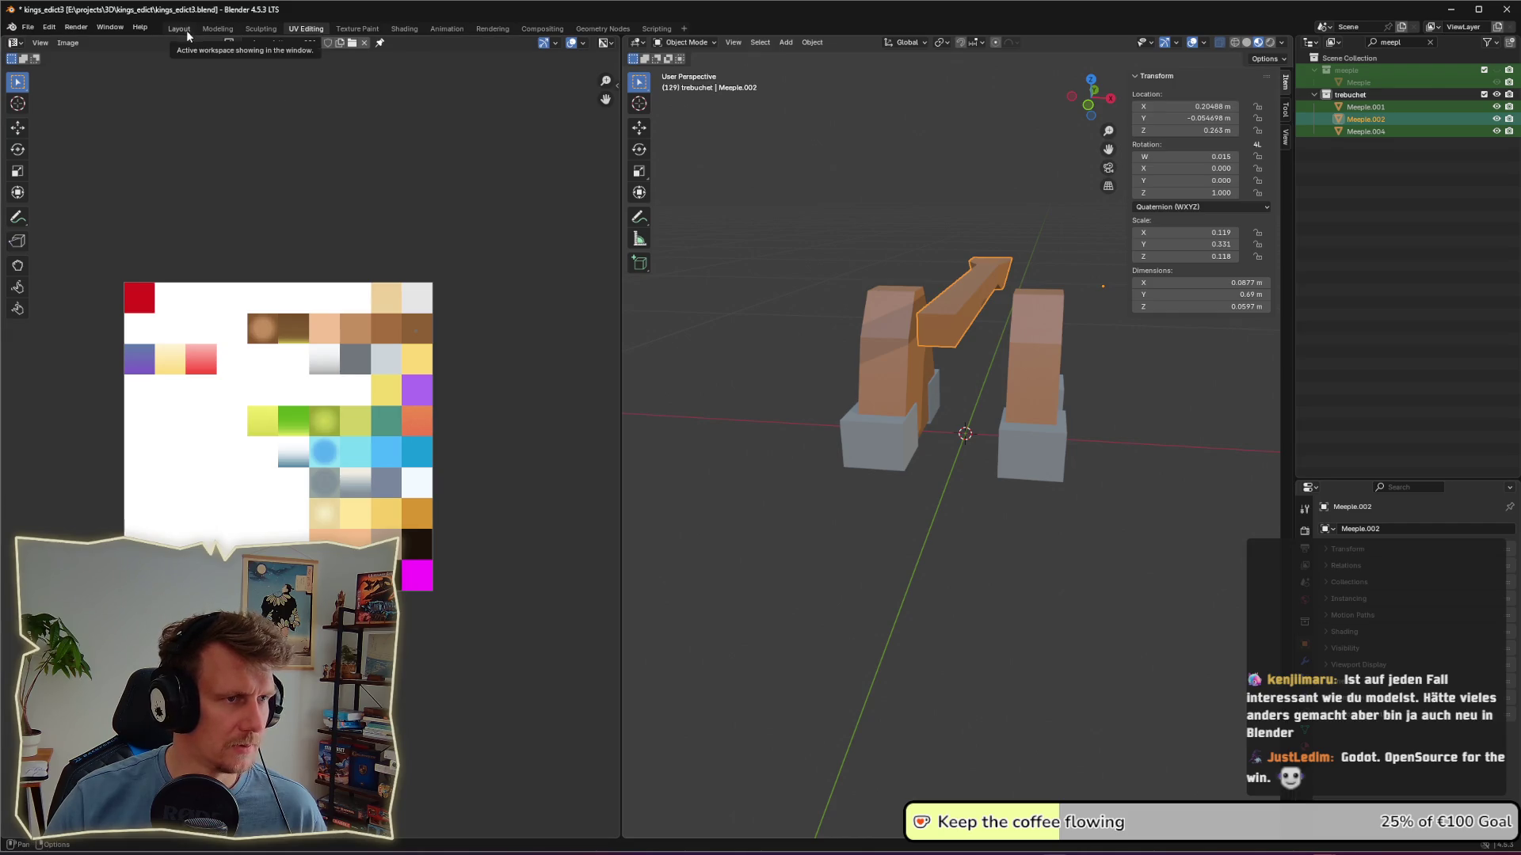
key(F3)
text(apply)
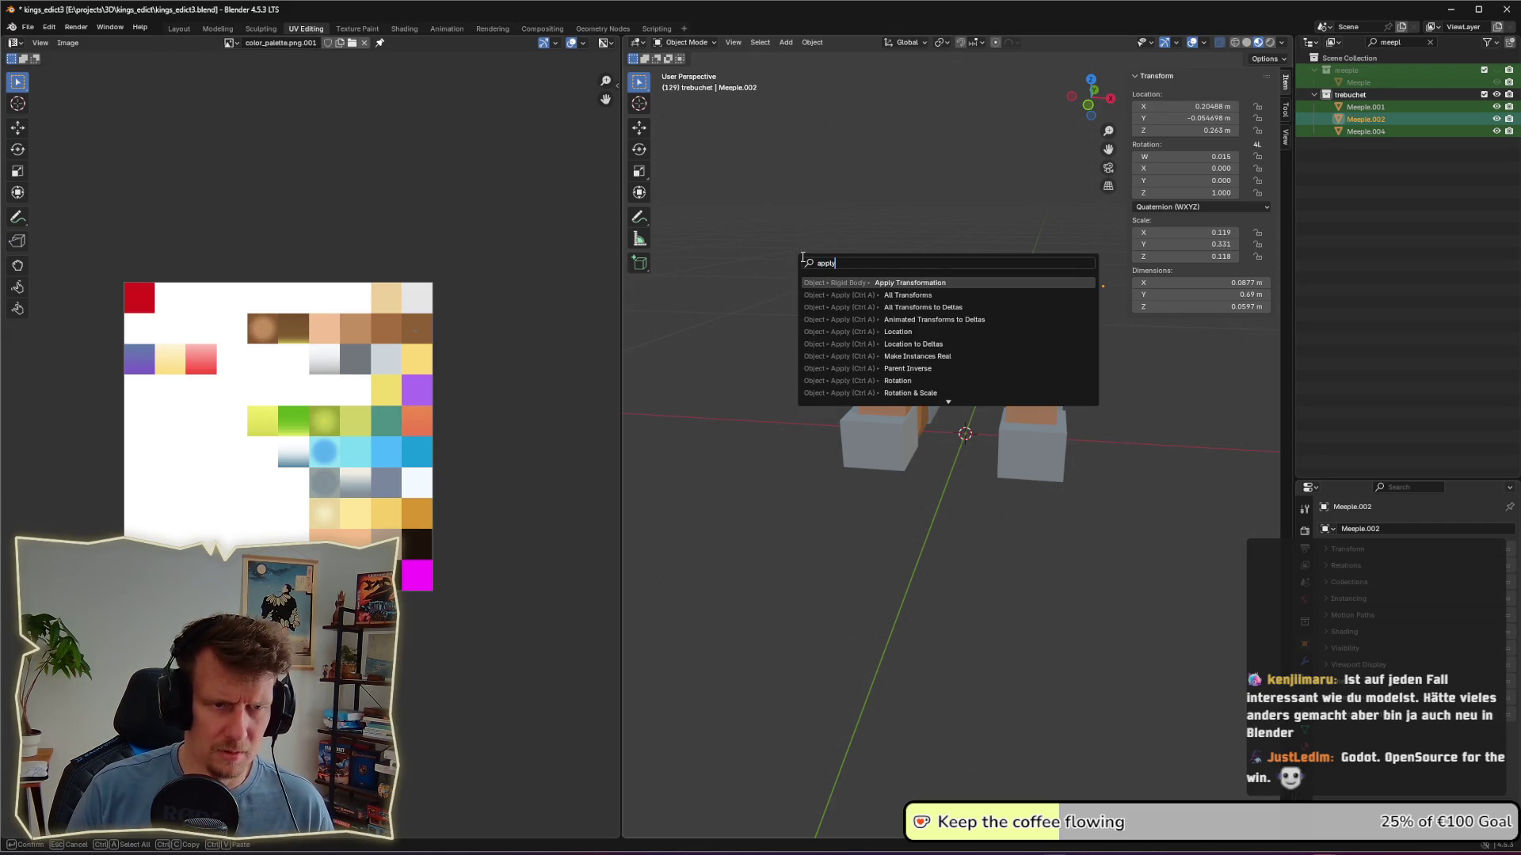
key(Return)
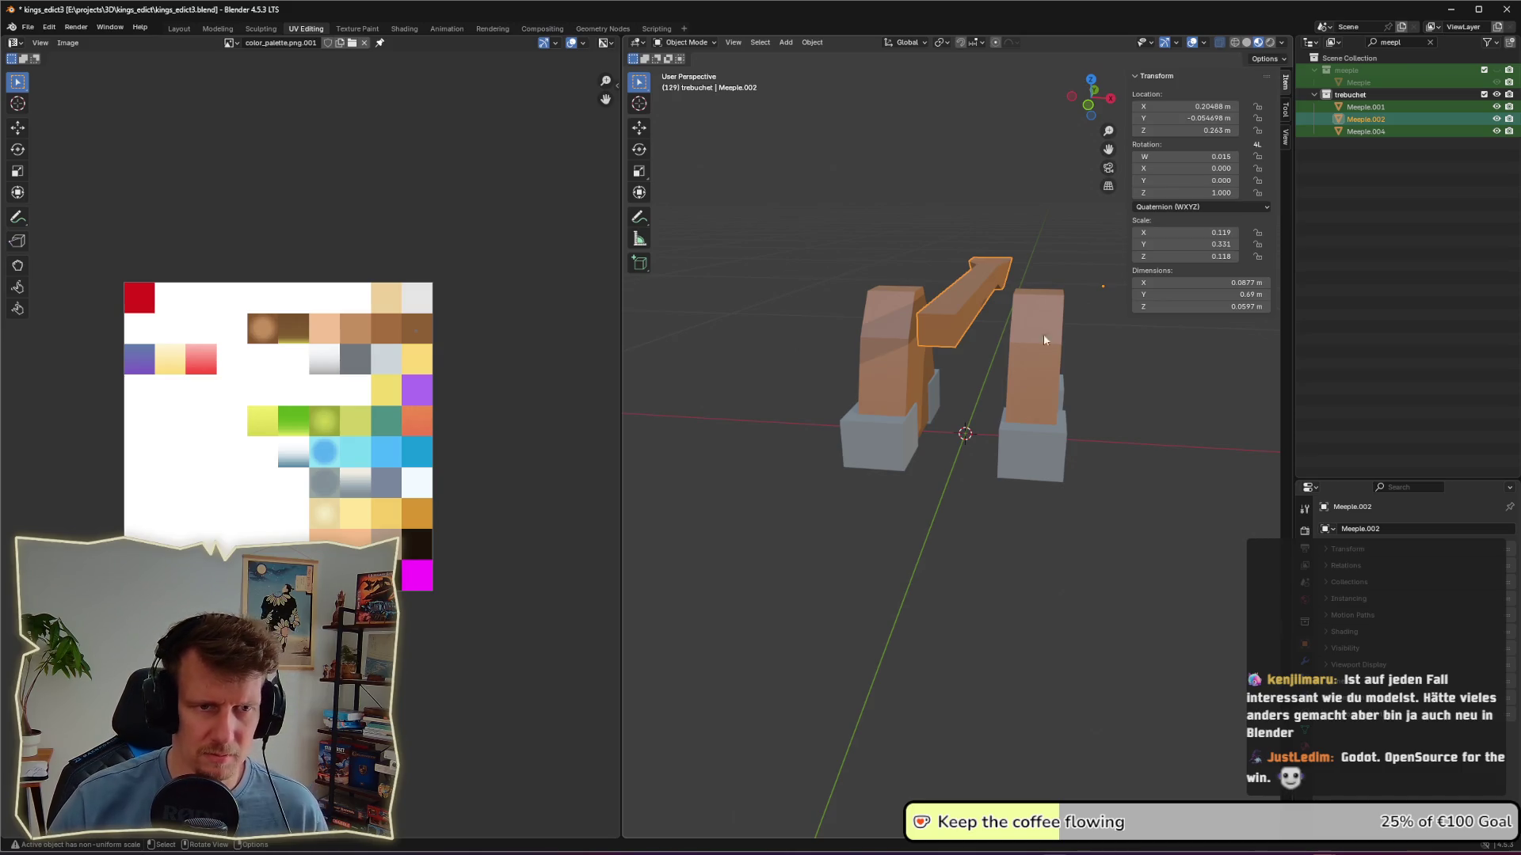
Step: Centre the arm's geometry on its origin and reposition it to X 0.030, Y 0.234 m
right_click(949, 311)
mouse_move(913, 428)
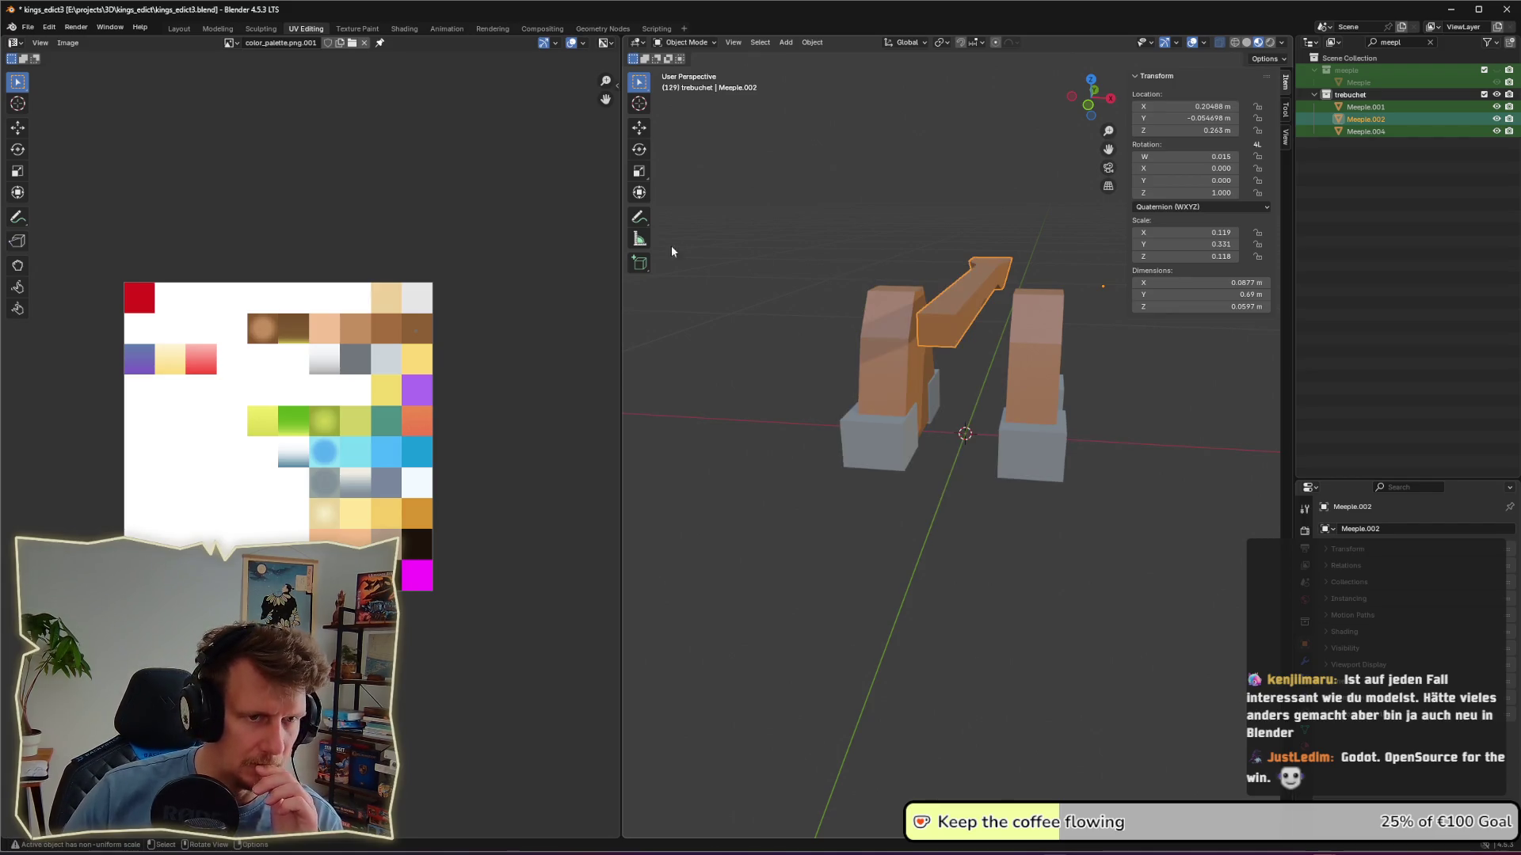
right_click(954, 327)
mouse_move(936, 354)
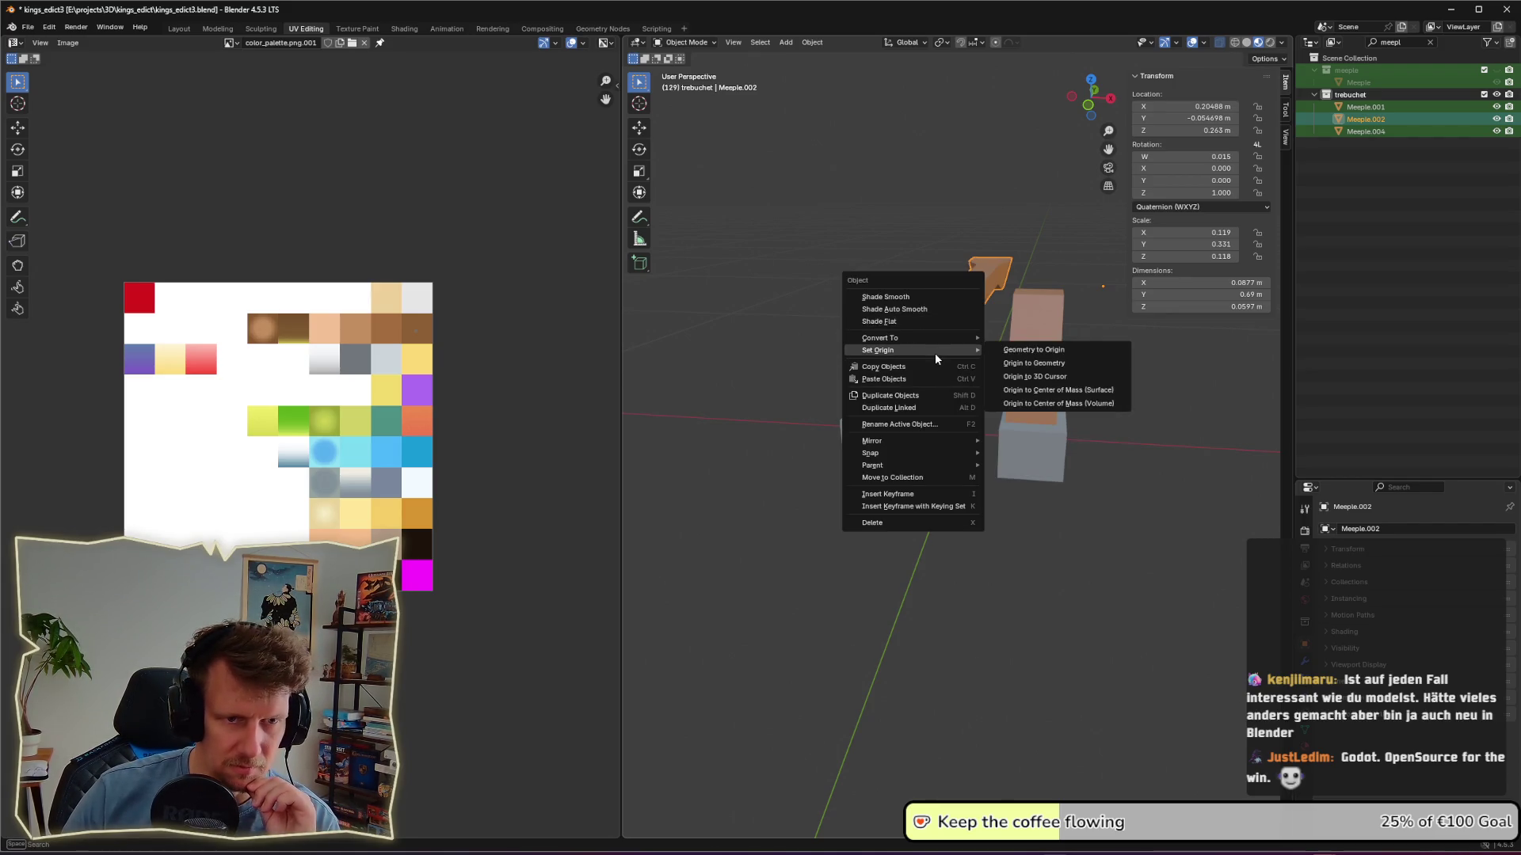
click(1034, 351)
mouse_move(1103, 377)
middle_down()
mouse_move(967, 420)
mouse_move(937, 453)
middle_up()
key(g)
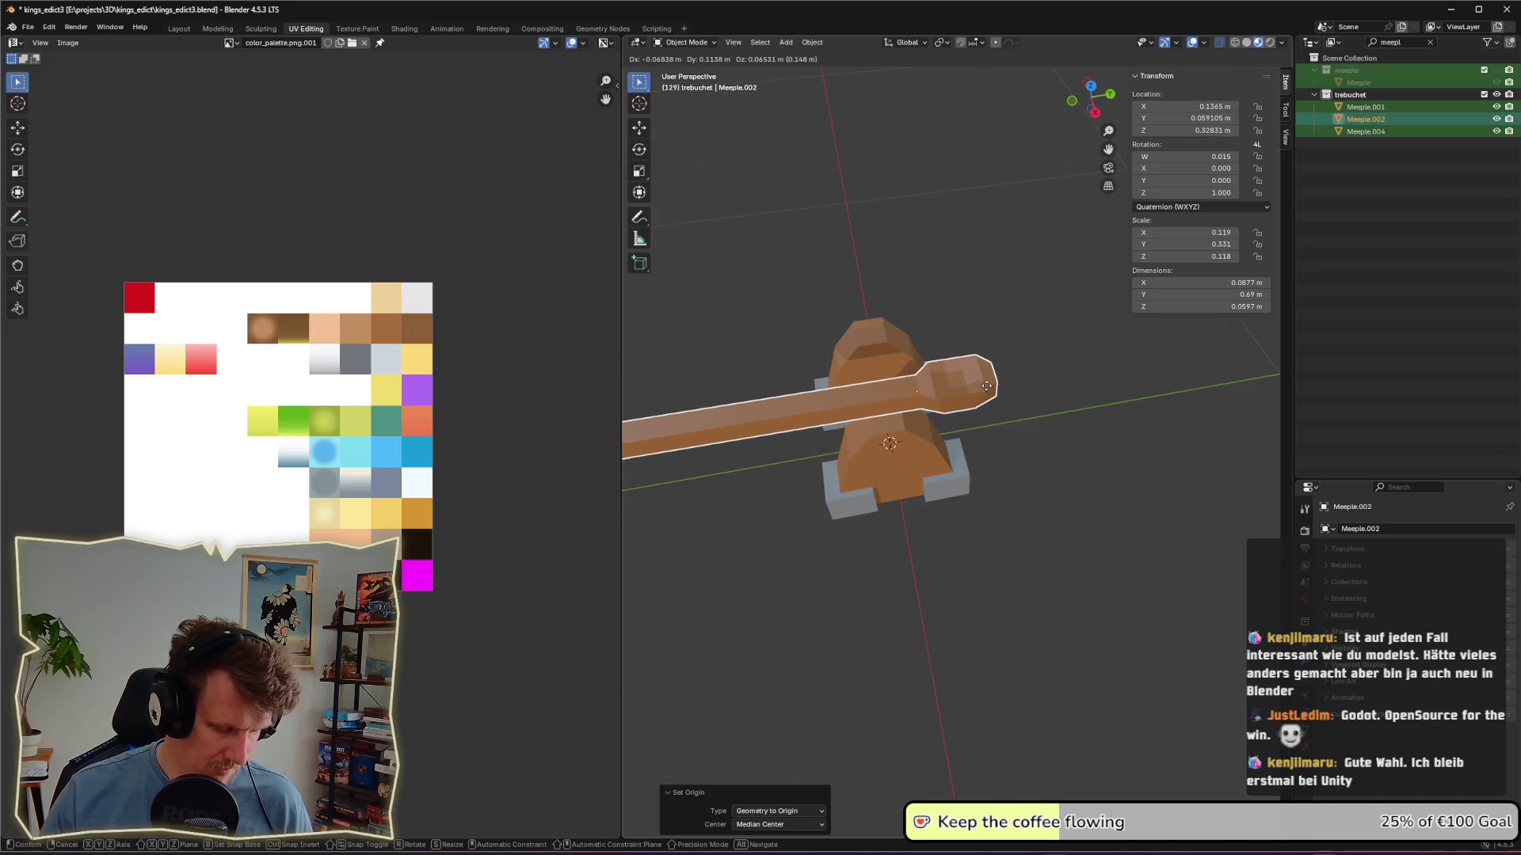
click(1099, 393)
Step: Place the throwing arm between the two uprights and lower it vertically
middle_drag(1098, 394, 1253, 344)
key(g)
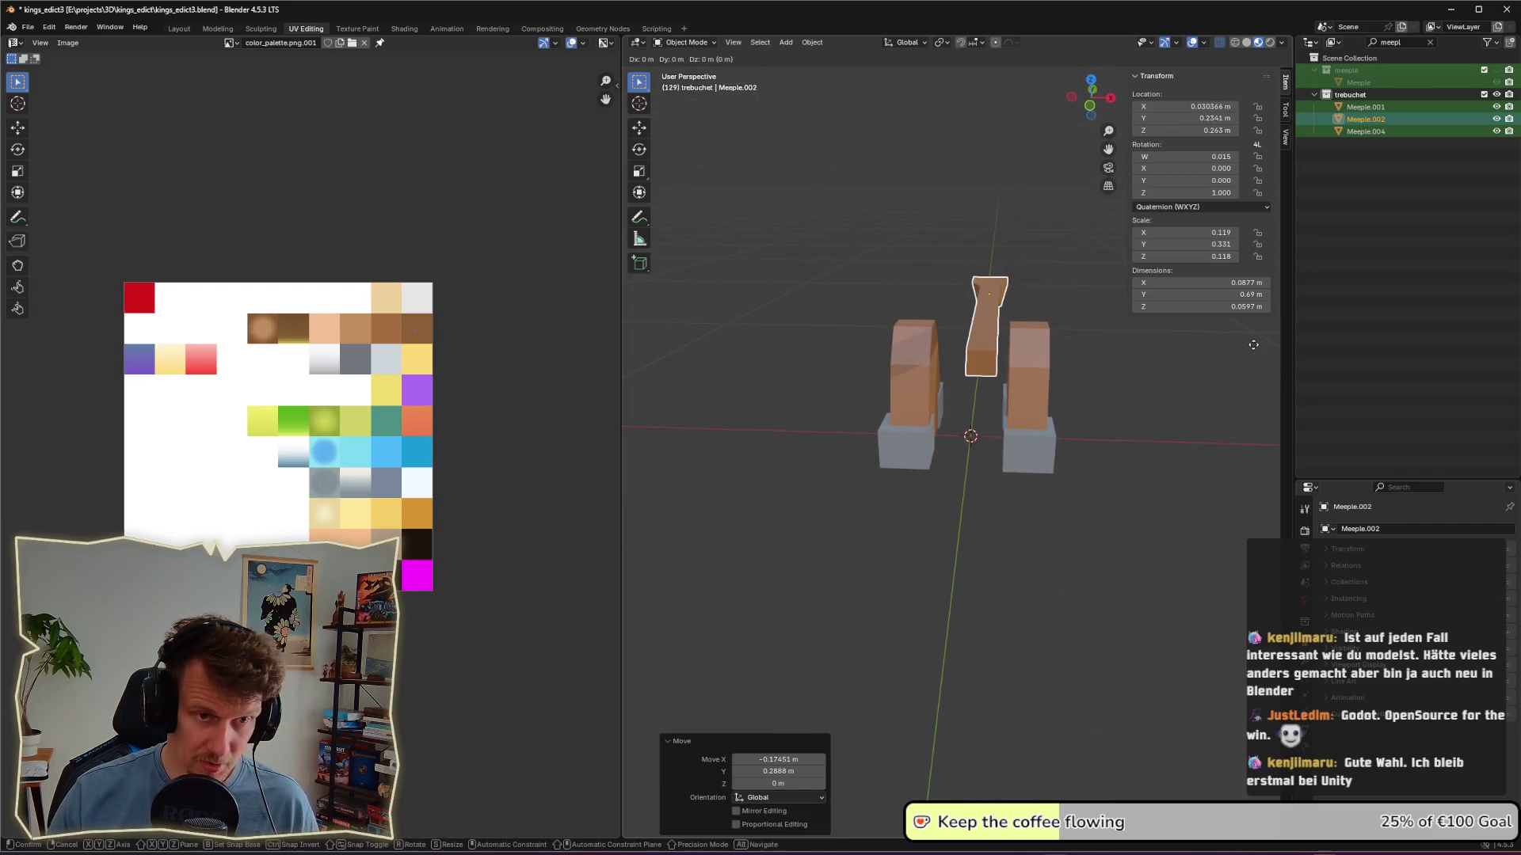
click(1085, 397)
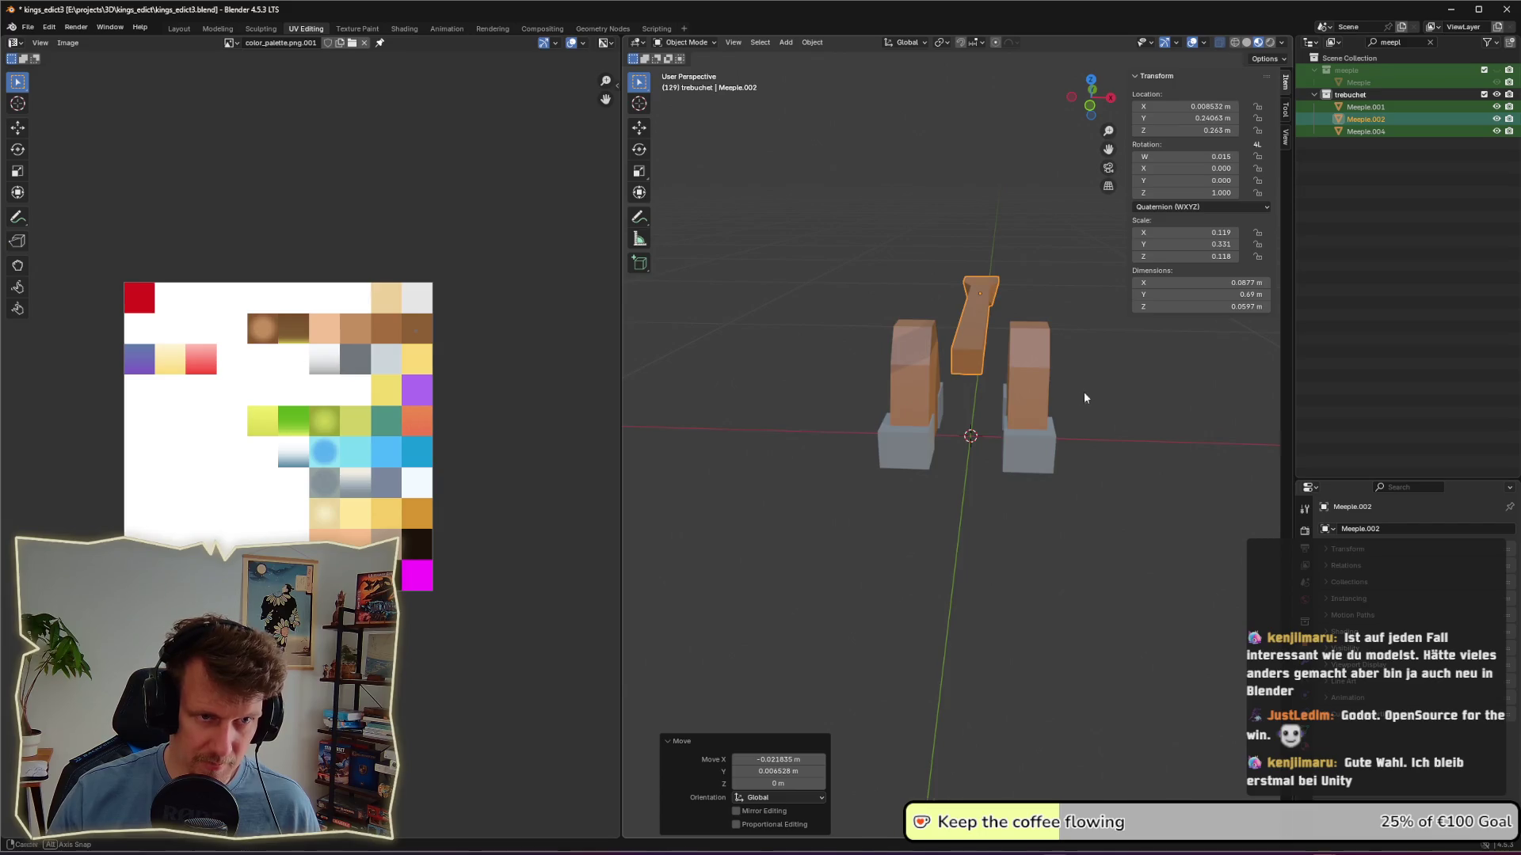
middle_drag(1086, 397, 1083, 379)
key(g)
key(z)
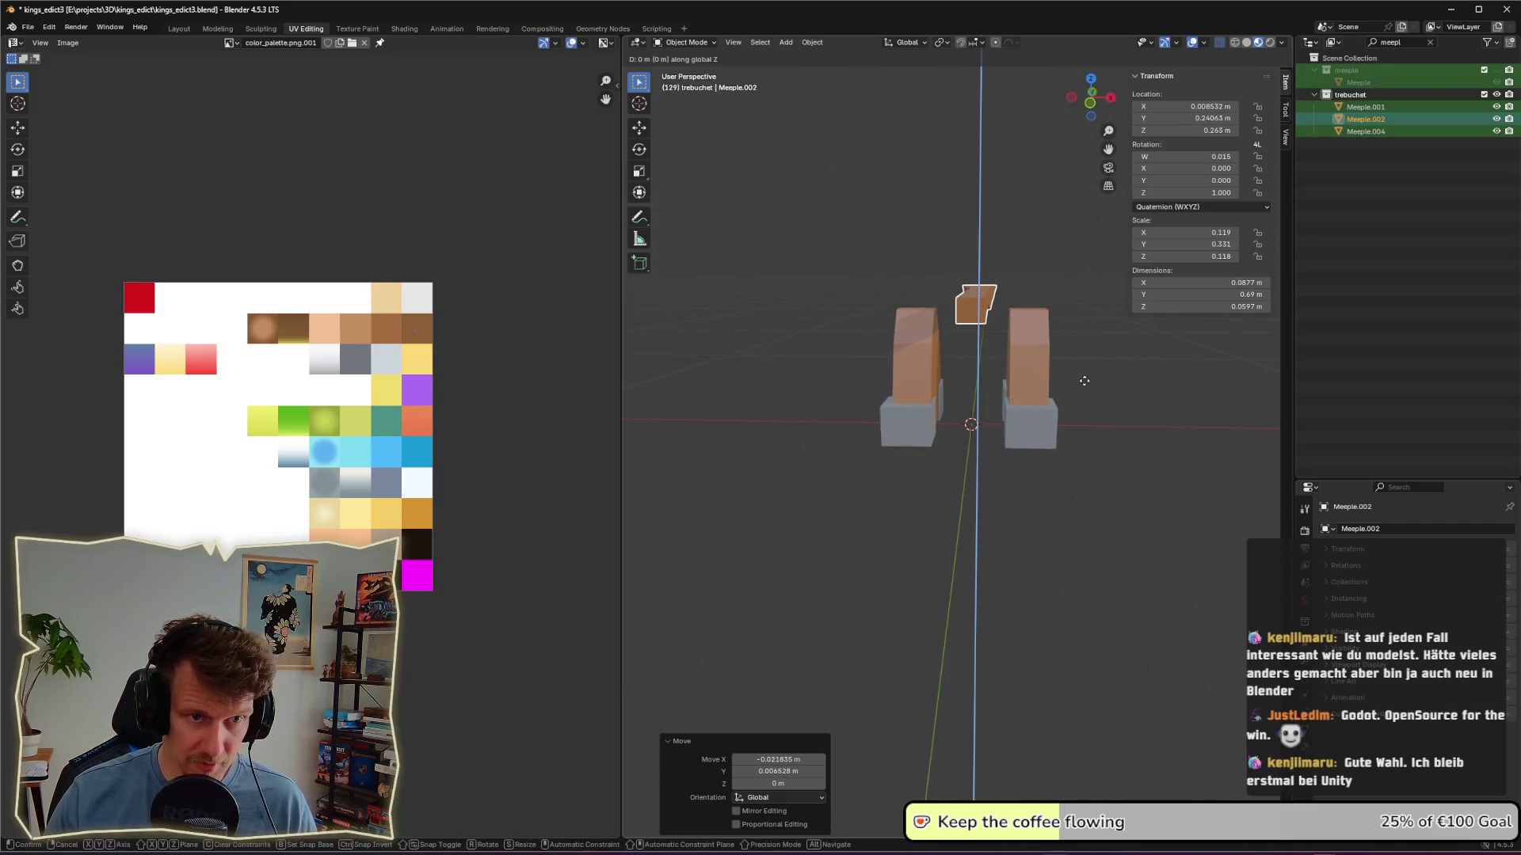
click(1047, 463)
Step: Nudge the arm sideways along X, then raise it slightly along Z
middle_drag(1047, 462, 1051, 457)
key(g)
key(z)
key(x)
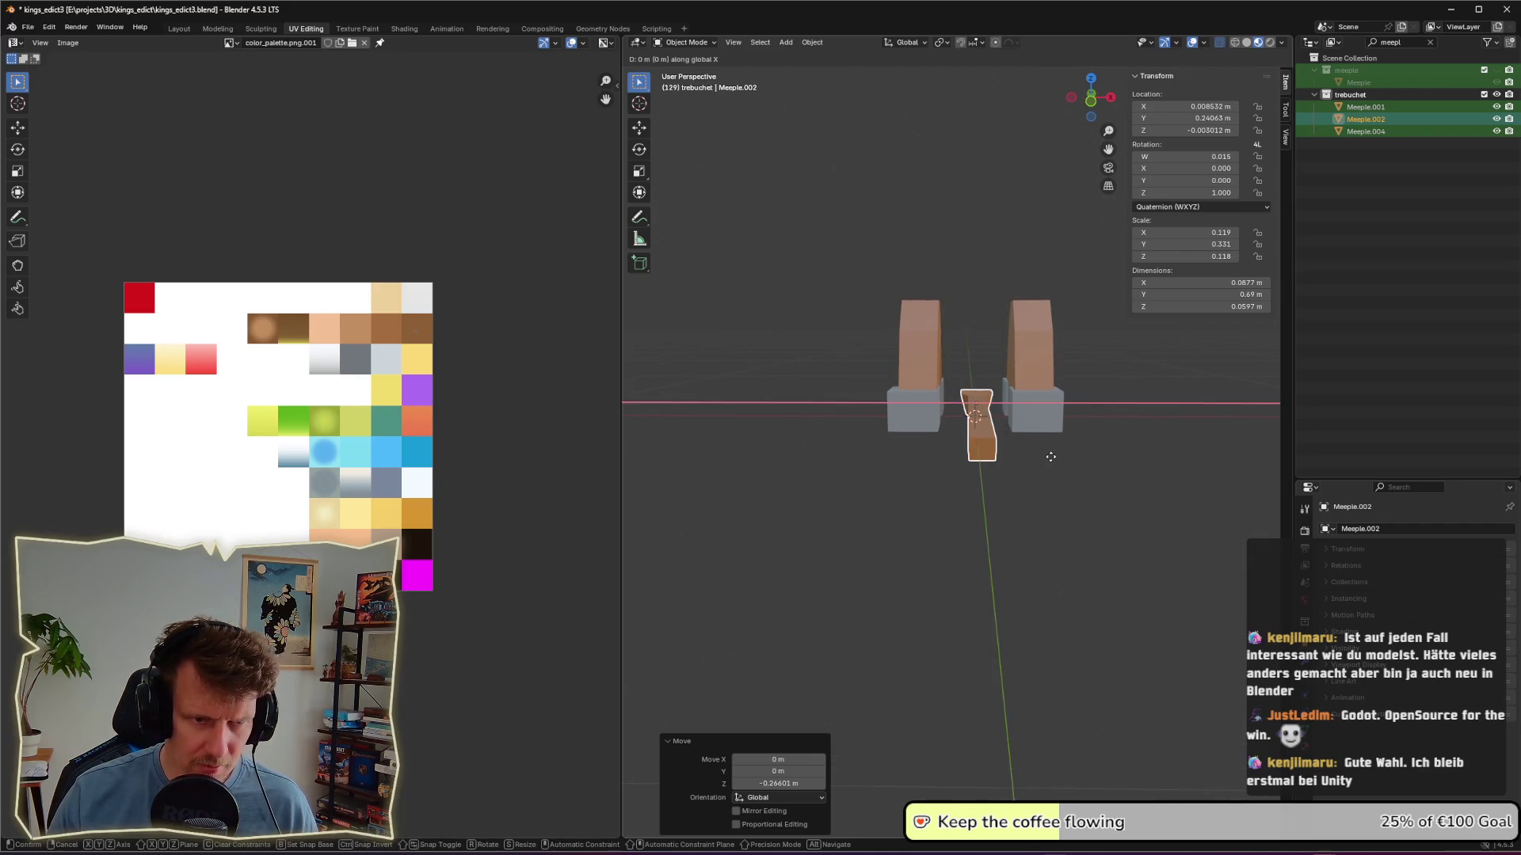
click(1045, 463)
key(g)
key(z)
click(1046, 445)
mouse_move(1106, 392)
middle_down()
mouse_move(1010, 469)
mouse_move(1049, 481)
middle_up()
Step: Scale the arm 1.418× on X and Z only, to about 0.124 × 0.69 × 0.0847 m
key(s)
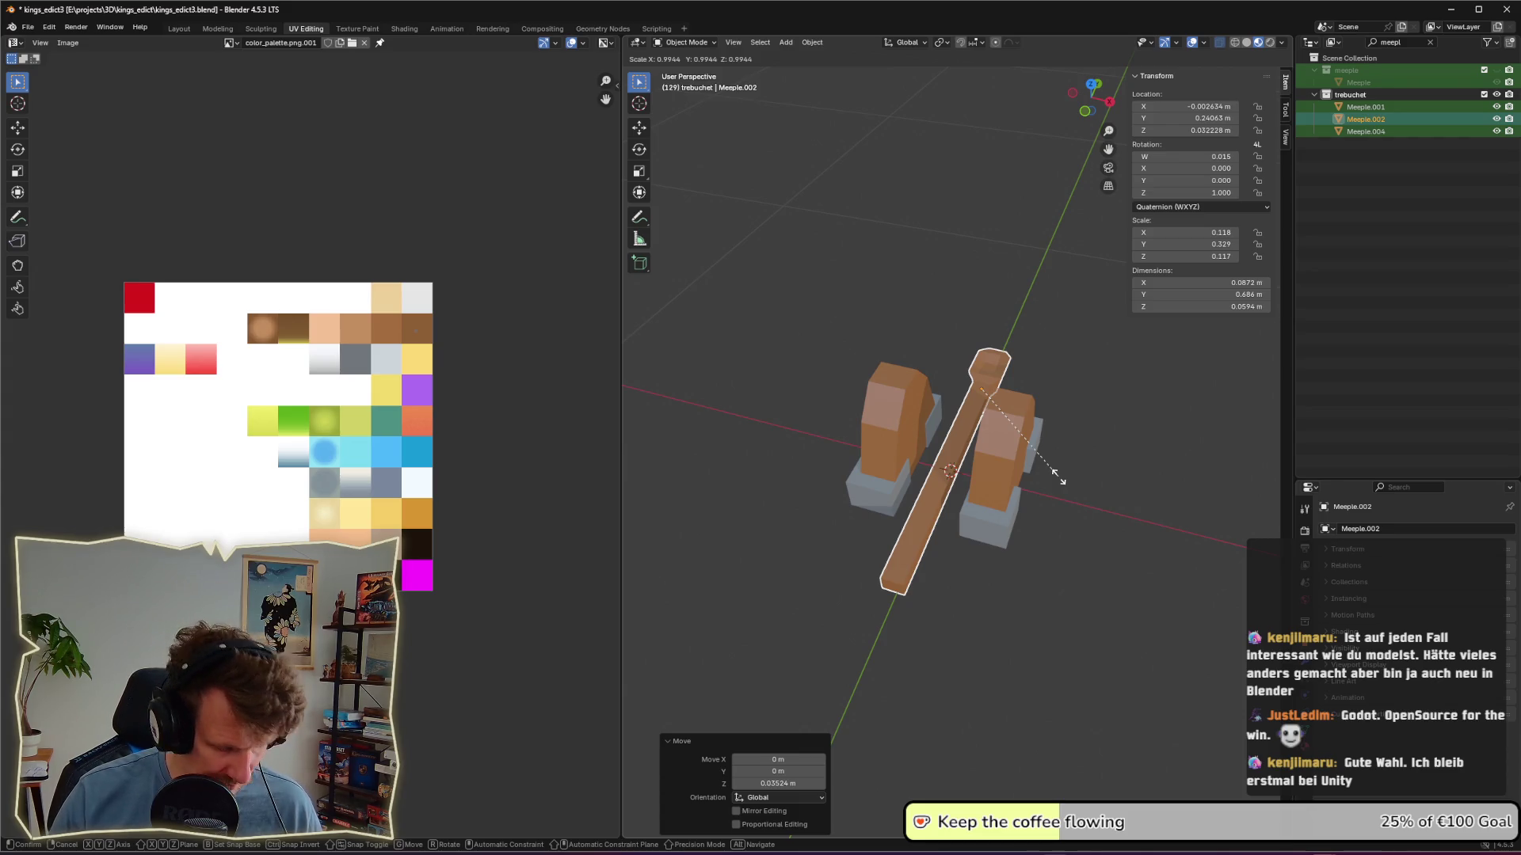
key(shift+y)
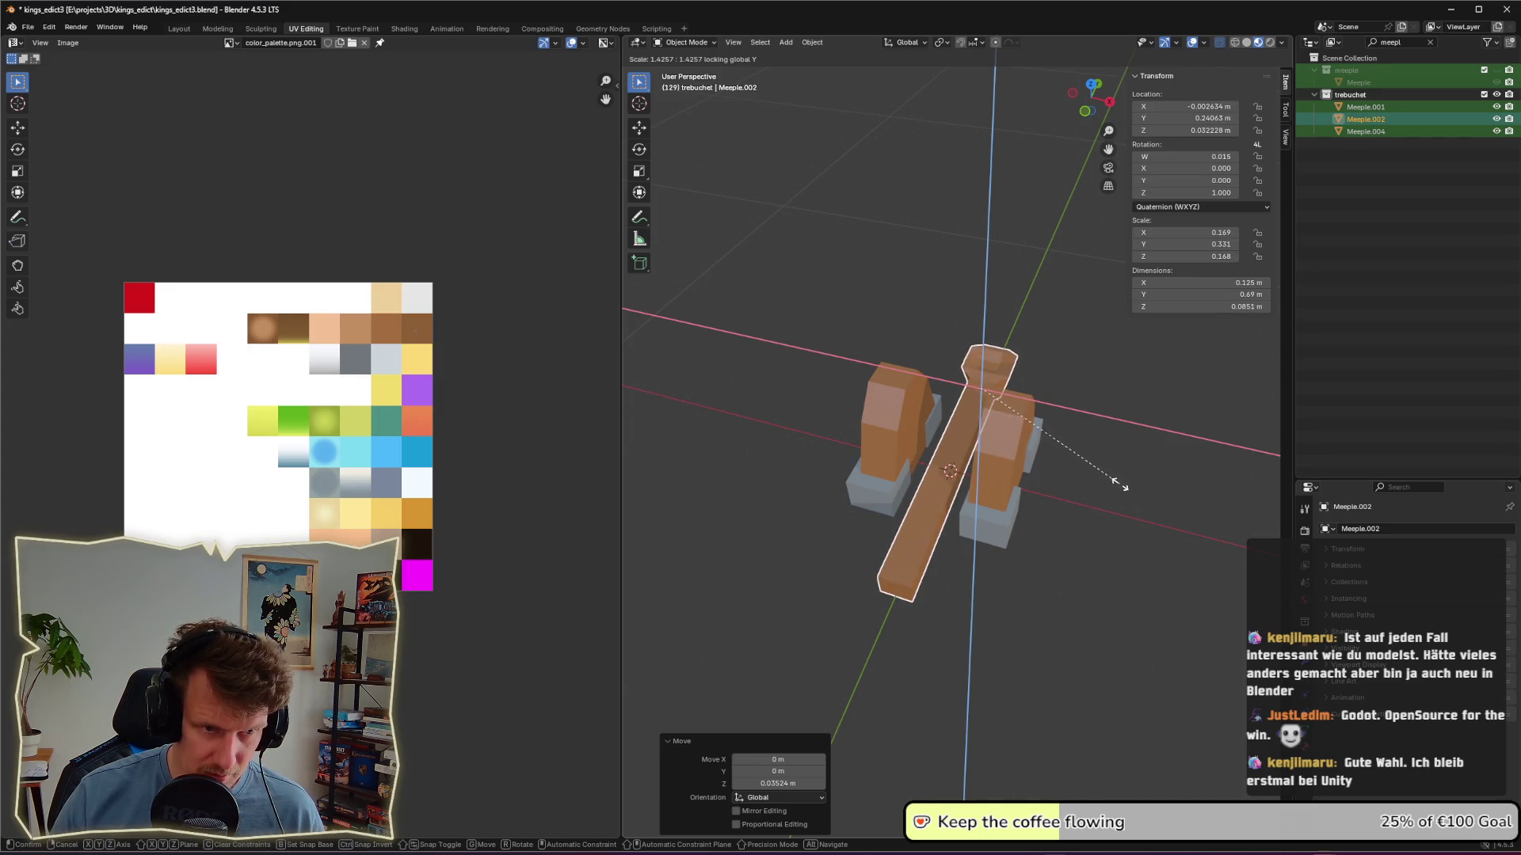
click(1120, 484)
middle_drag(1137, 459, 889, 438)
scroll(889, 438, down, 6)
middle_drag(1017, 470, 942, 487)
key(Tab)
key(Tab)
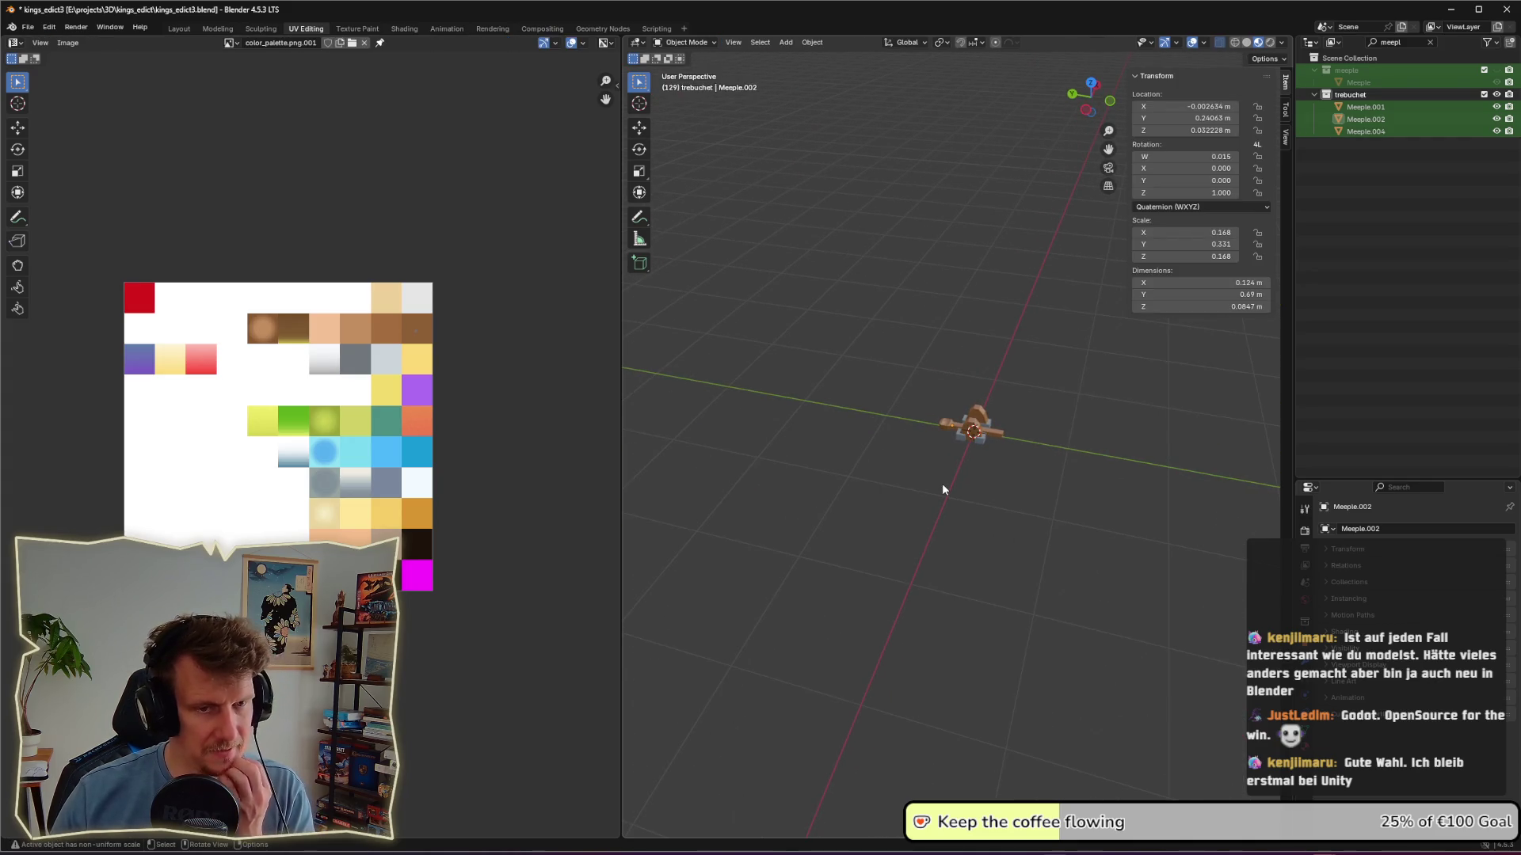
Step: Raise the throwing arm Meeple.002 about 0.15 m along Z onto the uprights
click(995, 437)
middle_drag(1004, 447, 1006, 456)
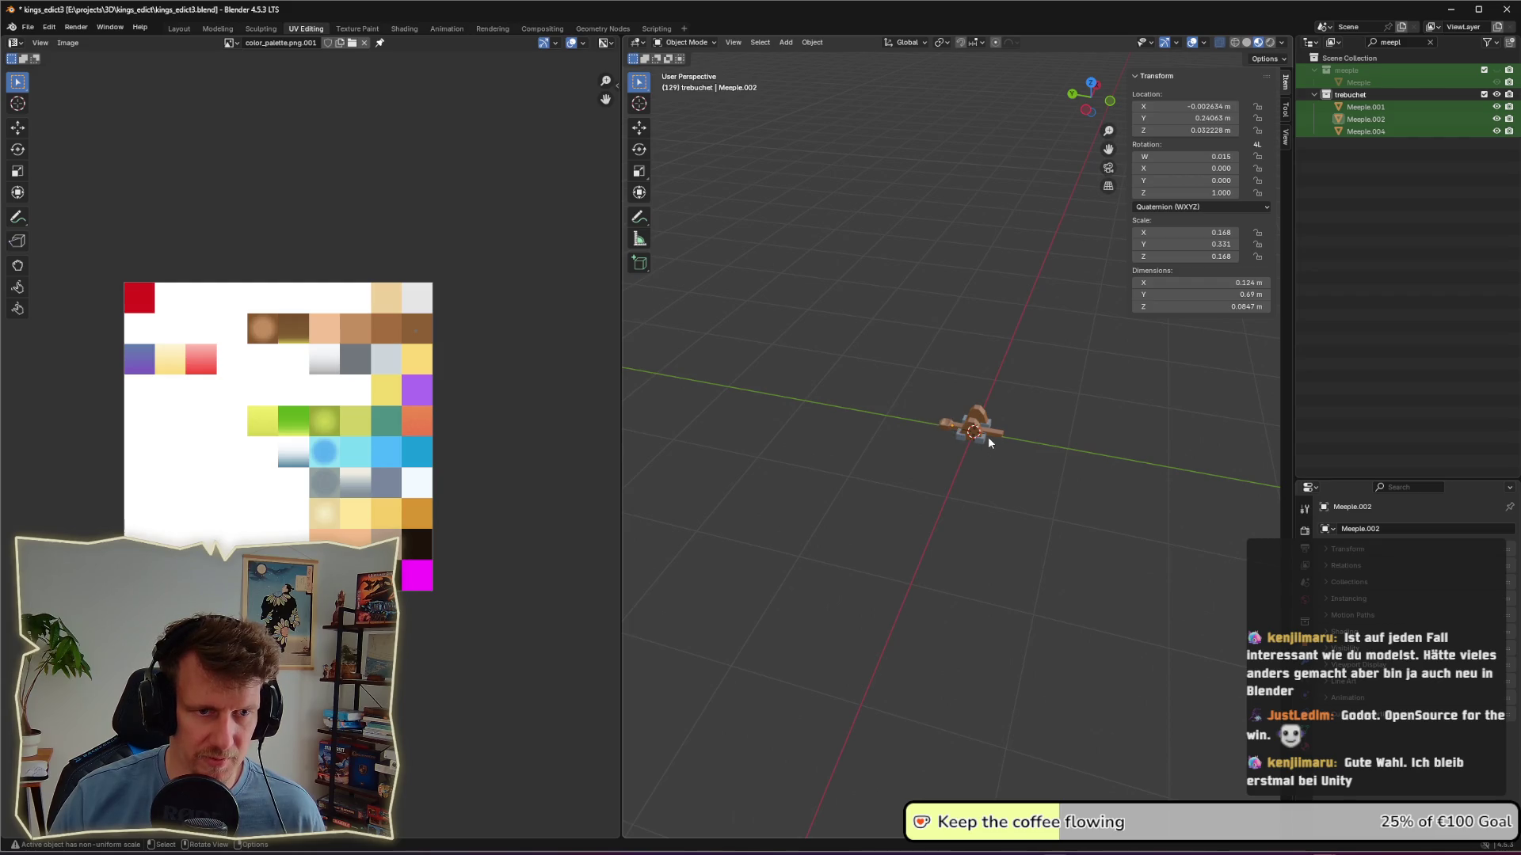
scroll(999, 438, up, 2)
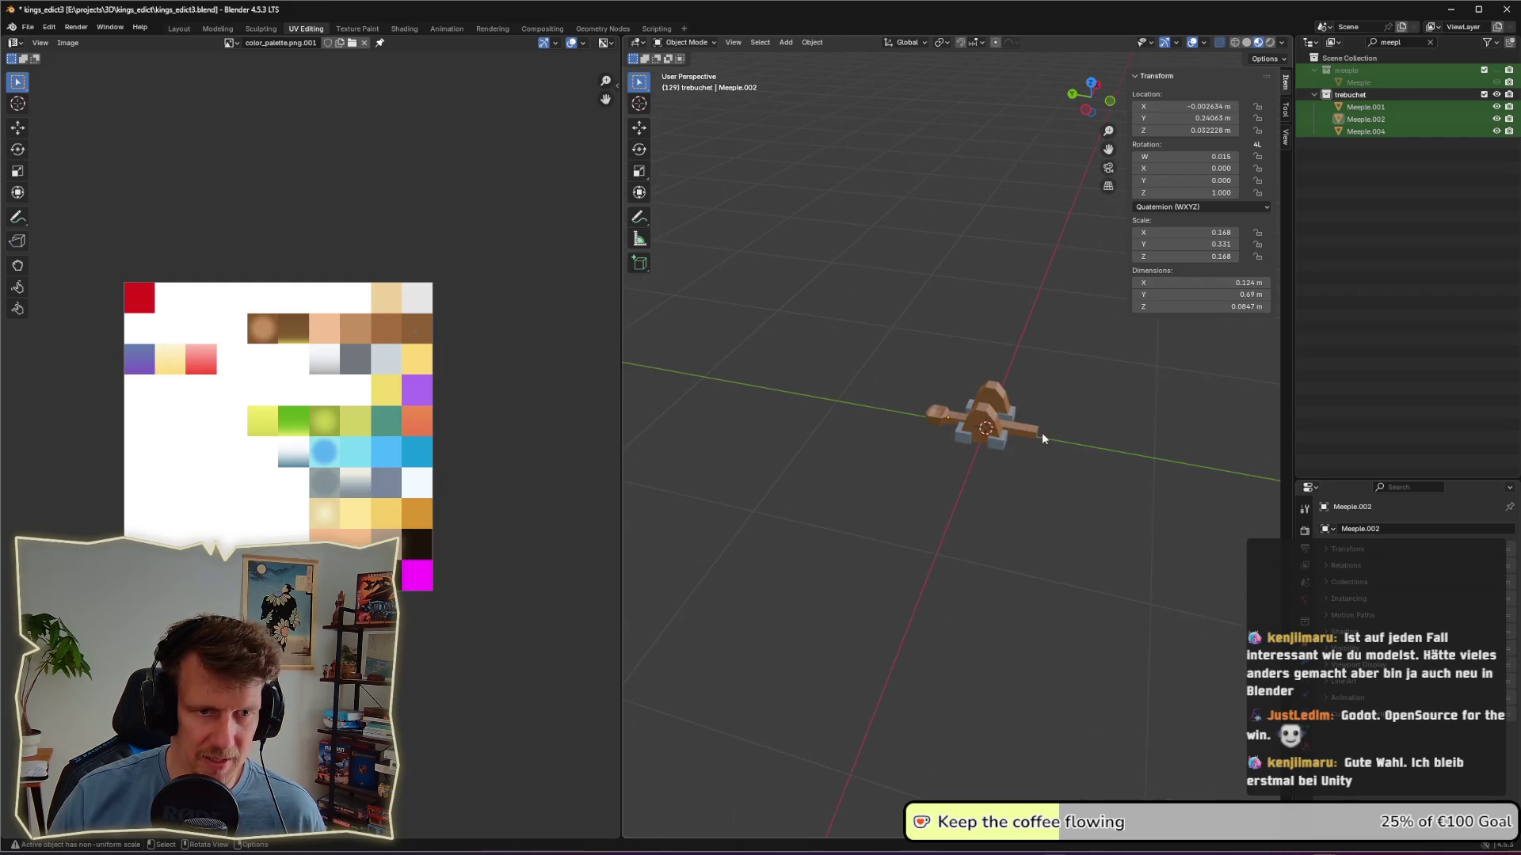
mouse_move(1036, 448)
middle_down()
mouse_move(939, 436)
mouse_move(1034, 450)
mouse_move(1021, 437)
middle_up()
click(1021, 436)
key(g)
key(z)
click(1020, 436)
click(1030, 464)
Step: Shift the arm along Y to about 0.31857 m, centred over the uprights, and deselect it
middle_drag(1030, 465, 1074, 468)
click(1025, 400)
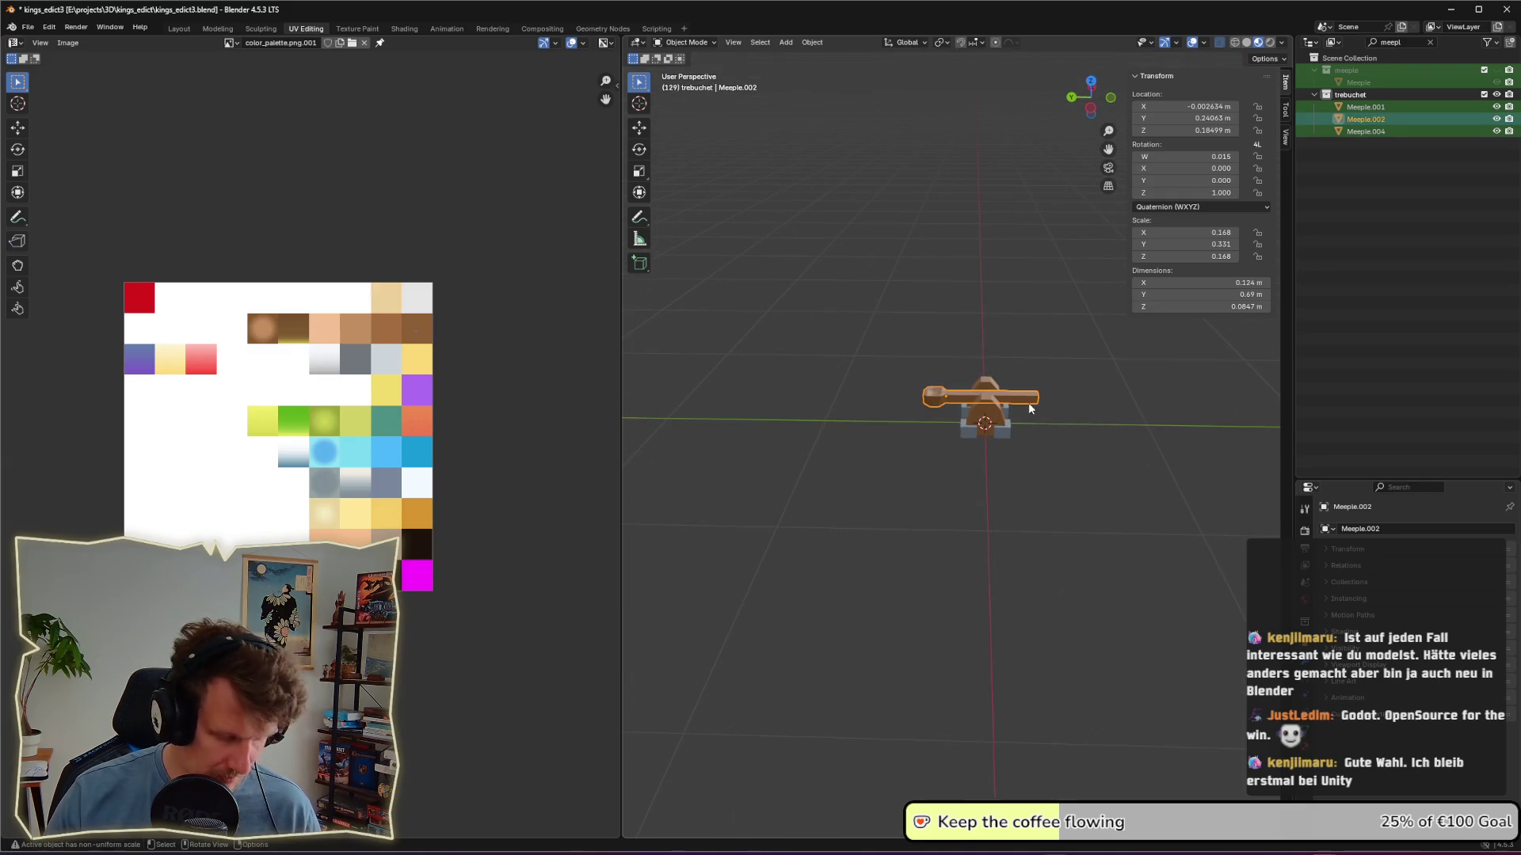
key(g)
key(y)
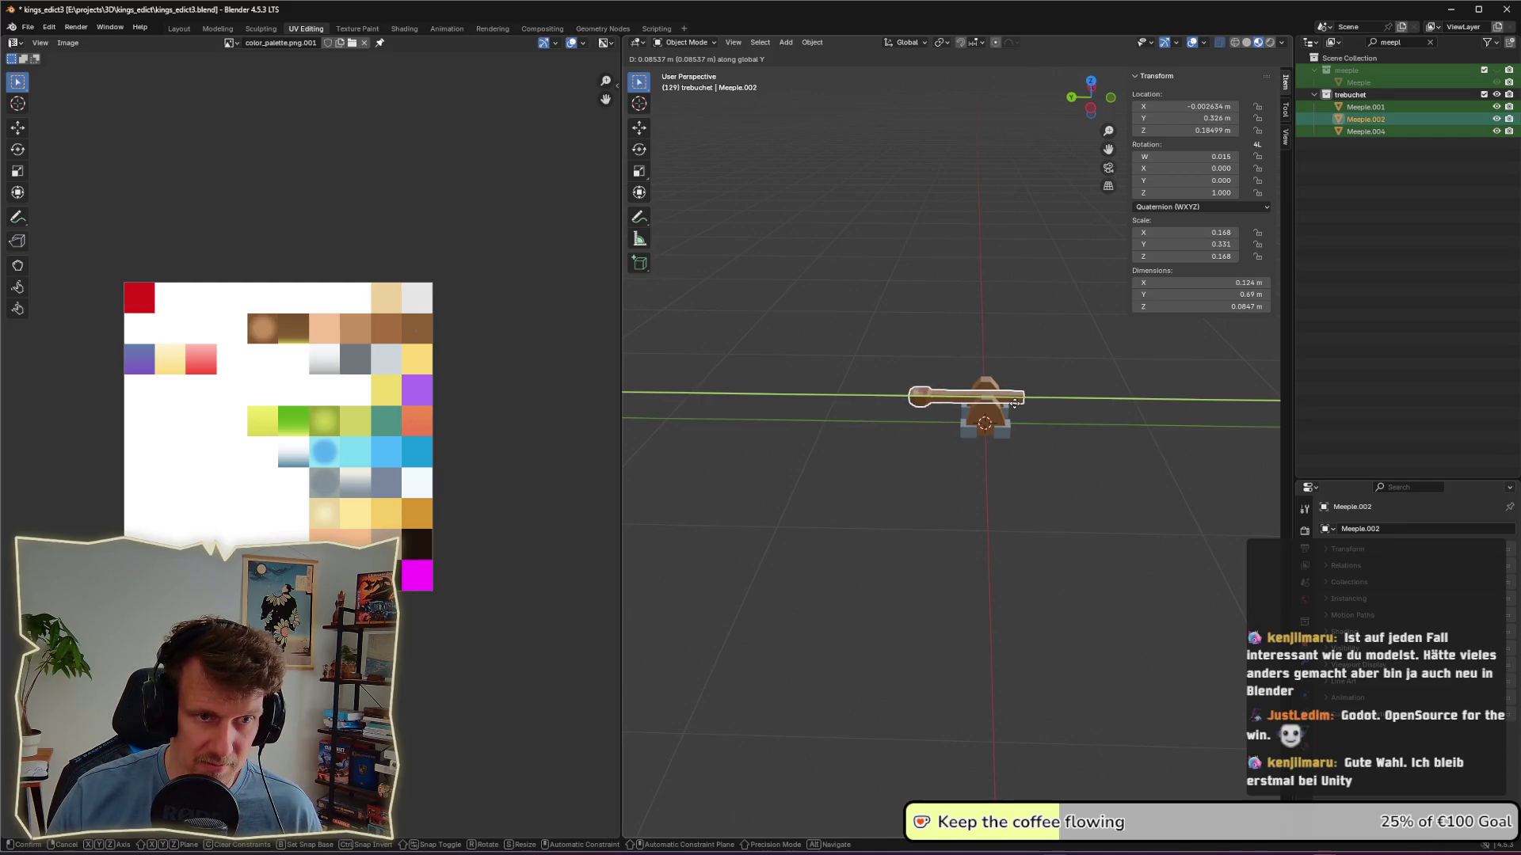
click(1017, 402)
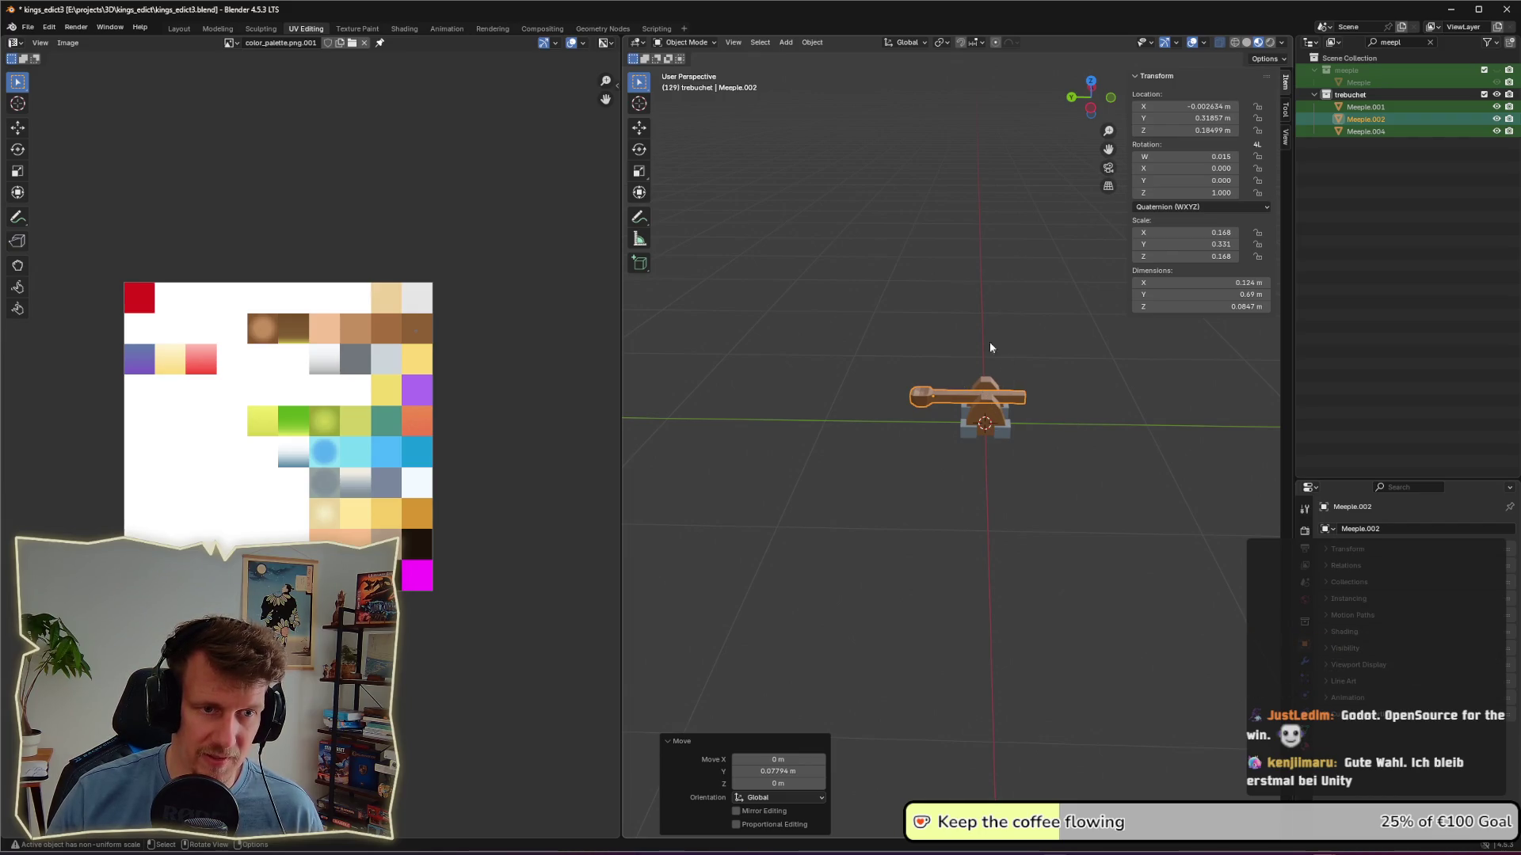
click(1088, 411)
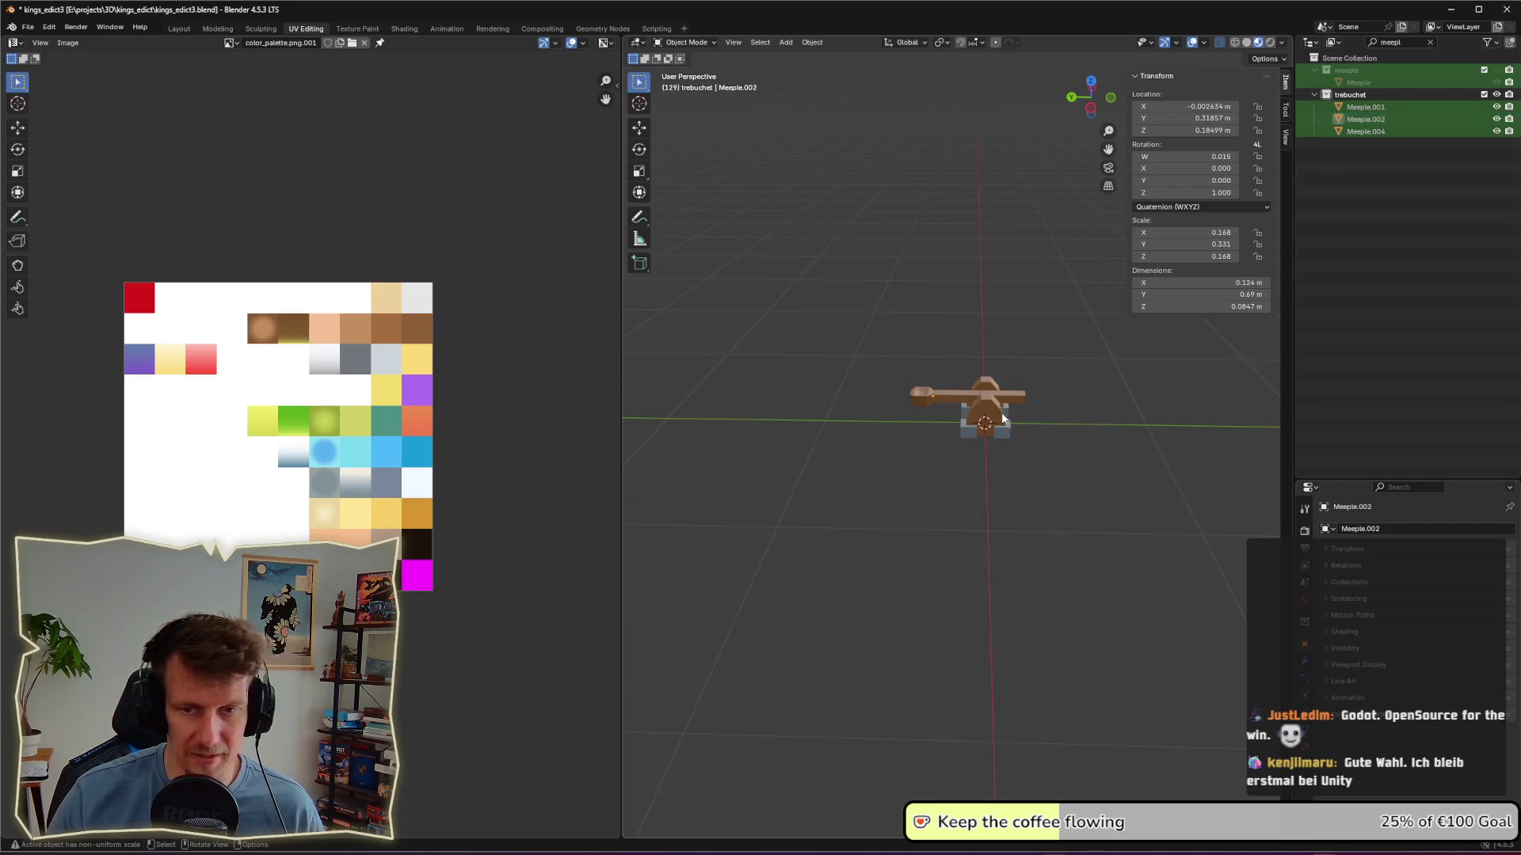
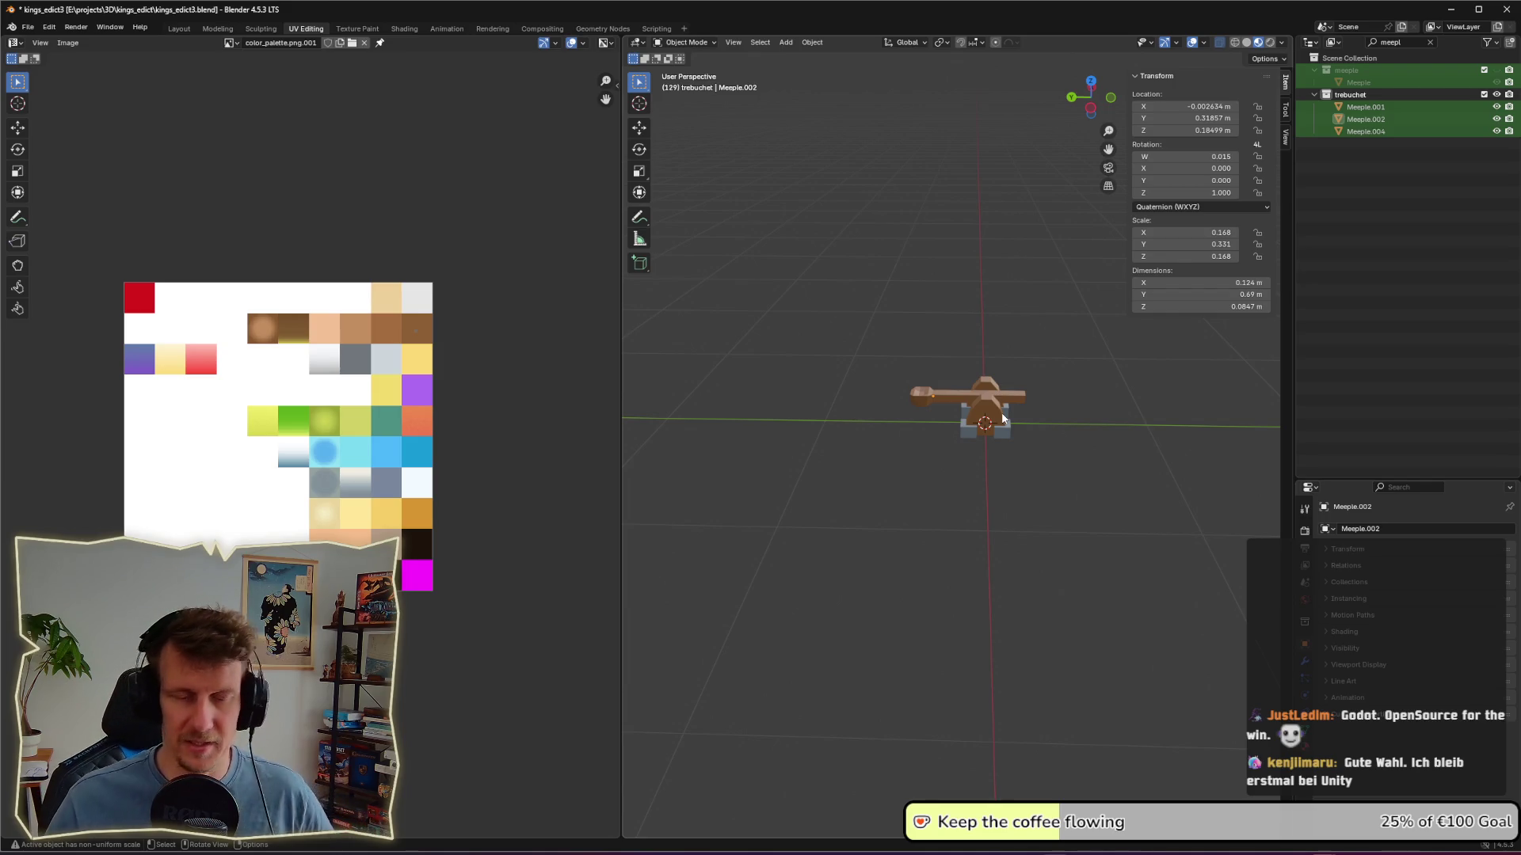
Step: Add a plane mesh between the base blocks and scale it down to 0.068
middle_drag(1002, 404, 880, 396)
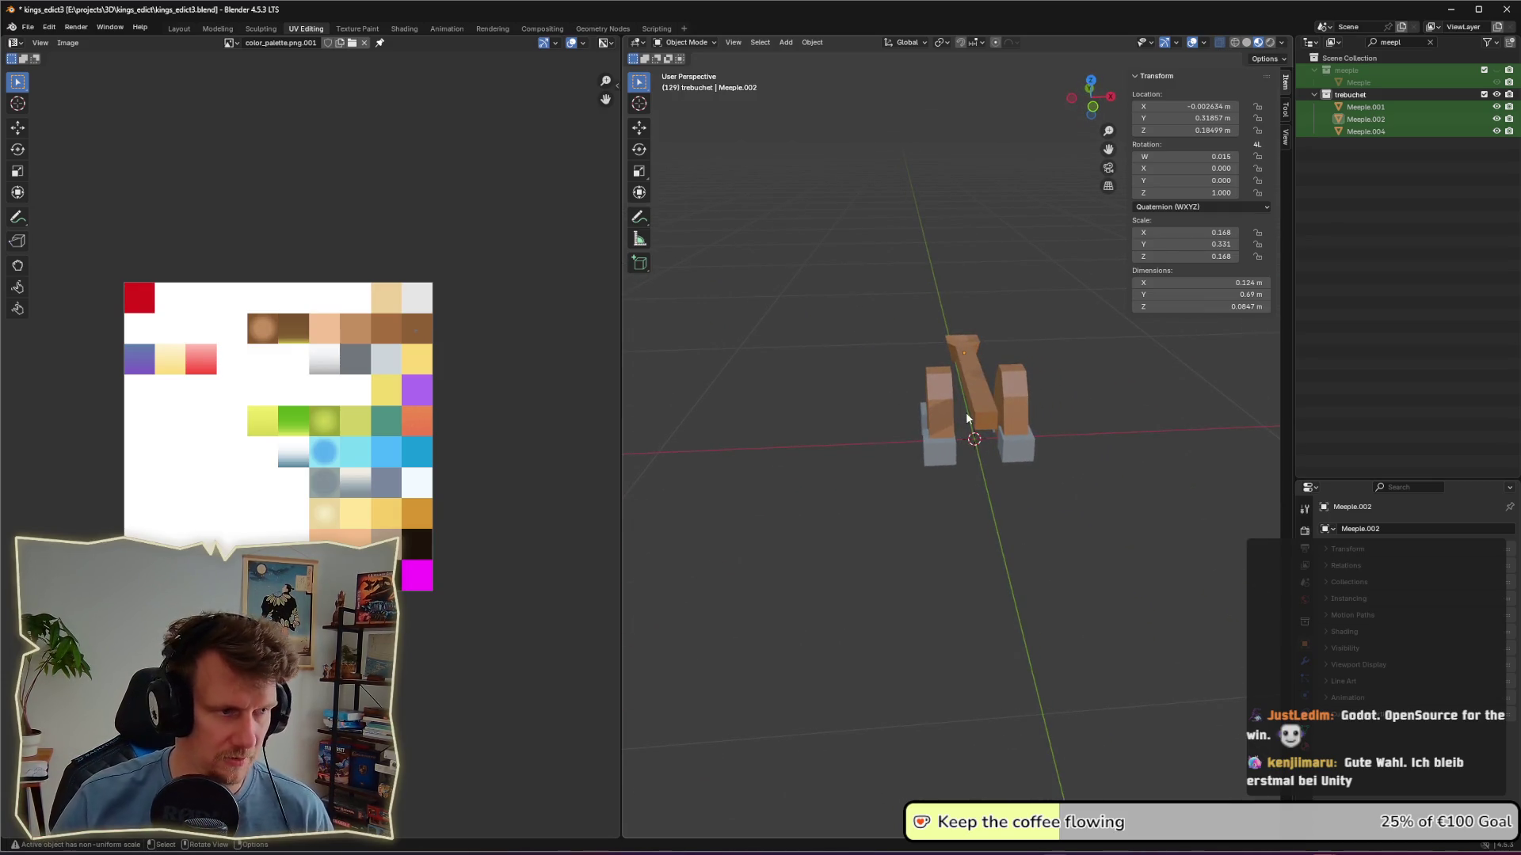
key(shift+a)
mouse_move(986, 492)
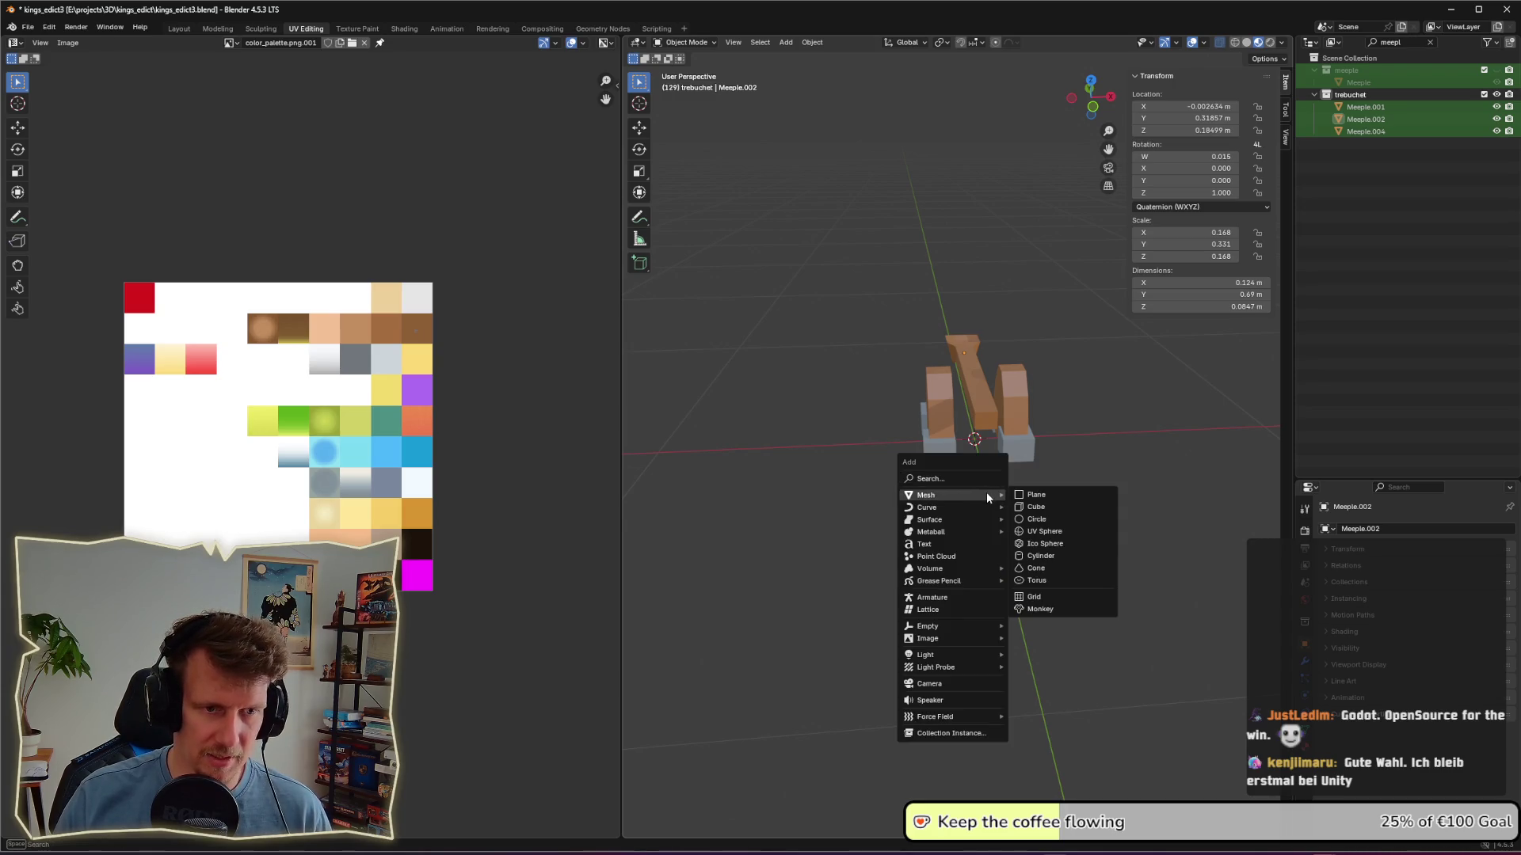
click(1036, 498)
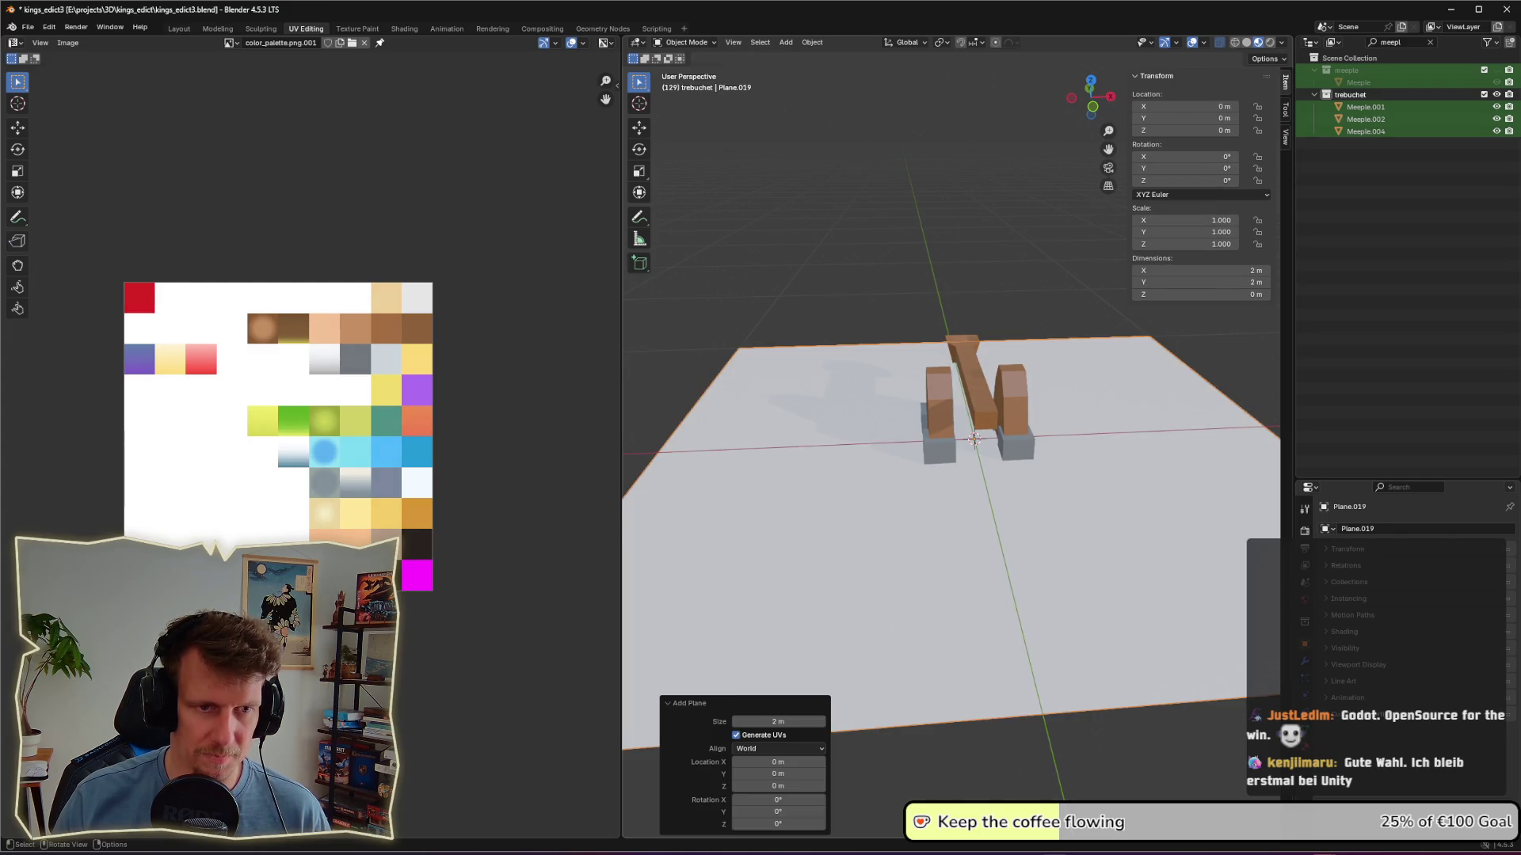
key(s)
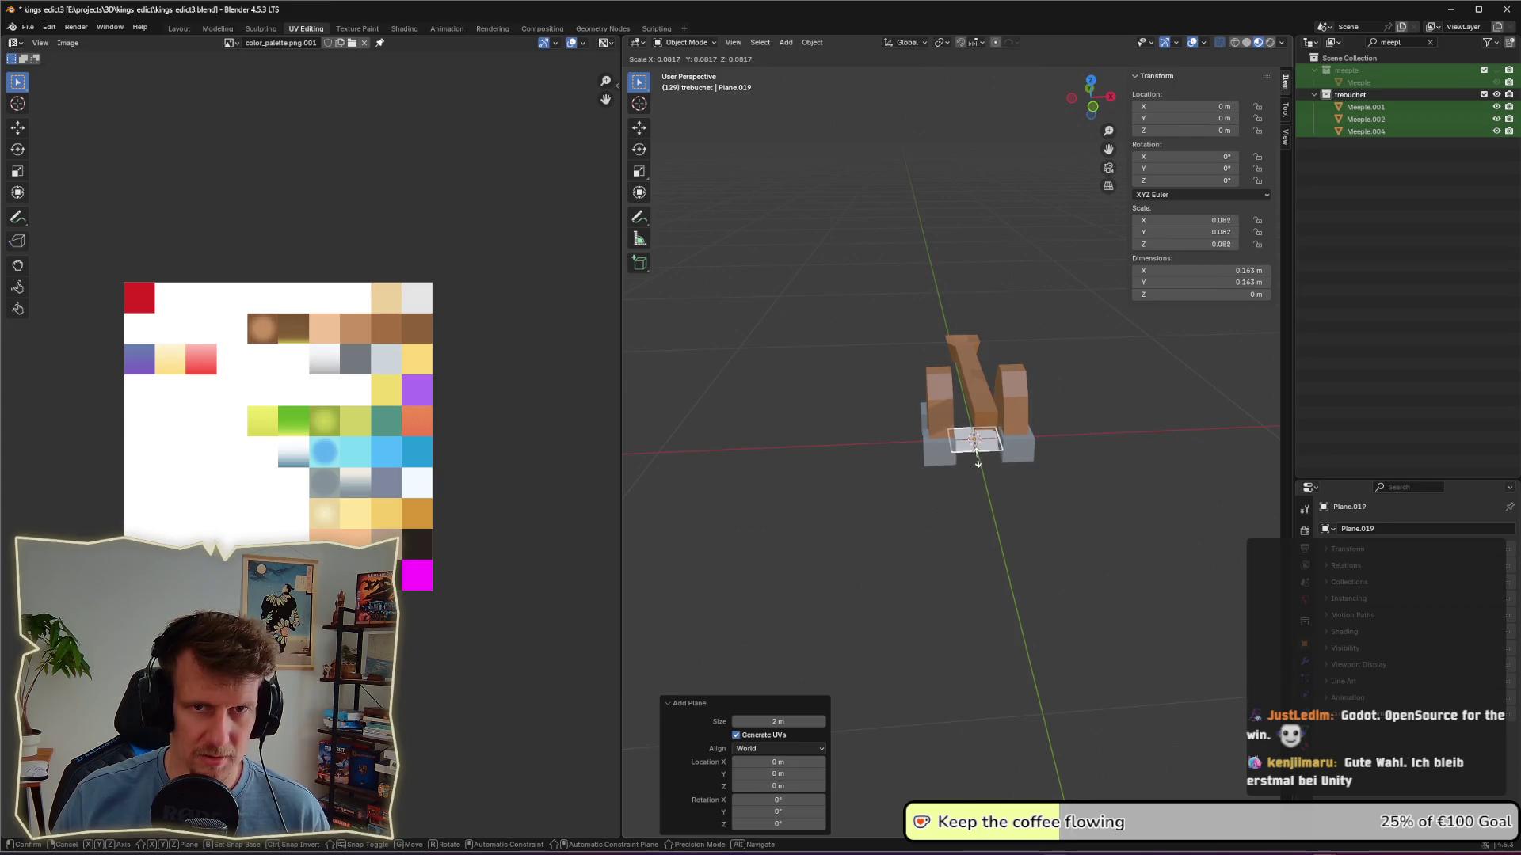
click(976, 457)
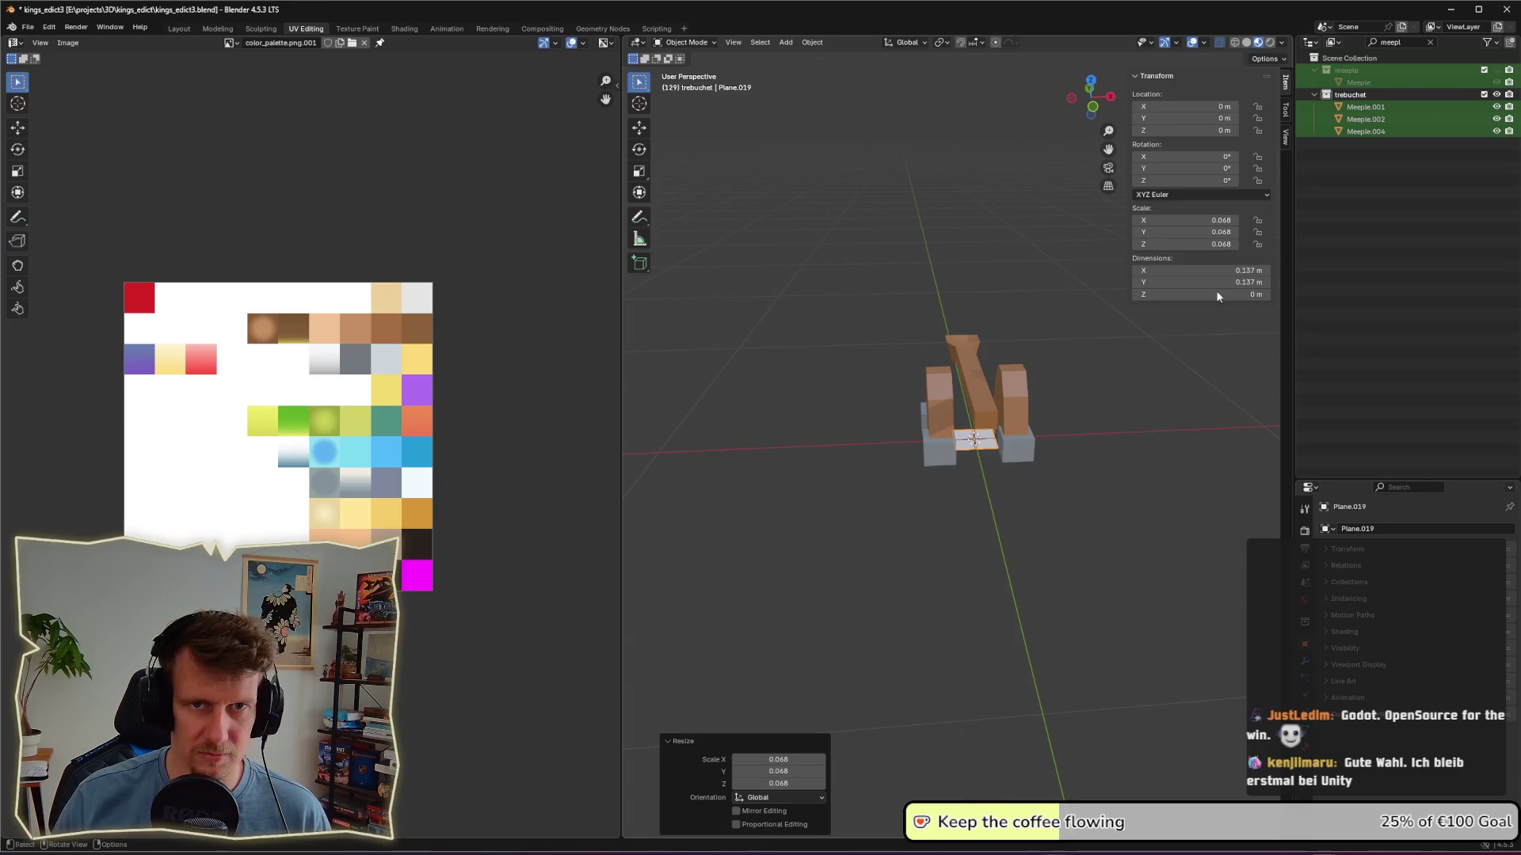
Step: Clear the Outliner filter and rename the new plane to counter_weight
click(1362, 39)
click(1430, 41)
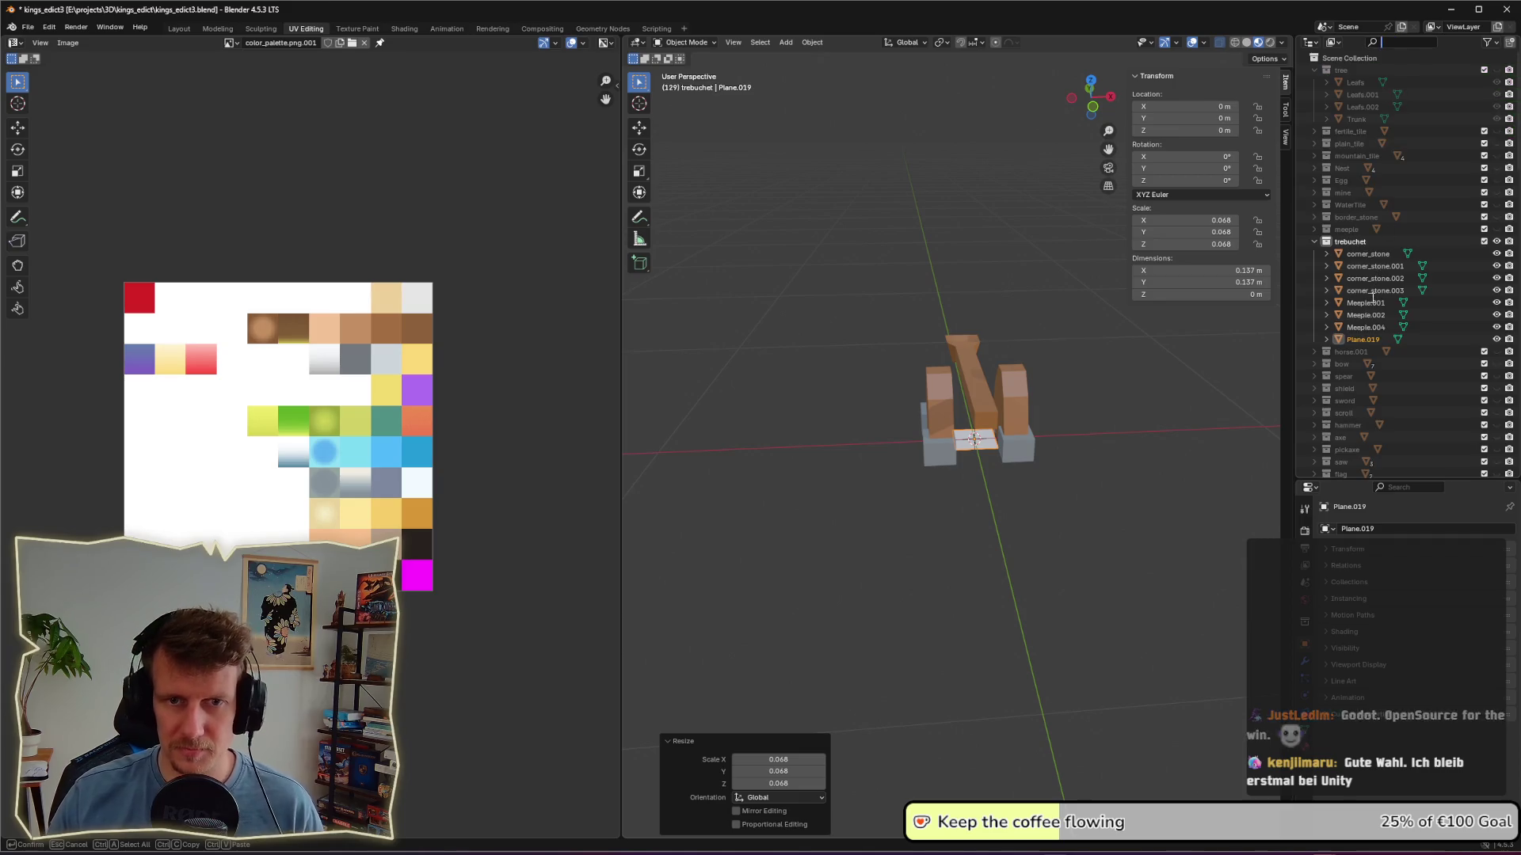
key(F2)
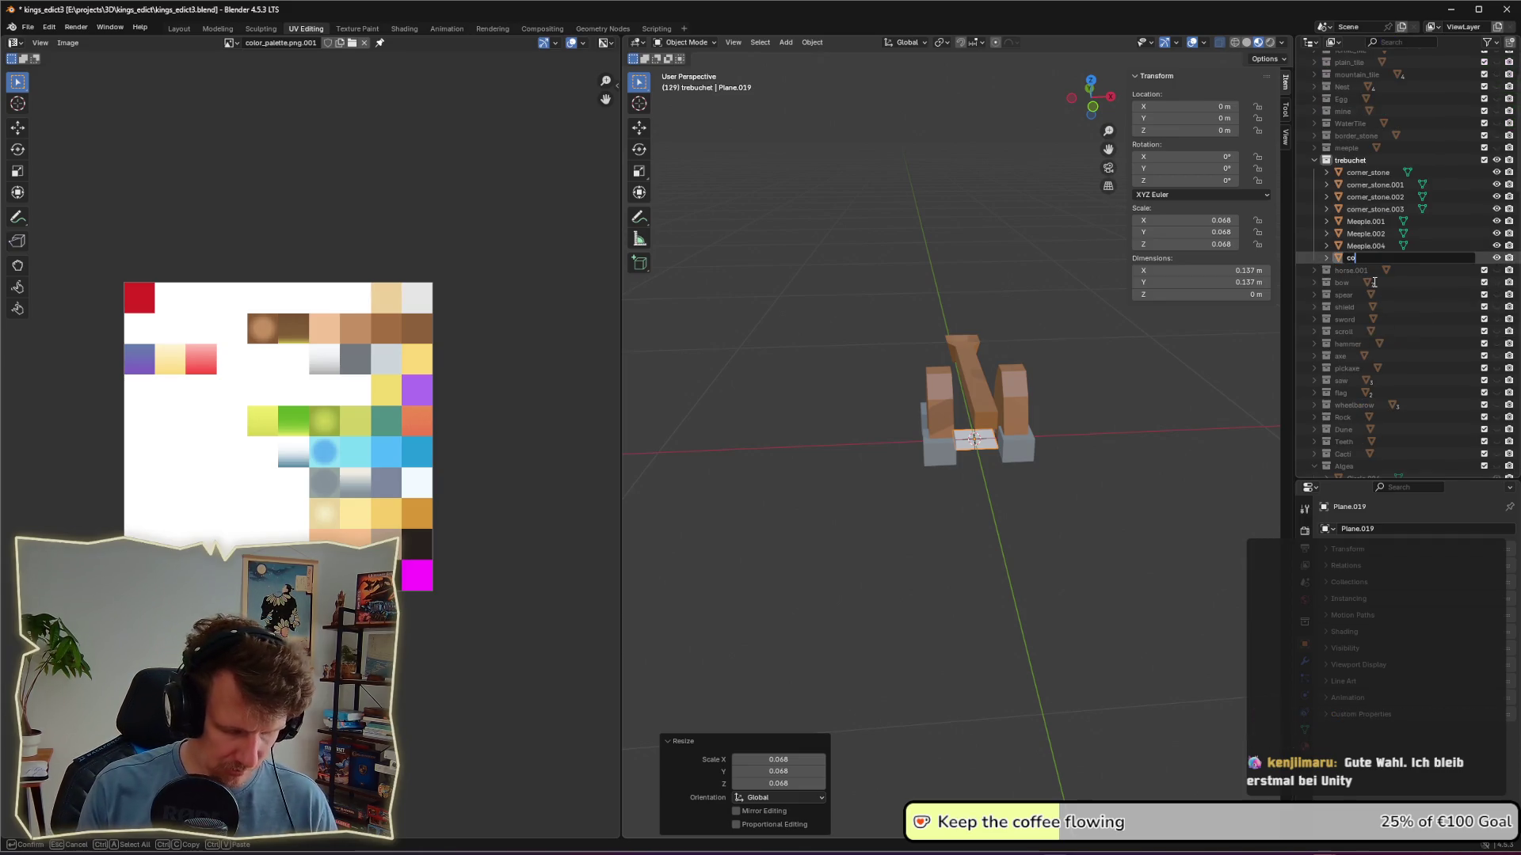
text(counter_weigh)
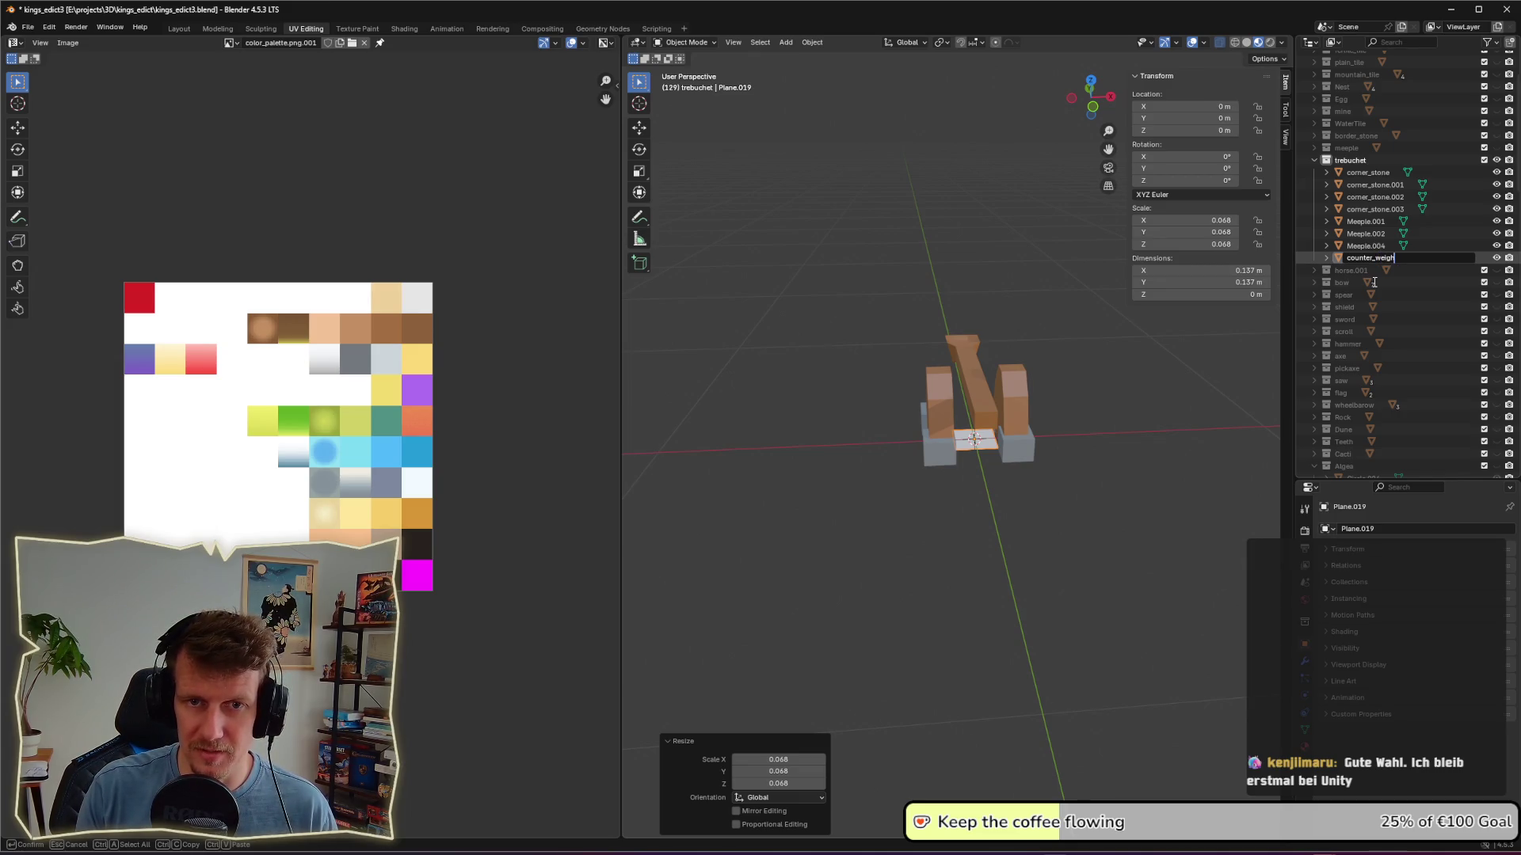
text(t)
key(Return)
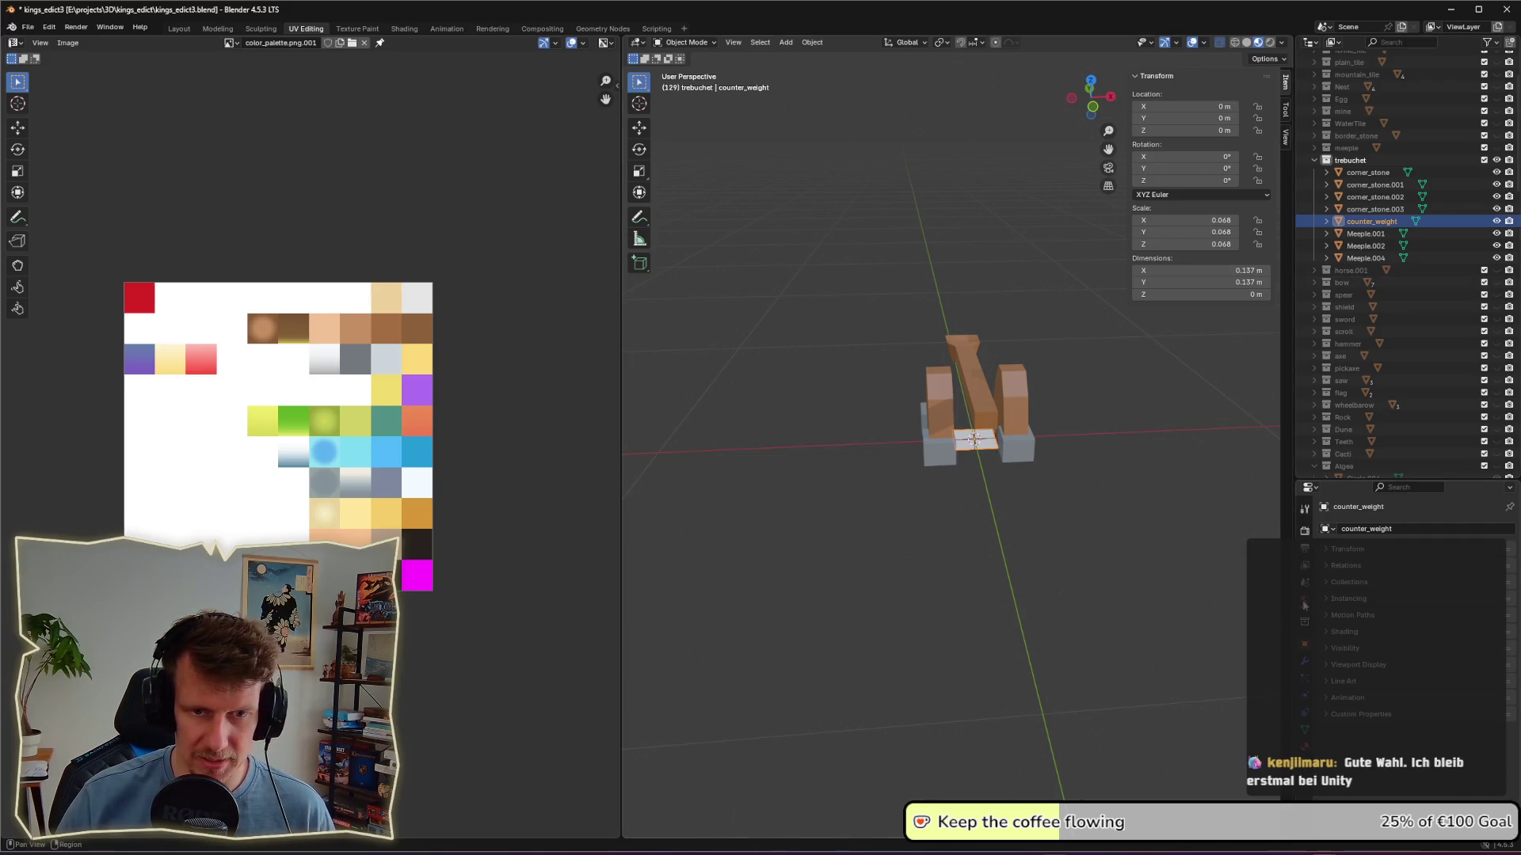
Step: Assign MainMaterial to counter_weight and extrude its face upward into a block
click(1304, 746)
click(1324, 580)
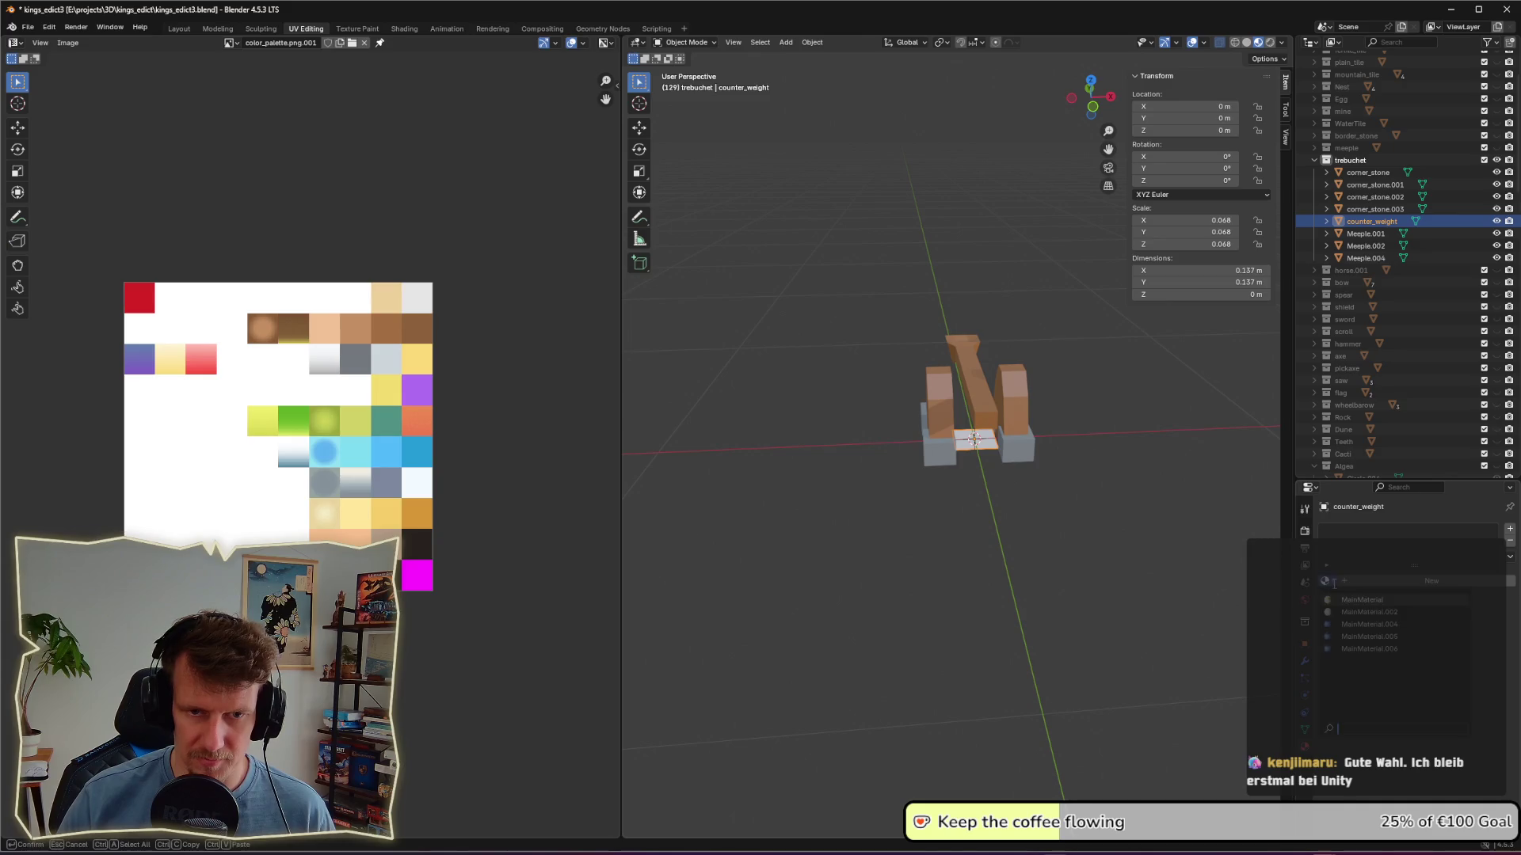
click(1362, 600)
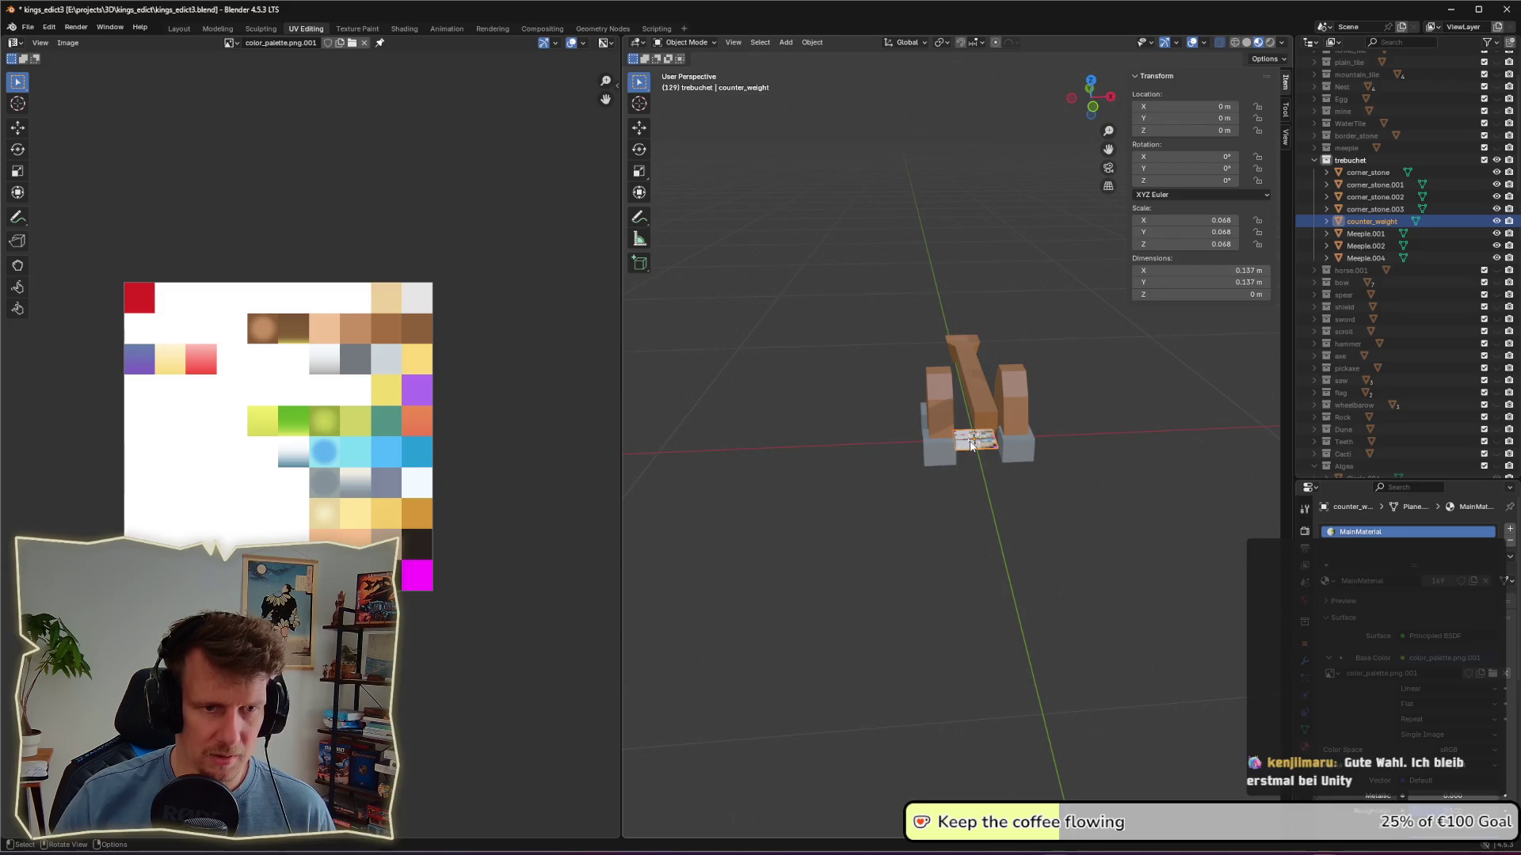
key(Tab)
key(e)
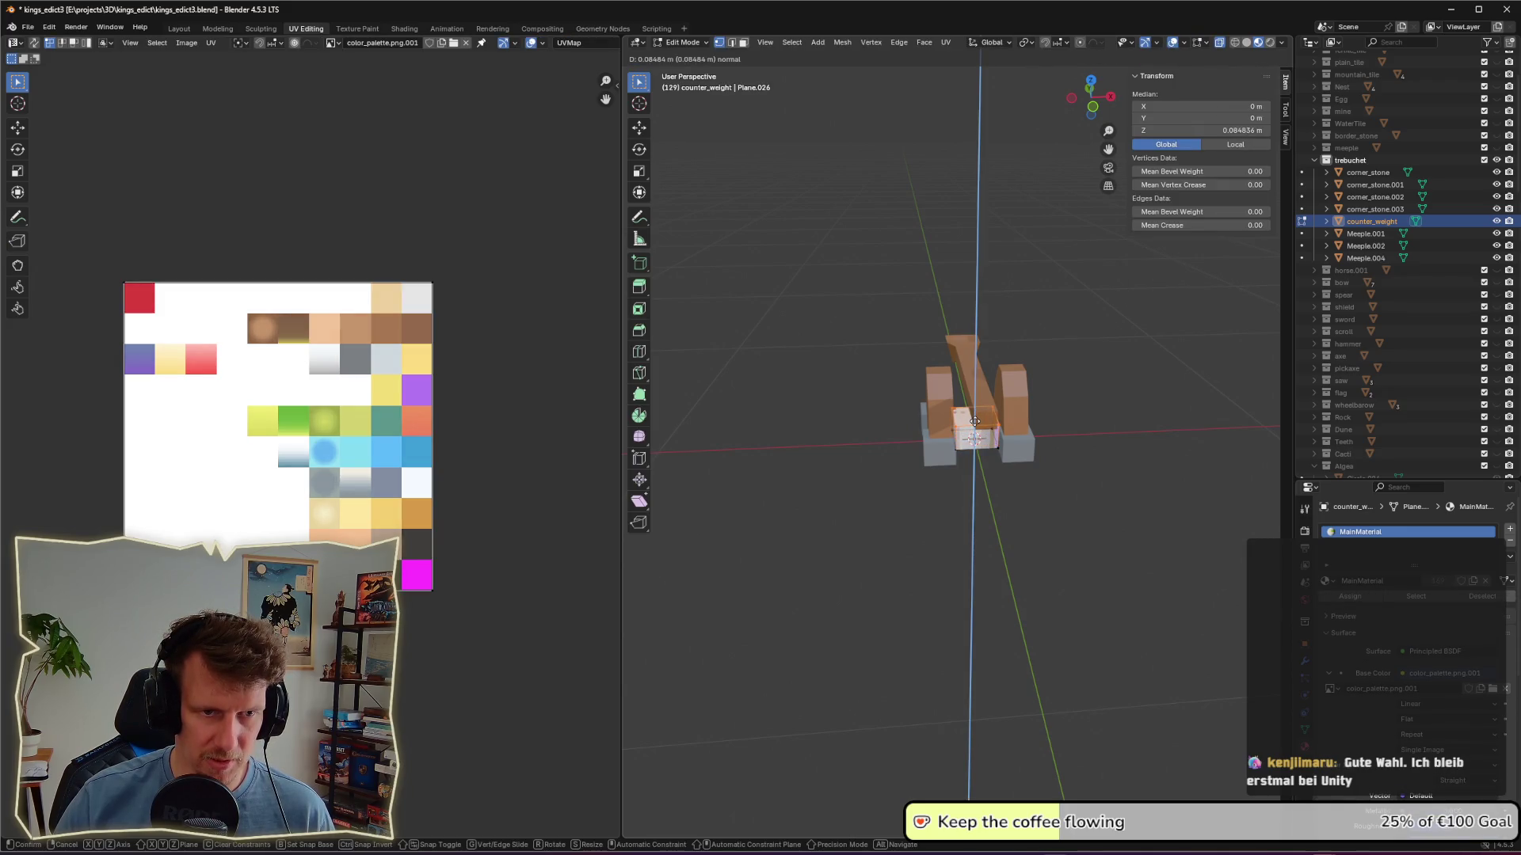
click(974, 428)
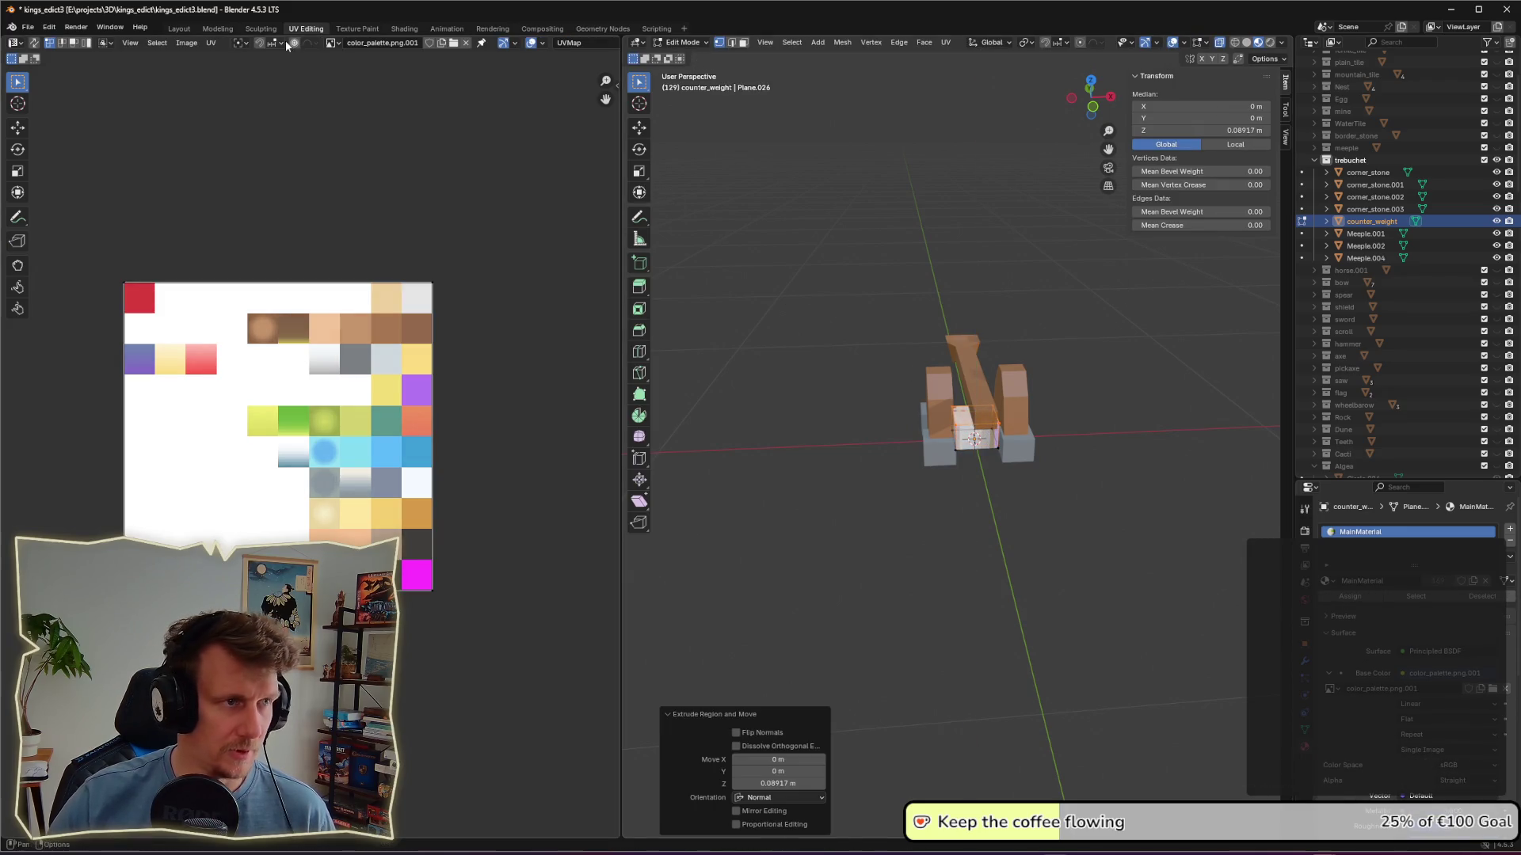
Step: Shrink the block's UVs and move them onto a white palette area
key(a)
key(s)
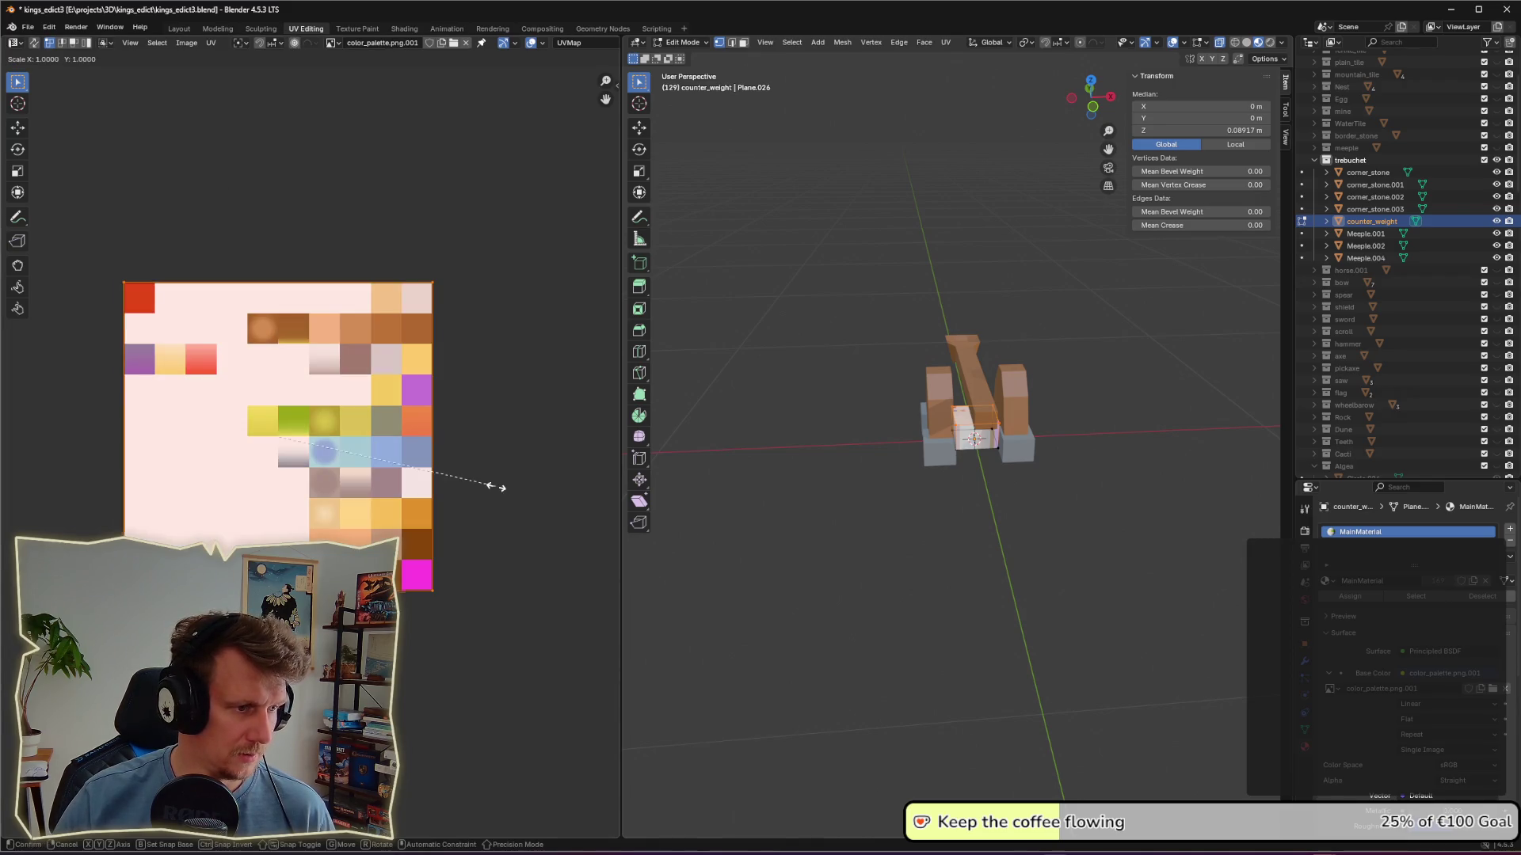
click(279, 429)
key(g)
click(355, 377)
Step: Weld all counter_weight UVs into one point on the grey swatch, then return to Object Mode
click(1004, 487)
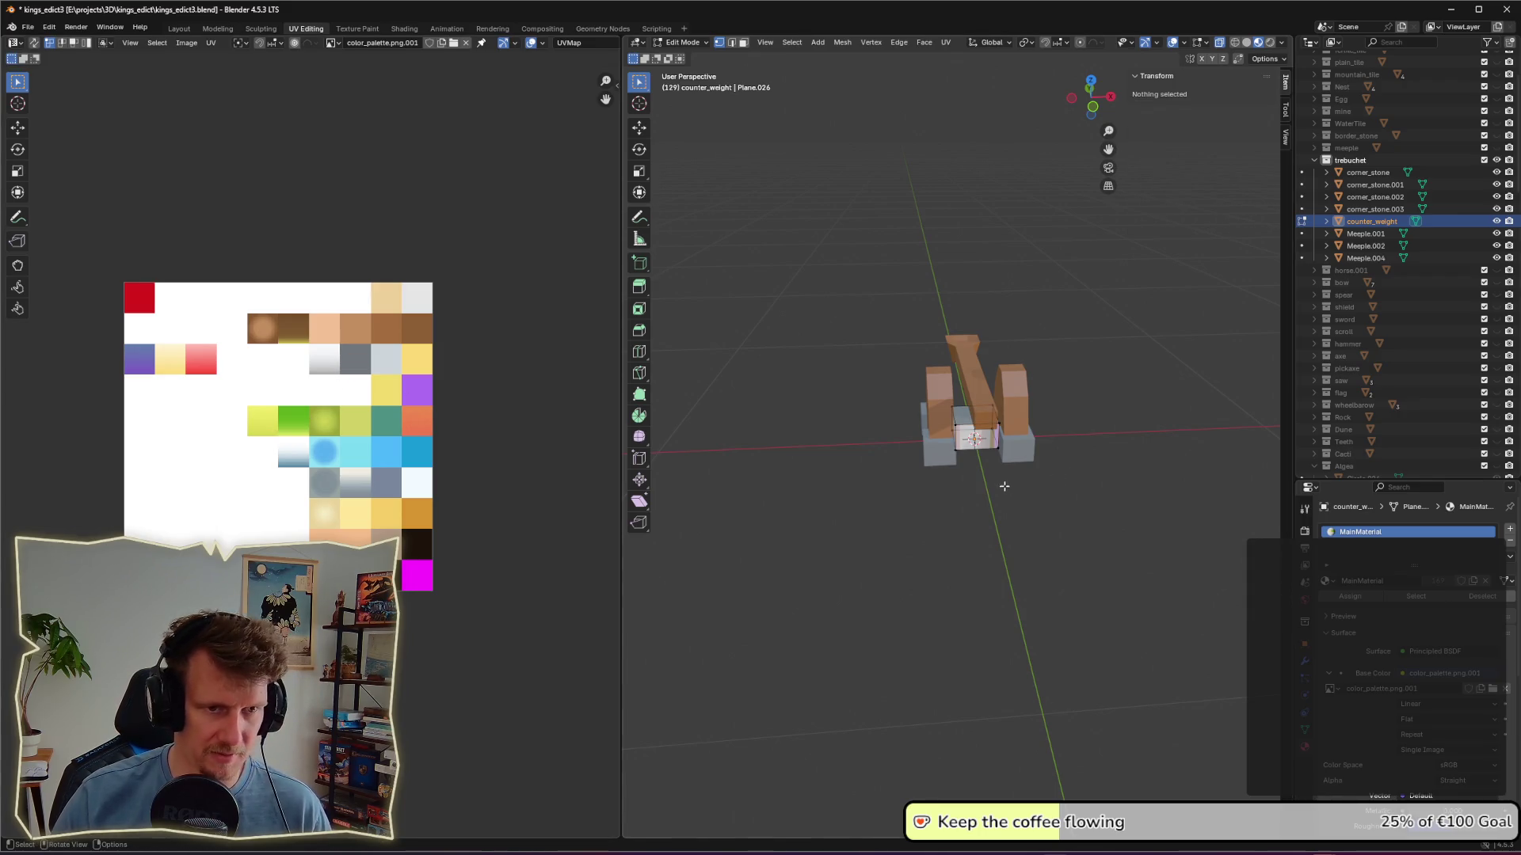
key(a)
key(a)
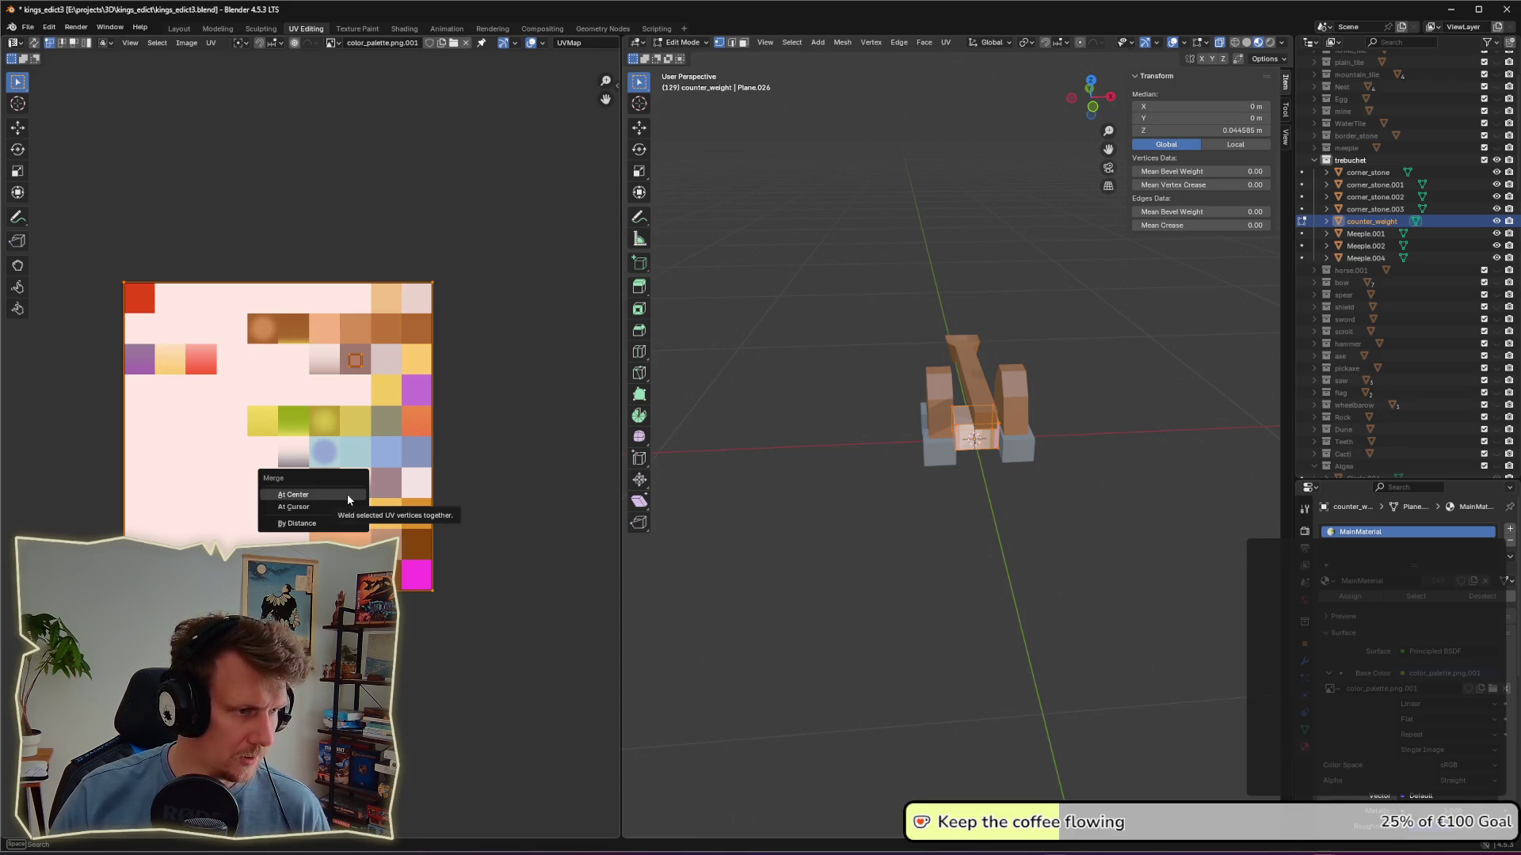
click(347, 497)
key(g)
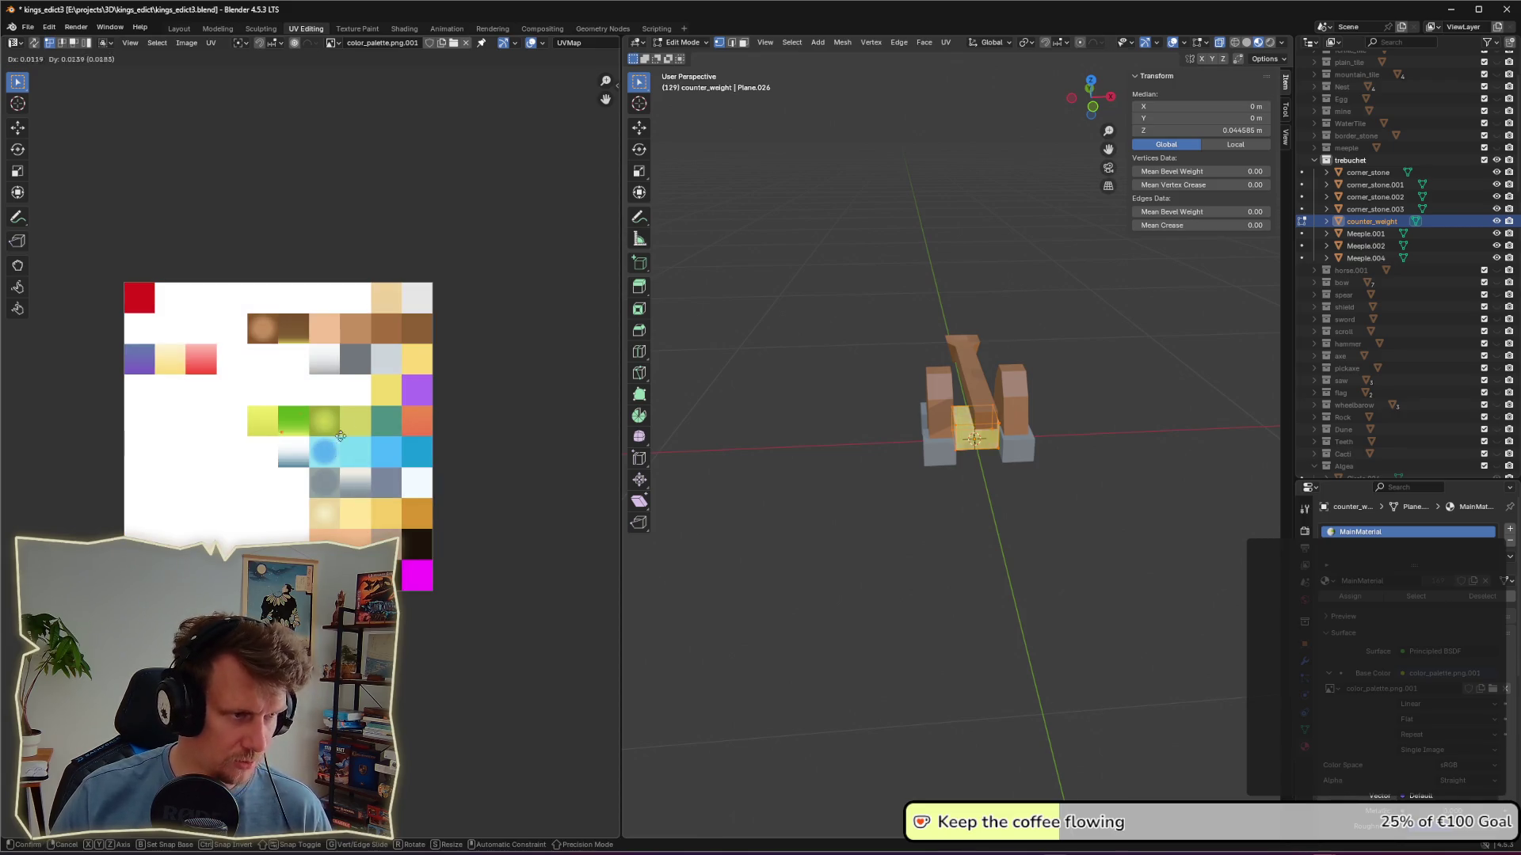
click(409, 376)
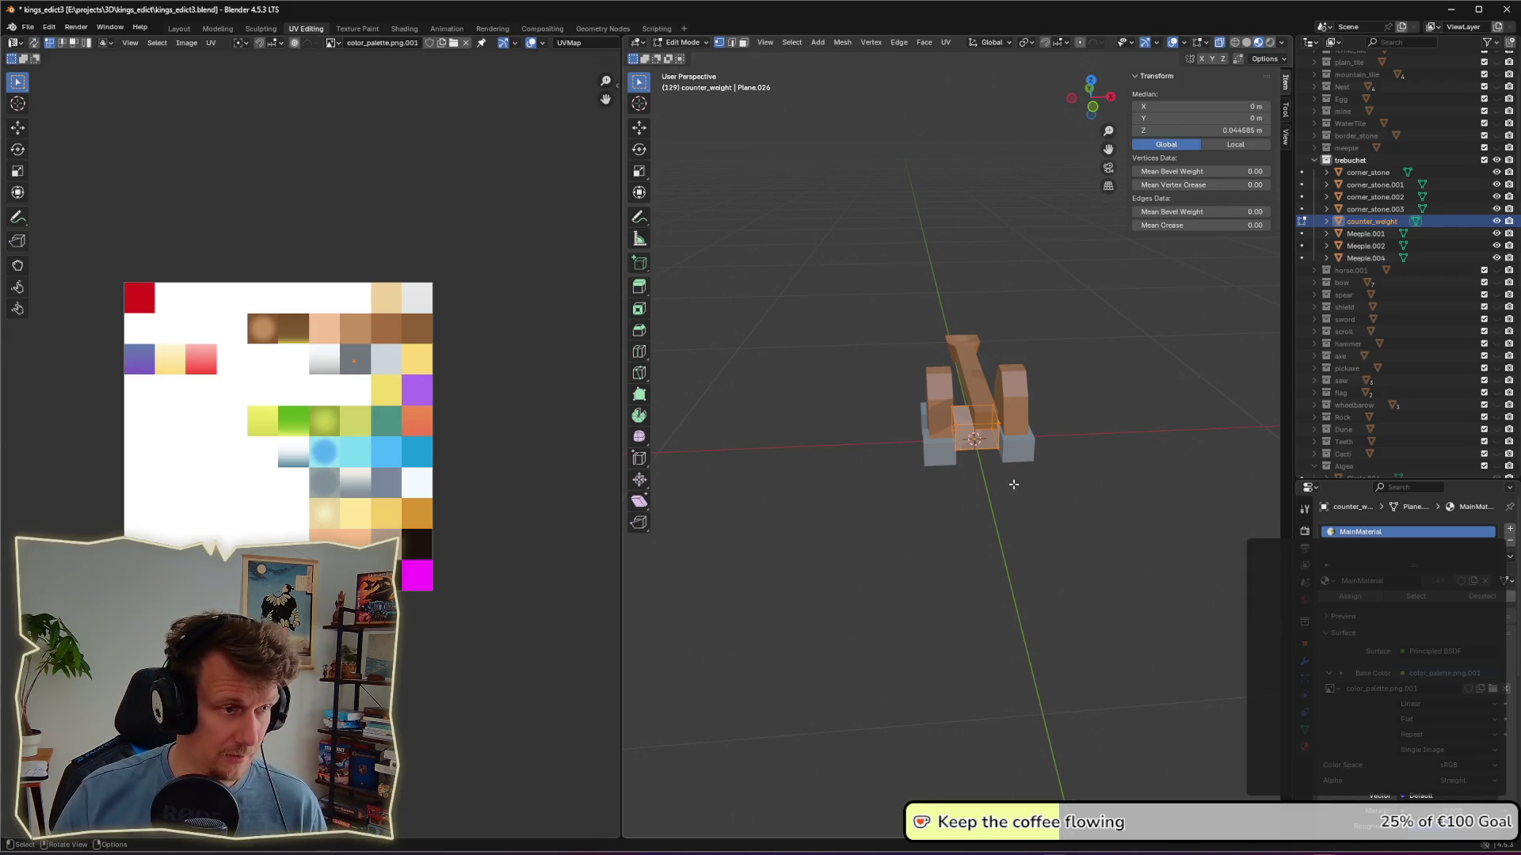
click(1008, 493)
scroll(983, 473, up, 2)
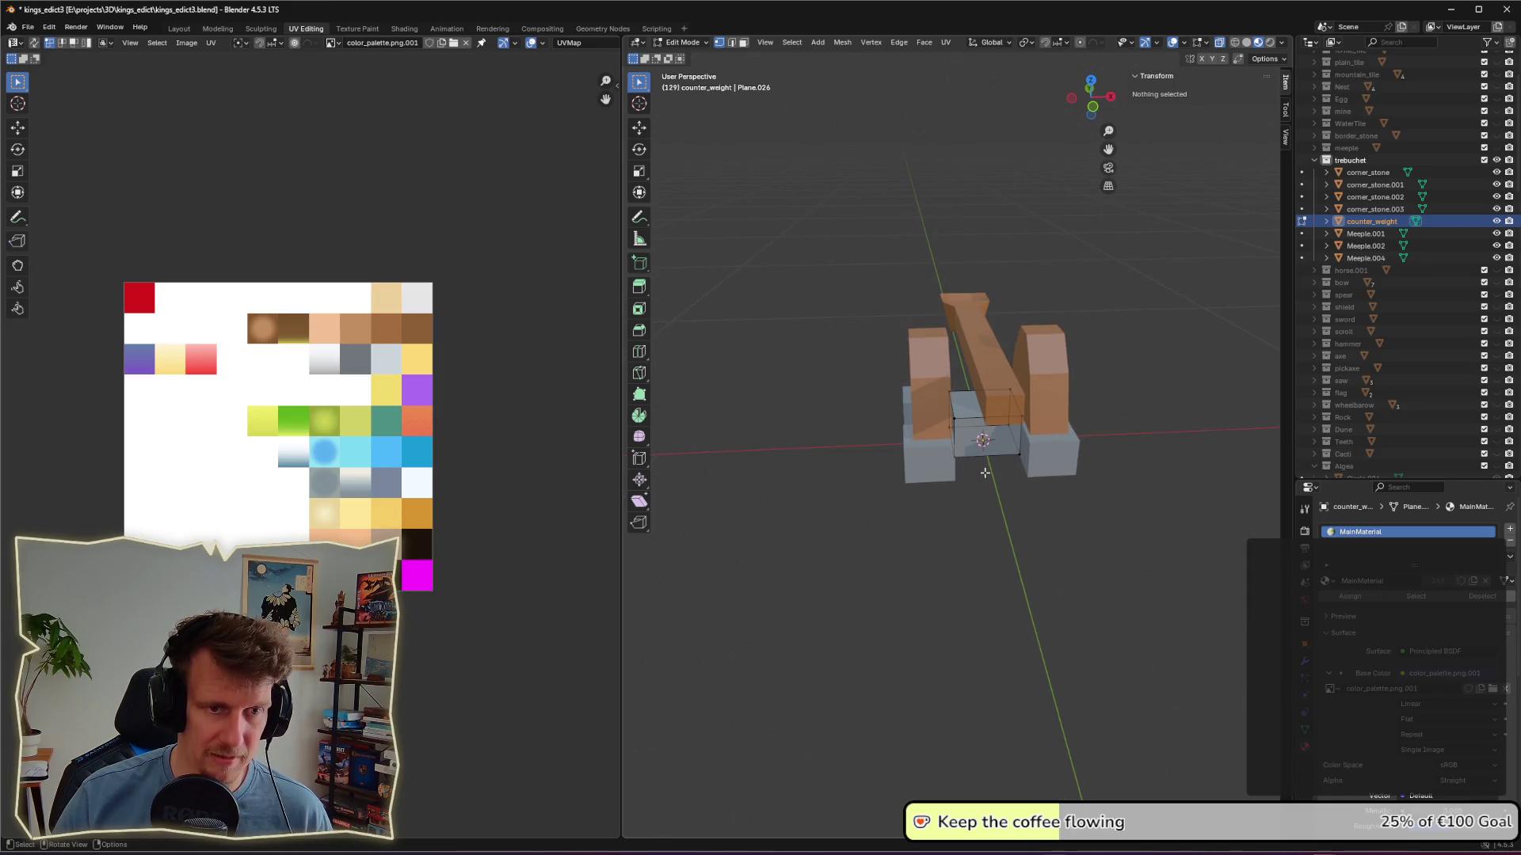
key(Tab)
Step: Raise counter_weight along Z and slide it along Y to the arm's end
middle_drag(981, 478, 1077, 491)
key(g)
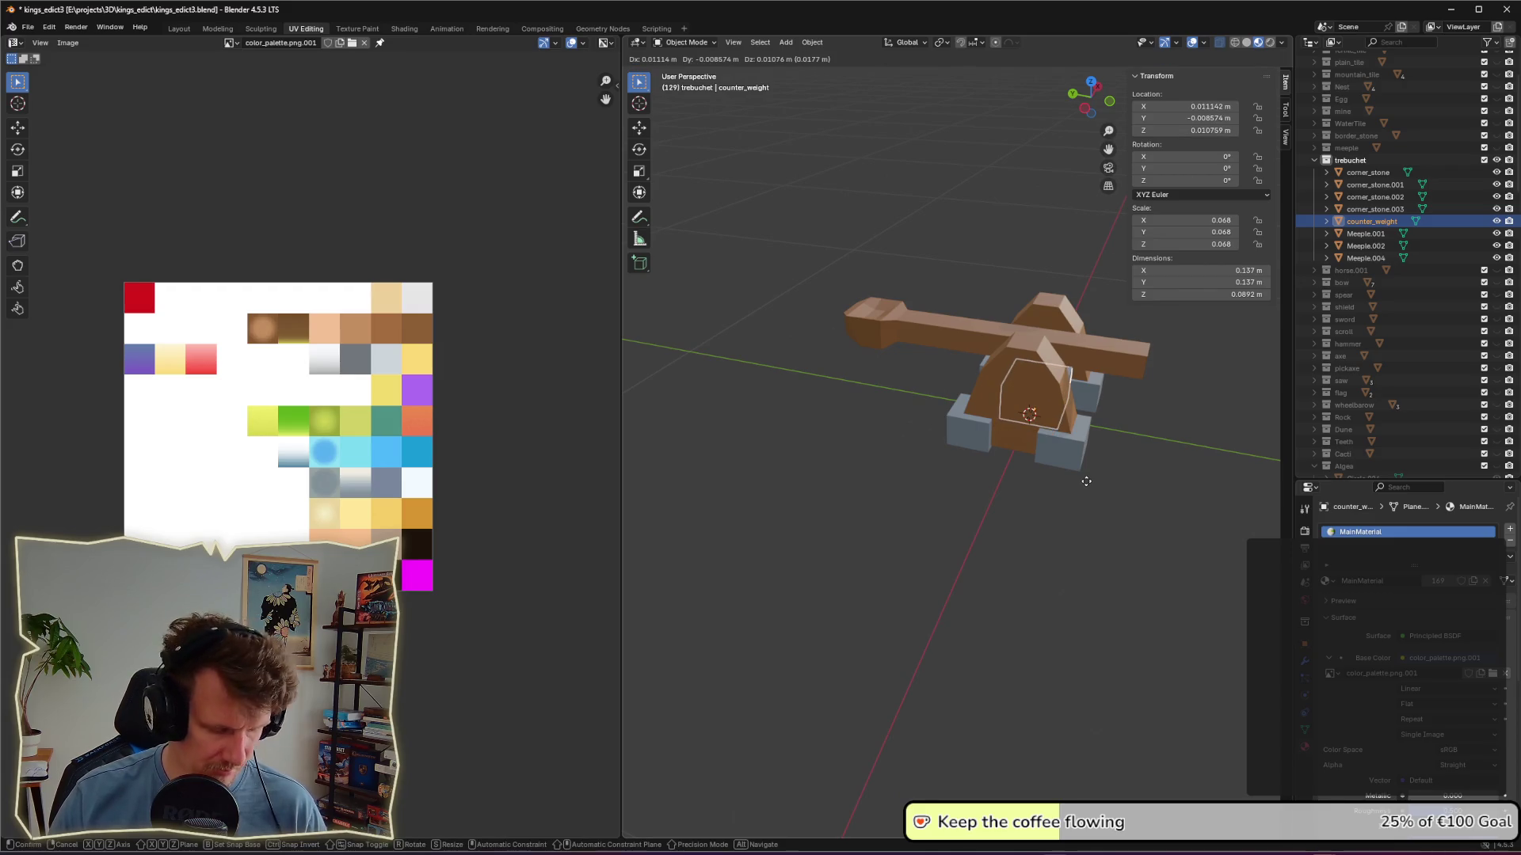
key(z)
click(1150, 421)
middle_drag(1151, 422, 929, 428)
key(g)
key(y)
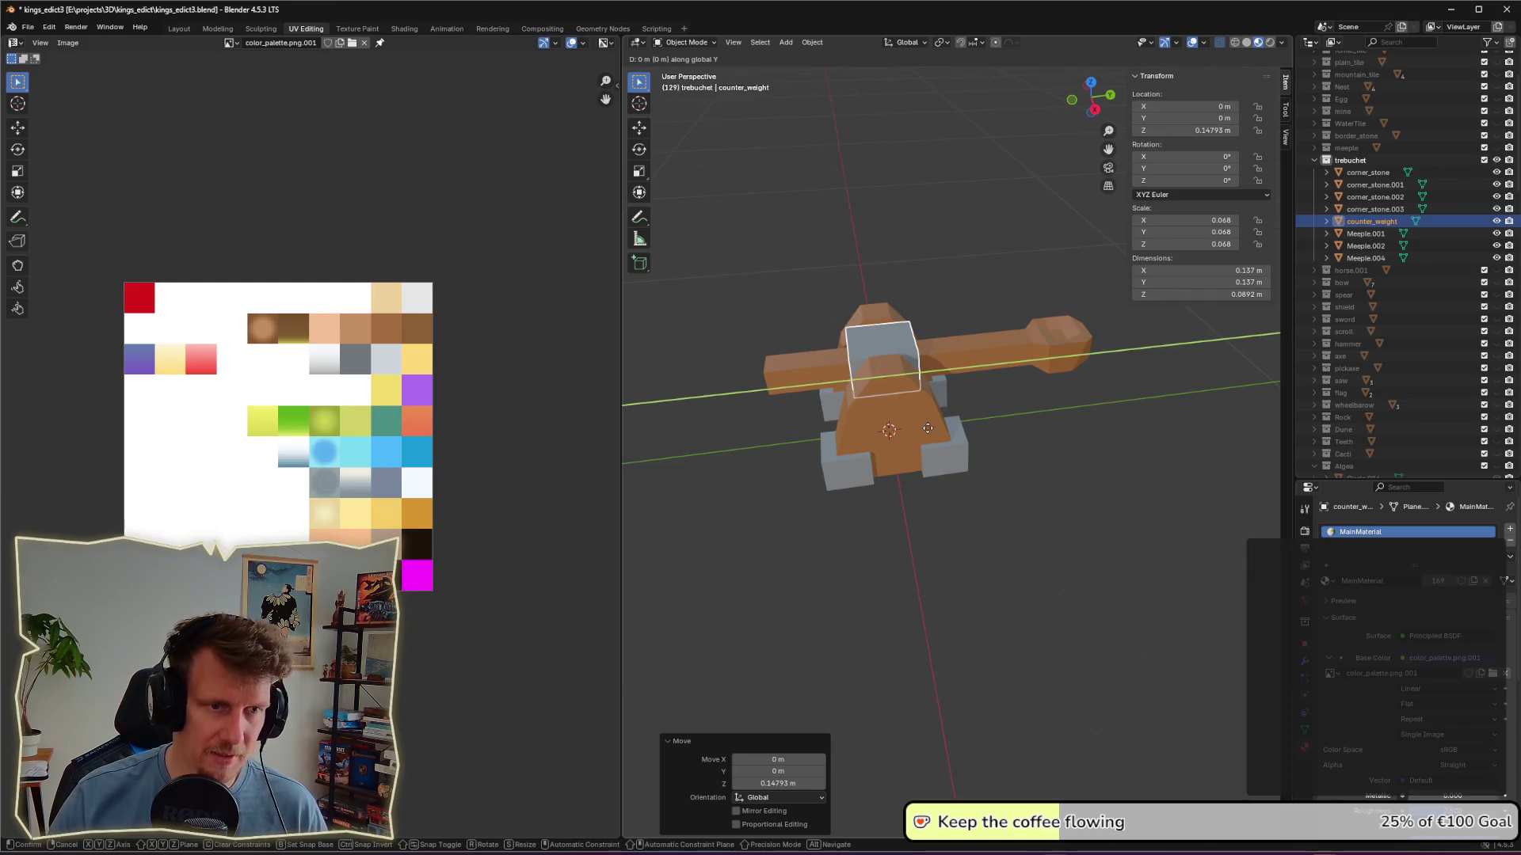
click(854, 445)
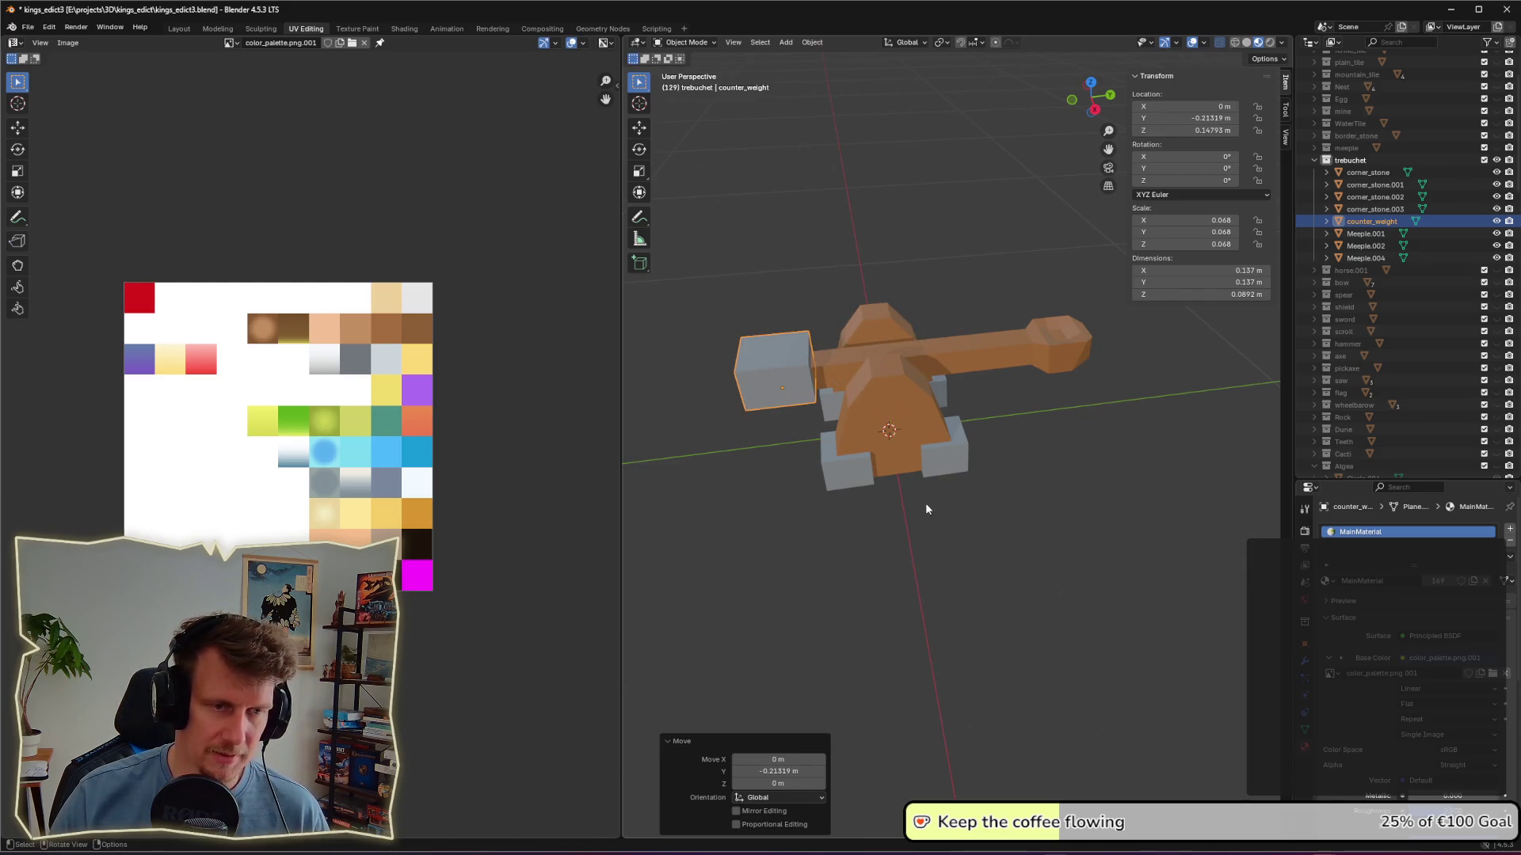
click(754, 489)
Step: Narrow counter_weight by scaling it along the X axis
mouse_move(753, 489)
middle_down()
mouse_move(910, 475)
mouse_move(890, 472)
mouse_move(1048, 505)
mouse_move(977, 470)
mouse_move(954, 418)
middle_up()
scroll(920, 476, down, 5)
scroll(1048, 505, up, 2)
click(983, 440)
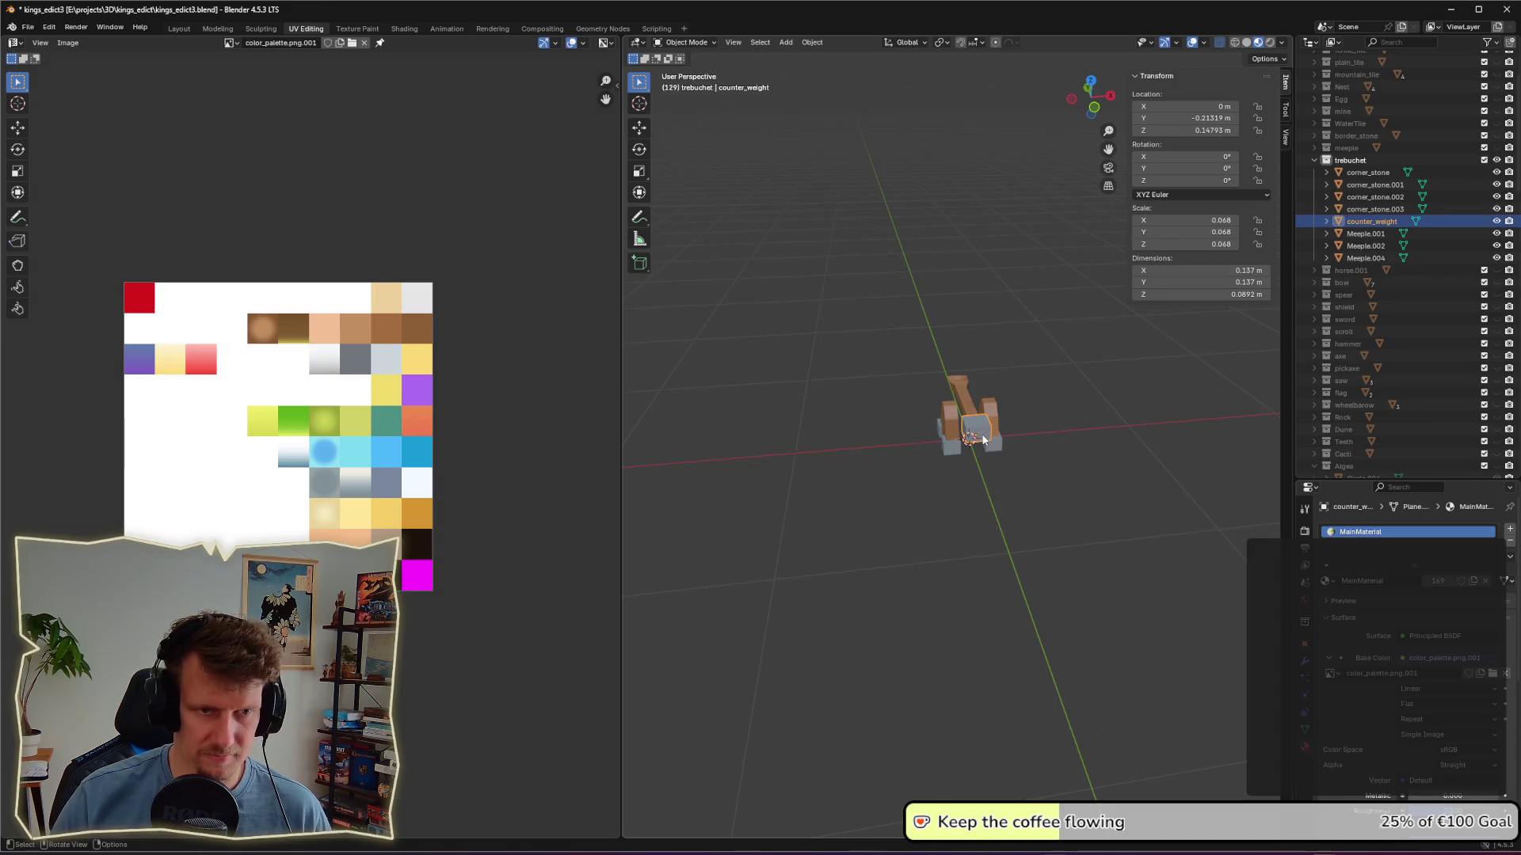
scroll(983, 439, up, 8)
key(s)
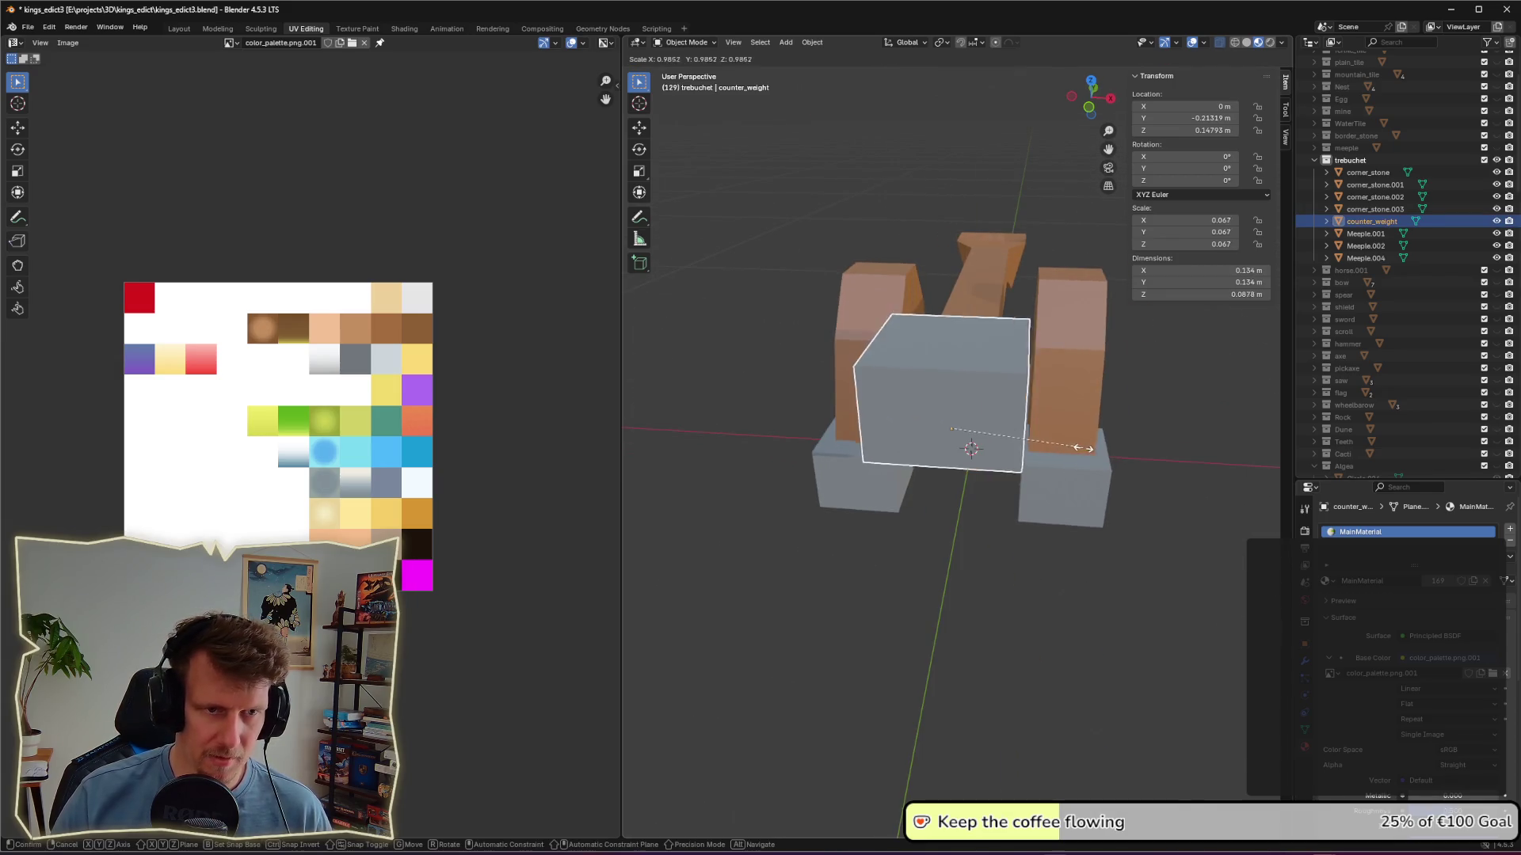
key(x)
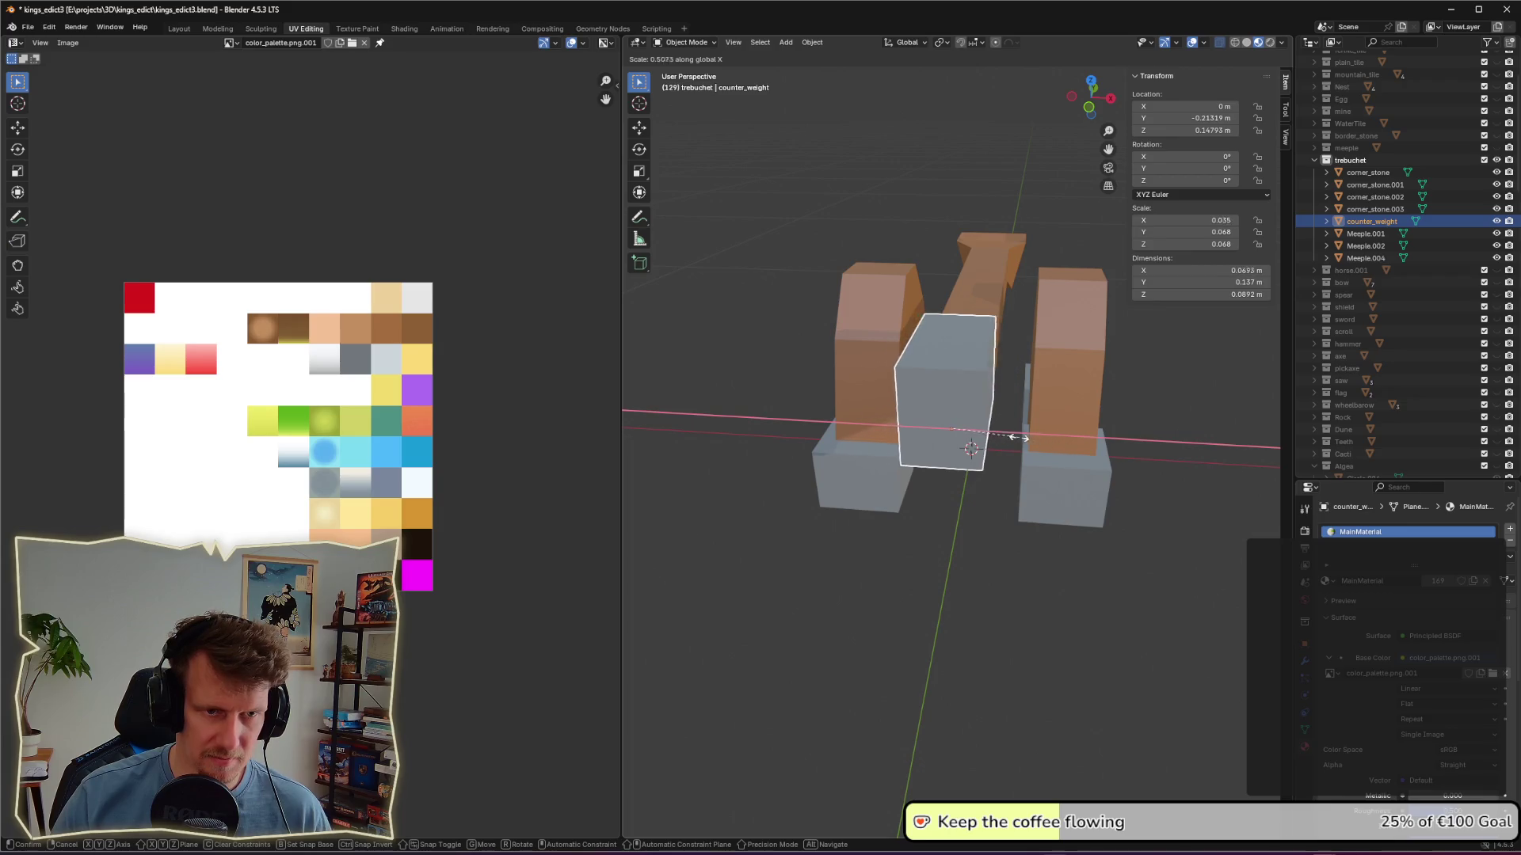
click(1022, 444)
Step: Lengthen counter_weight along Y and stretch it taller along Z to 0.0748 × 0.177 × 0.125 m
middle_drag(1023, 448, 1010, 458)
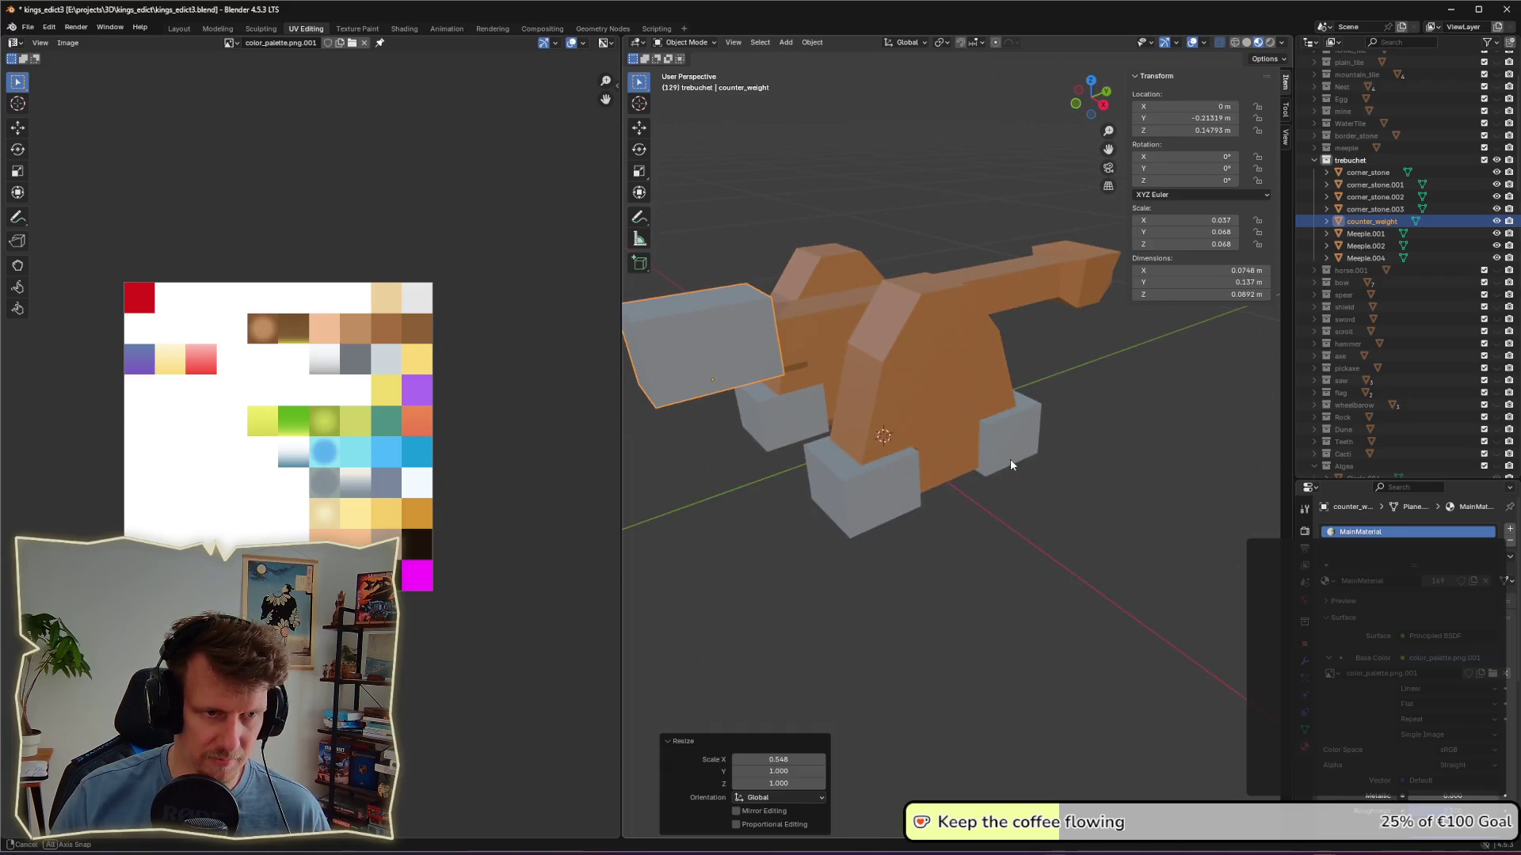
key(s)
key(y)
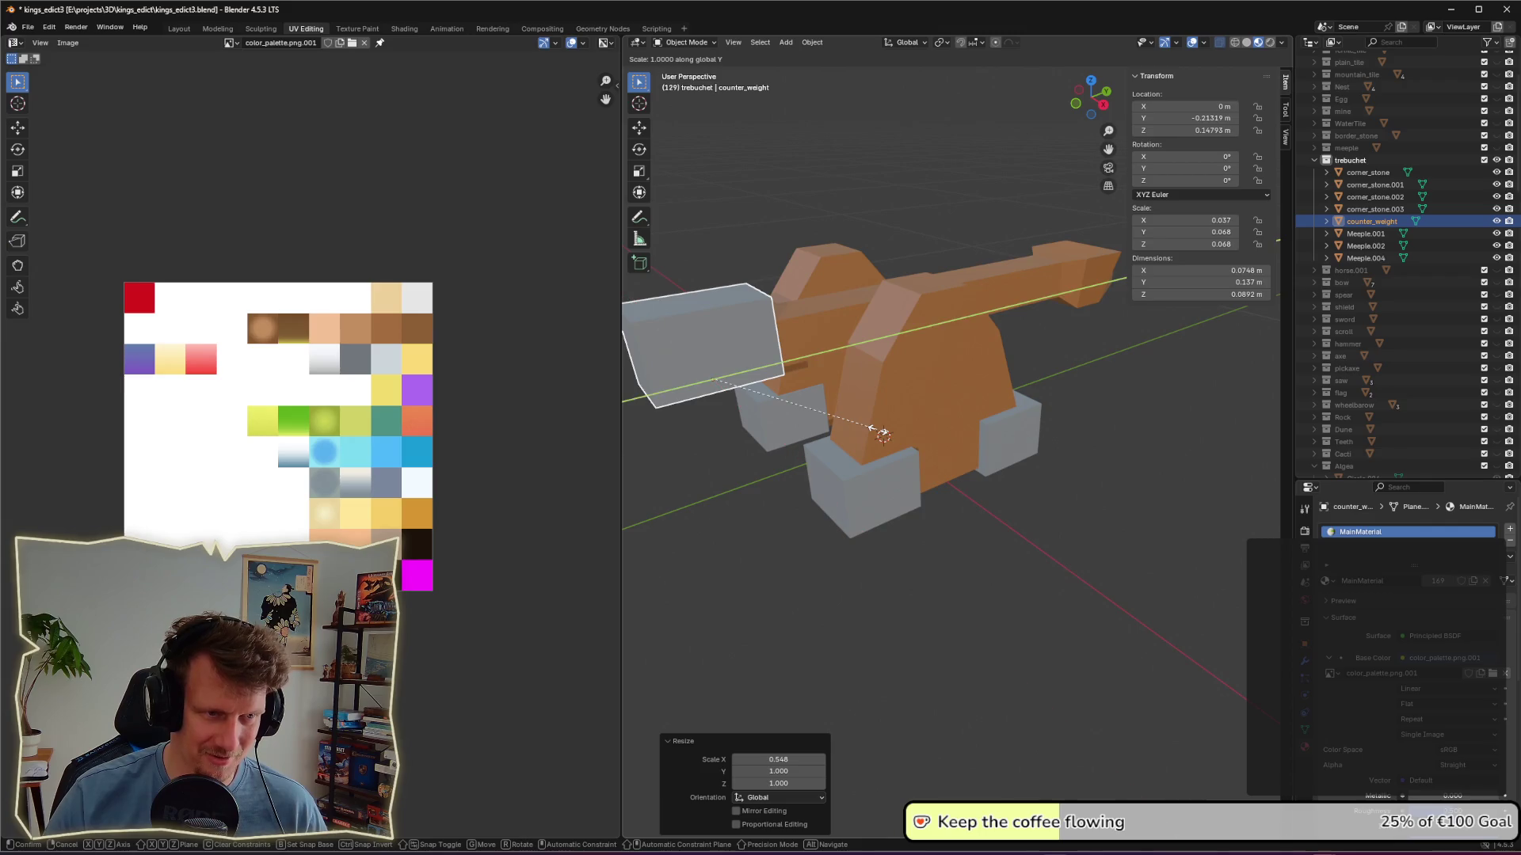
click(933, 424)
key(s)
key(z)
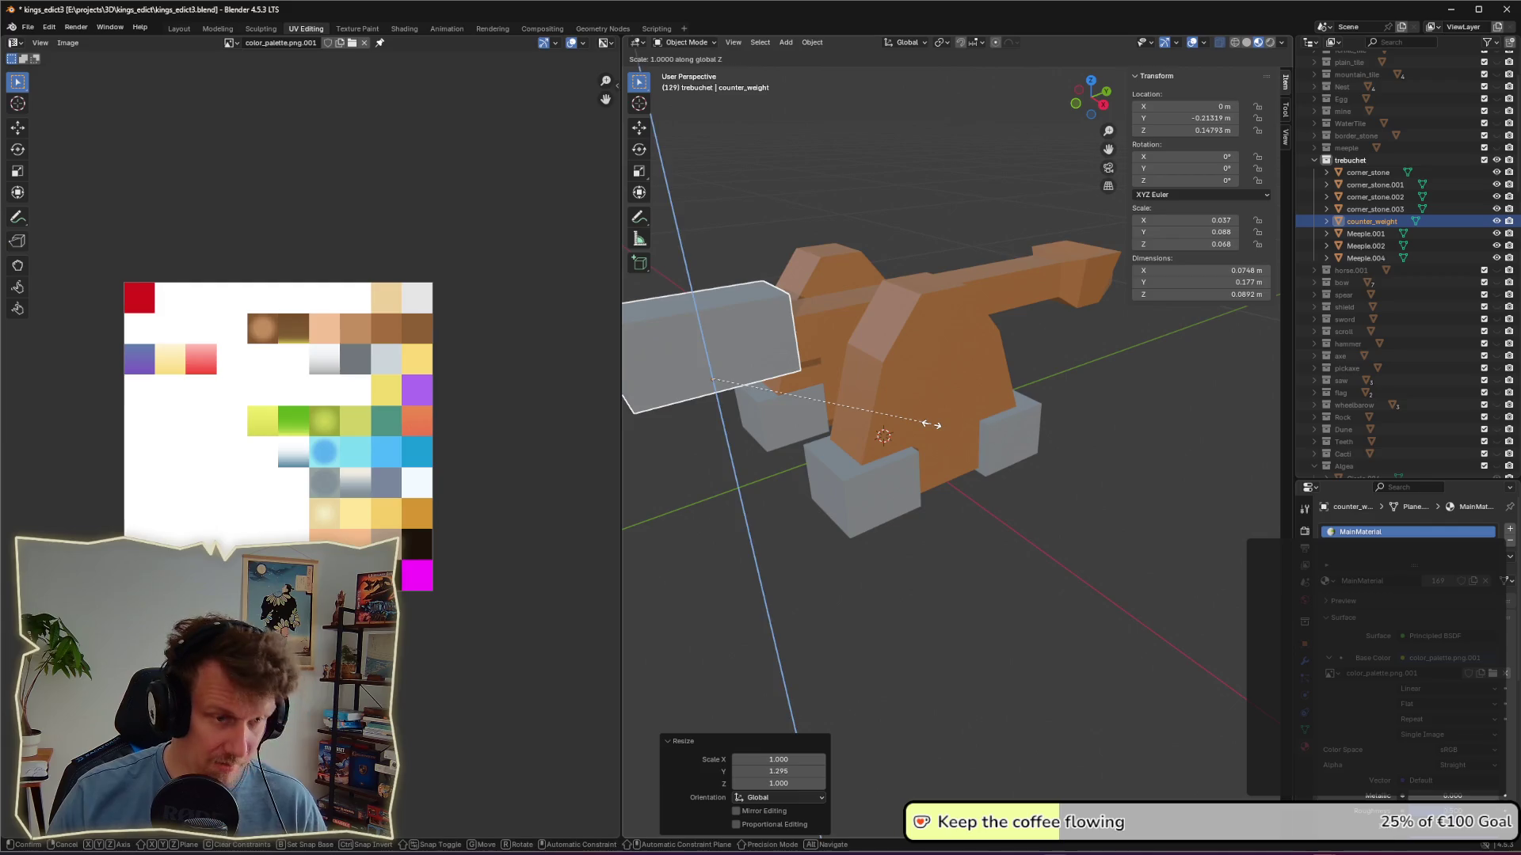
click(1005, 434)
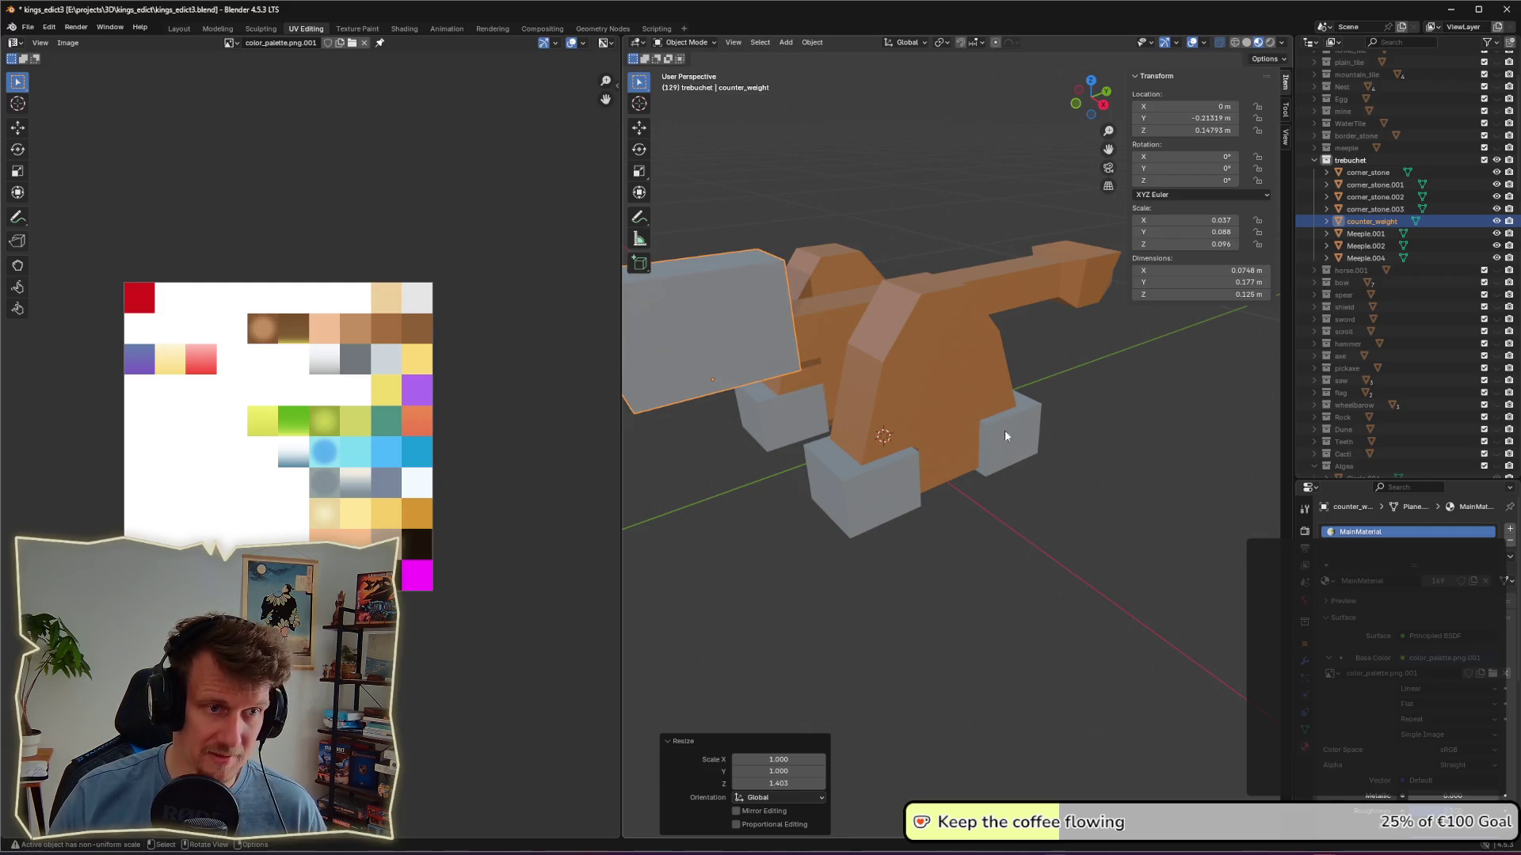
click(786, 445)
mouse_move(768, 472)
middle_down()
mouse_move(974, 503)
mouse_move(938, 507)
middle_up()
scroll(1110, 608, down, 4)
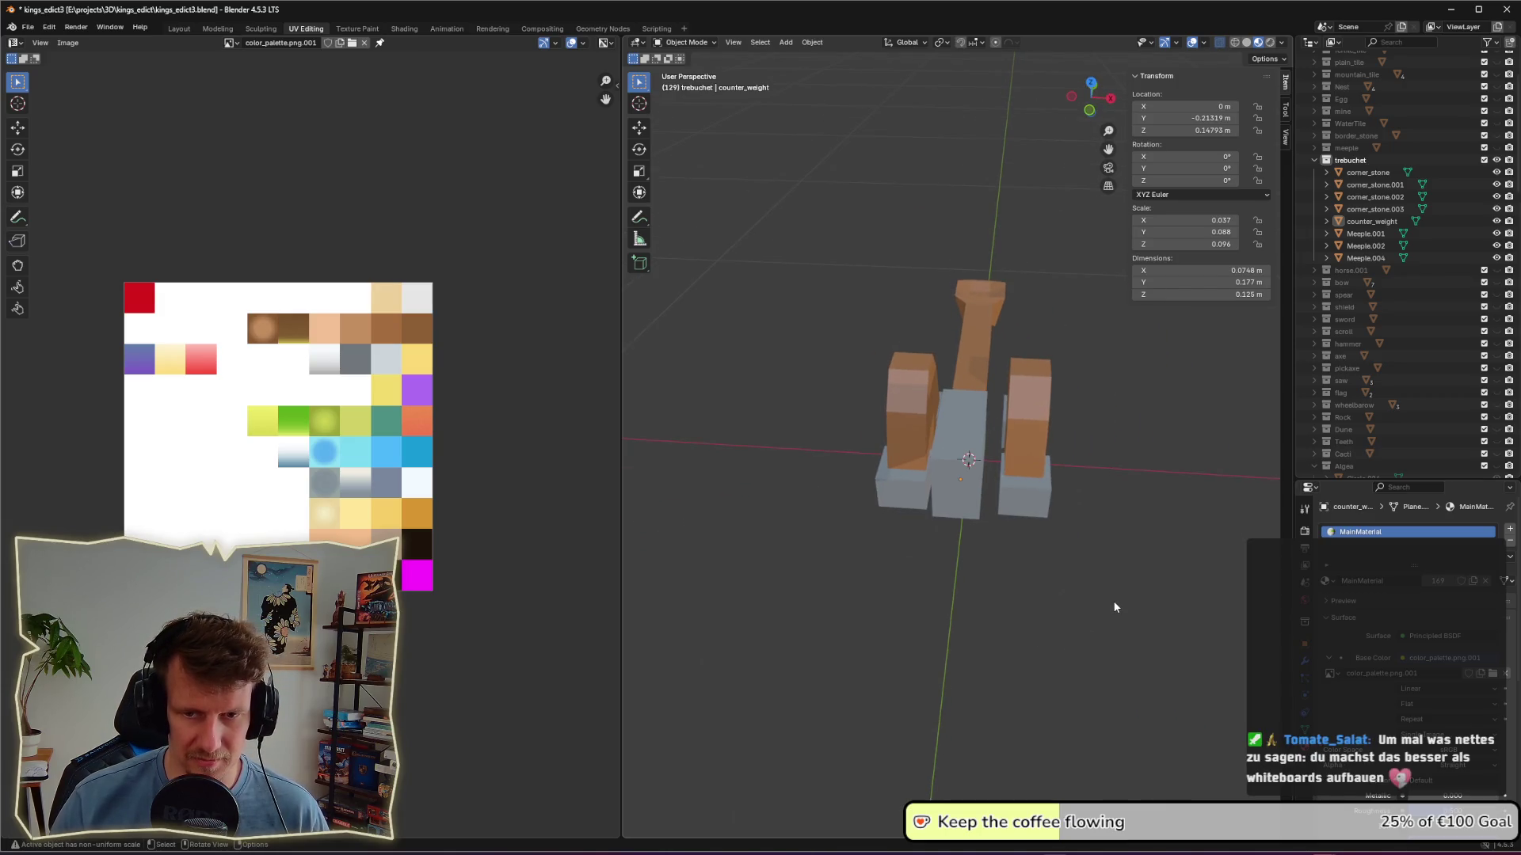
Step: Select both sides' corner_stone and Meeple blocks and scale them narrower along X
drag(1087, 559, 1016, 379)
middle_drag(848, 360, 853, 354)
drag(853, 337, 943, 505)
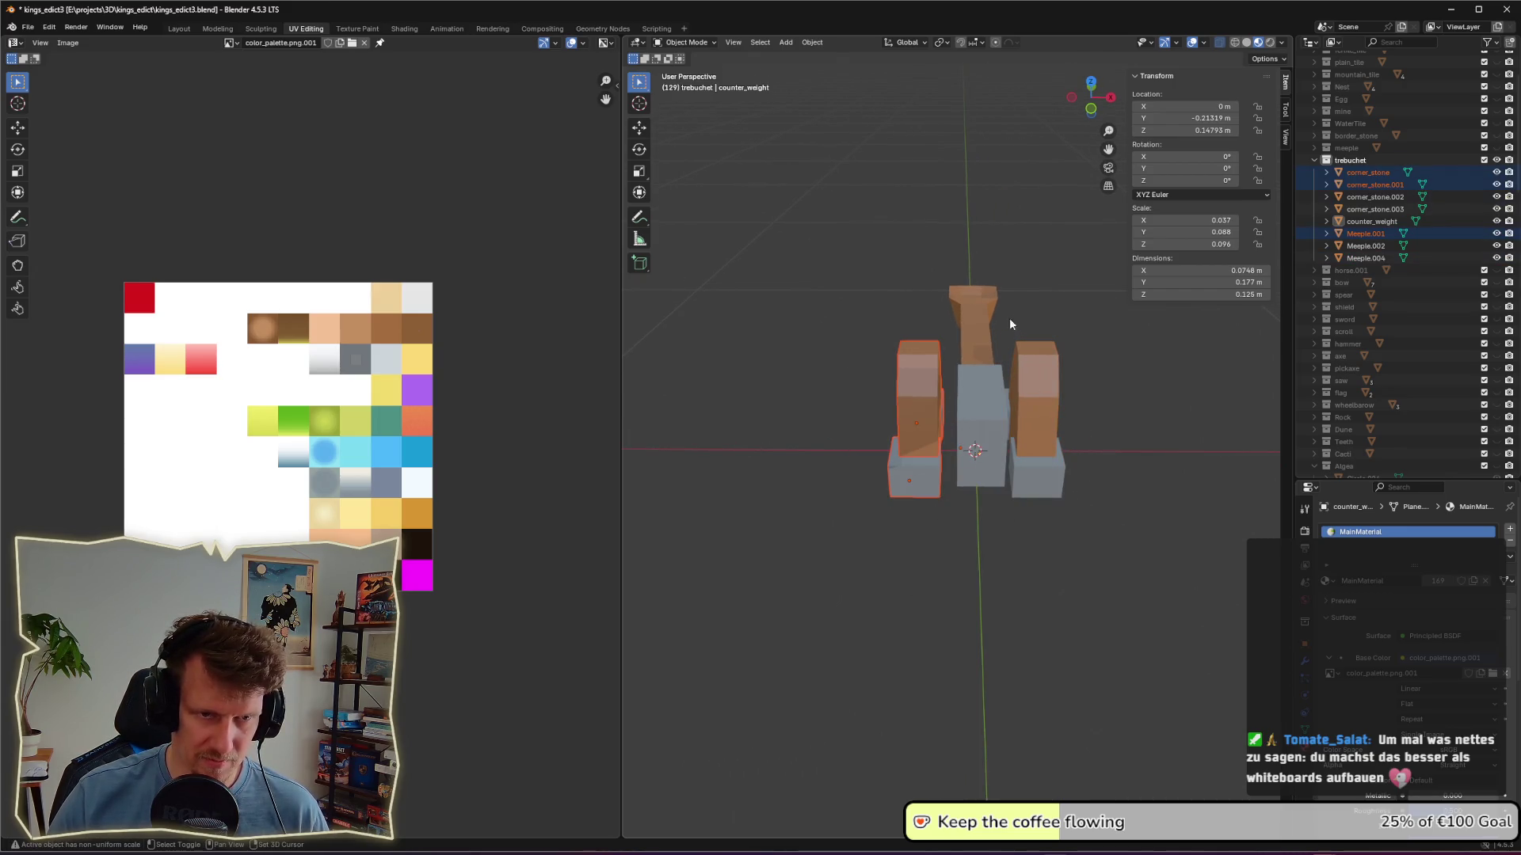
middle_drag(1009, 317, 1090, 380)
shift+drag(1000, 336, 1093, 519)
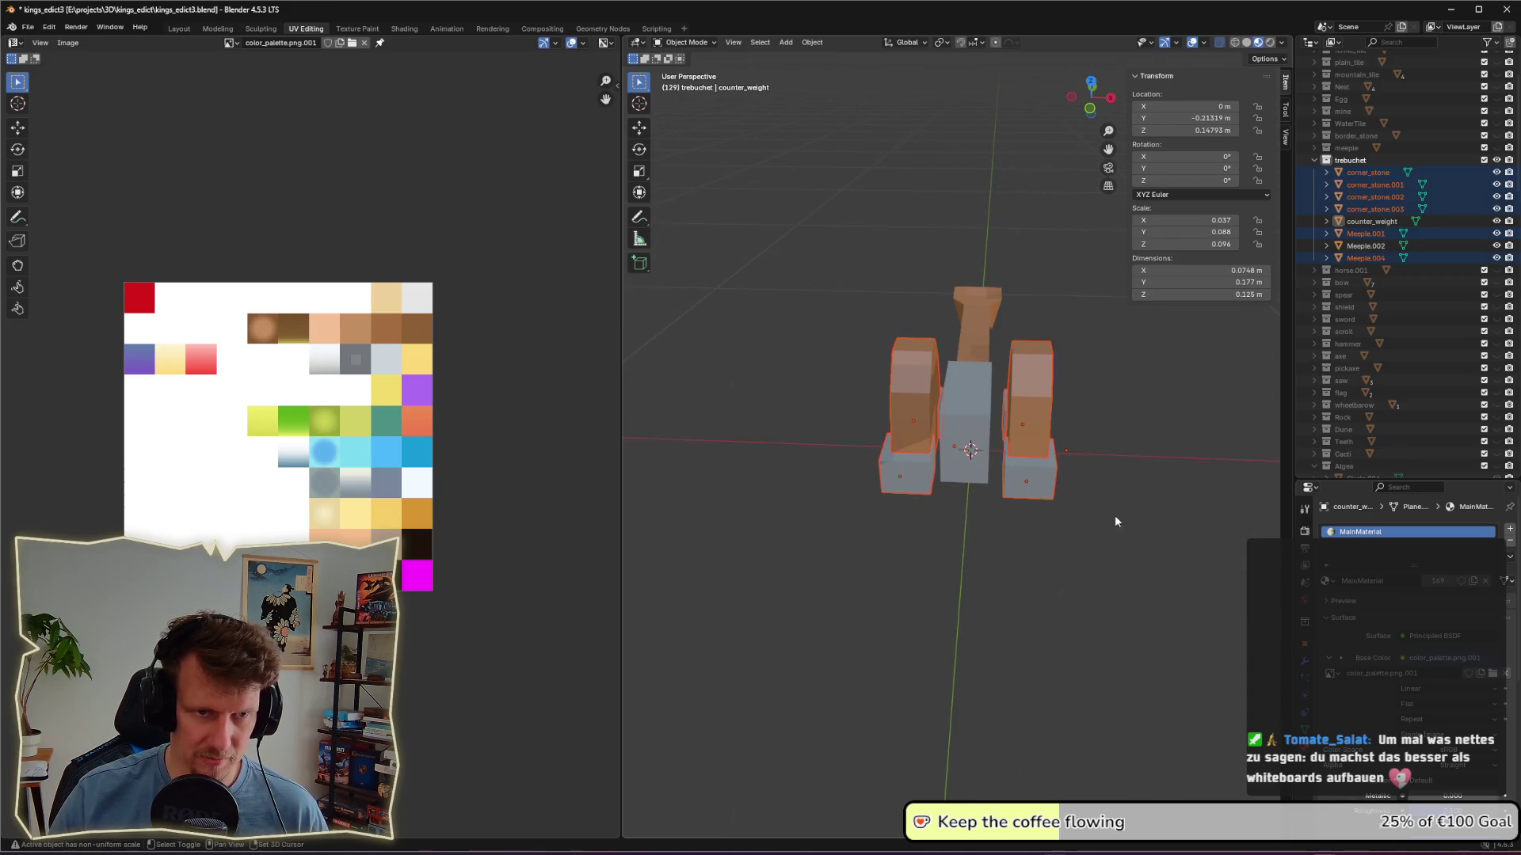
key(s)
key(x)
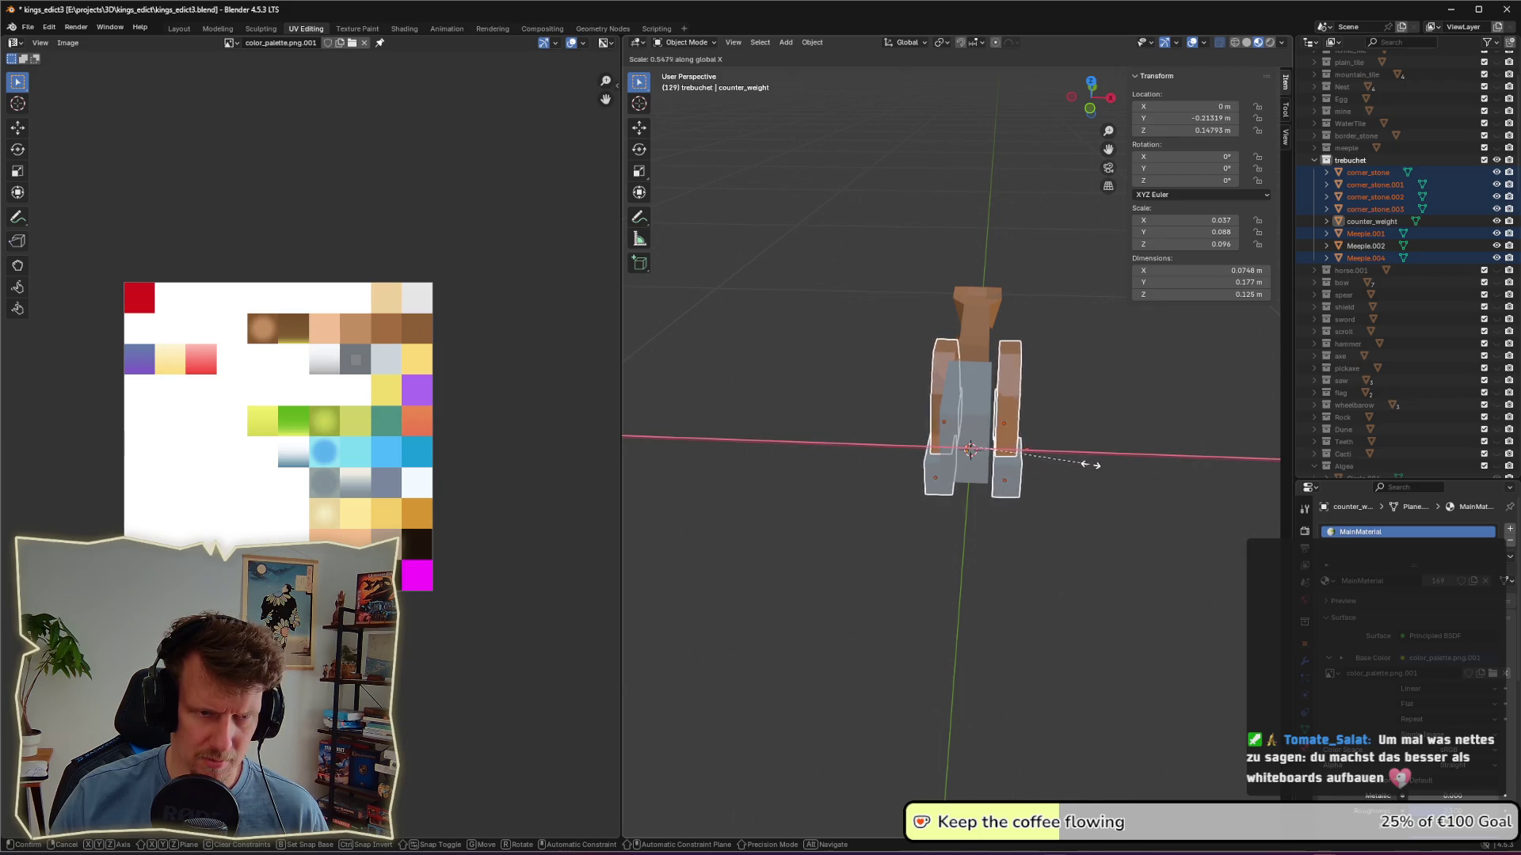
click(1138, 477)
Step: Move the right-side frame blocks inward along X
click(1138, 482)
drag(1000, 332, 1092, 525)
key(g)
key(x)
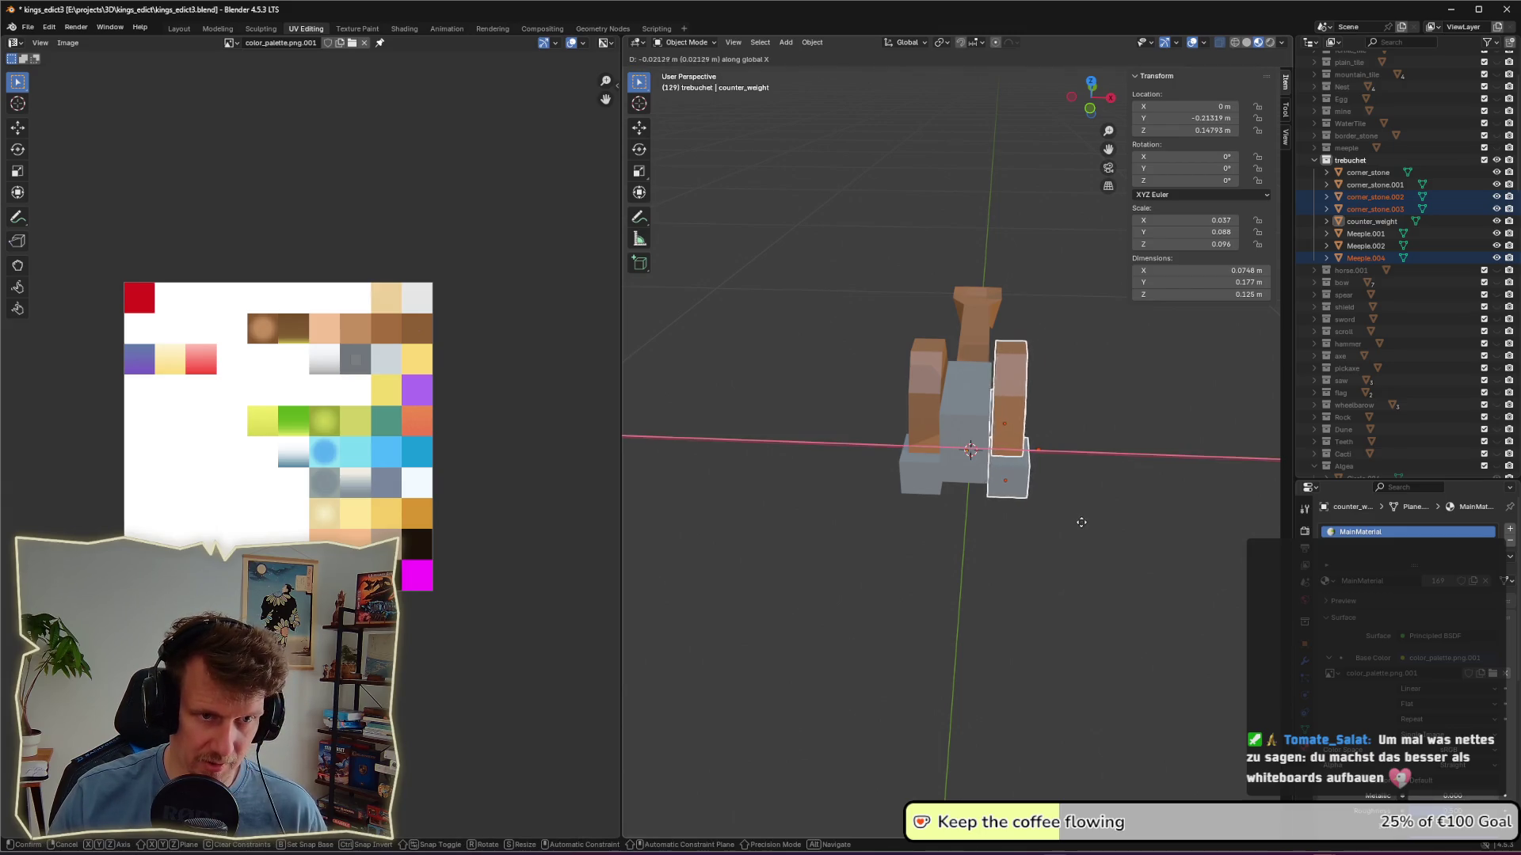
click(1079, 522)
Step: Move the left-side frame blocks, including Meeple.002, 0.01625 m inward along X
drag(867, 320, 947, 520)
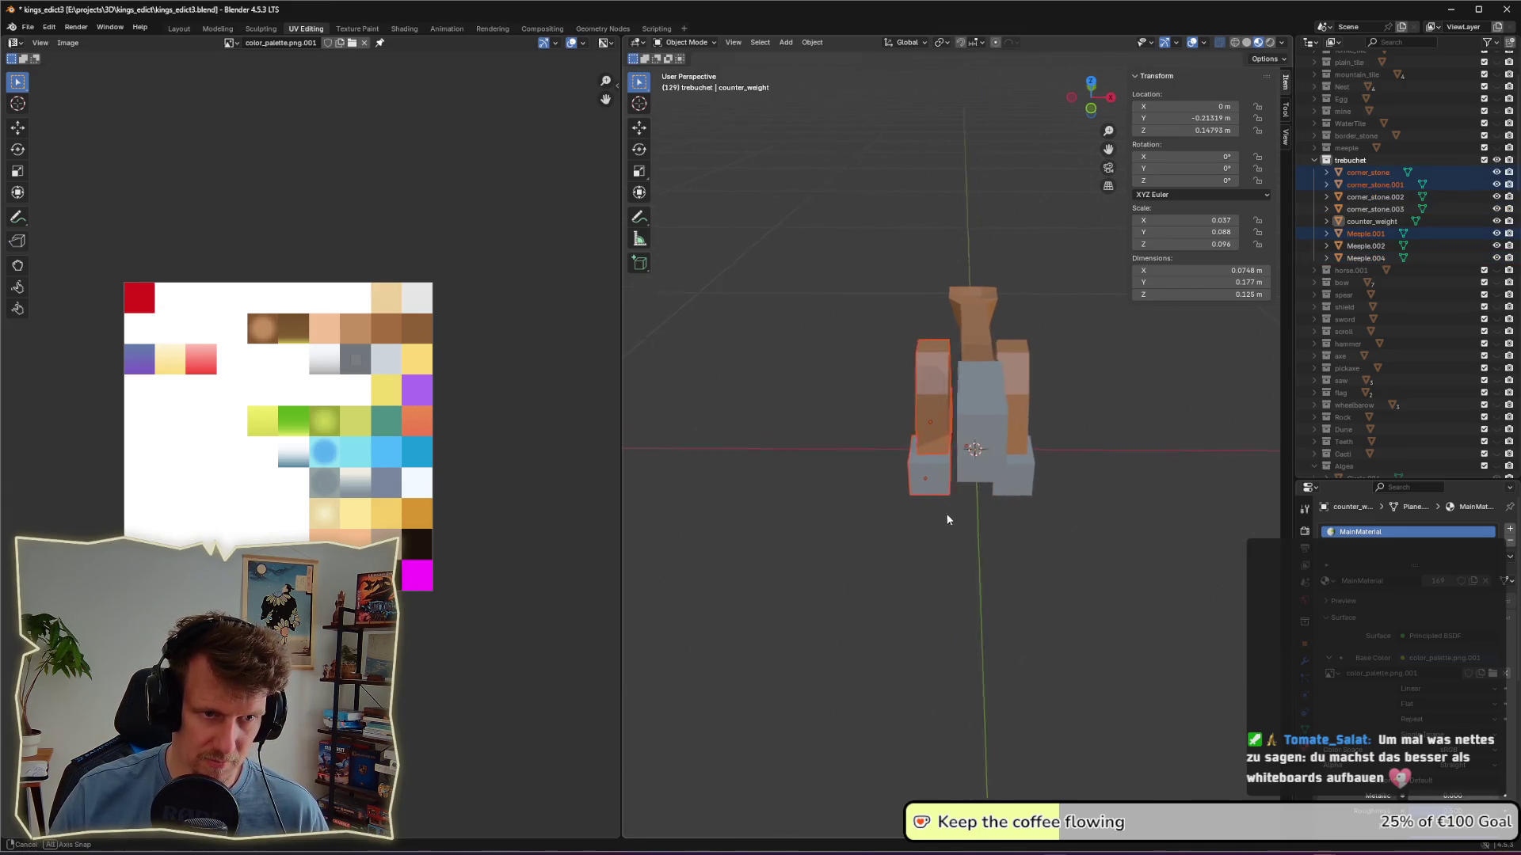
middle_drag(948, 520, 952, 515)
drag(875, 302, 950, 496)
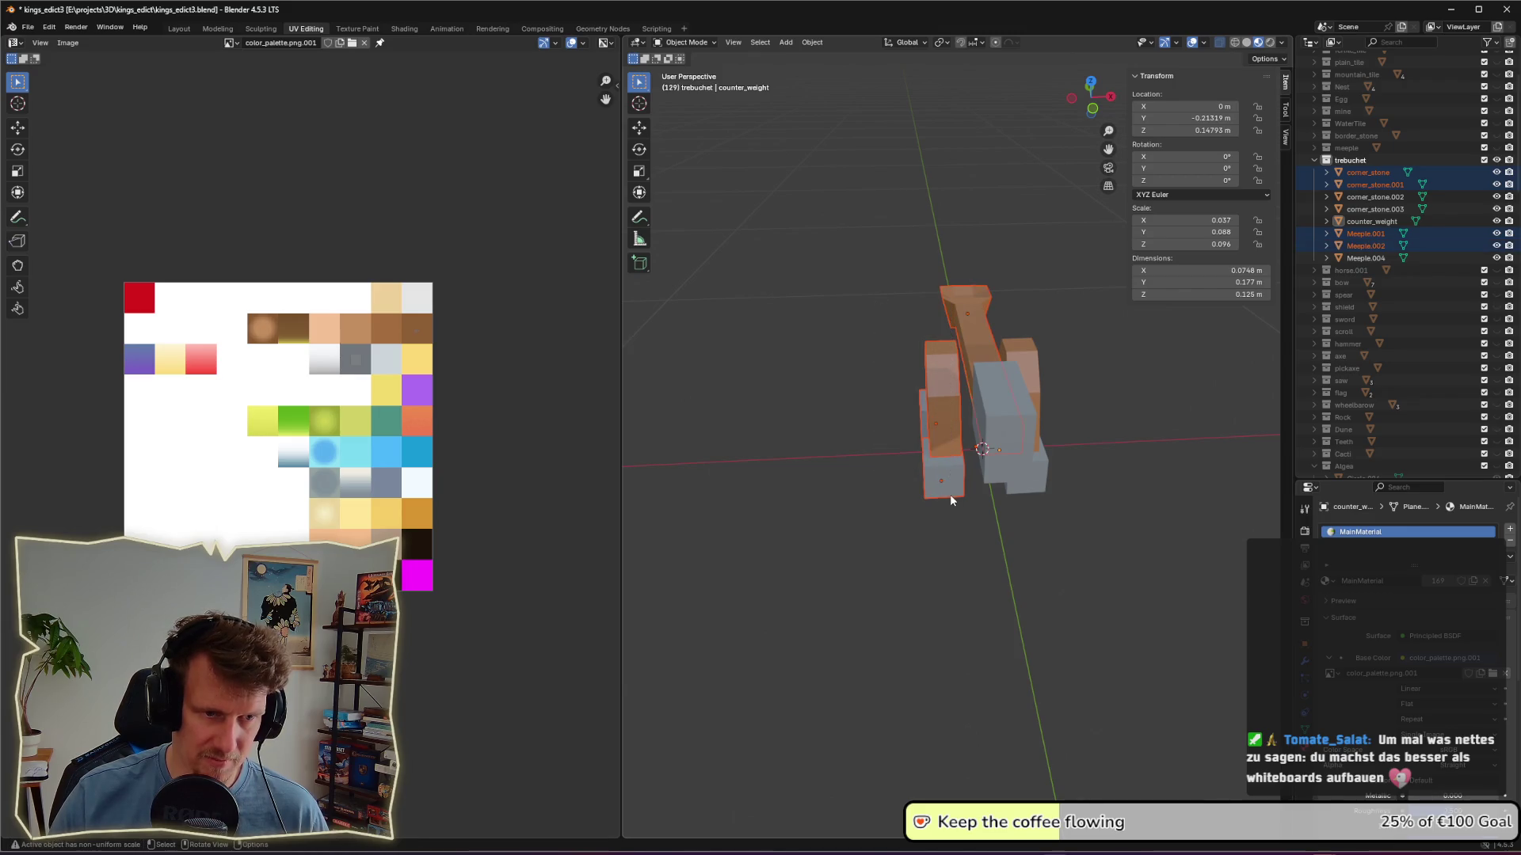
middle_drag(954, 495, 891, 349)
drag(886, 339, 949, 511)
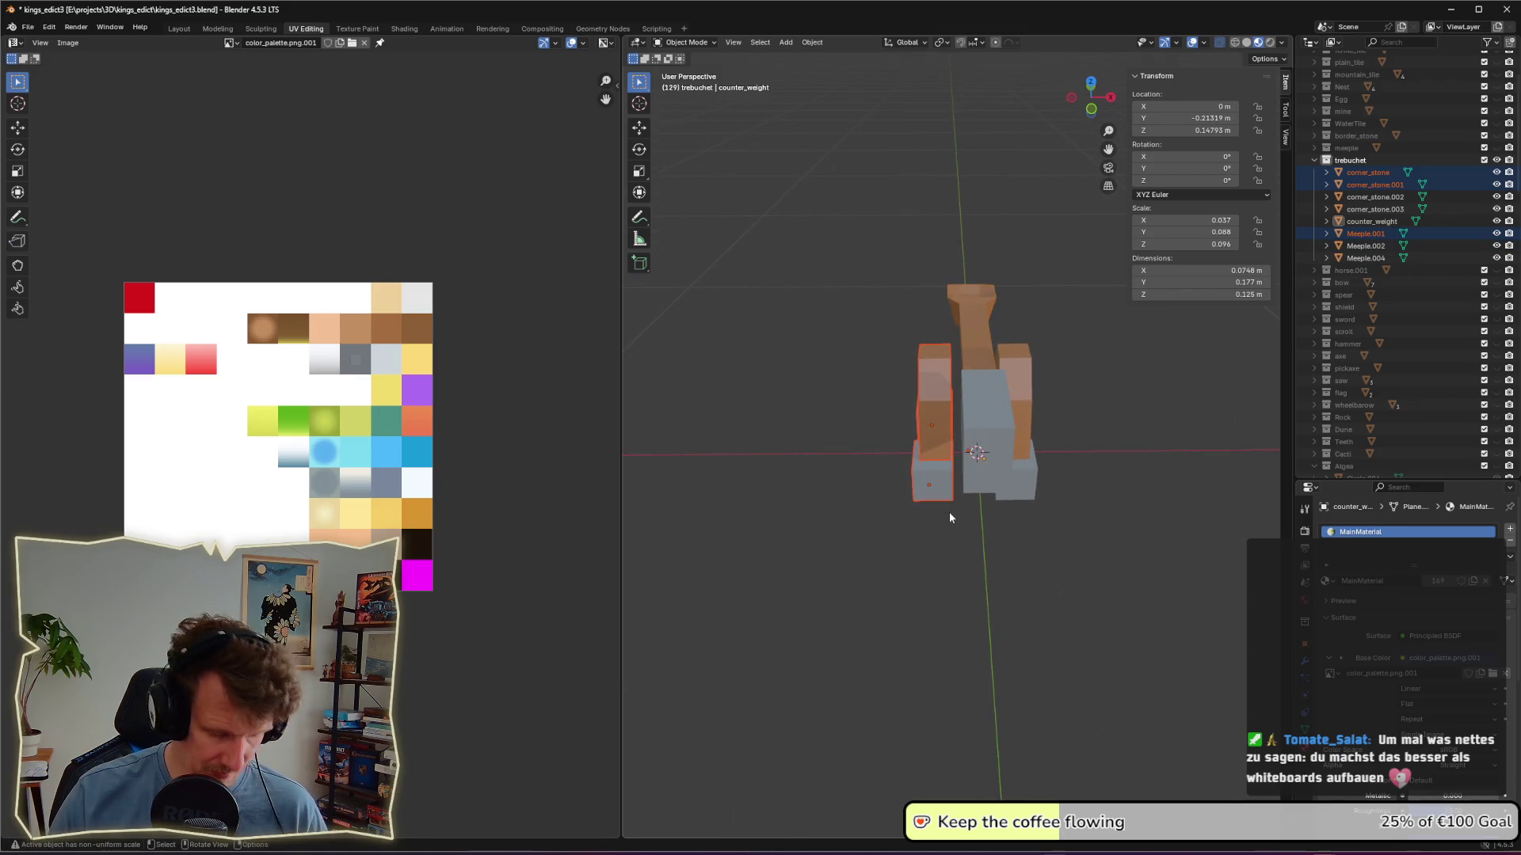
key(g)
key(x)
click(957, 513)
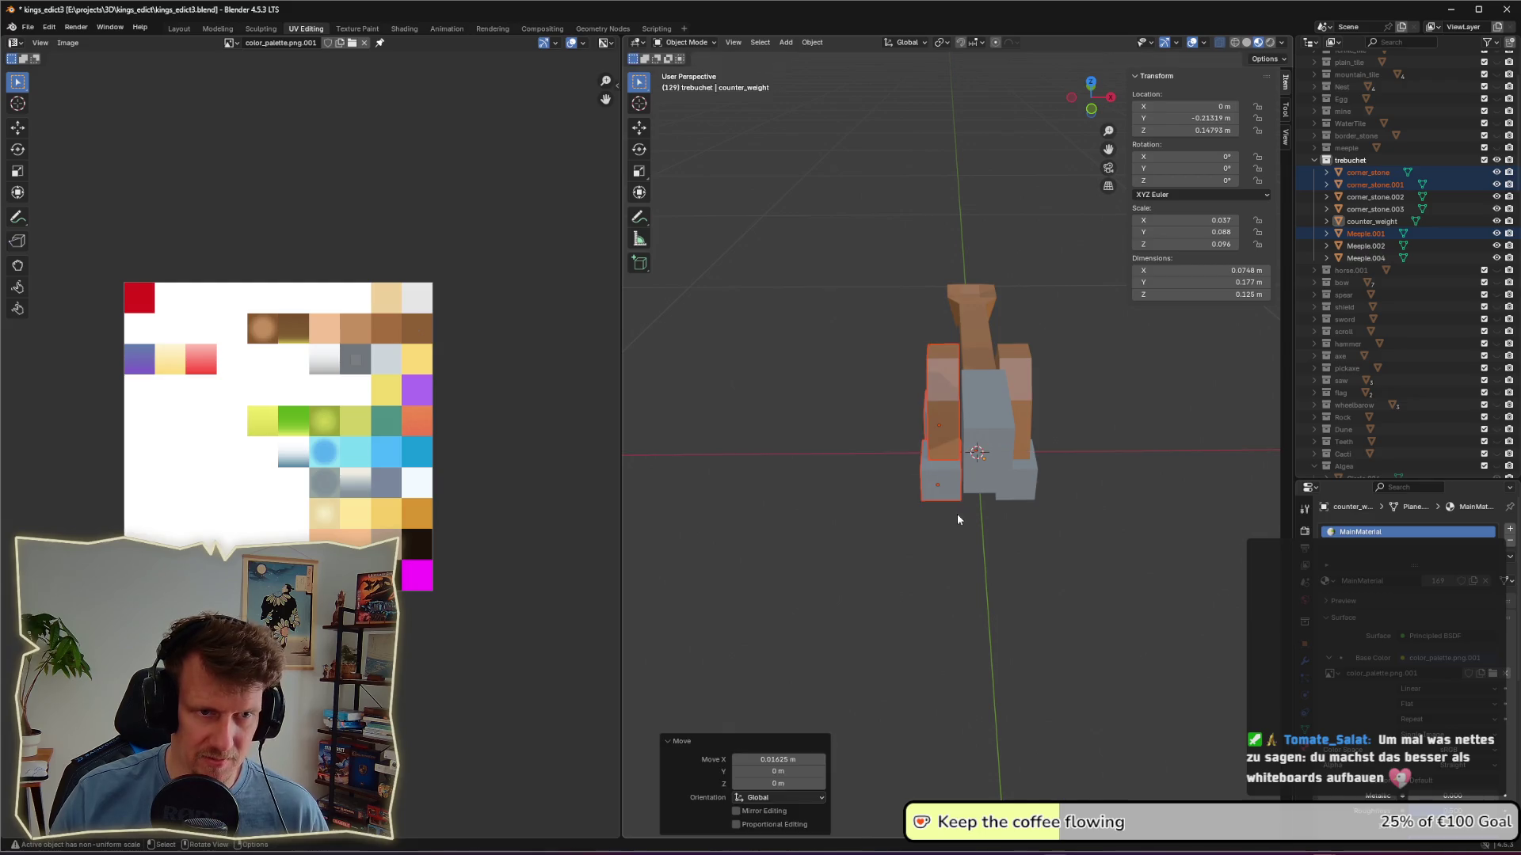
scroll(1093, 441, down, 6)
mouse_move(1091, 455)
middle_down()
mouse_move(1122, 461)
mouse_move(1125, 372)
middle_up()
key(Tab)
key(Tab)
Step: Filter the Outliner for 'meep' and show the meeple collection to compare sizes
scroll(1466, 127, up, 5)
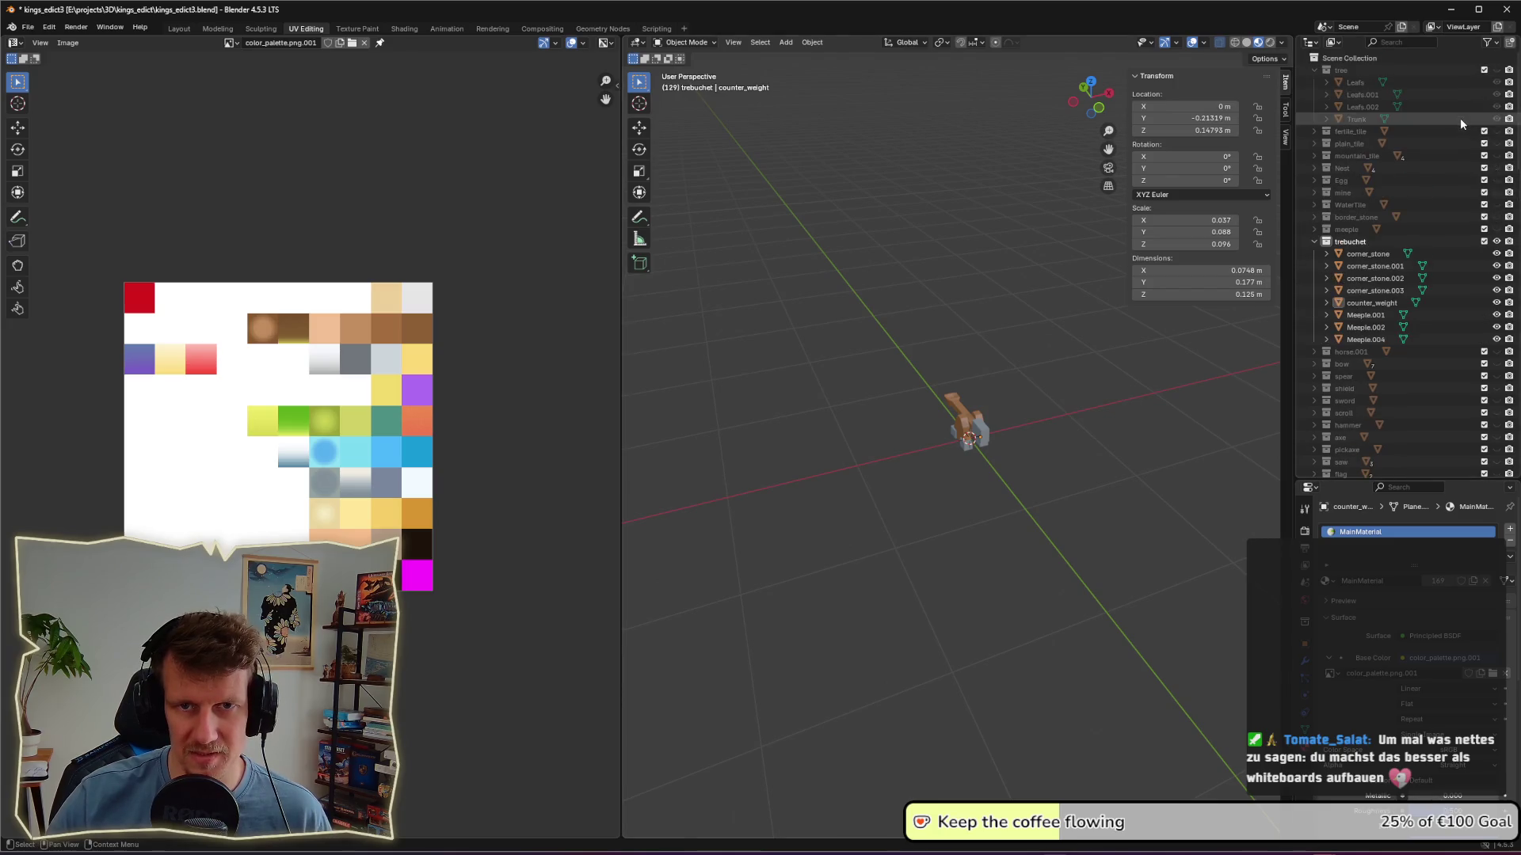
click(1435, 41)
text(meep)
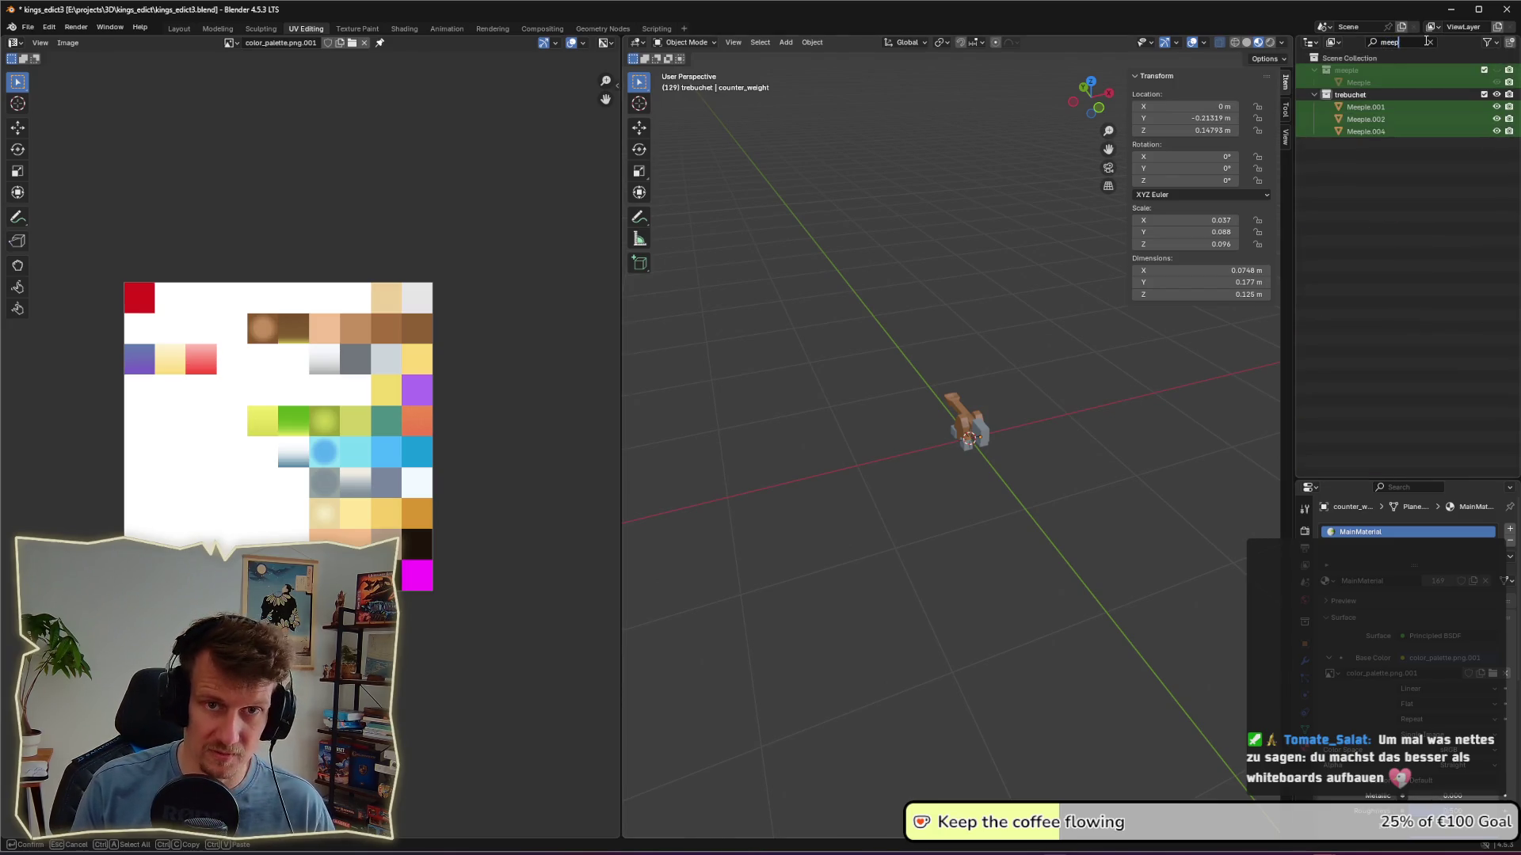
click(1484, 70)
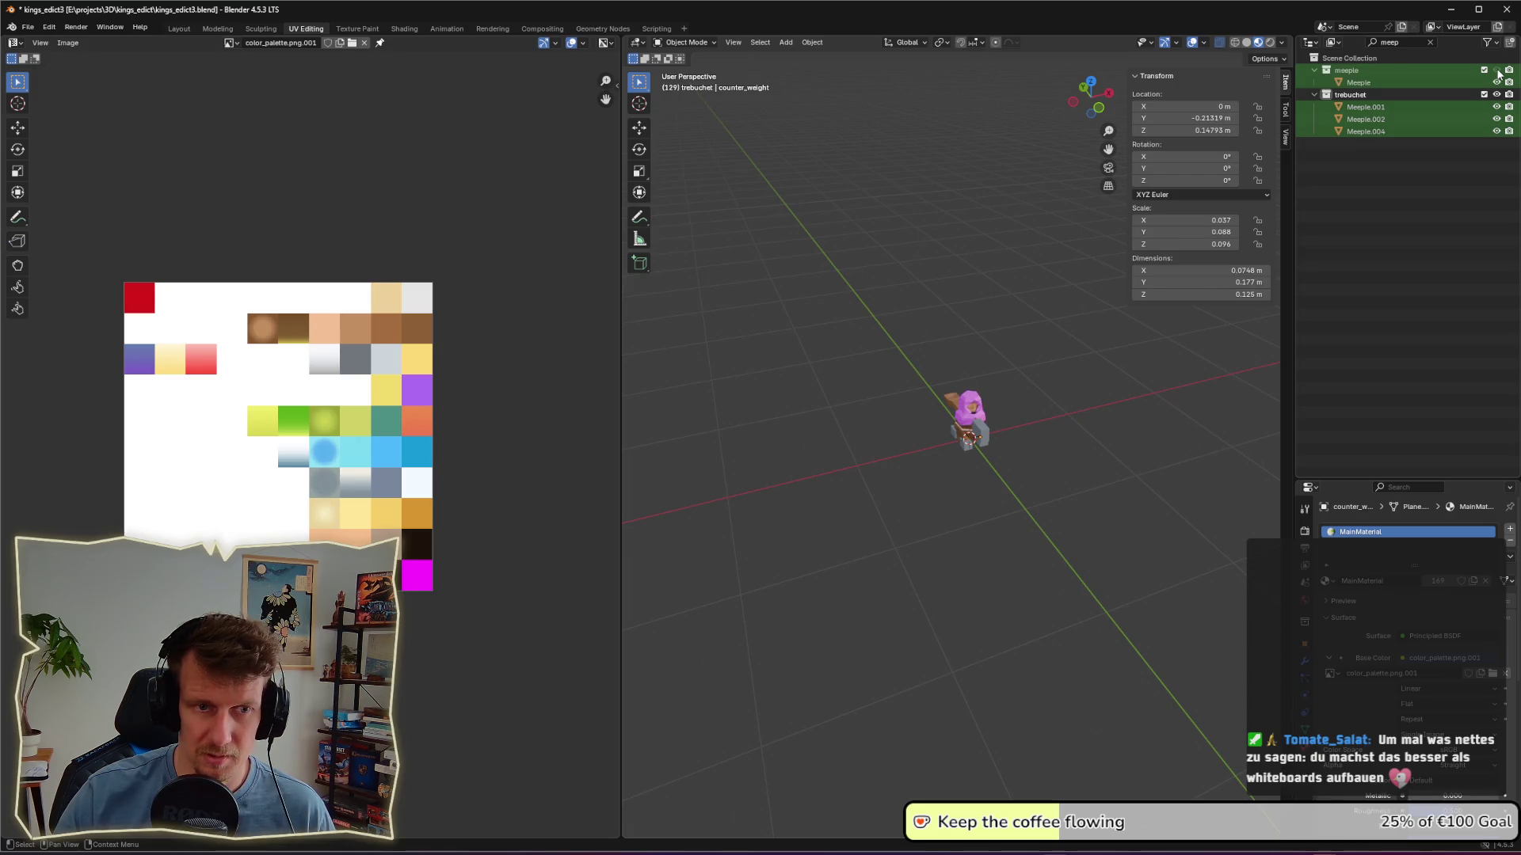
mouse_move(966, 455)
middle_down()
mouse_move(1098, 426)
mouse_move(874, 452)
mouse_move(938, 463)
middle_up()
scroll(873, 450, down, 2)
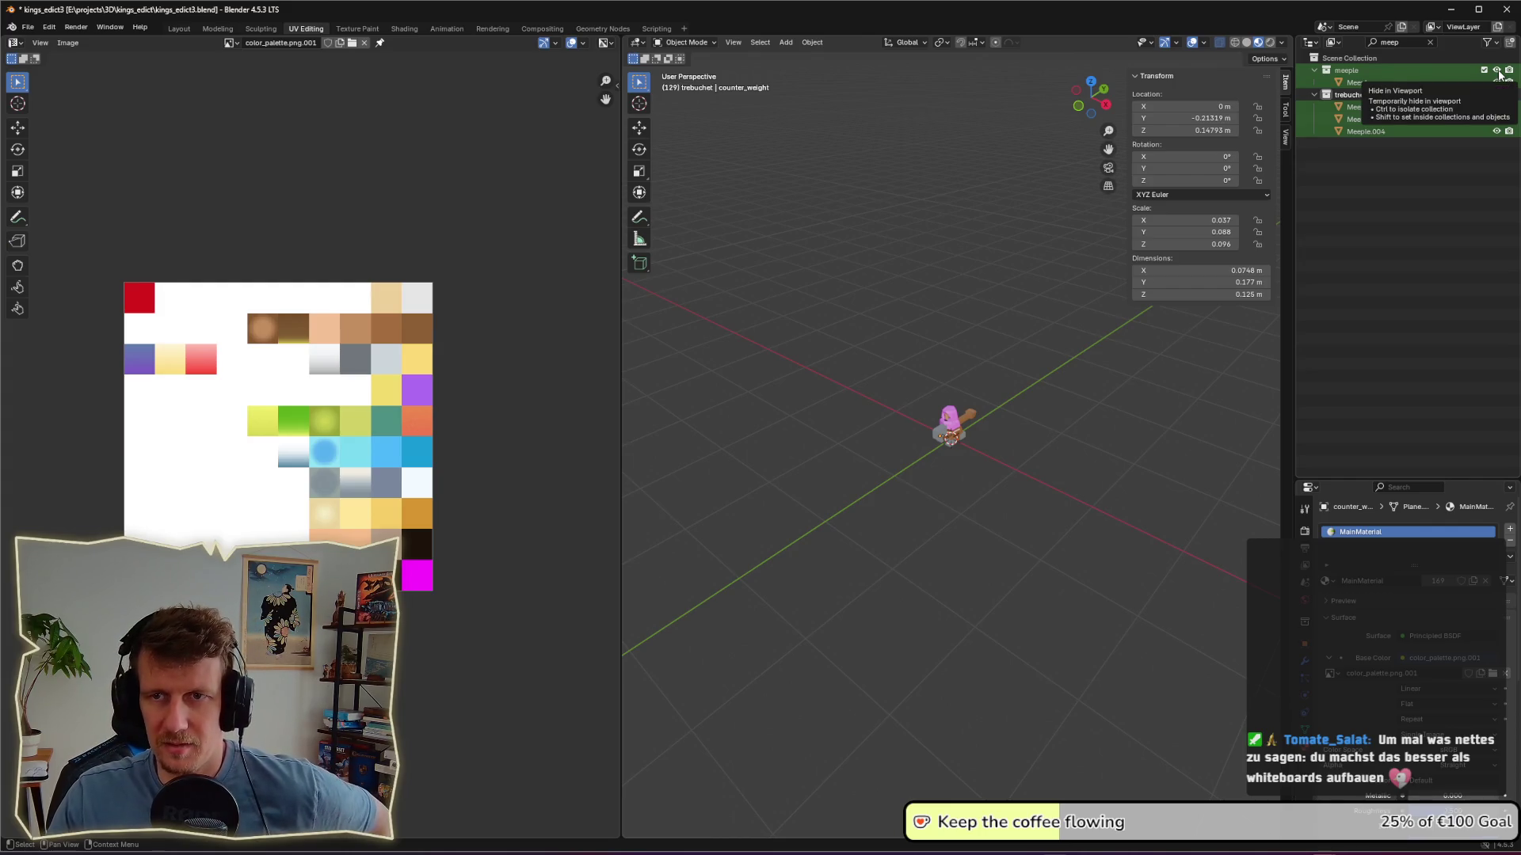
Step: Hide the meeple collection and view the trebuchet from frontal and side angles
click(1500, 74)
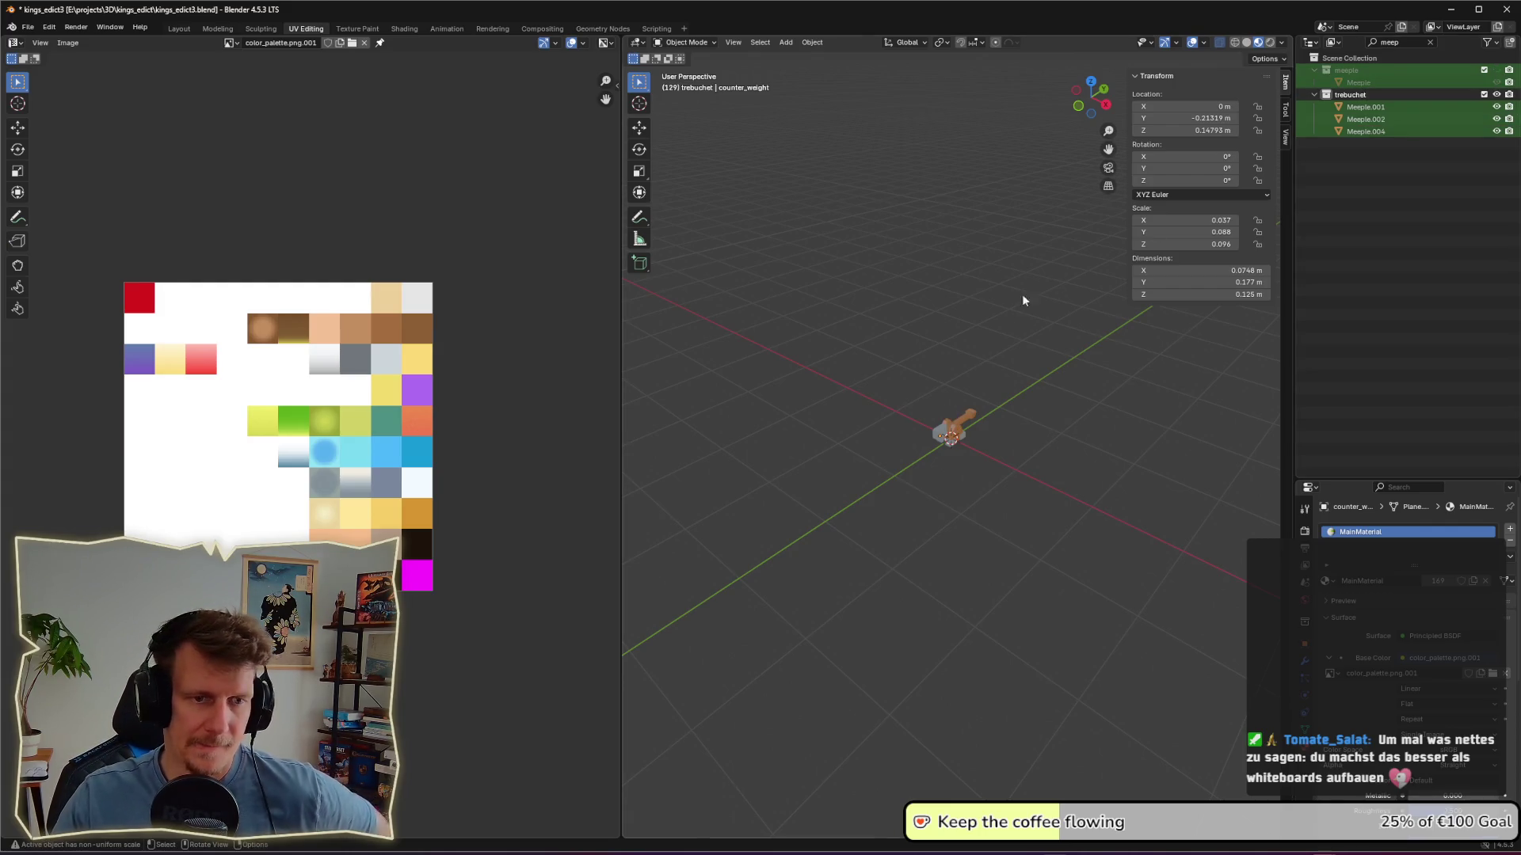
scroll(976, 461, up, 8)
mouse_move(964, 526)
middle_down()
mouse_move(974, 516)
mouse_move(940, 426)
middle_up()
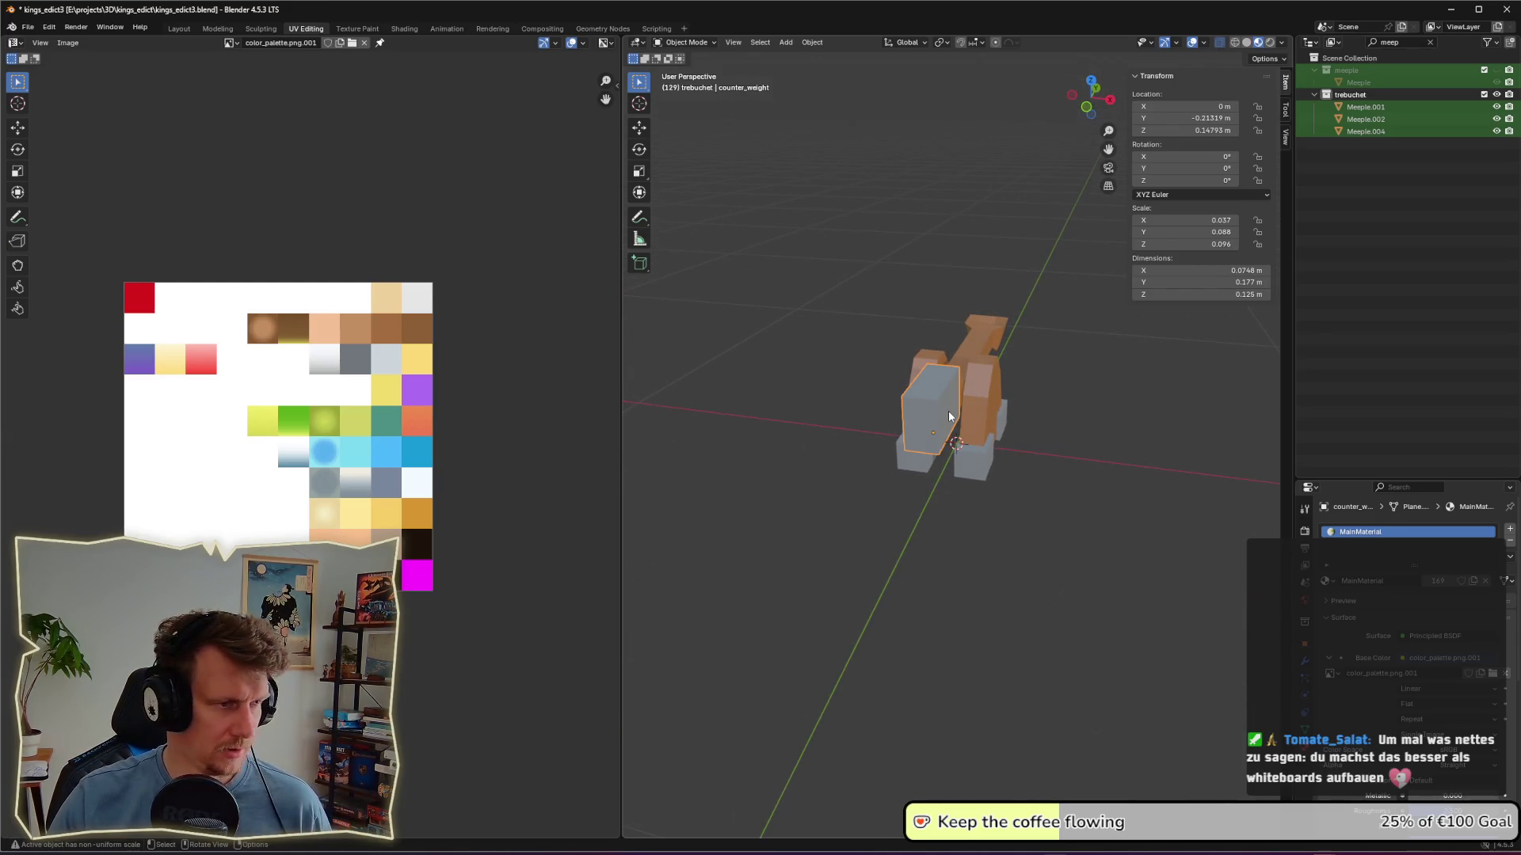
middle_drag(974, 437, 973, 418)
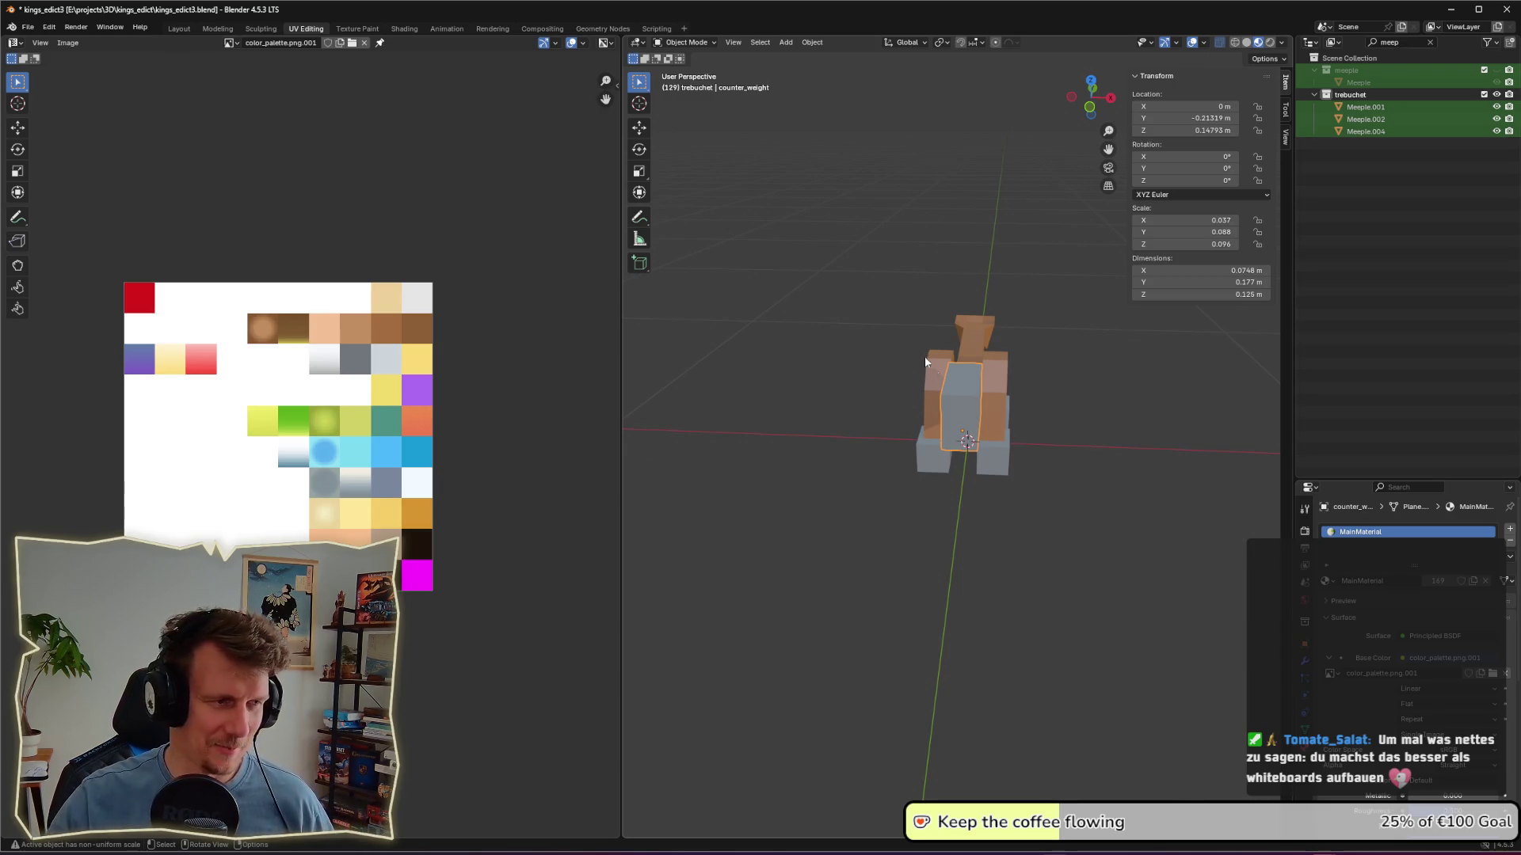
mouse_move(1036, 543)
middle_down()
mouse_move(1065, 568)
mouse_move(991, 511)
middle_up()
Step: Check the corner_stone block in Edit Mode, then select counter_weight
click(991, 515)
scroll(1005, 550, down, 10)
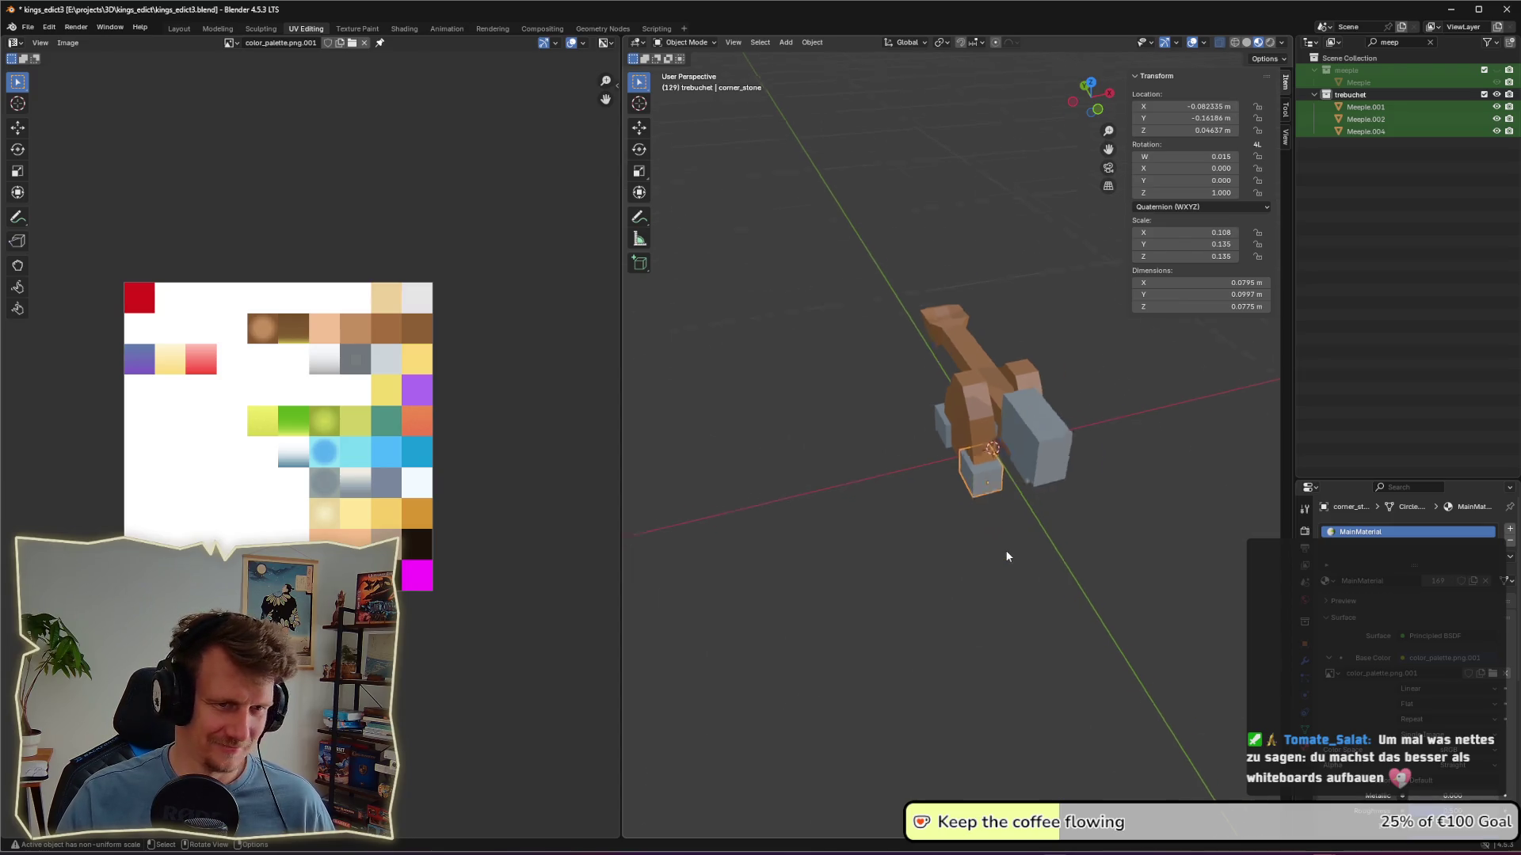
key(Tab)
key(Tab)
mouse_move(1018, 544)
middle_down()
mouse_move(920, 548)
mouse_move(909, 434)
mouse_move(934, 442)
middle_up()
click(916, 431)
scroll(917, 448, up, 7)
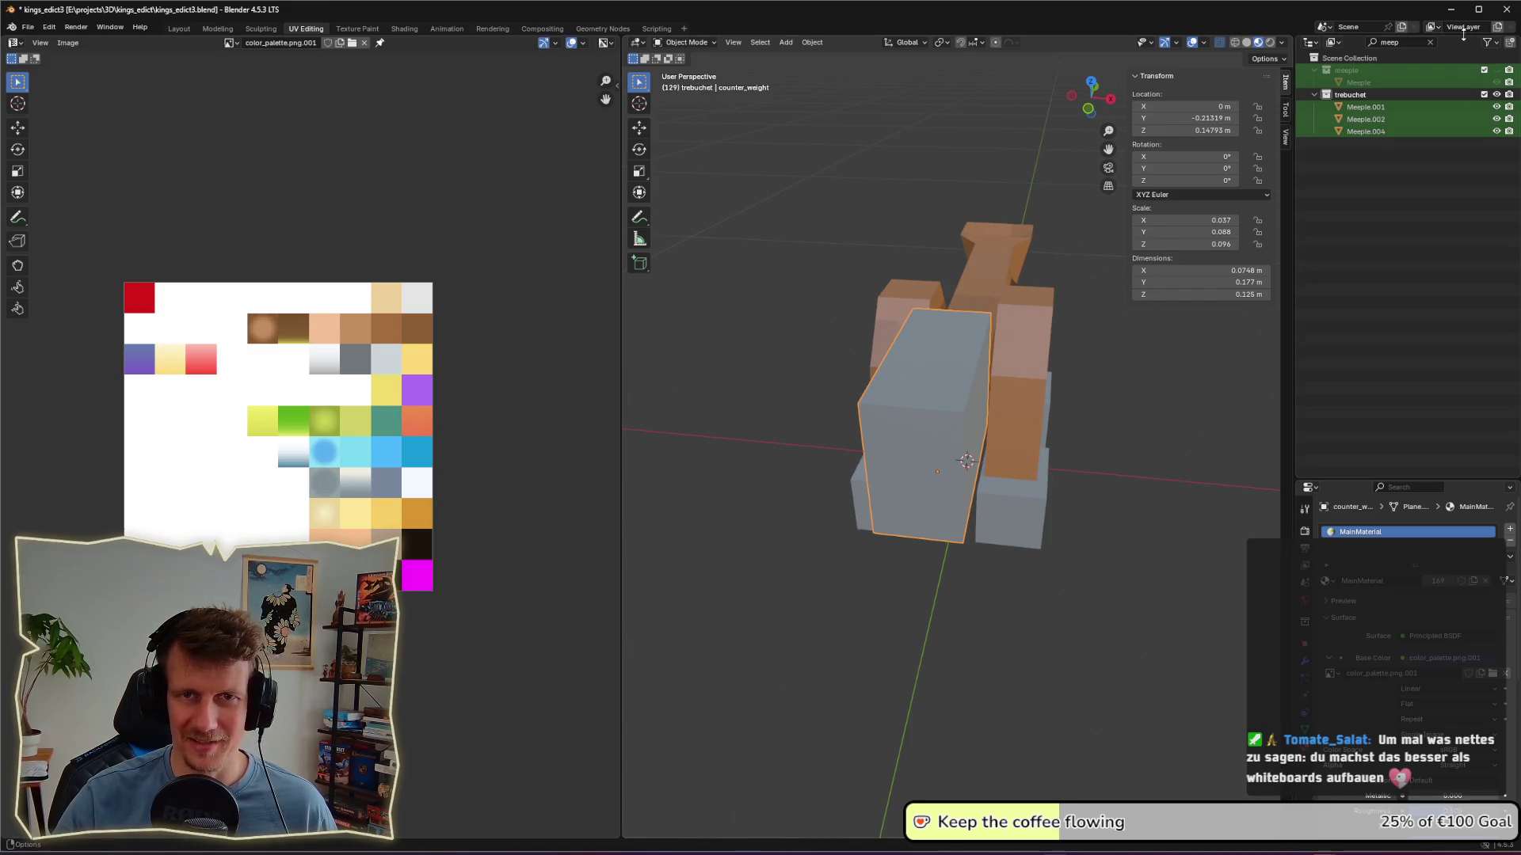
click(1412, 44)
Step: Clear the Outliner filter and save kings_edict3.blend
key(BackSpace)
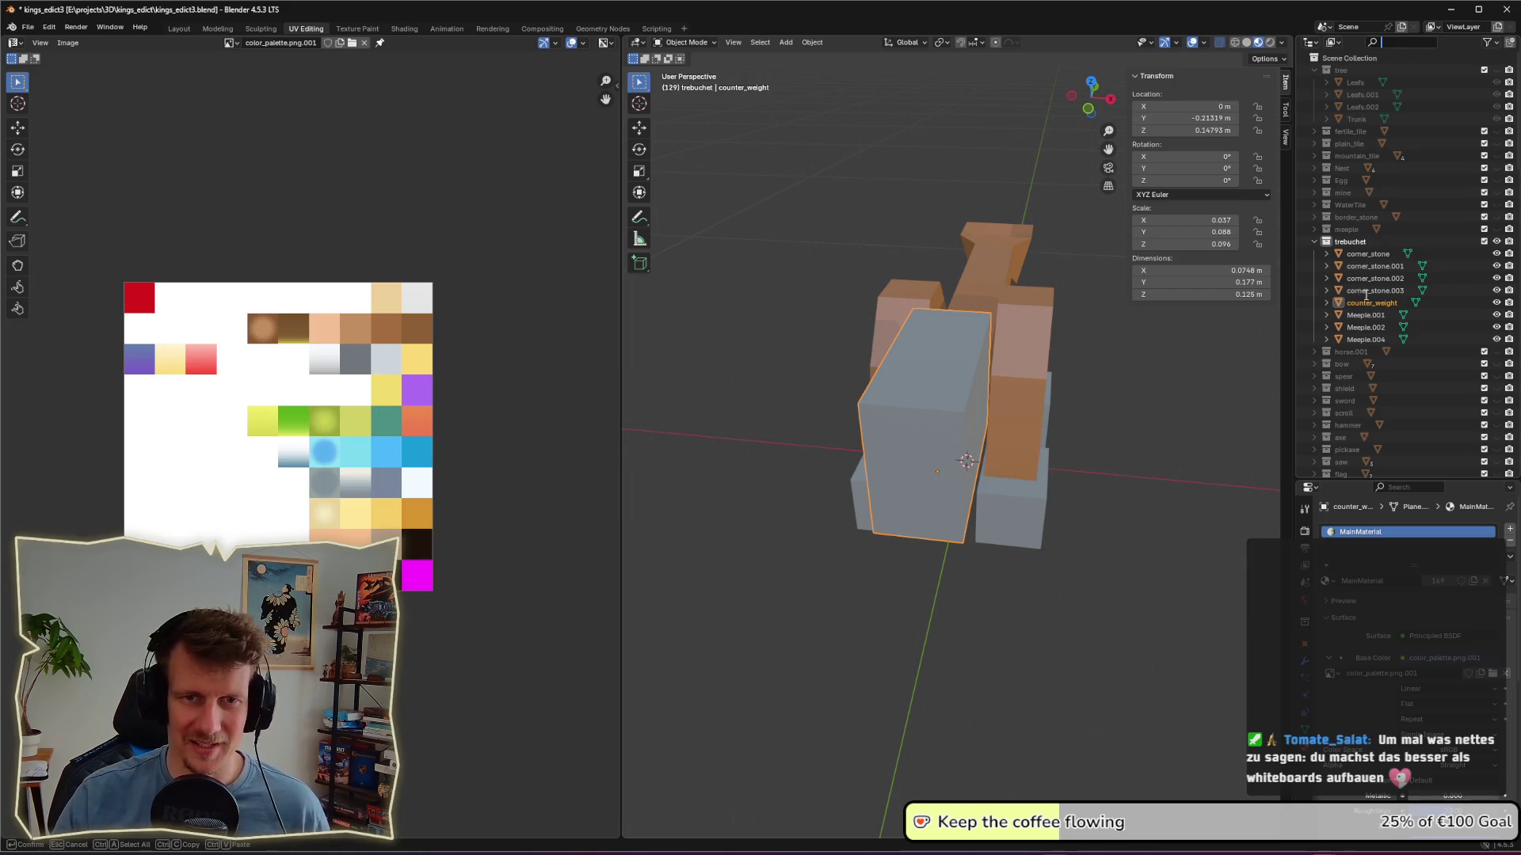
key(Return)
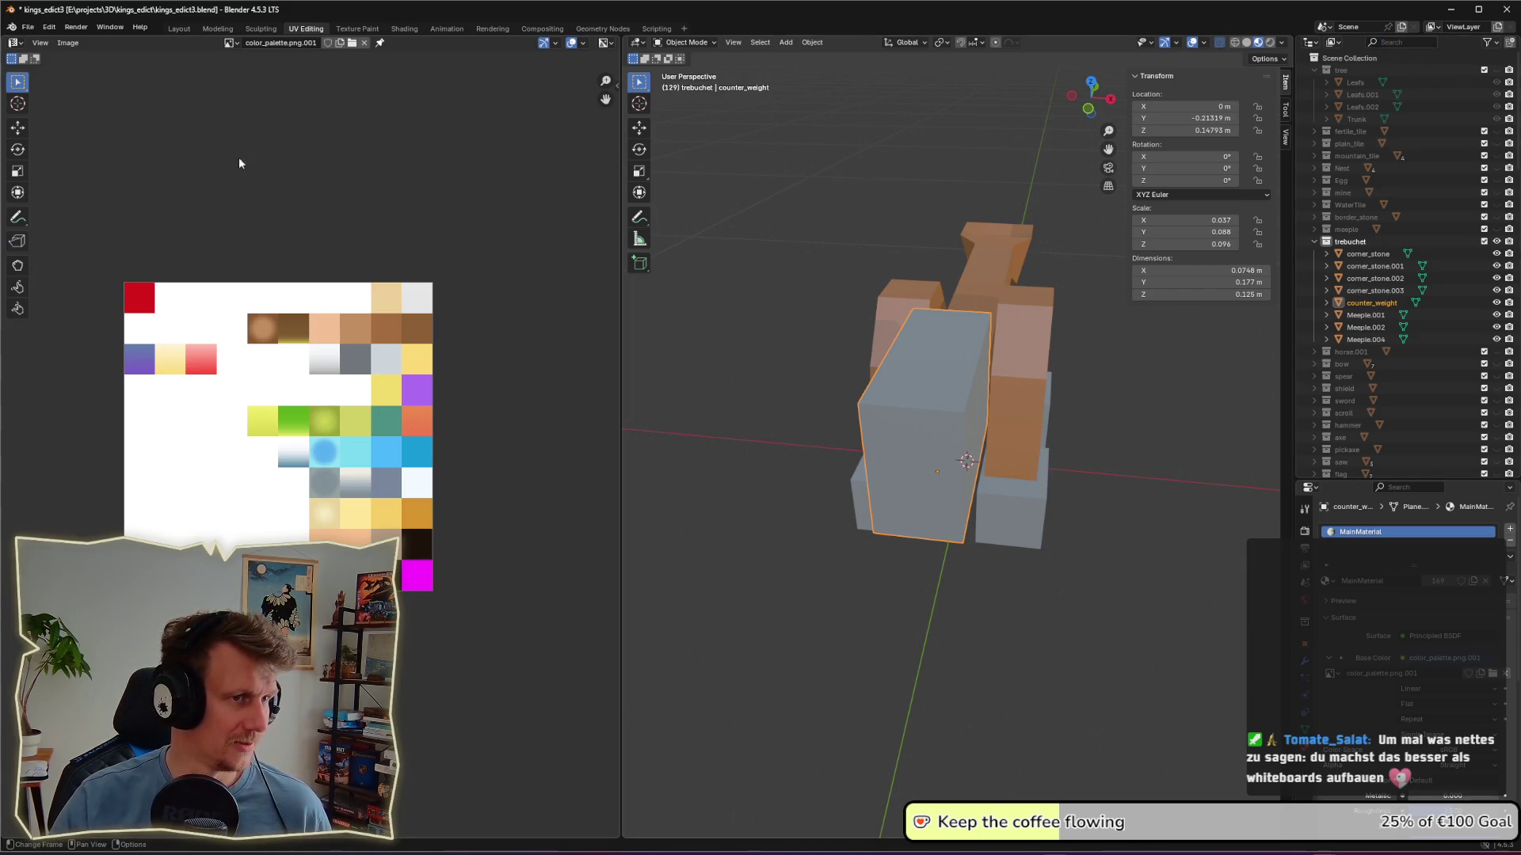
key(ctrl+s)
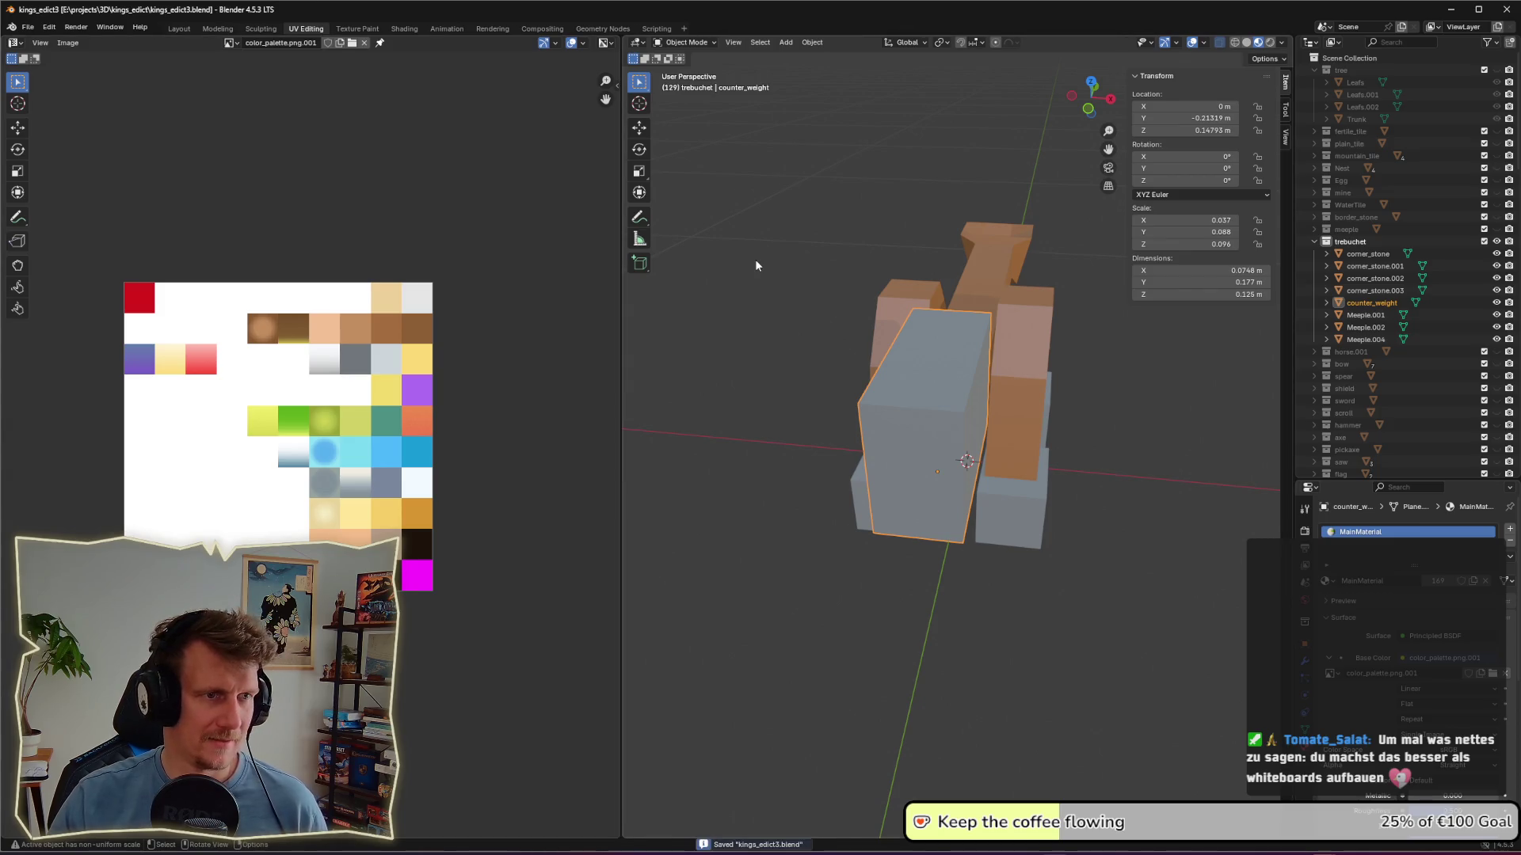
click(945, 427)
mouse_move(934, 428)
middle_down()
mouse_move(981, 412)
mouse_move(948, 415)
mouse_move(1049, 485)
middle_up()
scroll(974, 436, down, 6)
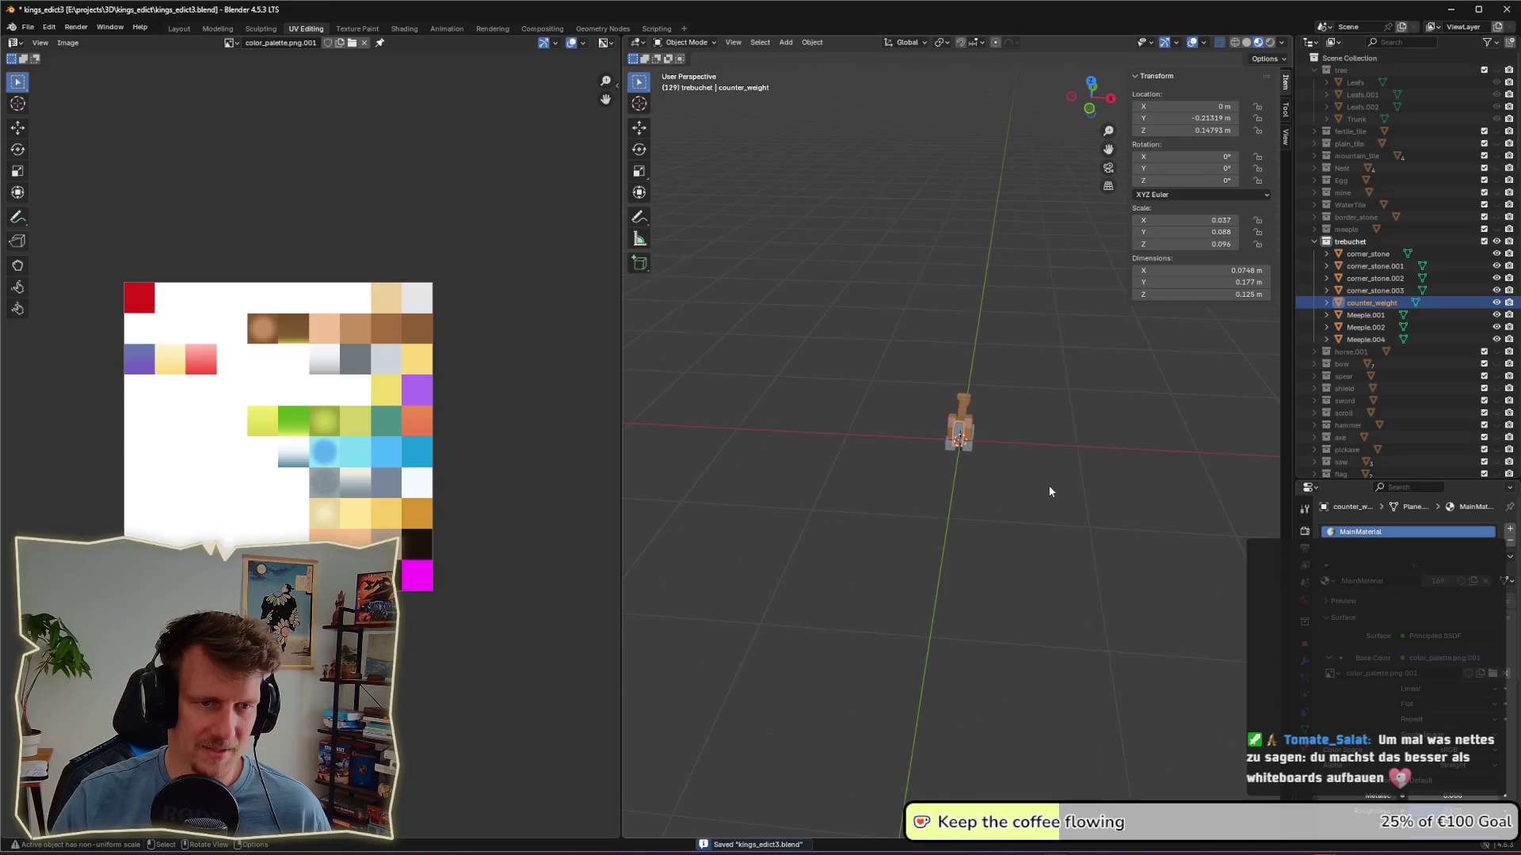
click(1049, 485)
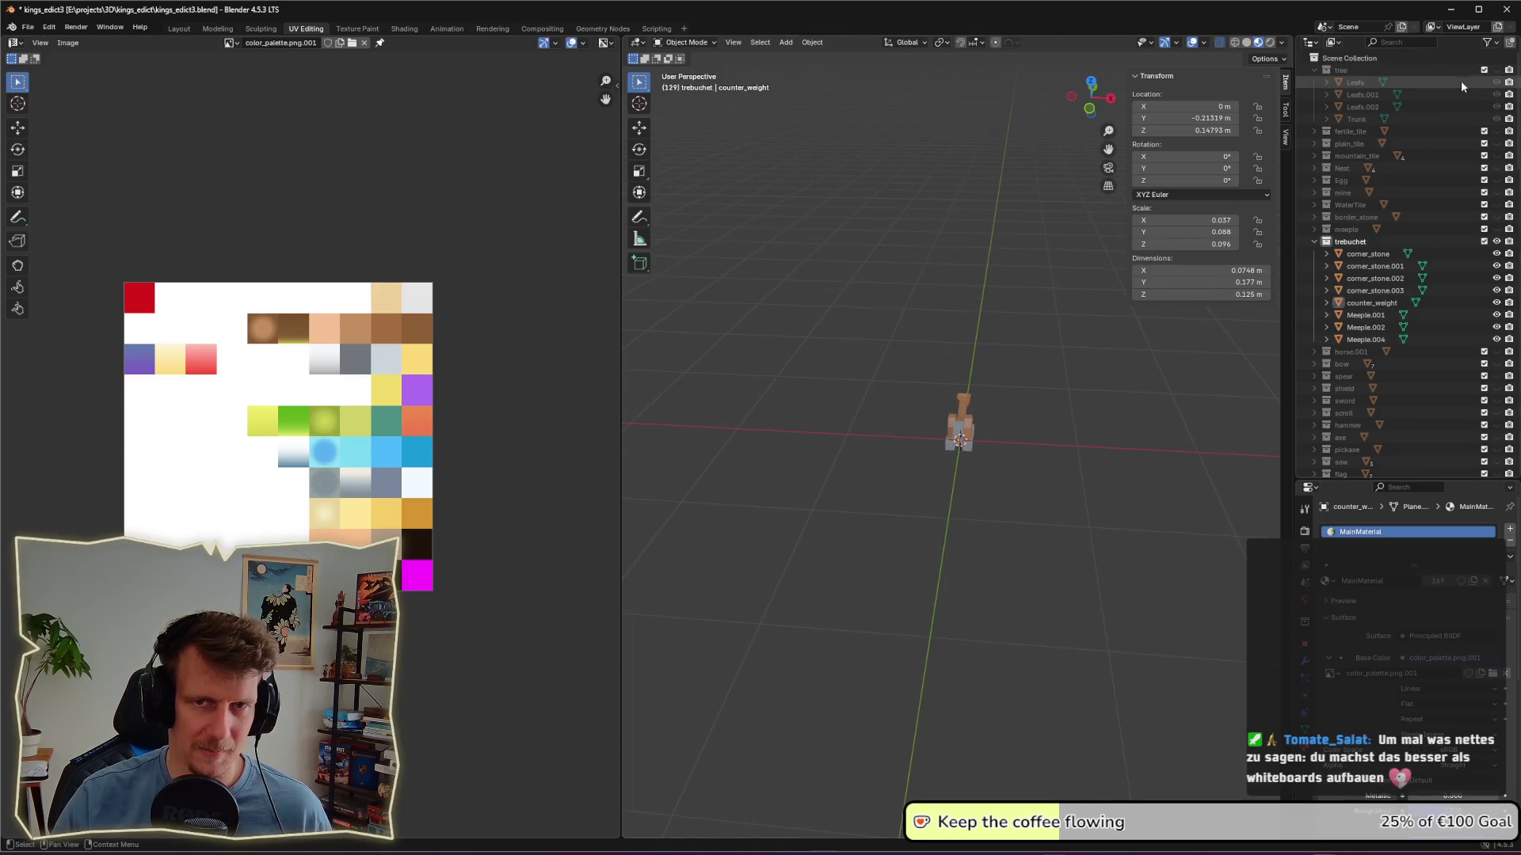
Step: Show the meeple collection via the 'meep' filter, compare it with the trebuchet, then hide it
click(1388, 42)
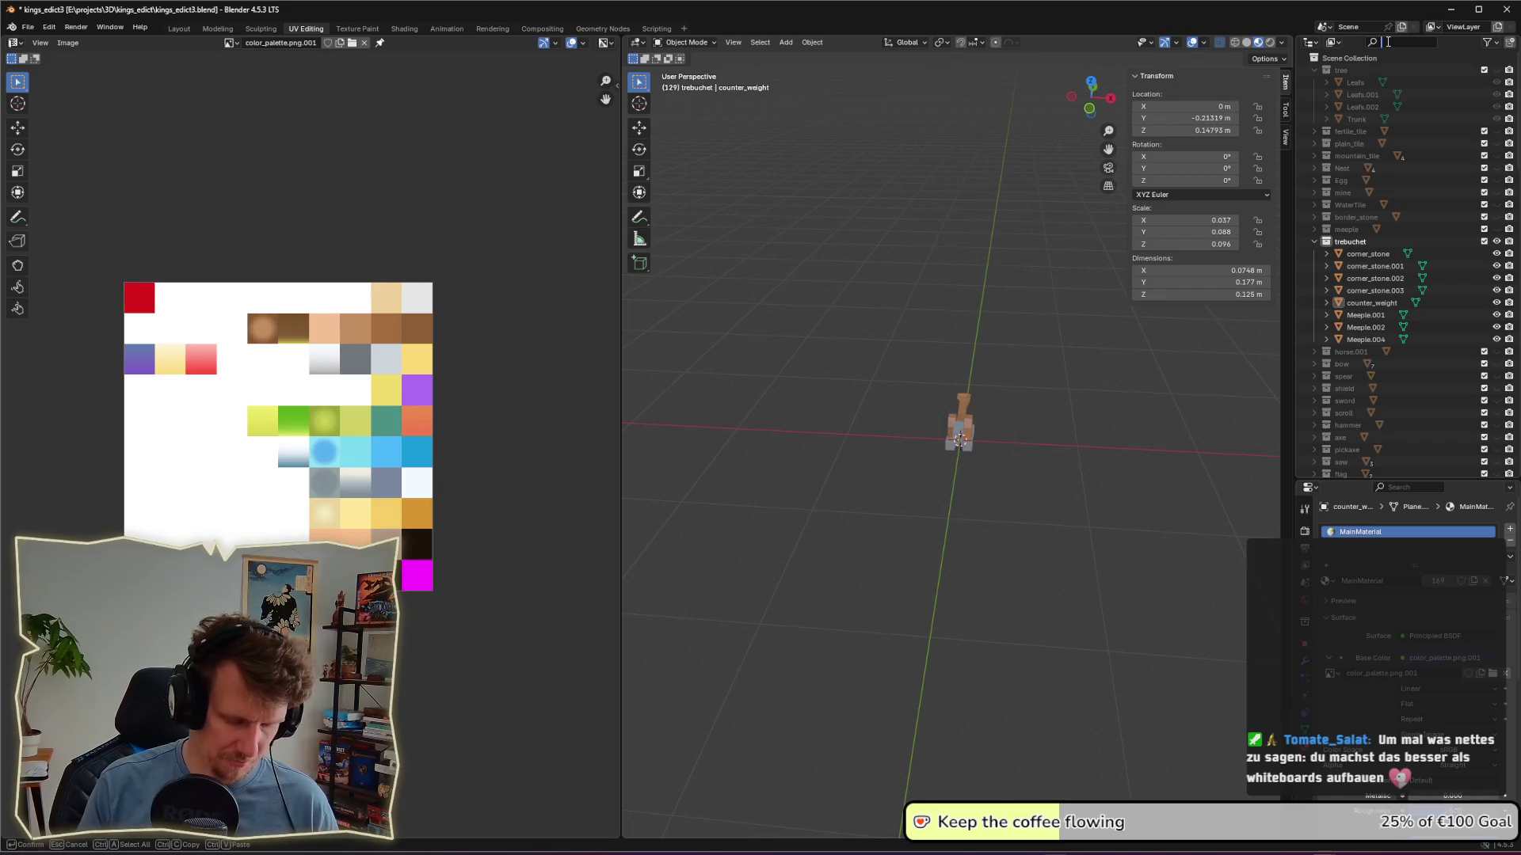
text(meep)
click(1497, 71)
click(1496, 70)
middle_drag(1109, 427, 1168, 435)
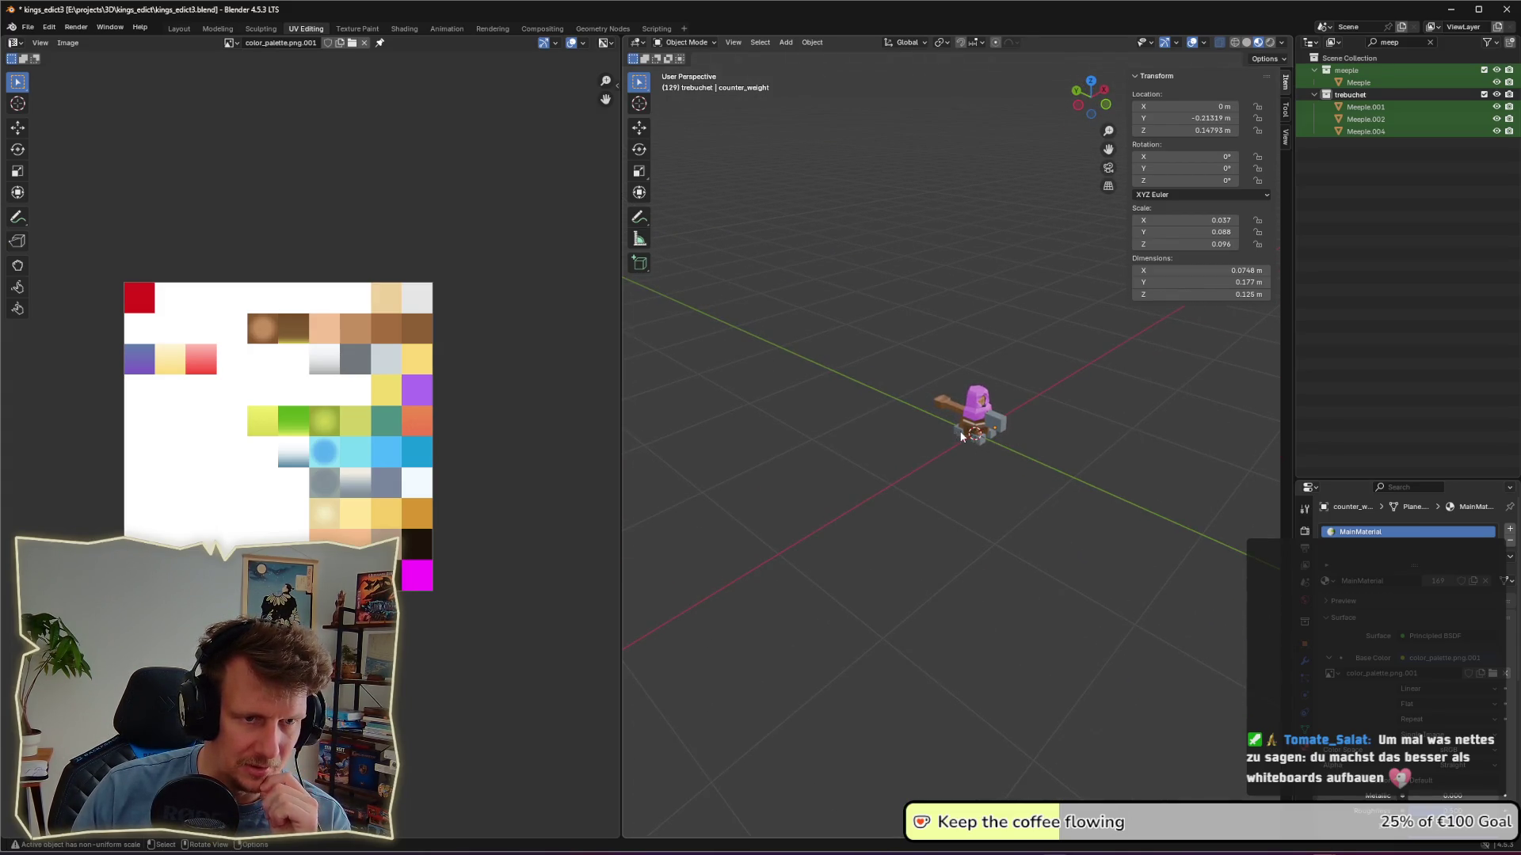
middle_drag(952, 431, 1003, 447)
mouse_move(1050, 440)
middle_down()
mouse_move(916, 435)
mouse_move(962, 426)
middle_up()
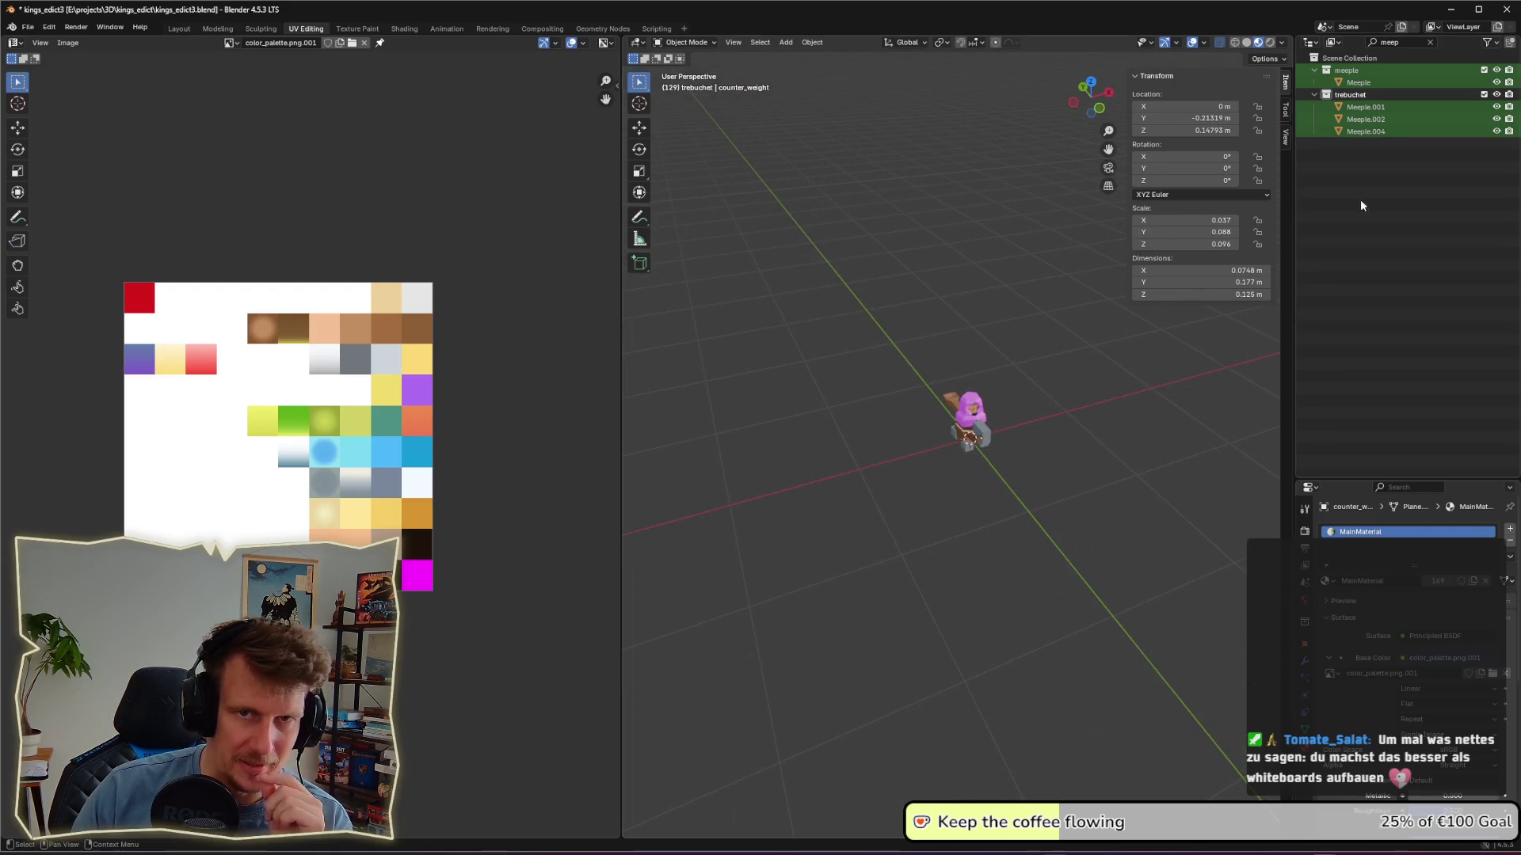
click(1496, 70)
Step: Select a corner_stone block and enter Edit Mode on it
scroll(1029, 502, up, 6)
click(1001, 500)
key(Tab)
scroll(1006, 498, up, 4)
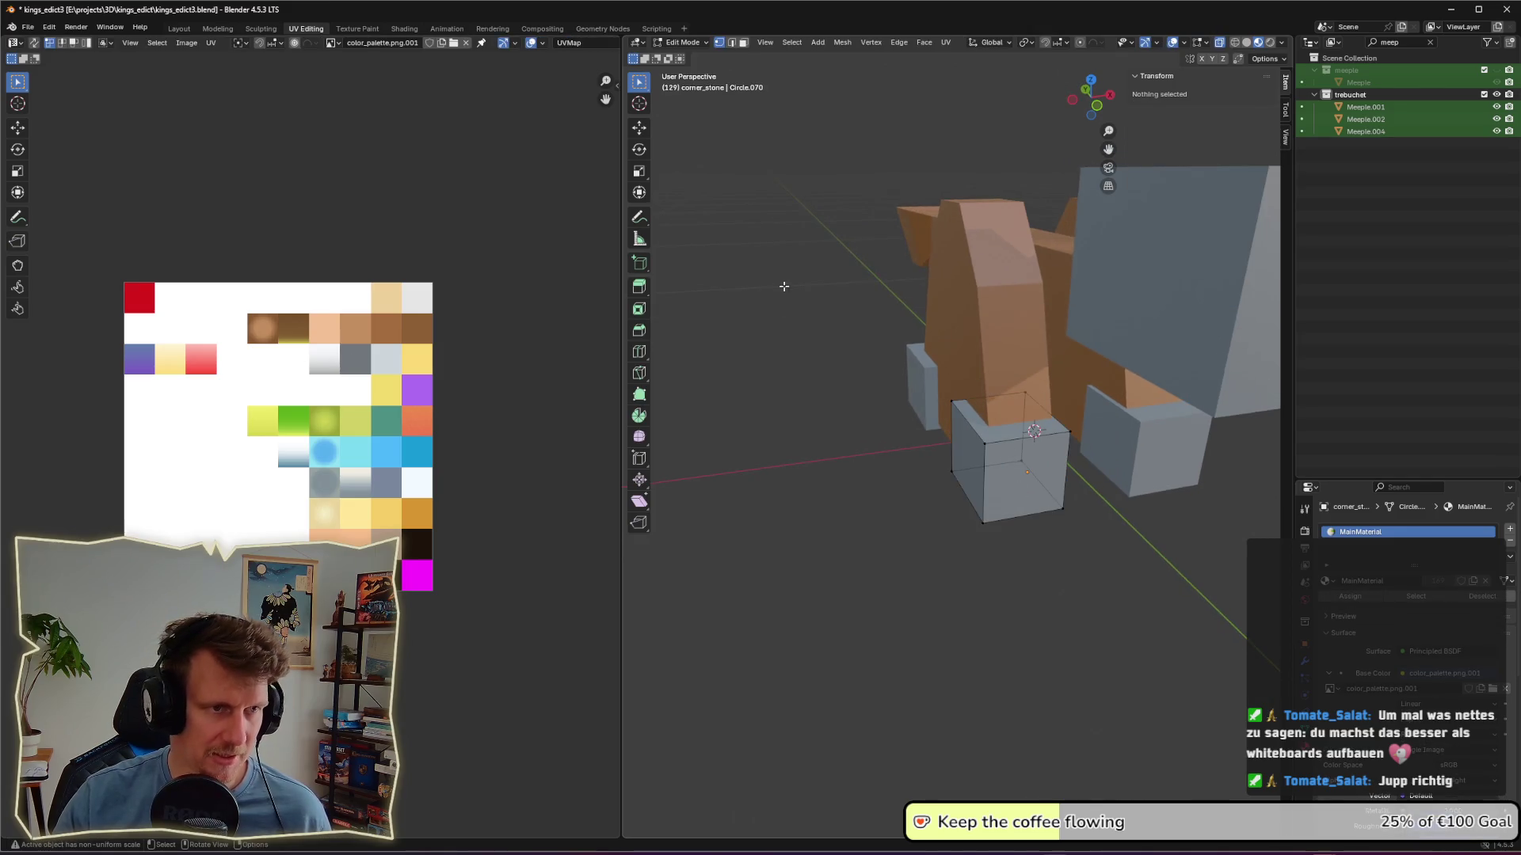
Step: Select the first corner stone's top and vertical front edges and bevel them
click(1003, 440)
shift+click(969, 428)
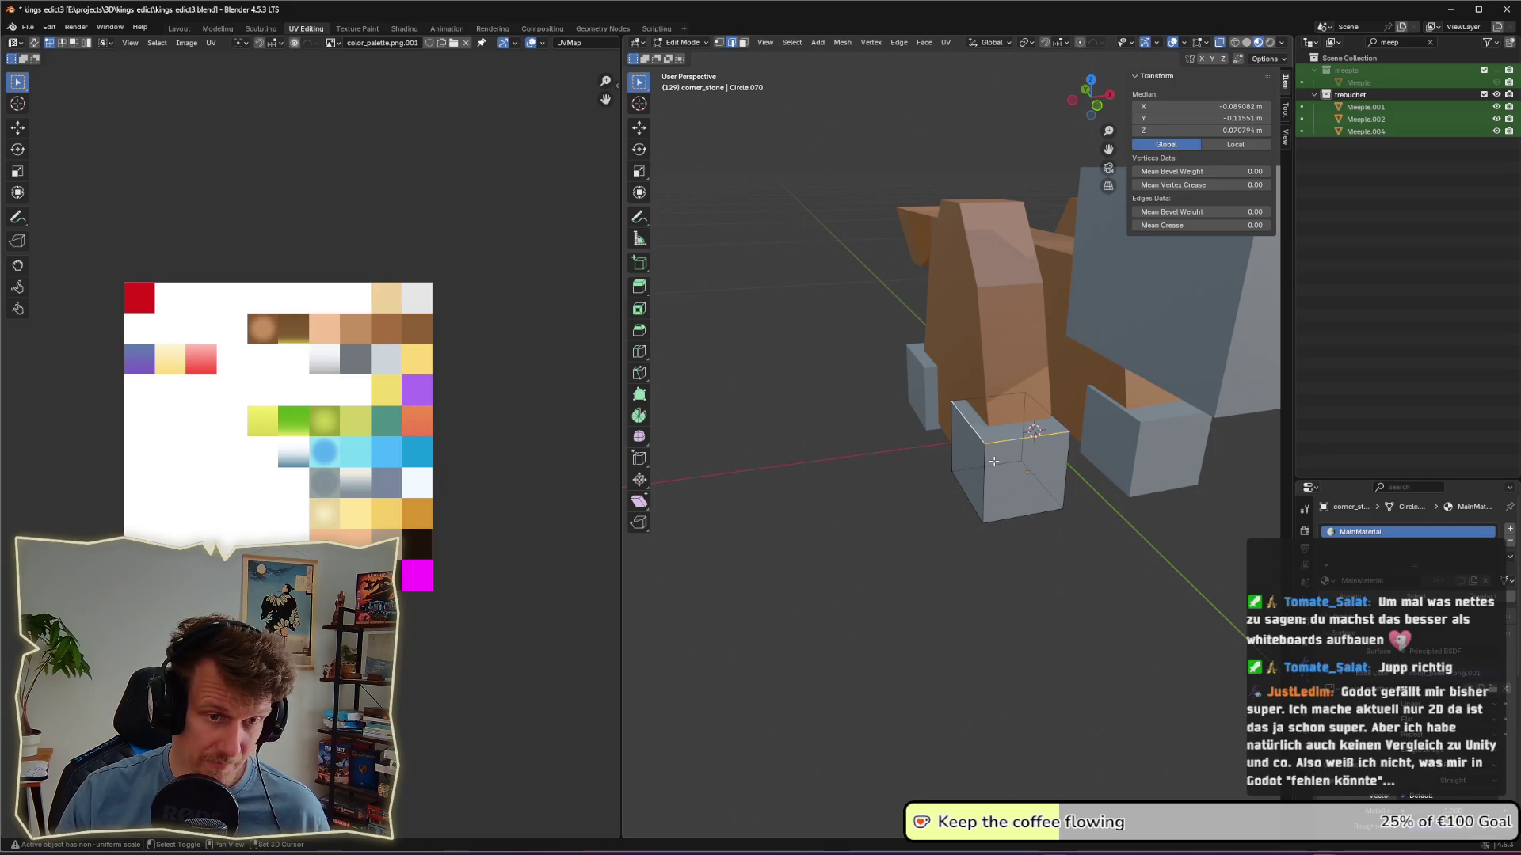
mouse_move(1052, 423)
middle_down()
mouse_move(1109, 428)
mouse_move(1006, 476)
middle_up()
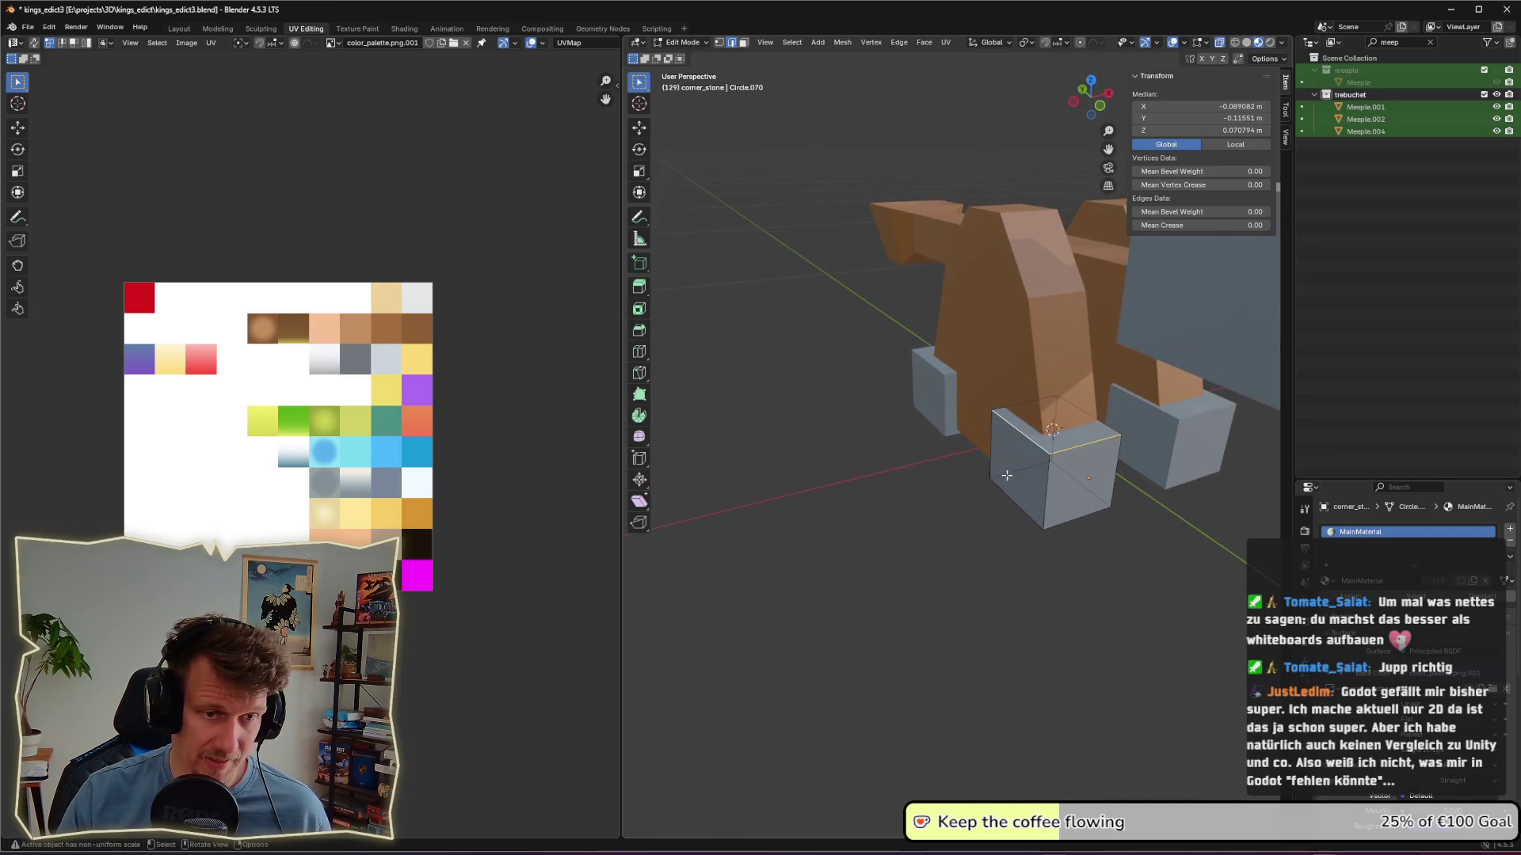
shift+click(1046, 479)
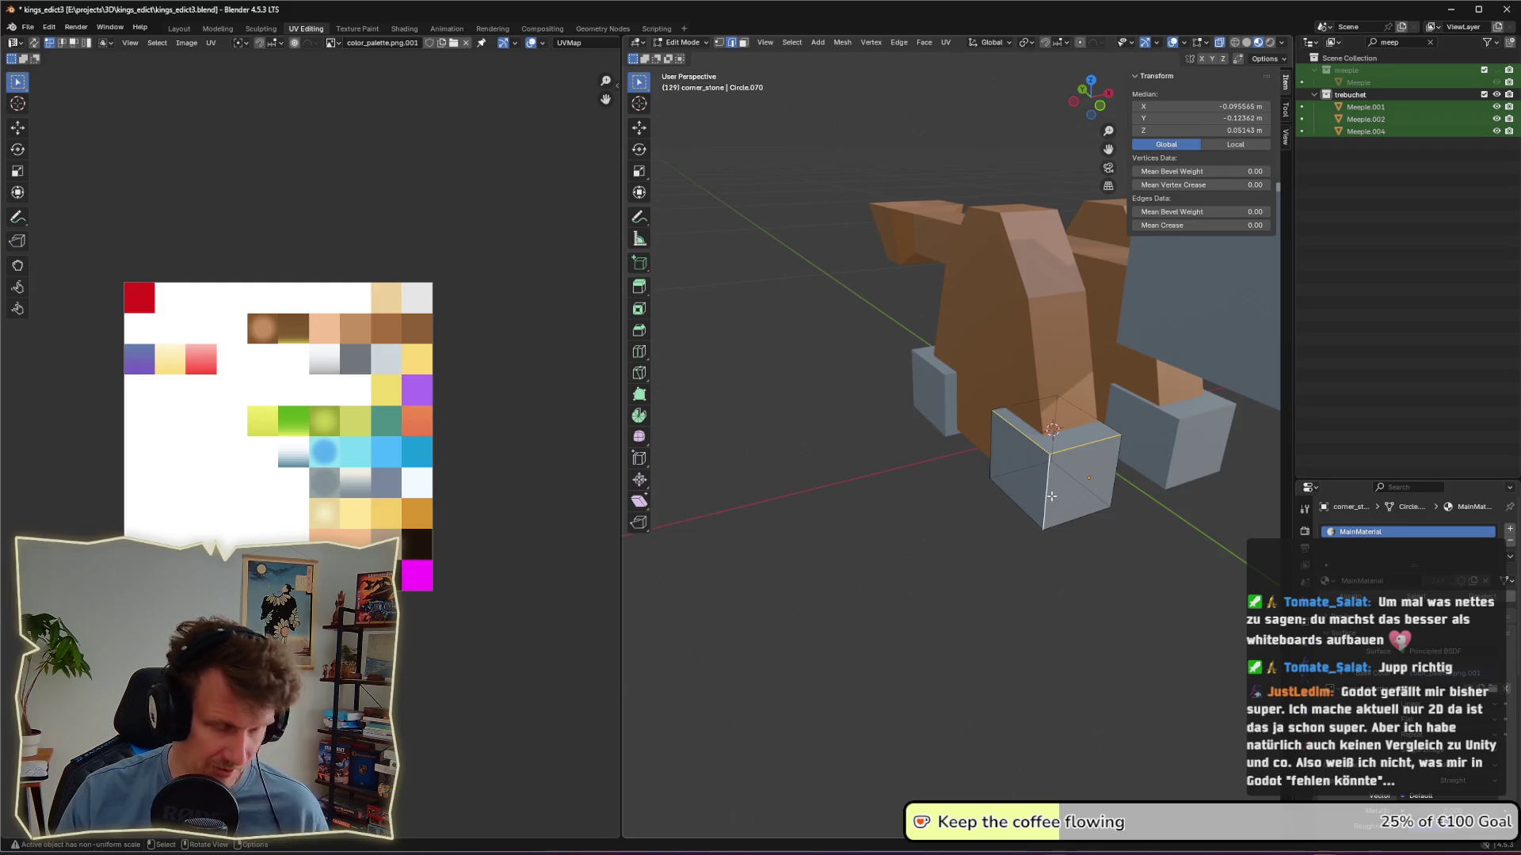
key(b)
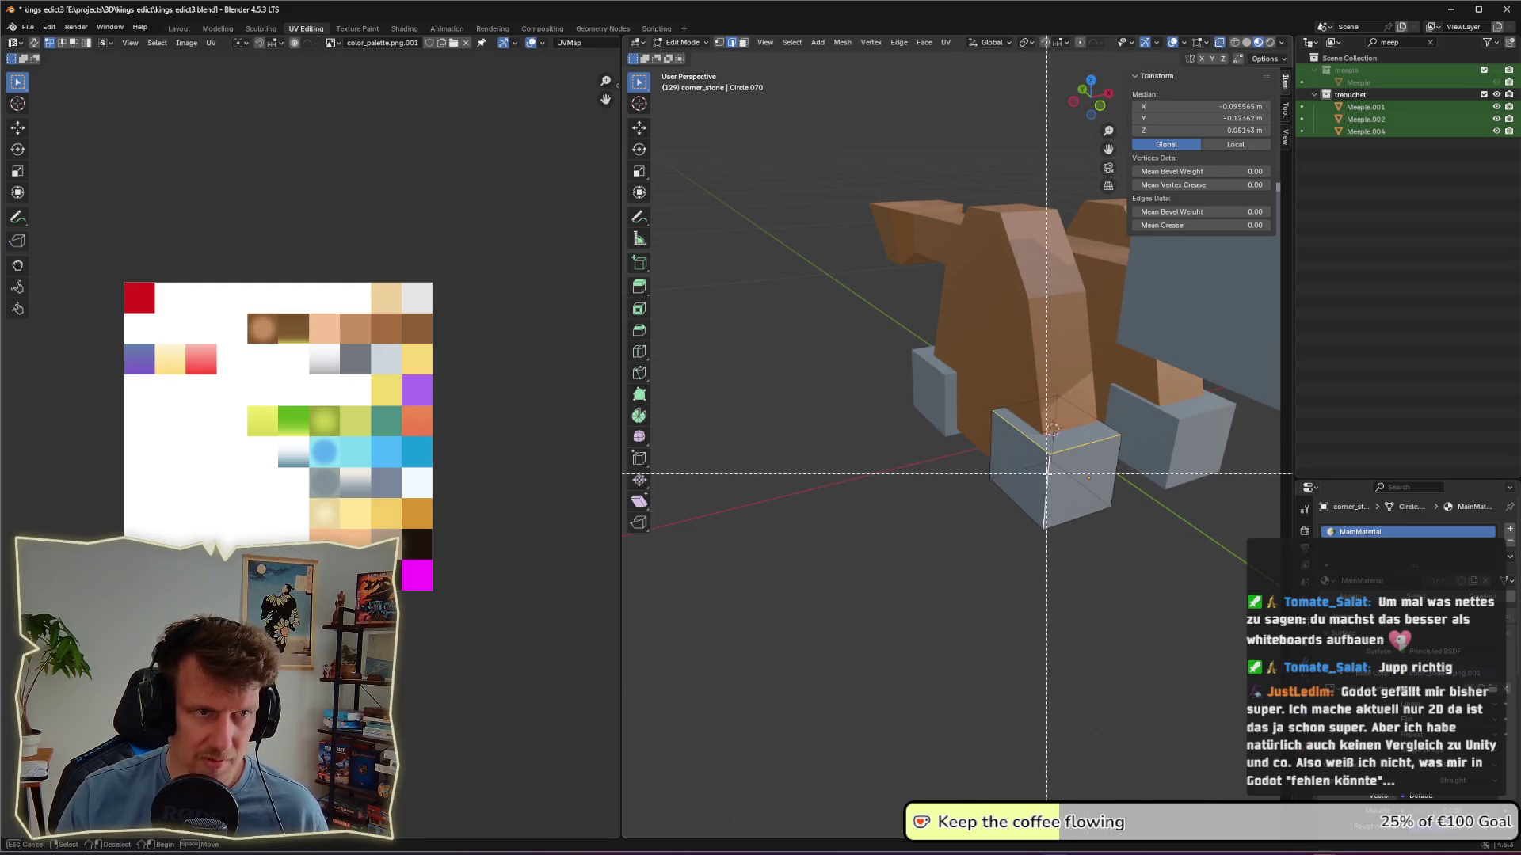
key(Escape)
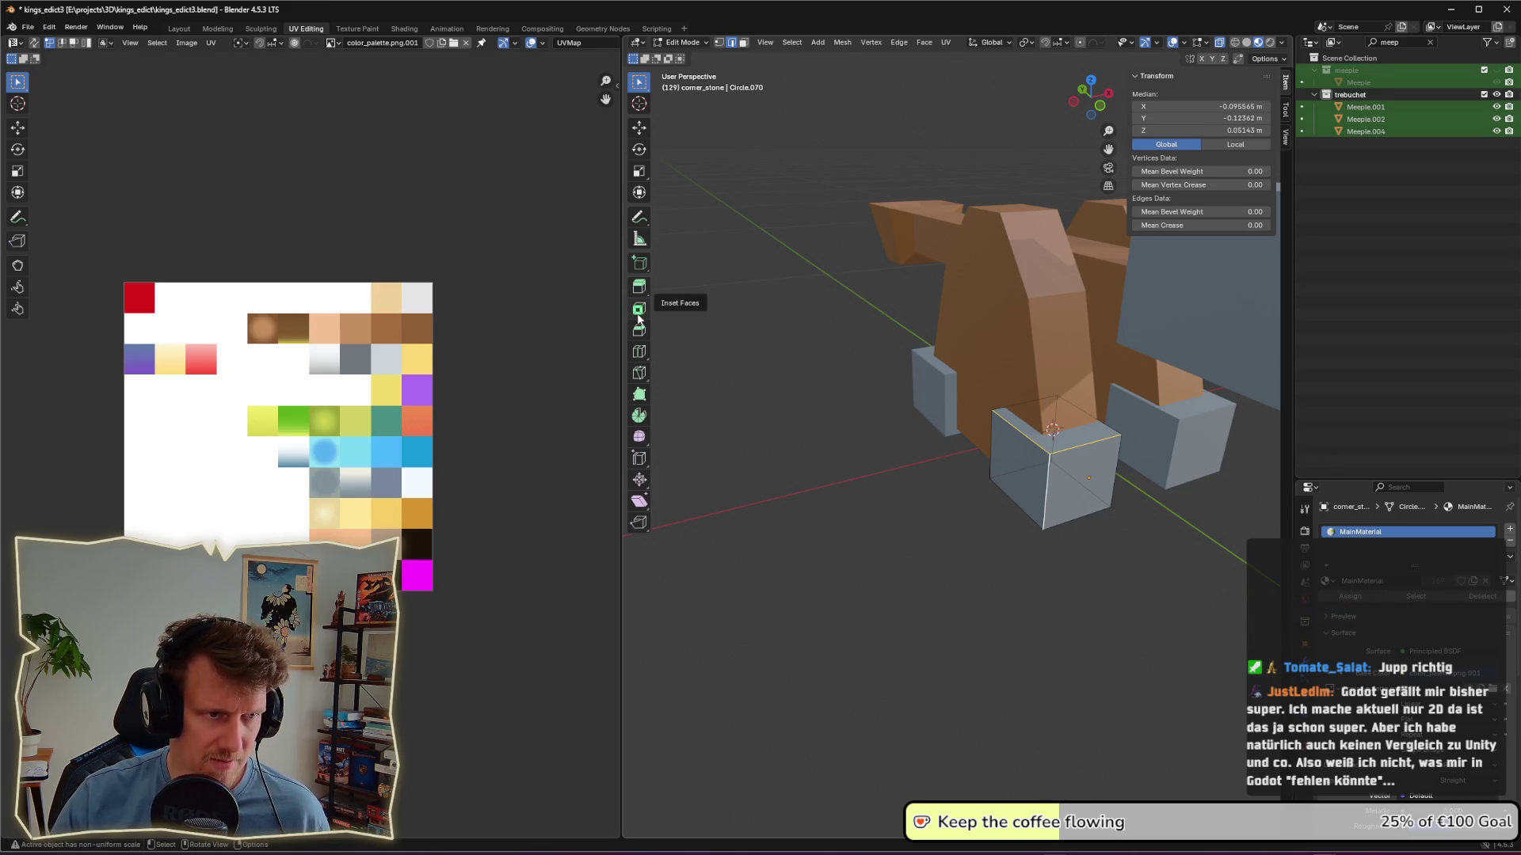
key(ctrl+b)
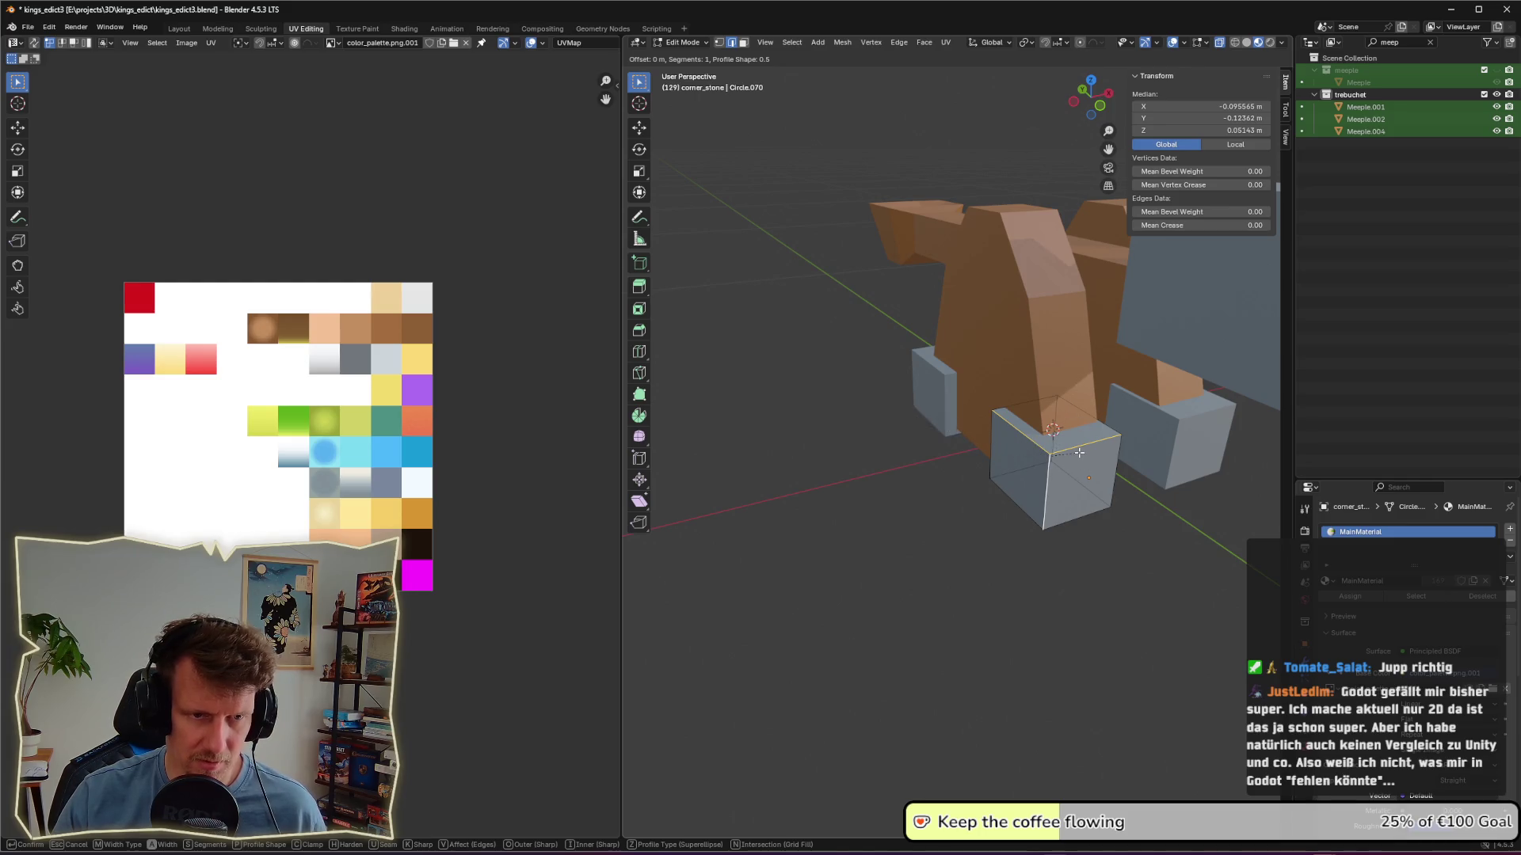
key(Escape)
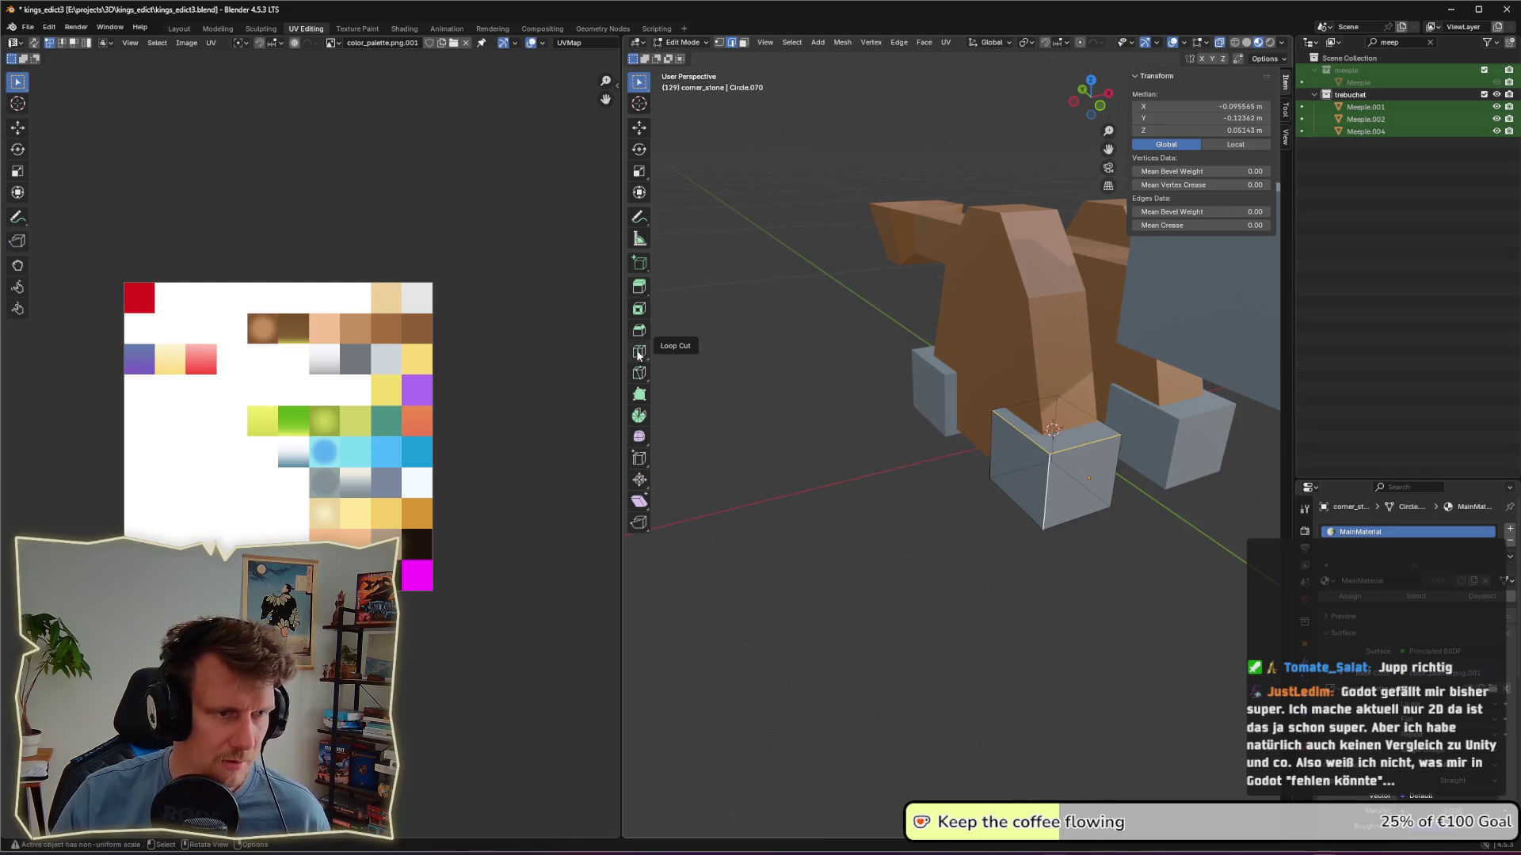
click(639, 332)
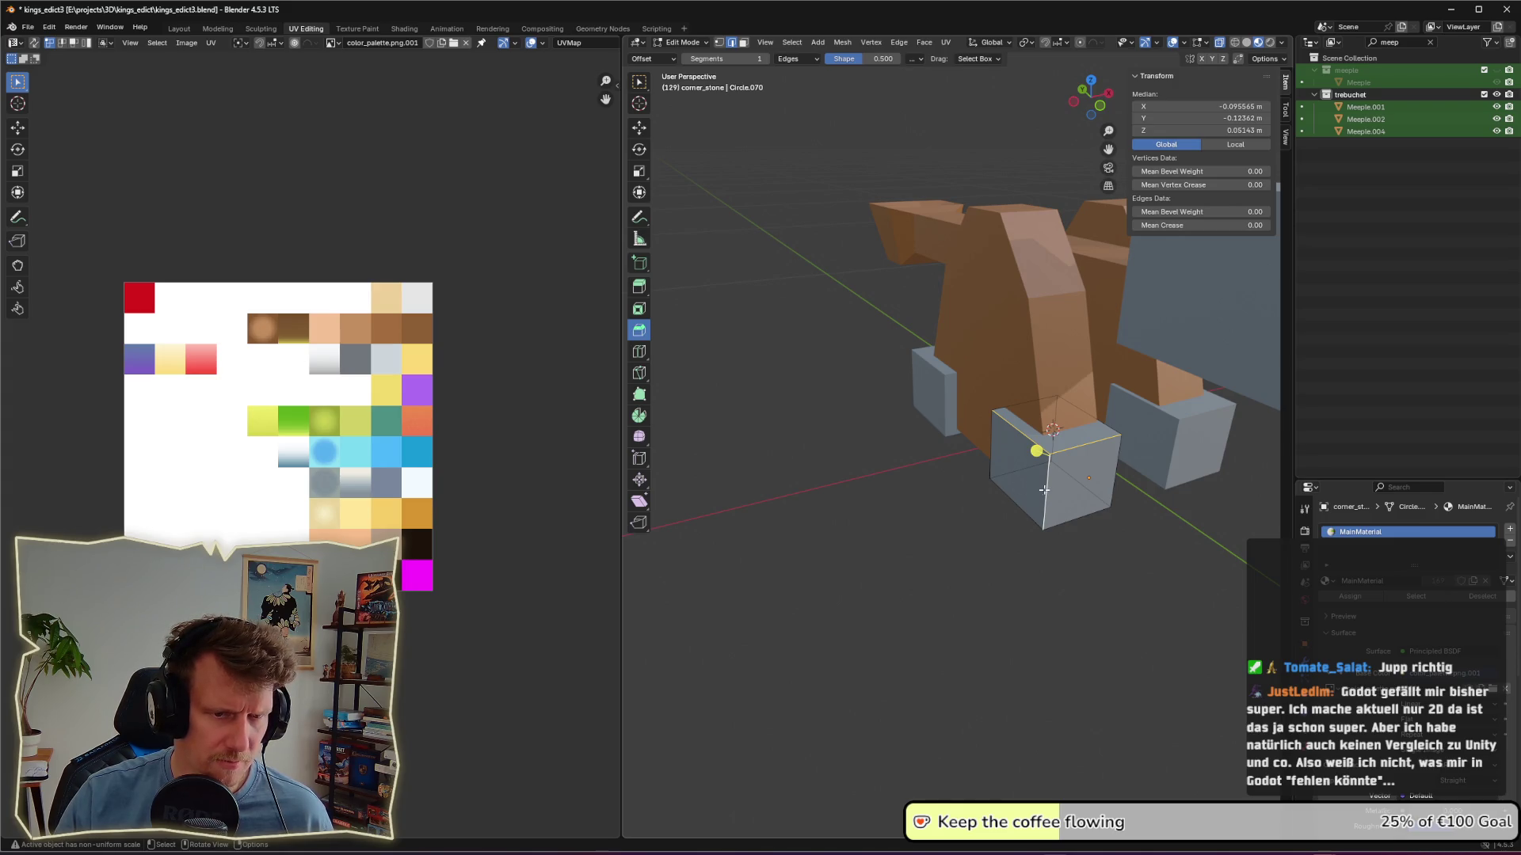
drag(1036, 451, 1016, 444)
middle_drag(1016, 444, 1081, 430)
key(Tab)
Step: Bevel the second corner stone's top and vertical front edges
click(1085, 426)
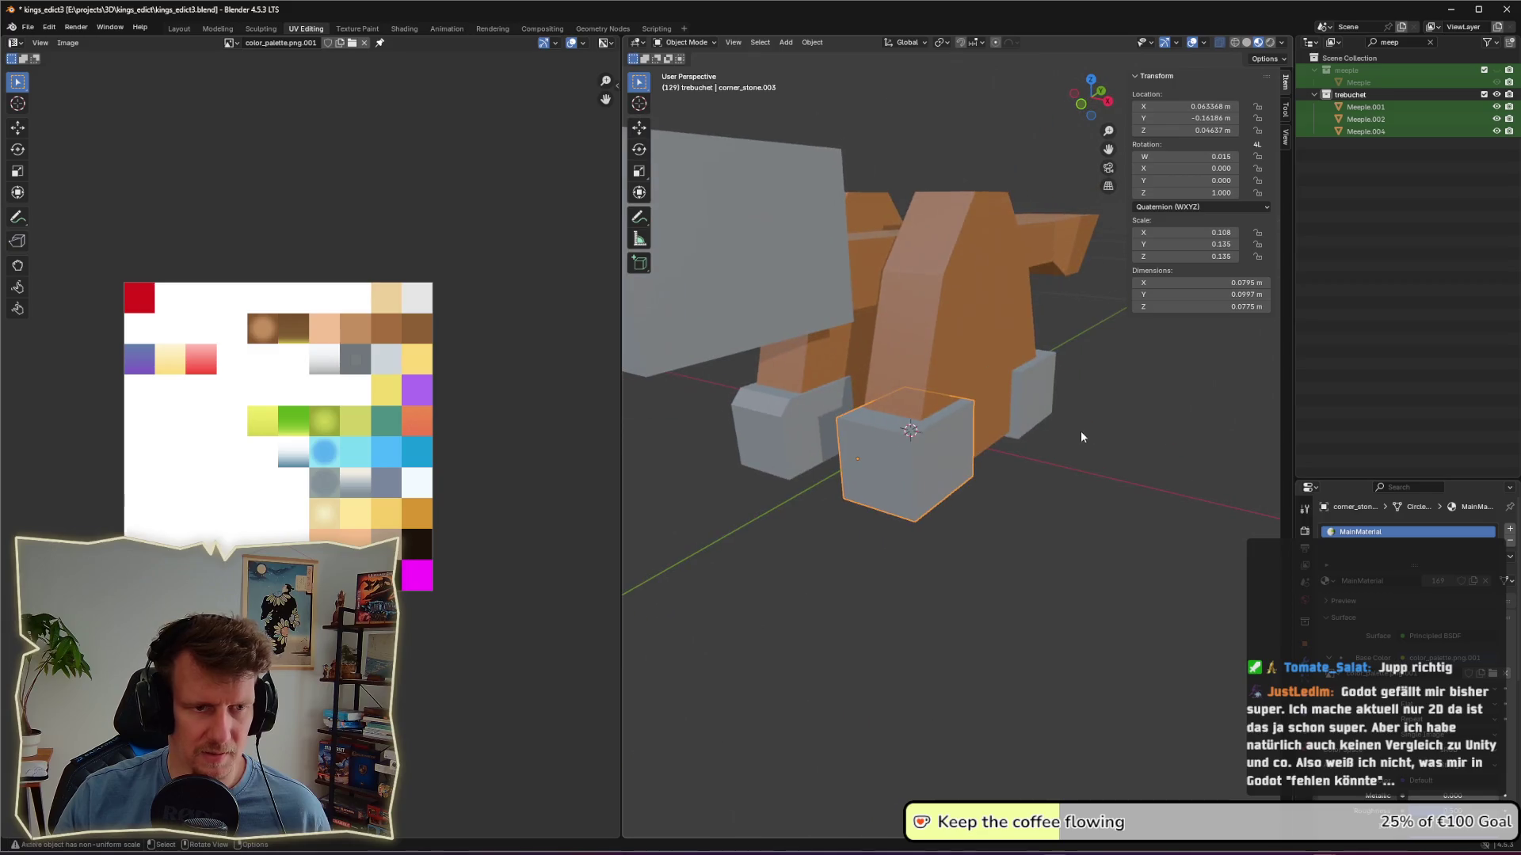
key(Tab)
click(892, 429)
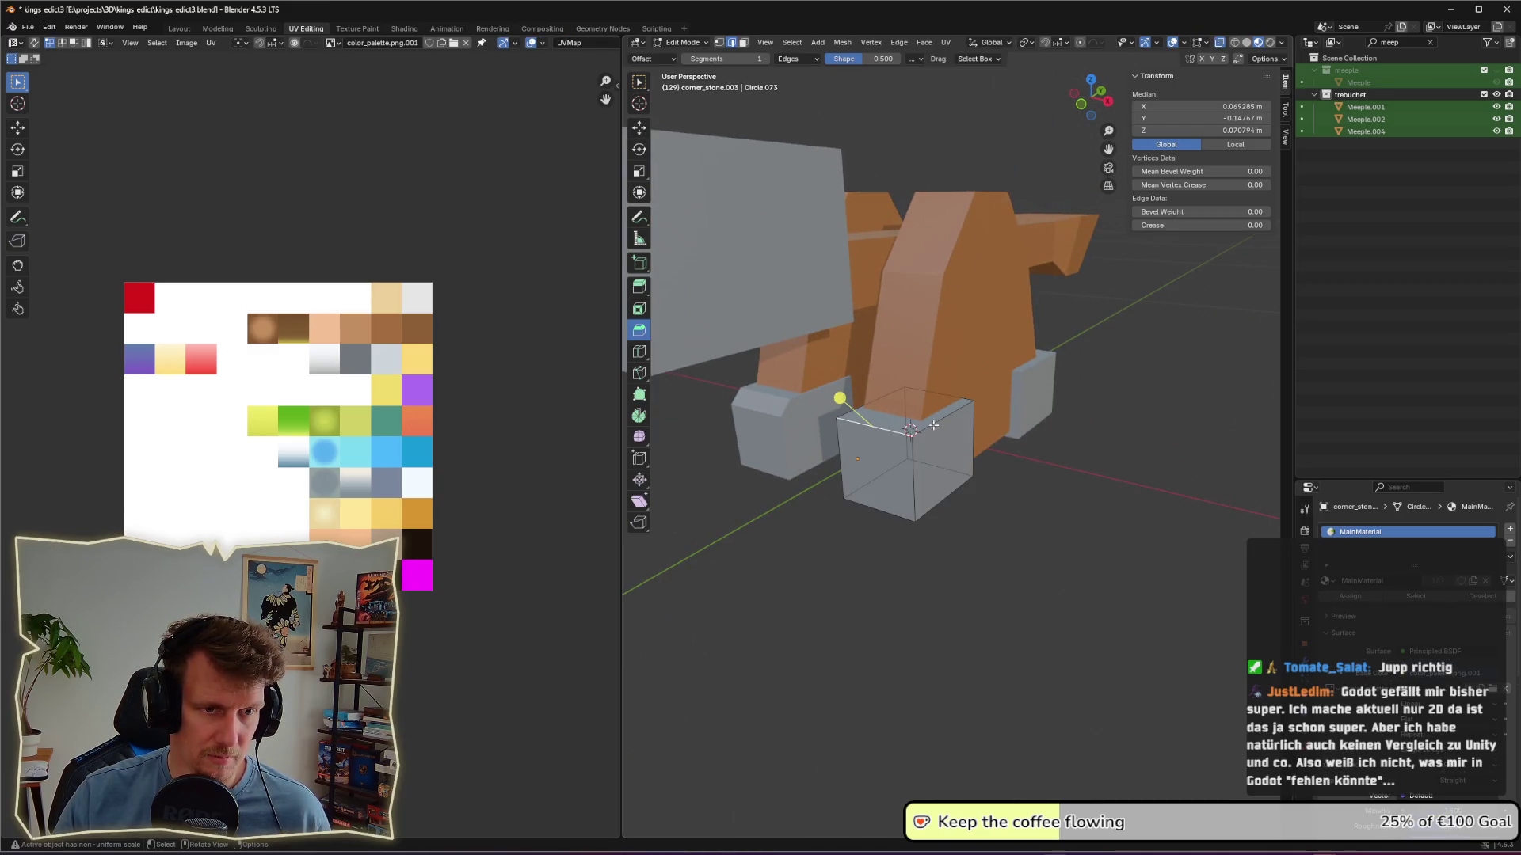
shift+click(913, 467)
drag(925, 433, 949, 437)
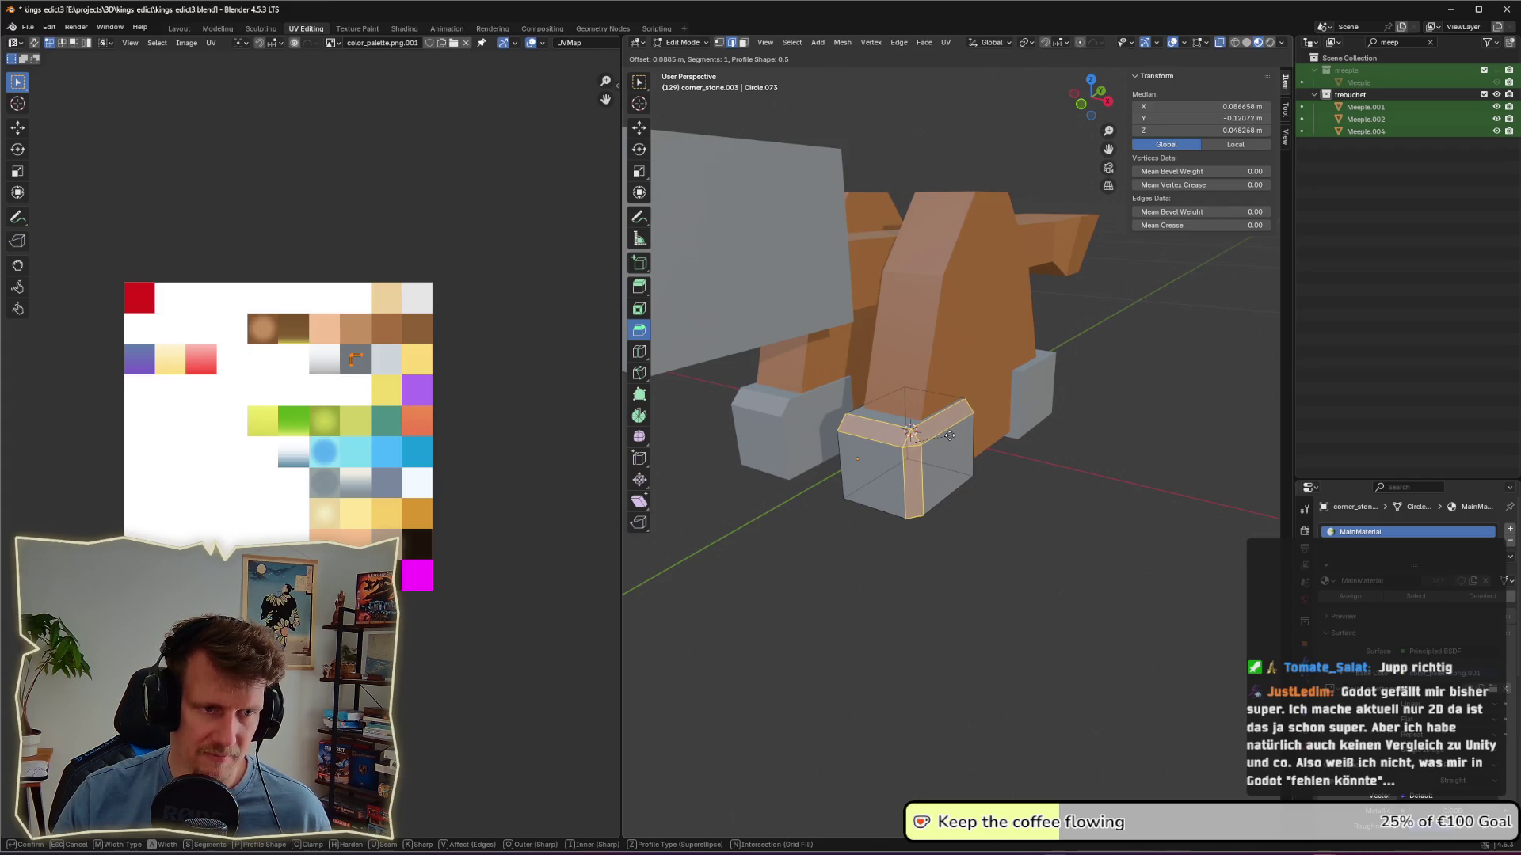
click(1070, 455)
middle_drag(1070, 455, 1001, 451)
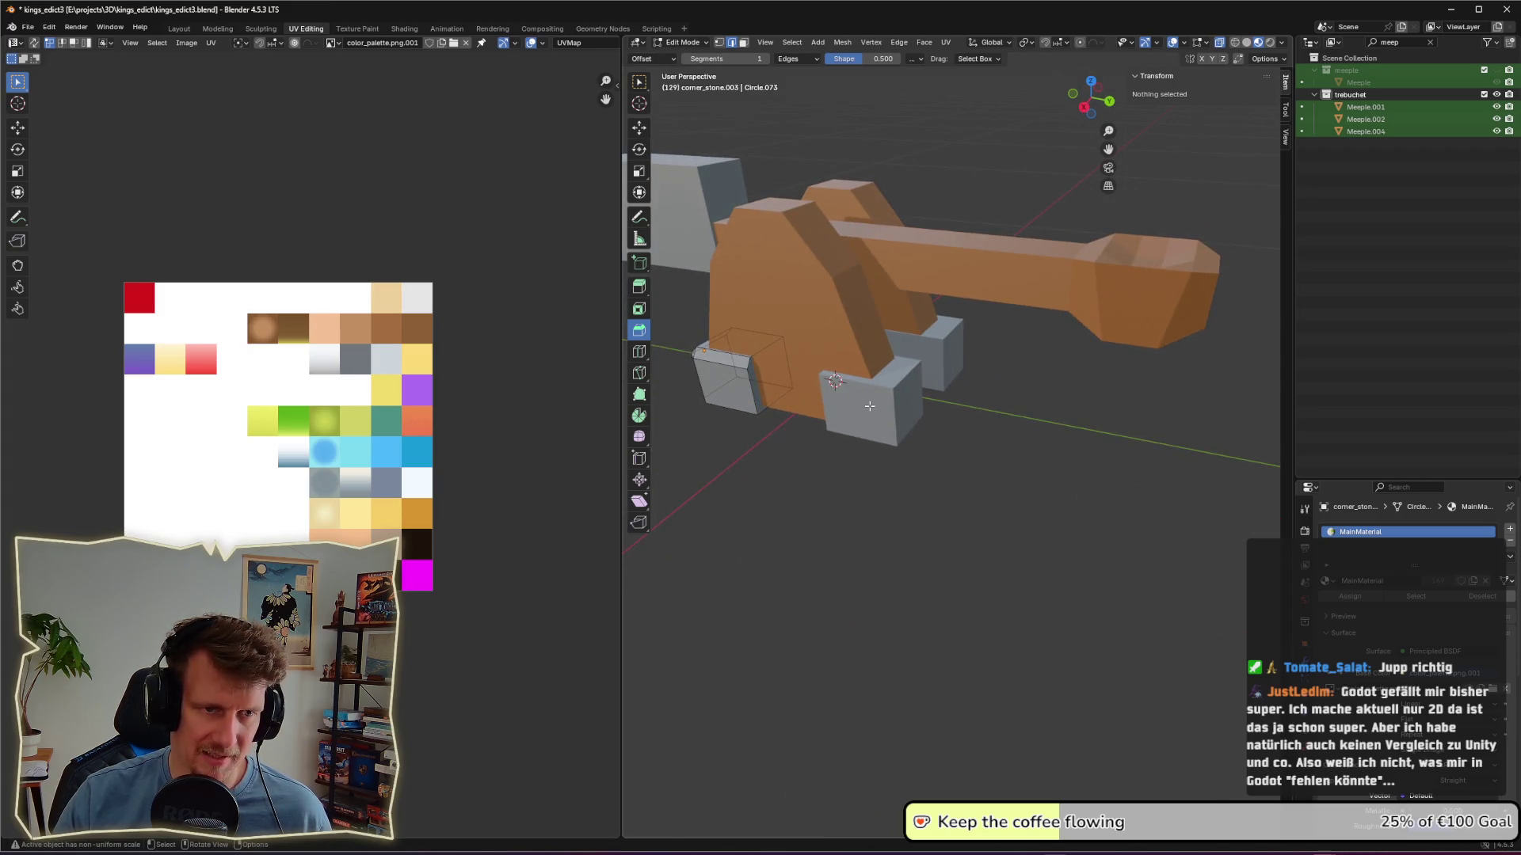
Step: Select the third corner stone's outer edges and chamfer them
click(893, 388)
click(857, 365)
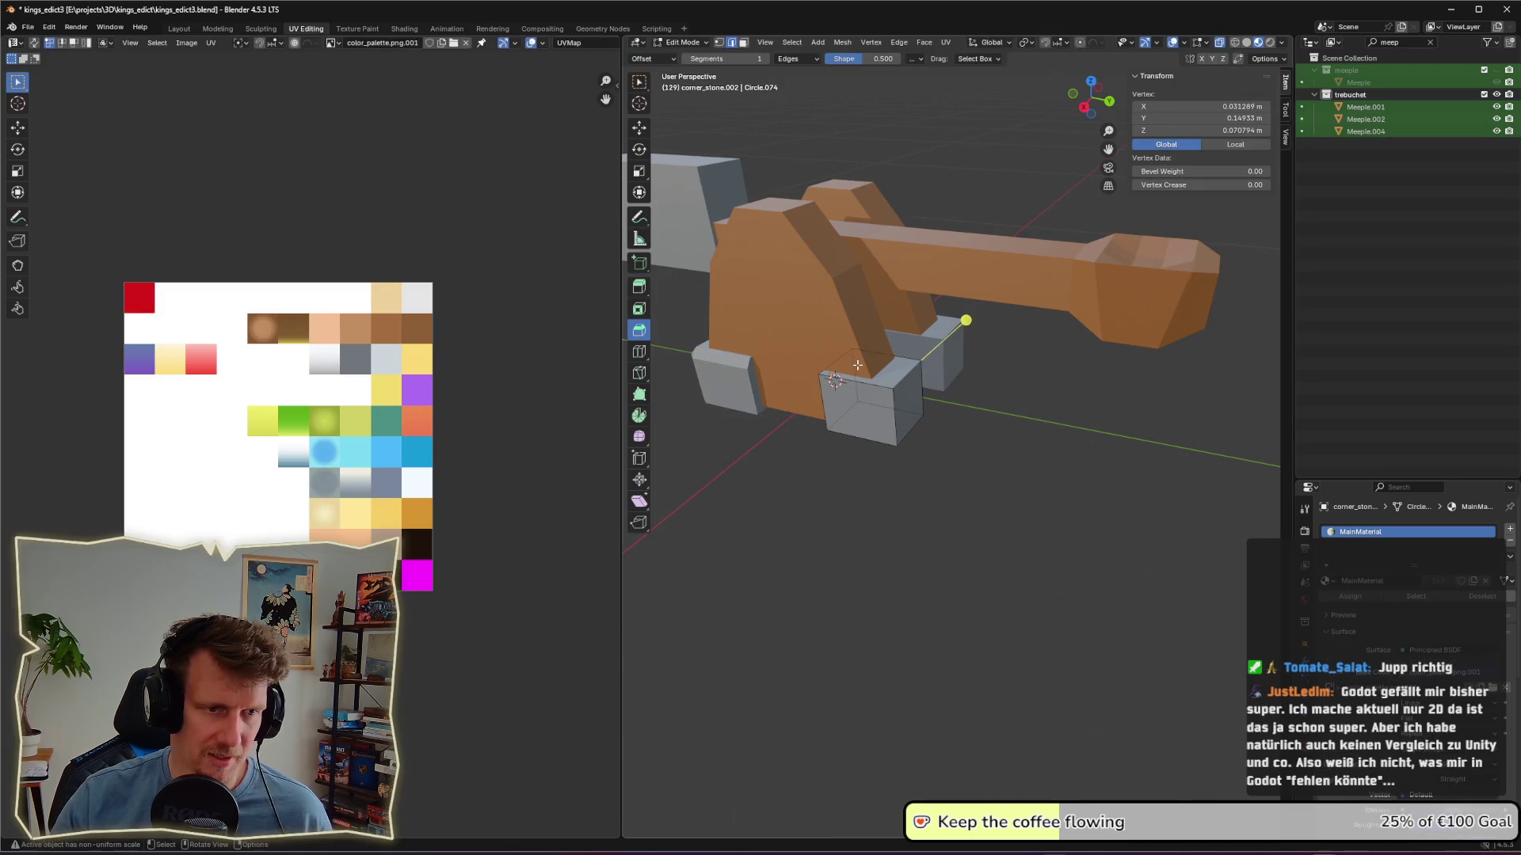
click(908, 377)
shift+click(887, 392)
key(ctrl+b)
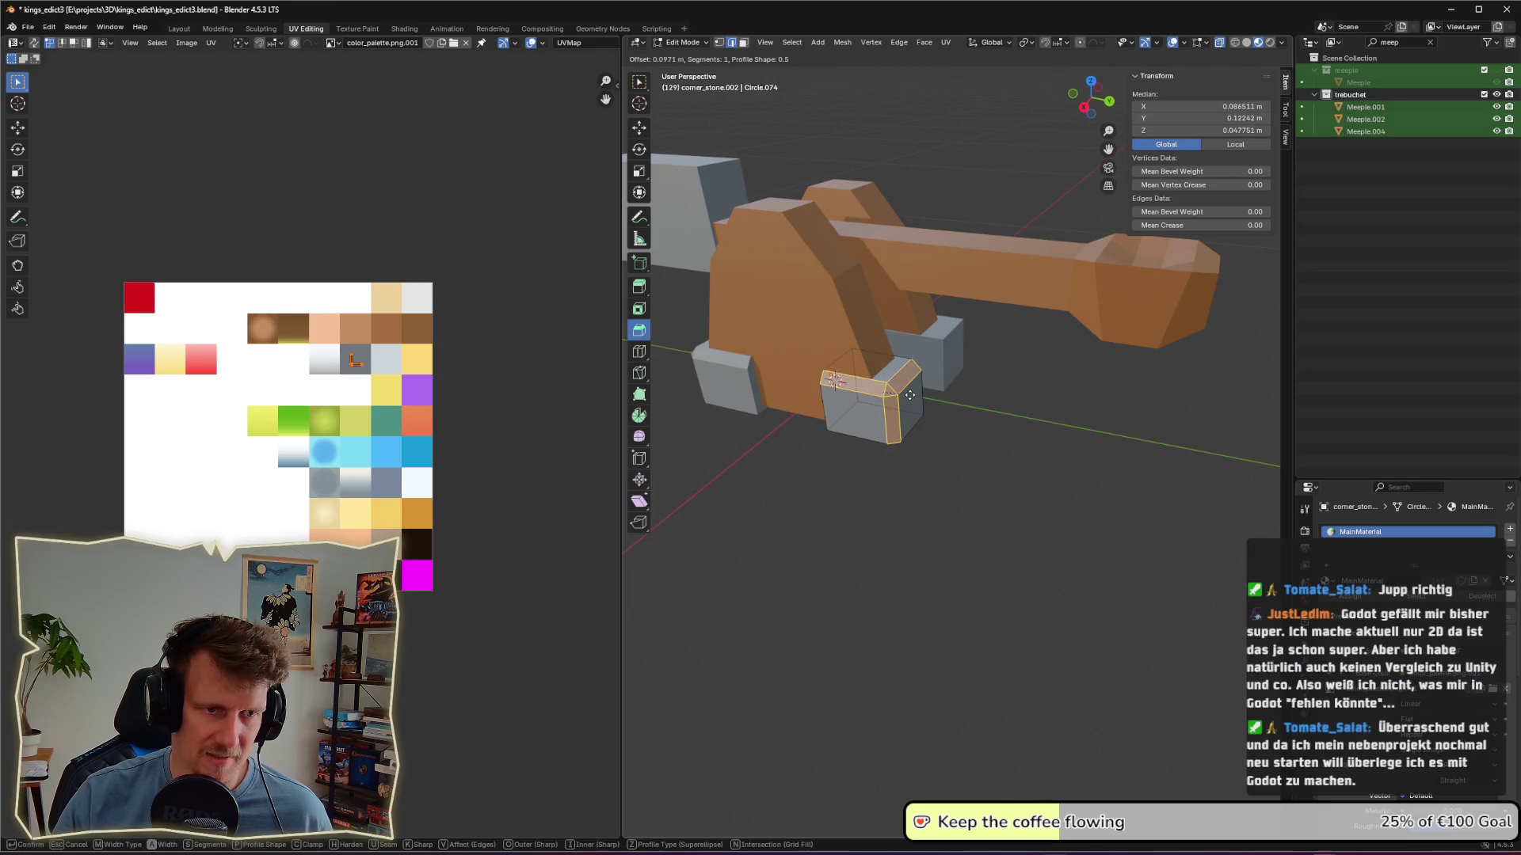
right_click(910, 395)
click(977, 407)
mouse_move(977, 407)
middle_down()
mouse_move(876, 411)
mouse_move(1000, 350)
middle_up()
Step: Chamfer the outer vertical edge of the last corner stone, corner_stone.003, with one segment
click(1002, 355)
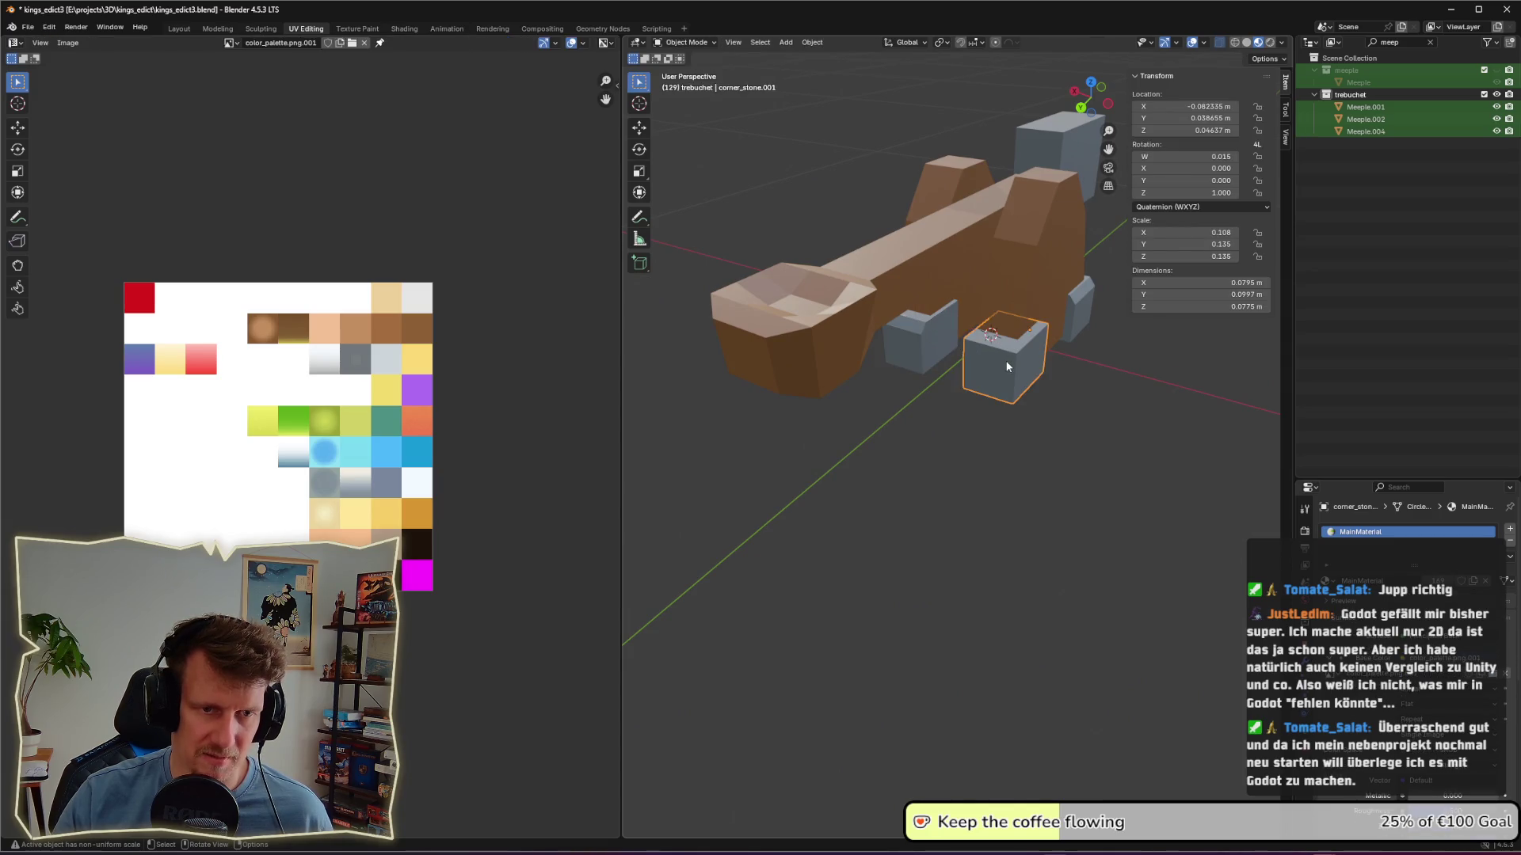
click(1004, 354)
shift+click(1019, 351)
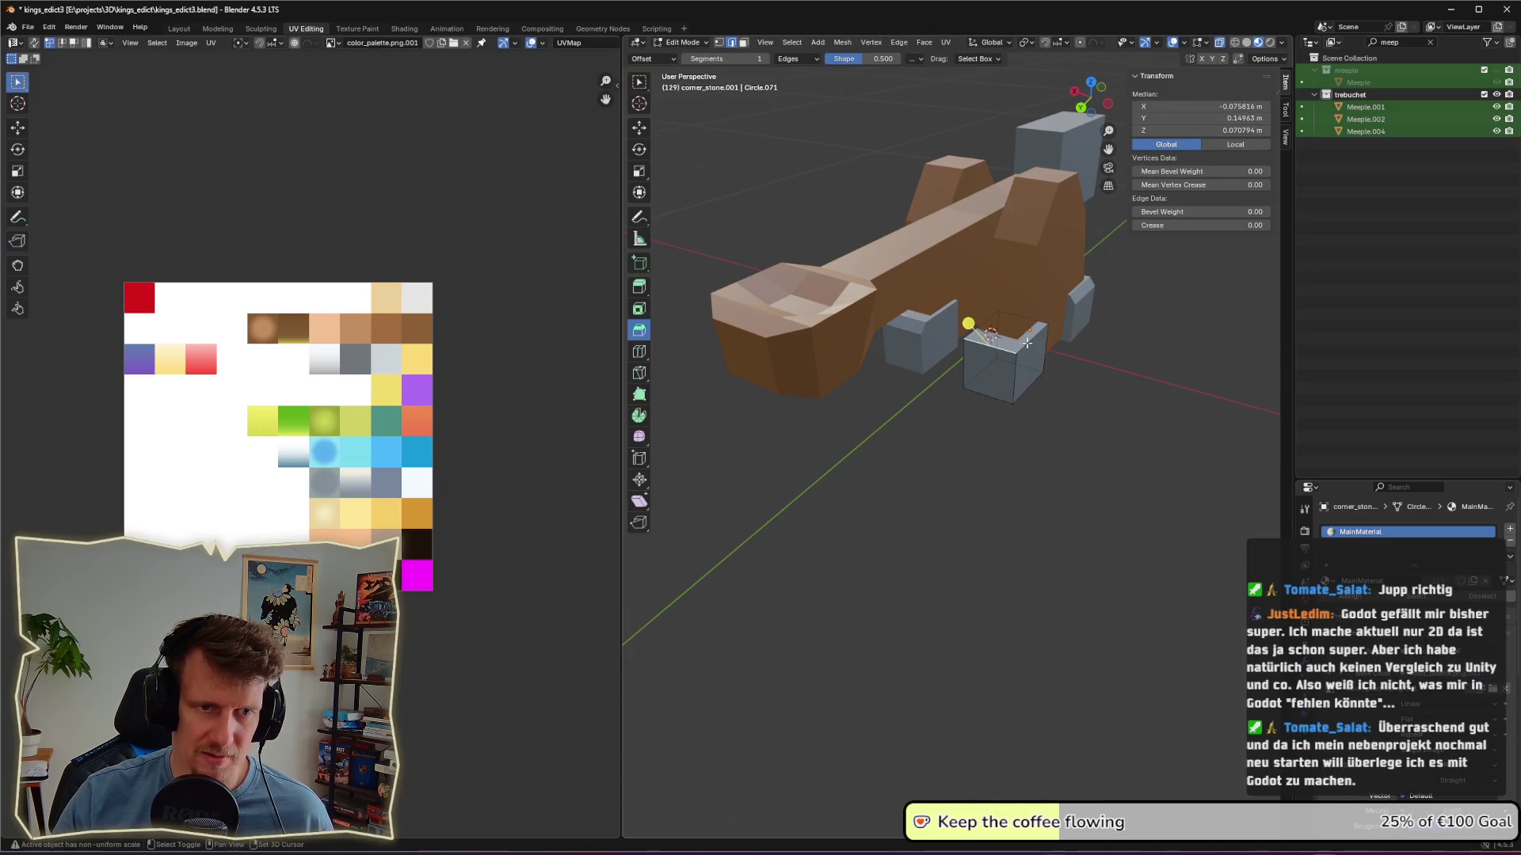
drag(1033, 354, 1048, 363)
click(1131, 409)
scroll(1131, 409, down, 5)
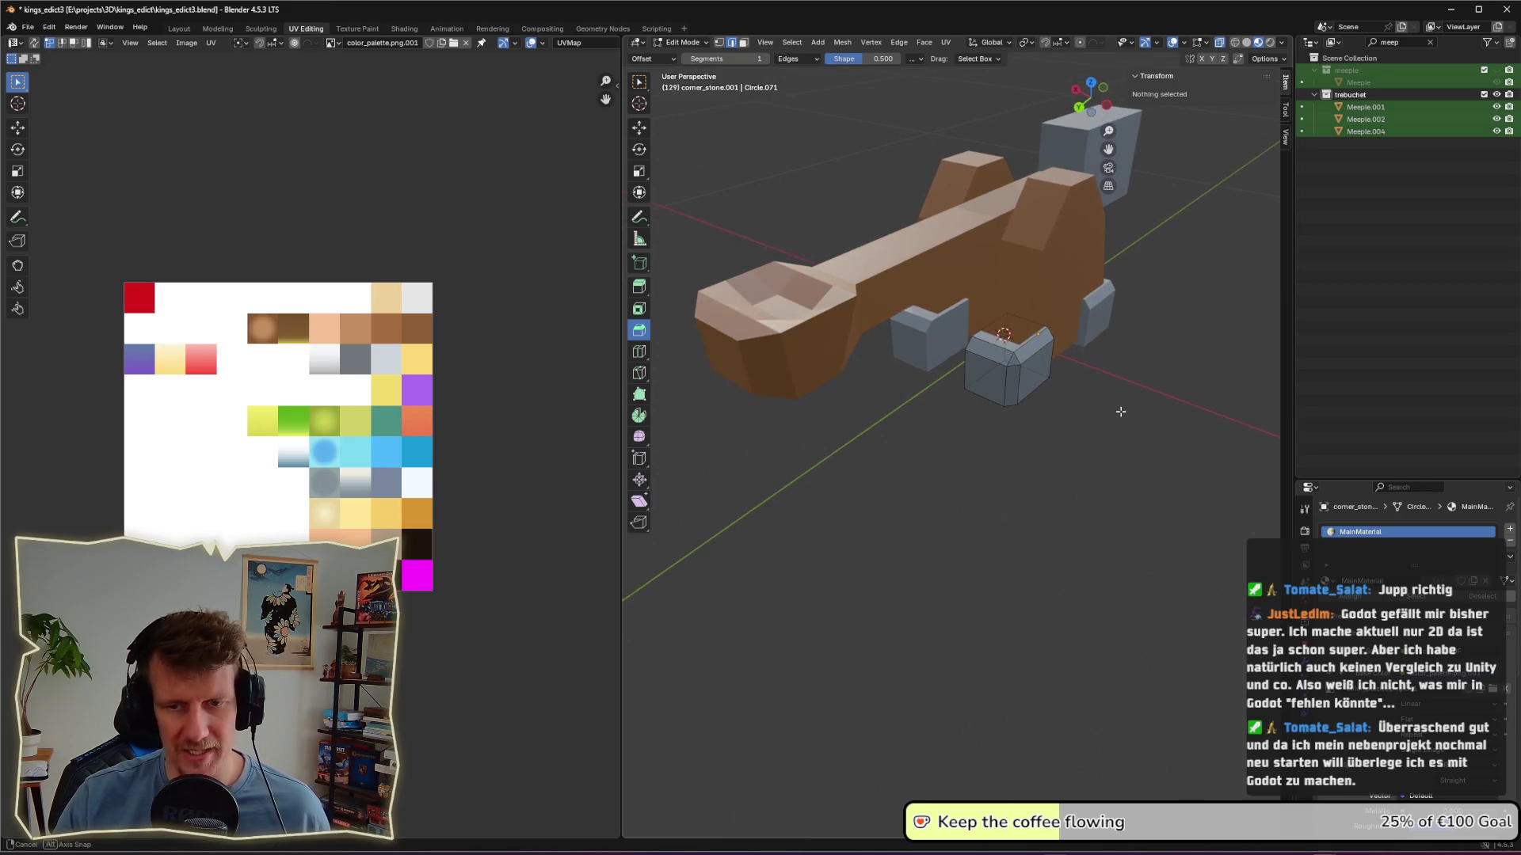
middle_drag(1095, 391, 1113, 417)
scroll(1113, 417, up, 4)
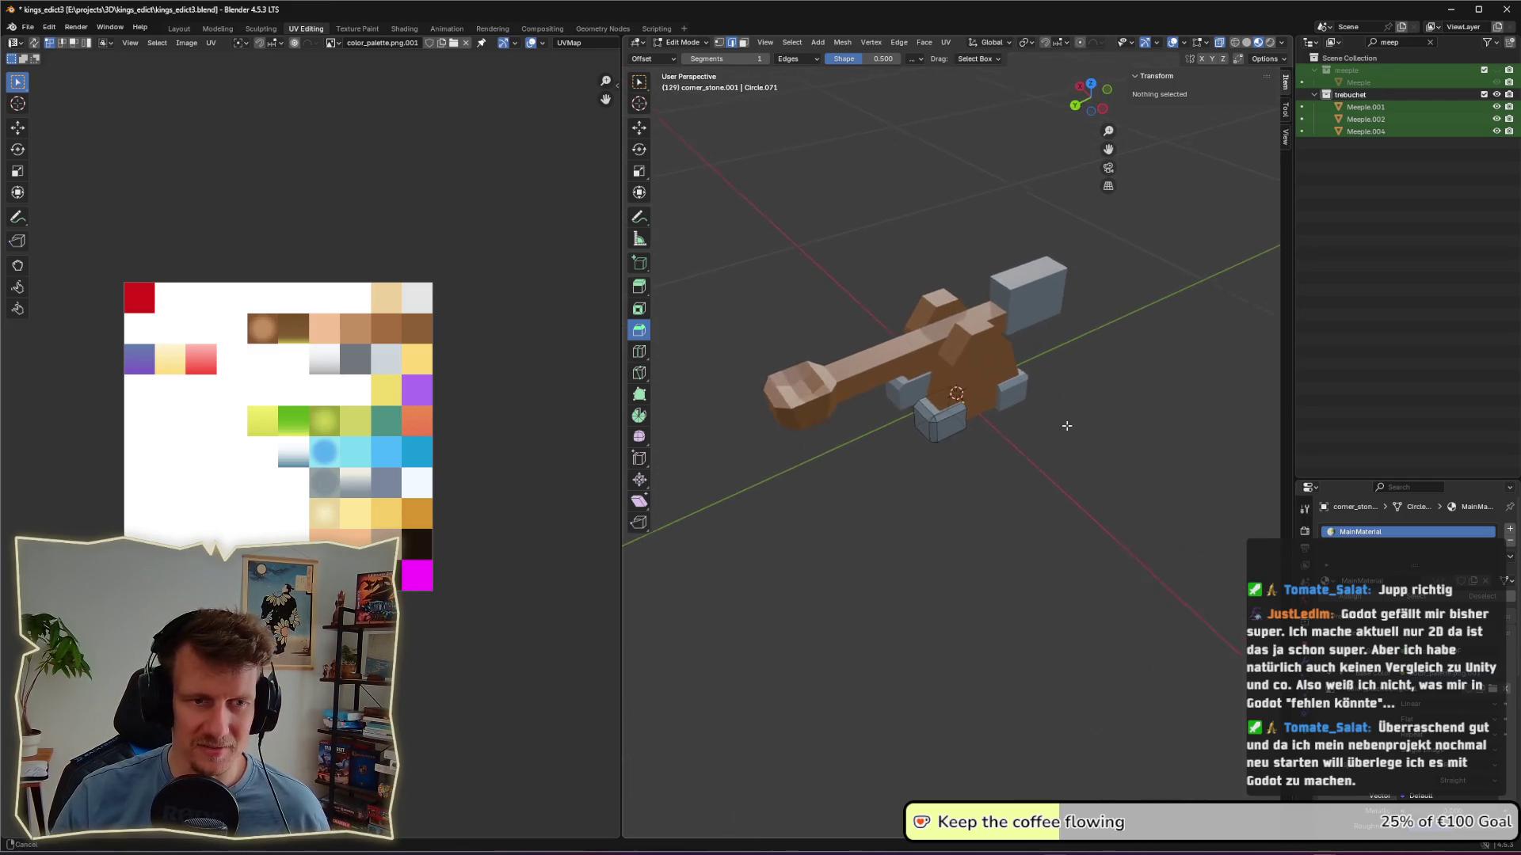
click(939, 302)
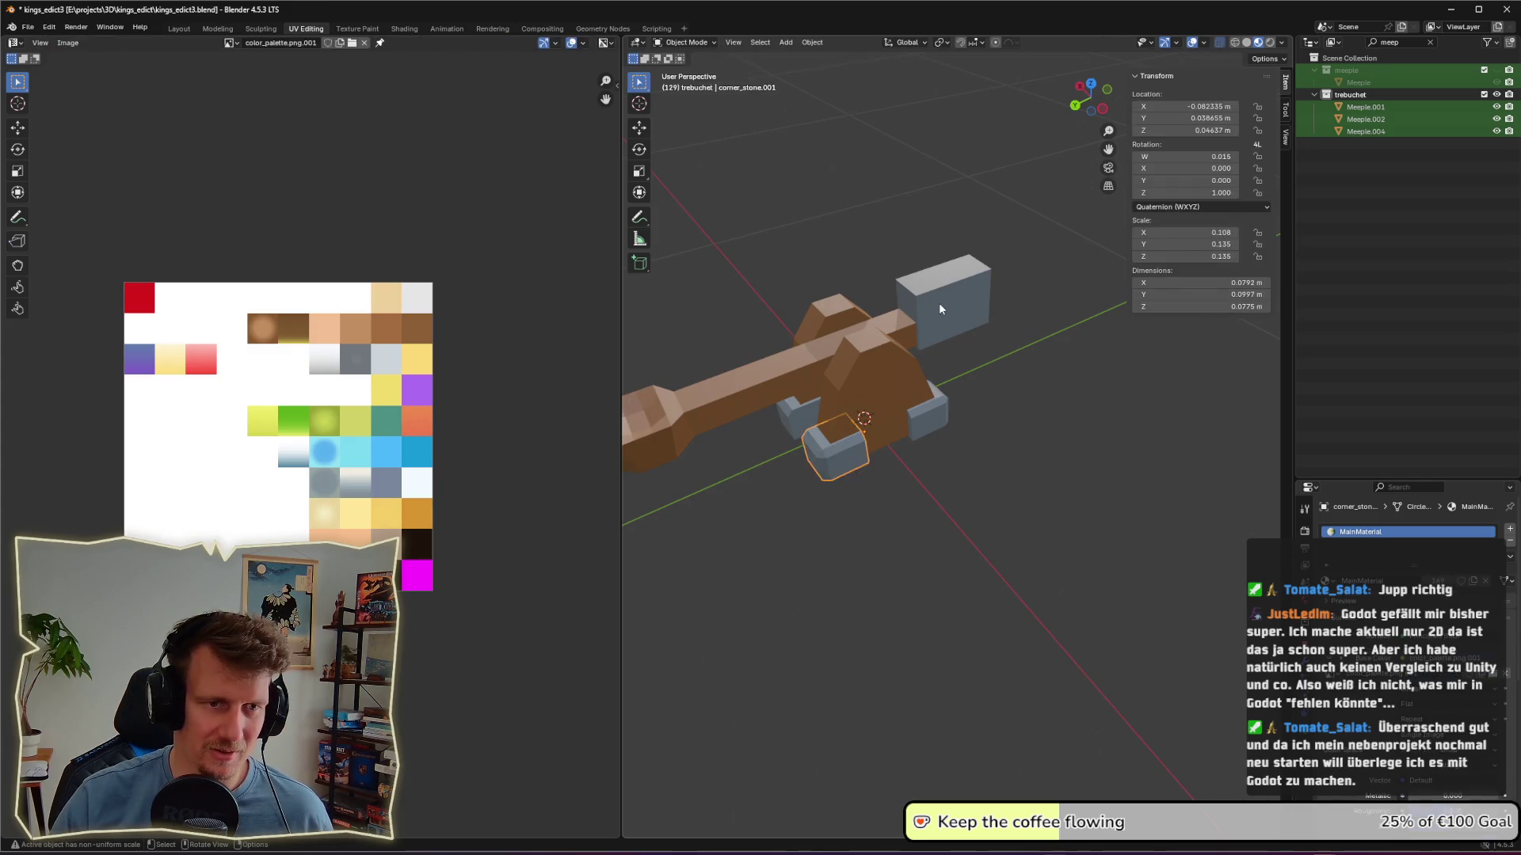
Step: Bevel the counterweight box's top and front vertical edges
click(971, 308)
mouse_move(971, 308)
middle_down()
mouse_move(923, 341)
mouse_move(956, 366)
mouse_move(990, 368)
mouse_move(1043, 335)
middle_up()
shift+click(885, 337)
shift+click(965, 397)
drag(1043, 335, 1077, 338)
middle_drag(1077, 338, 904, 328)
Step: Bevel the counterweight's remaining top edge and a bottom edge
click(975, 305)
click(899, 328)
mouse_move(891, 293)
mouse_down()
mouse_move(942, 302)
mouse_move(929, 306)
mouse_up()
mouse_move(971, 305)
middle_down()
mouse_move(1107, 316)
mouse_move(1079, 312)
middle_up()
scroll(909, 344, up, 3)
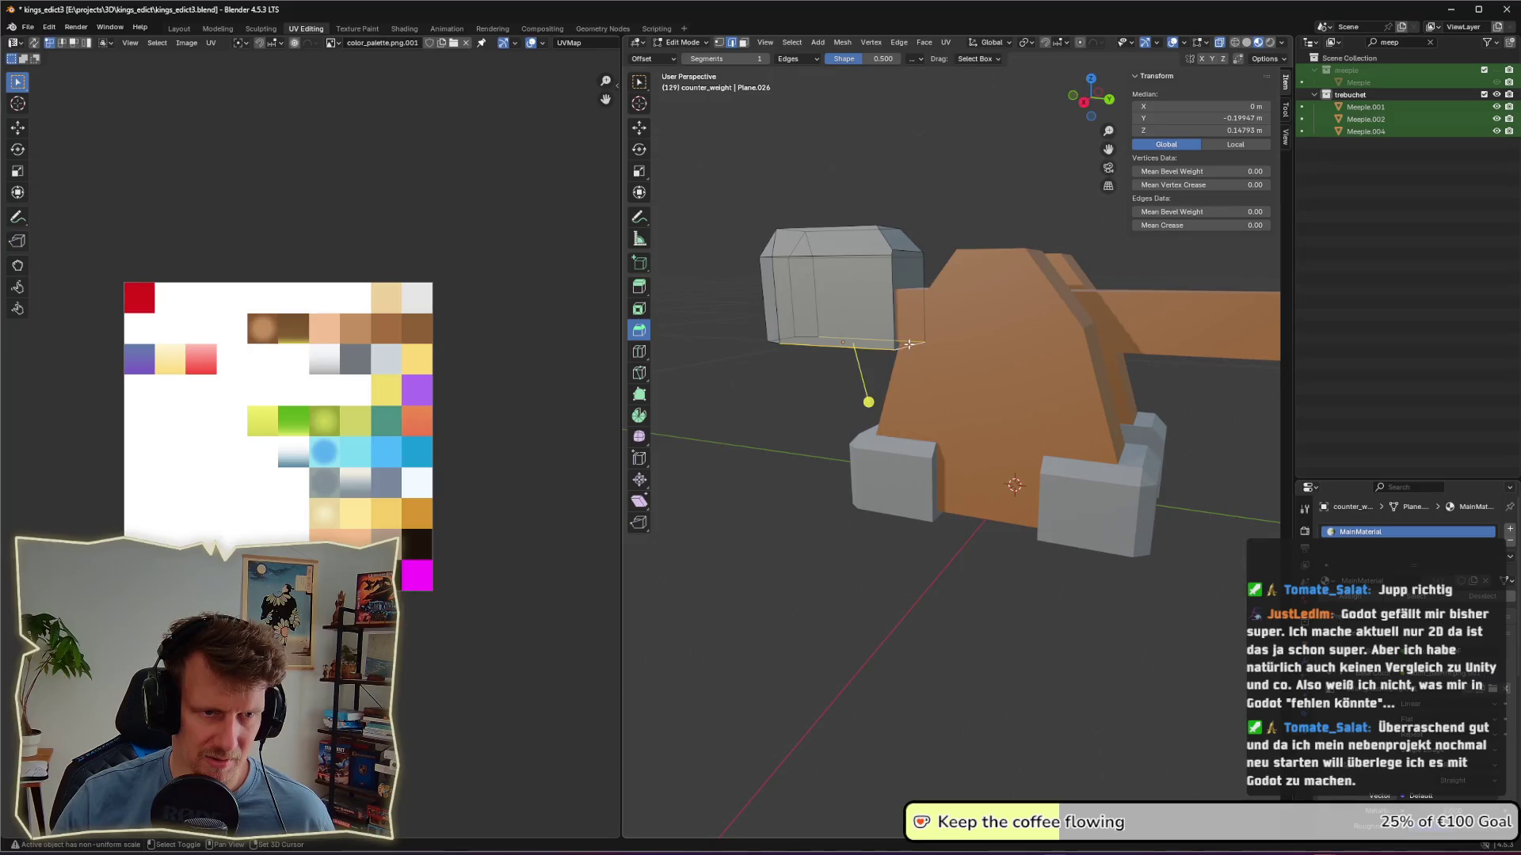
click(888, 411)
click(837, 383)
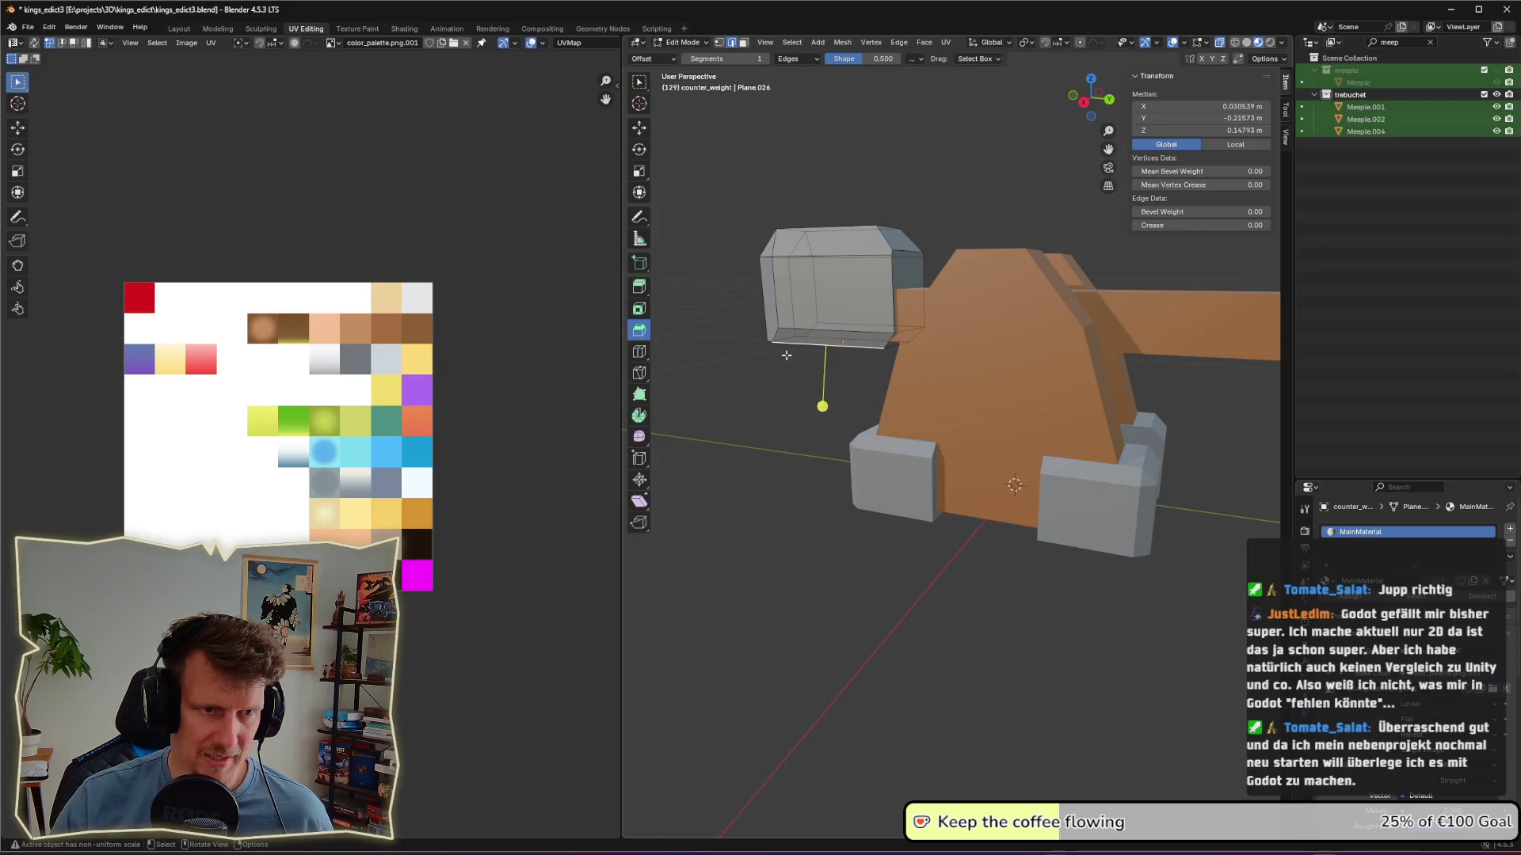
middle_drag(837, 383, 836, 384)
Step: Return to Object Mode and lower the counterweight slightly along Z
key(Tab)
mouse_move(866, 333)
middle_down()
mouse_move(934, 367)
mouse_move(986, 369)
middle_up()
key(g)
key(z)
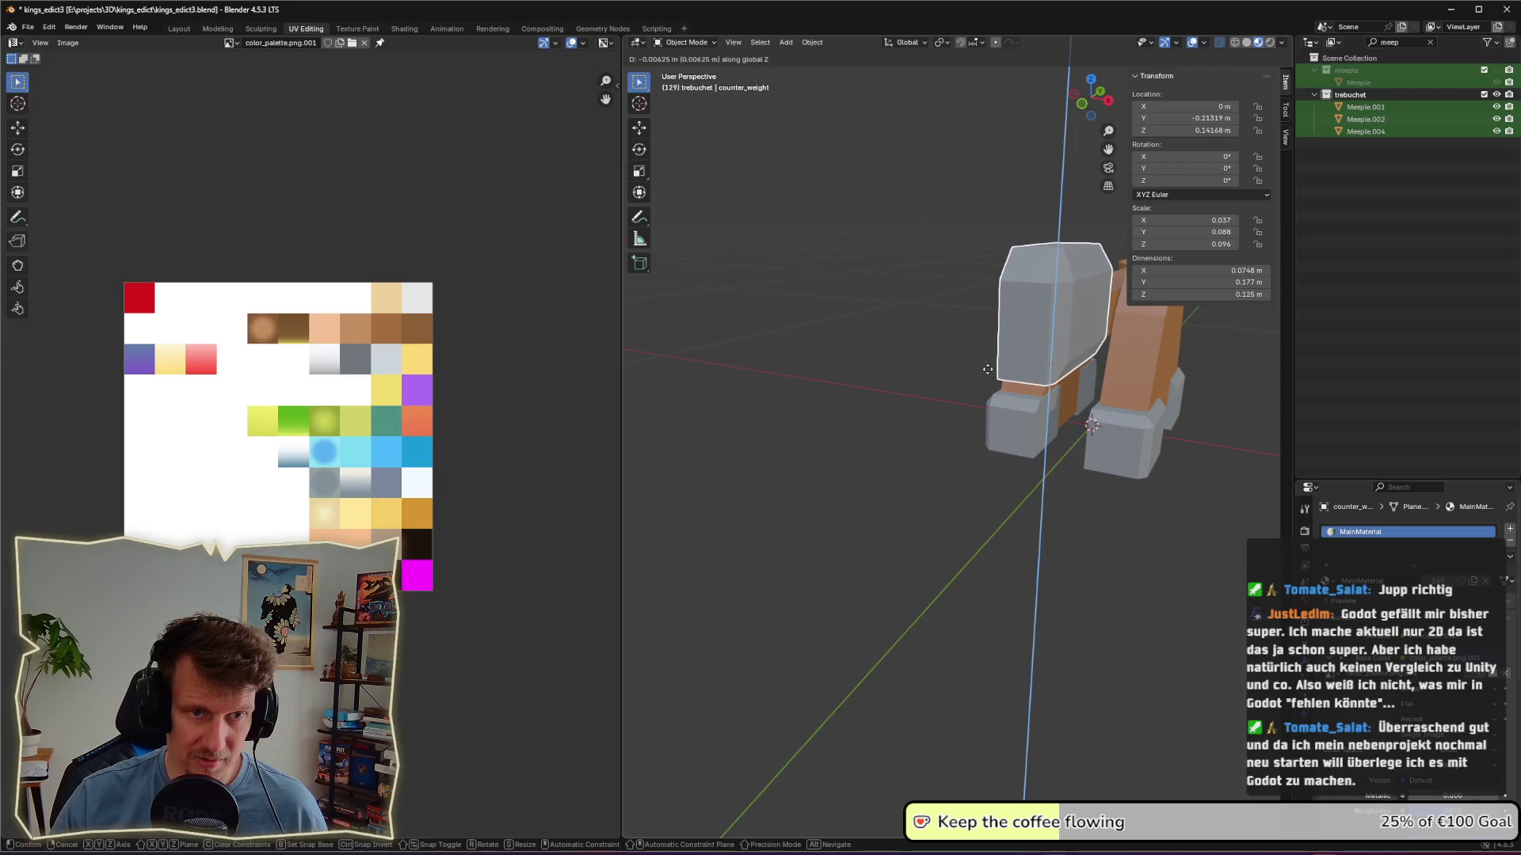
click(1015, 458)
Step: Select the next corner stone and open its mesh in Edit Mode
click(1016, 455)
mouse_move(1016, 456)
middle_down()
mouse_move(948, 508)
mouse_move(1086, 564)
mouse_move(1170, 537)
mouse_move(900, 502)
middle_up()
key(Tab)
scroll(948, 509, down, 4)
key(Tab)
key(Tab)
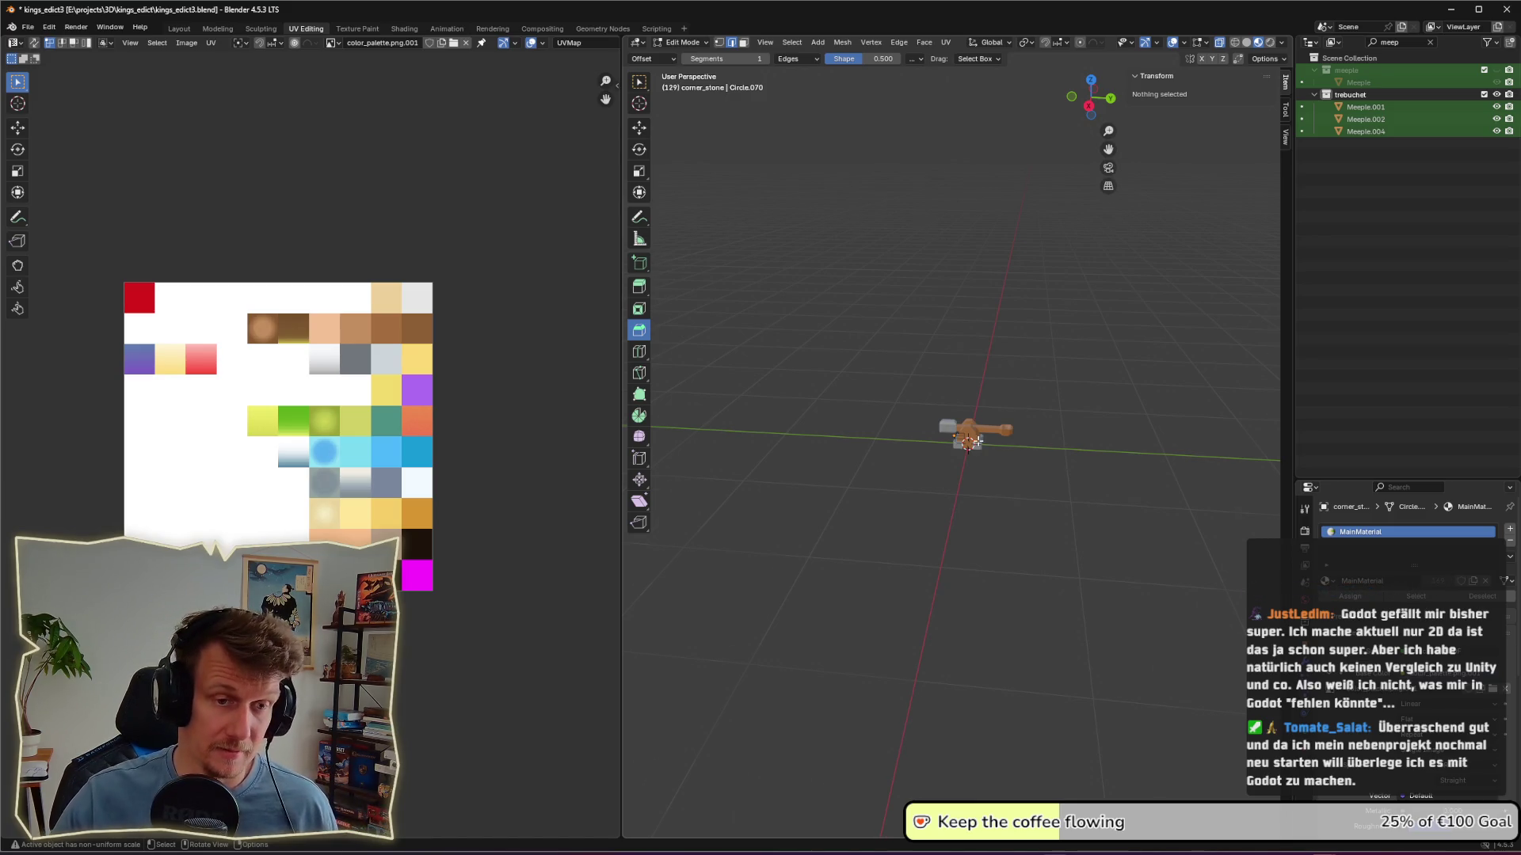
scroll(979, 441, up, 8)
Step: Bevel the long edges of the orange trebuchet arm
key(Tab)
click(1100, 403)
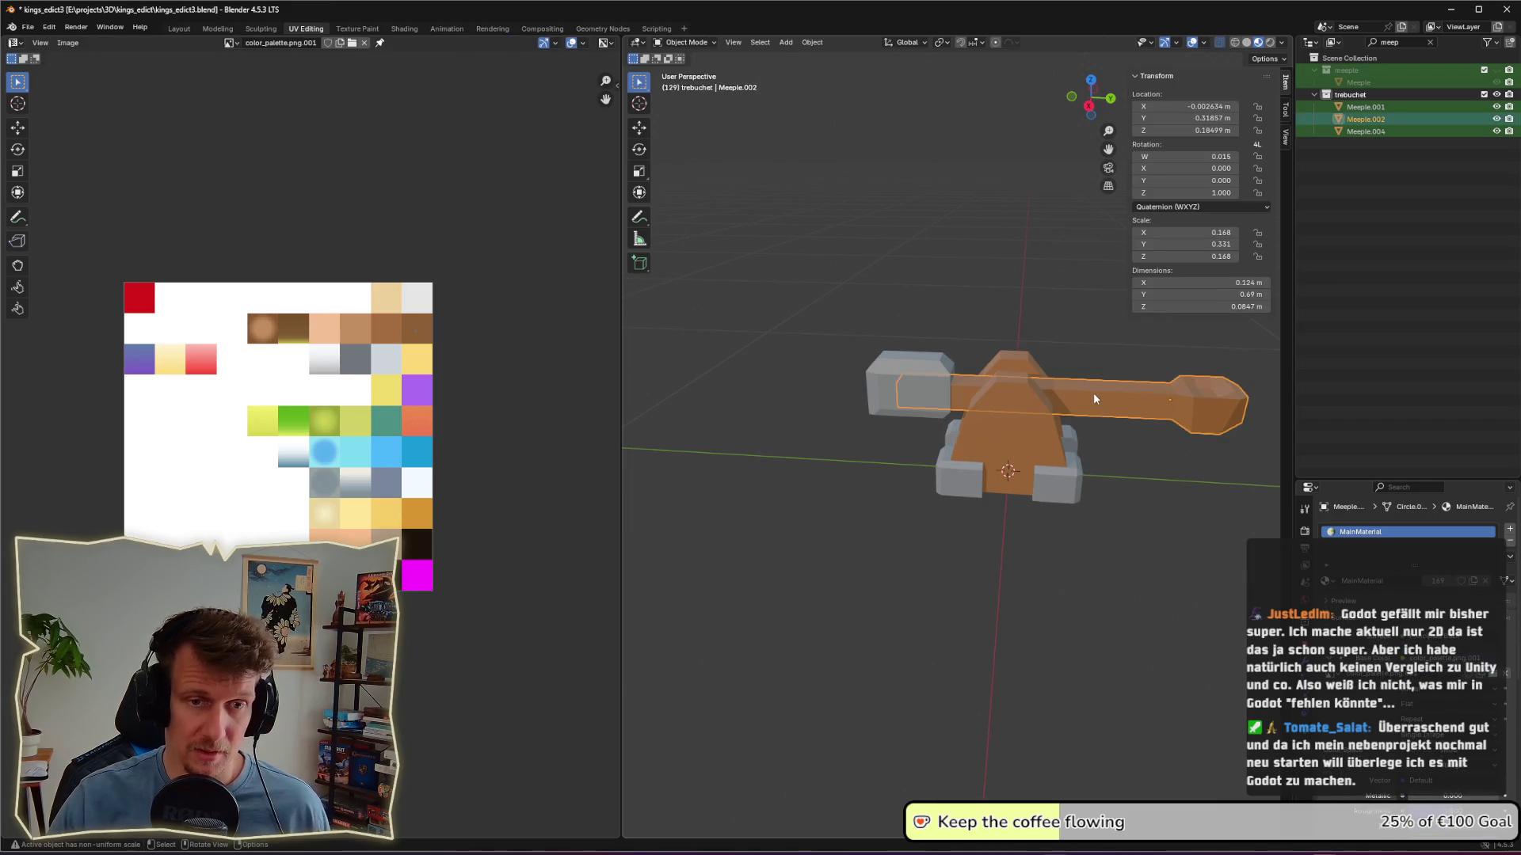
middle_drag(1094, 393, 1097, 413)
key(Tab)
click(1096, 415)
shift+click(1096, 438)
ctrl+alt+click(1026, 442)
mouse_move(975, 409)
mouse_down()
mouse_move(993, 417)
mouse_move(952, 452)
mouse_move(975, 450)
mouse_up()
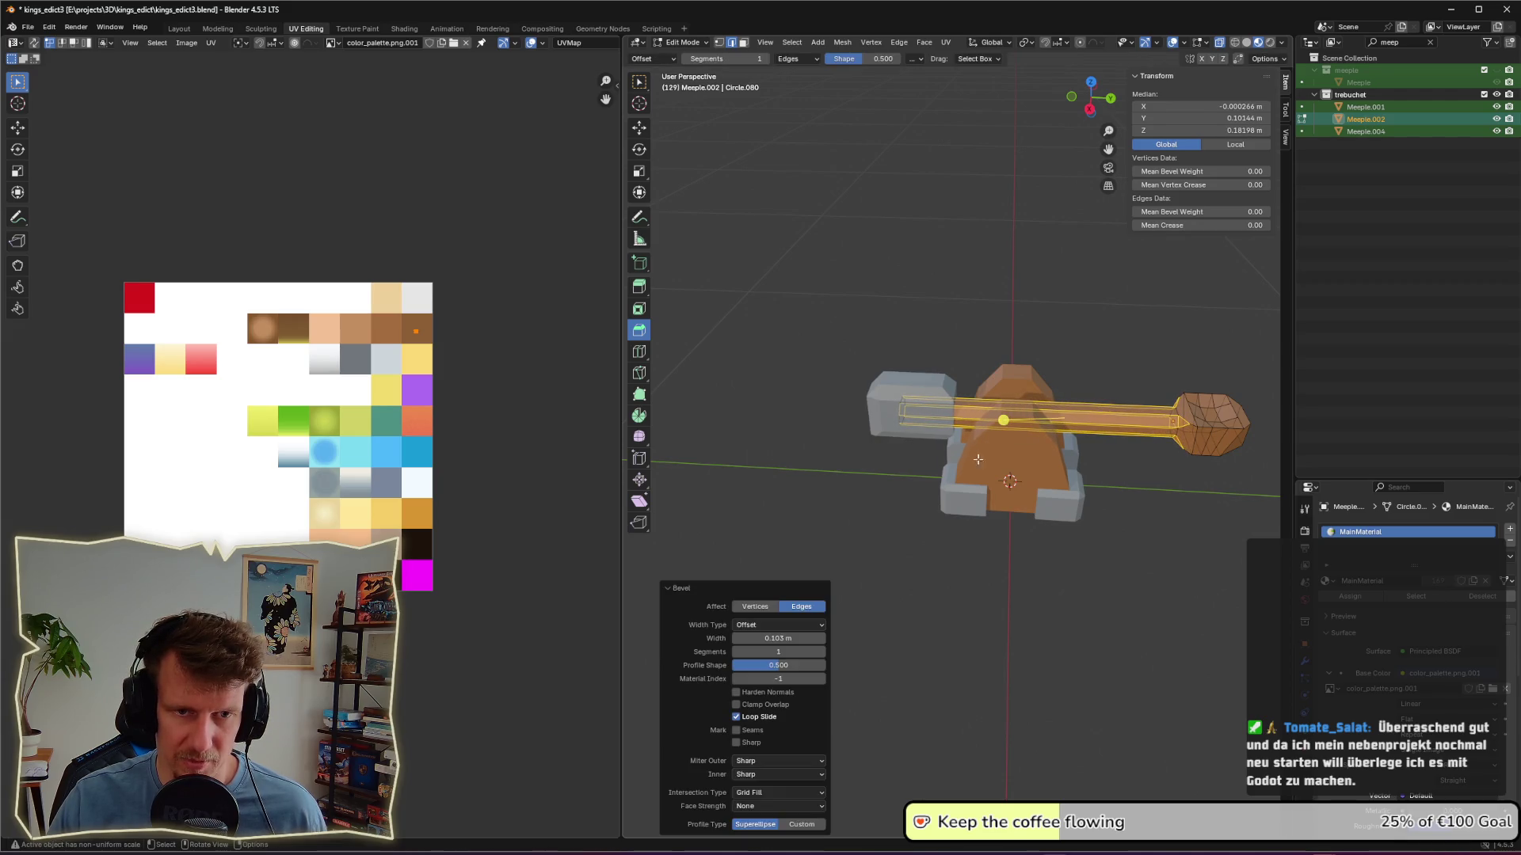
click(1147, 552)
key(Tab)
Step: Select both A-frame sides and bevel their top edge
mouse_move(1147, 551)
middle_down()
mouse_move(1200, 542)
mouse_move(1048, 311)
mouse_move(1128, 336)
mouse_move(911, 358)
mouse_move(945, 330)
mouse_move(909, 331)
mouse_move(878, 412)
mouse_move(941, 359)
mouse_move(878, 324)
mouse_move(897, 370)
middle_up()
scroll(911, 358, down, 3)
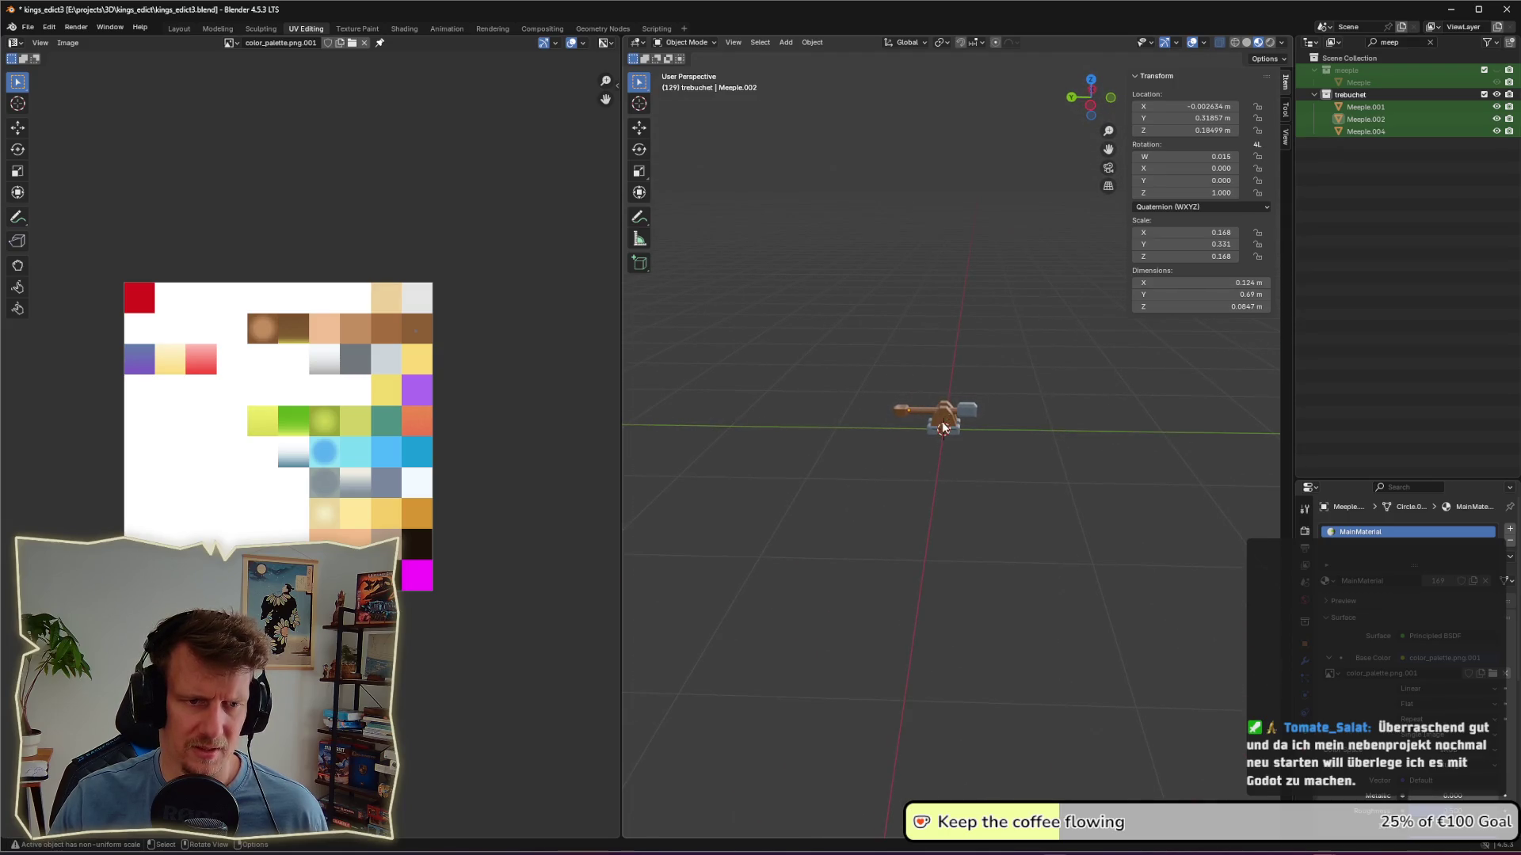
scroll(942, 420, up, 8)
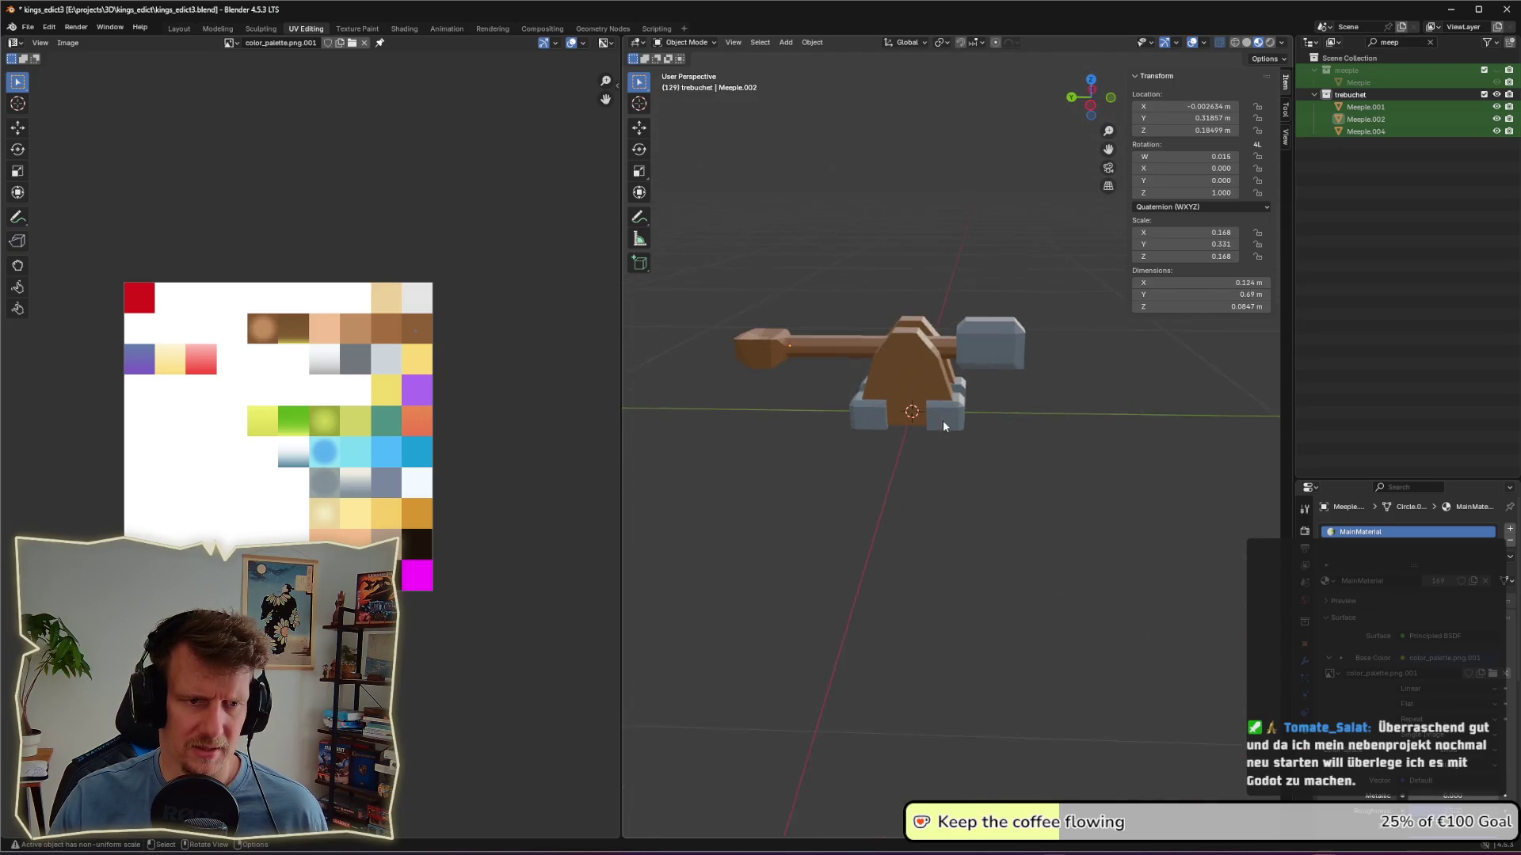
click(908, 345)
middle_drag(908, 345, 1088, 373)
shift+click(852, 416)
mouse_move(853, 417)
middle_down()
mouse_move(982, 417)
mouse_move(1077, 376)
mouse_move(1113, 380)
middle_up()
key(Tab)
click(1021, 379)
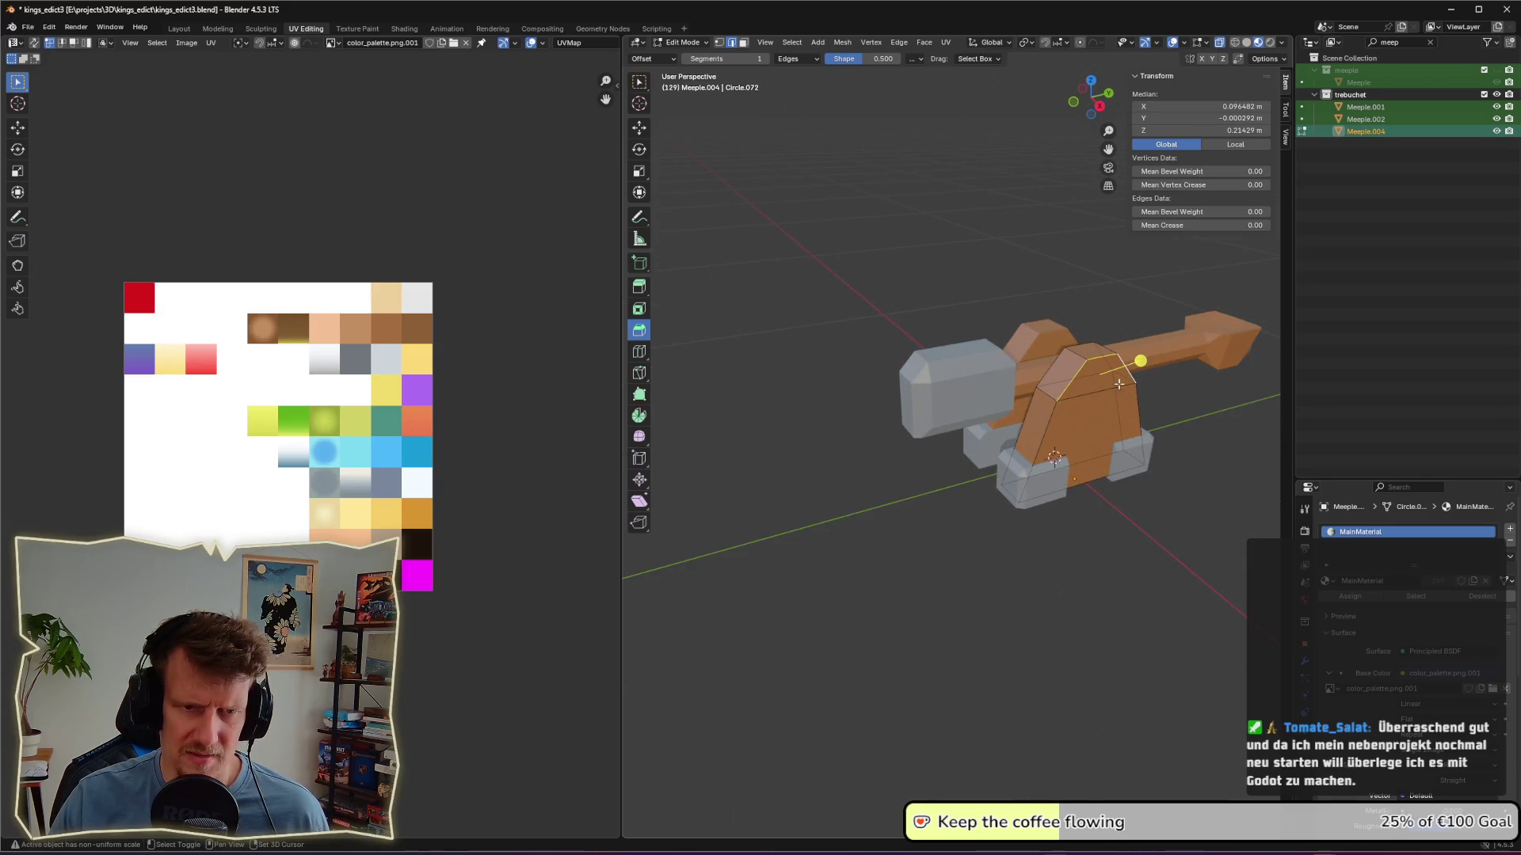
drag(1139, 363, 1160, 369)
click(1182, 477)
Step: Bevel several more edges on both A-frame sides
mouse_move(1181, 478)
middle_down()
mouse_move(1137, 495)
mouse_move(1115, 370)
middle_up()
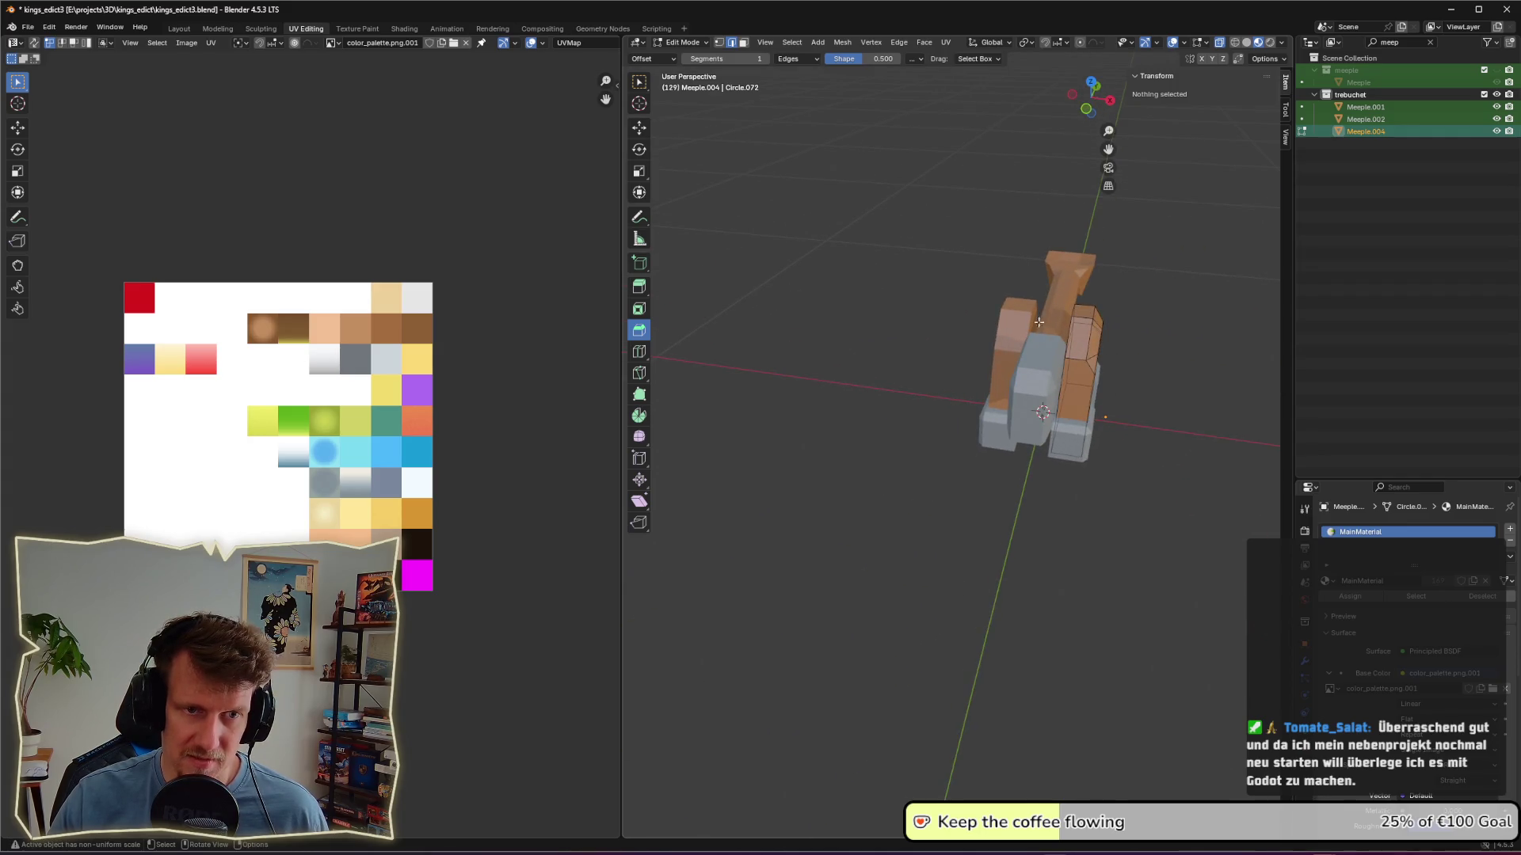
mouse_move(1057, 337)
middle_down()
mouse_move(990, 365)
mouse_move(998, 340)
middle_up()
click(982, 371)
click(935, 344)
click(933, 317)
shift+click(911, 307)
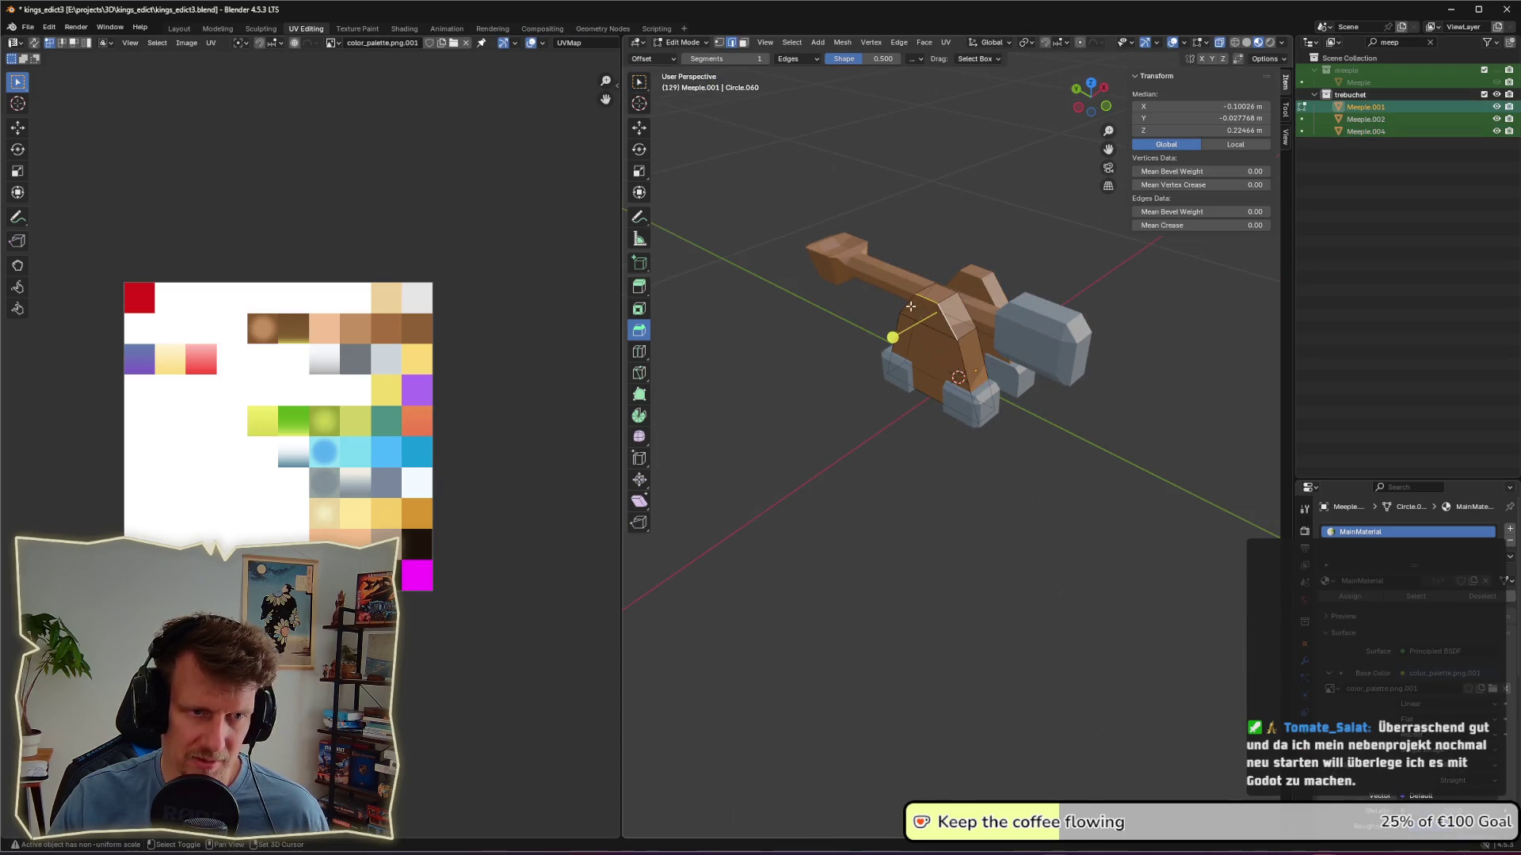
middle_drag(911, 307, 923, 289)
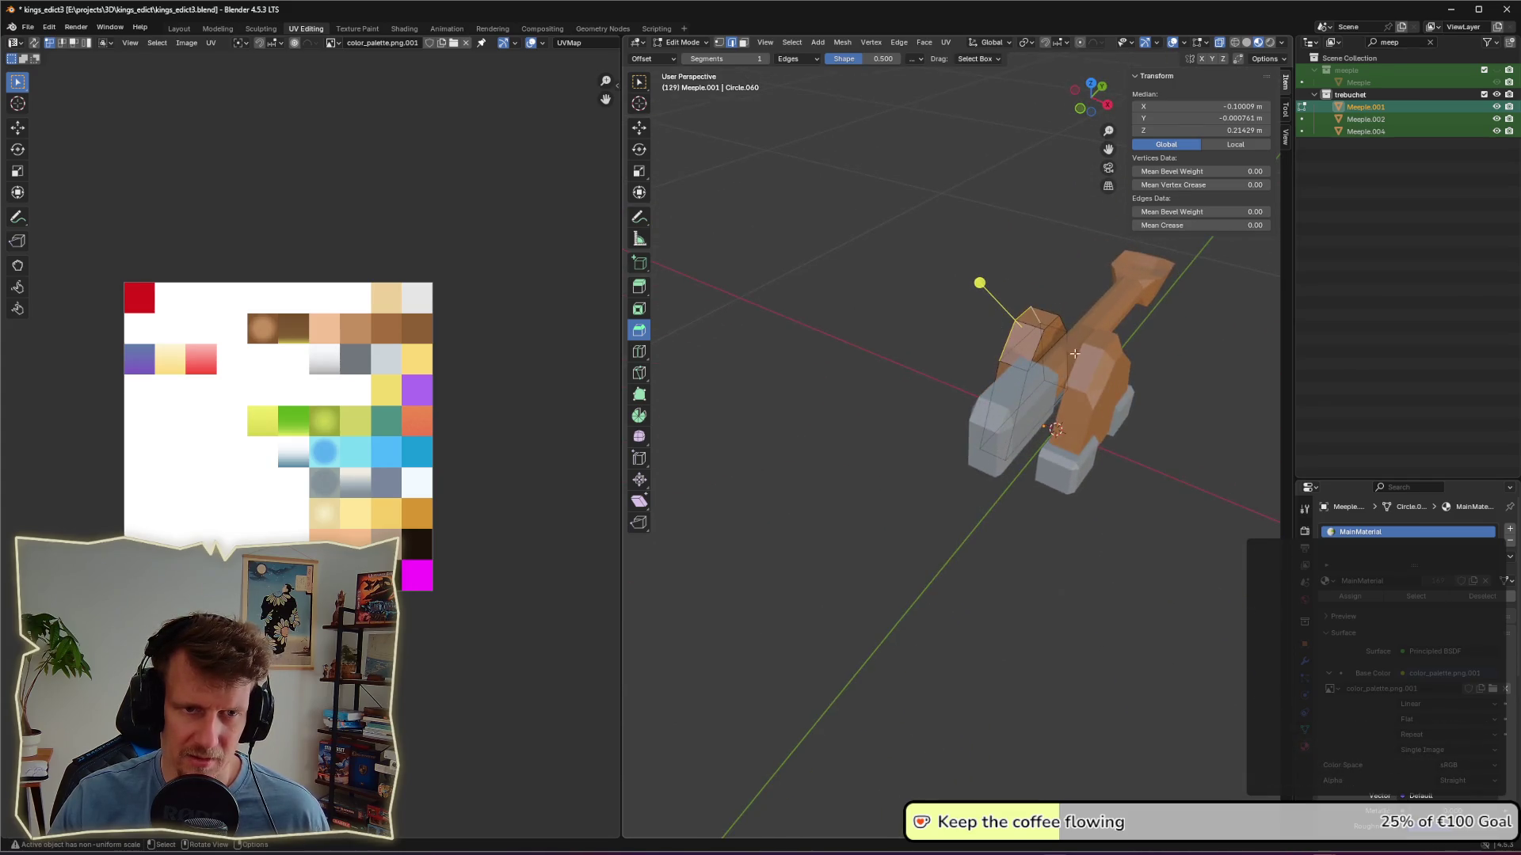
middle_drag(1123, 374, 949, 316)
drag(928, 283, 904, 273)
click(842, 315)
Step: Return to Object Mode and orbit around the finished chamfered trebuchet
middle_drag(842, 315, 1029, 365)
scroll(1043, 371, down, 3)
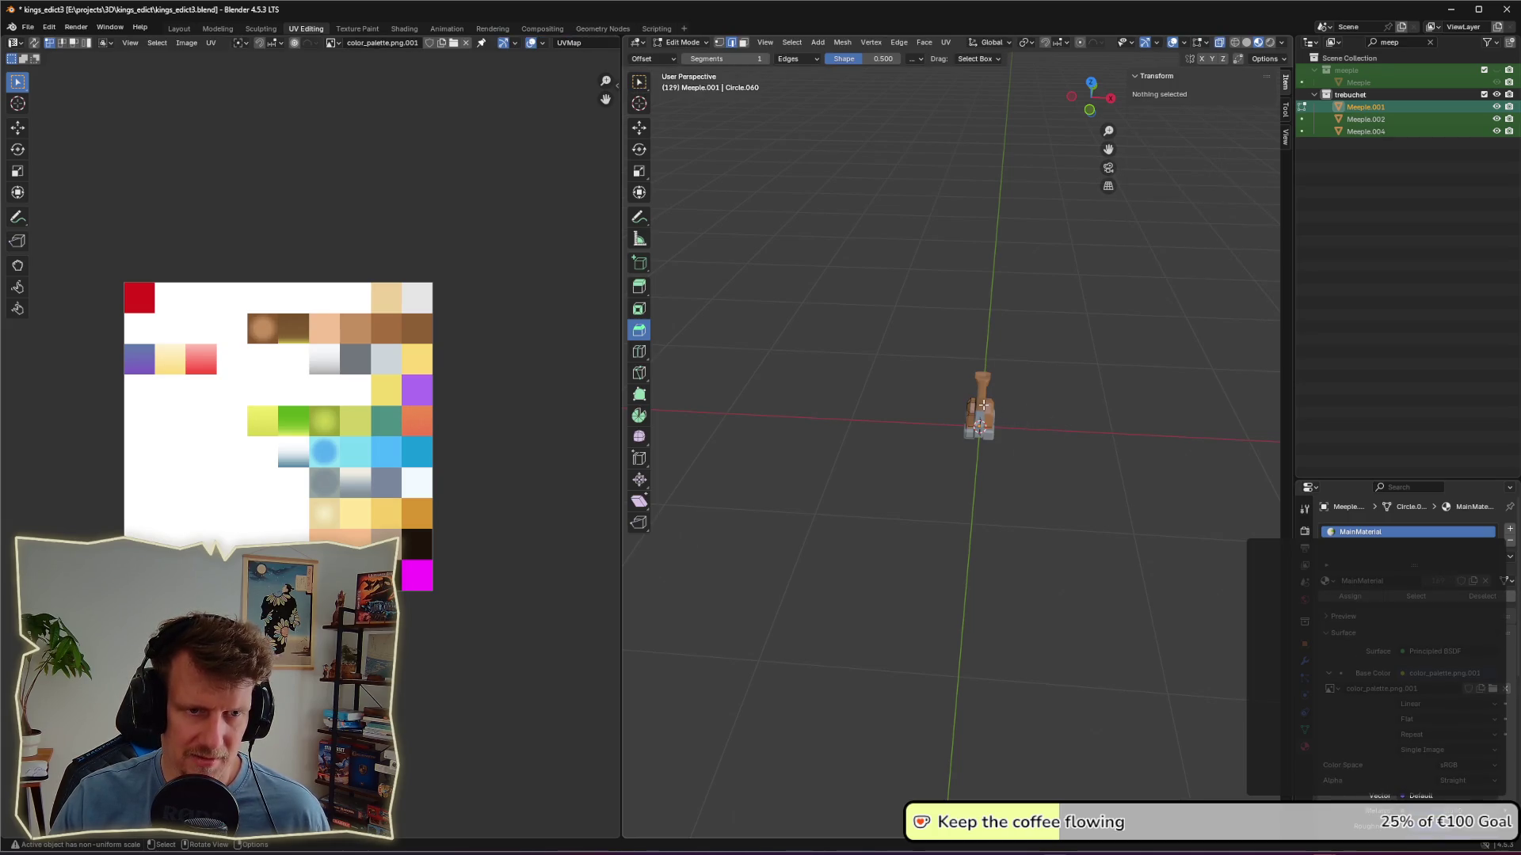
middle_drag(1043, 421, 1101, 419)
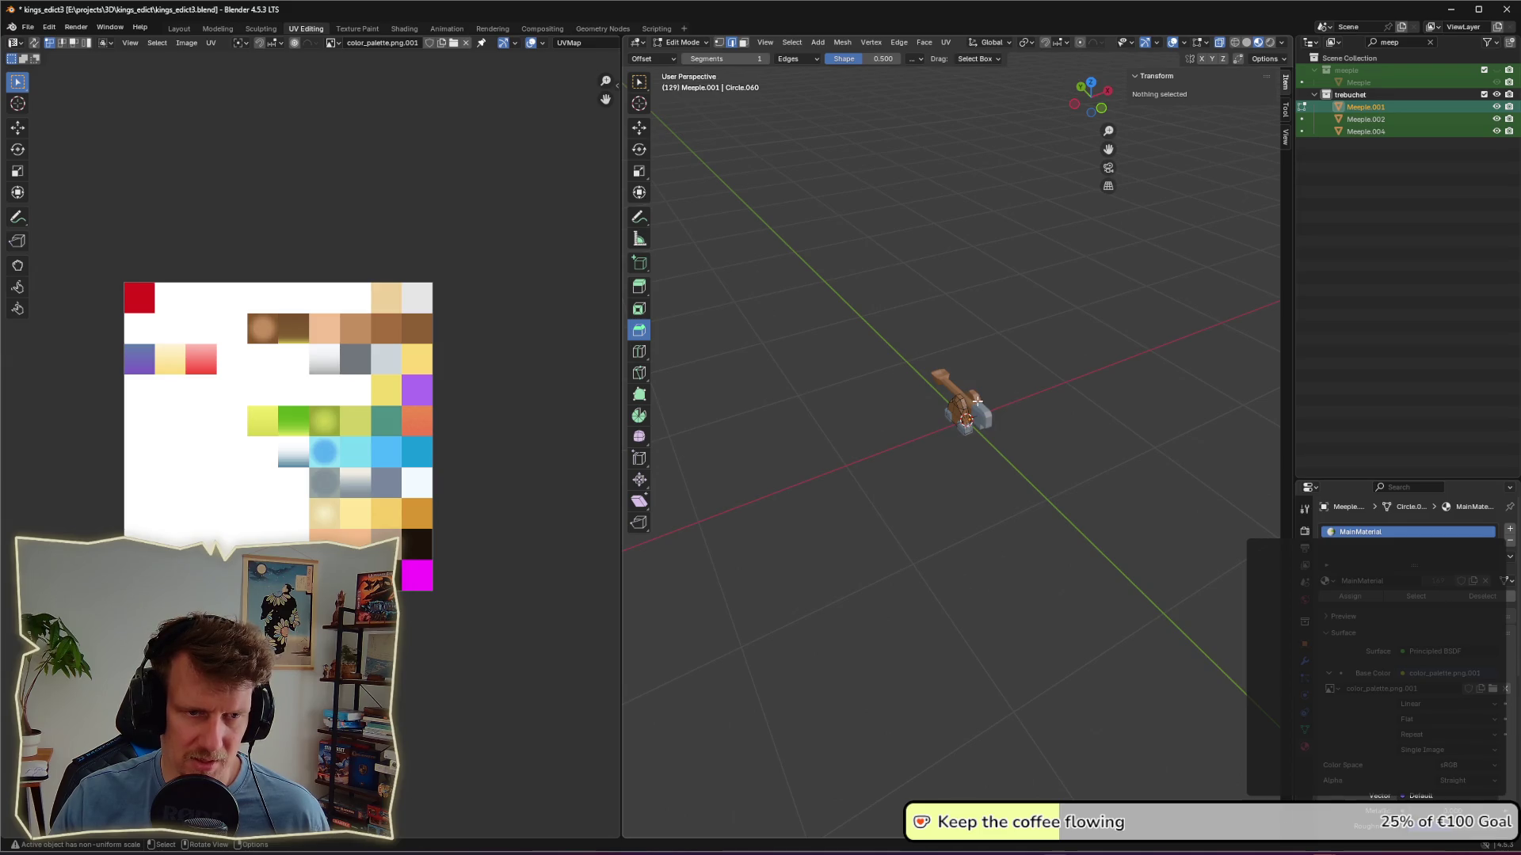
scroll(977, 402, up, 2)
key(Tab)
mouse_move(1072, 441)
middle_down()
mouse_move(1141, 445)
mouse_move(1062, 472)
mouse_move(1231, 445)
mouse_move(1058, 459)
mouse_move(1091, 456)
middle_up()
Step: Clear the 'meep' filter in the outliner so all trebuchet objects are listed
click(1009, 428)
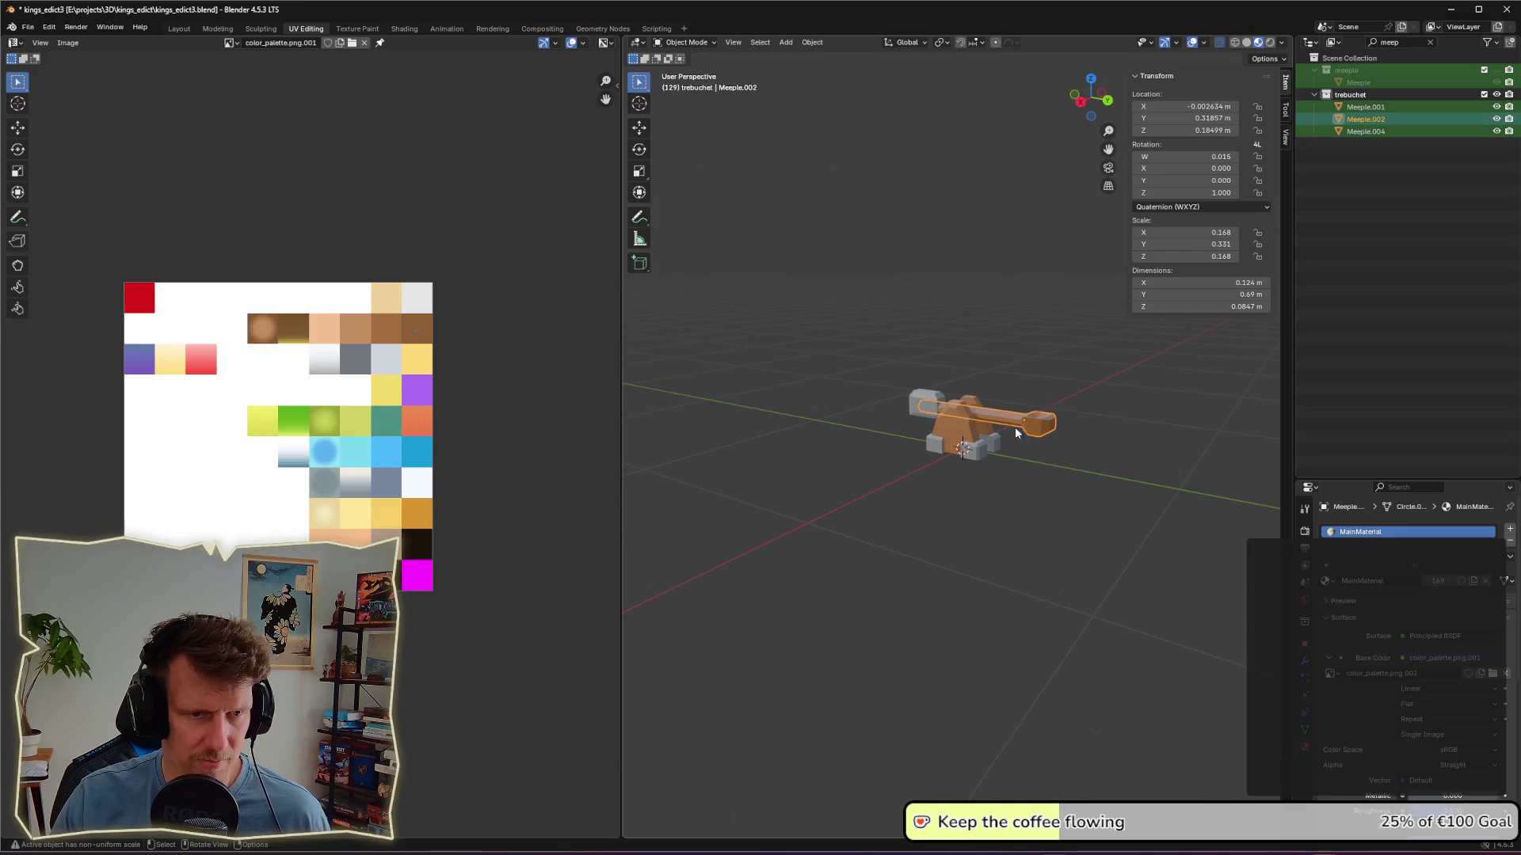
shift+click(913, 408)
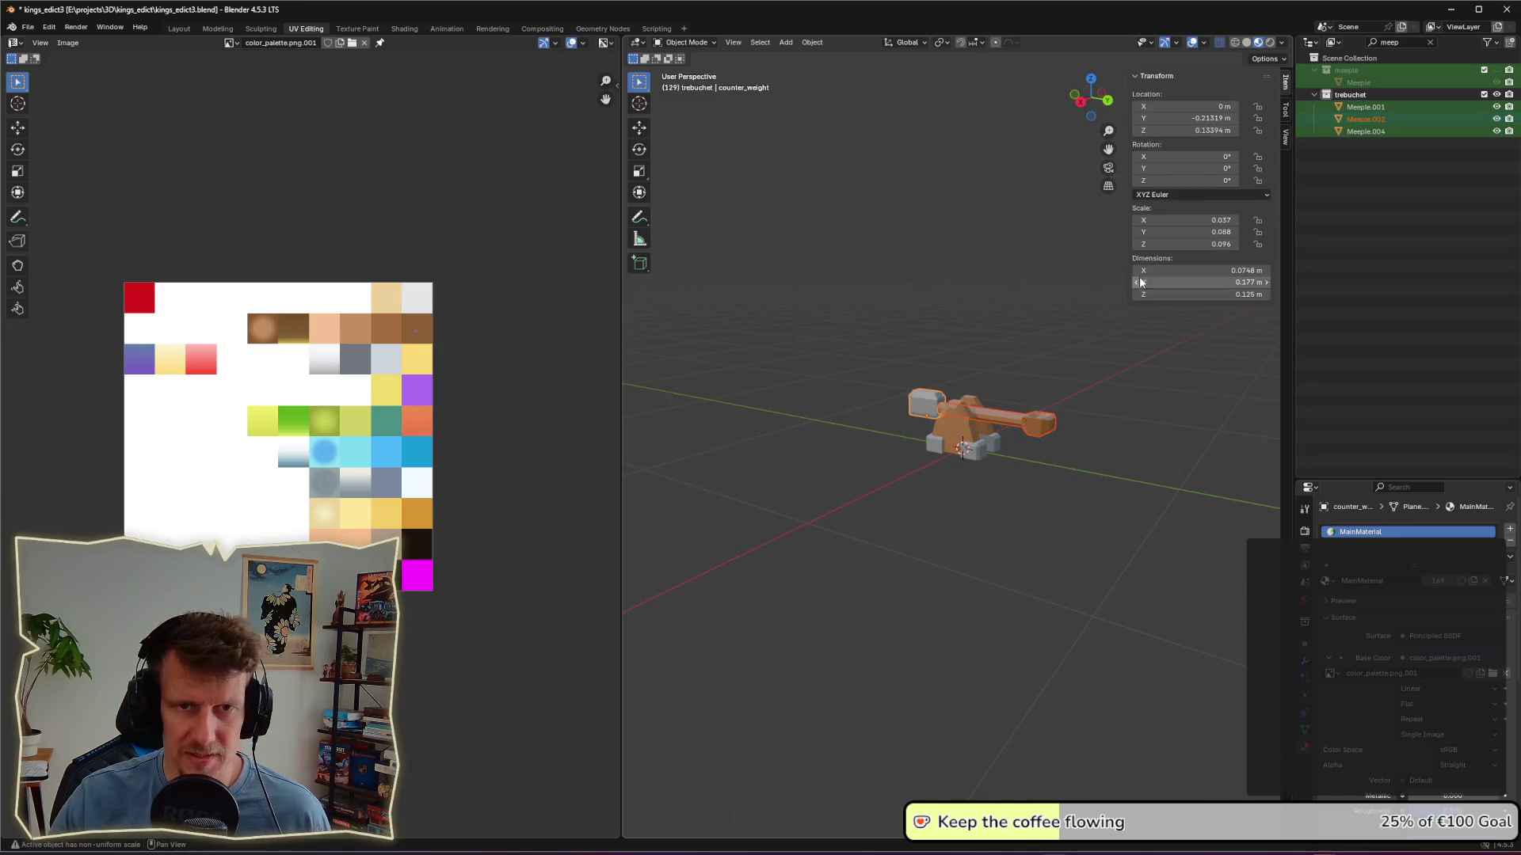
click(1364, 120)
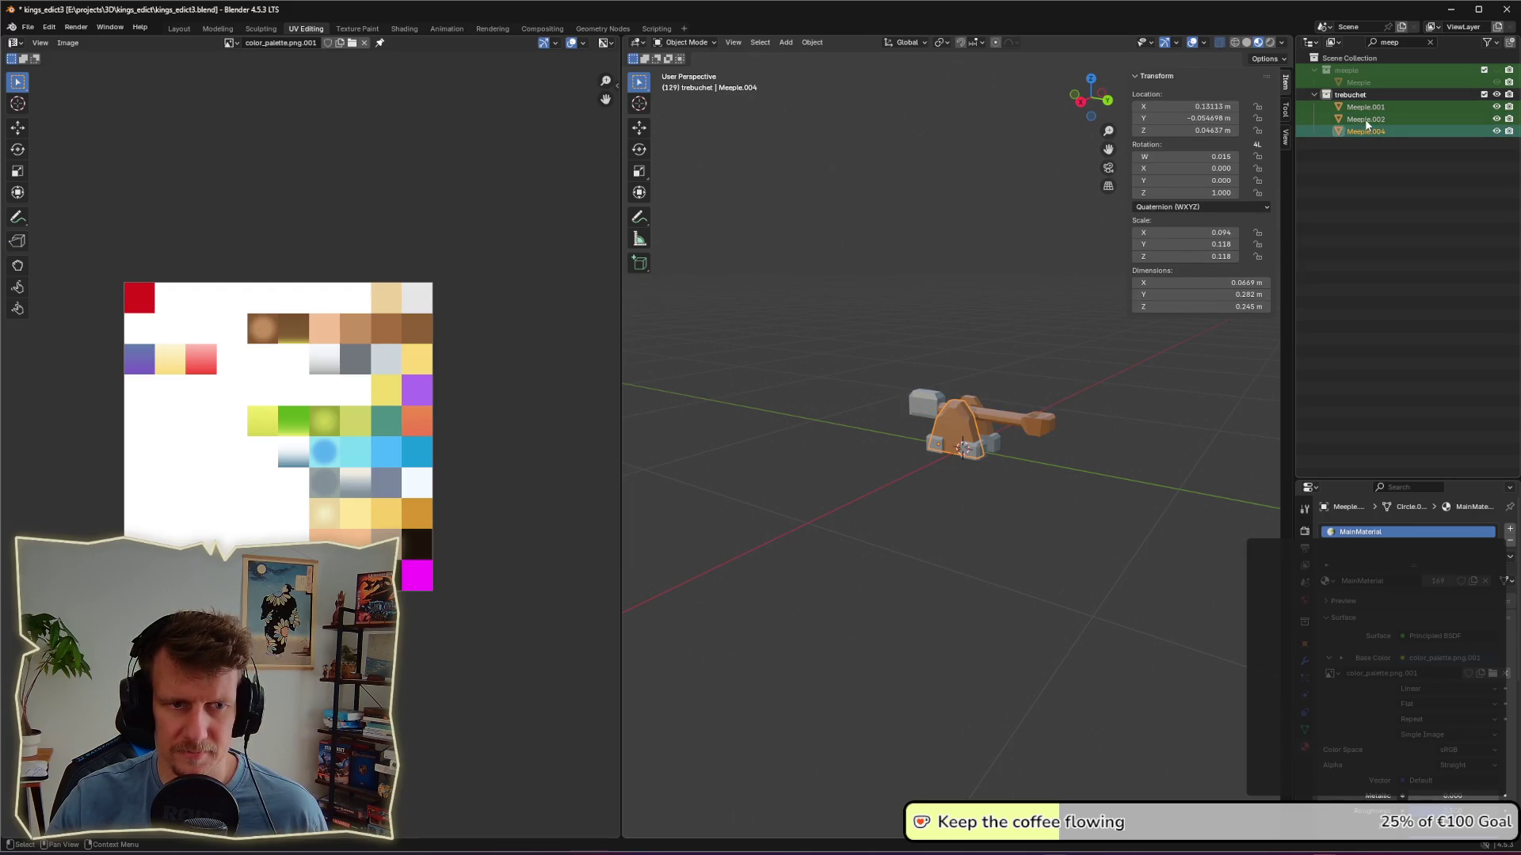
click(1365, 108)
click(1366, 120)
click(1394, 42)
key(BackSpace)
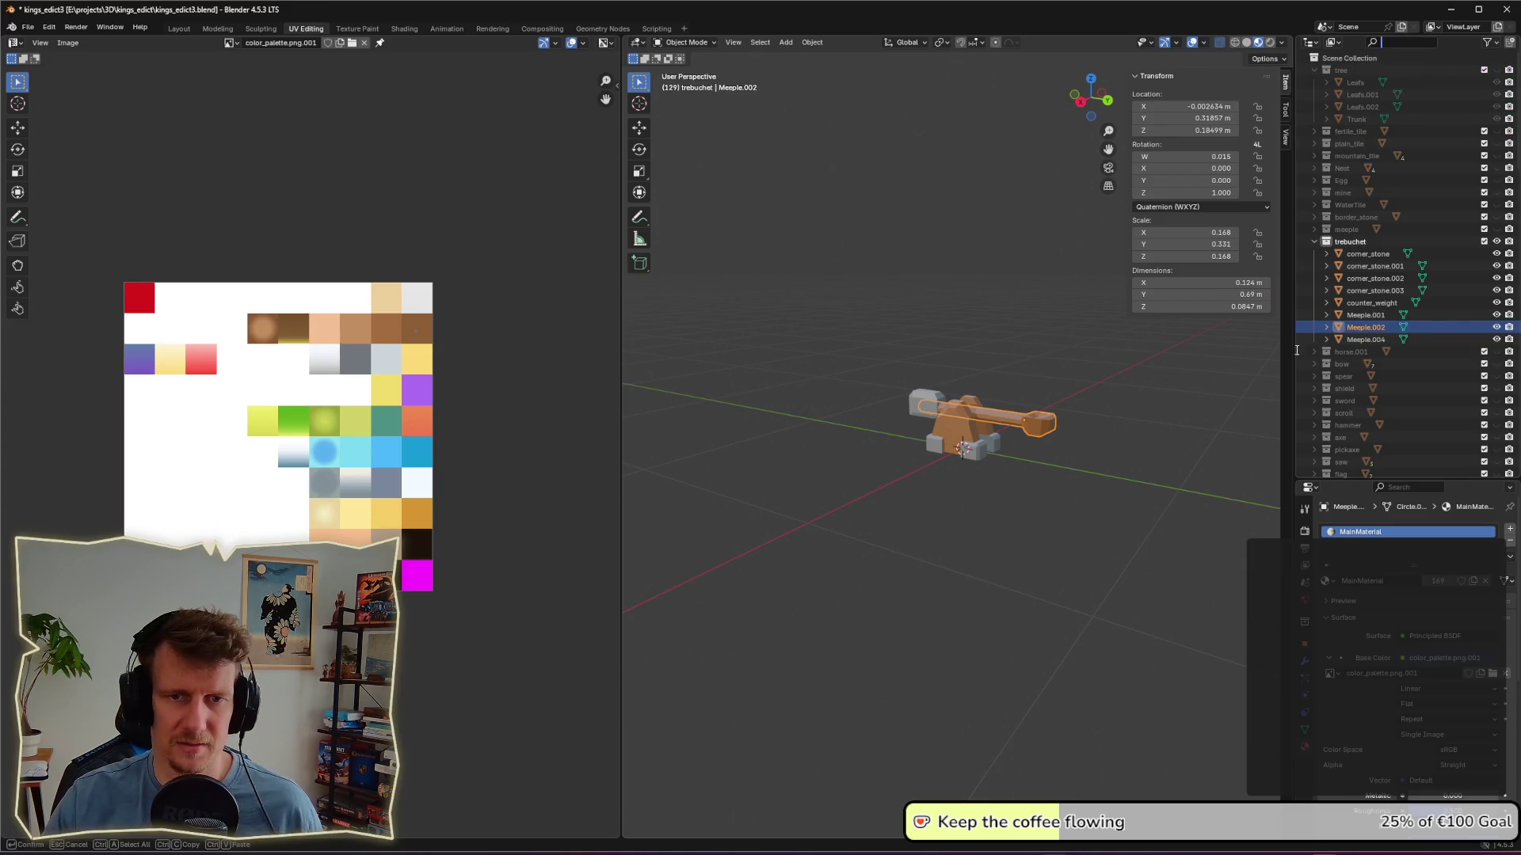
key(Return)
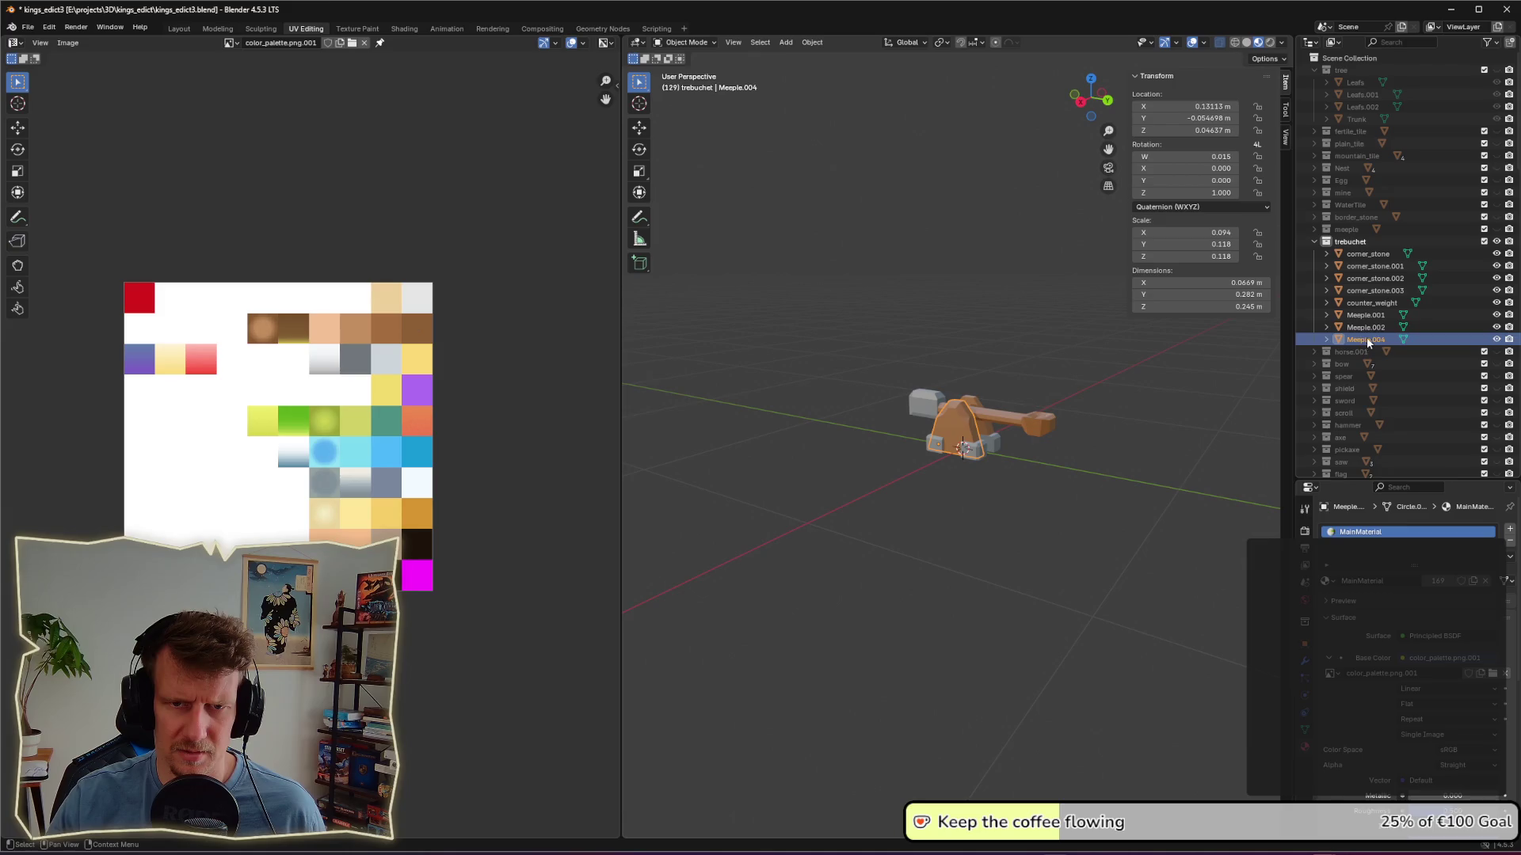
Step: Rename Meeple.002 to arm, Meeple.001 to side, and Meeple.004 to side.001
double_click(1370, 329)
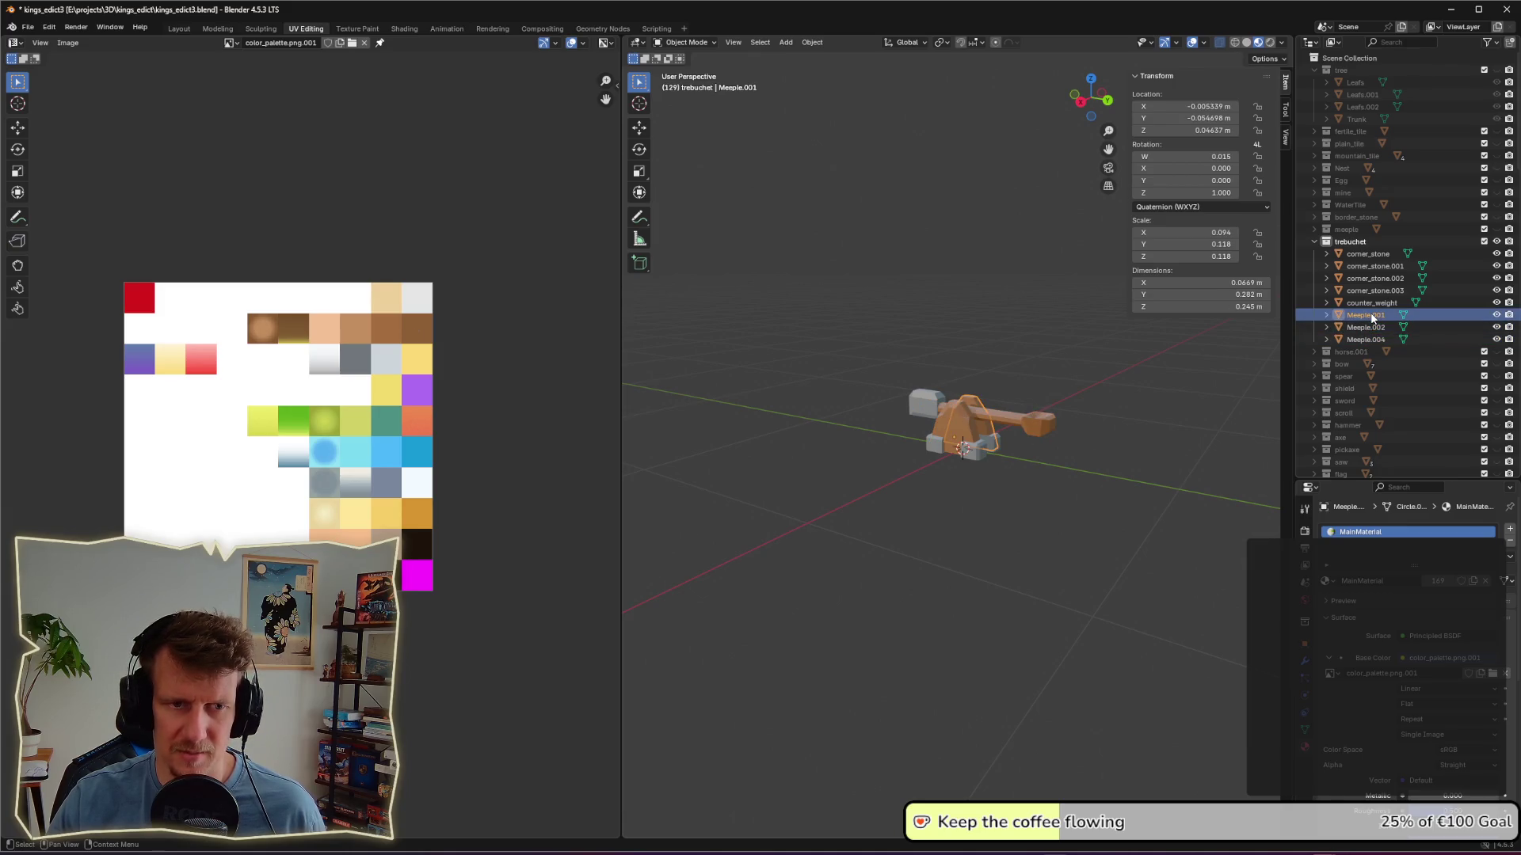
scroll(1370, 317, down, 2)
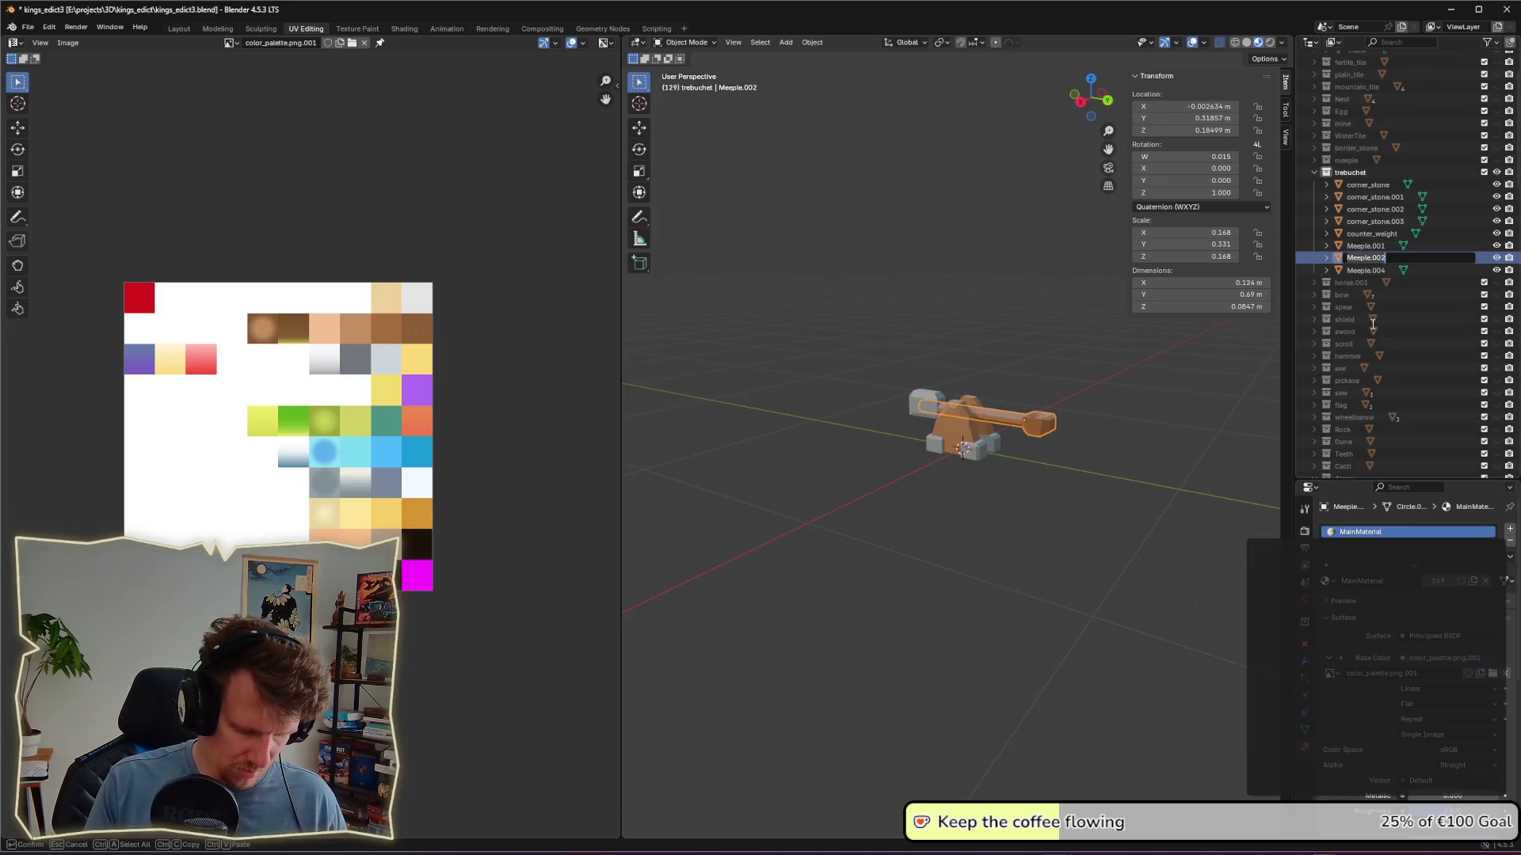
text(arm)
key(Return)
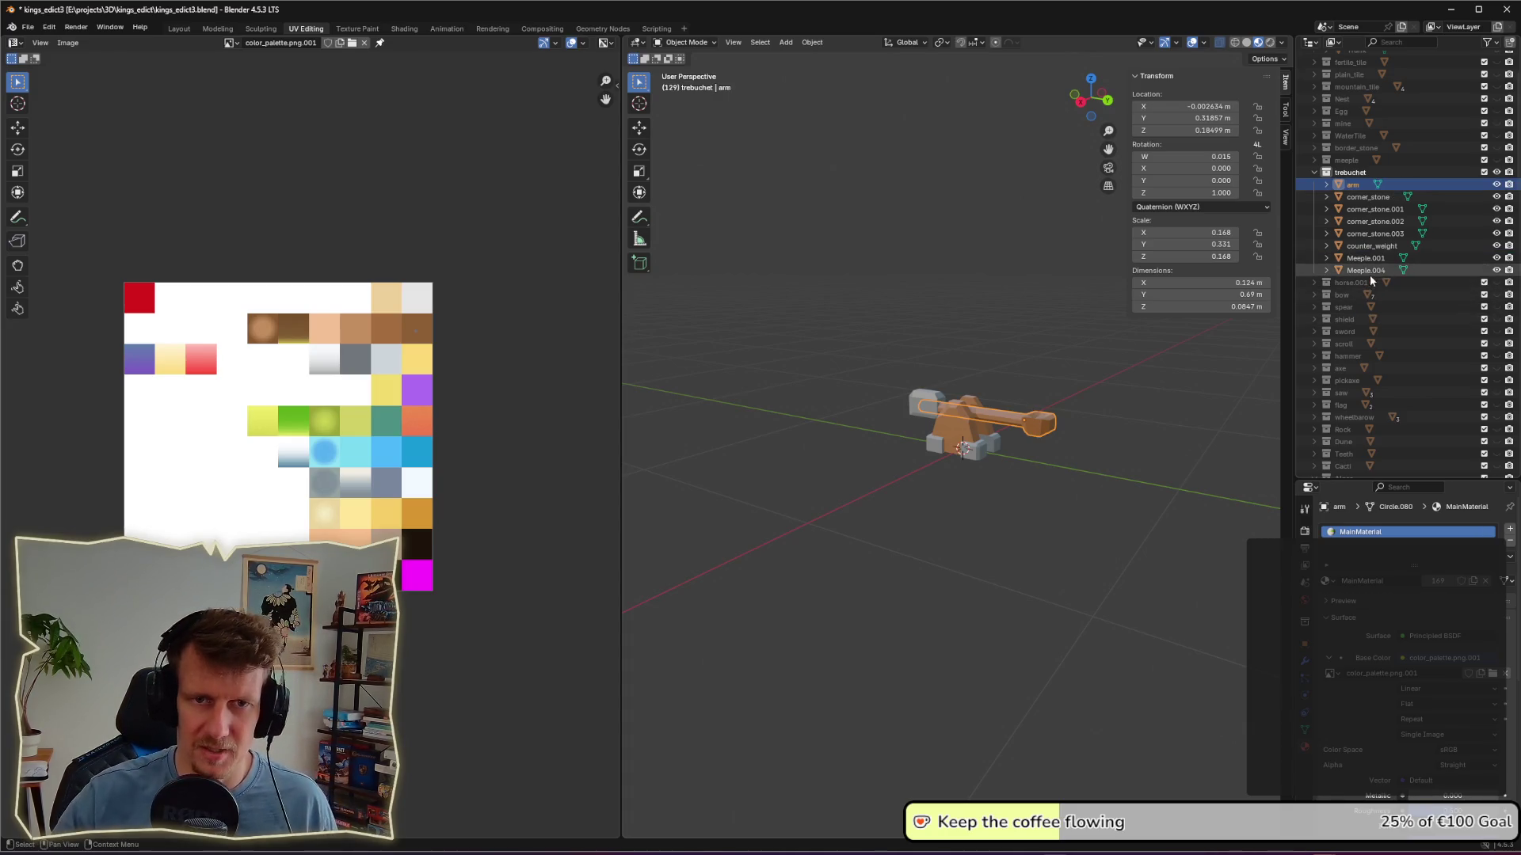
click(1371, 262)
double_click(1370, 259)
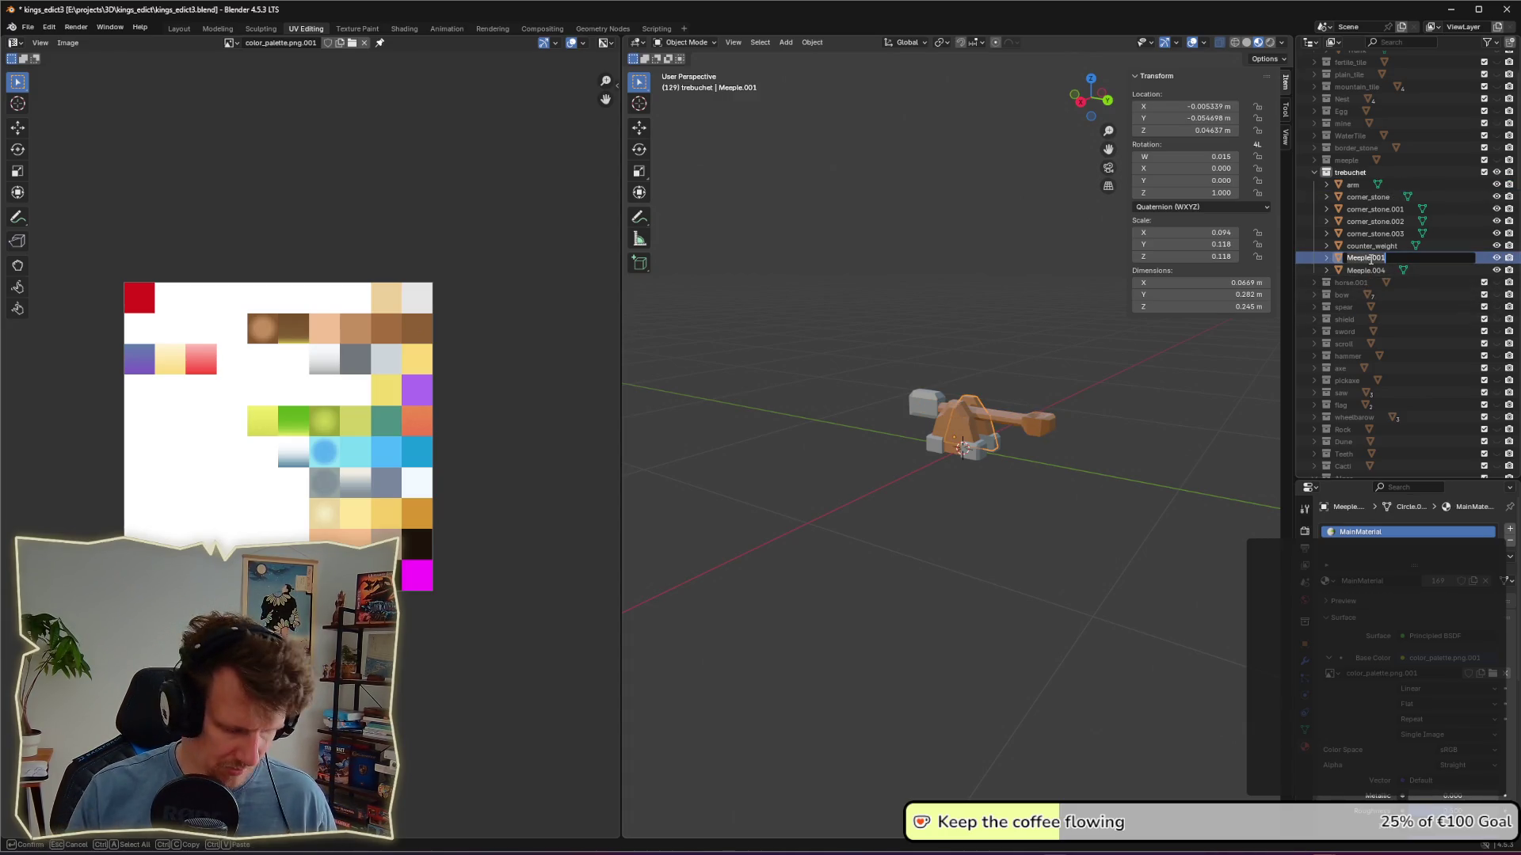
text(side)
key(Return)
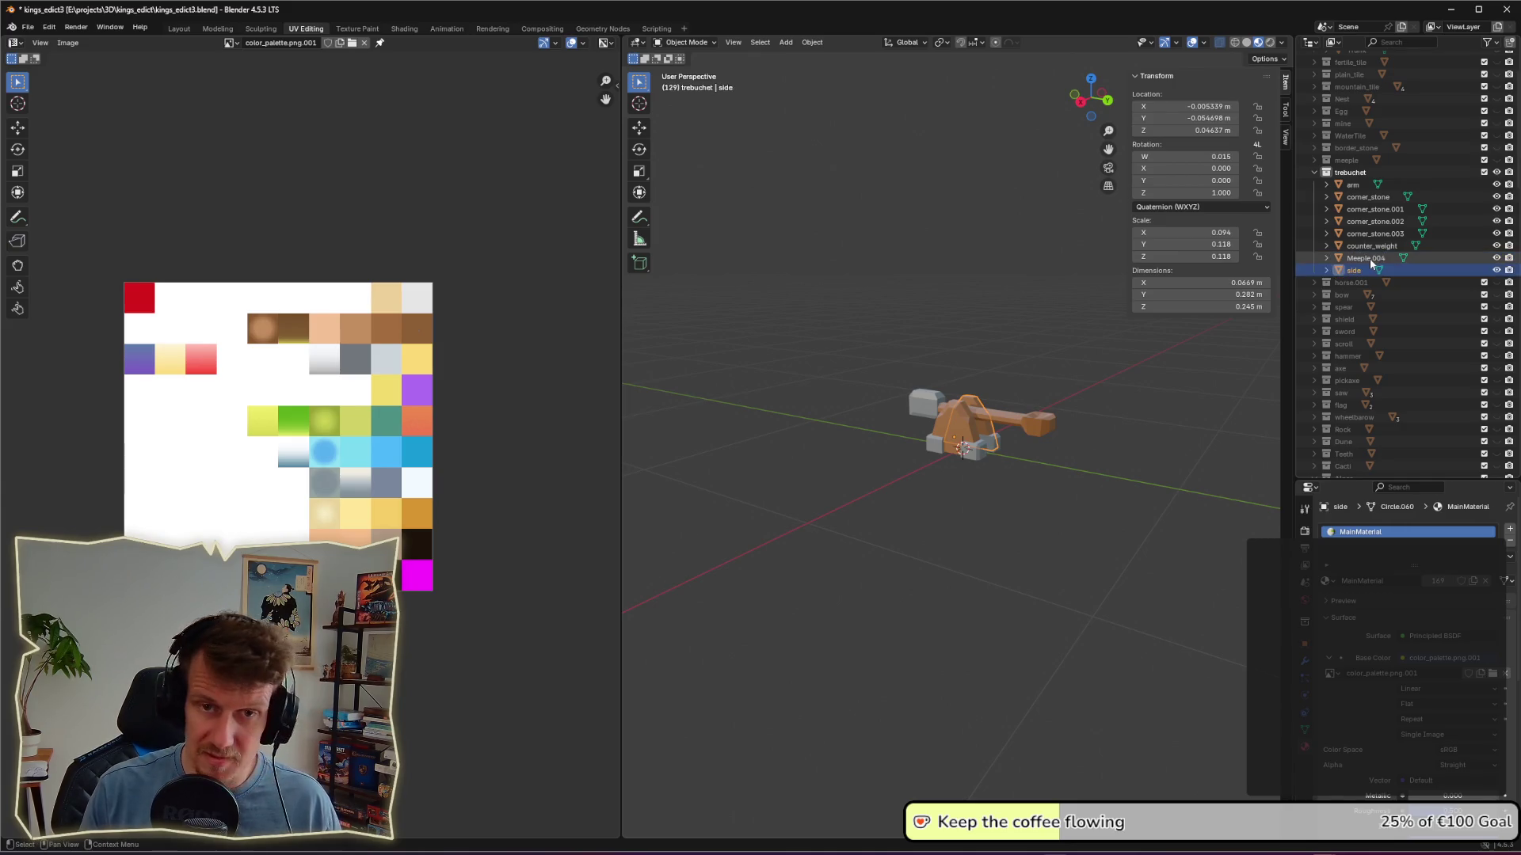
double_click(1371, 258)
text(side)
key(Return)
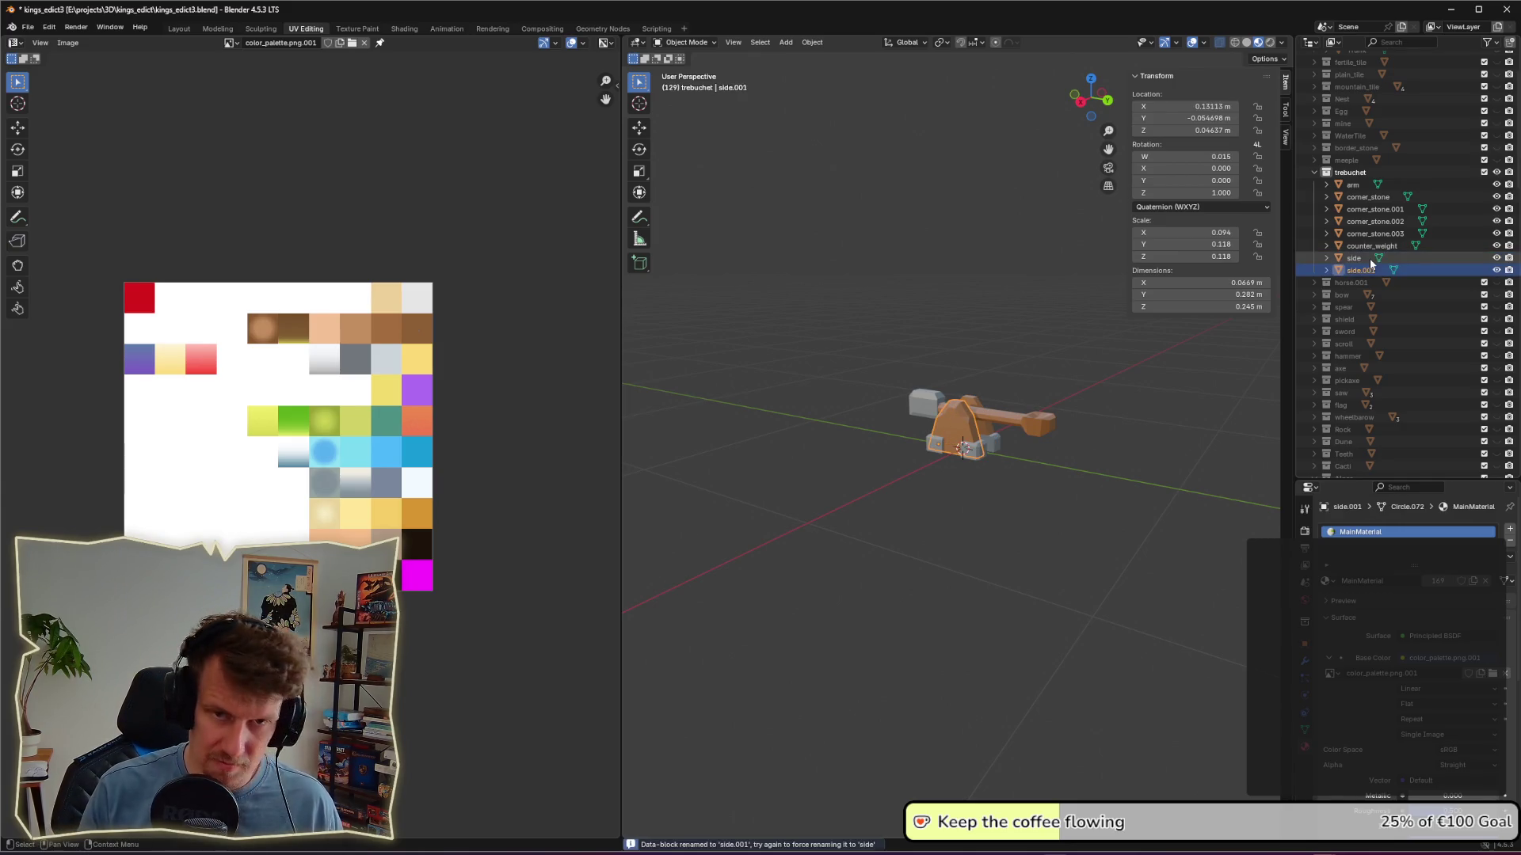
Step: Select the arm together with counter_weight
click(1366, 187)
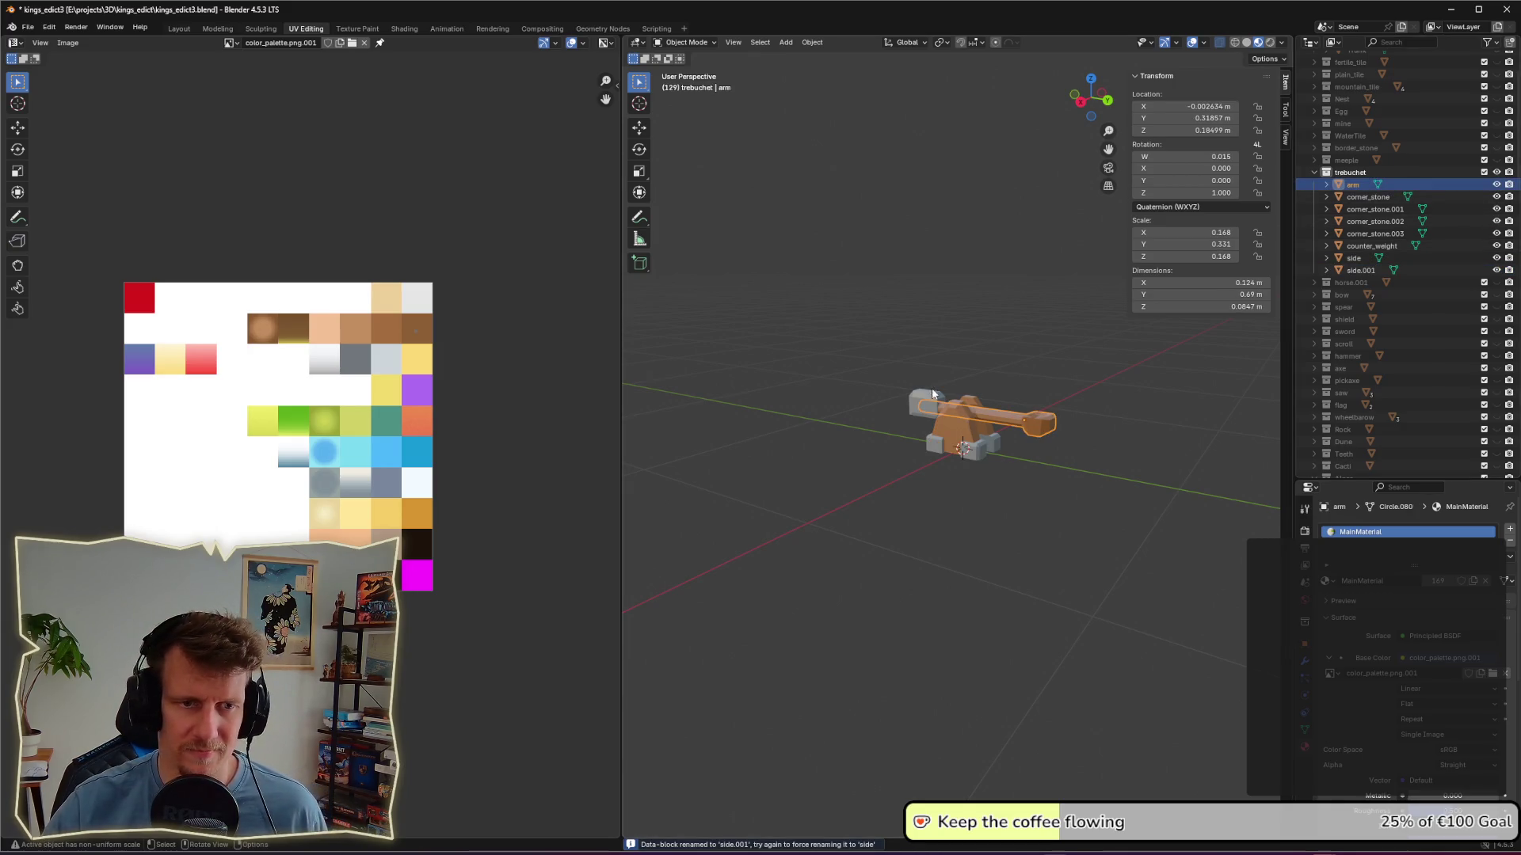
mouse_move(977, 415)
middle_down()
mouse_move(924, 393)
mouse_move(1037, 396)
mouse_move(953, 379)
middle_up()
shift+click(954, 379)
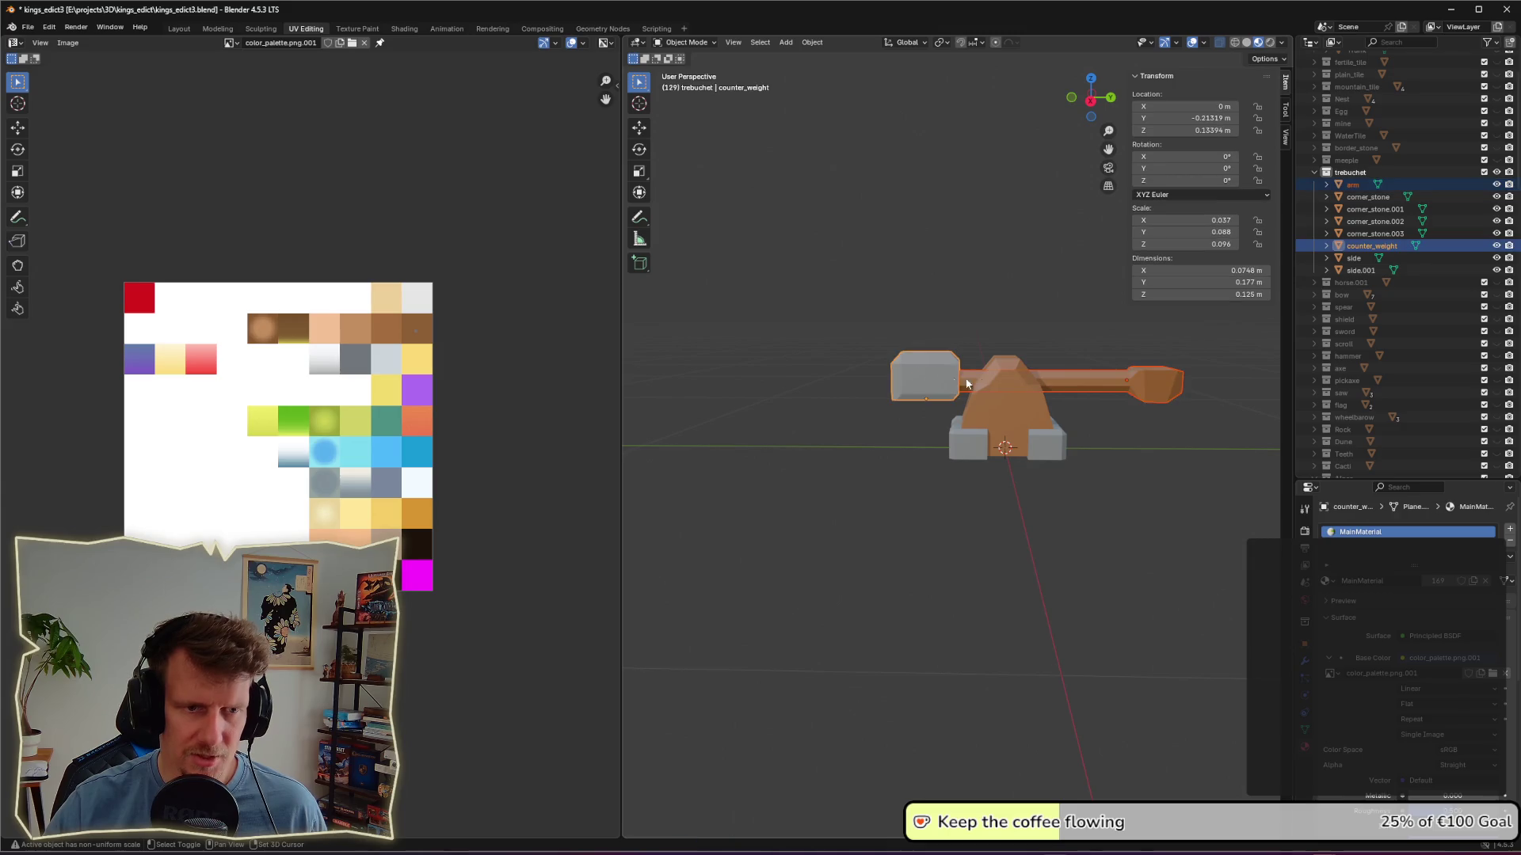
Step: Raise the arm and counter_weight about 0.029 m along Z, then check it from several angles
key(g)
key(z)
click(1059, 365)
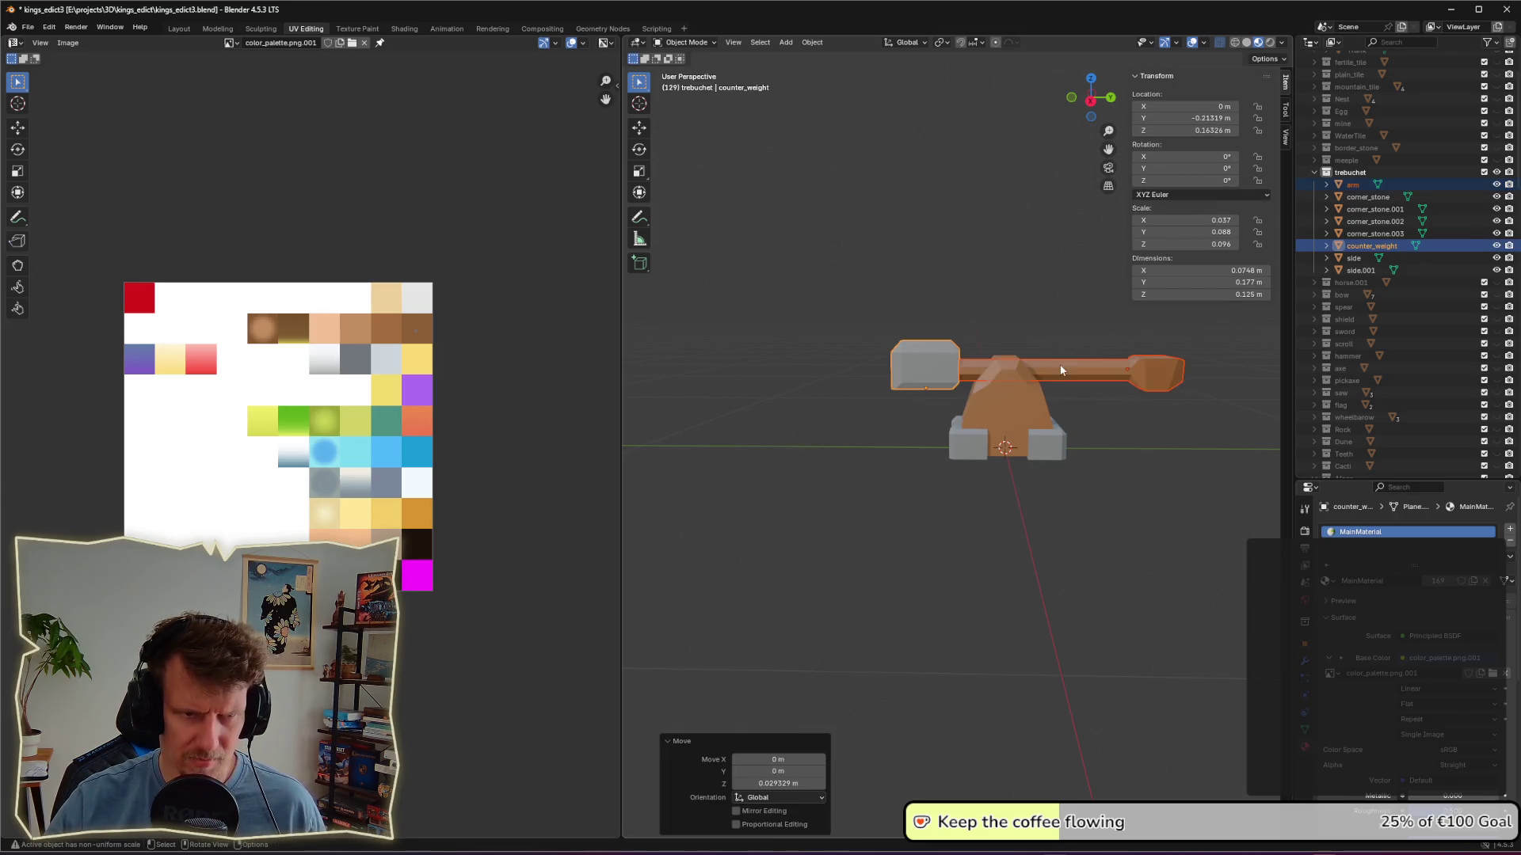
click(1143, 490)
mouse_move(1143, 490)
middle_down()
mouse_move(980, 504)
mouse_move(1051, 496)
middle_up()
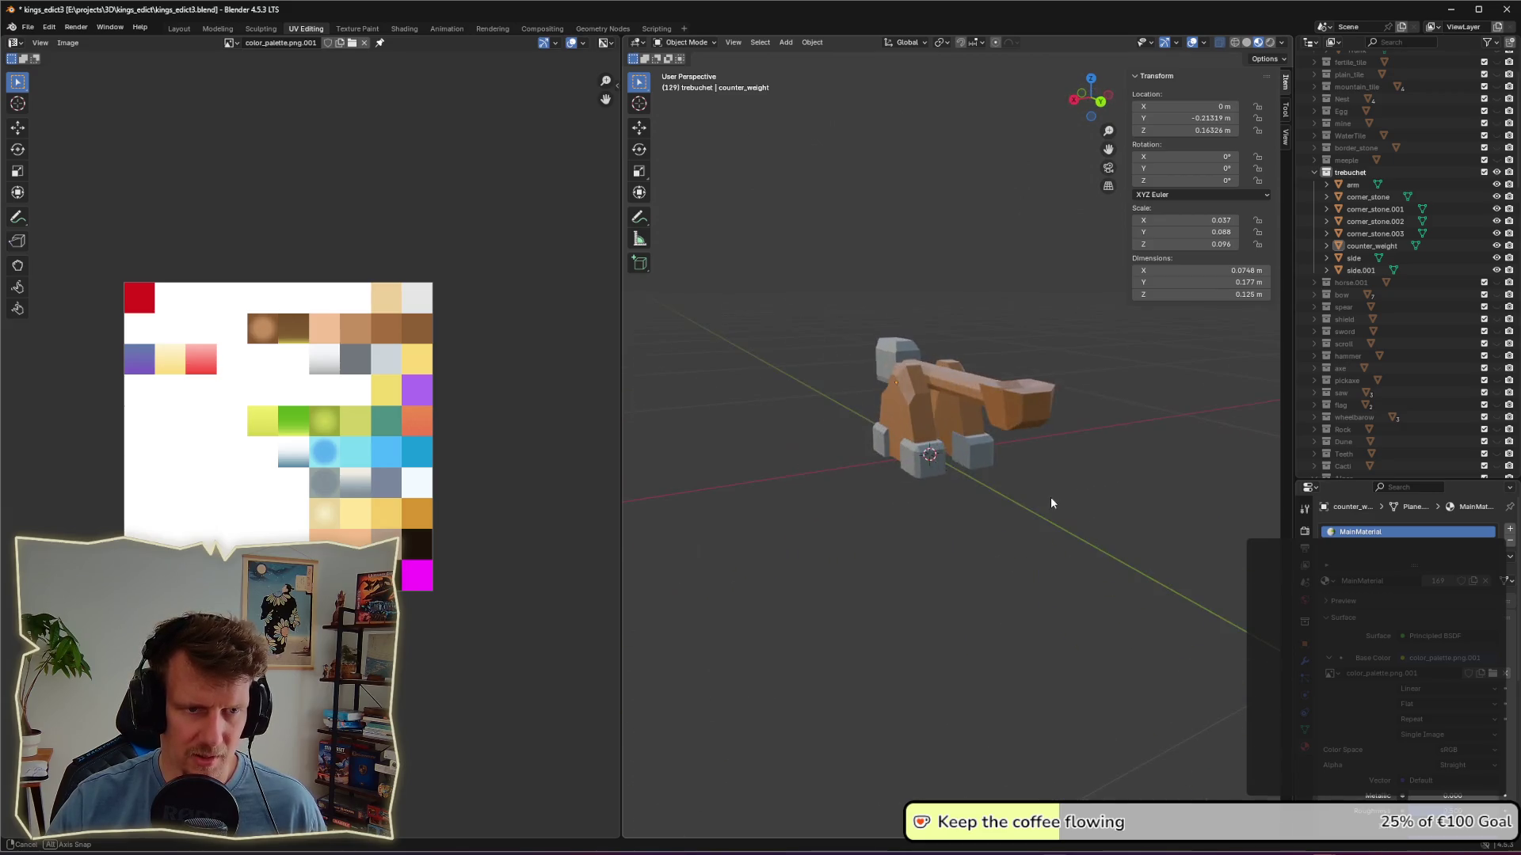
scroll(941, 379, up, 5)
mouse_move(941, 378)
middle_down()
mouse_move(1151, 475)
mouse_move(1049, 451)
mouse_move(1103, 445)
mouse_move(1088, 460)
middle_up()
scroll(1152, 476, down, 5)
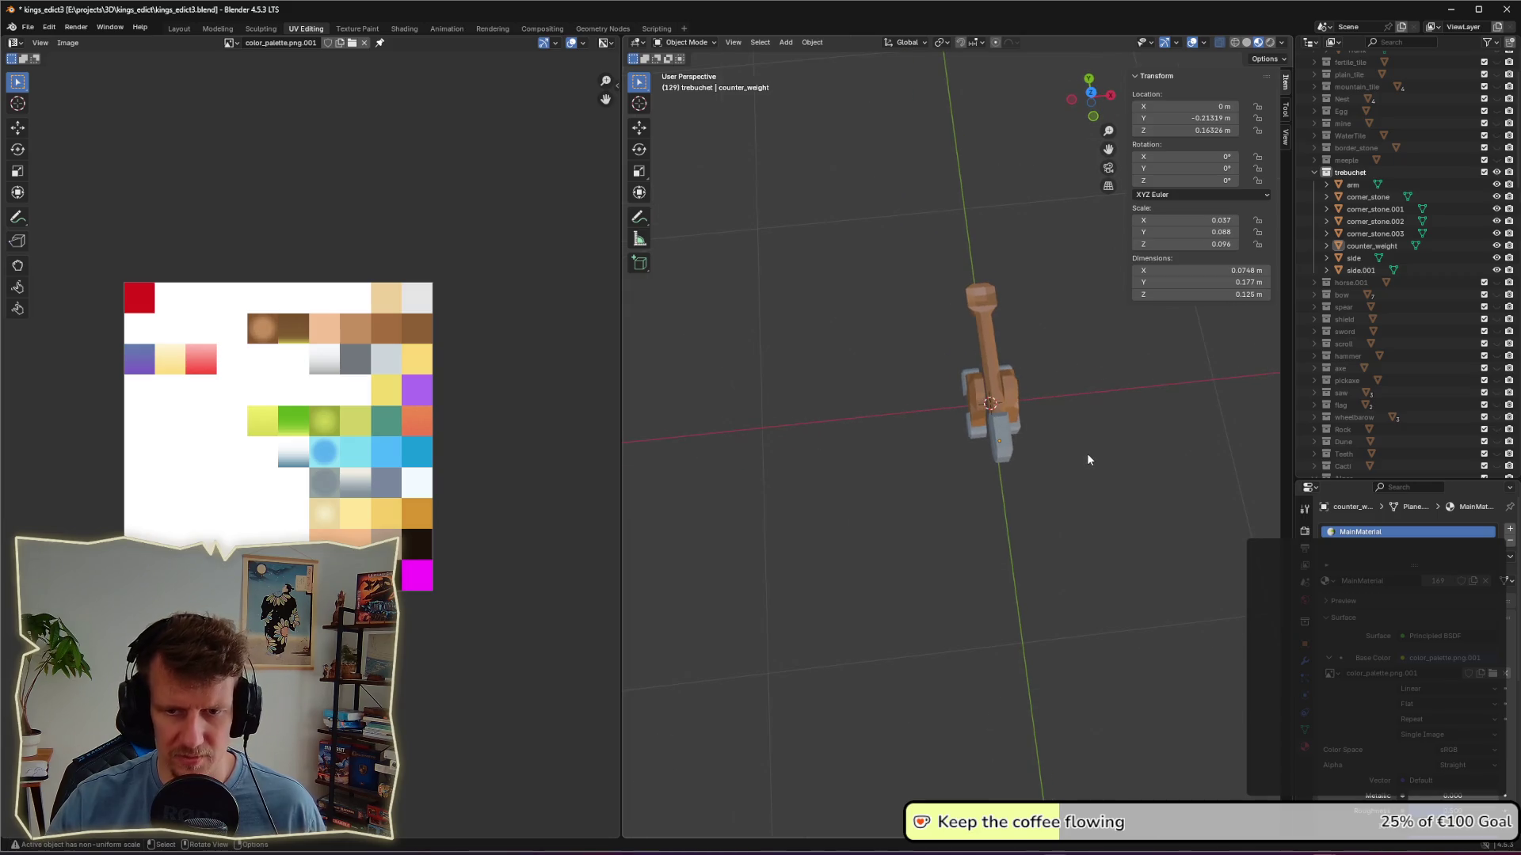
mouse_move(1070, 409)
middle_down()
mouse_move(993, 366)
mouse_move(1043, 431)
mouse_move(978, 423)
mouse_move(958, 510)
mouse_move(1001, 557)
mouse_move(1056, 536)
middle_up()
scroll(994, 366, up, 3)
click(1350, 171)
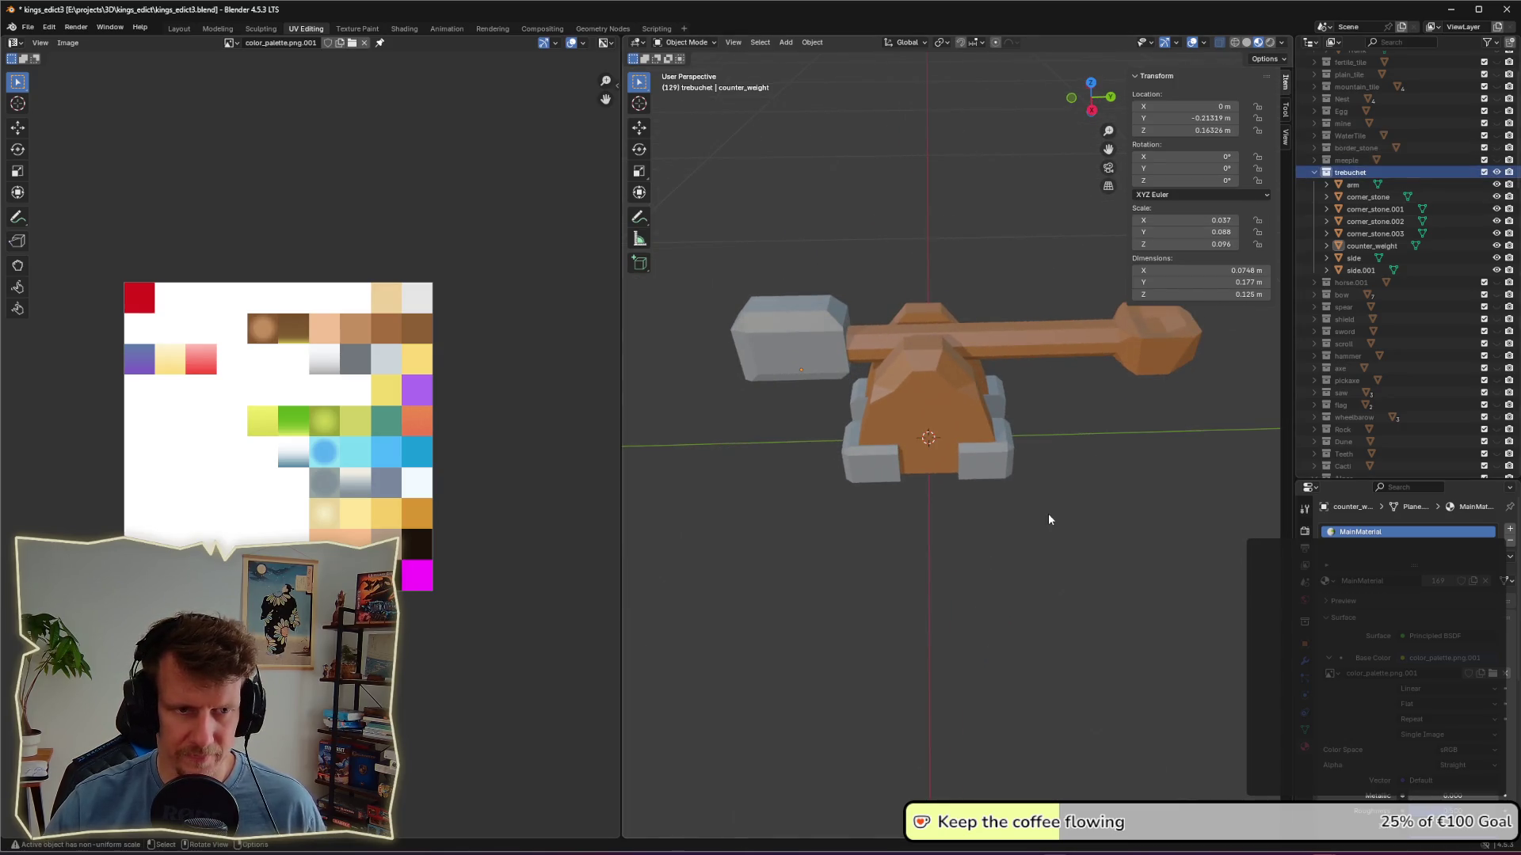
key(shift+a)
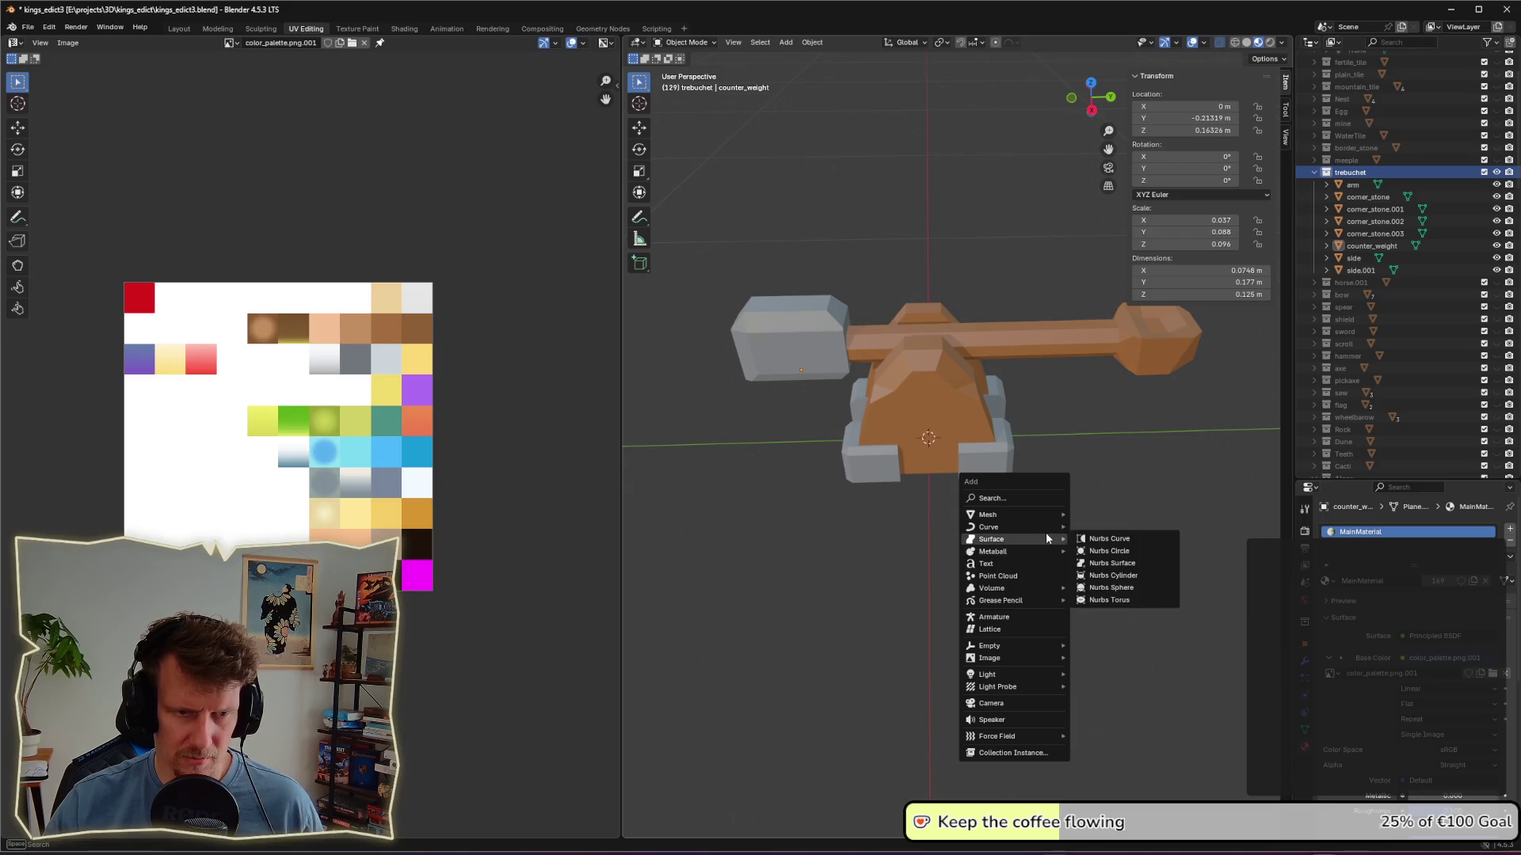
Step: Add a 6-vertex circle at the origin, shrink it and extrude it into a hexagonal prism
mouse_move(1049, 513)
click(1096, 539)
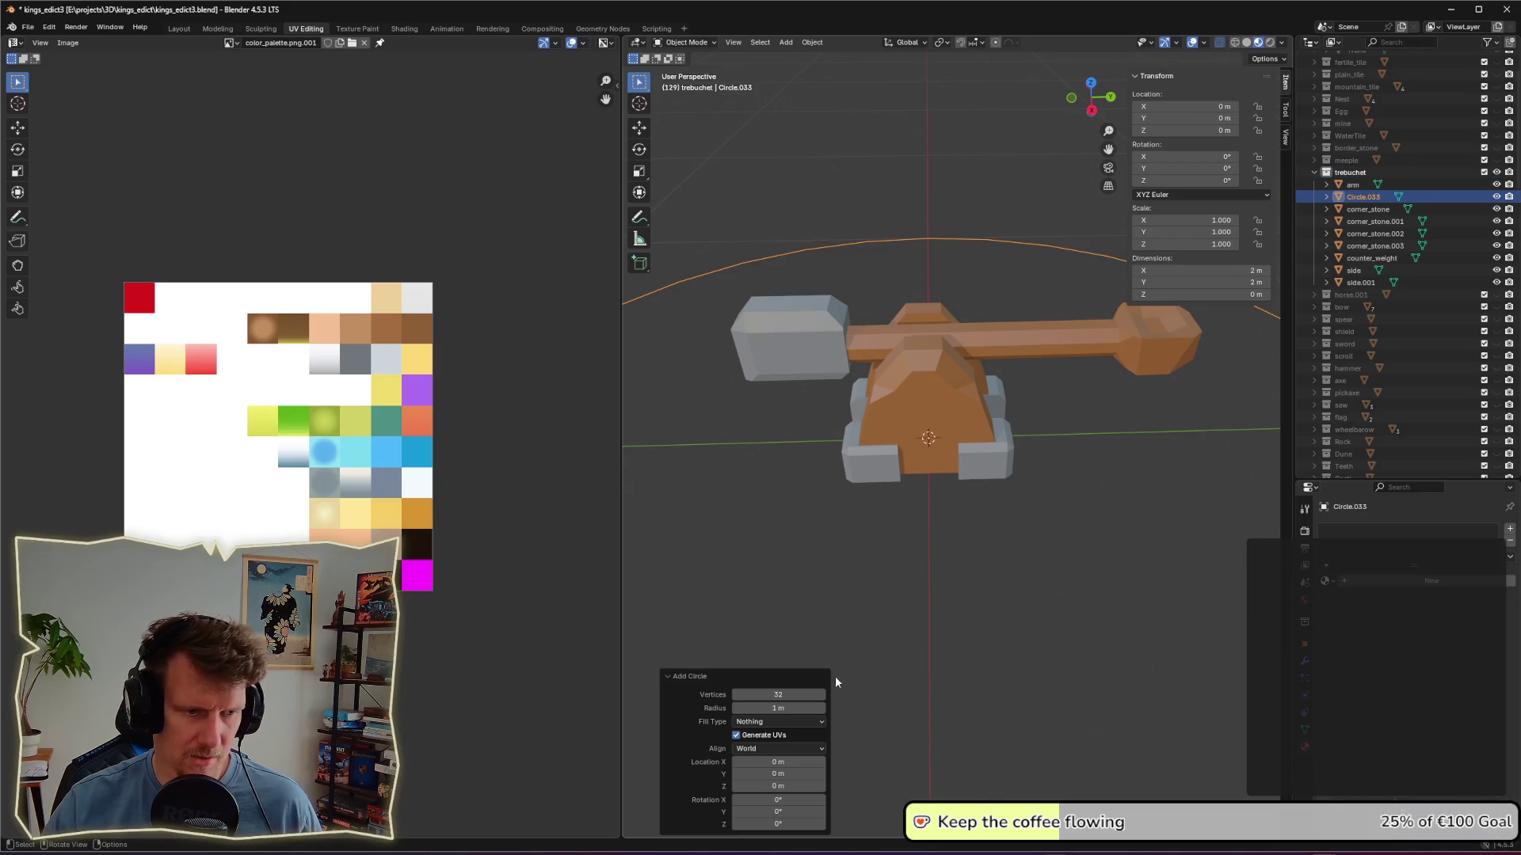
click(789, 697)
text(6)
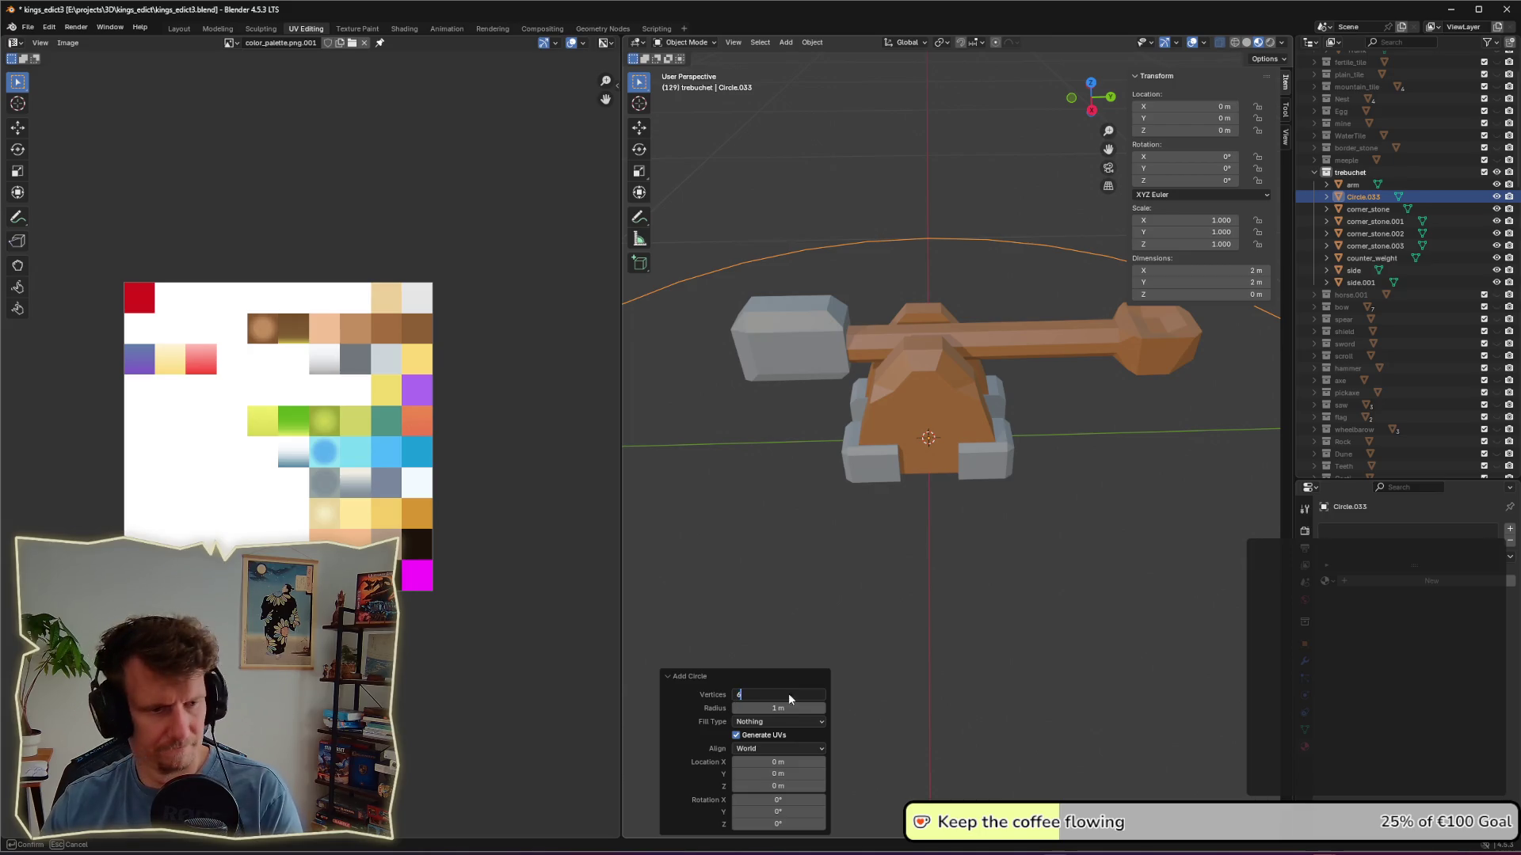
key(Return)
key(s)
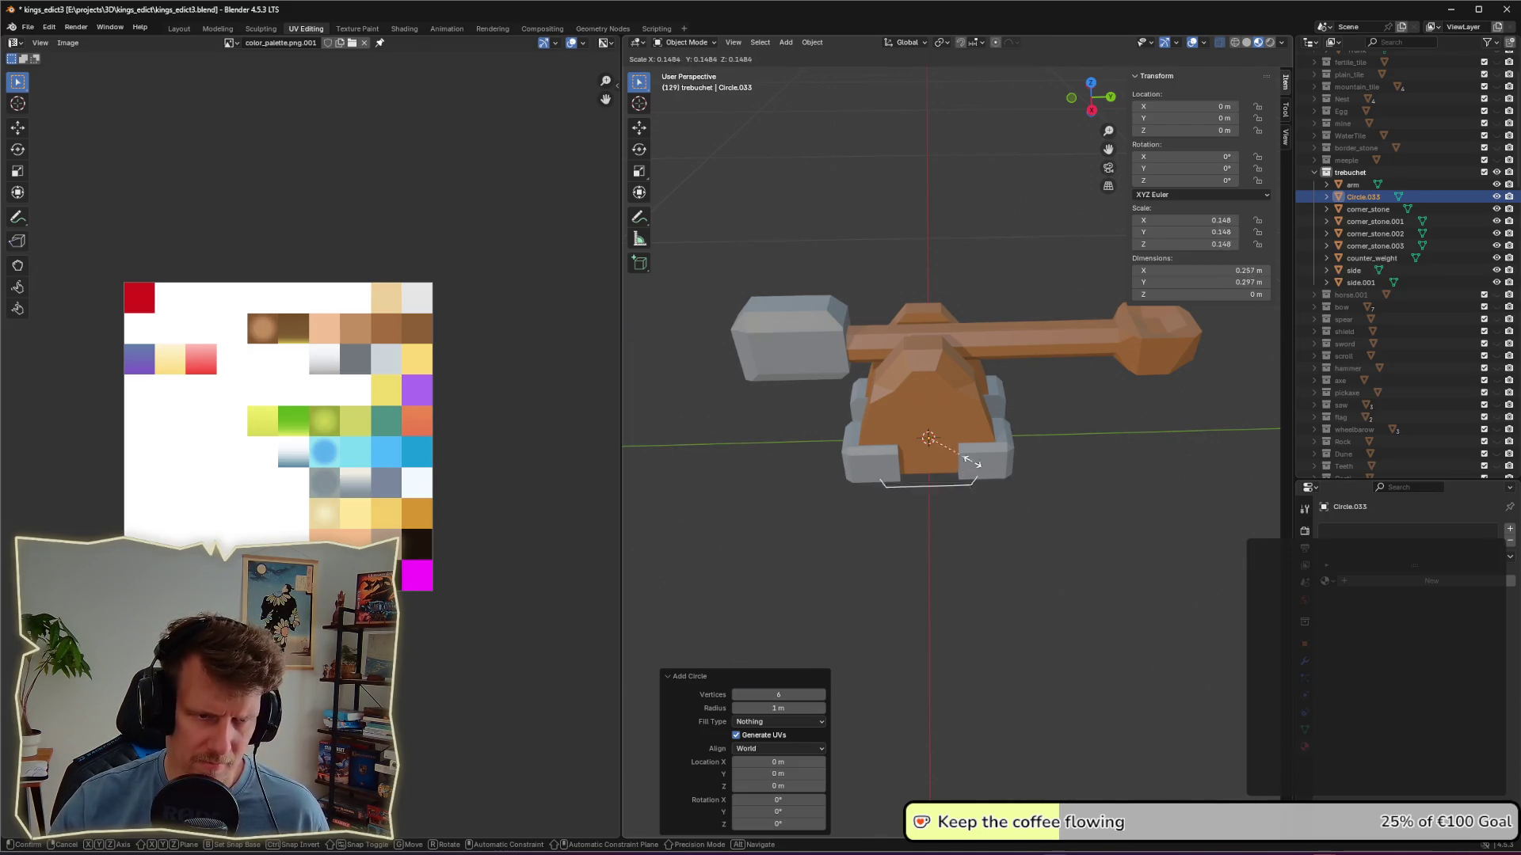
click(943, 440)
middle_drag(942, 441, 1066, 432)
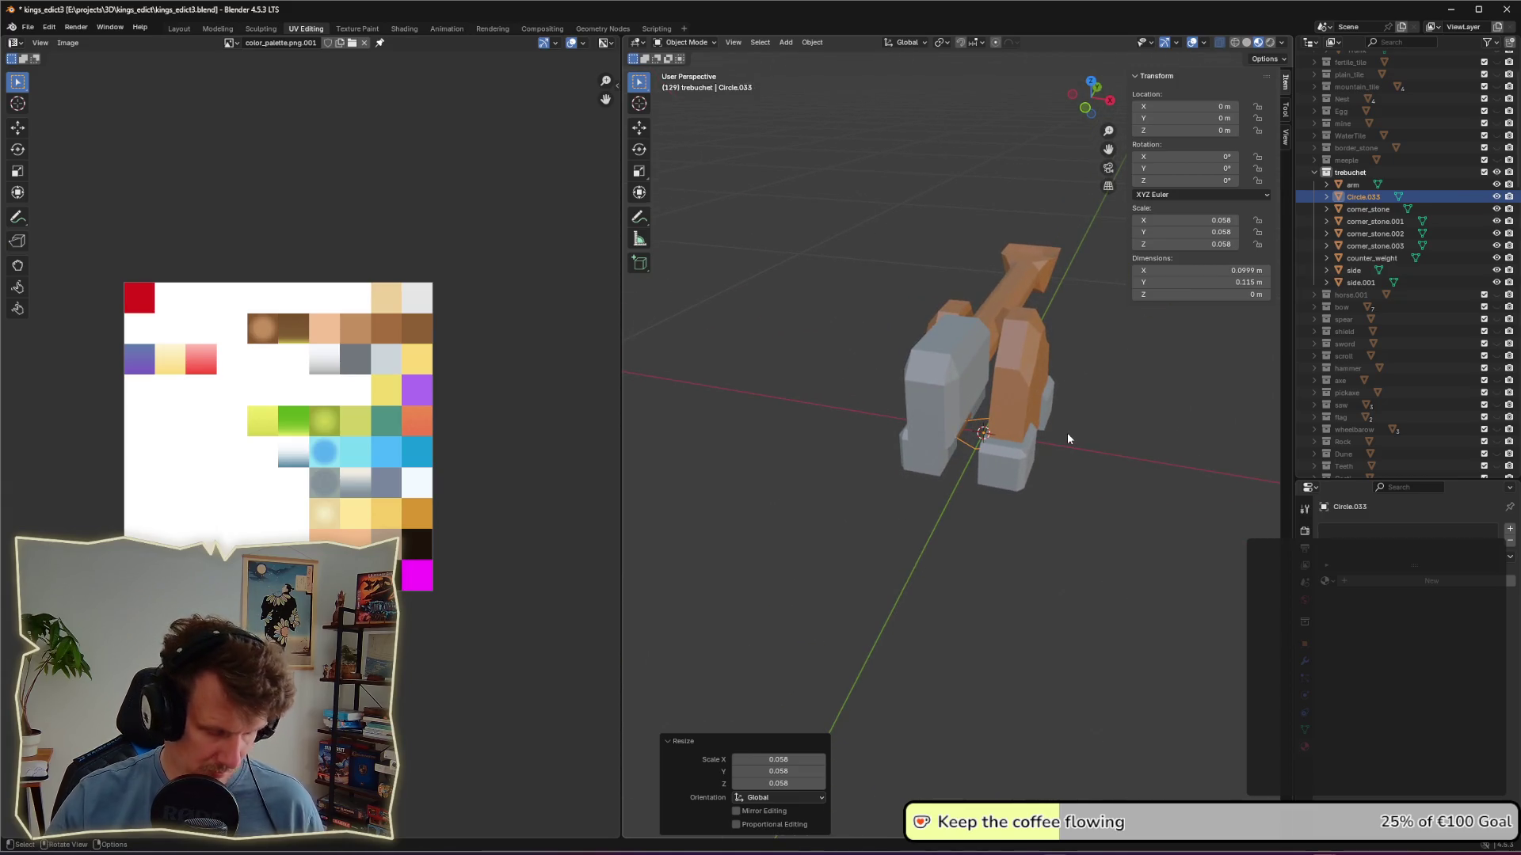
key(Tab)
key(a)
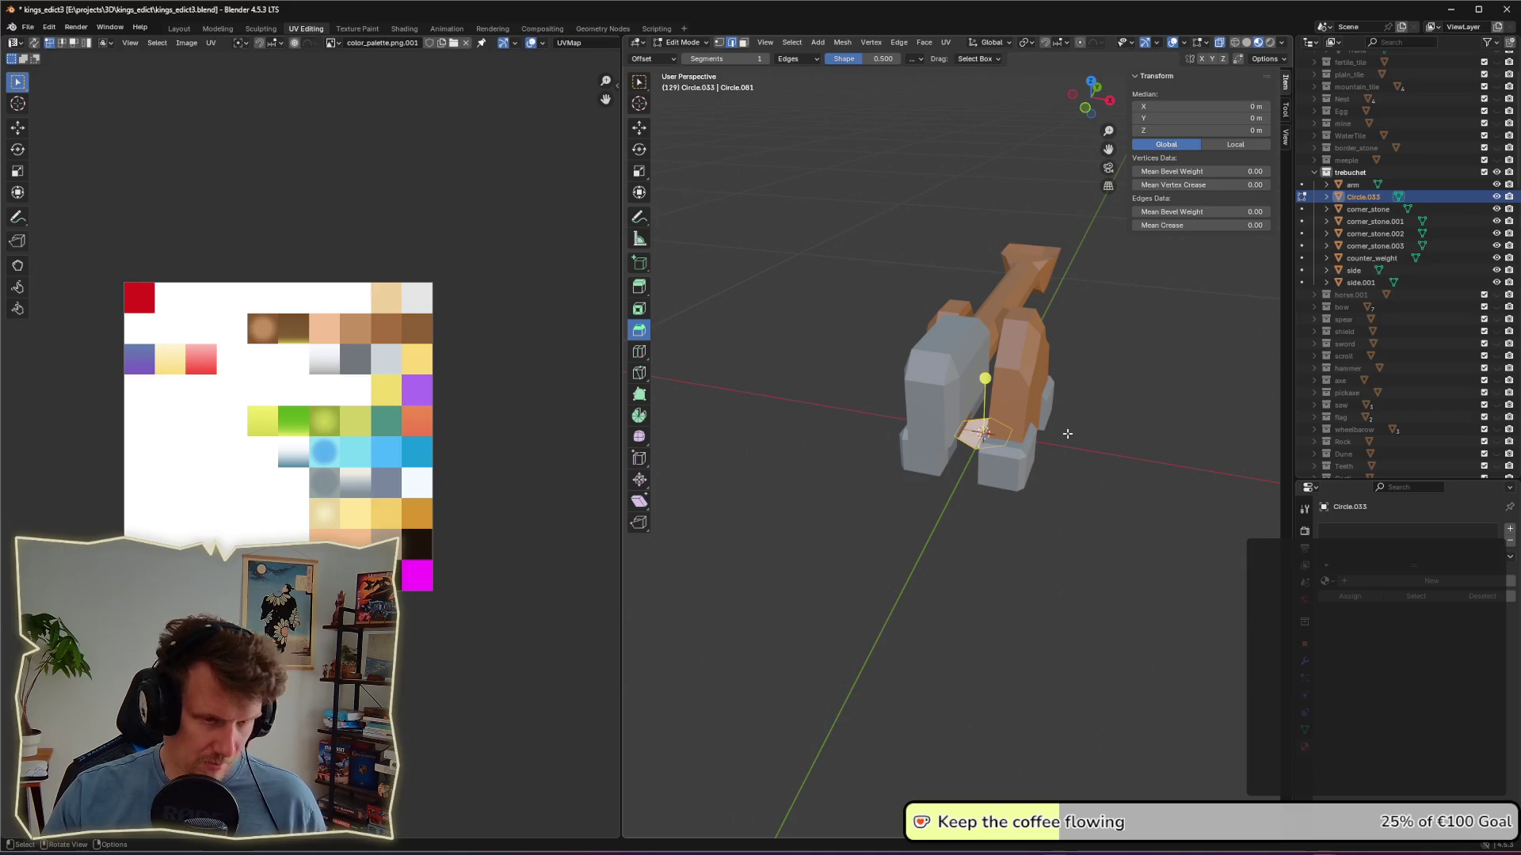
key(e)
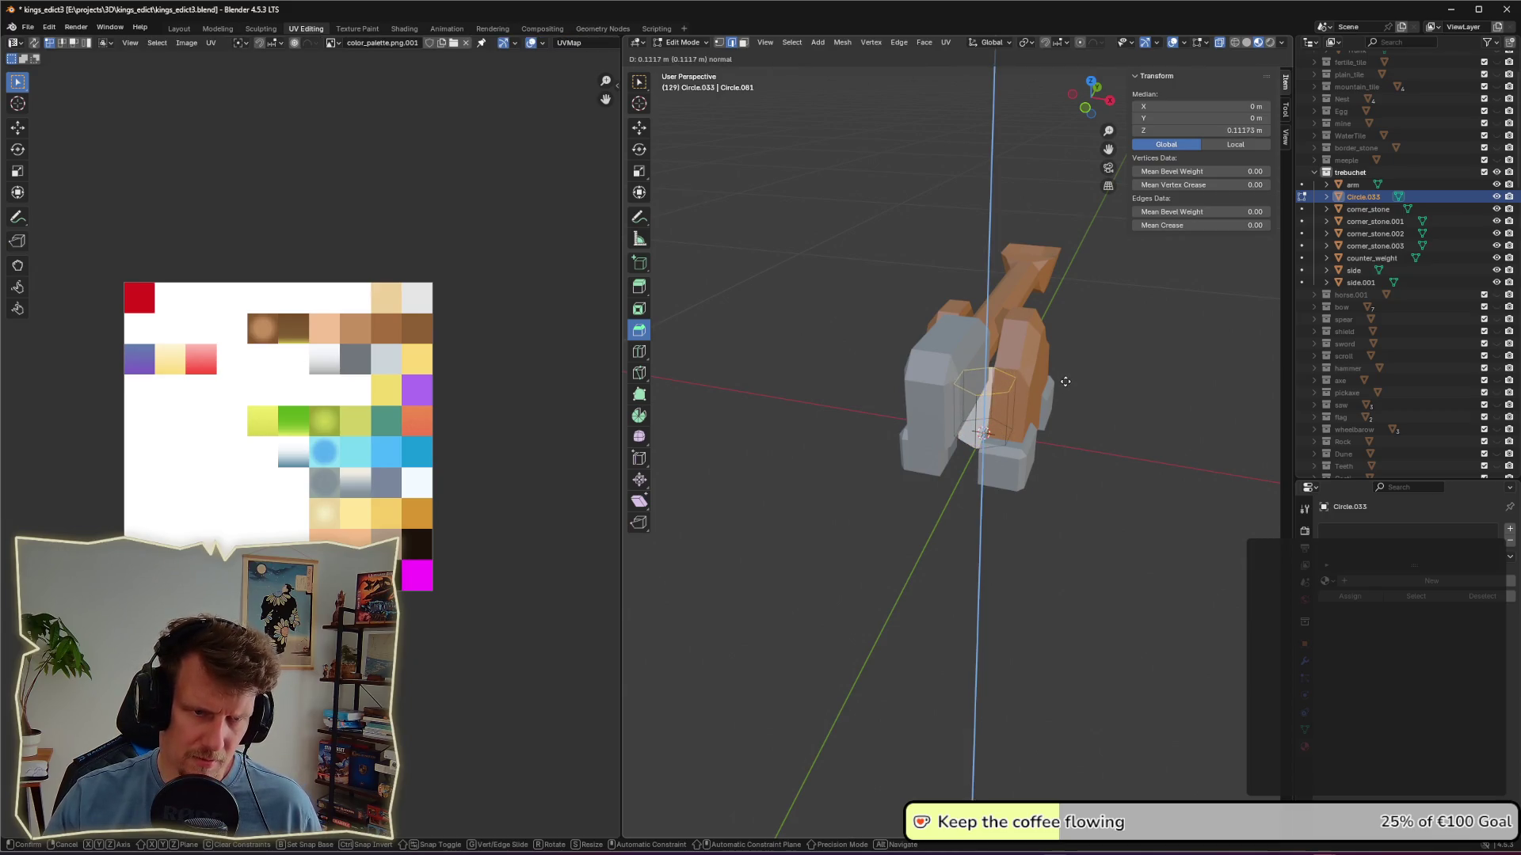
click(1065, 388)
Step: Scale the prism horizontally to 0.456 and raise it along Z
key(ctrl+KP_Add)
key(s)
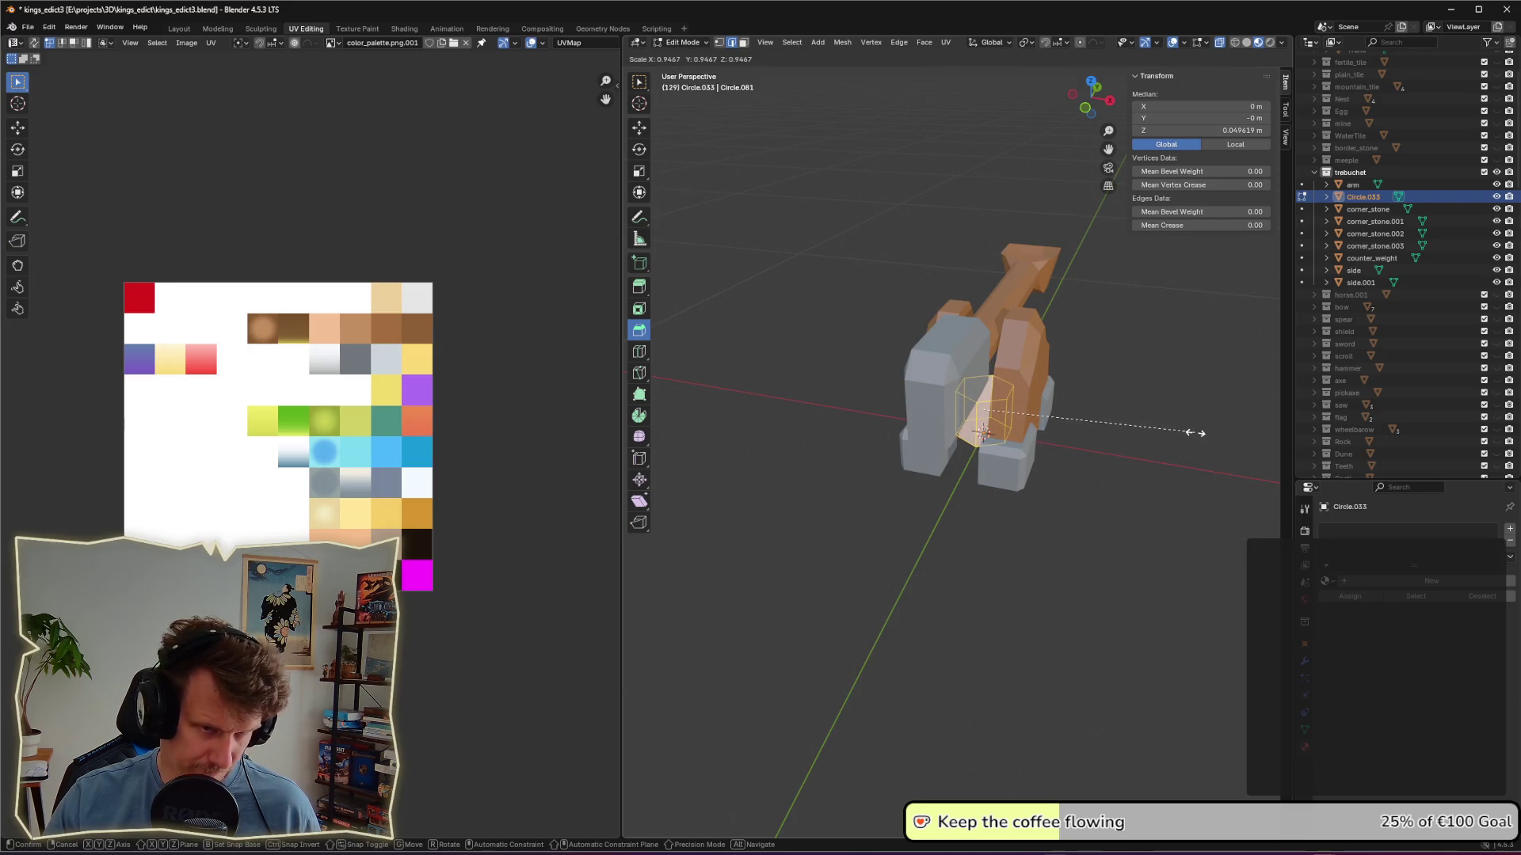
key(shift+z)
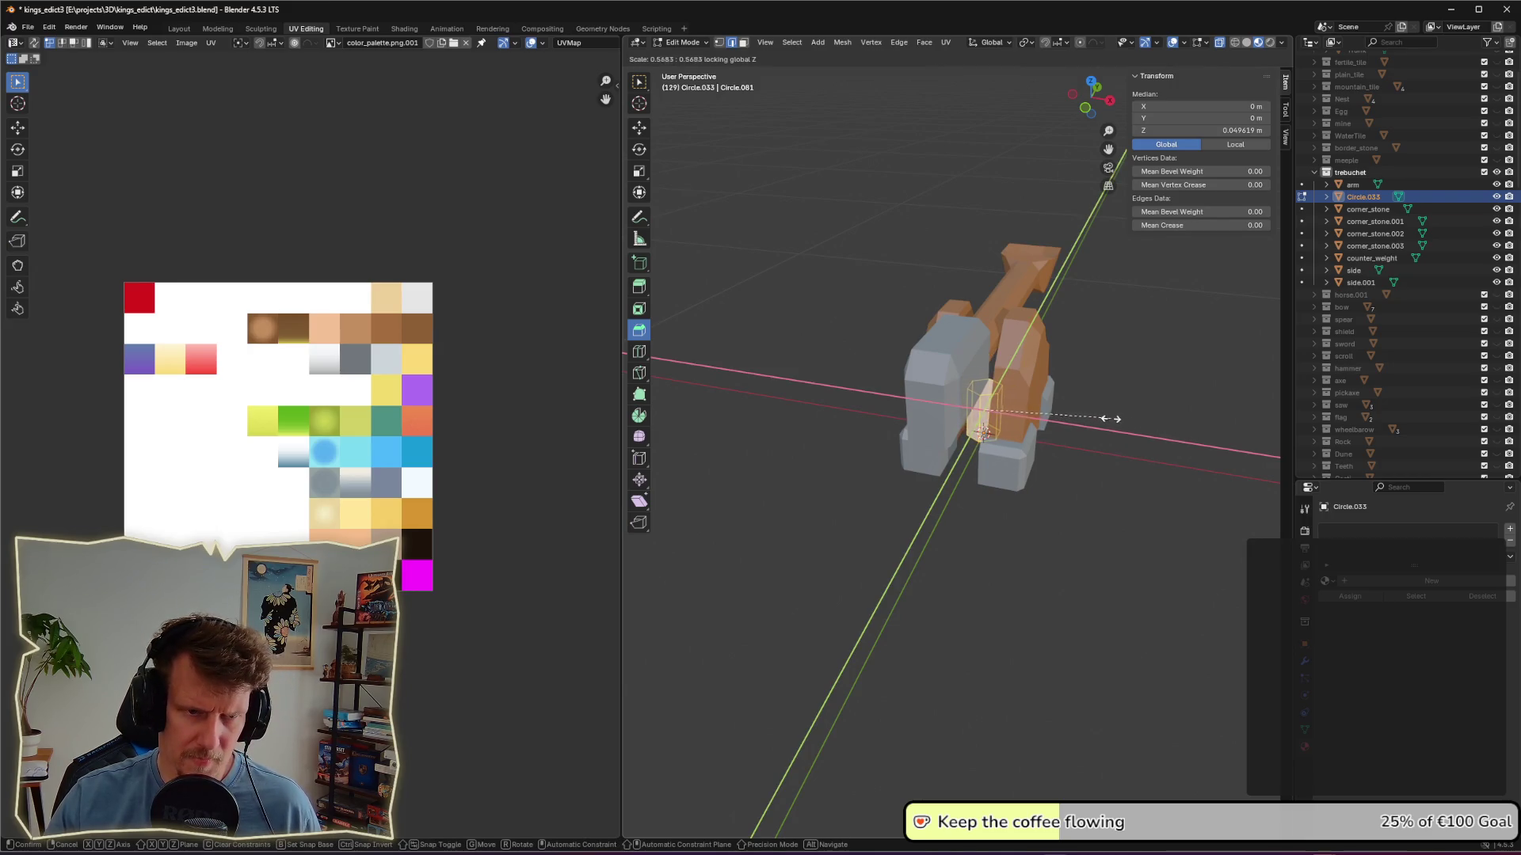
click(1086, 415)
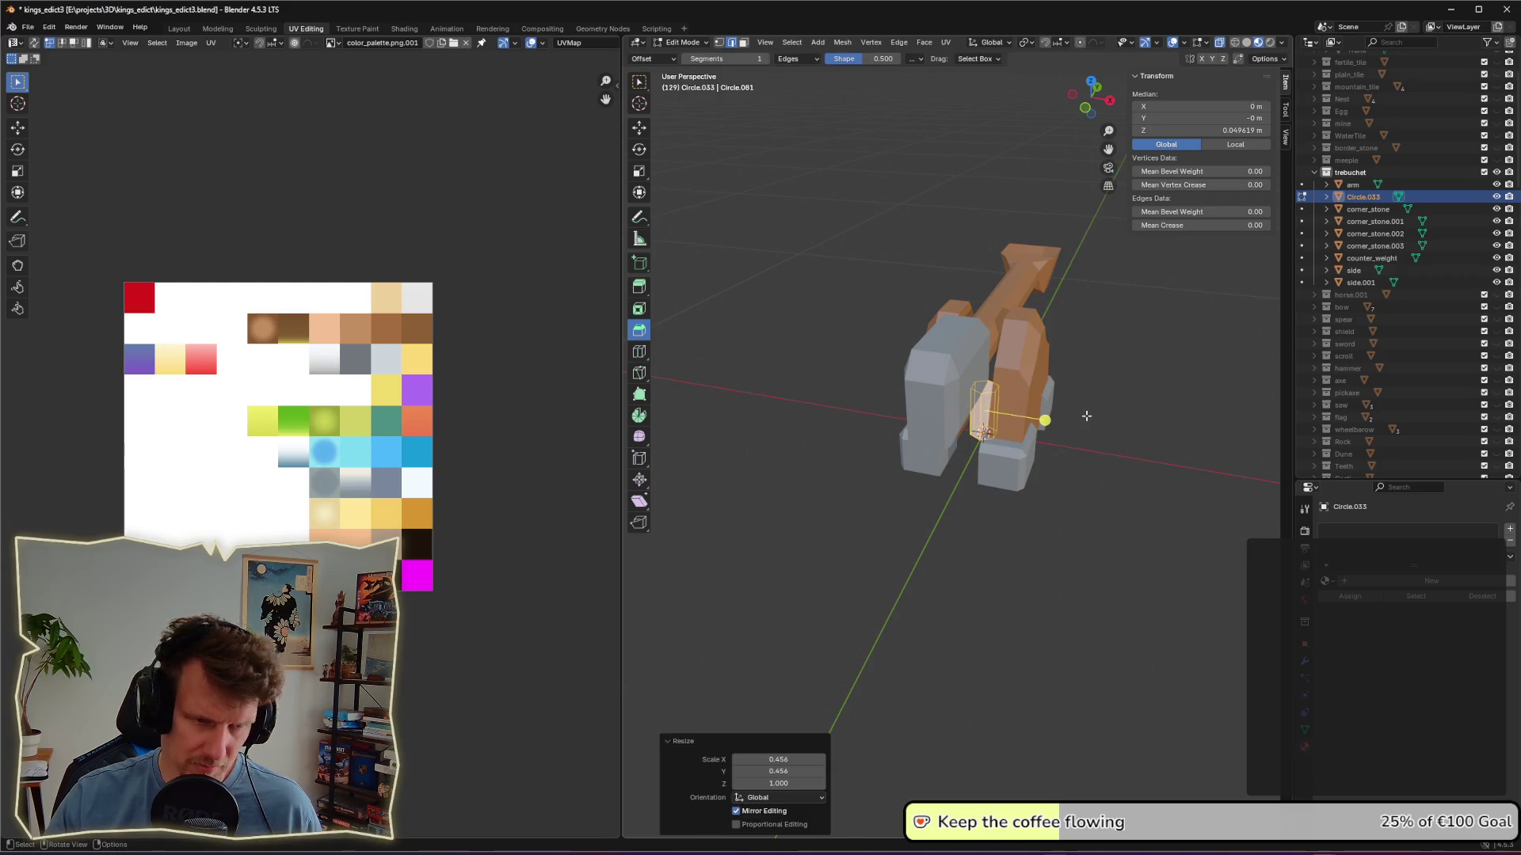
key(g)
key(z)
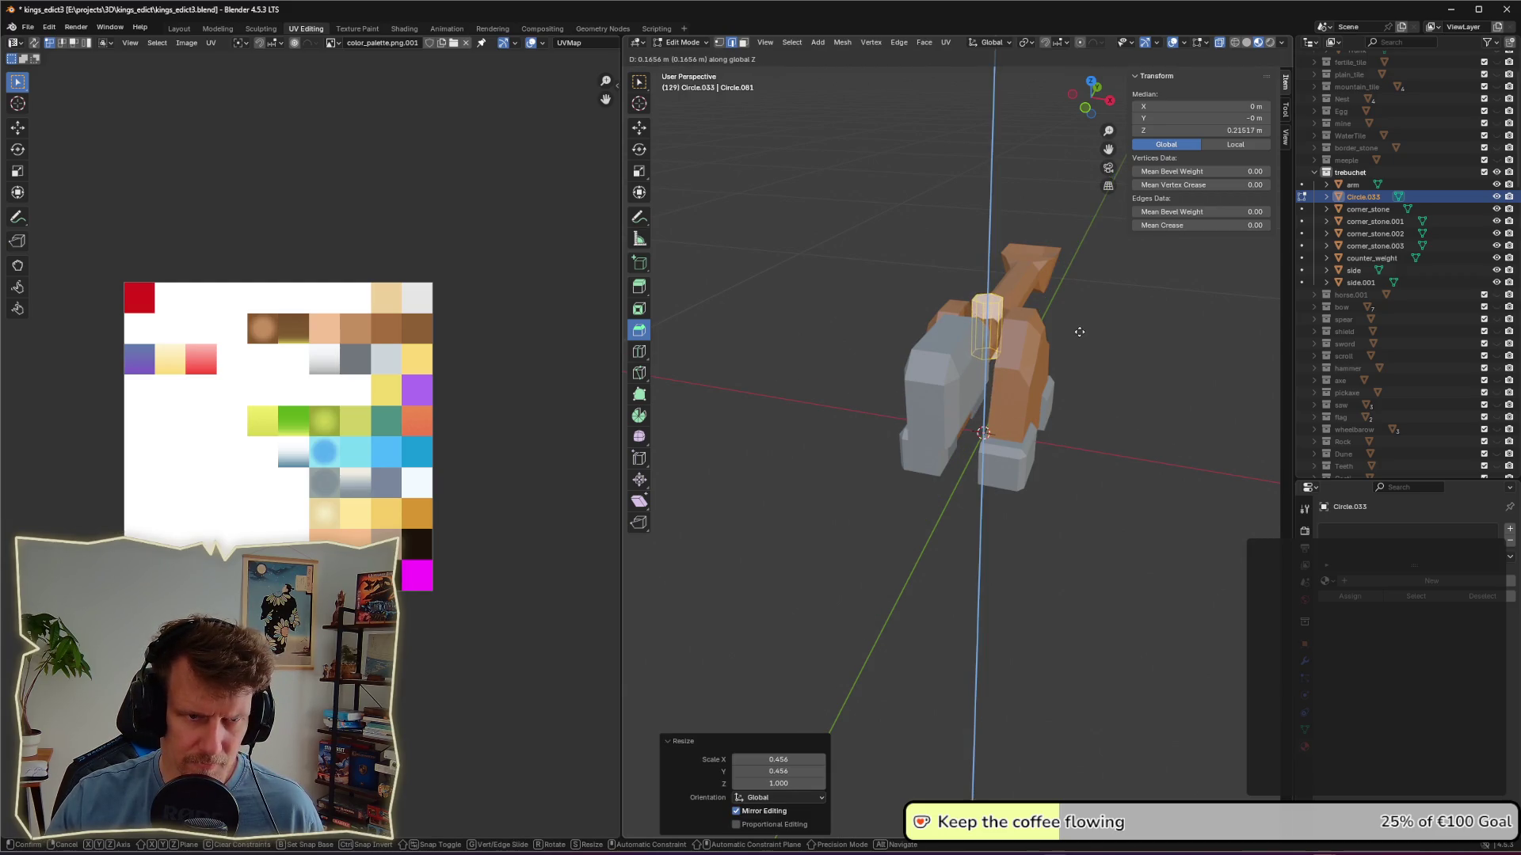
click(1080, 330)
Step: Rotate the prism 90° around X and 90° around Z so it lies crosswise as the axle
key(r)
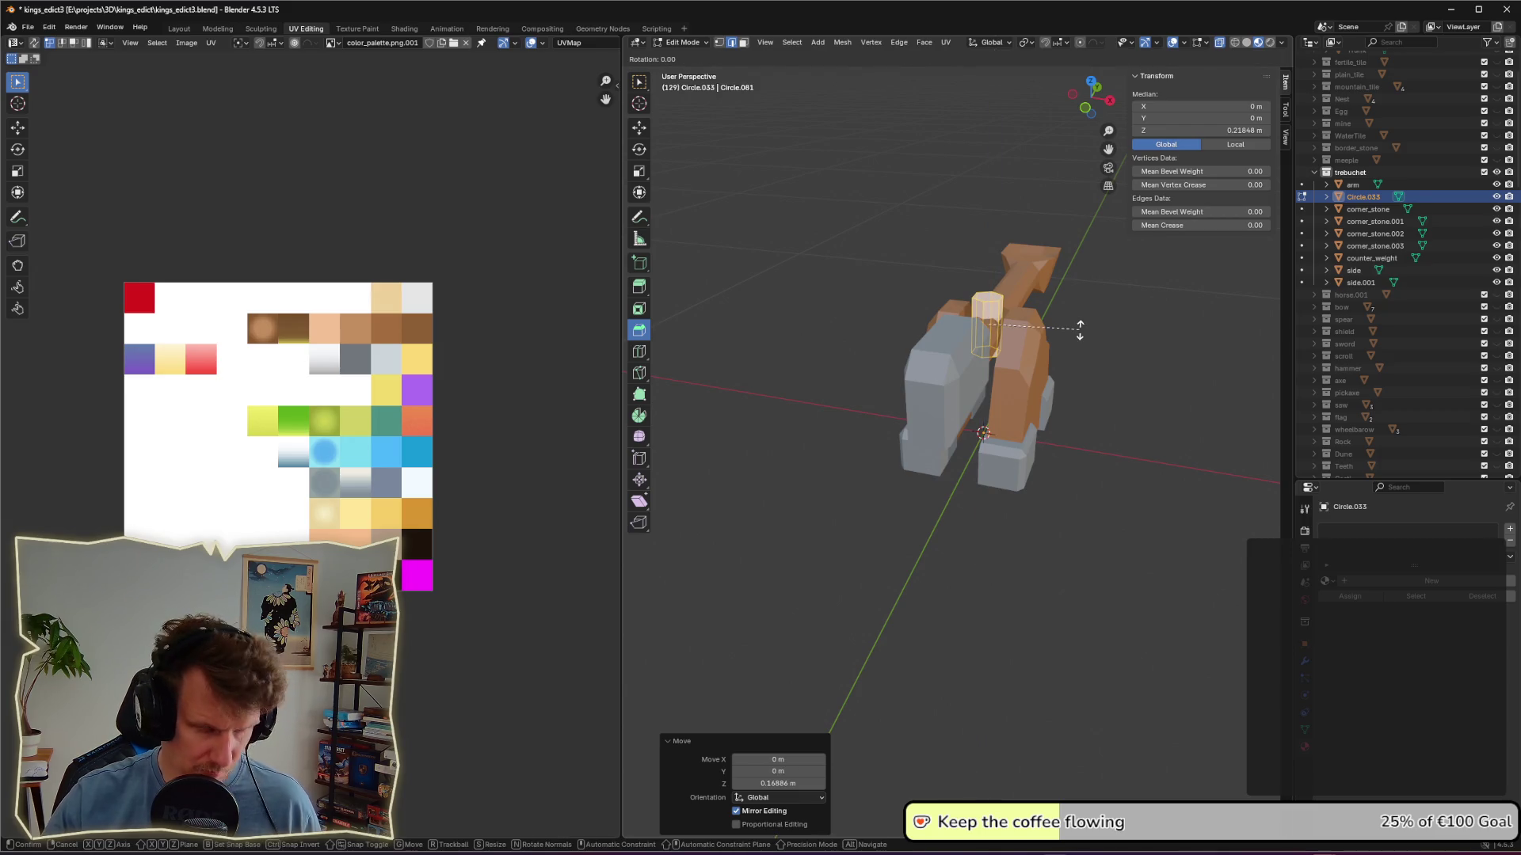
text(x)
text(90)
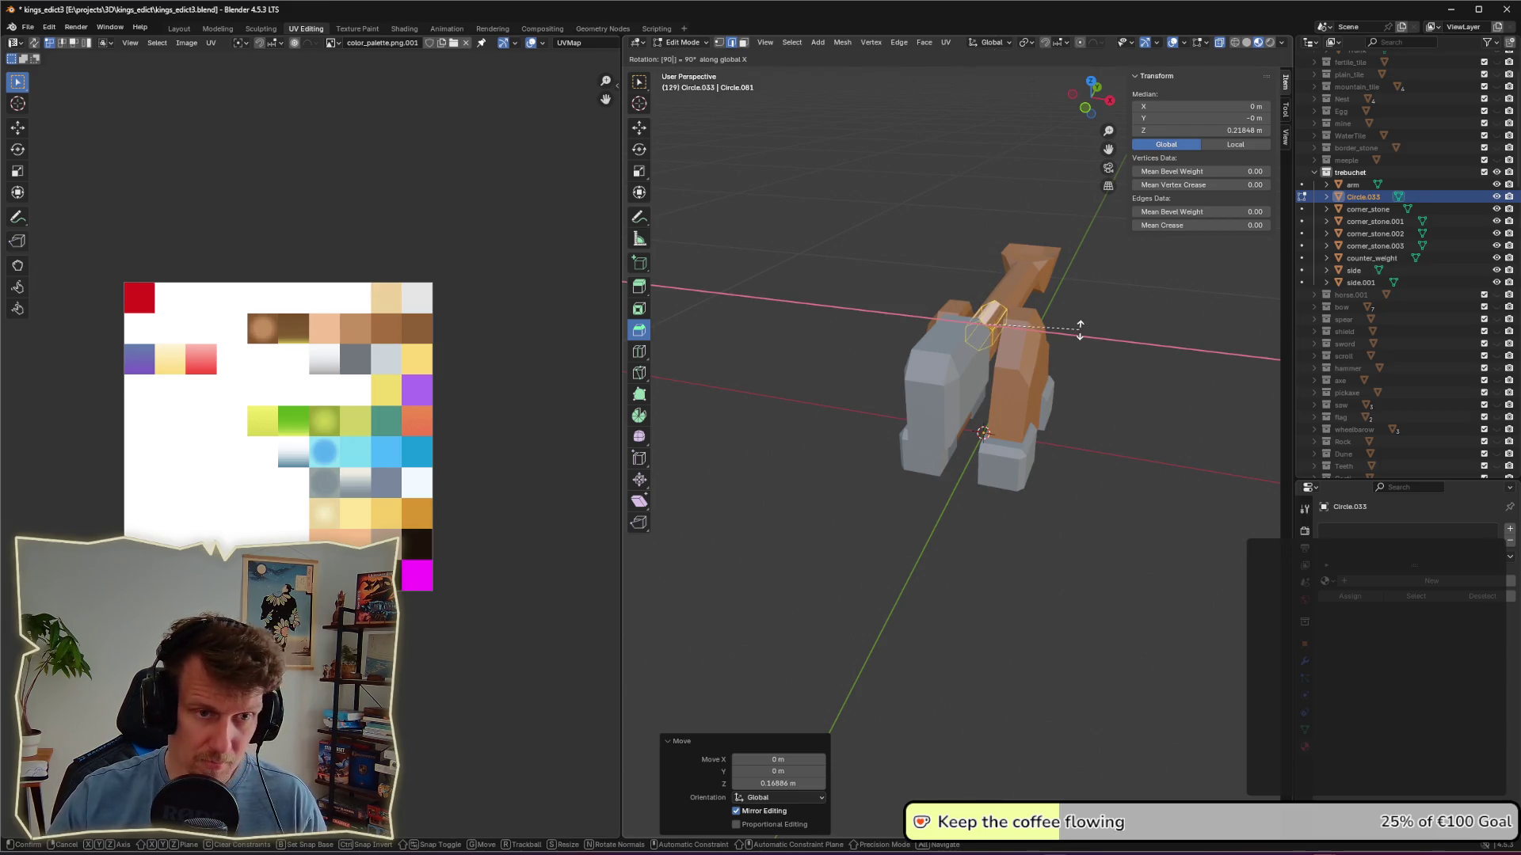
key(Return)
text(r)
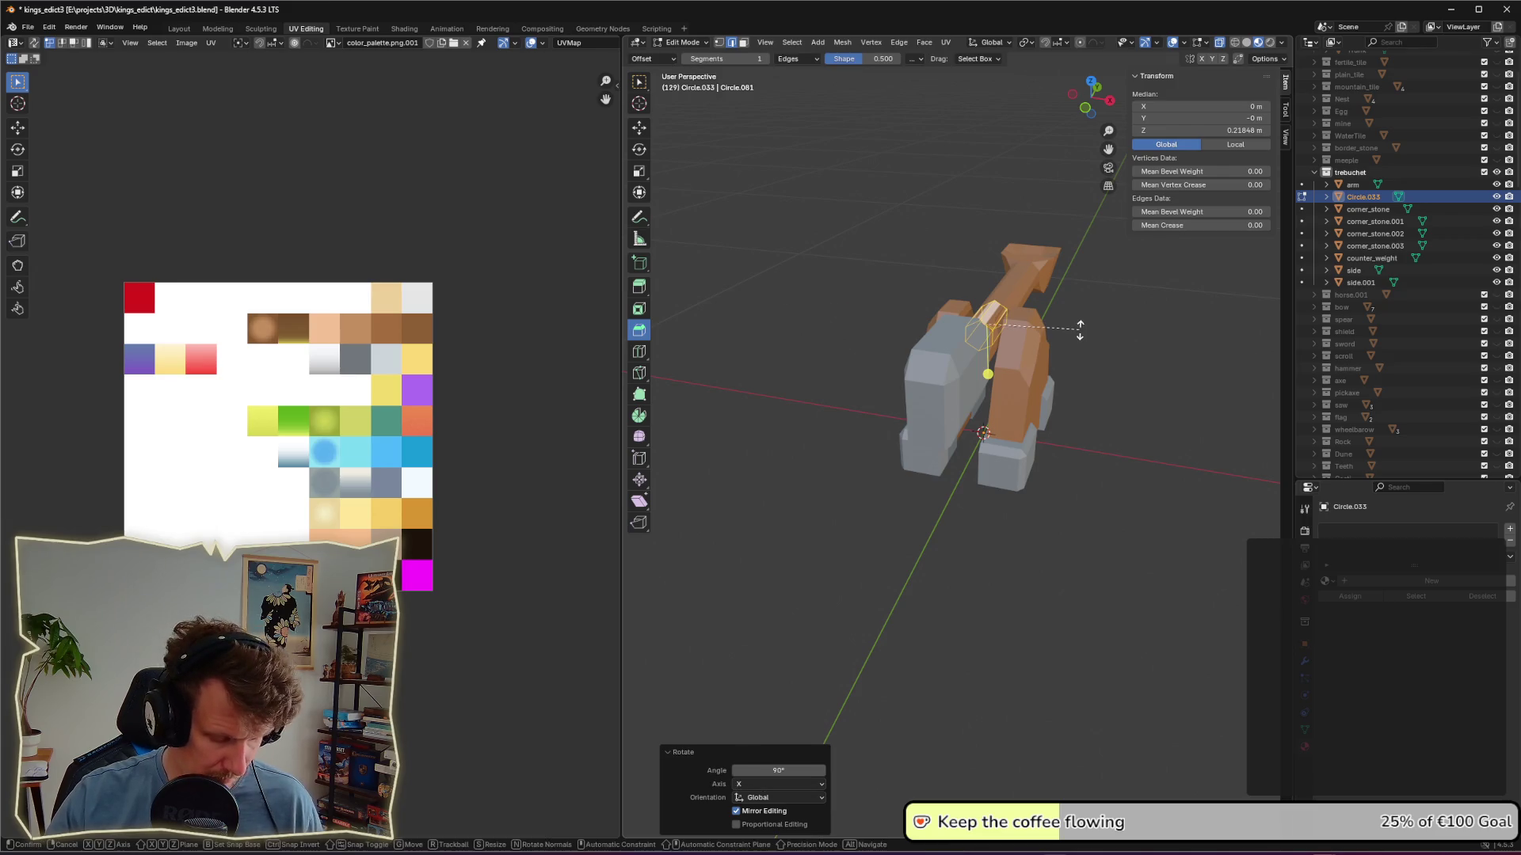
text(z90)
key(Return)
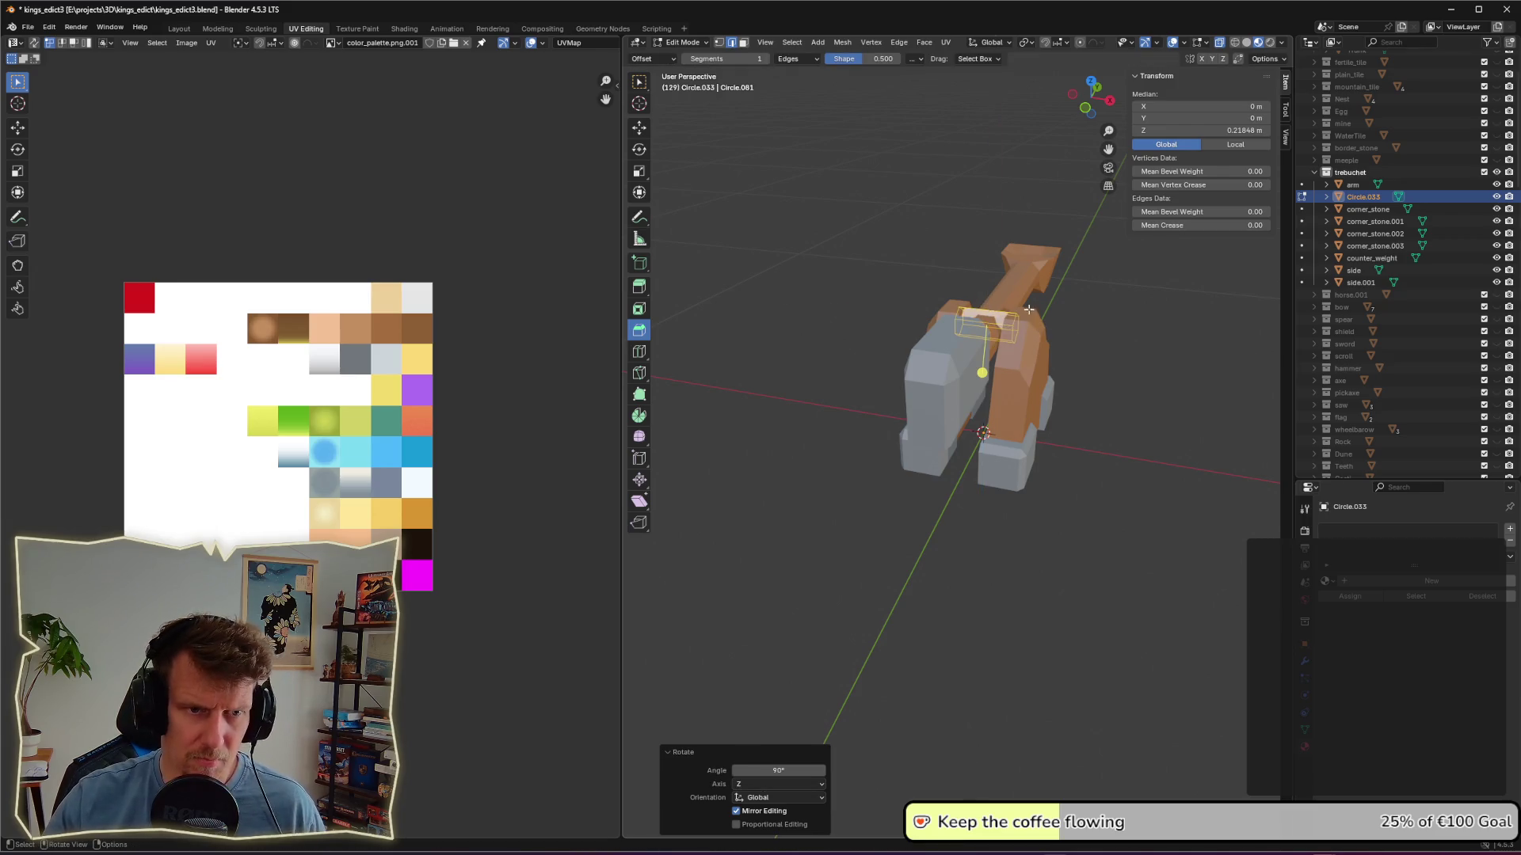
middle_drag(1028, 309, 1128, 318)
scroll(1128, 318, up, 4)
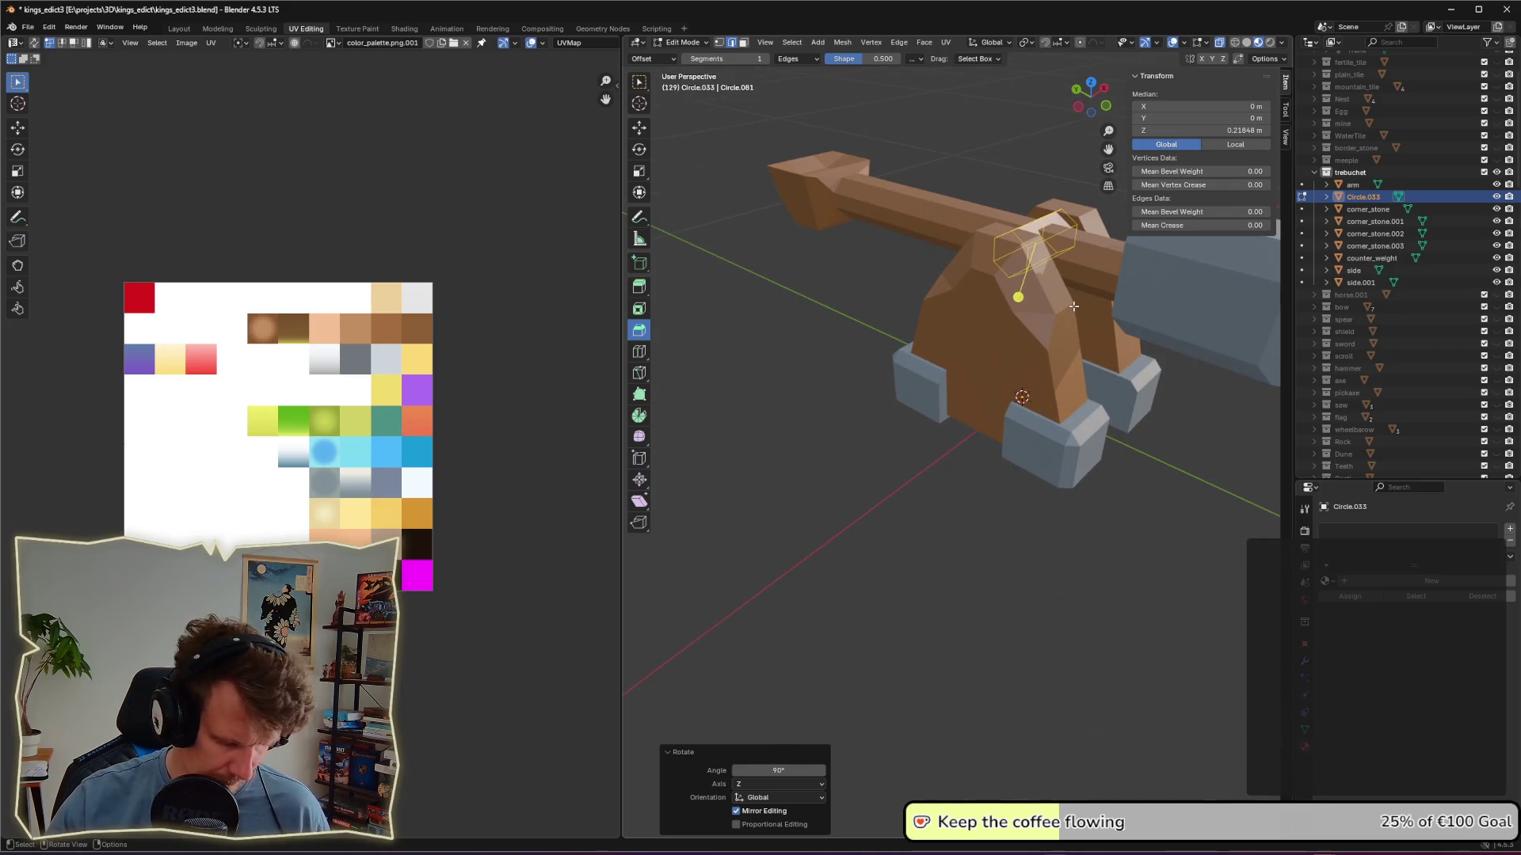
middle_drag(1067, 302, 1070, 320)
Step: Assign MainMaterial to the axle and move its UVs onto the grey palette tile
click(1326, 581)
click(1380, 601)
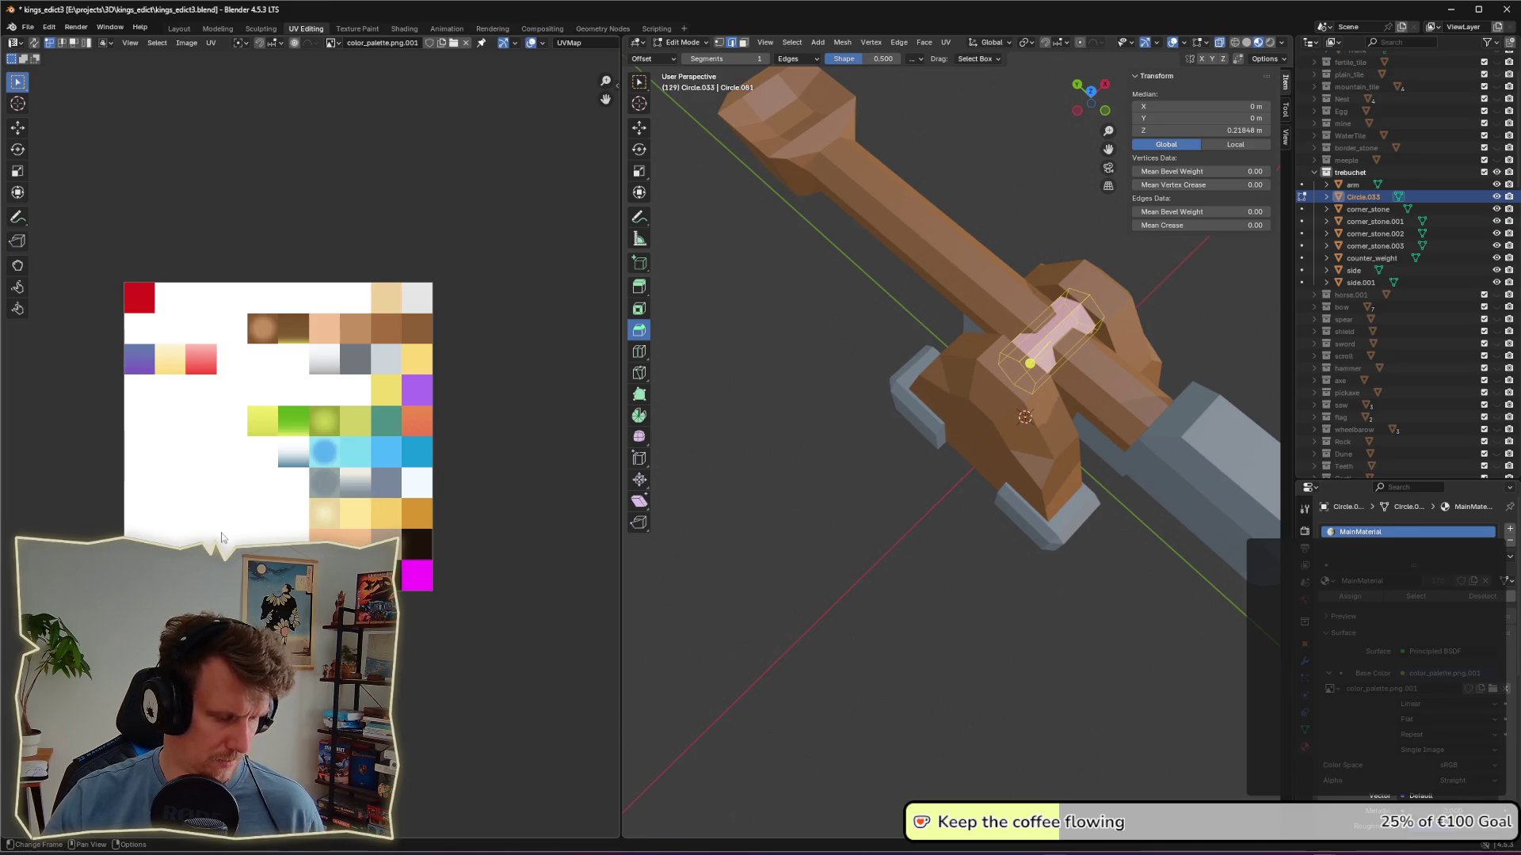
key(g)
click(516, 275)
key(g)
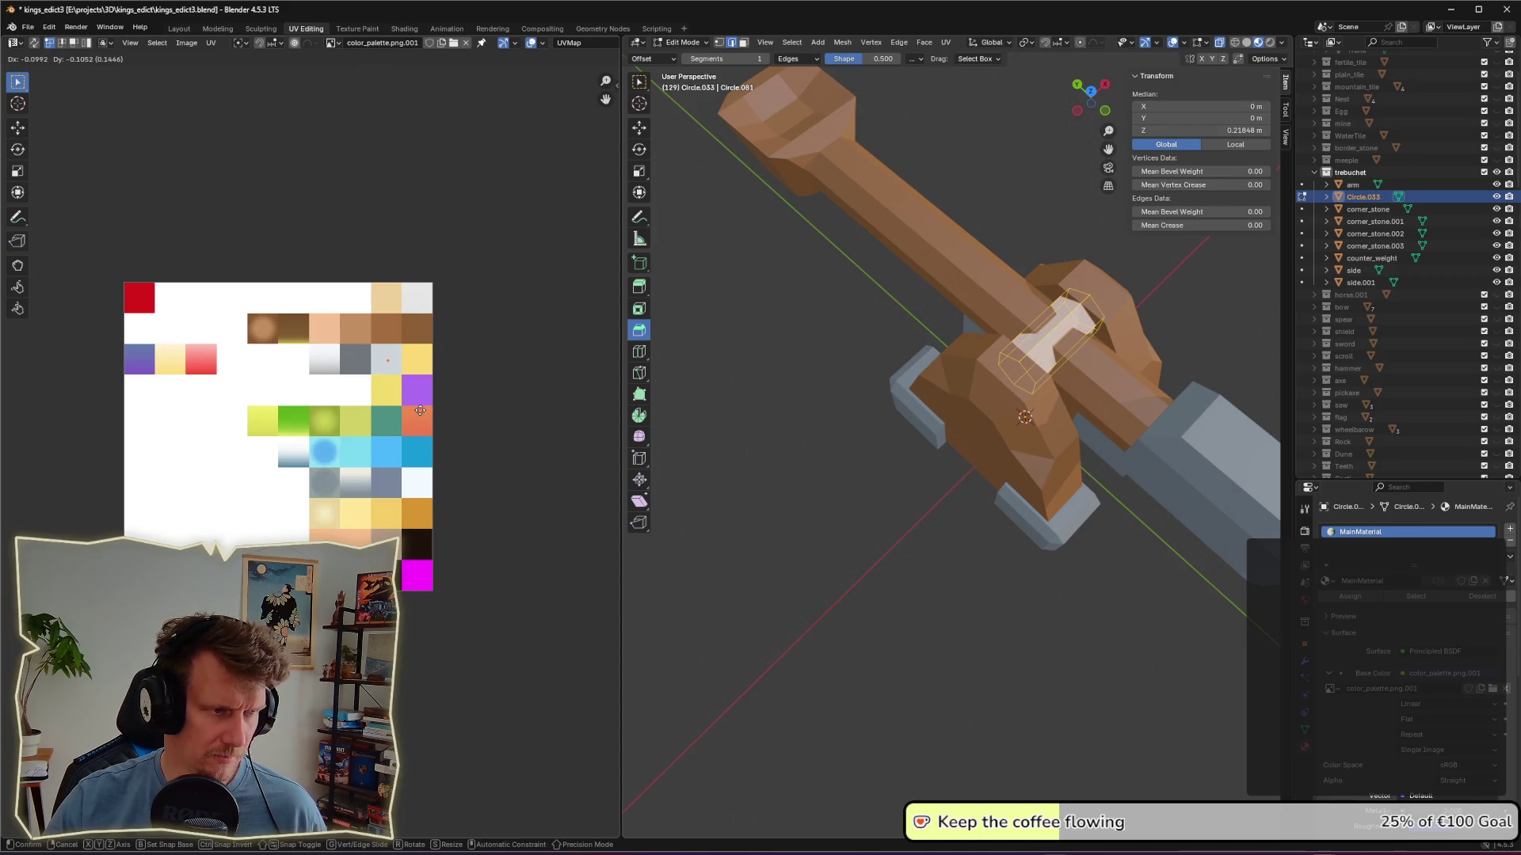
click(420, 410)
Step: Return to Object Mode and view the trebuchet from near the front
key(Tab)
mouse_move(839, 568)
middle_down()
mouse_move(798, 496)
mouse_move(794, 534)
mouse_move(643, 509)
middle_up()
scroll(802, 527, down, 4)
scroll(739, 513, up, 2)
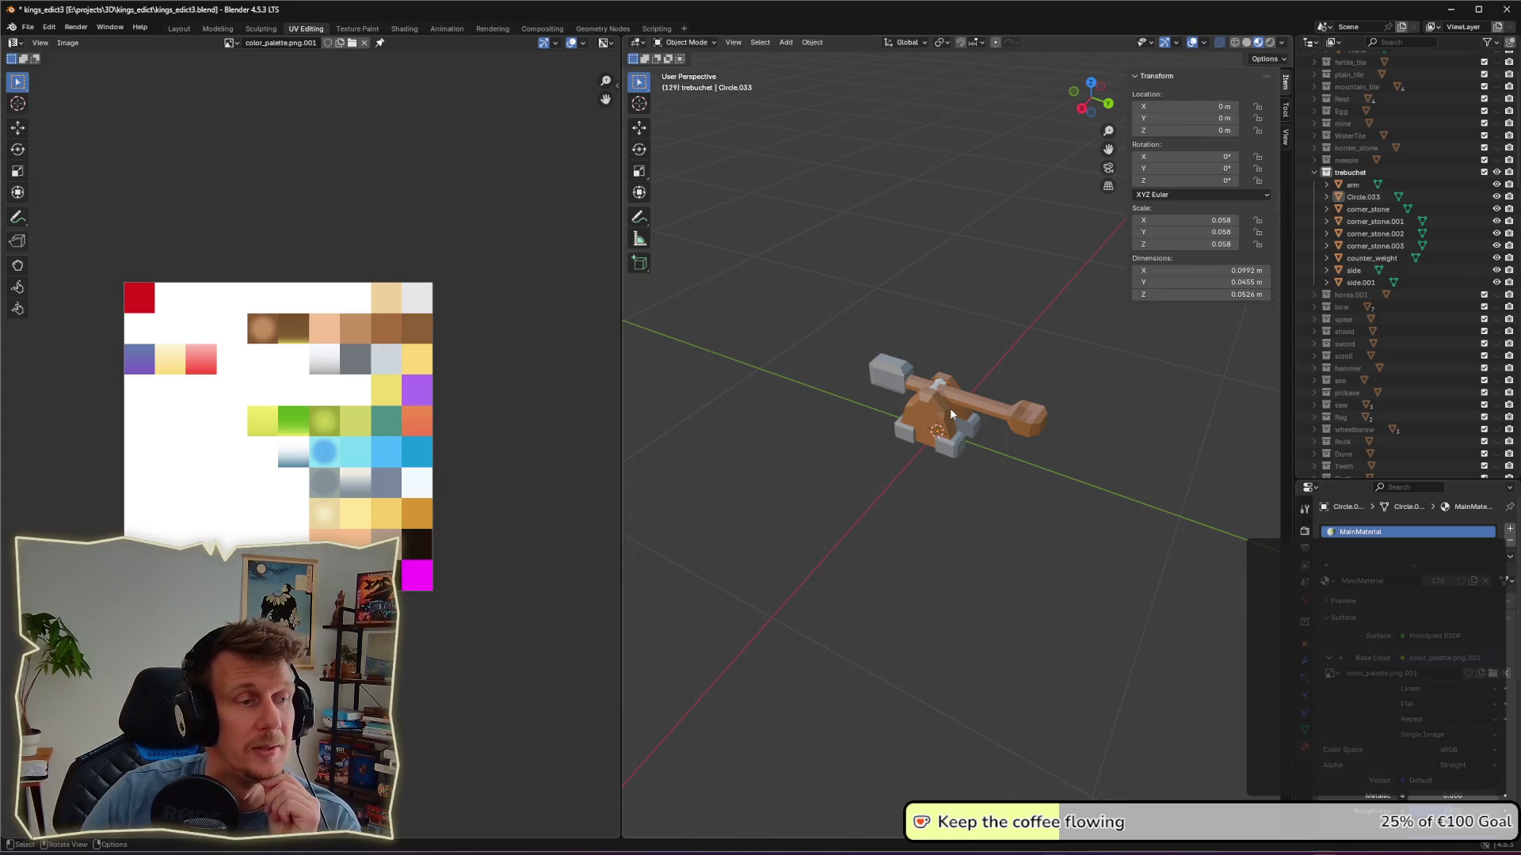
Step: Select axle Circle.033 and lower it slightly along Z into the frame
click(926, 389)
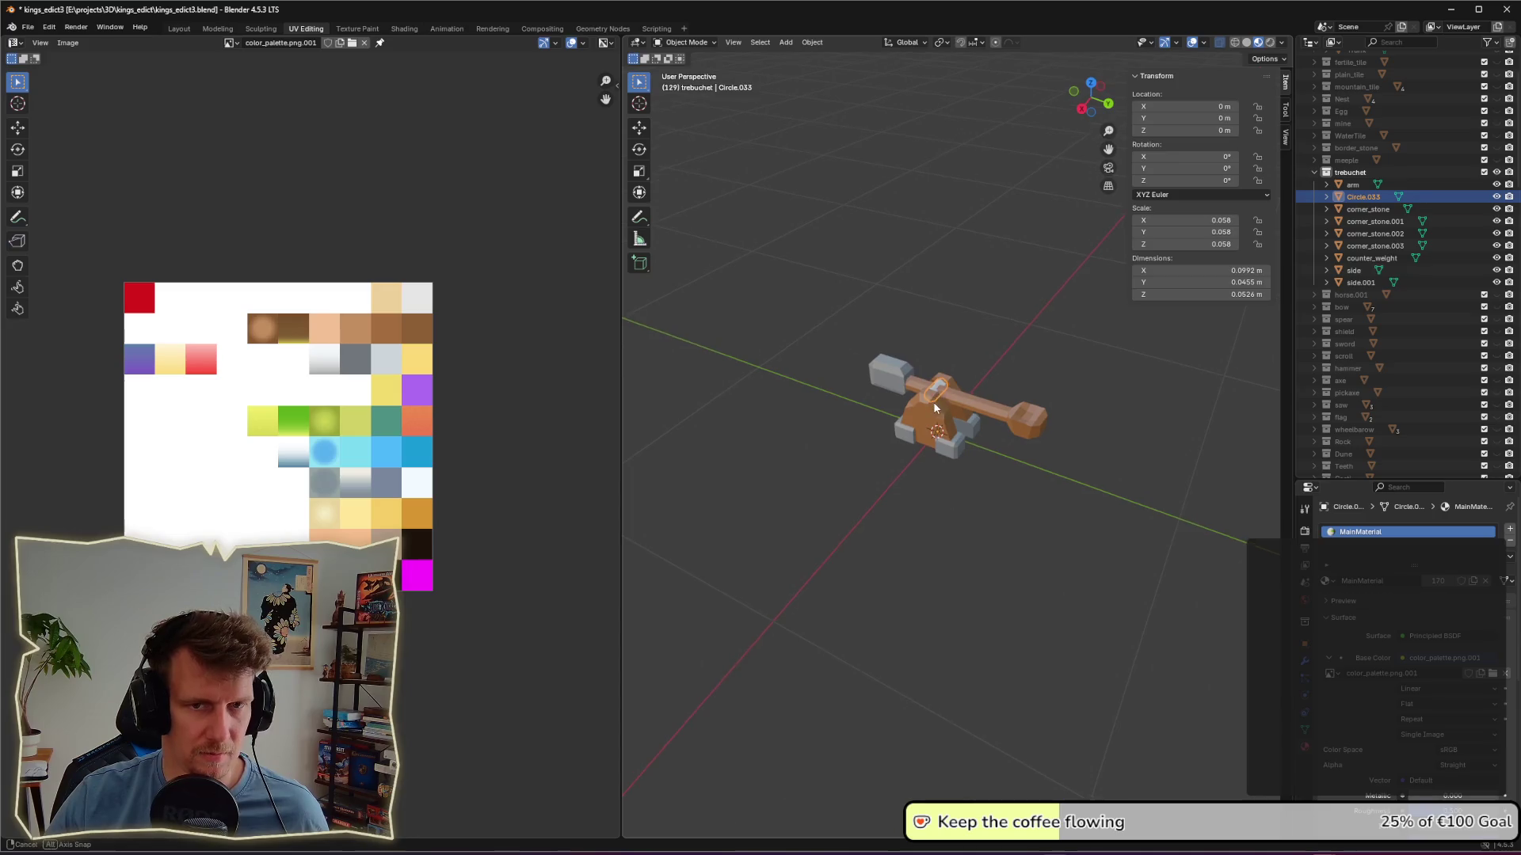
middle_drag(927, 389, 933, 408)
key(g)
key(z)
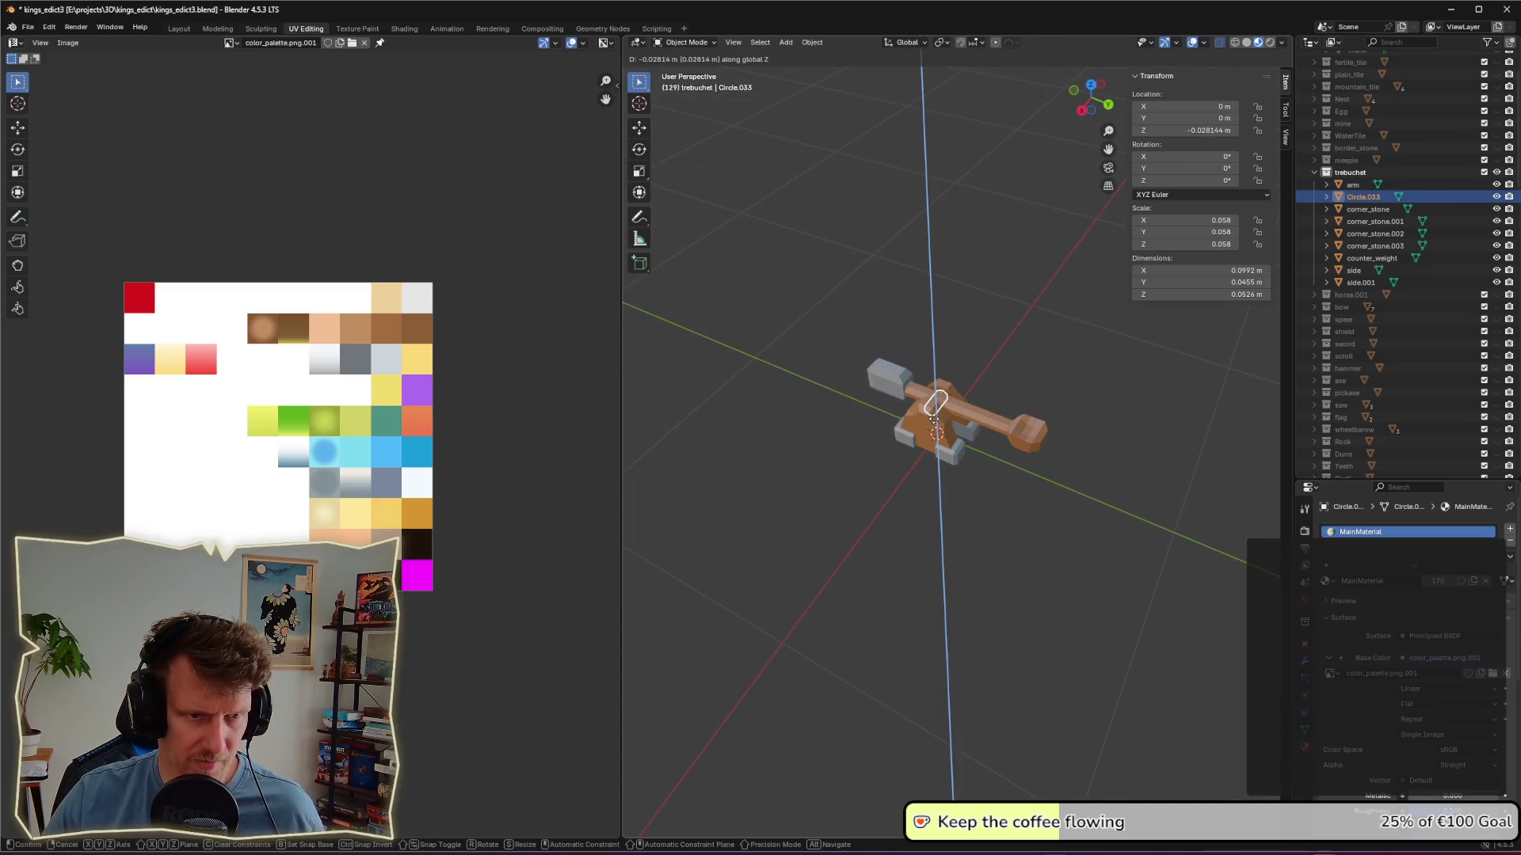
click(939, 416)
mouse_move(1056, 483)
middle_down()
mouse_move(923, 441)
mouse_move(960, 458)
mouse_move(973, 497)
mouse_move(1072, 513)
middle_up()
Step: Briefly enter and leave Edit Mode on the axle while orbiting around the trebuchet
key(Tab)
middle_drag(981, 502, 1083, 502)
key(Tab)
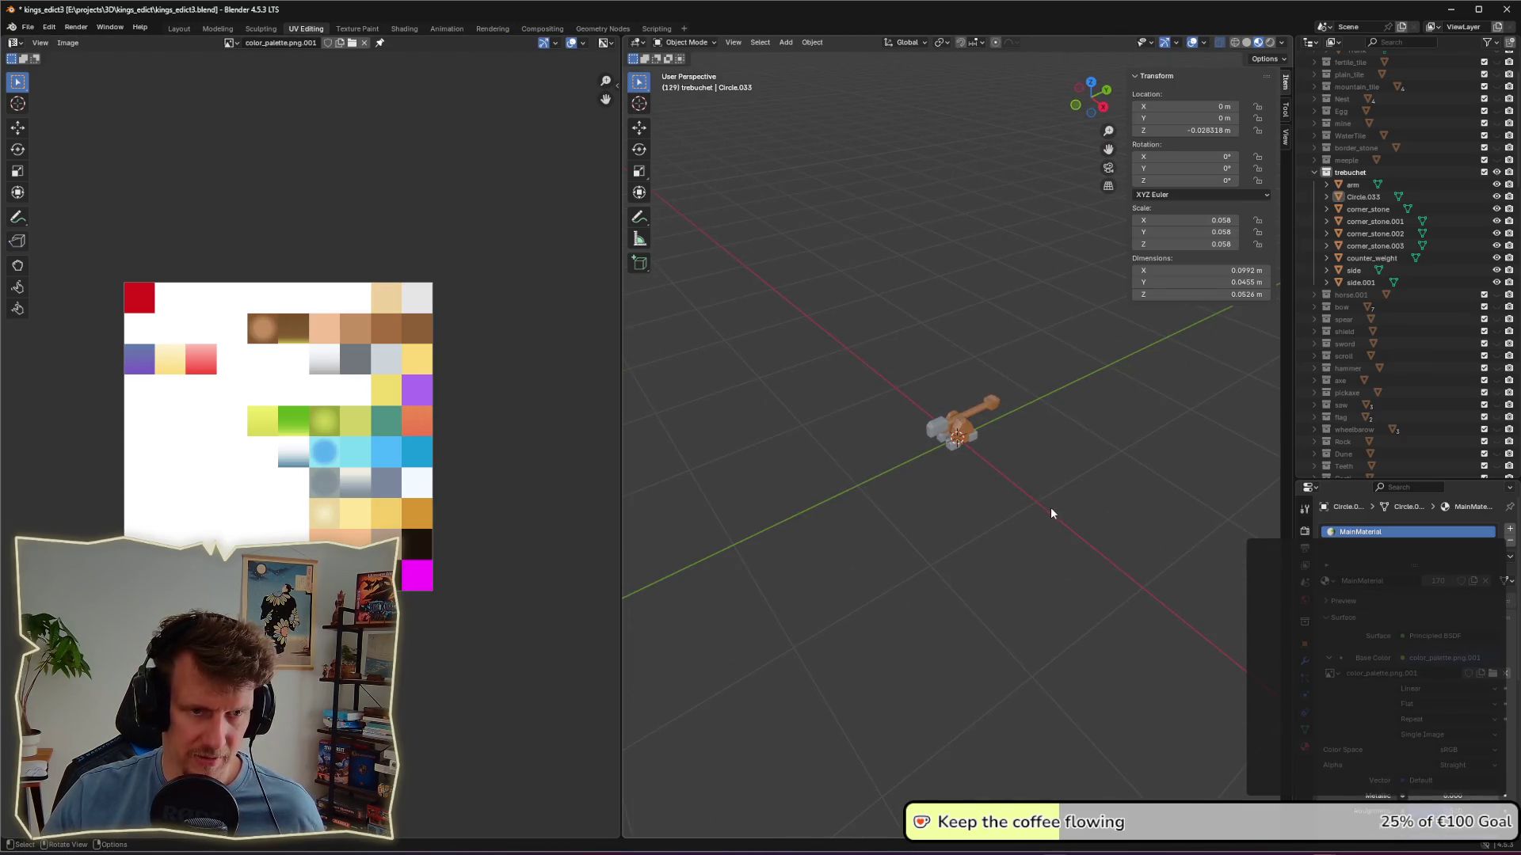
scroll(1003, 397, up, 5)
key(Tab)
middle_drag(1003, 398, 1155, 421)
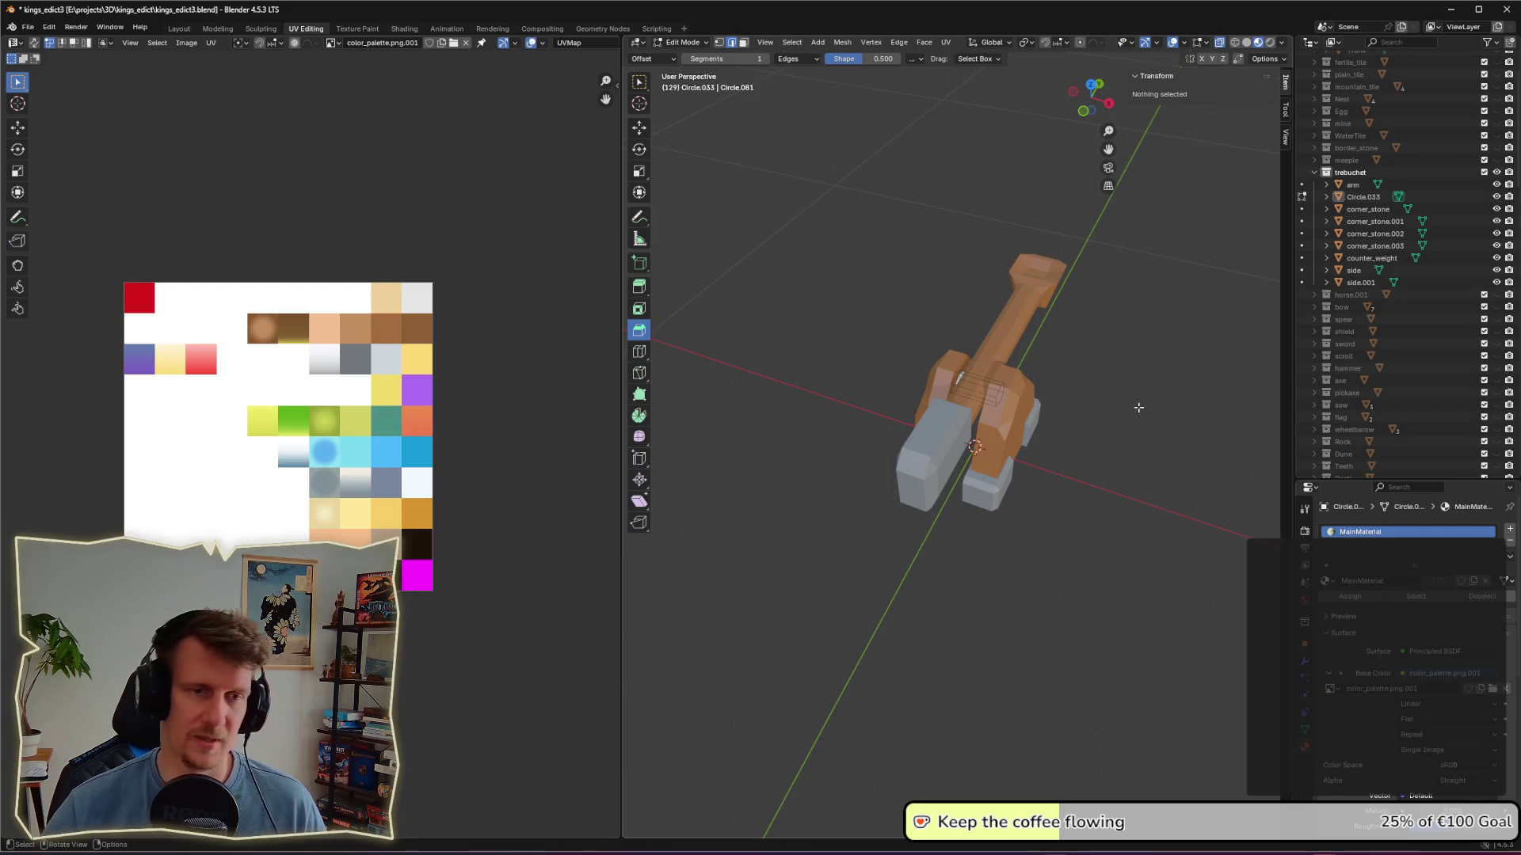
key(Tab)
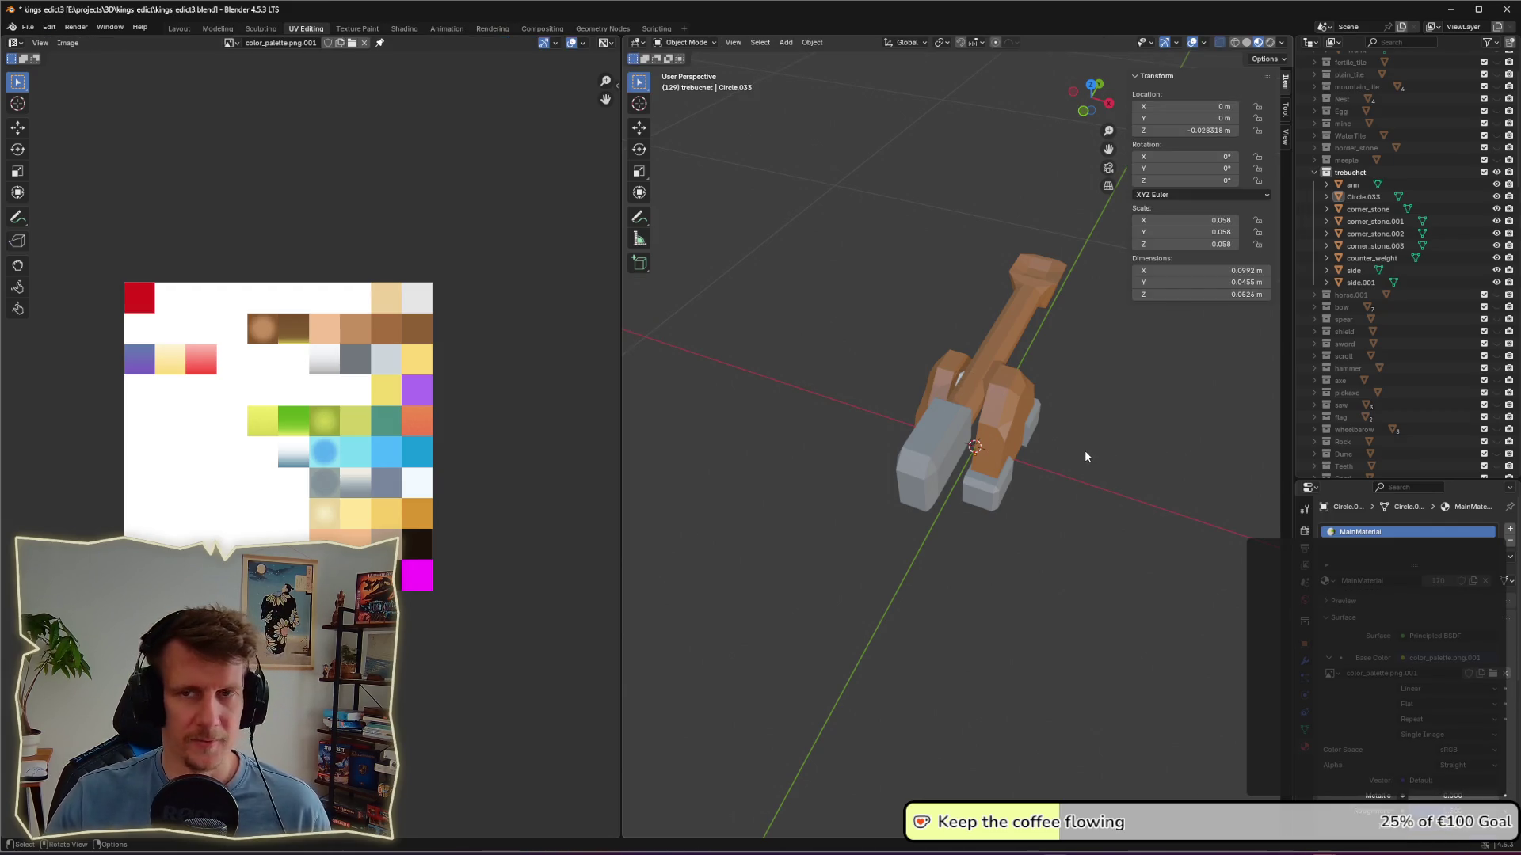
mouse_move(1116, 515)
middle_down()
mouse_move(1129, 446)
mouse_move(1109, 487)
mouse_move(1056, 489)
mouse_move(1110, 491)
mouse_move(1025, 515)
mouse_move(1004, 466)
mouse_move(1052, 470)
mouse_move(1037, 468)
middle_up()
Step: Select the throwing arm instead of the counterweight and enter its Edit Mode
click(854, 365)
mouse_move(892, 391)
middle_down()
mouse_move(867, 447)
mouse_move(879, 443)
middle_up()
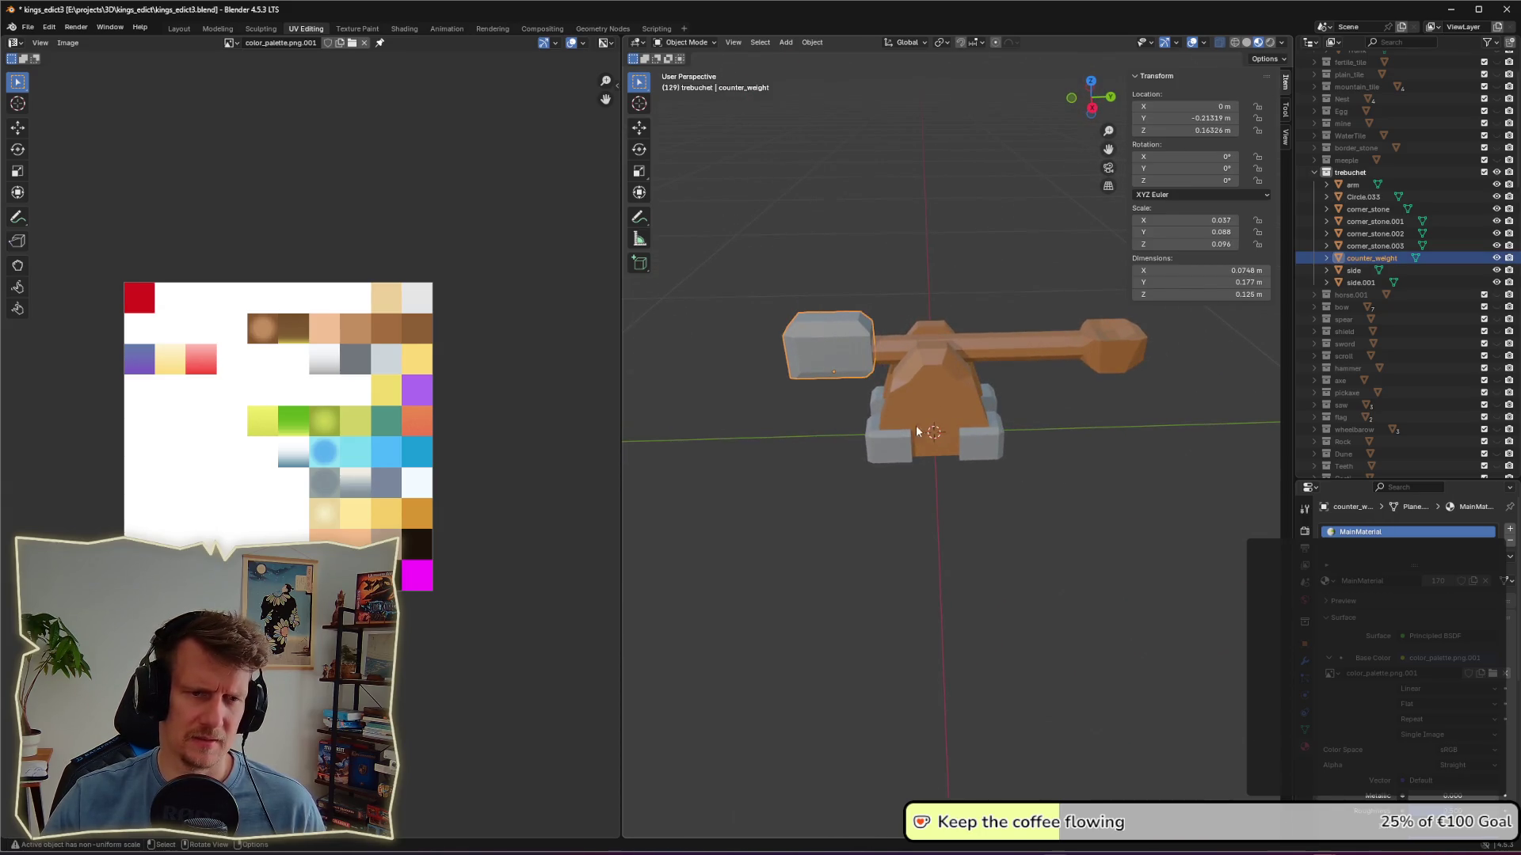
click(1033, 365)
key(Tab)
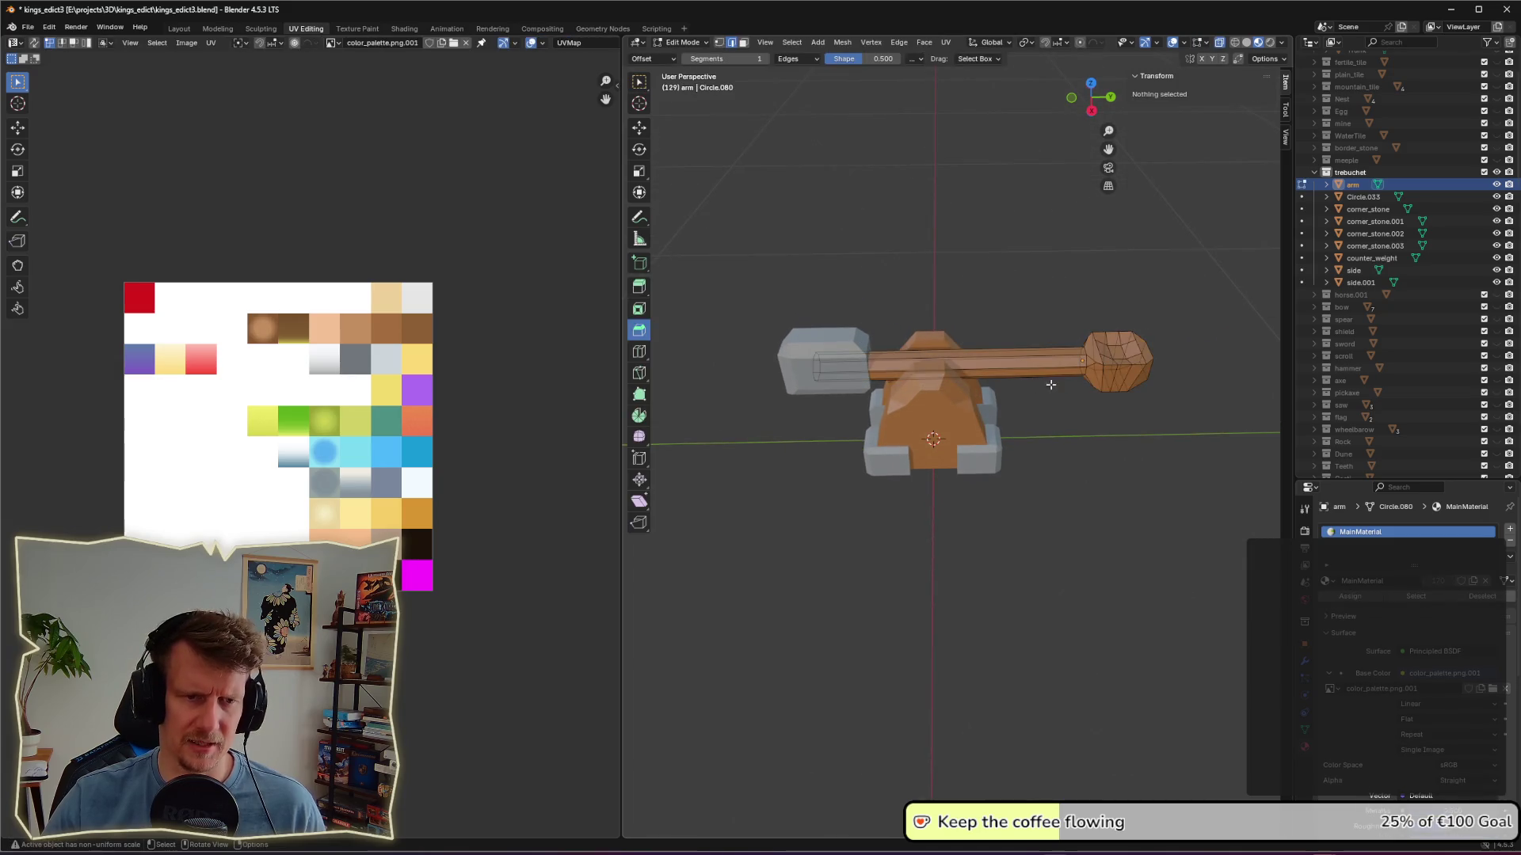
Step: Try out several edge selections on the arm mesh, then clear the selection
scroll(1062, 365, up, 2)
middle_drag(1111, 395, 1049, 396)
click(1026, 350)
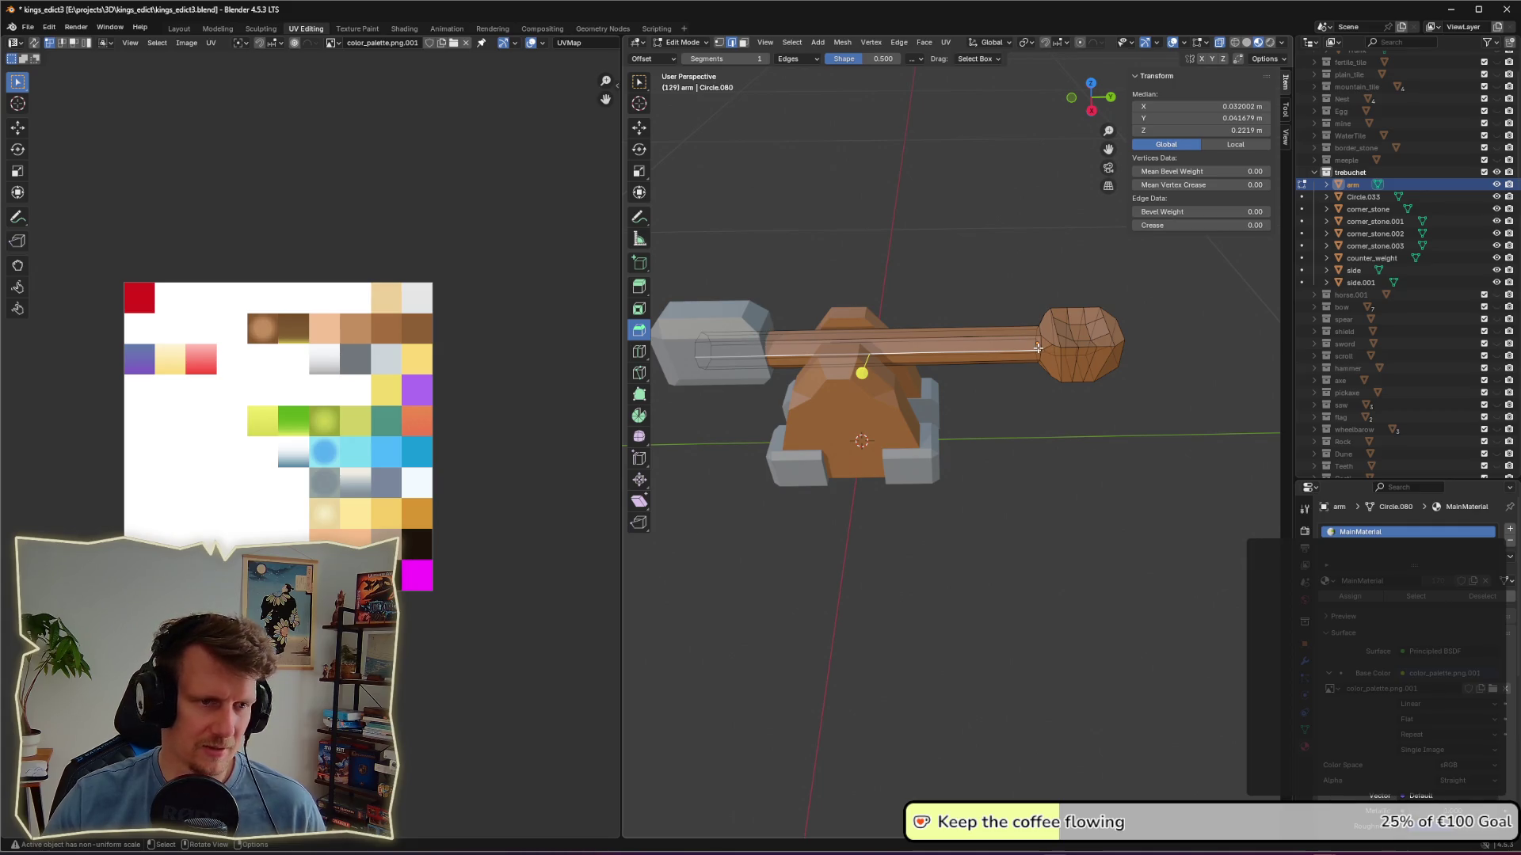
middle_drag(1038, 348, 1062, 329)
click(1062, 329)
scroll(1052, 331, up, 1)
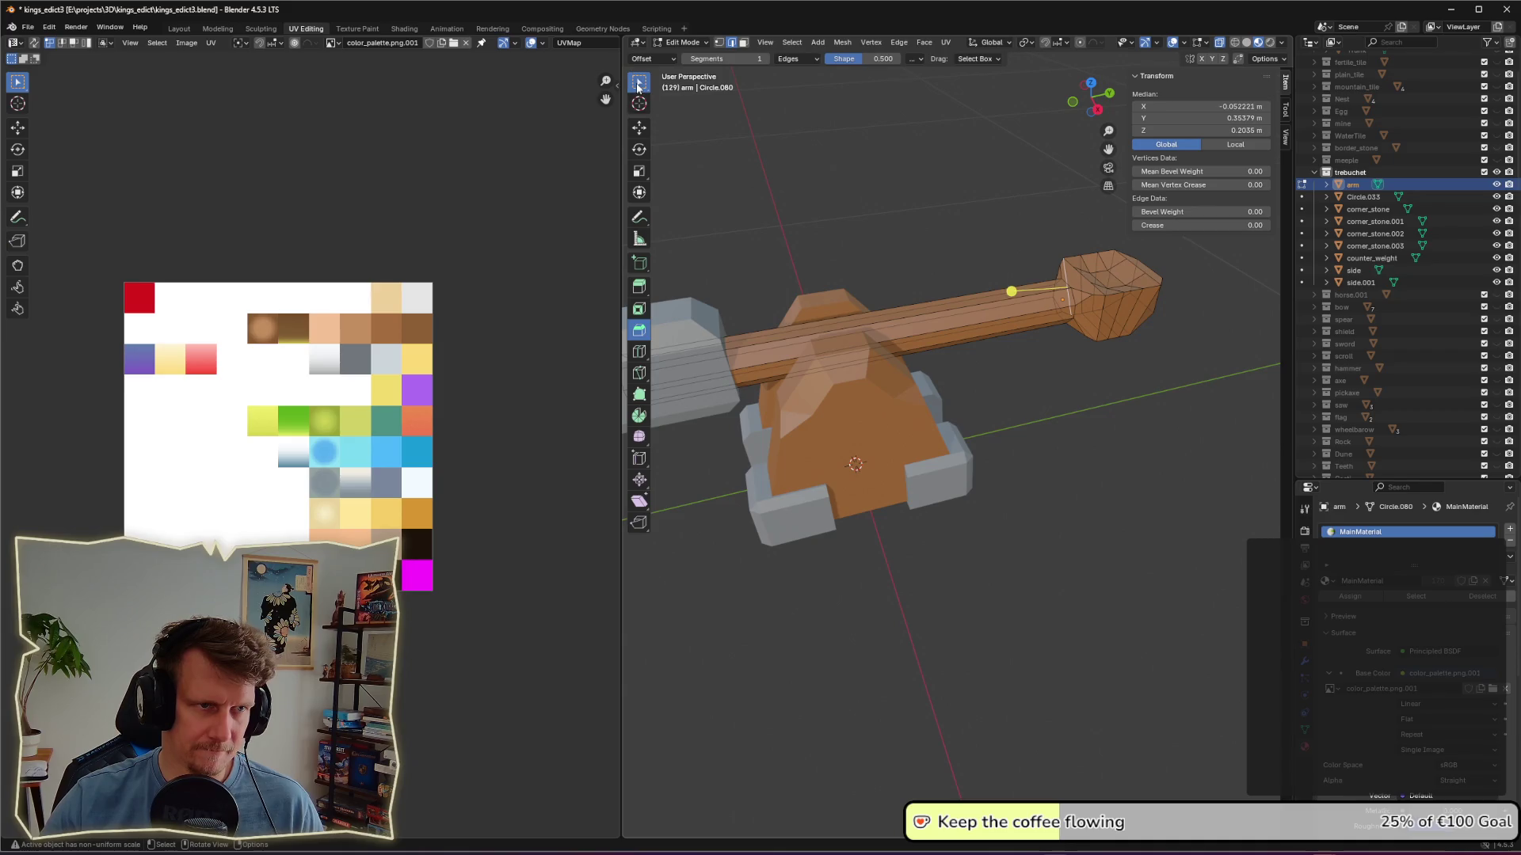
key(w)
click(1073, 299)
click(1073, 298)
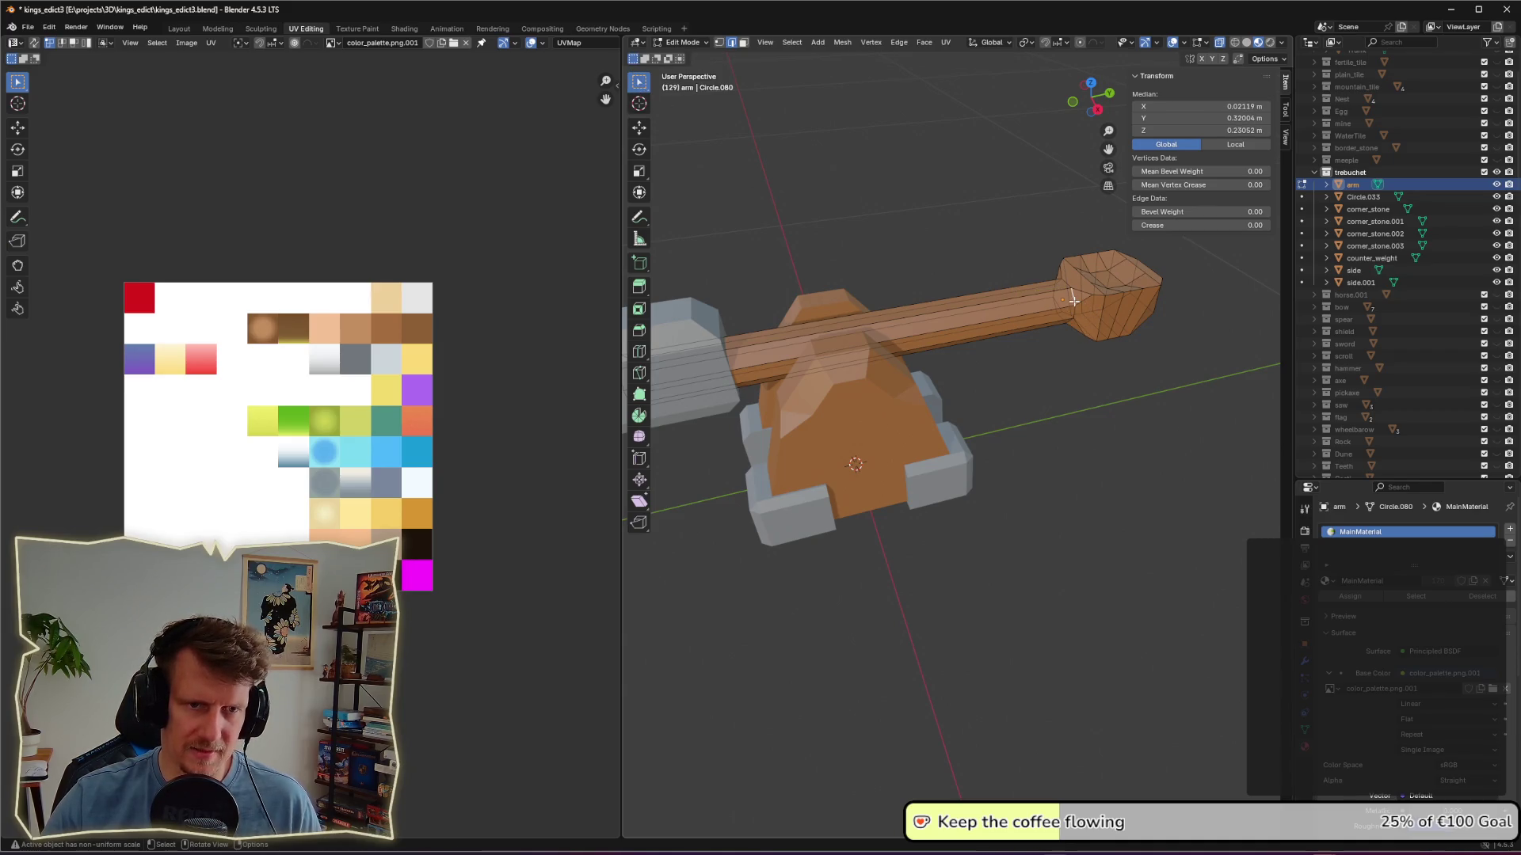
key(l)
click(1075, 323)
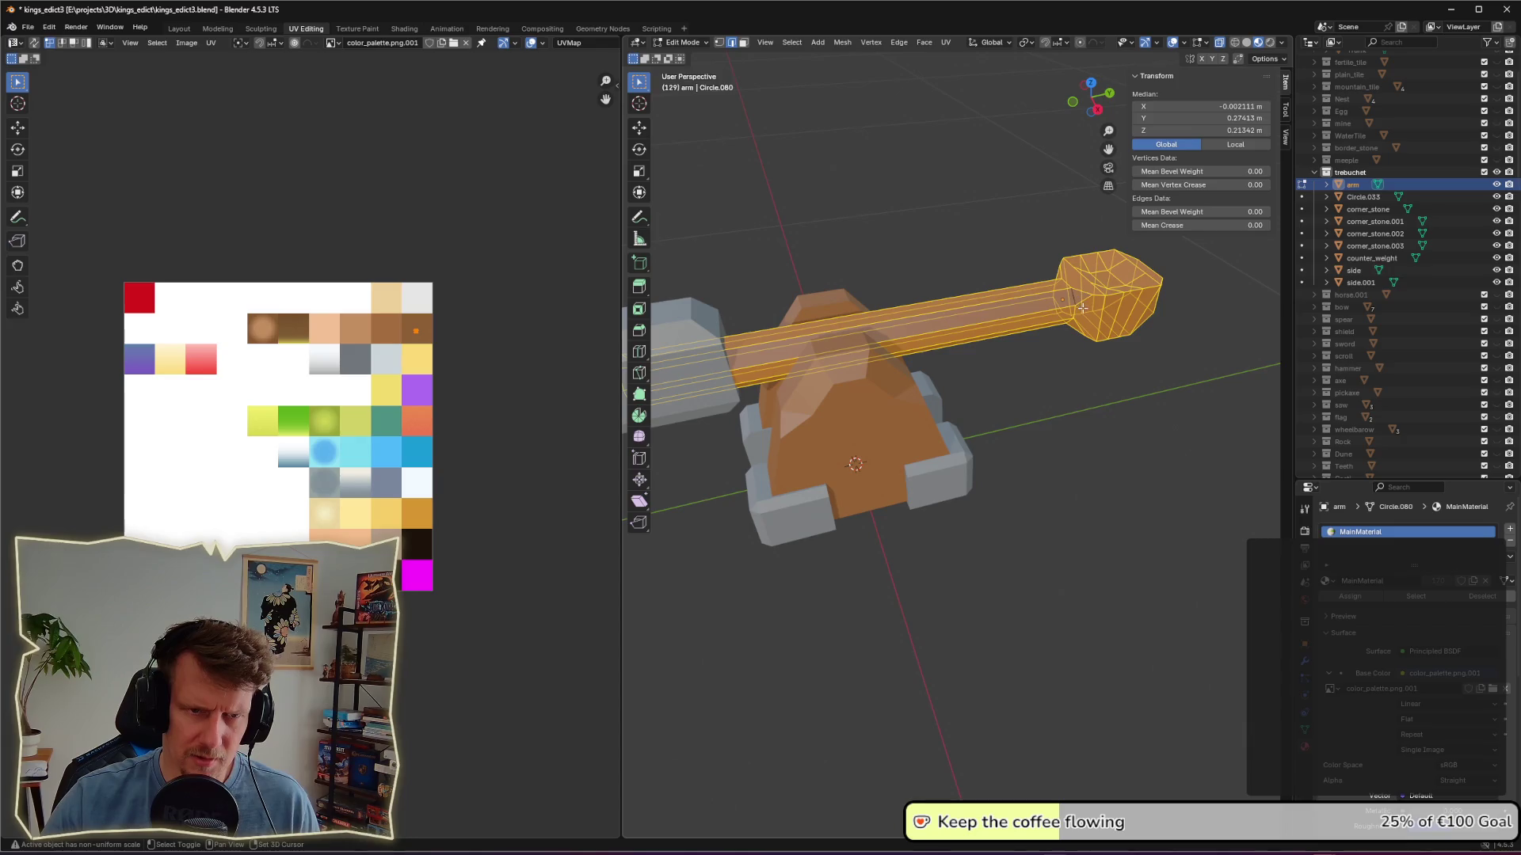
shift+click(1072, 300)
click(1075, 342)
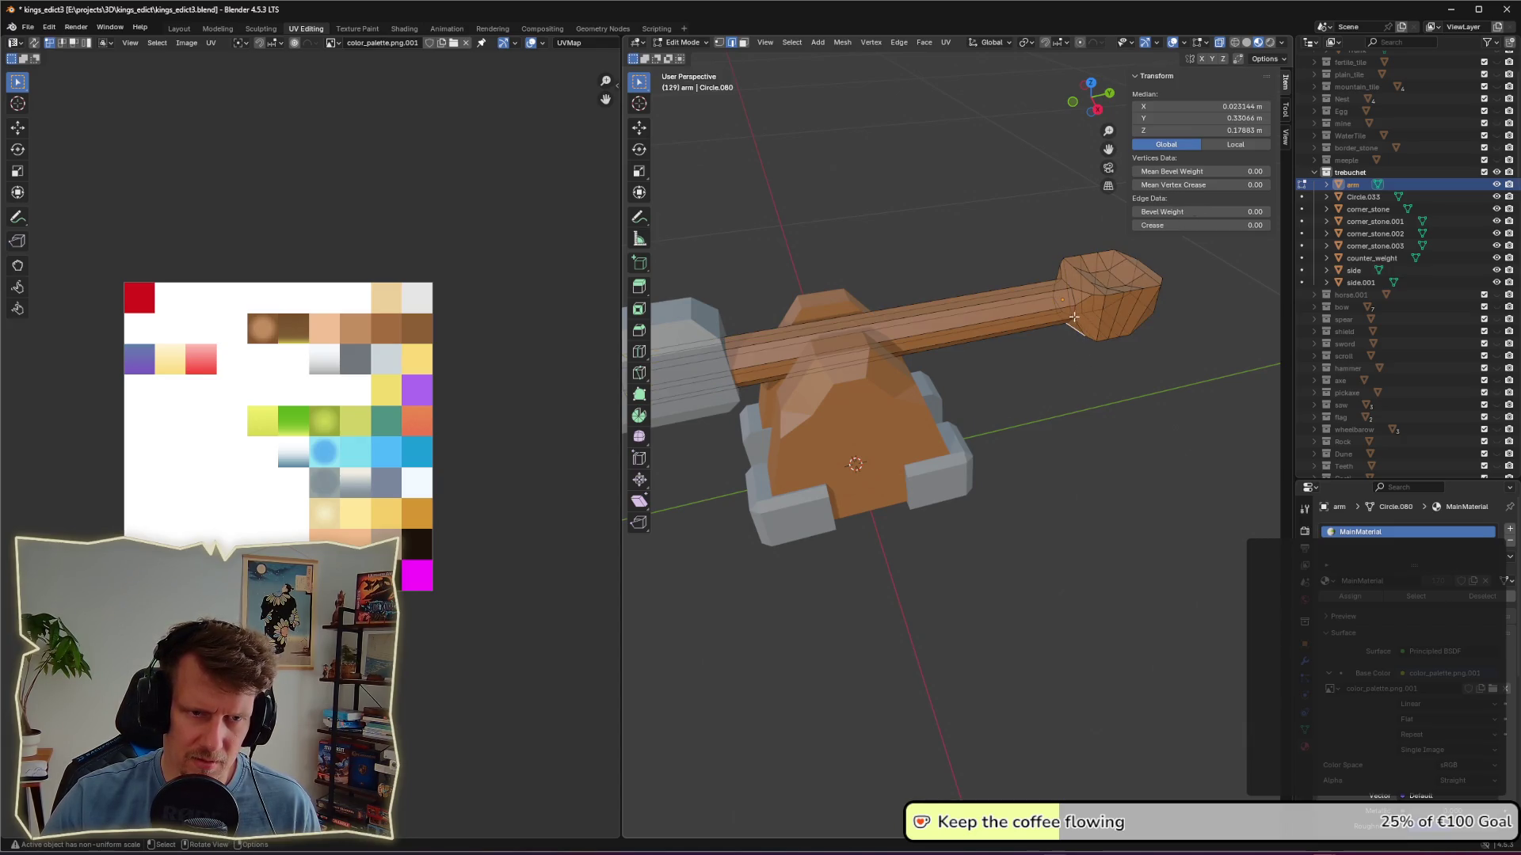
click(1088, 448)
Step: Select the edge loop where the arm's end block meets the shaft, dropping the stray edge
alt+click(1074, 314)
mouse_move(1074, 314)
middle_down()
mouse_move(1061, 515)
mouse_move(1062, 438)
mouse_move(1090, 390)
mouse_move(1053, 384)
middle_up()
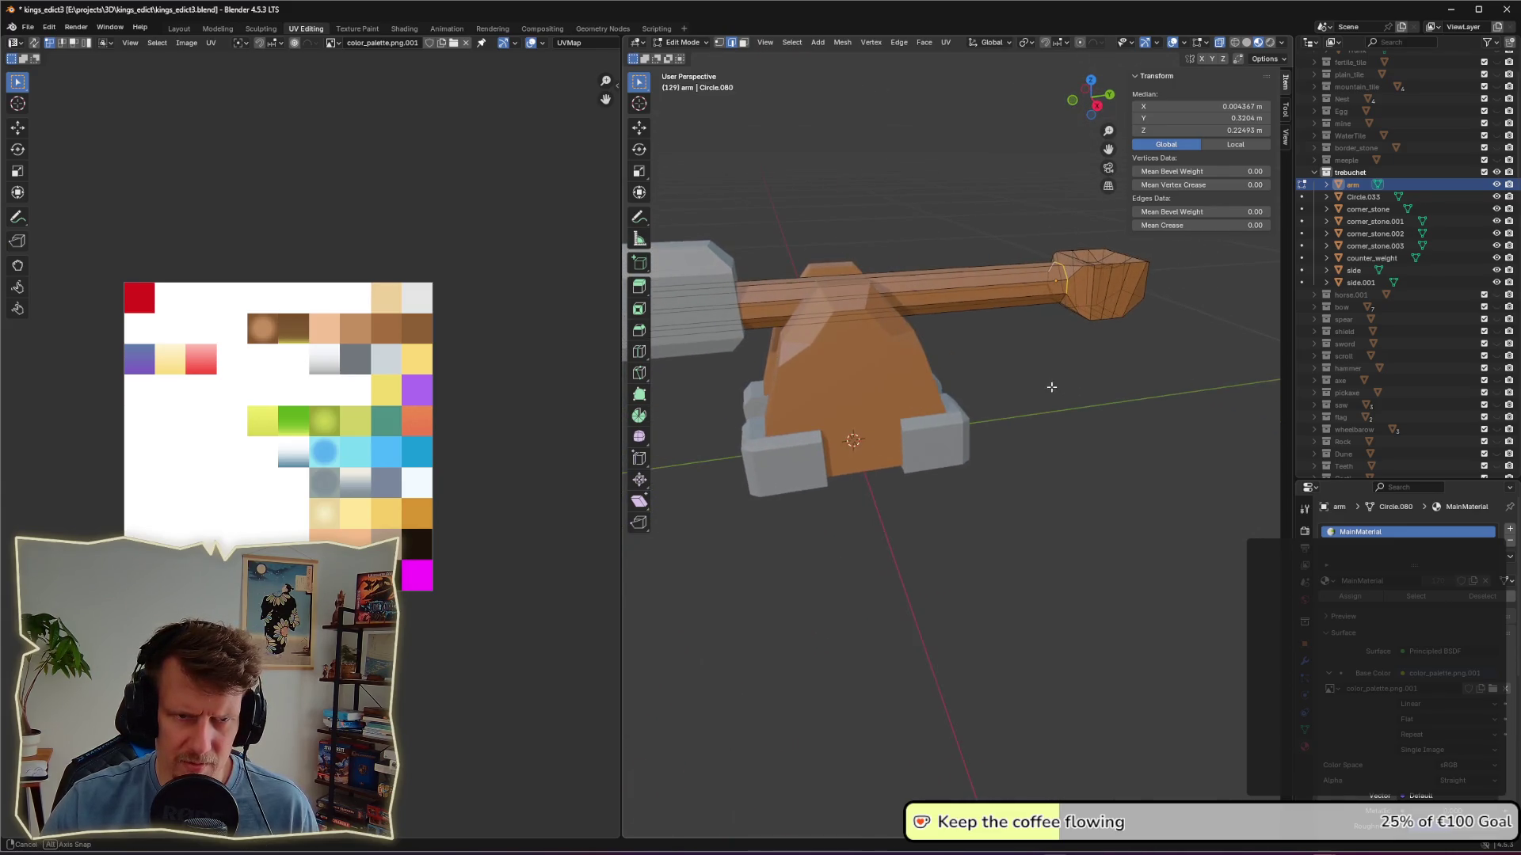
scroll(1061, 292, up, 5)
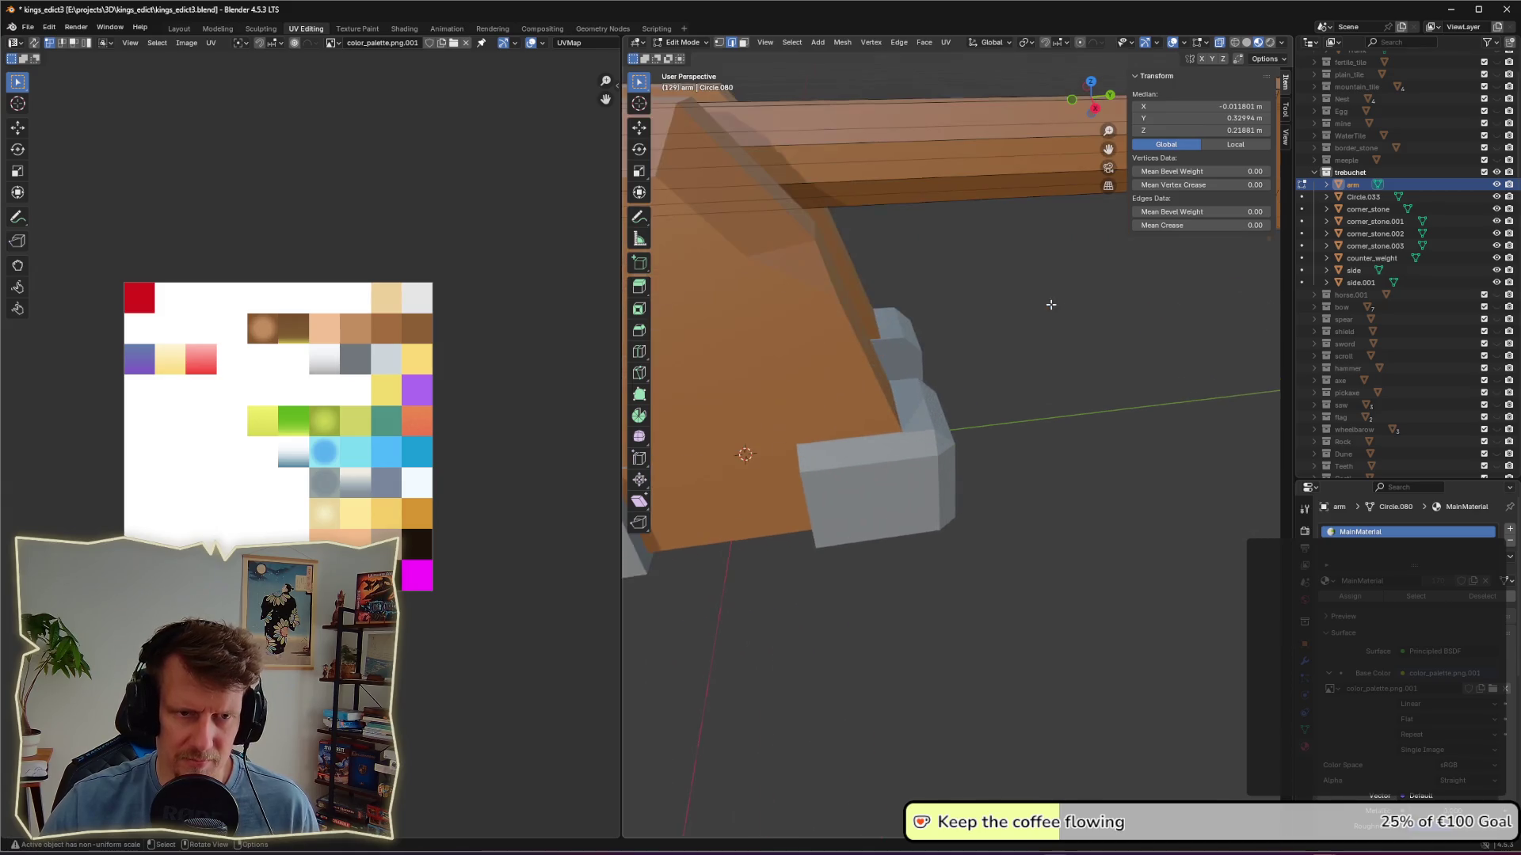
scroll(1056, 309, down, 4)
scroll(907, 387, up, 4)
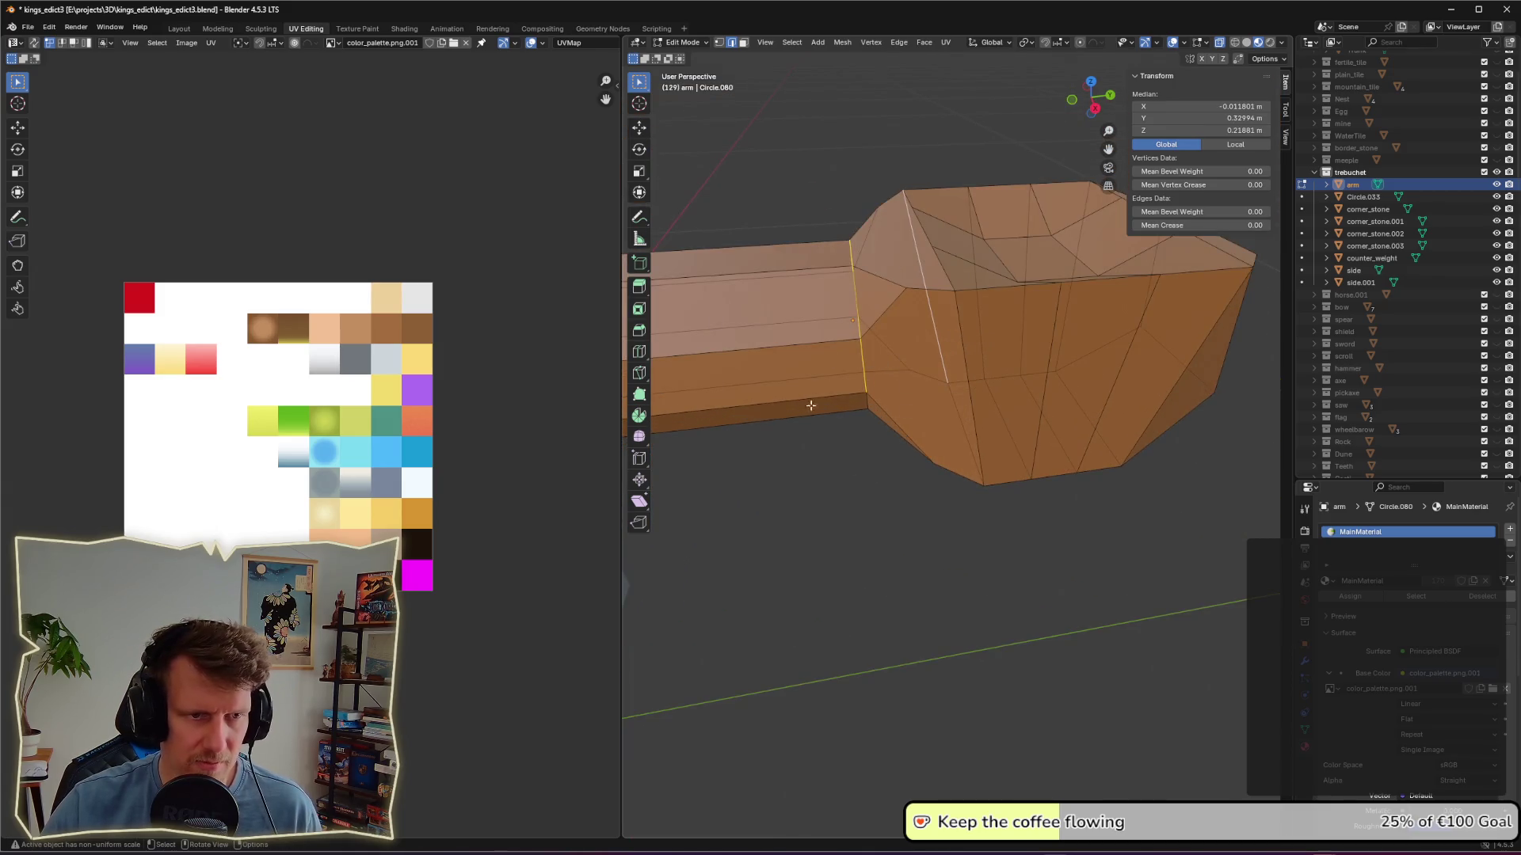
mouse_move(781, 184)
mouse_down()
mouse_move(866, 358)
mouse_move(877, 469)
mouse_up()
mouse_move(877, 469)
middle_down()
mouse_move(900, 451)
mouse_move(889, 462)
middle_up()
Step: Scale the joint edge loop to 0.667, deselect it and return to Object Mode
key(s)
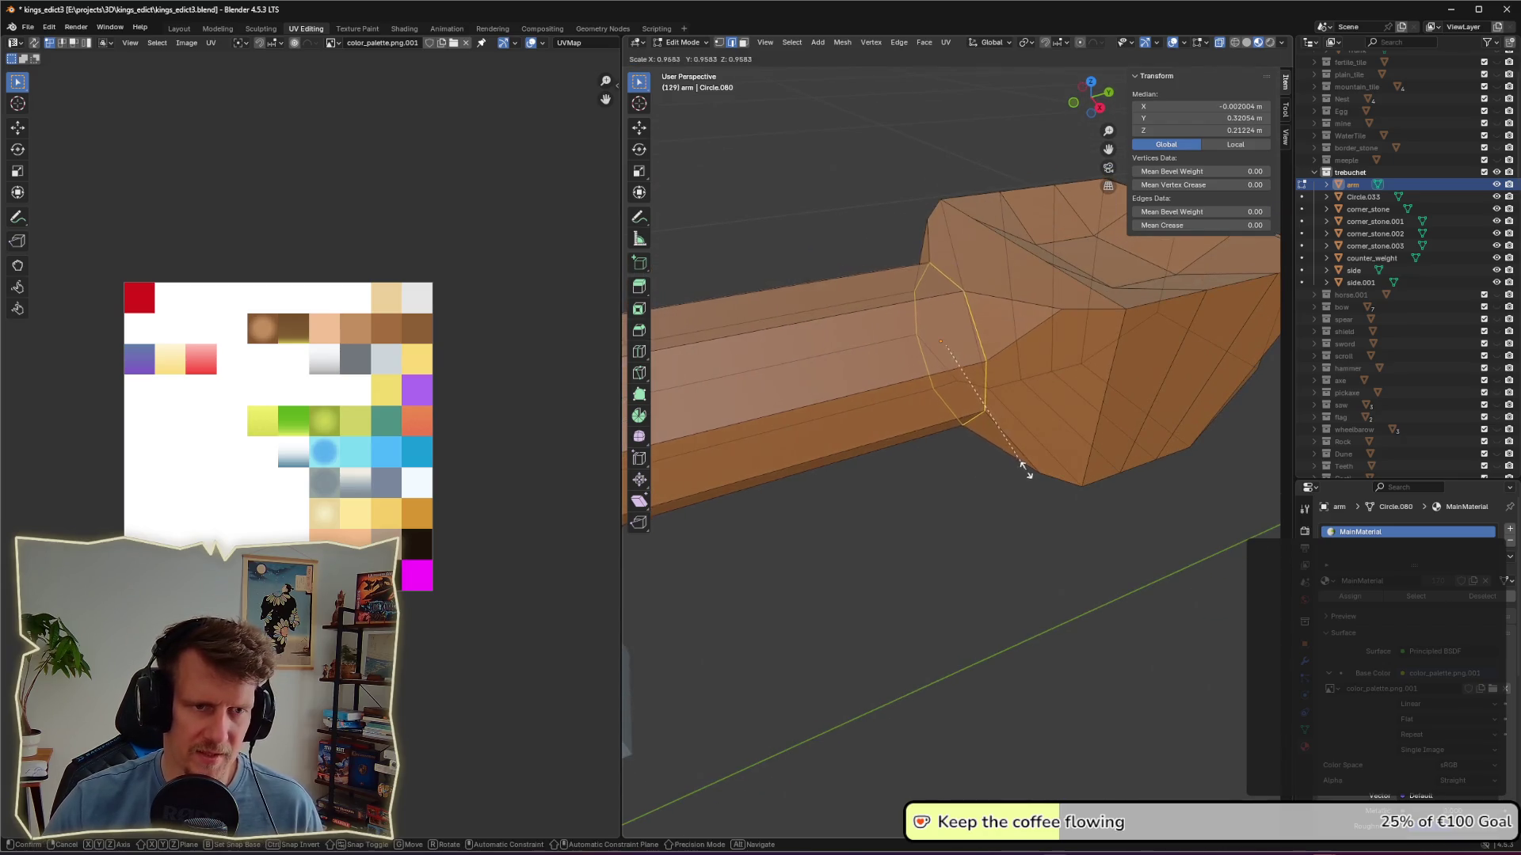
click(994, 438)
scroll(970, 472, down, 4)
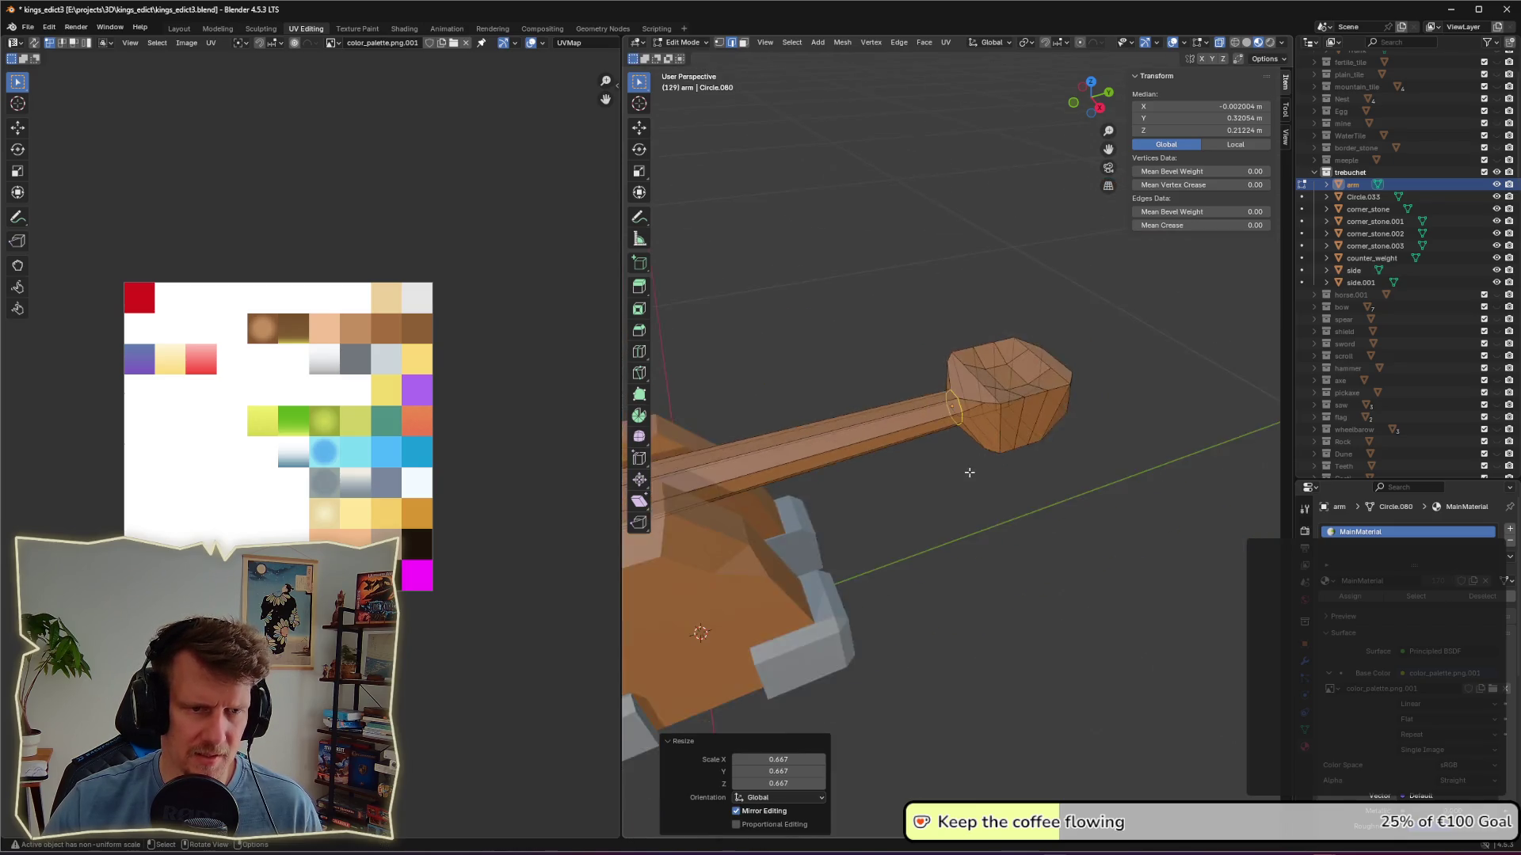
scroll(970, 472, down, 3)
mouse_move(970, 473)
middle_down()
mouse_move(950, 516)
mouse_move(940, 486)
mouse_move(917, 499)
middle_up()
key(s)
click(986, 493)
click(971, 533)
scroll(951, 513, down, 2)
key(Tab)
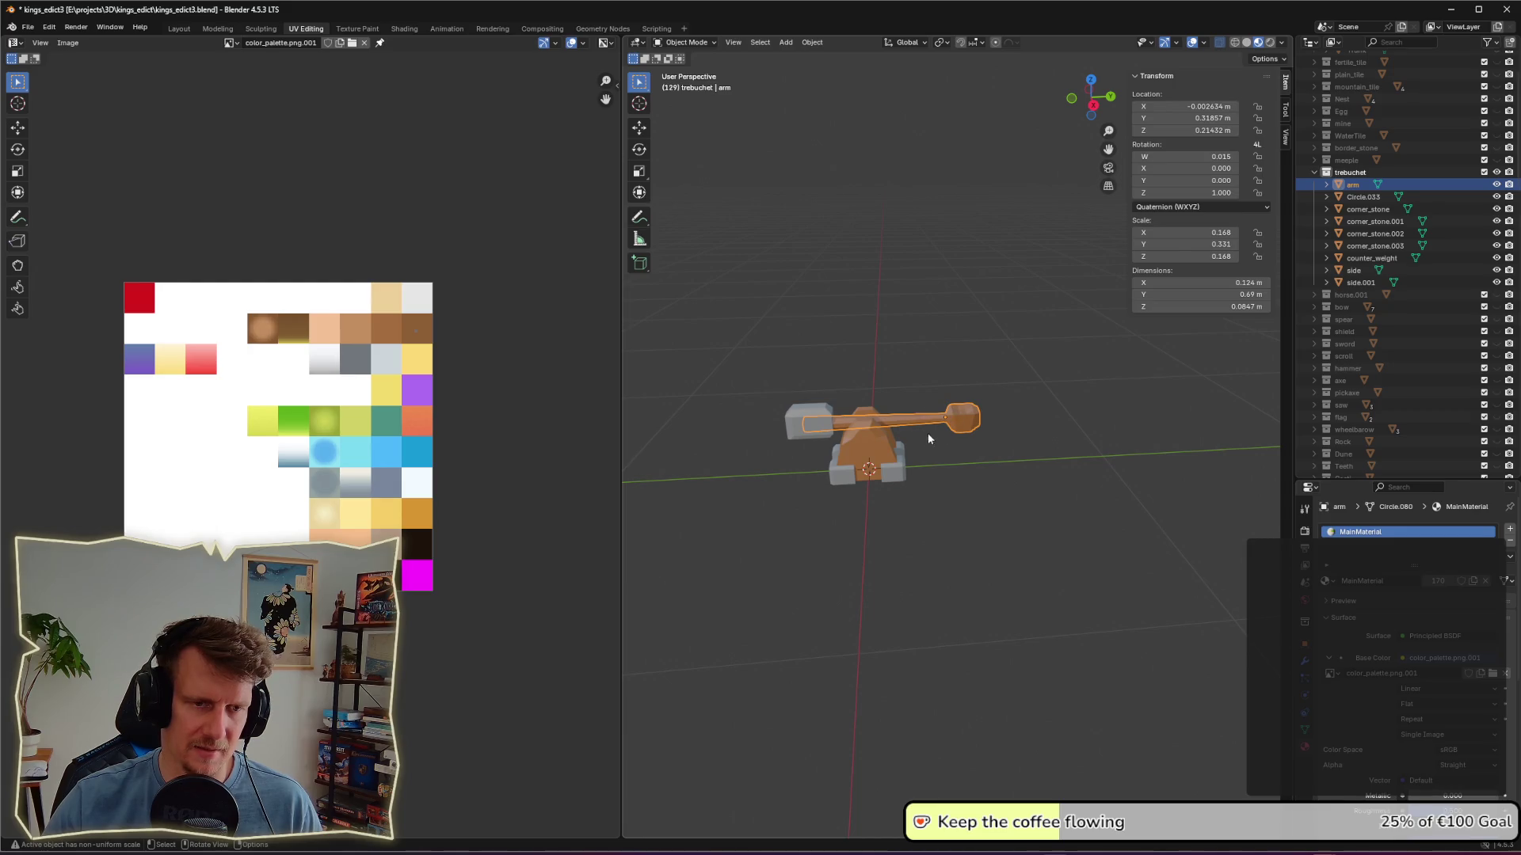
mouse_move(865, 507)
middle_down()
mouse_move(928, 461)
mouse_move(934, 476)
mouse_move(912, 464)
mouse_move(911, 511)
middle_up()
scroll(928, 461, up, 2)
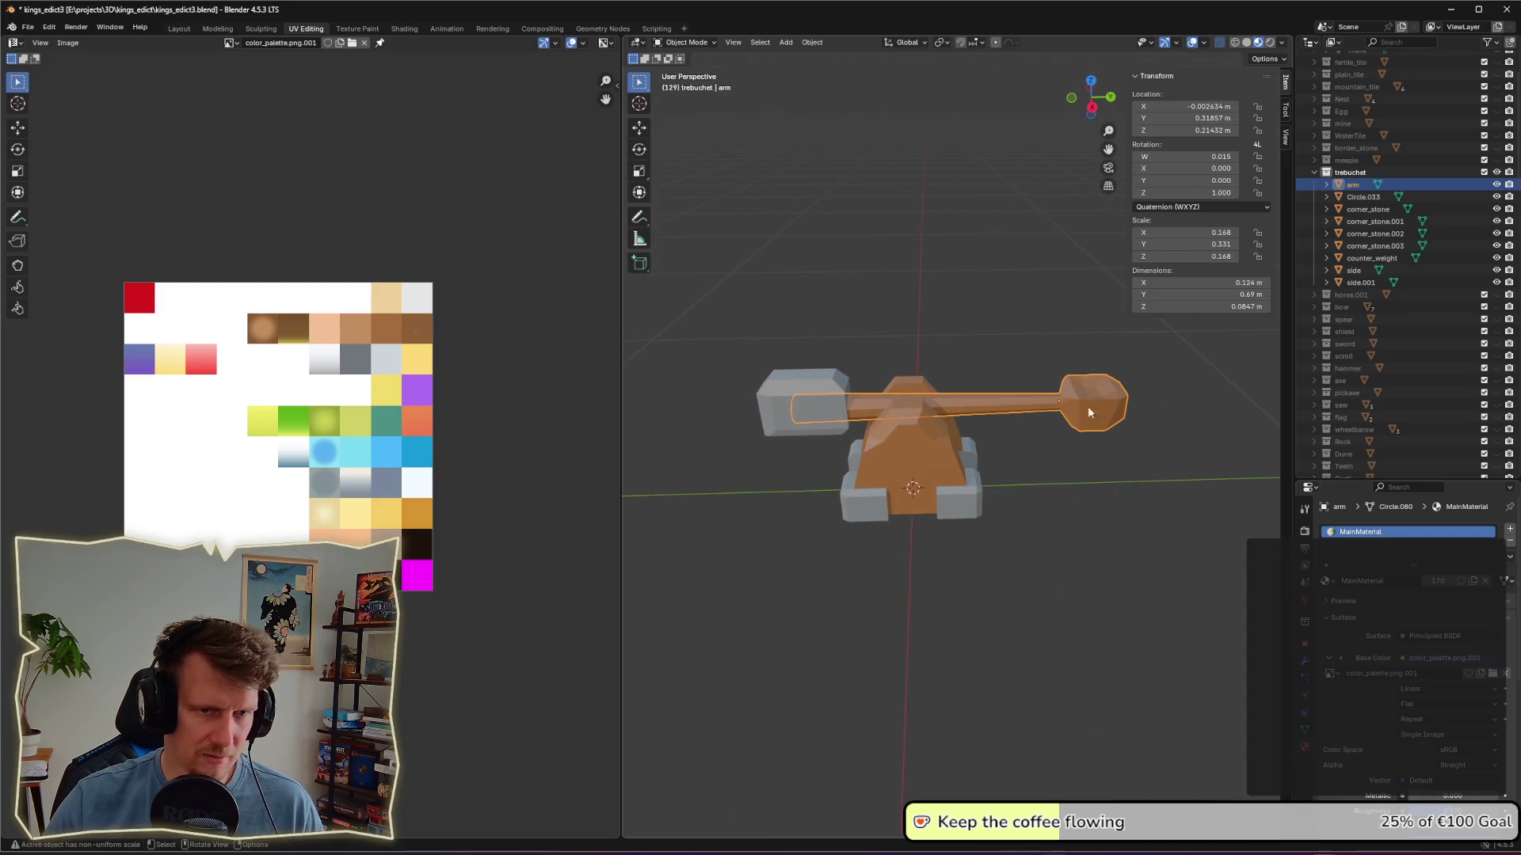
click(1047, 490)
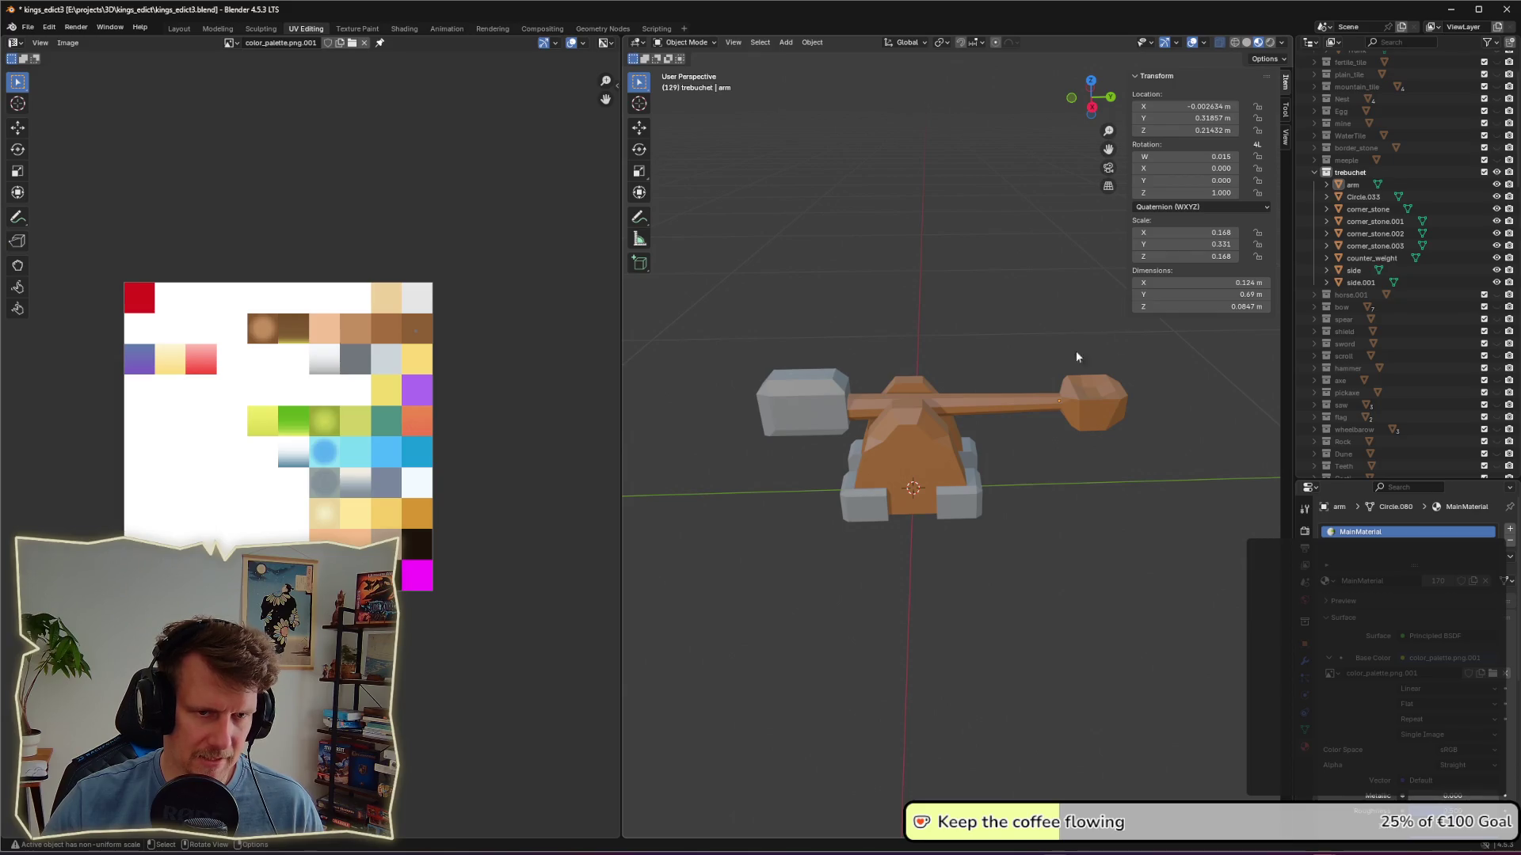
mouse_move(1057, 396)
middle_down()
mouse_move(1059, 434)
mouse_move(1076, 411)
mouse_move(1104, 431)
mouse_move(1141, 419)
middle_up()
click(1075, 411)
Step: Shrink the bottom loop of the arm's head to 0.66 and raise it along Z
key(Tab)
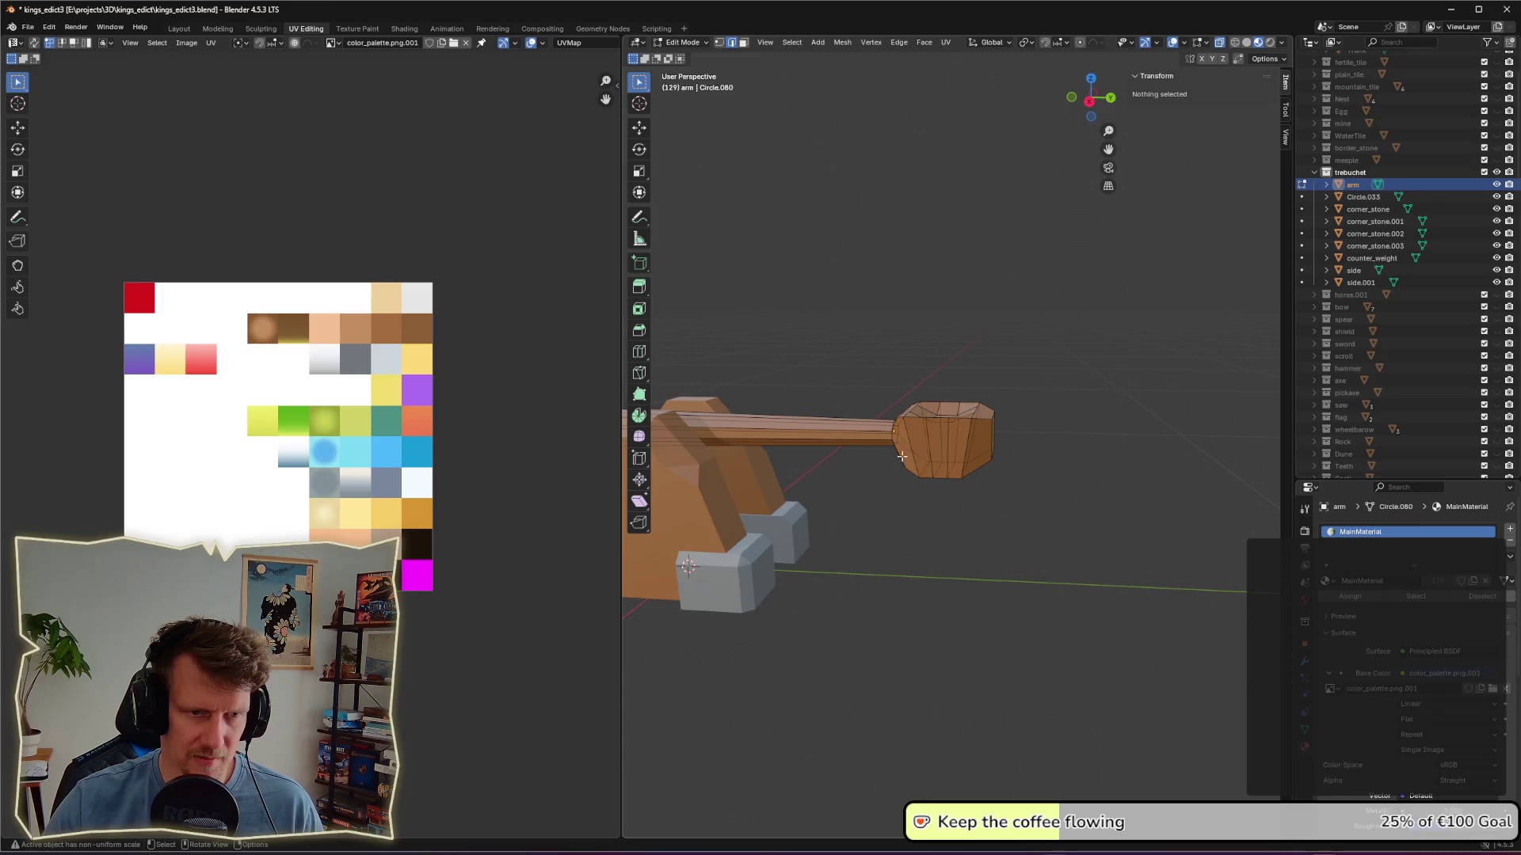
alt+click(970, 468)
mouse_move(1012, 492)
middle_down()
mouse_move(927, 456)
mouse_move(1120, 509)
middle_up()
alt+click(903, 441)
scroll(1120, 509, up, 3)
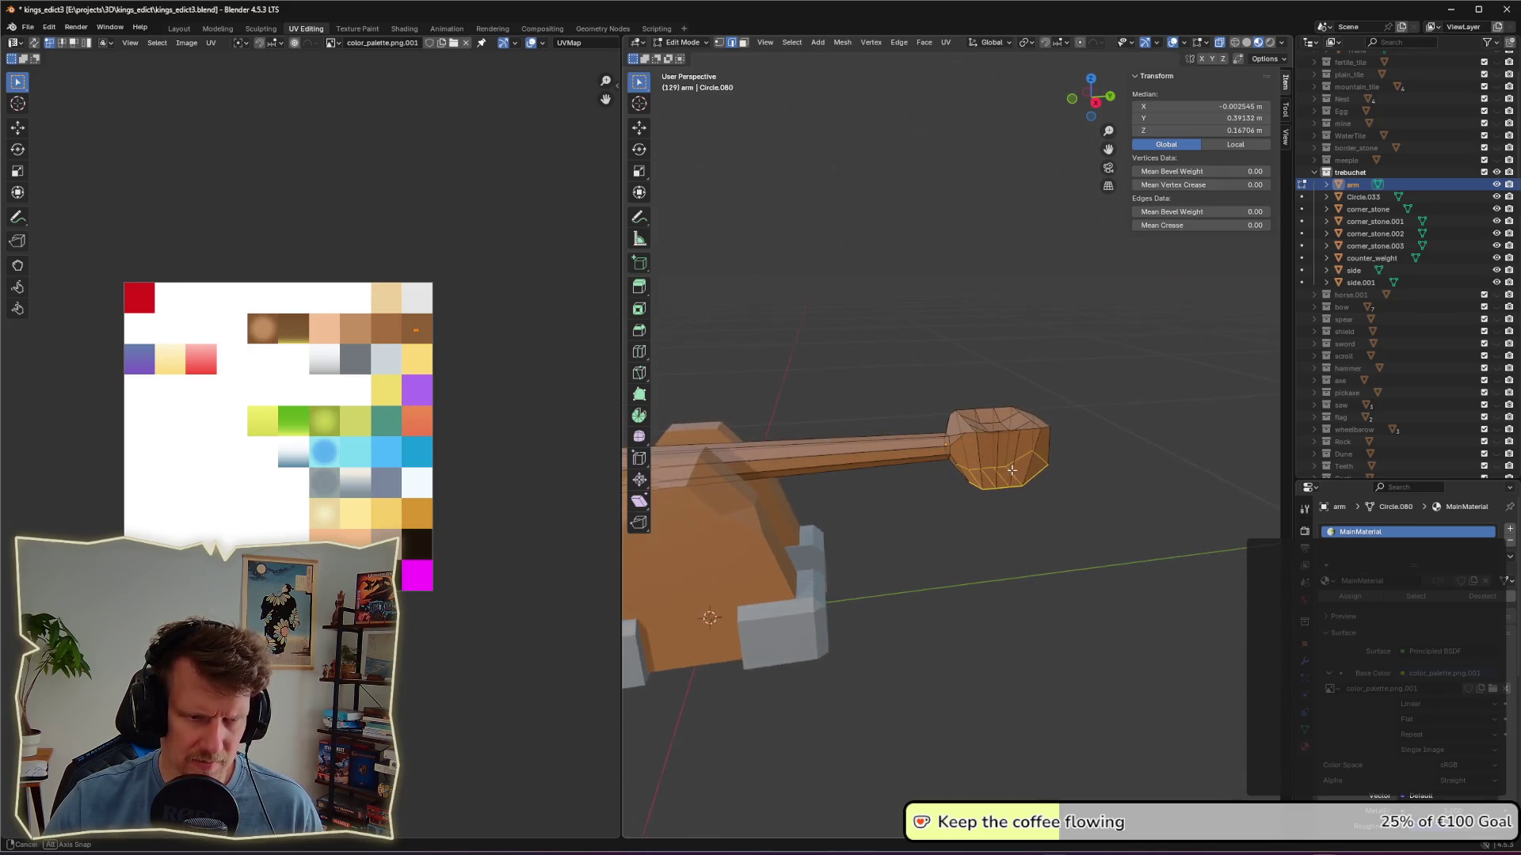
key(s)
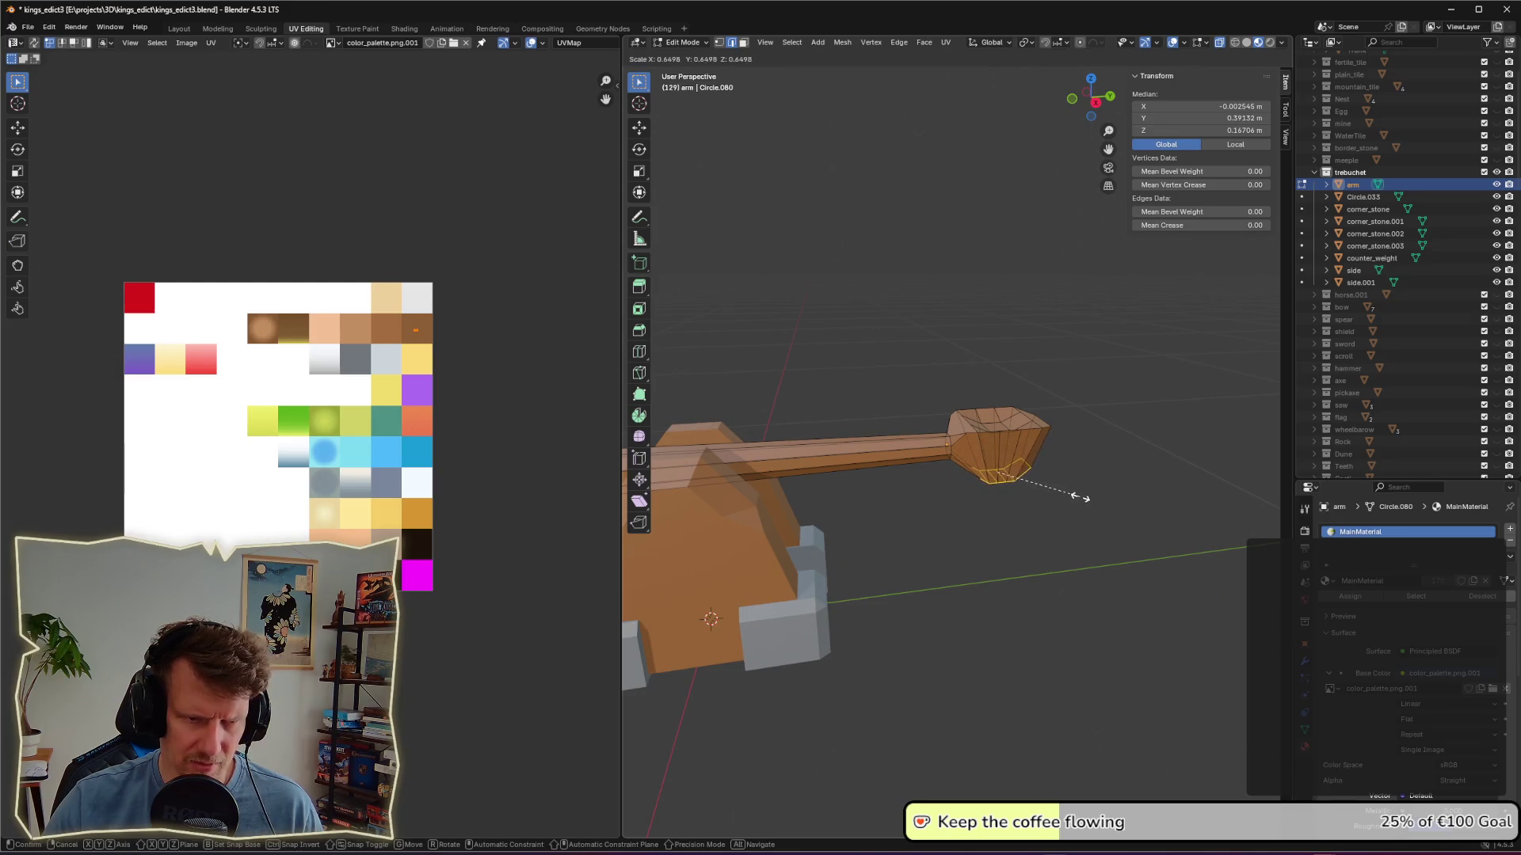
click(1081, 499)
key(g)
key(z)
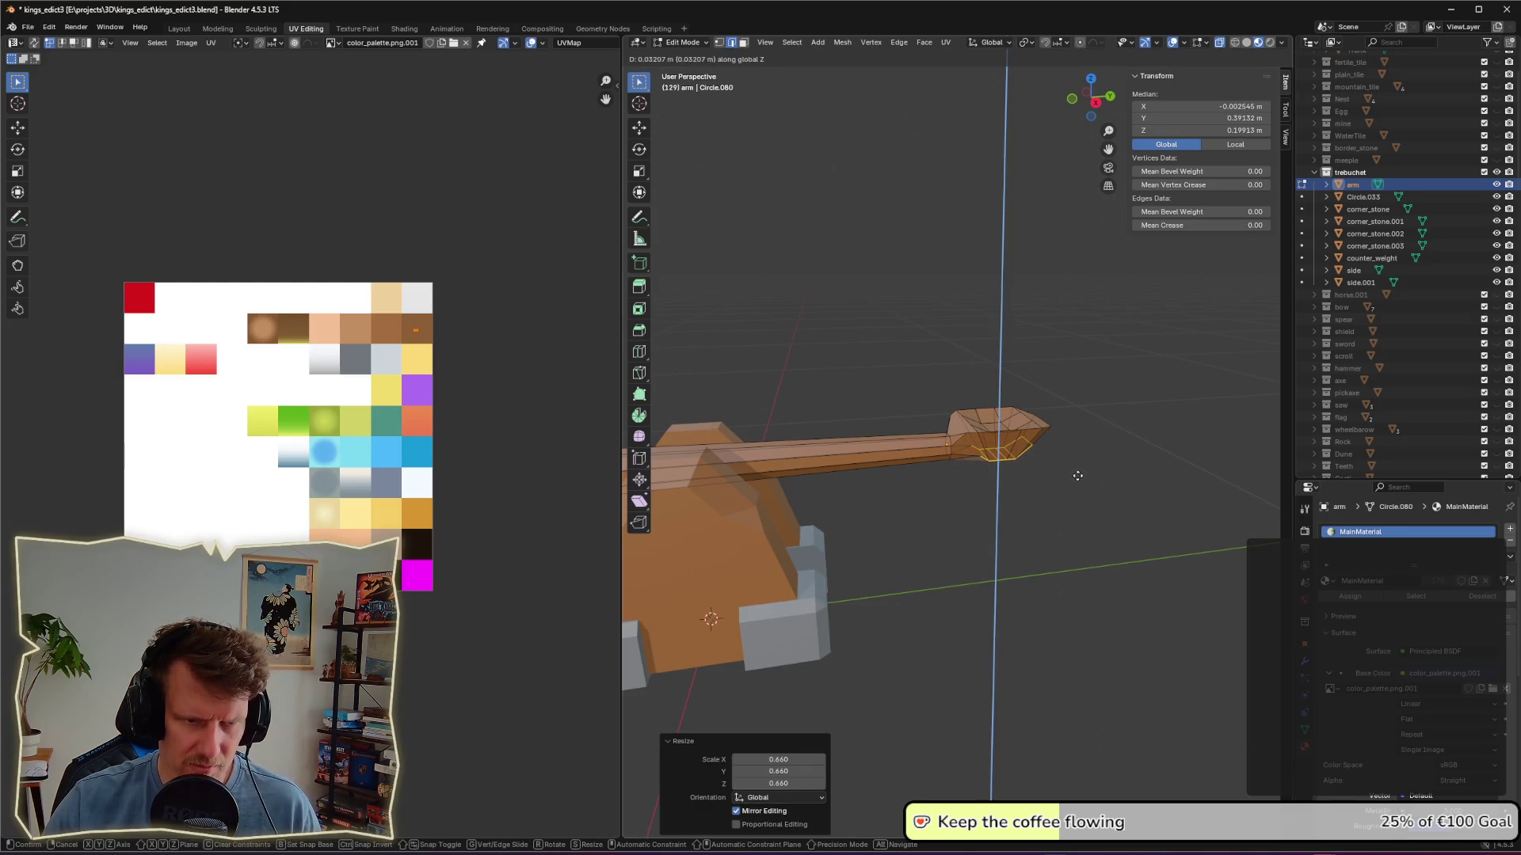
click(1079, 480)
click(1089, 499)
Step: Return to Object Mode, clear the selection and tilt the view down over the trebuchet
mouse_move(1092, 502)
middle_down()
mouse_move(932, 405)
mouse_move(934, 479)
middle_up()
scroll(937, 435, up, 3)
scroll(911, 558, down, 6)
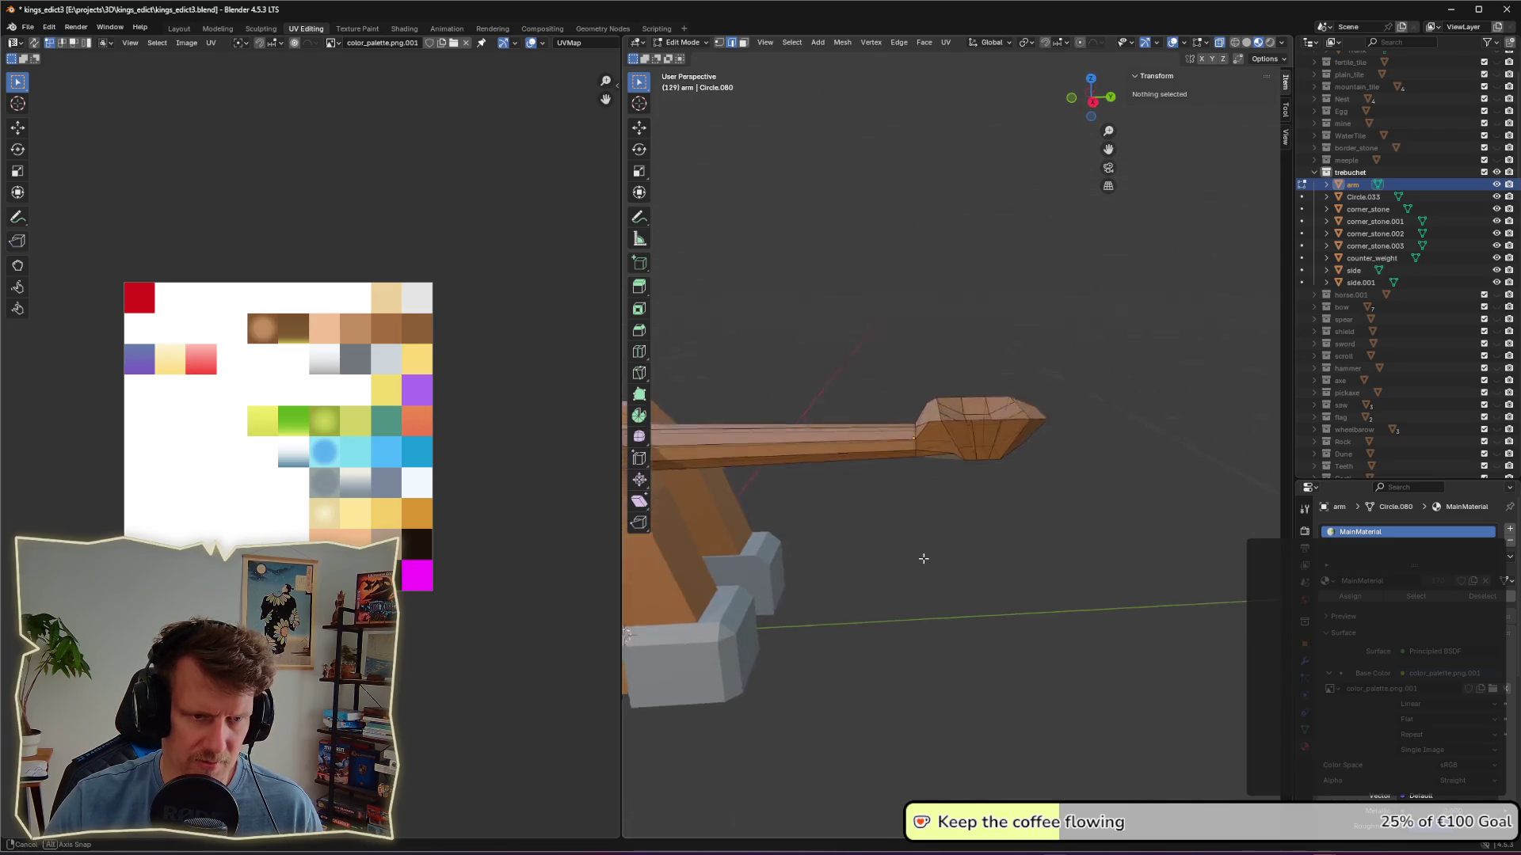
key(Tab)
scroll(930, 577, down, 2)
scroll(916, 564, down, 8)
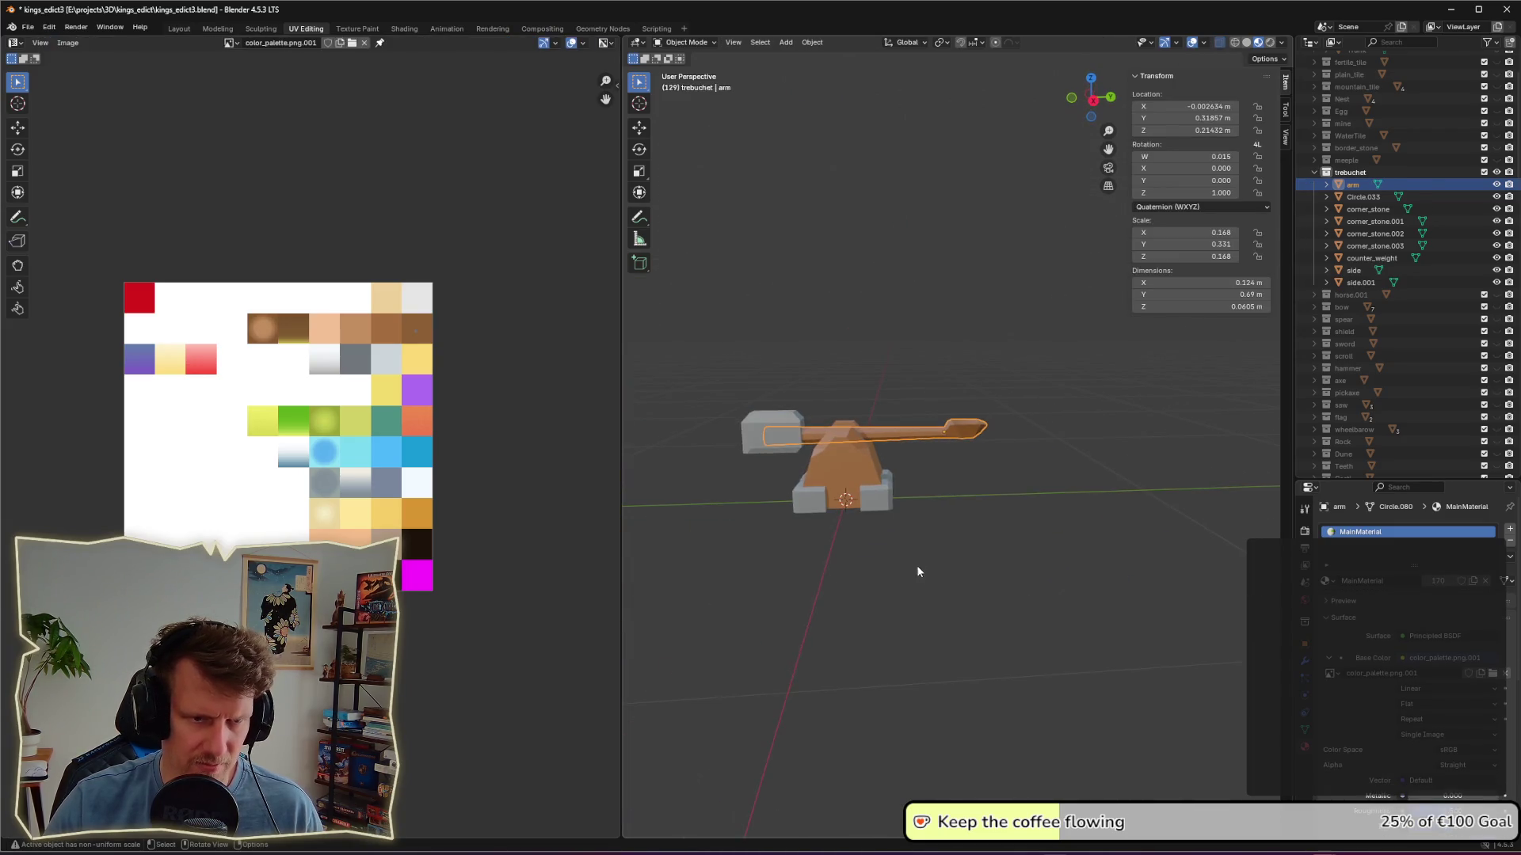
click(910, 597)
middle_drag(963, 562, 967, 528)
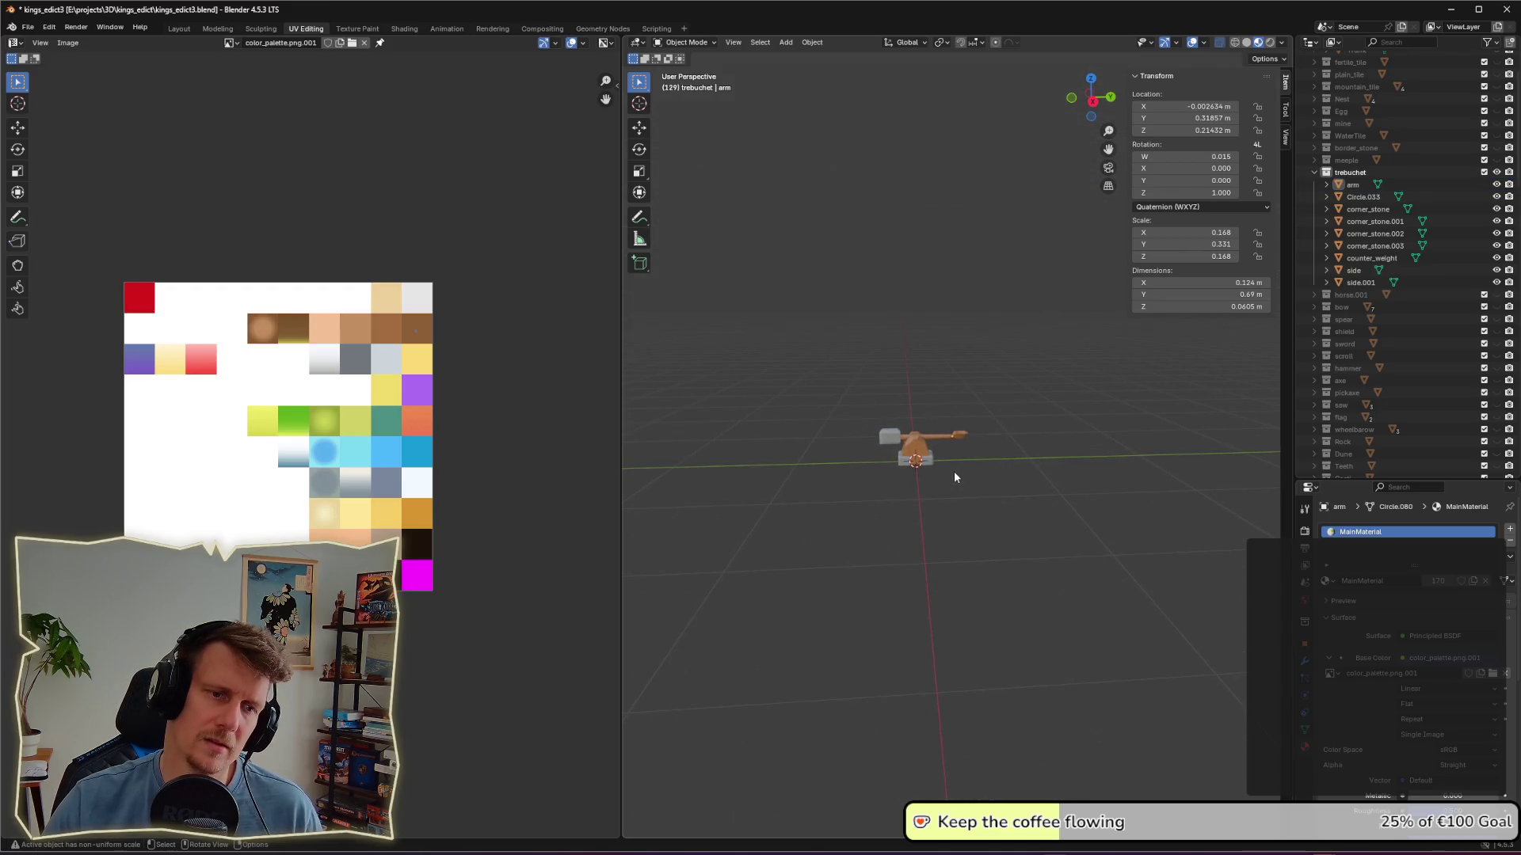
scroll(954, 472, up, 8)
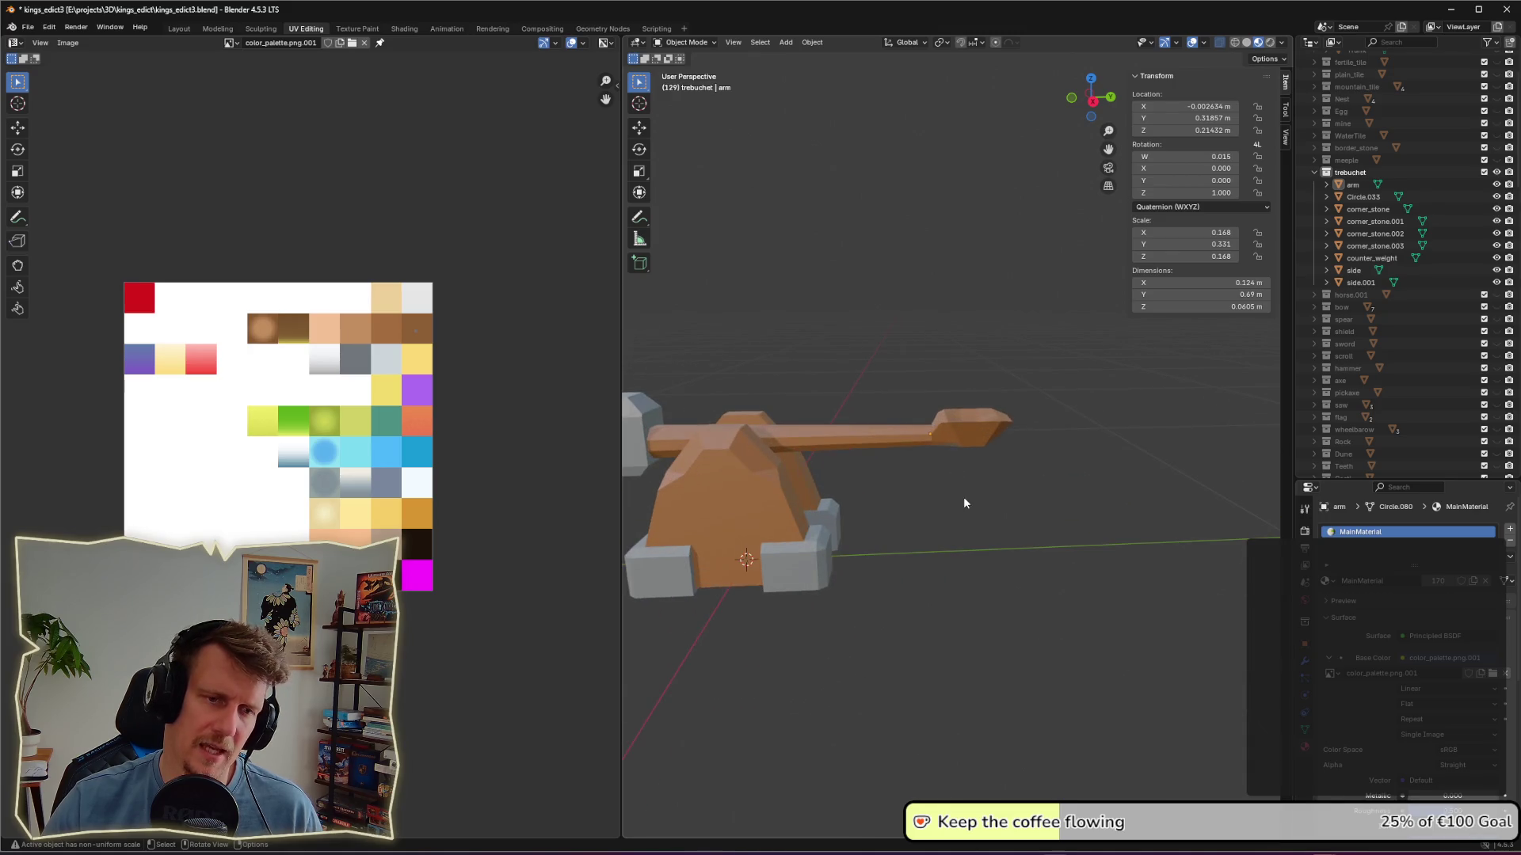
Step: Lower the faces at the arm's tip along Z to flatten the cup, then return to Object Mode
key(Tab)
middle_drag(967, 506, 948, 433)
drag(914, 363, 1013, 449)
click(1001, 463)
drag(927, 377, 1012, 444)
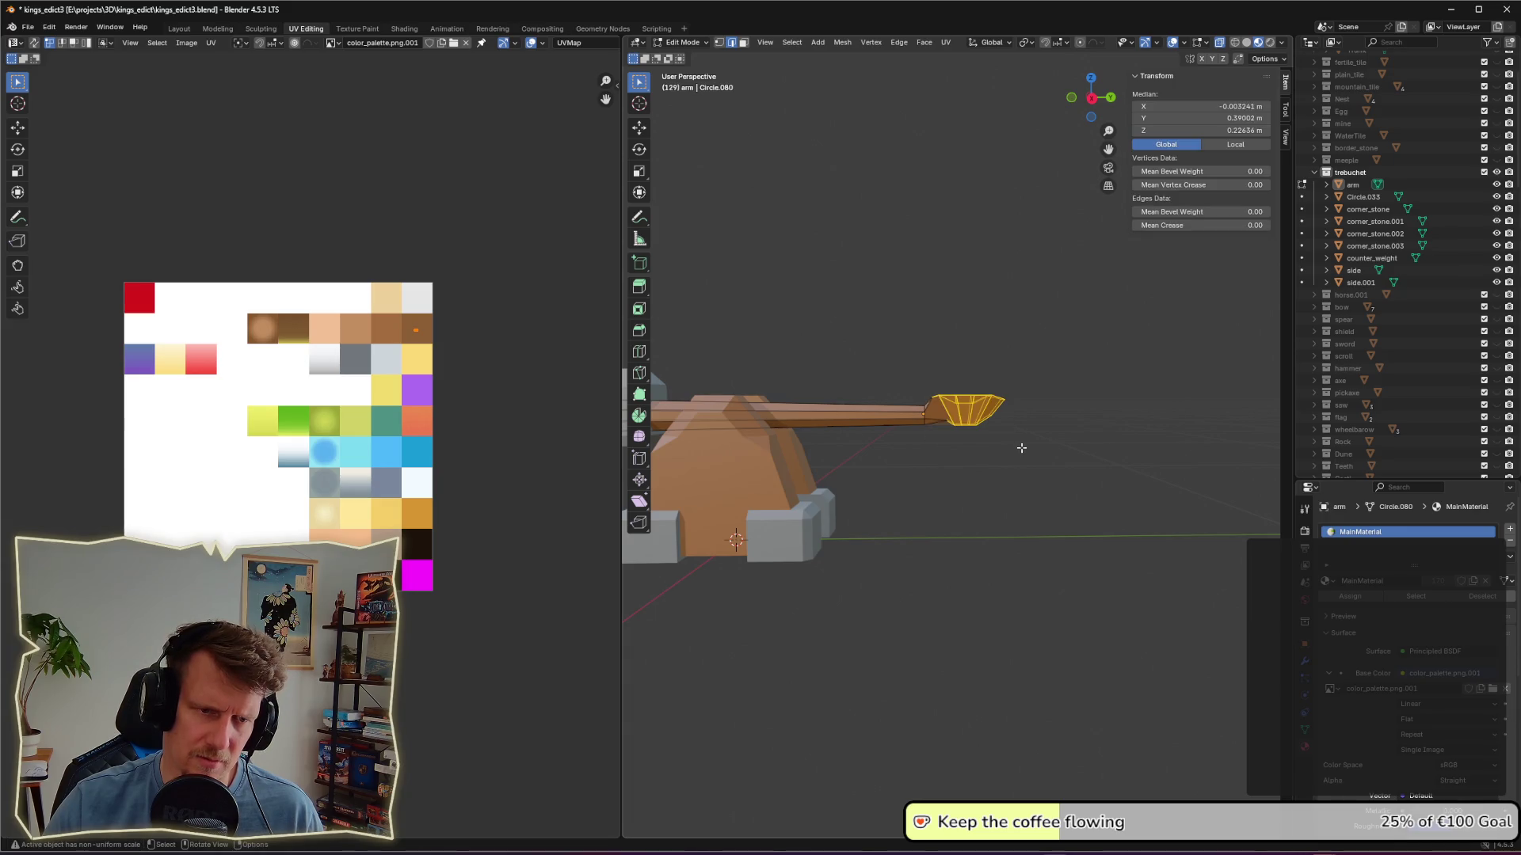
middle_drag(1017, 445, 1012, 449)
key(g)
key(z)
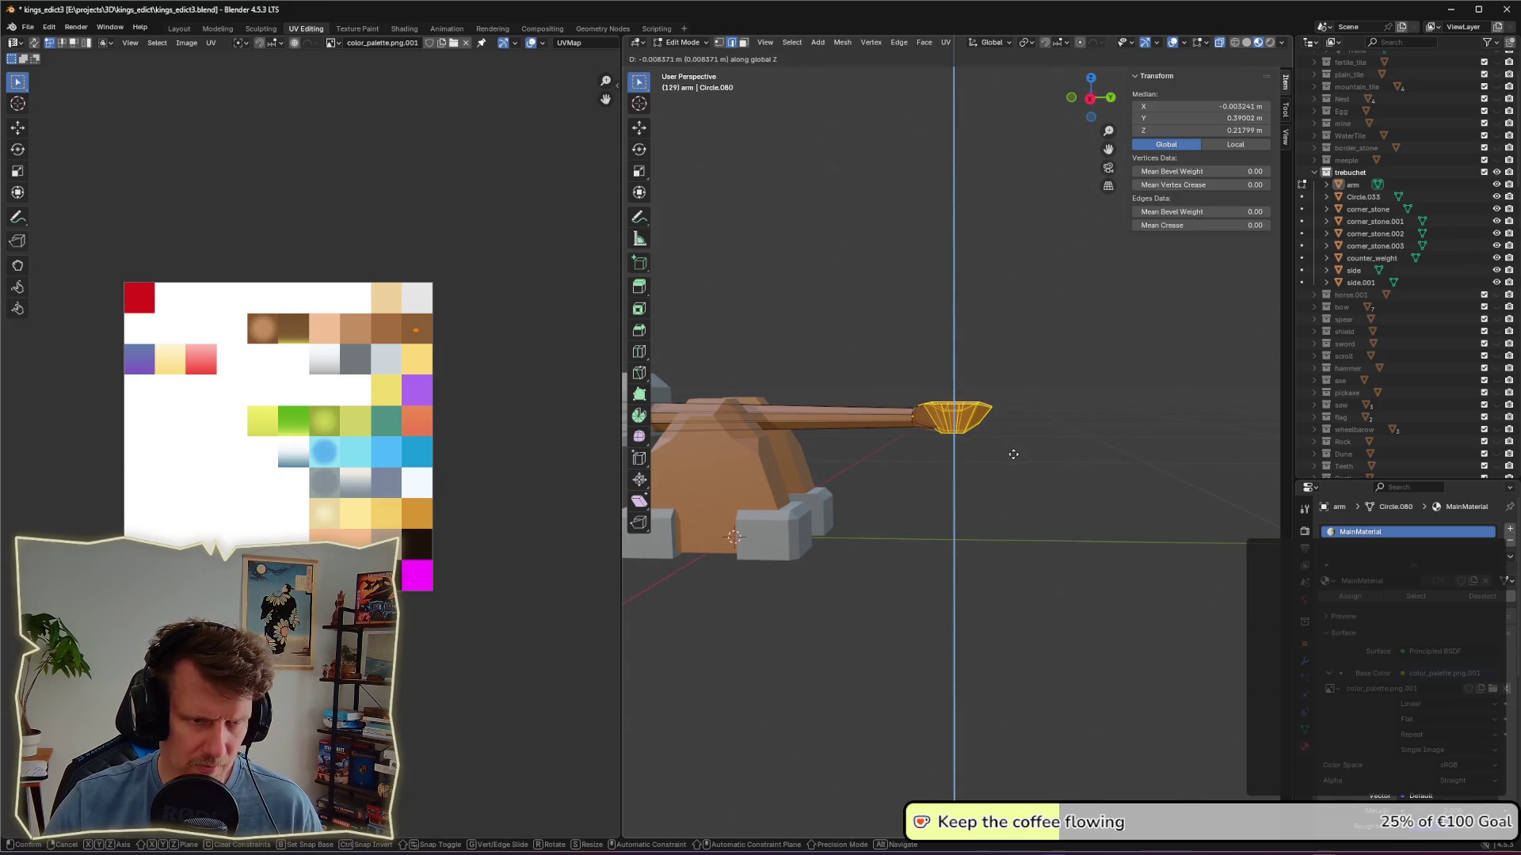
click(1012, 460)
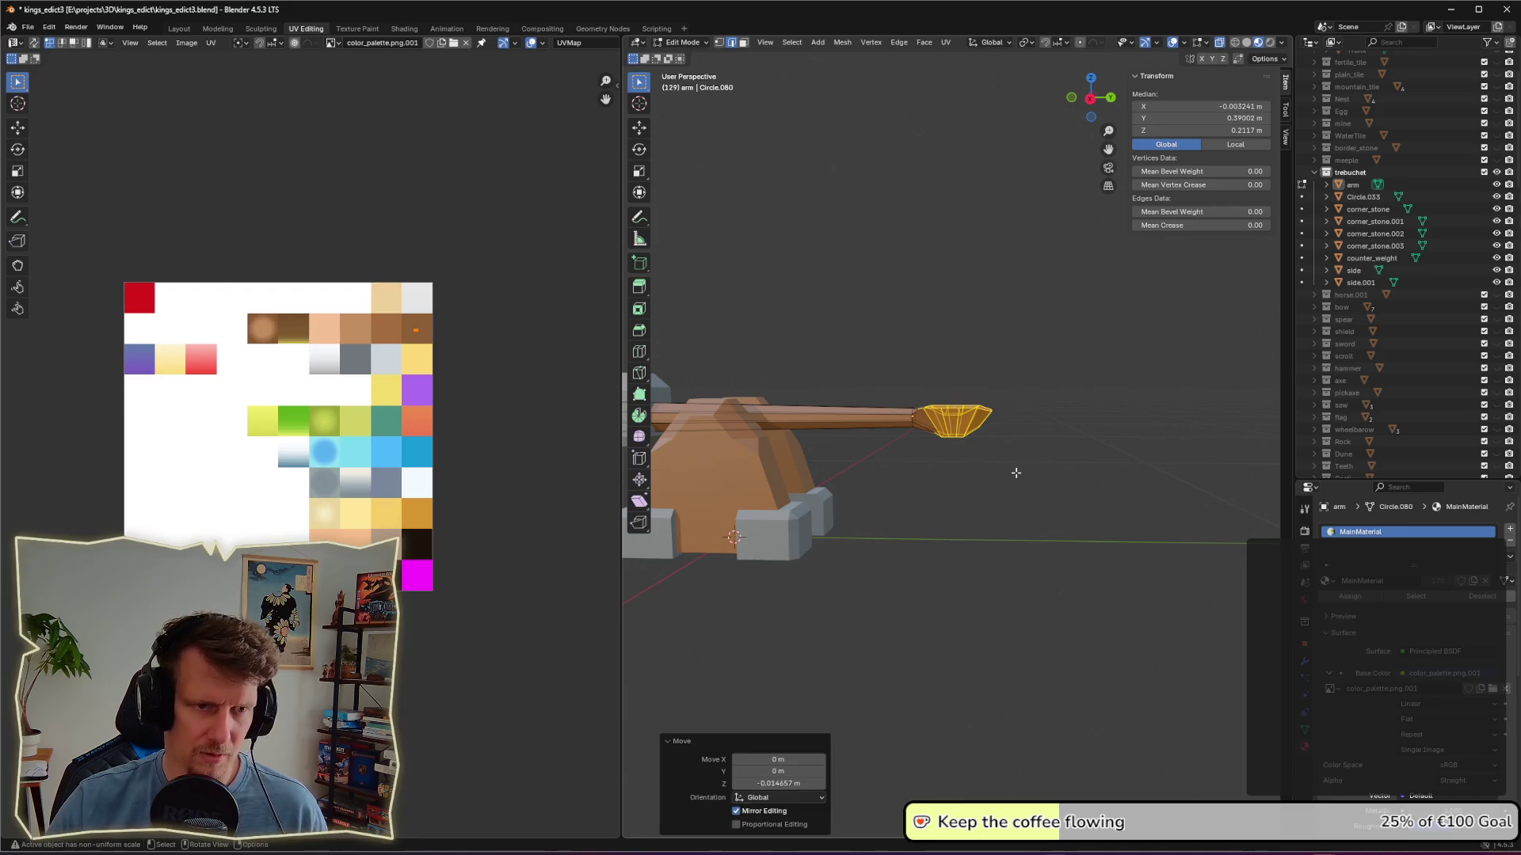
click(1002, 478)
mouse_move(999, 480)
middle_down()
mouse_move(971, 517)
mouse_move(1032, 520)
mouse_move(989, 557)
middle_up()
scroll(1002, 496, down, 3)
key(Tab)
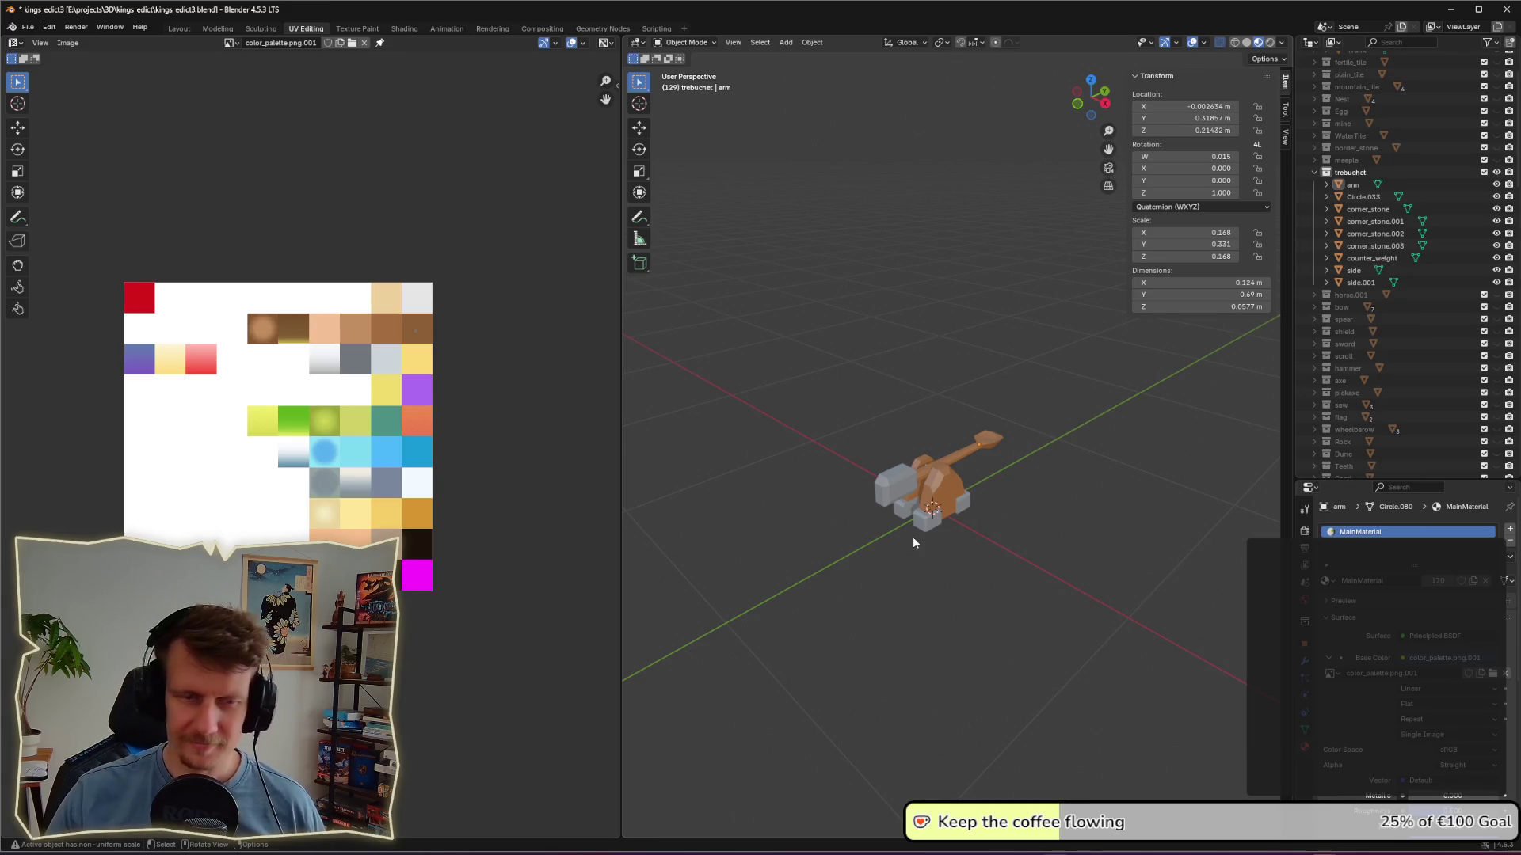
mouse_move(984, 505)
middle_down()
mouse_move(954, 493)
mouse_move(1005, 516)
mouse_move(982, 516)
mouse_move(1135, 507)
middle_up()
Step: Inspect the reshaped arm, save kings_edict3.blend, and switch to the Scripting workspace
scroll(879, 488, up, 4)
key(Tab)
key(Tab)
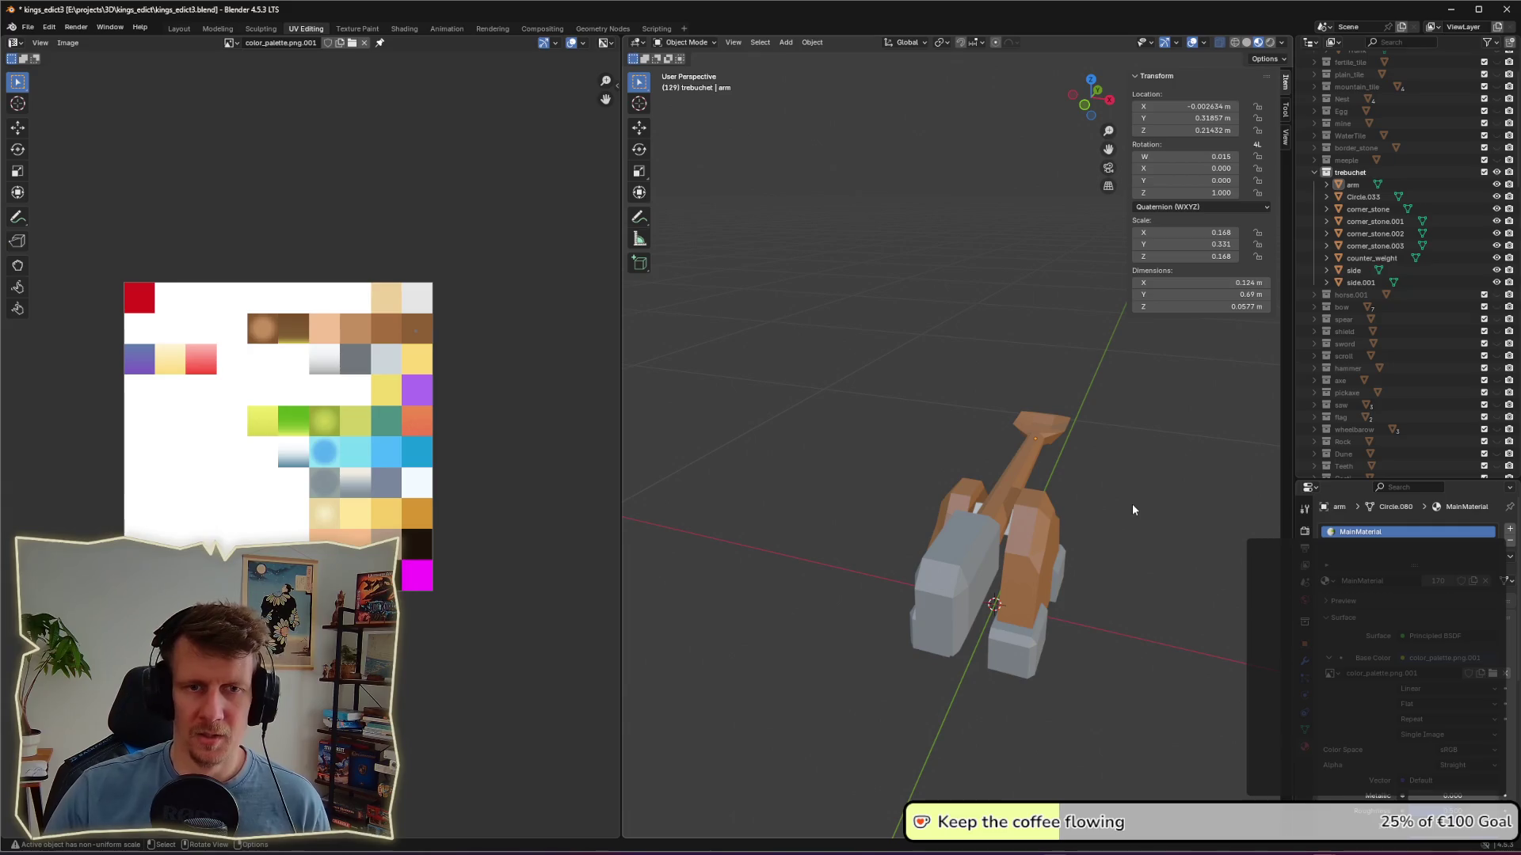
mouse_move(1116, 502)
middle_down()
mouse_move(1117, 480)
mouse_move(1076, 474)
mouse_move(1013, 538)
mouse_move(845, 506)
mouse_move(1035, 530)
mouse_move(995, 535)
middle_up()
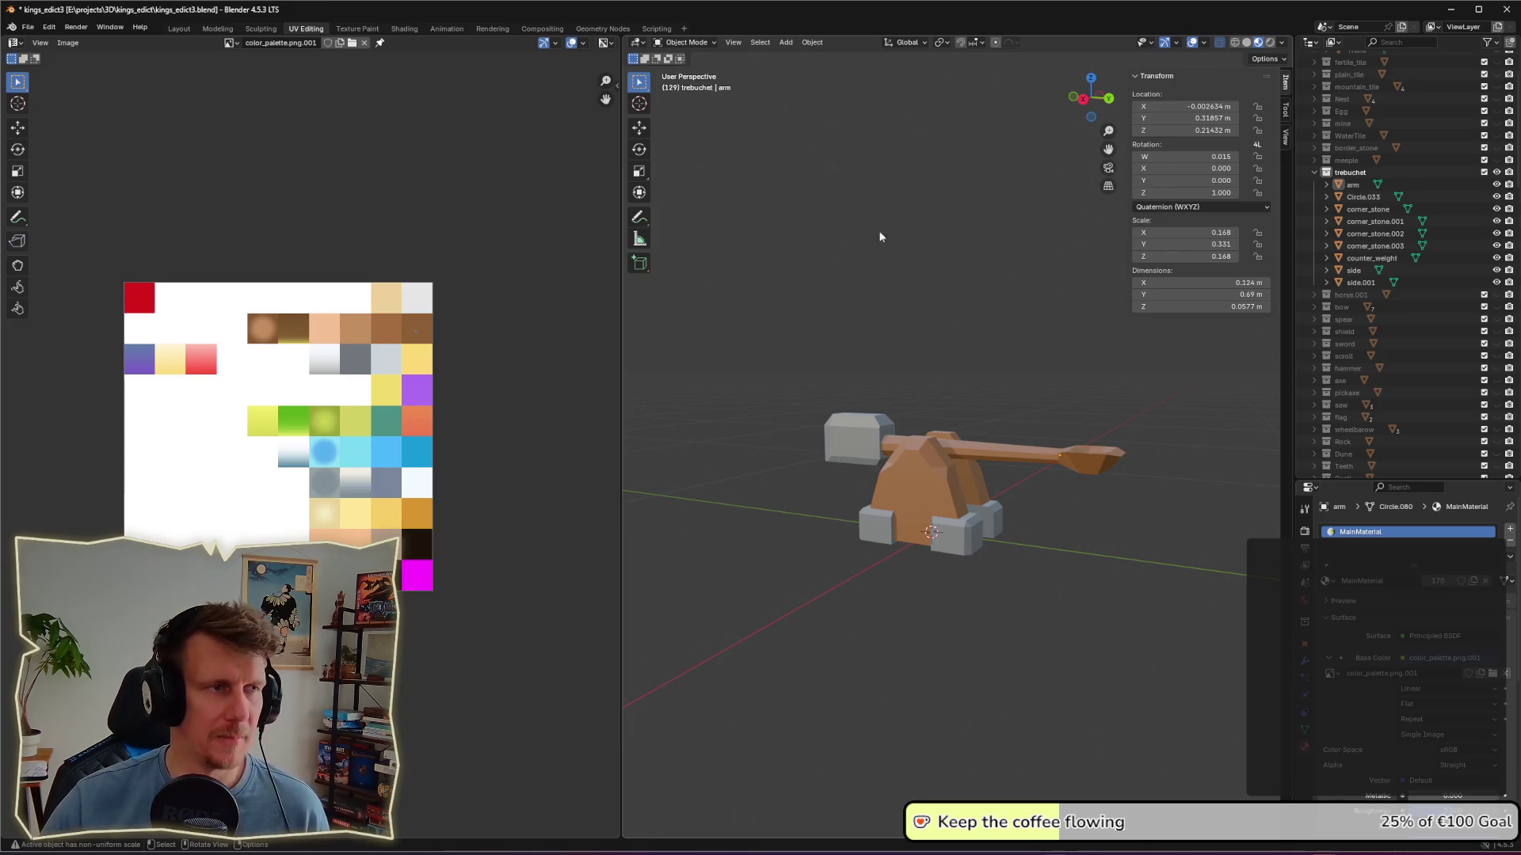
key(ctrl+s)
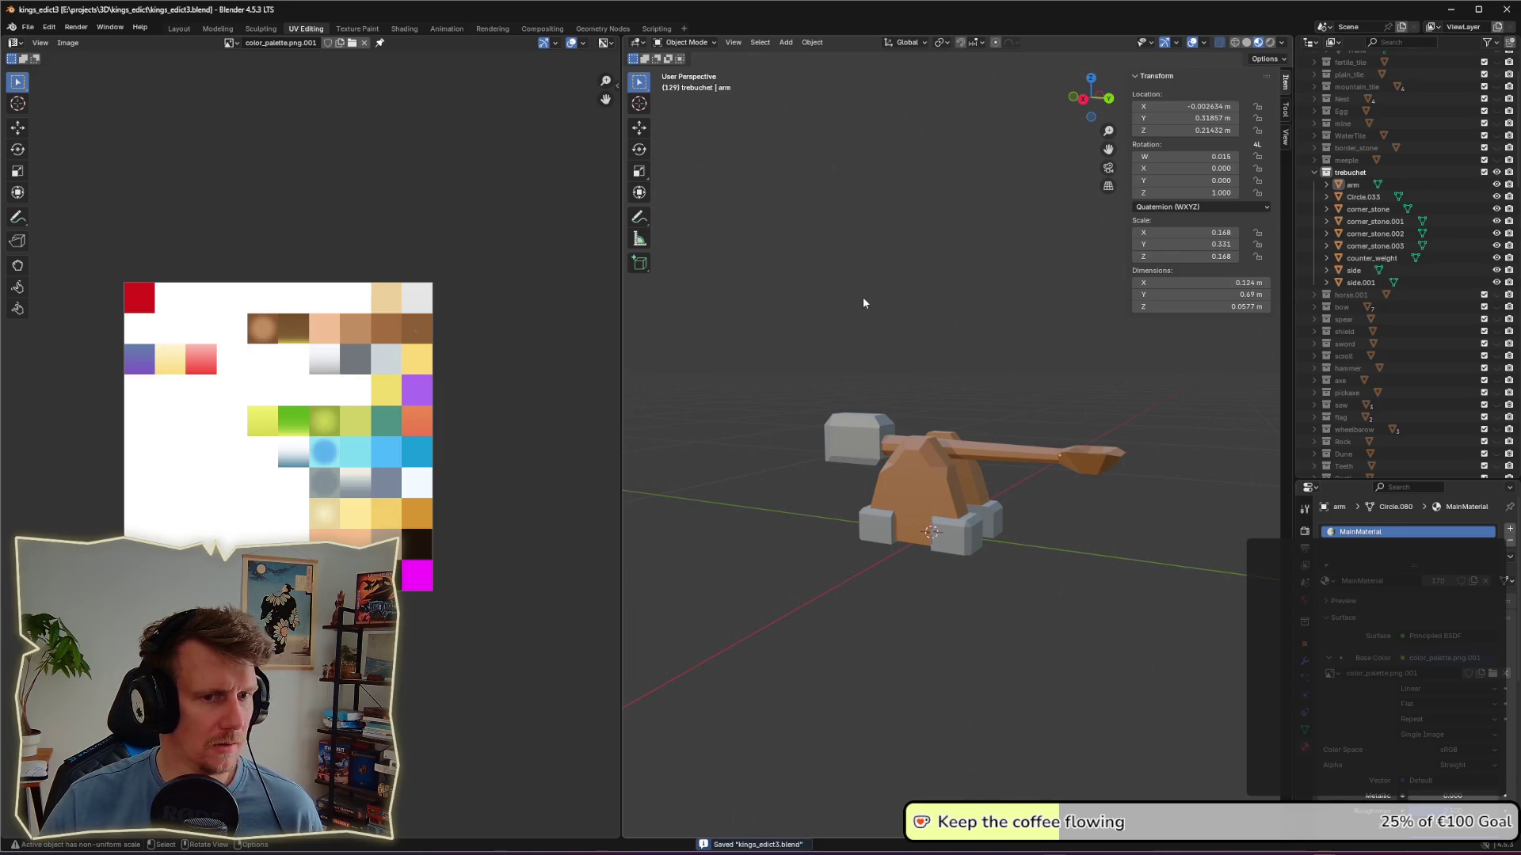
drag(653, 32, 654, 32)
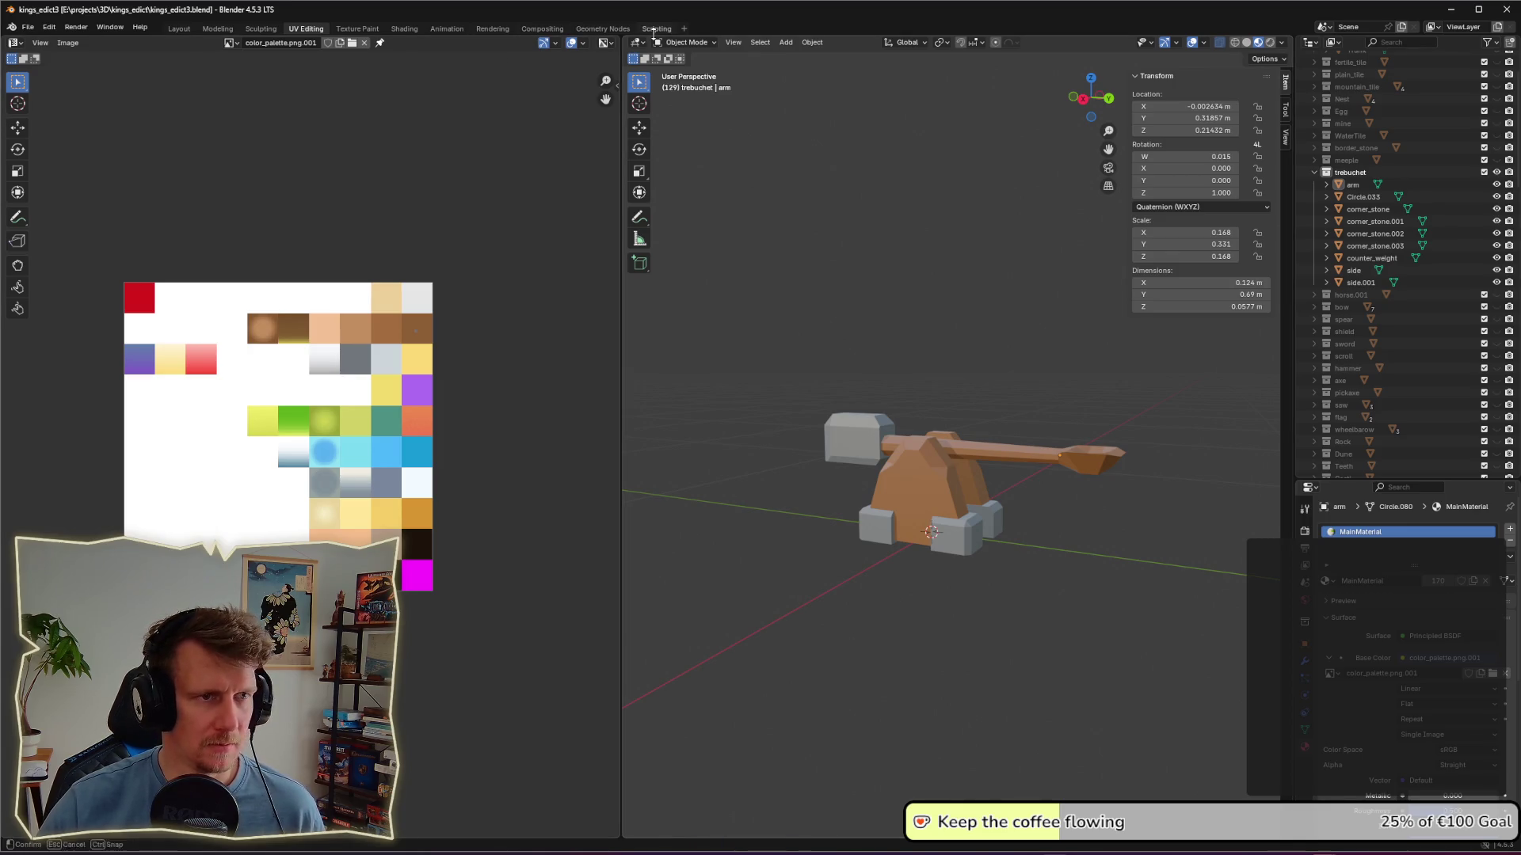
click(655, 30)
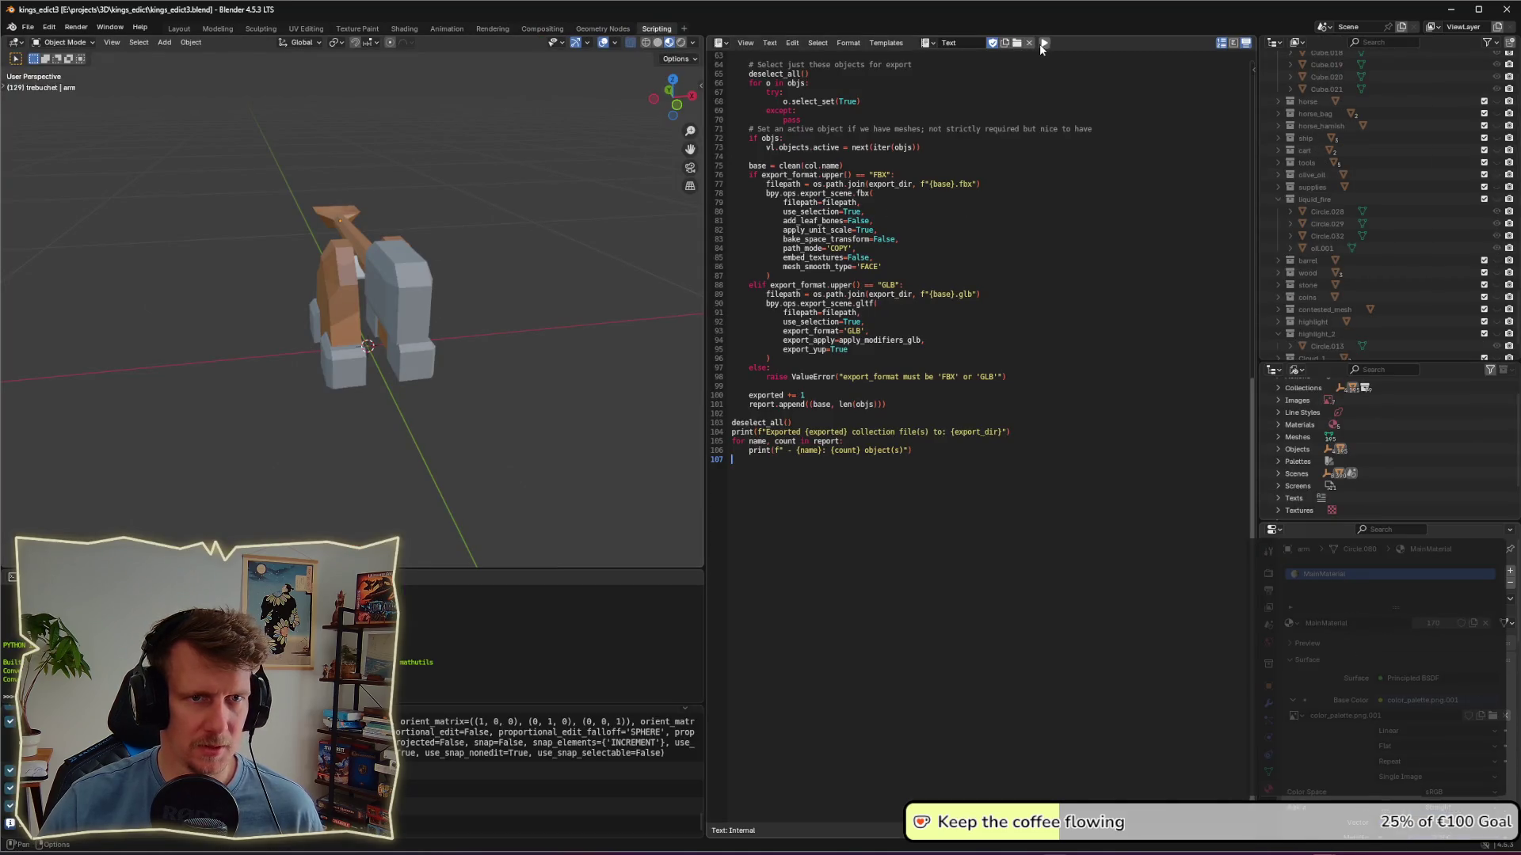
Step: Run the collection export script, re-save kings_edict3.blend, and bring up the window switcher
mouse_move(460, 262)
middle_down()
mouse_move(525, 271)
mouse_move(491, 325)
middle_up()
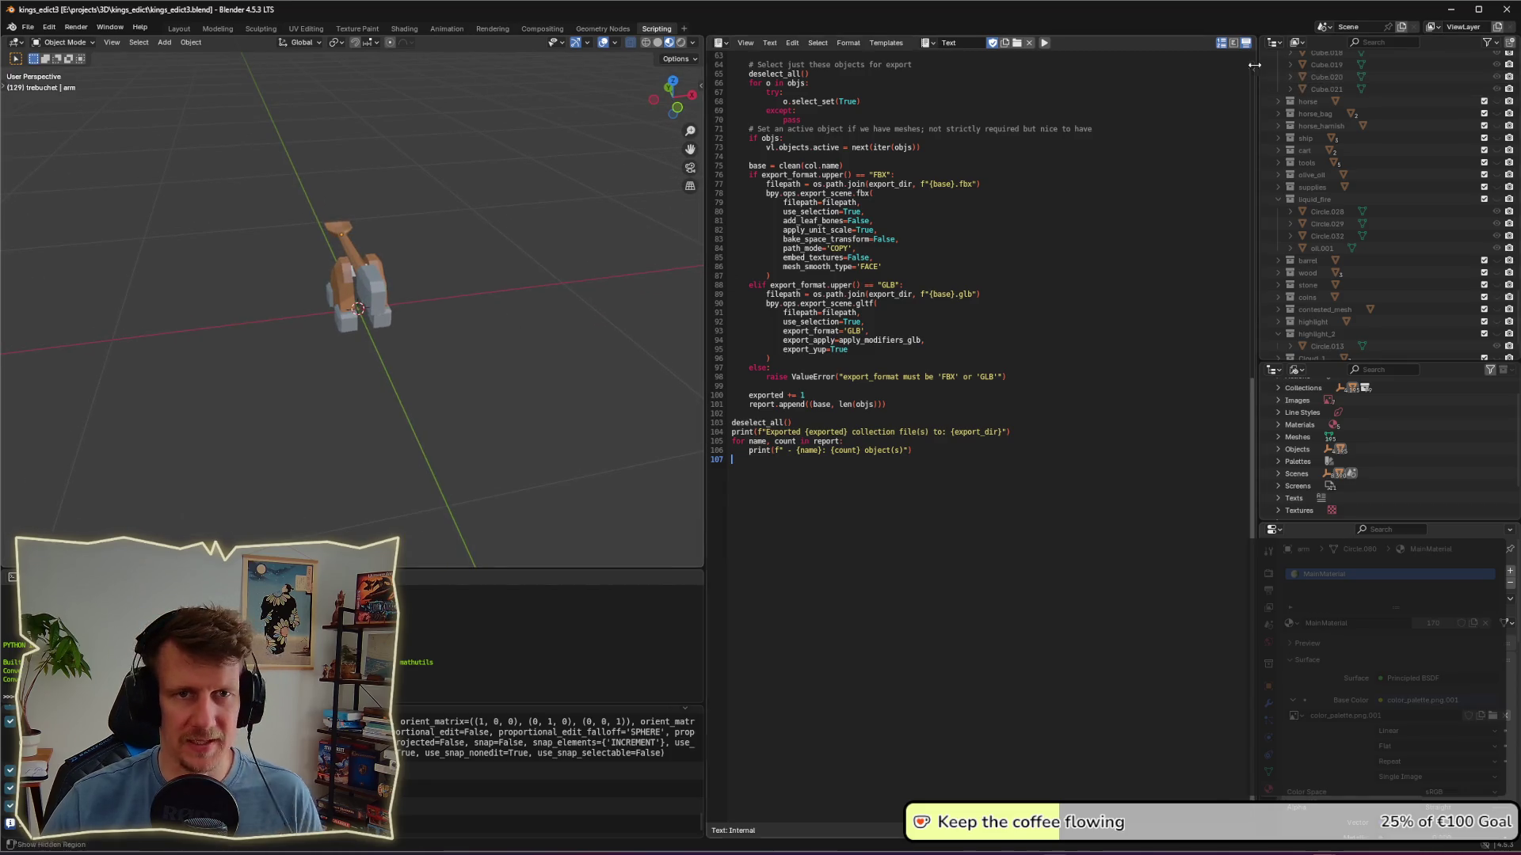
click(1044, 44)
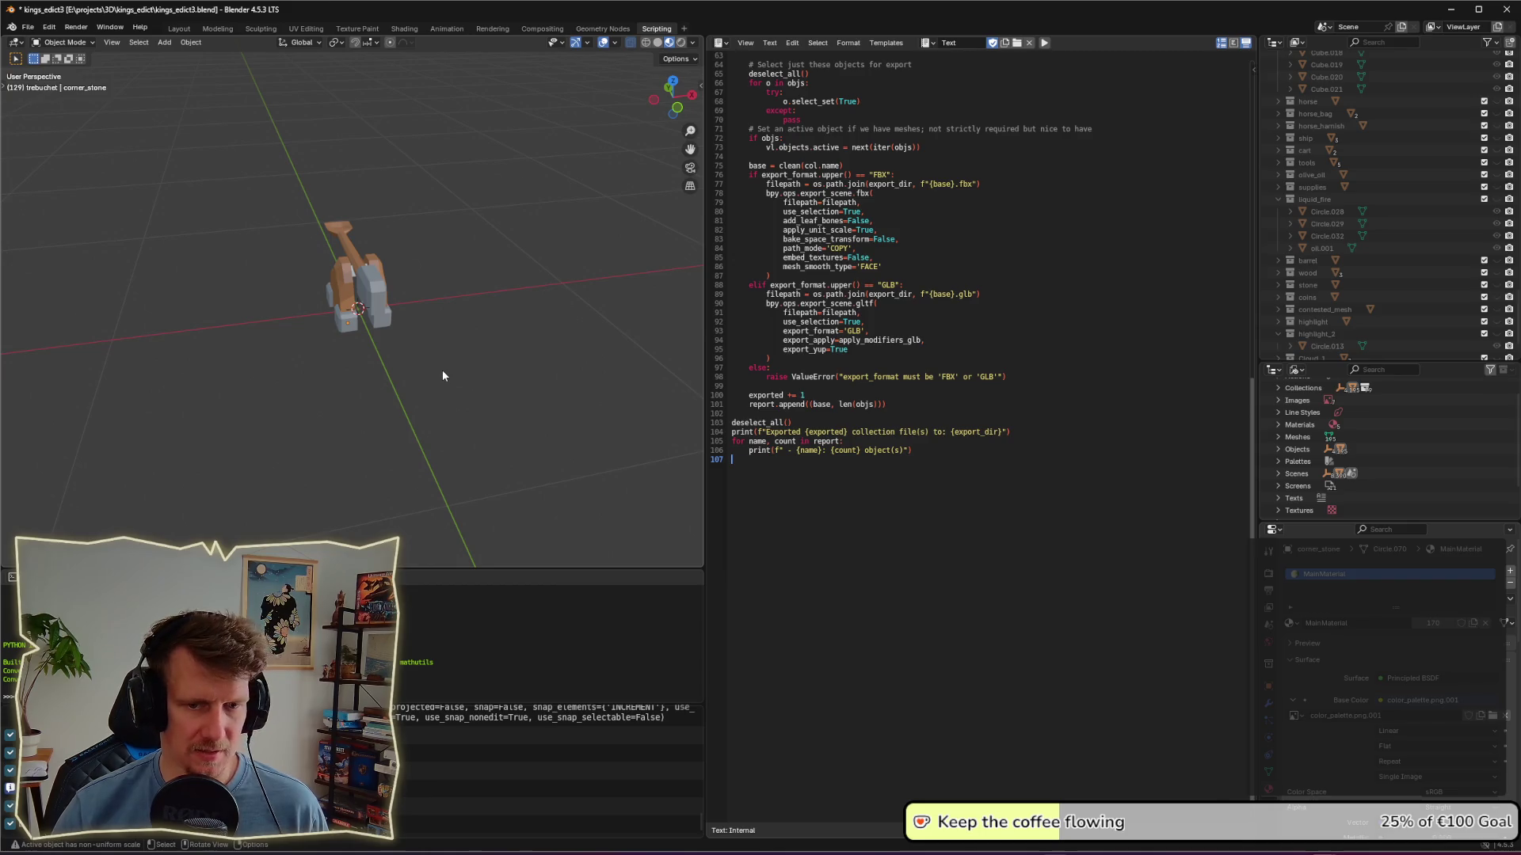
click(1290, 624)
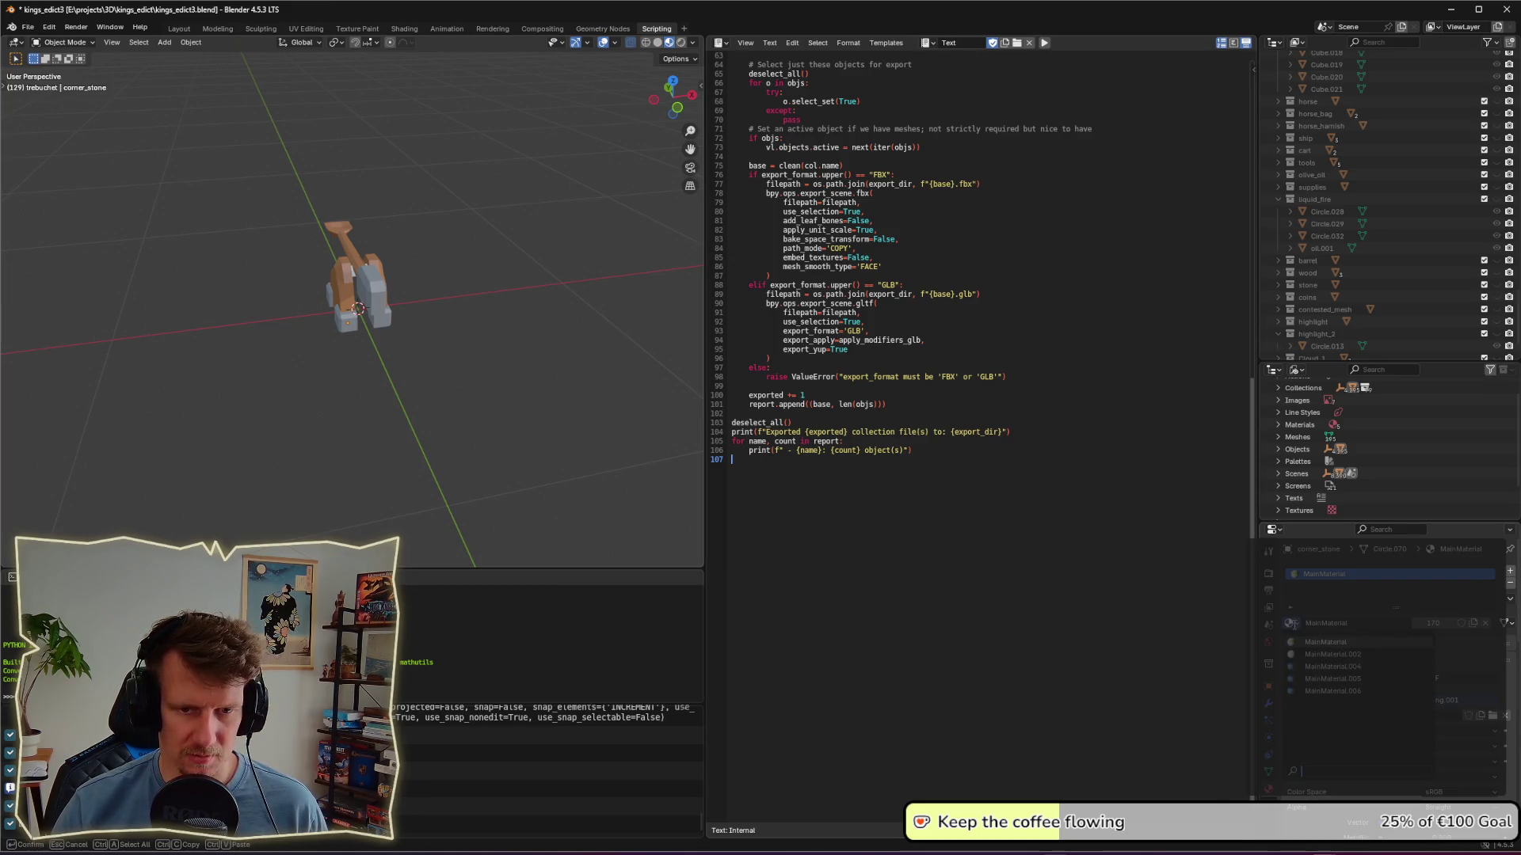
key(ctrl+s)
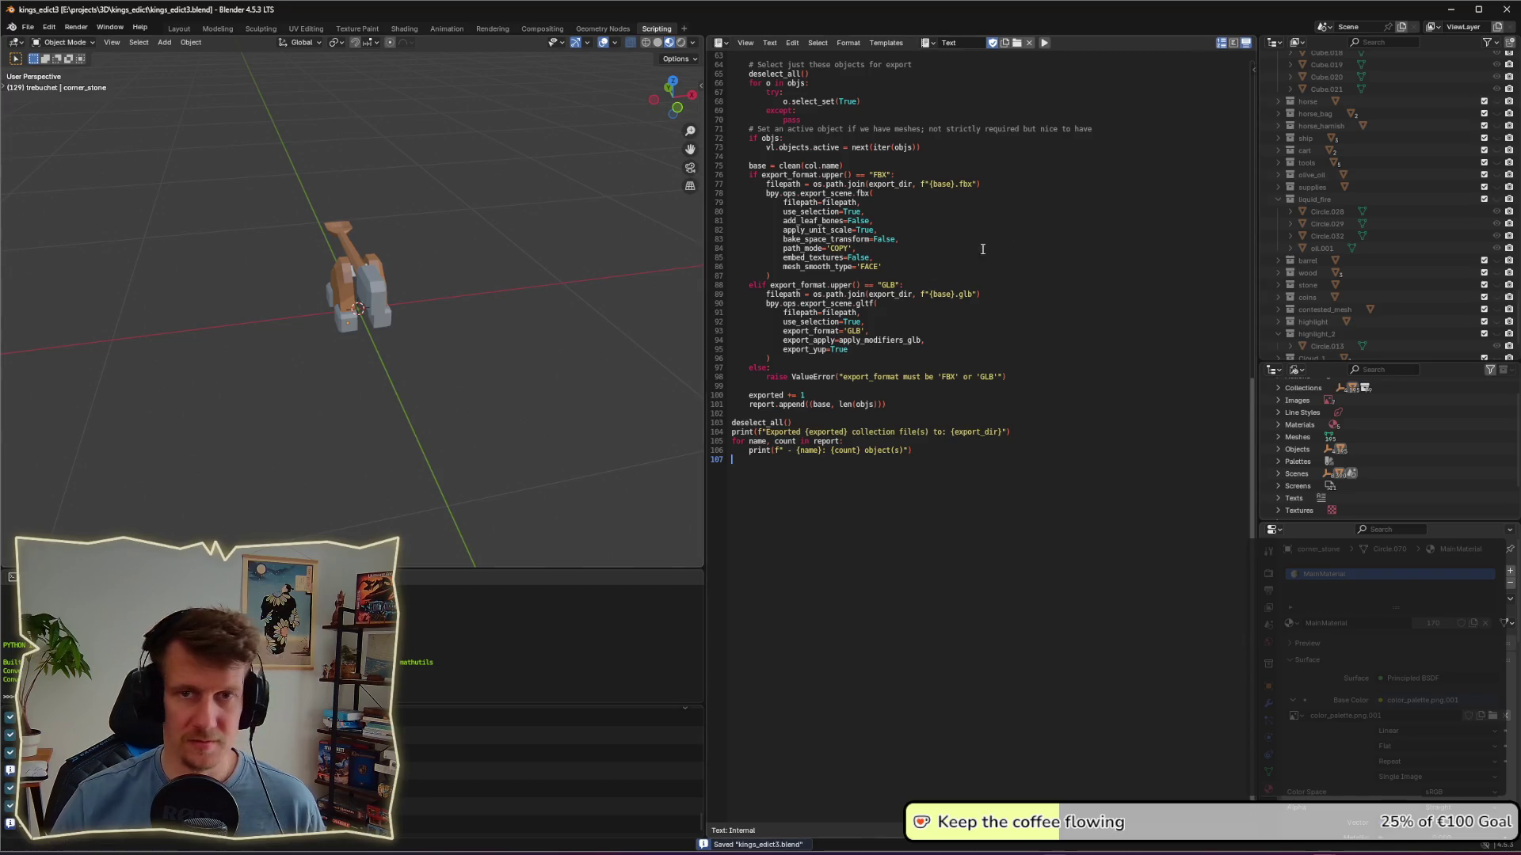
key(alt+Tab)
key(Tab)
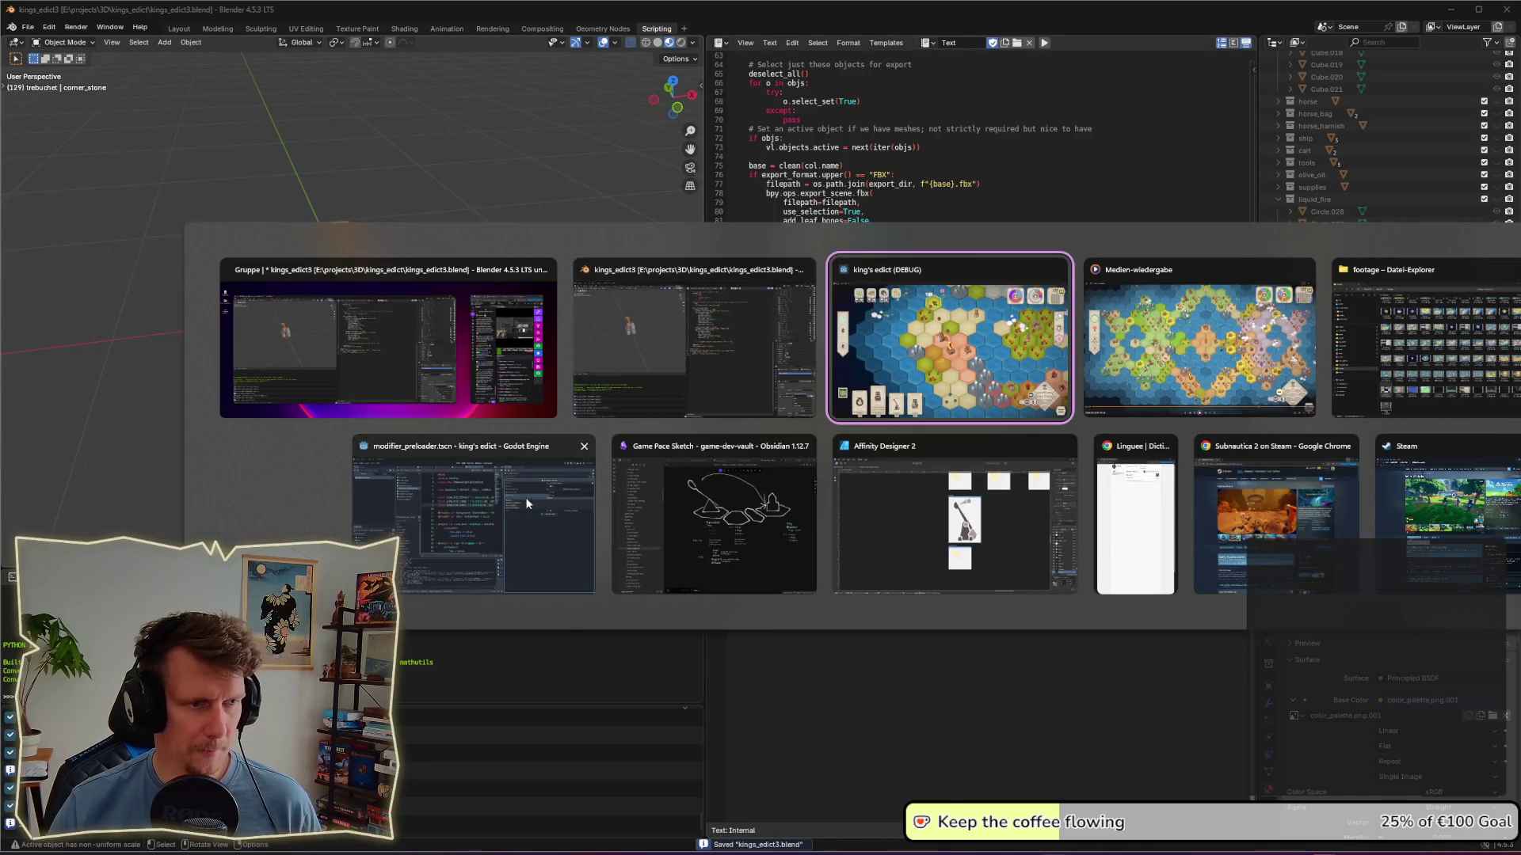
Step: Filter the FileSystem for 'spear' and open the spearmen.tscn scene
click(546, 491)
click(150, 476)
key(ctrl+a)
key(BackSpace)
text(spear)
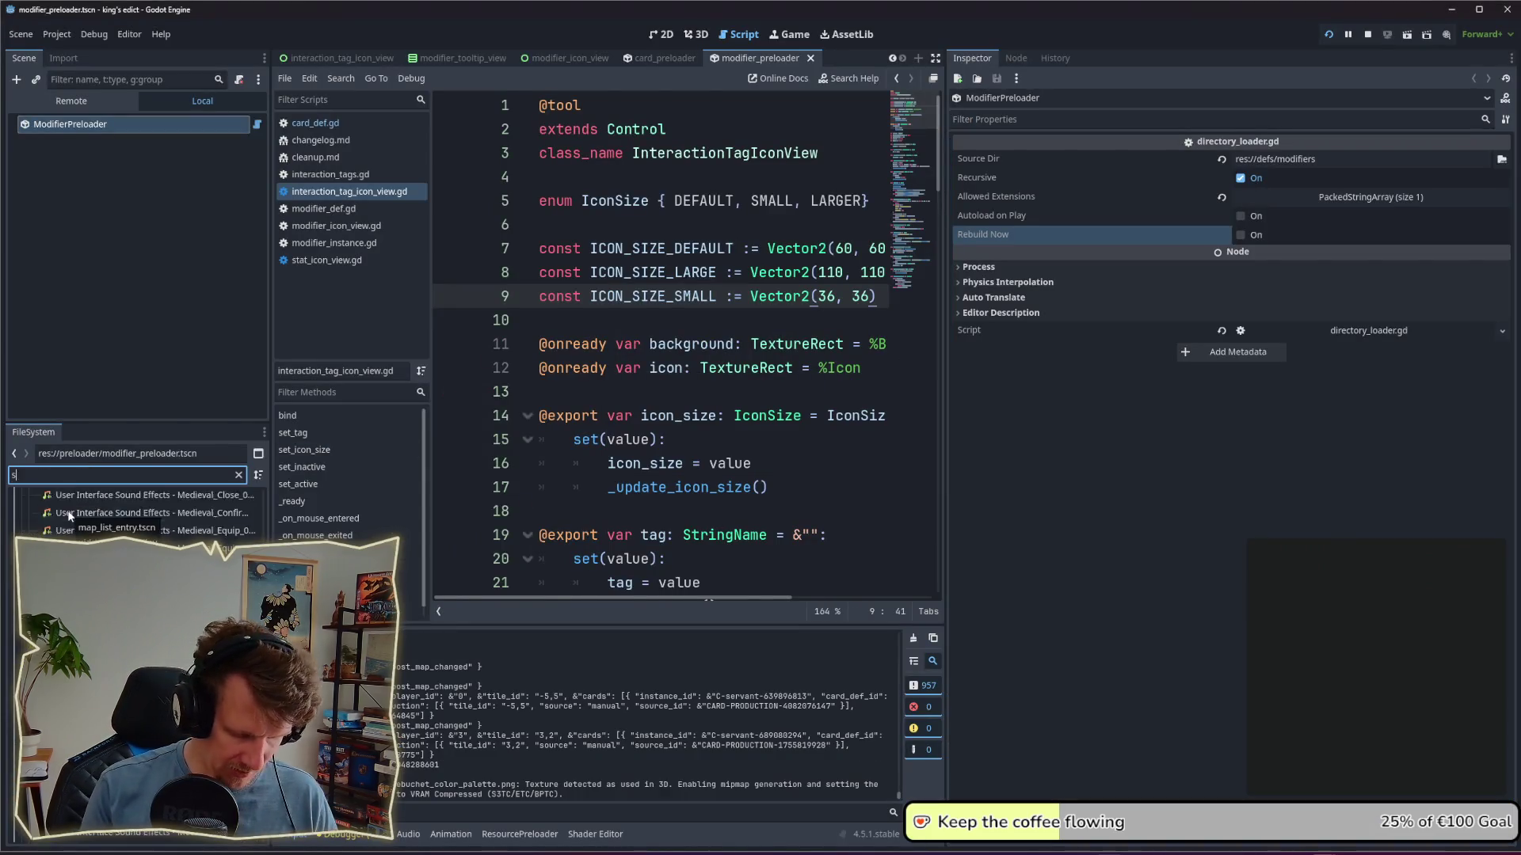
key(Tab)
key(Down)
key(Return)
Step: Duplicate the spearmen scene file as trebuchet.tscn
click(696, 34)
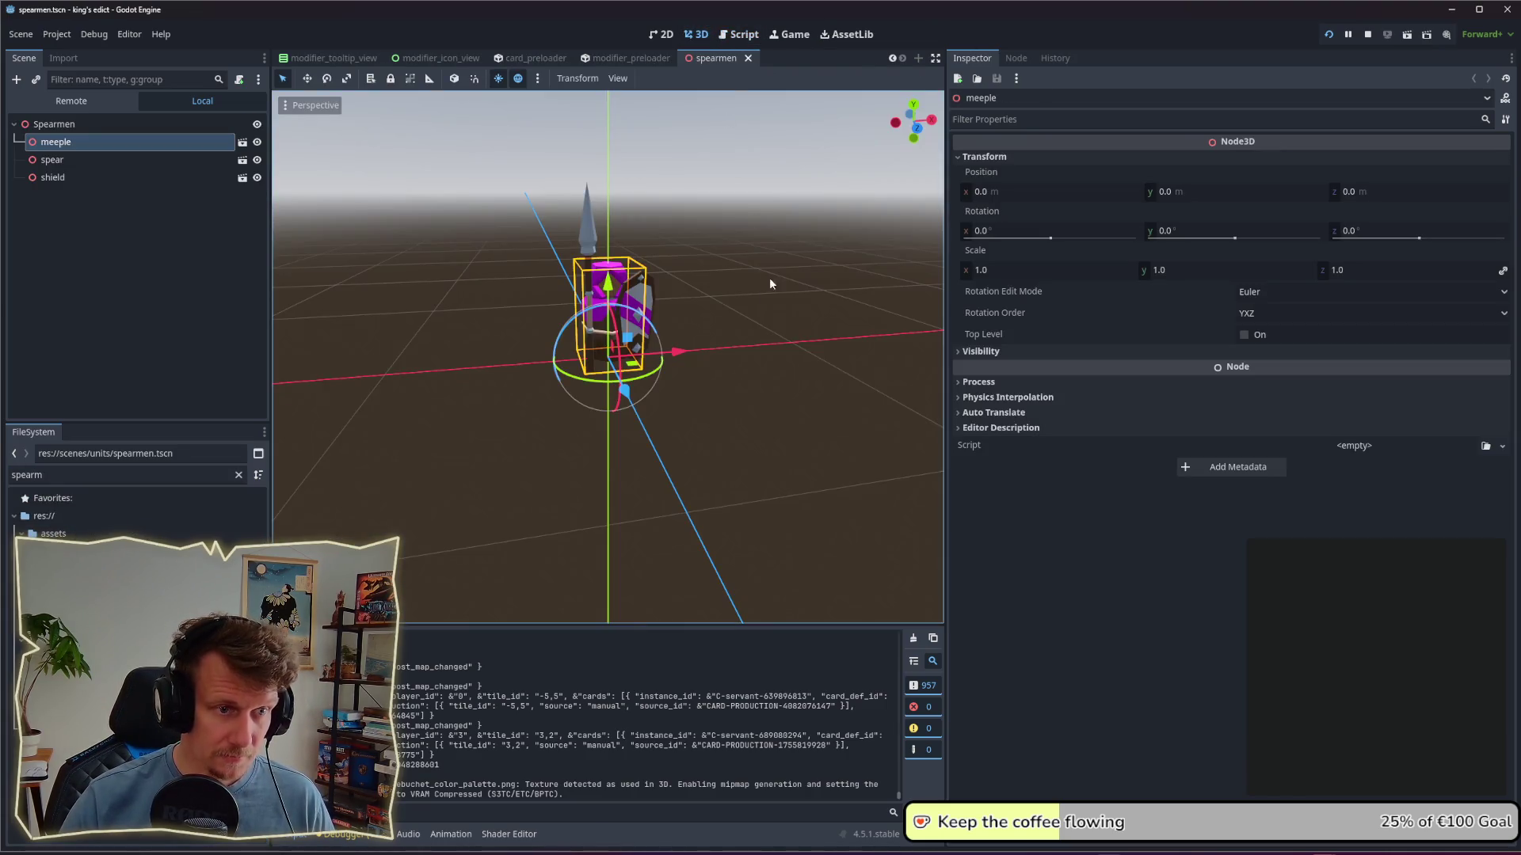
click(735, 328)
click(135, 634)
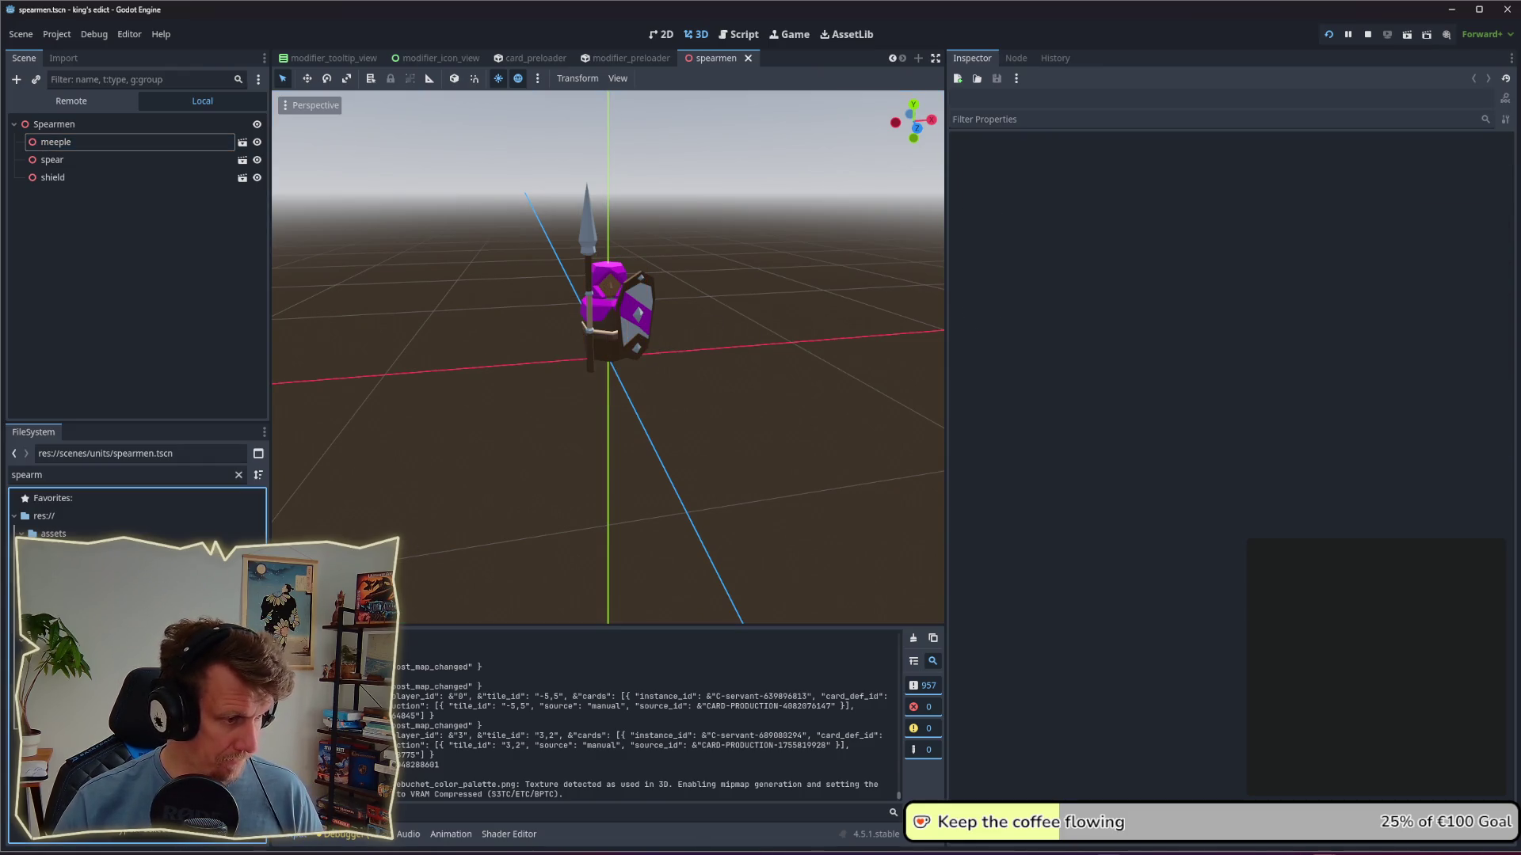
key(ctrl+d)
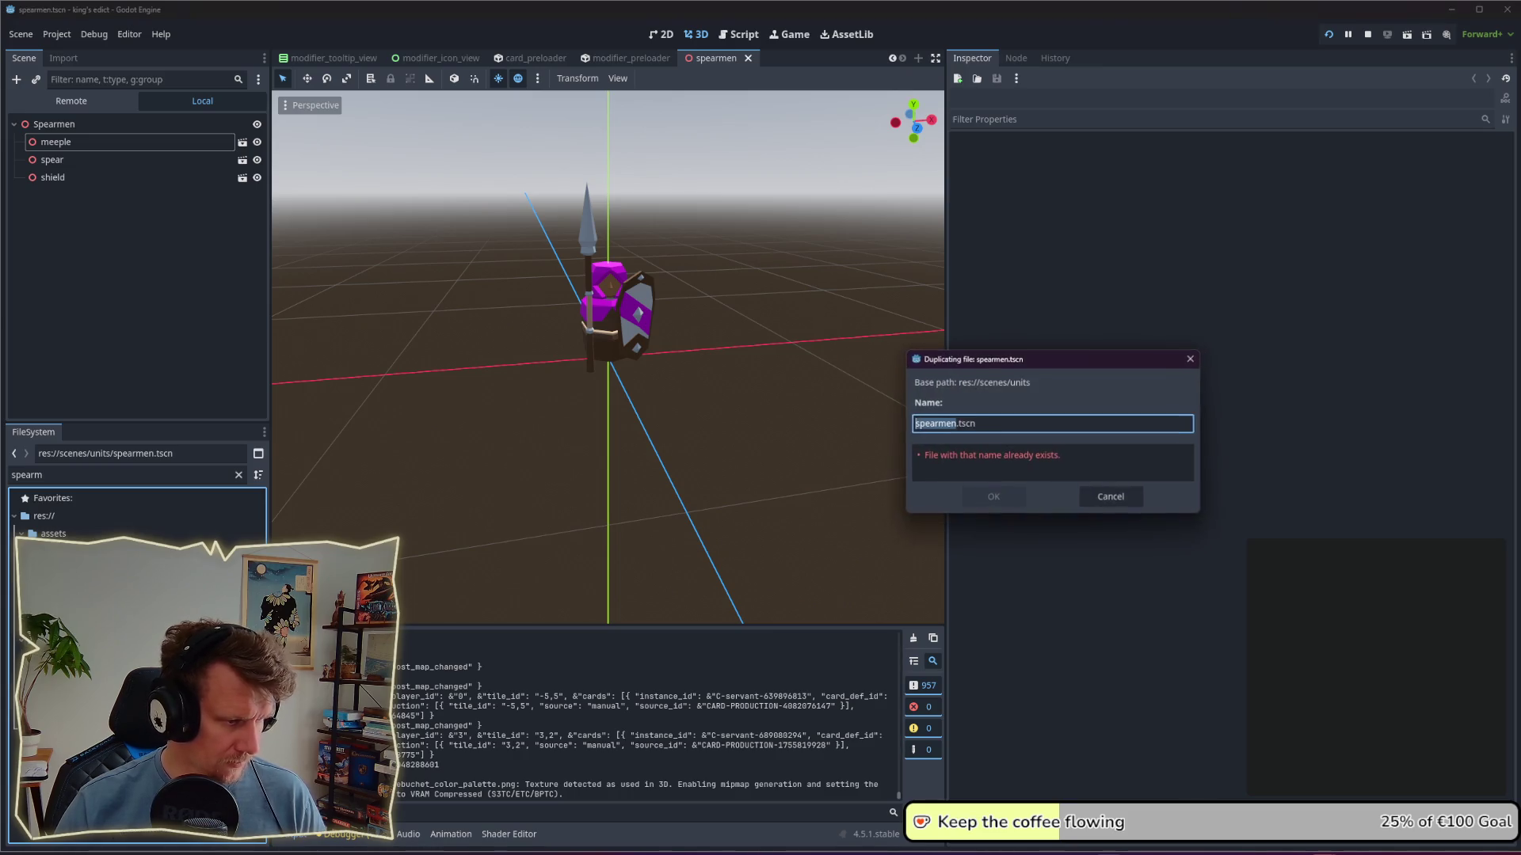
text(trebu)
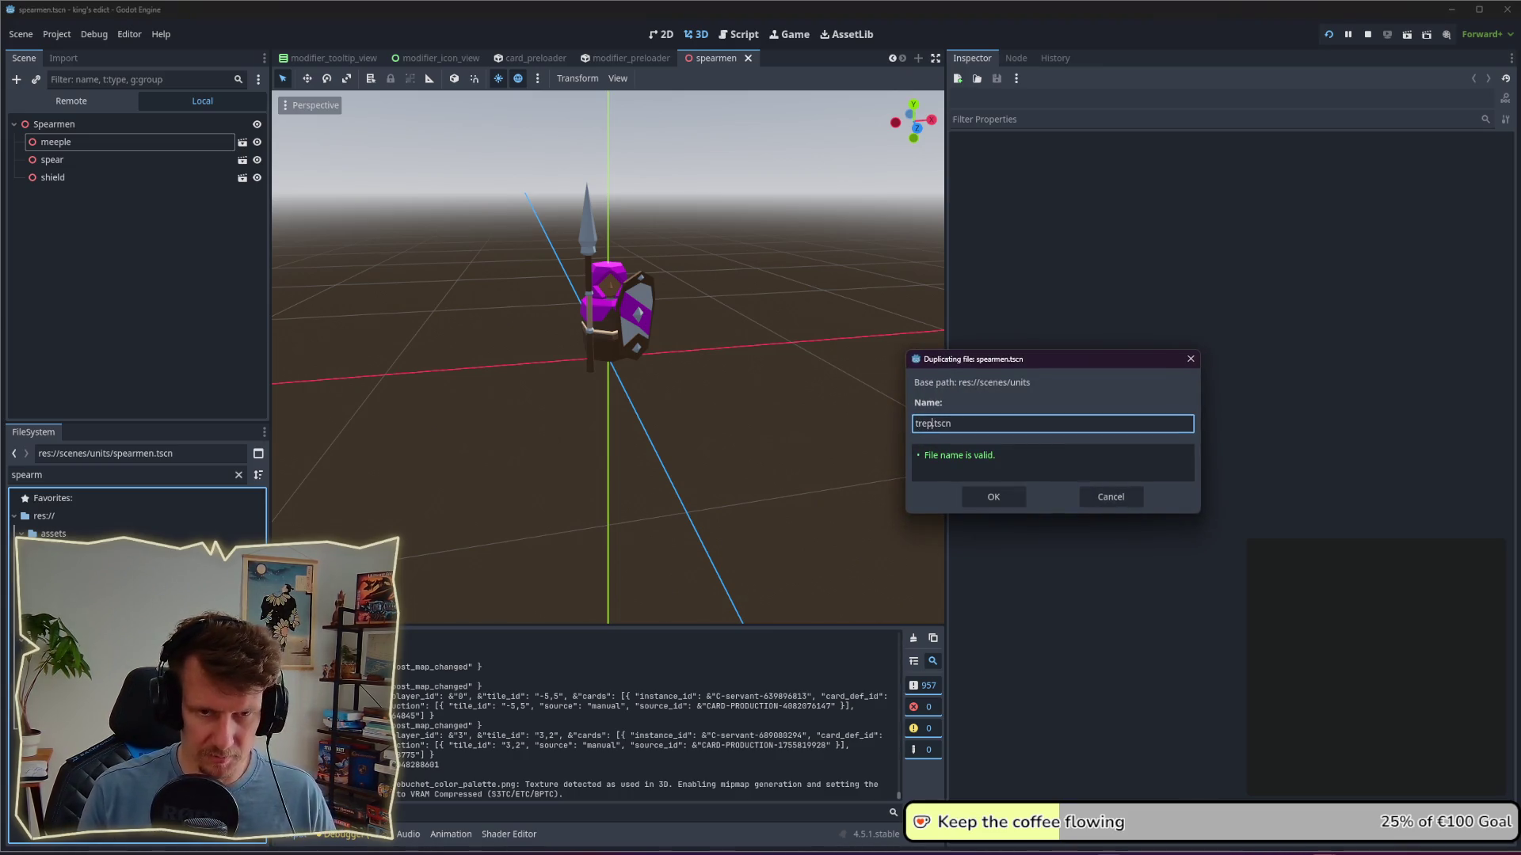
key(BackSpace)
key(BackSpace)
key(BackSpace)
text(buchet)
key(Return)
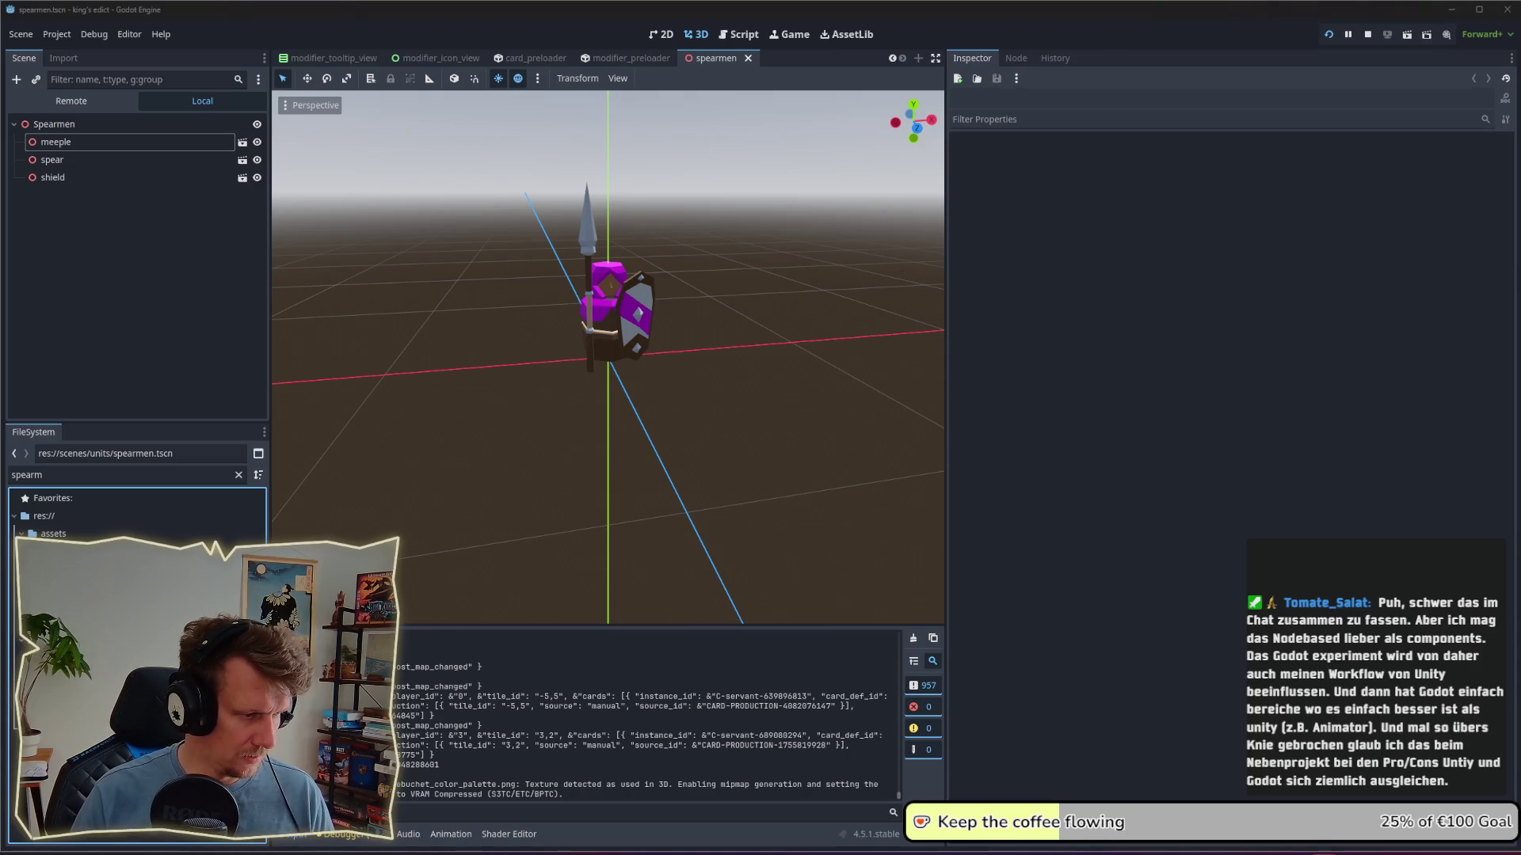
Step: Open trebuchet.tscn and rename its root node to Trebuchet
key(ctrl+f)
text(trebuch)
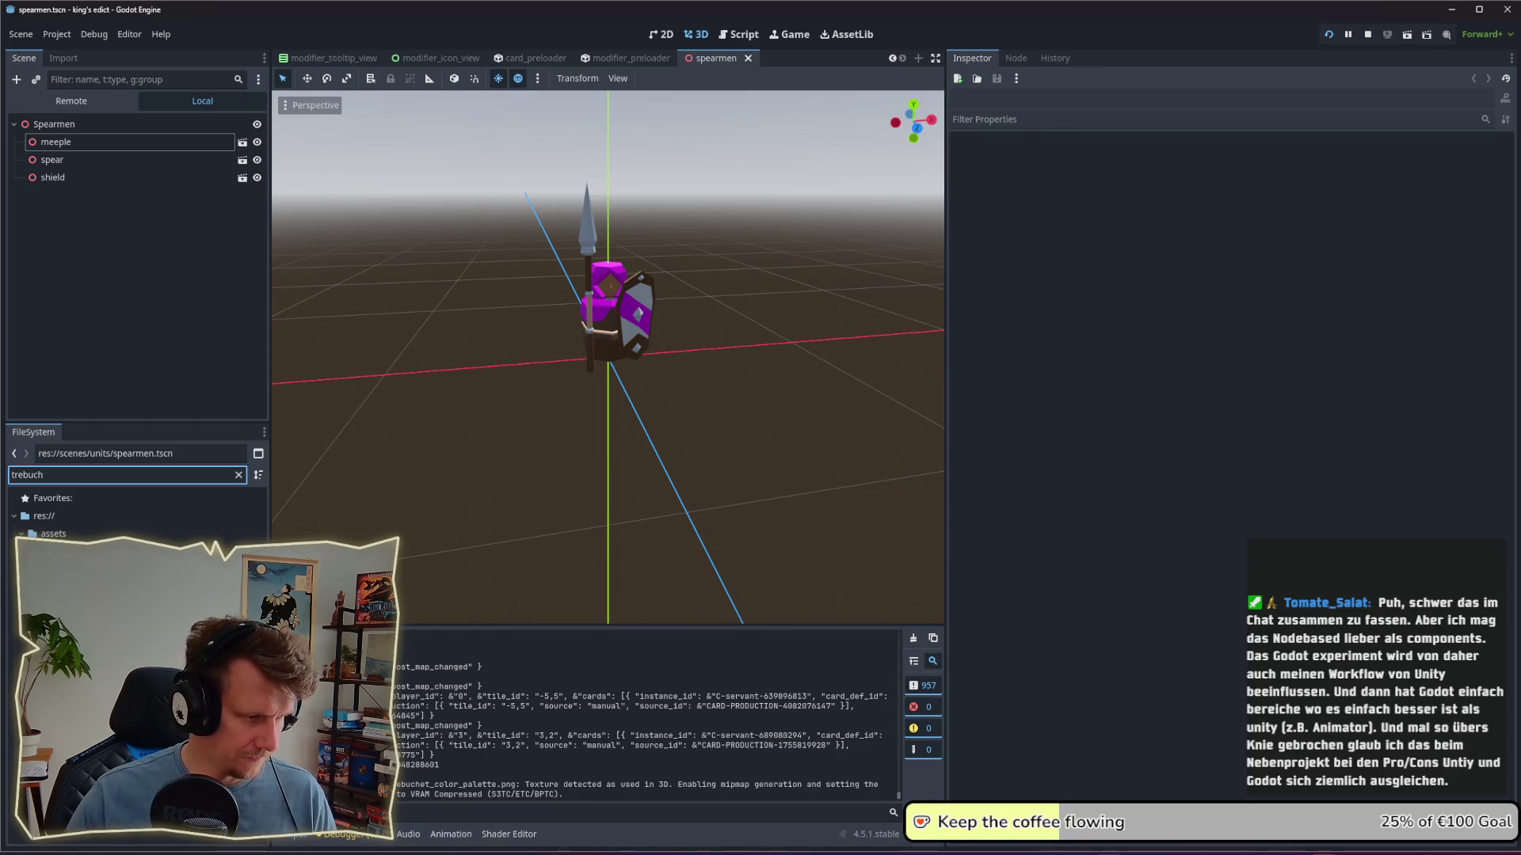
key(Return)
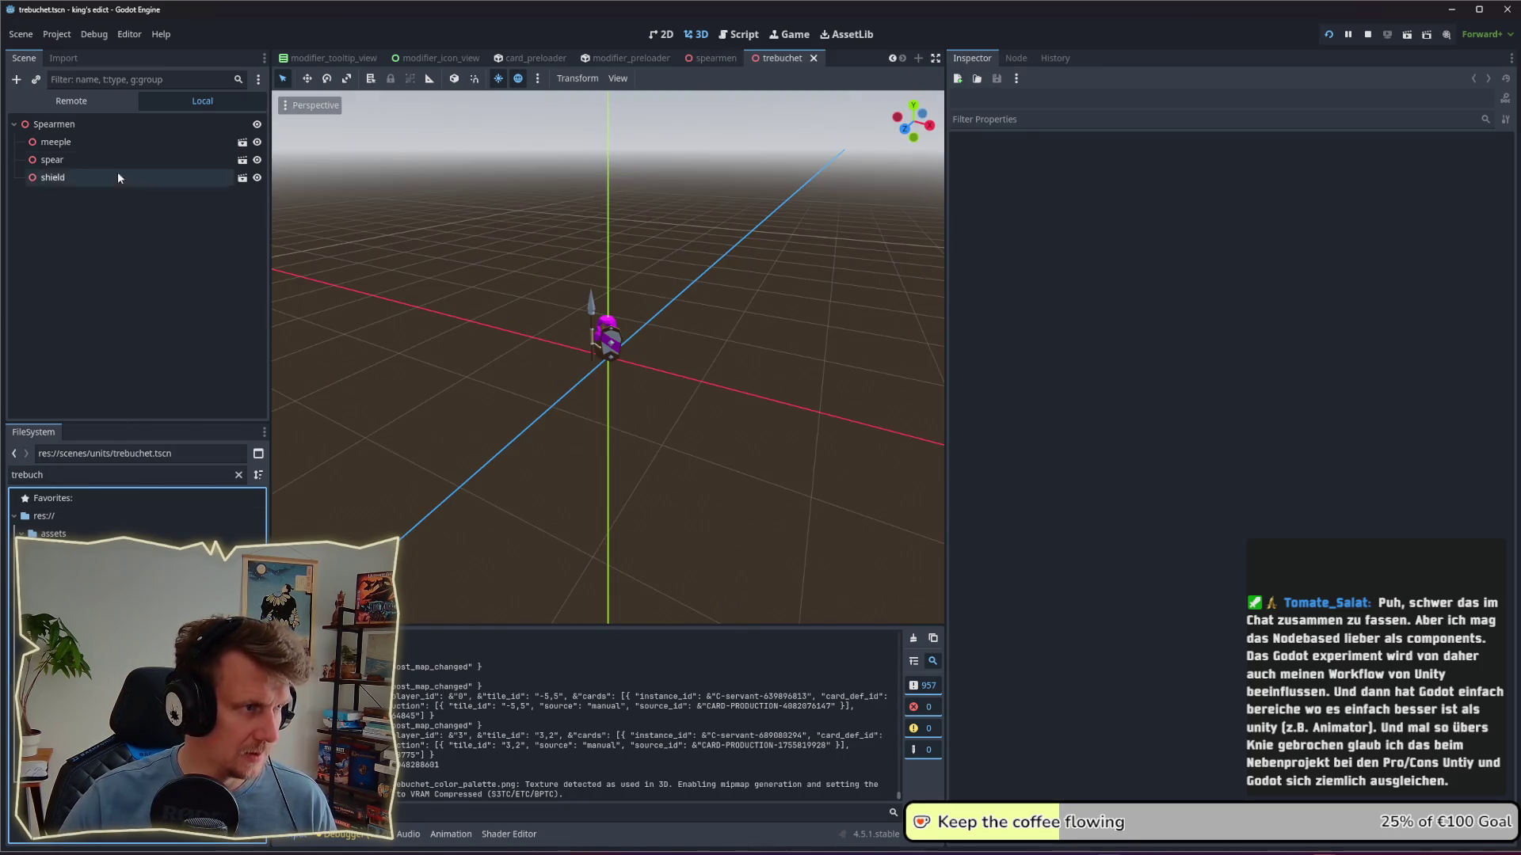
click(88, 131)
click(89, 130)
text(tre)
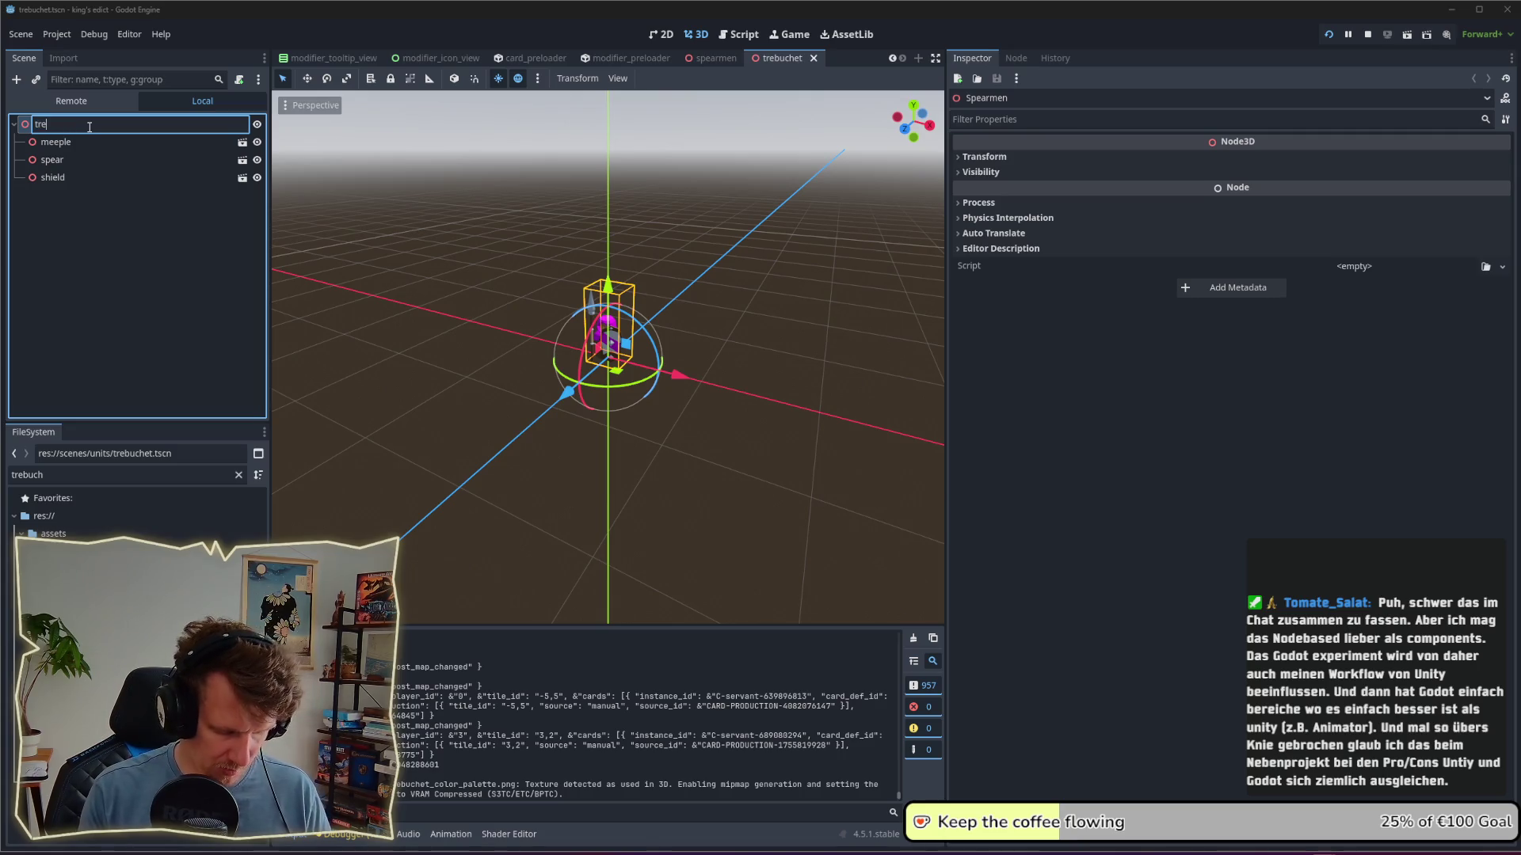
text(buchet)
key(Return)
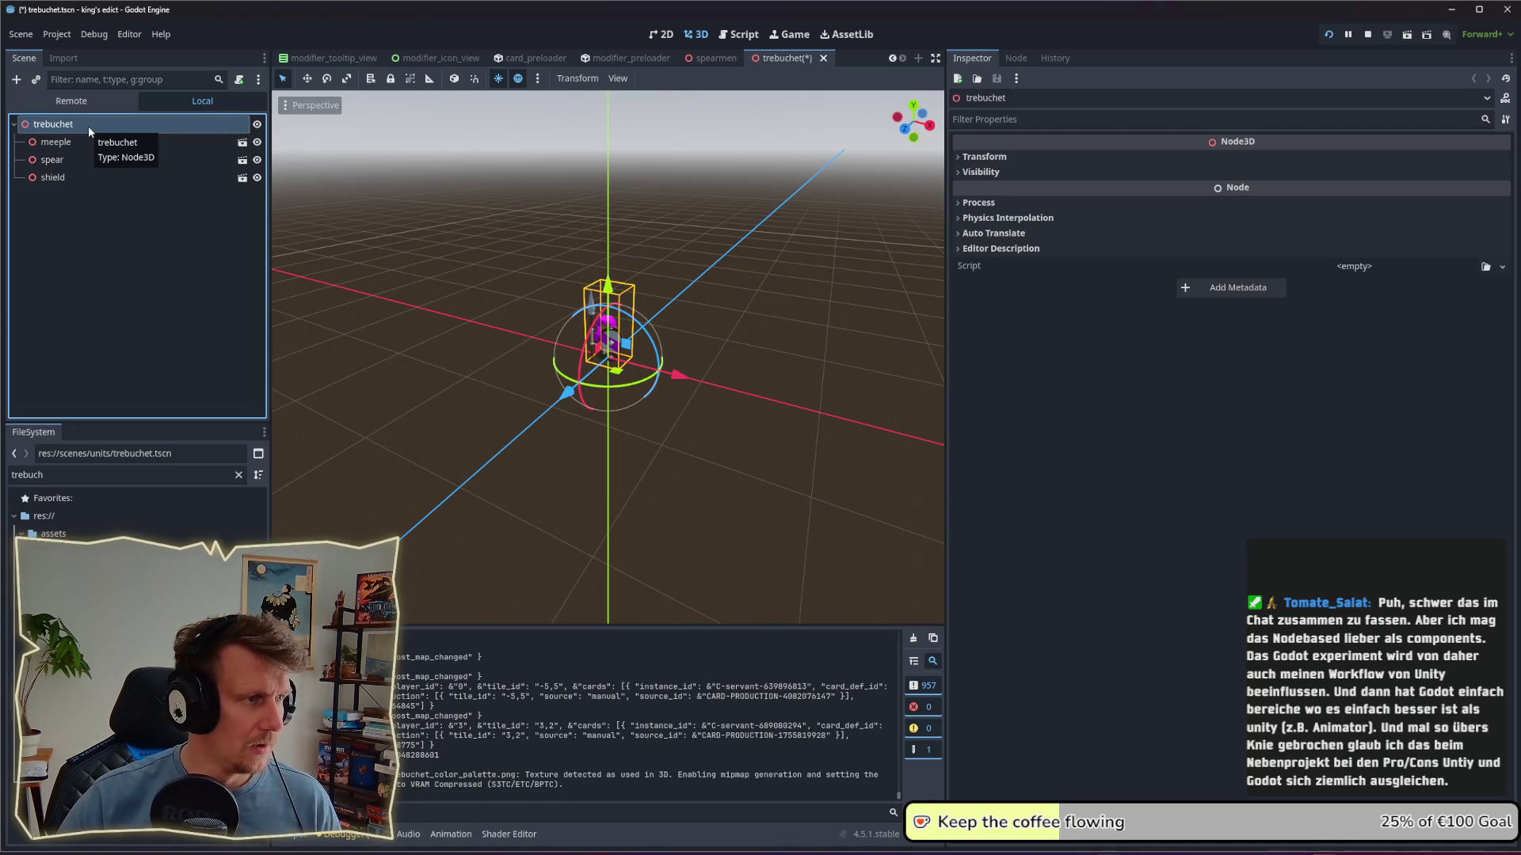
click(68, 126)
click(69, 126)
key(Delete)
text(T)
key(Return)
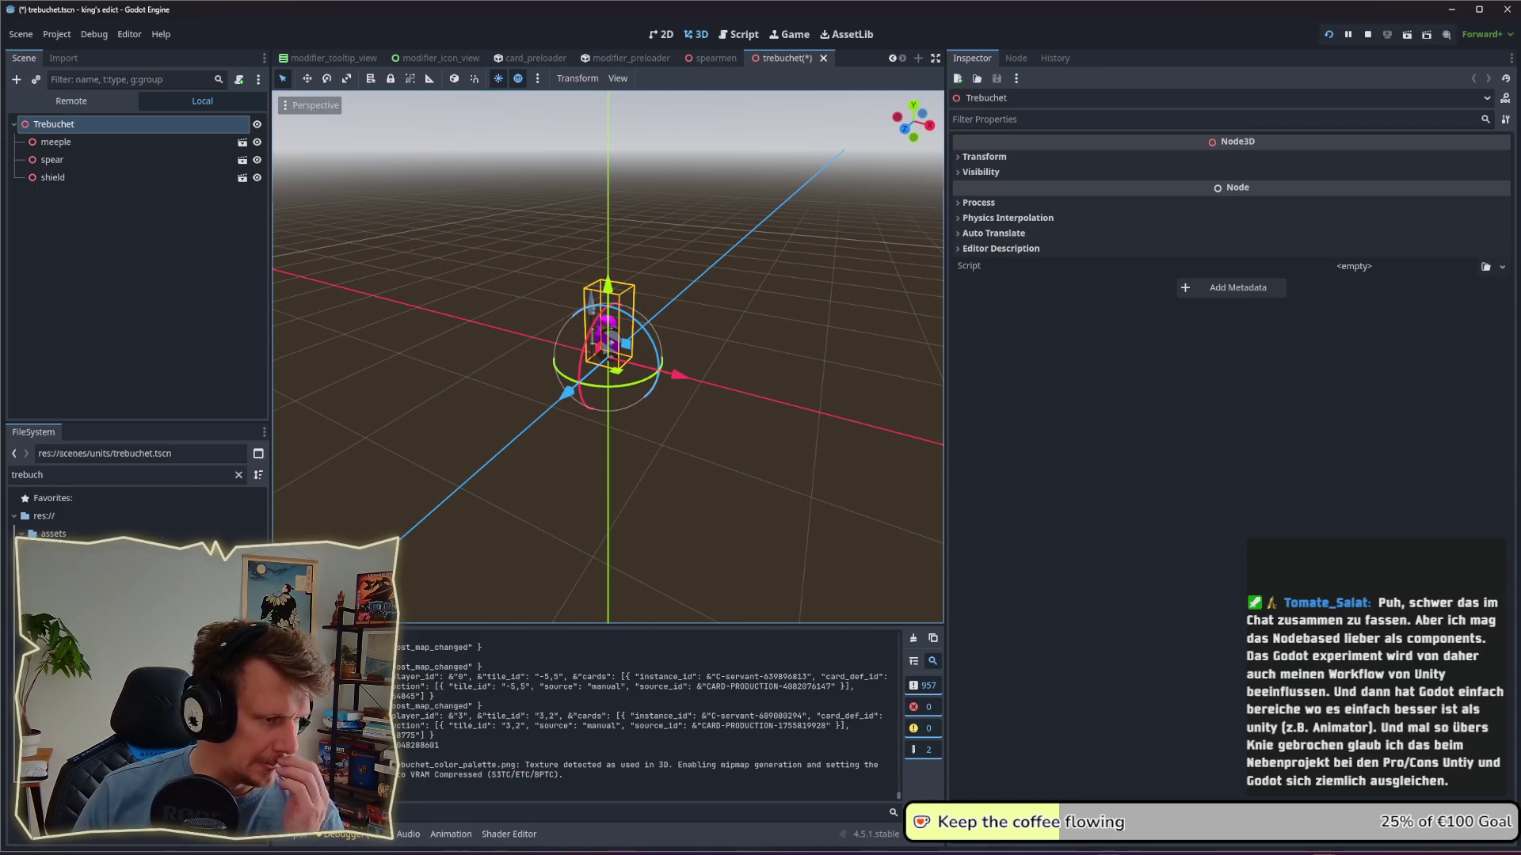
Step: Add trebuchet.glb as a child of the Trebuchet root and orbit to view it
drag(88, 499, 87, 134)
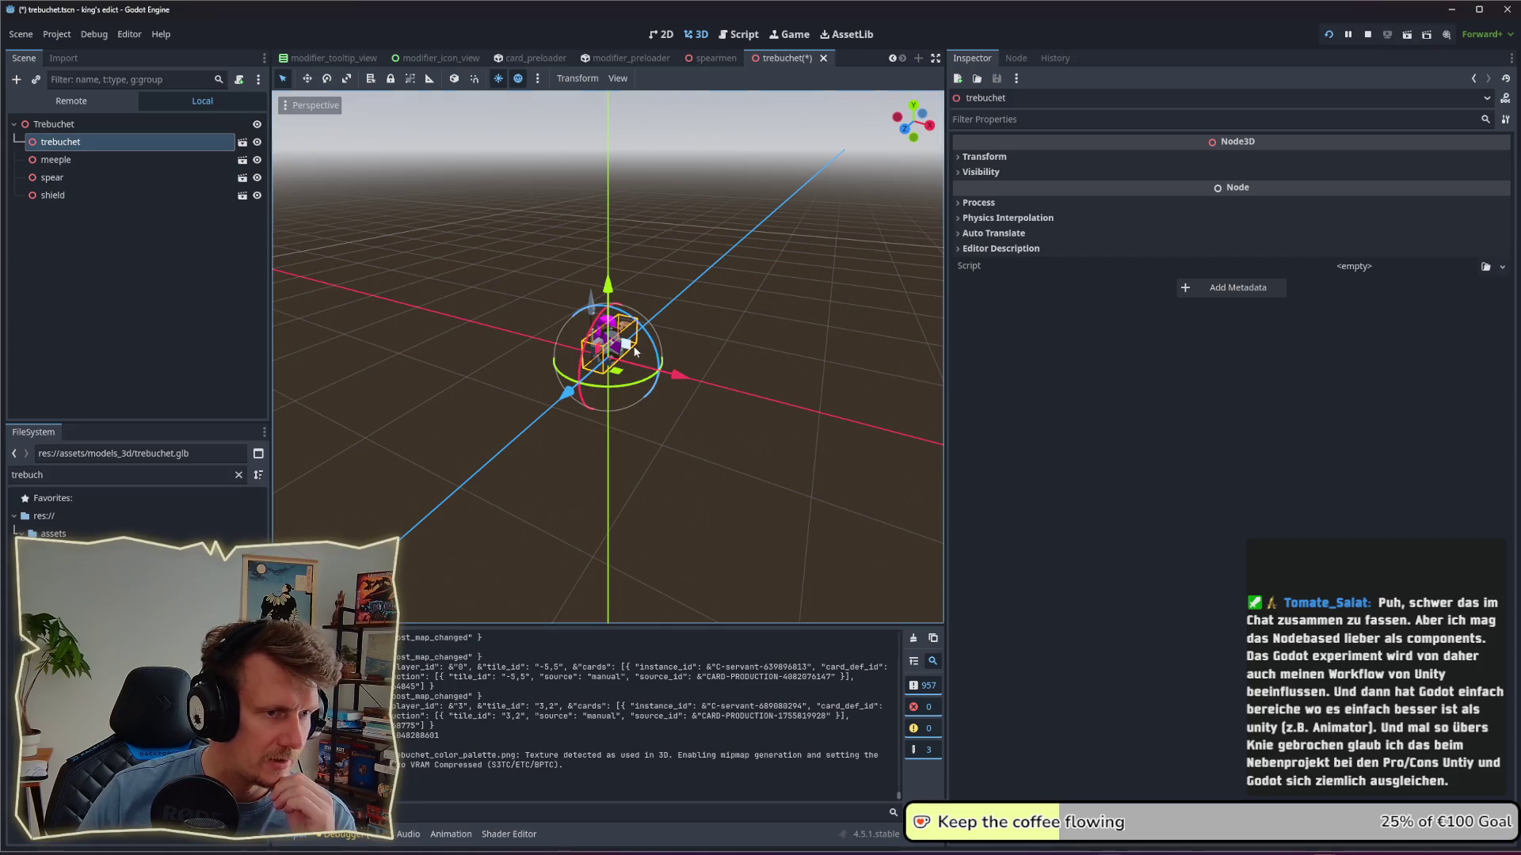
scroll(633, 351, up, 4)
mouse_move(634, 351)
middle_down()
mouse_move(816, 356)
mouse_move(734, 387)
mouse_move(474, 374)
mouse_move(463, 353)
middle_up()
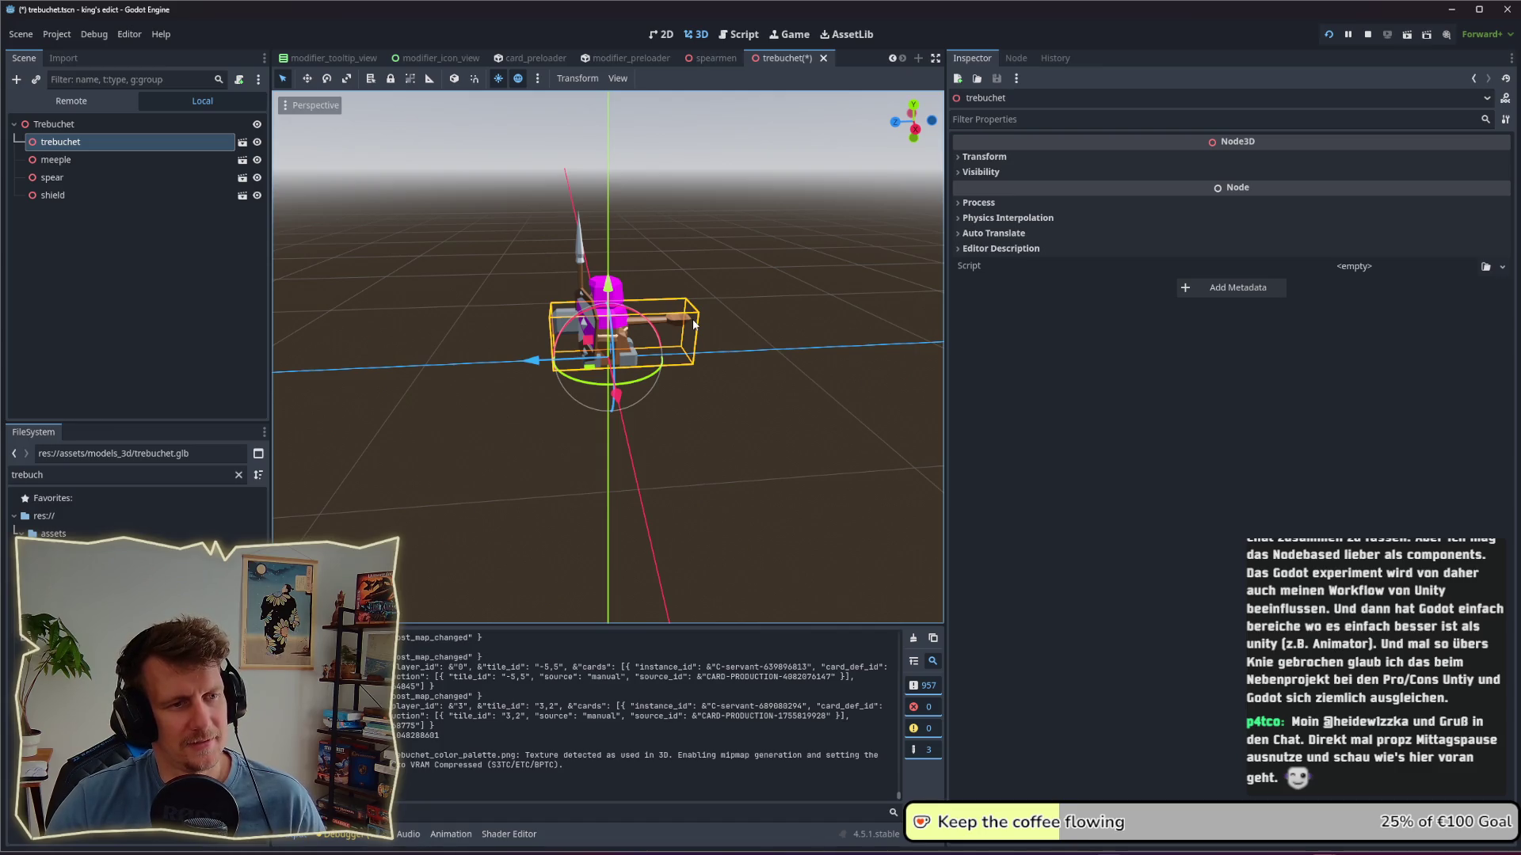
Step: Delete the meeple, spear and shield nodes and save the trebuchet scene
click(70, 160)
shift+click(71, 177)
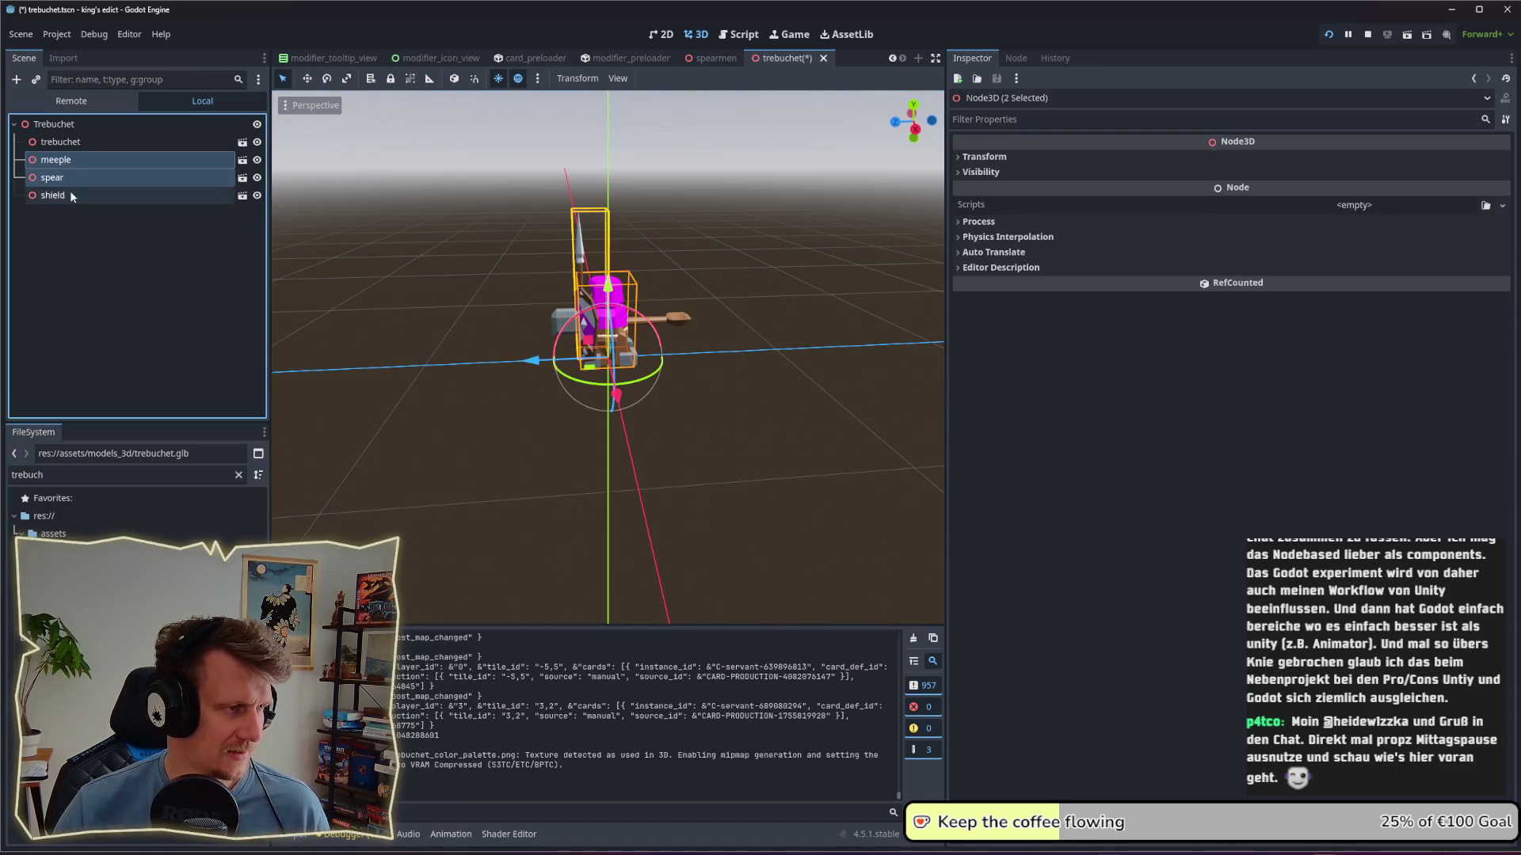
shift+click(71, 195)
key(Delete)
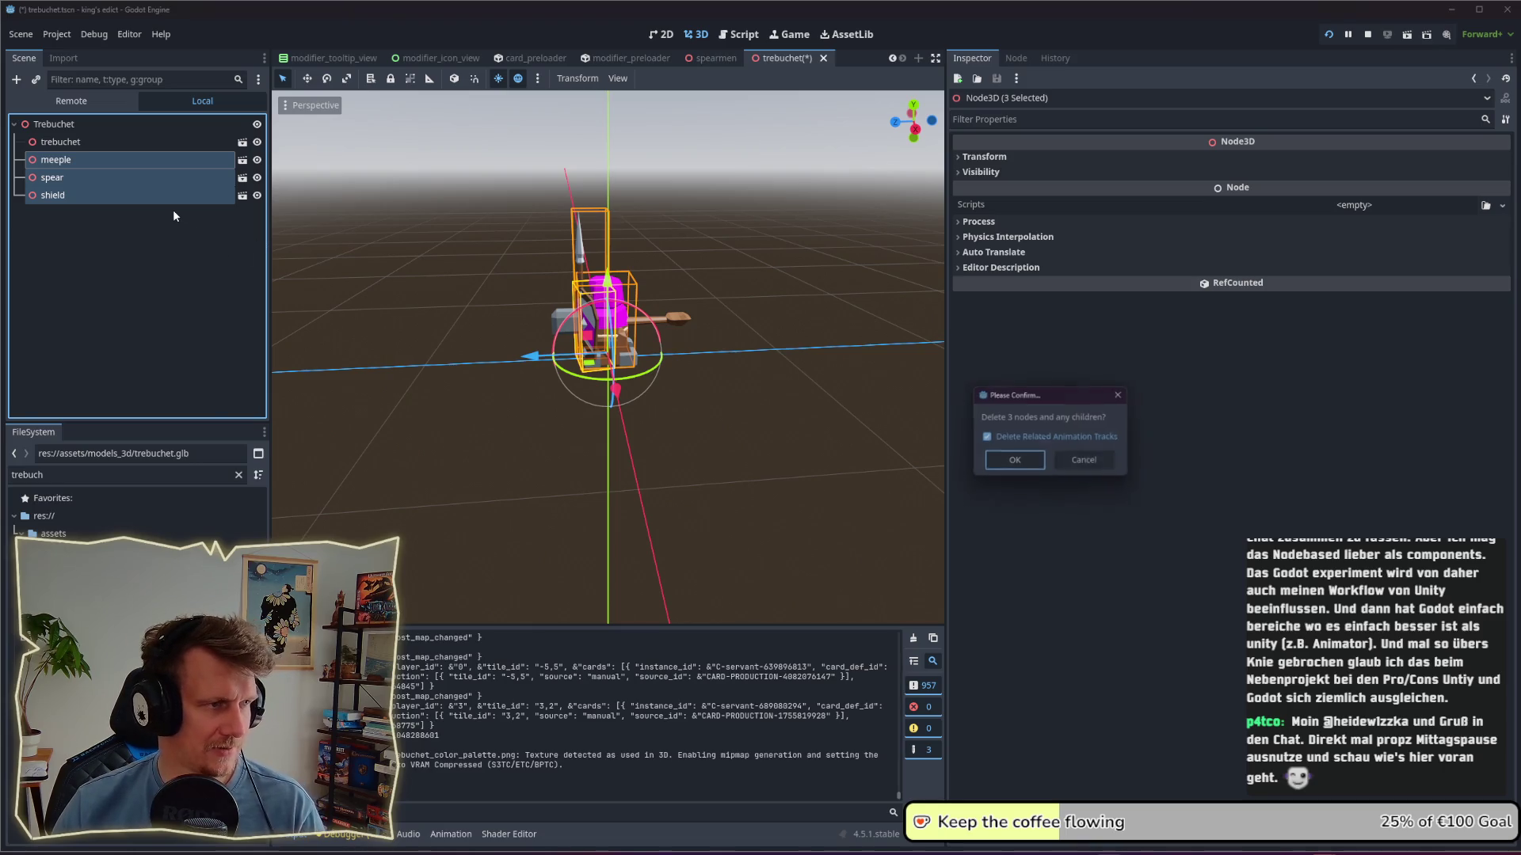
key(Return)
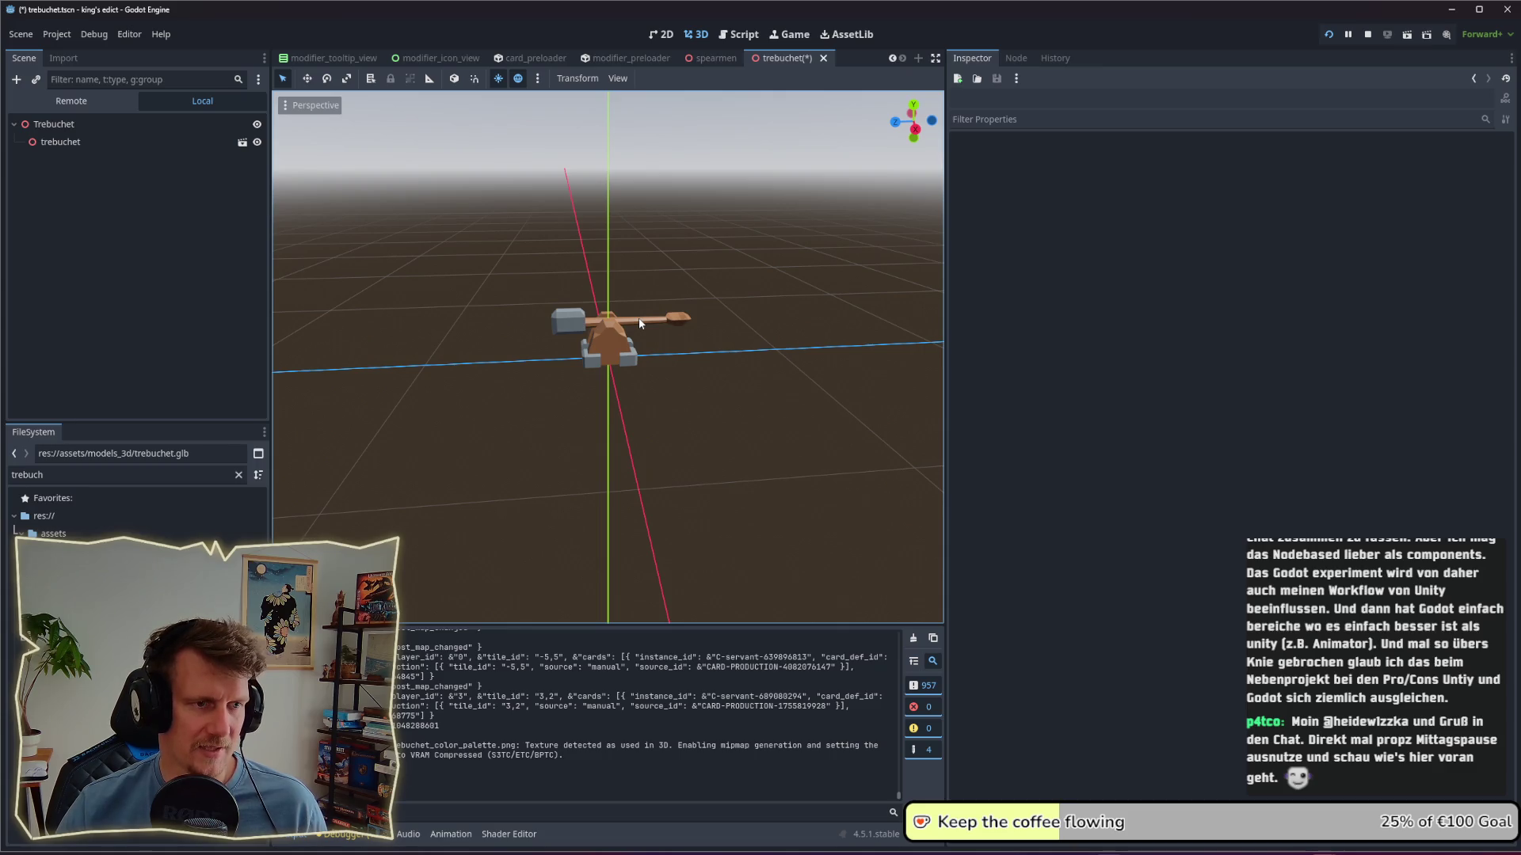
mouse_move(638, 330)
middle_down()
mouse_move(632, 358)
mouse_move(742, 331)
middle_up()
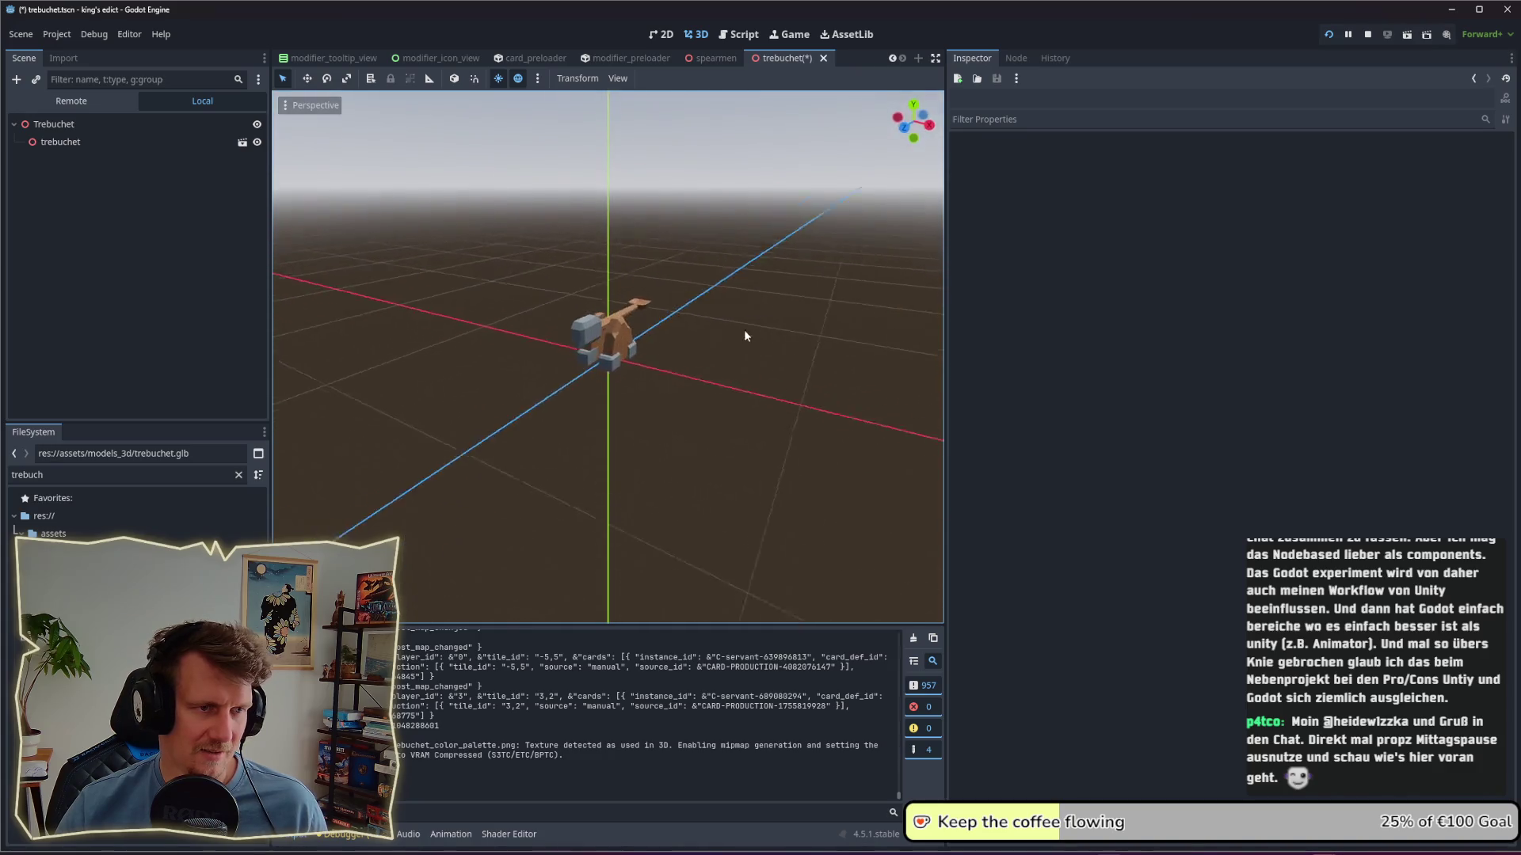
scroll(629, 342, up, 5)
mouse_move(622, 340)
middle_down()
mouse_move(757, 350)
mouse_move(610, 350)
mouse_move(569, 308)
mouse_move(624, 313)
middle_up()
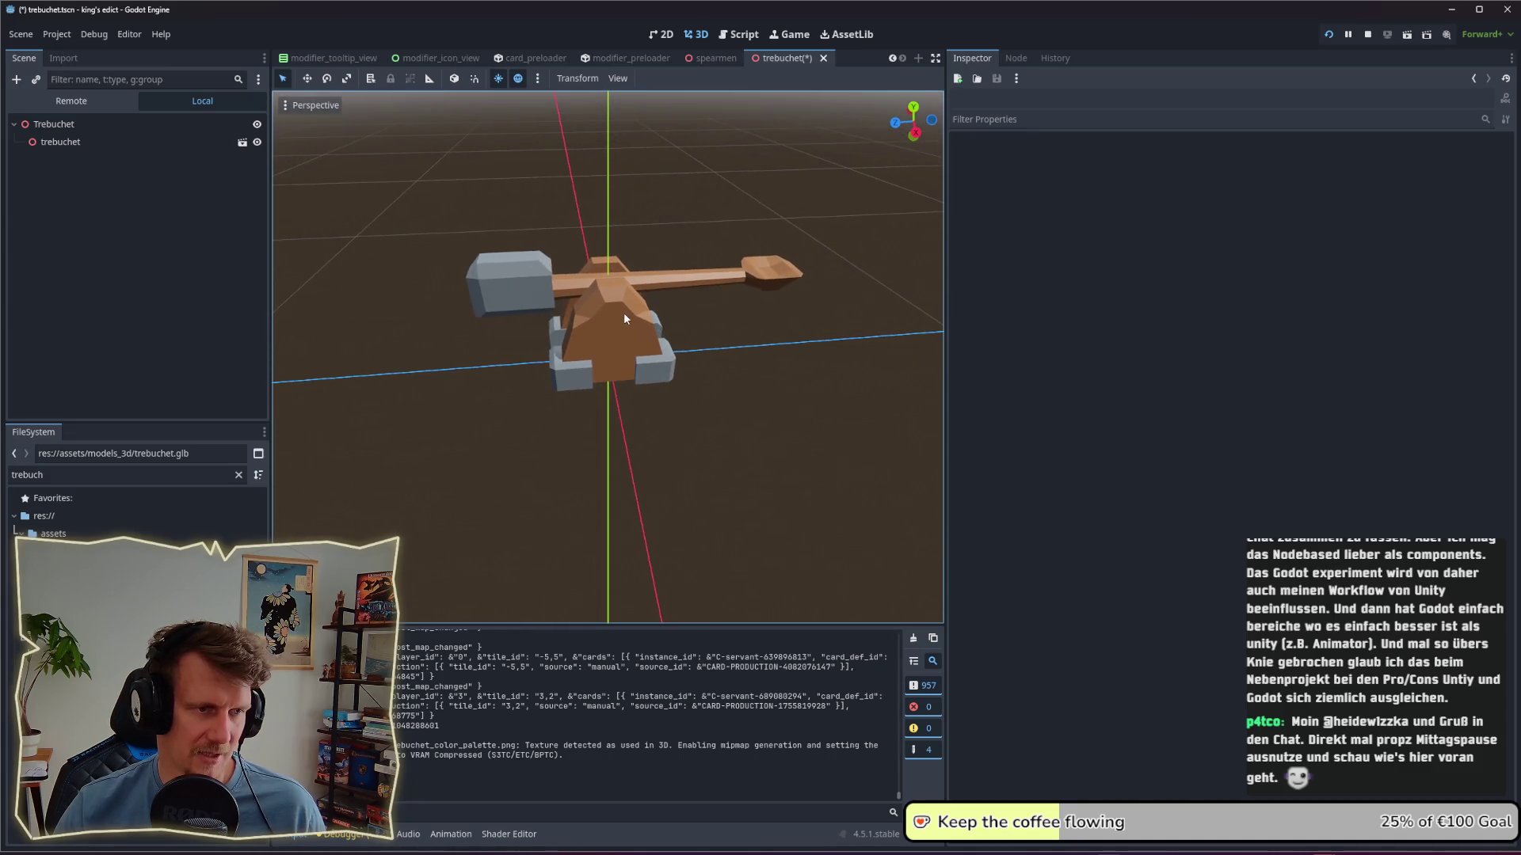
key(ctrl+s)
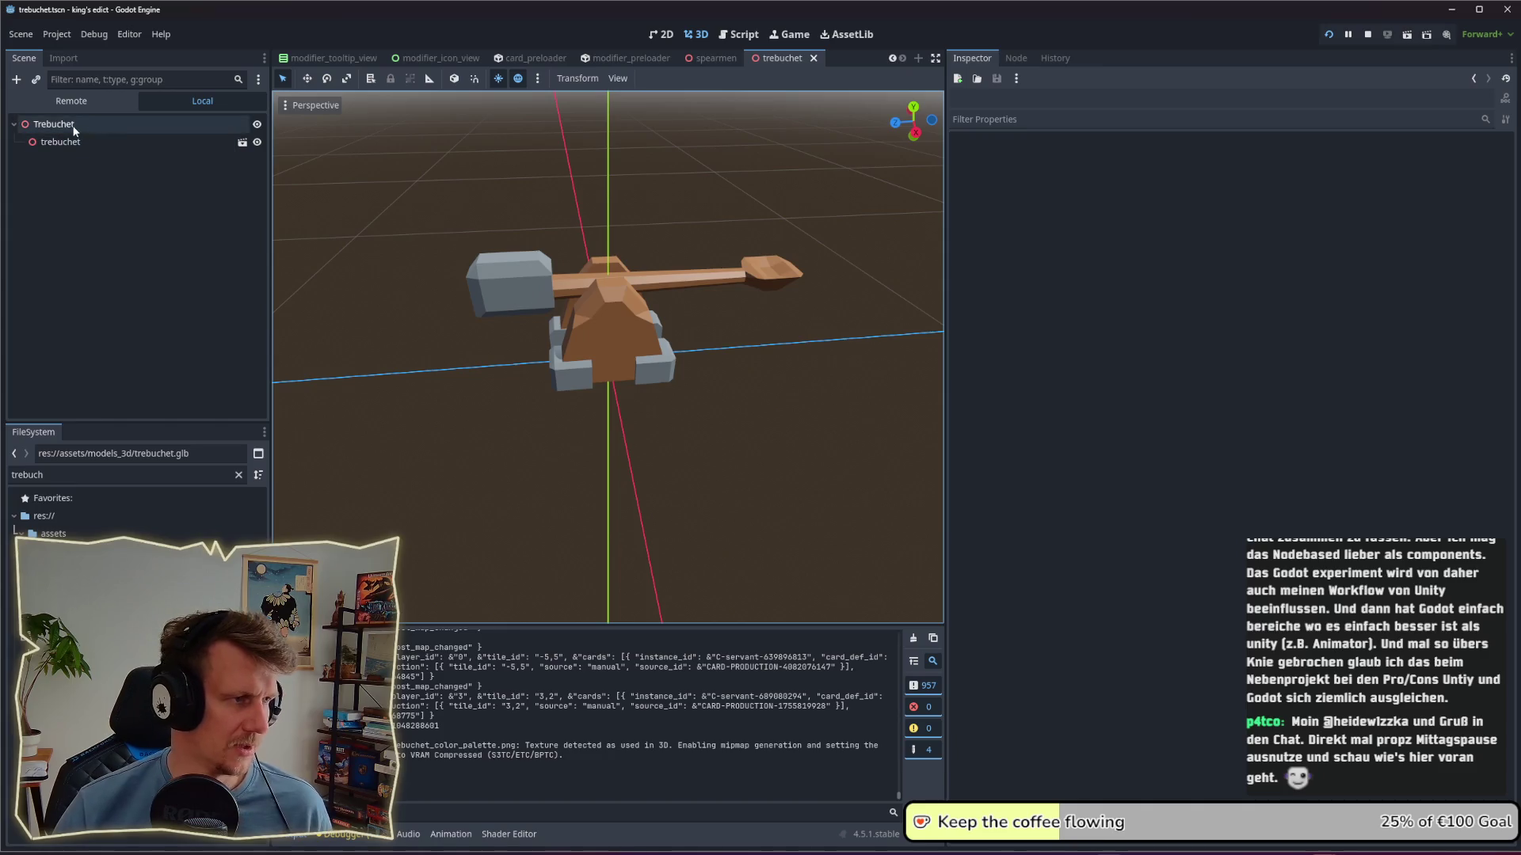
Step: Filter the FileSystem for 'asset' and open asset3d_preloader.tscn
double_click(71, 475)
text(asset)
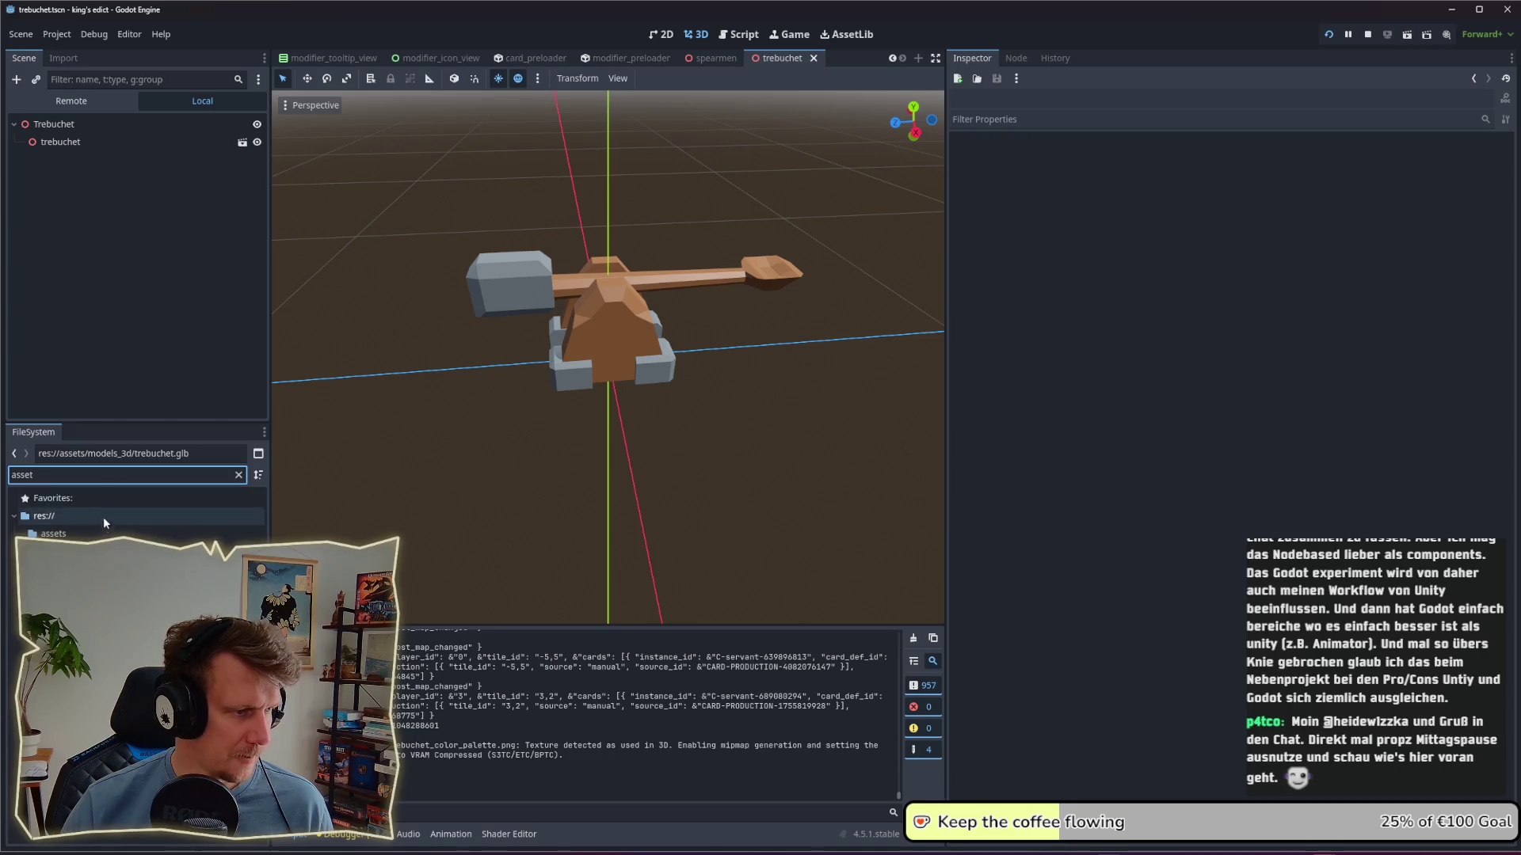
double_click(87, 586)
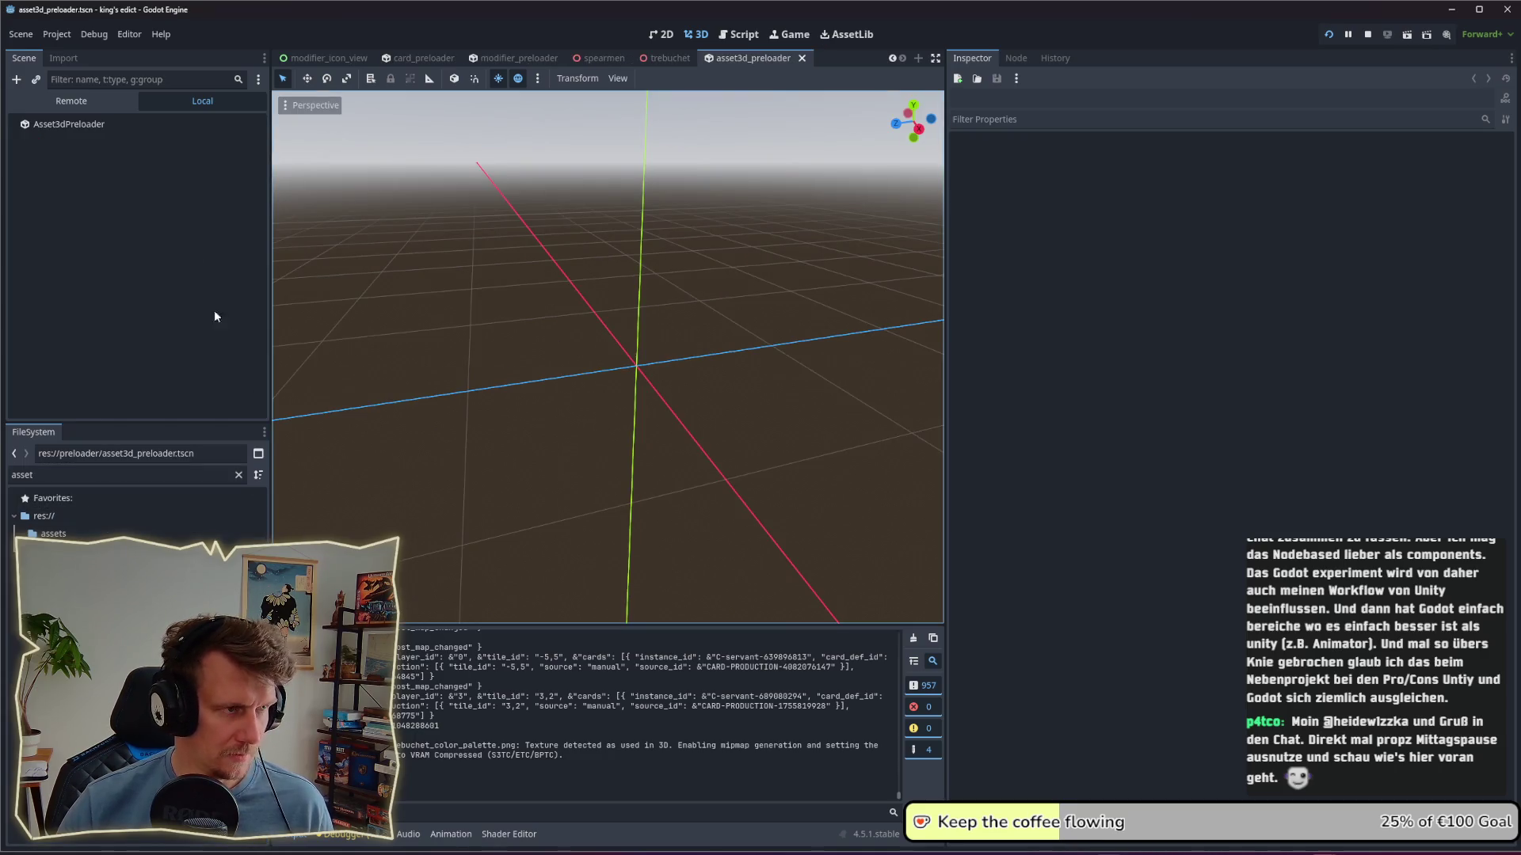
Step: Filter for 'trebuc' and drag trebuchet.tscn into the ResourcePreloader list
double_click(119, 475)
text(trebuc)
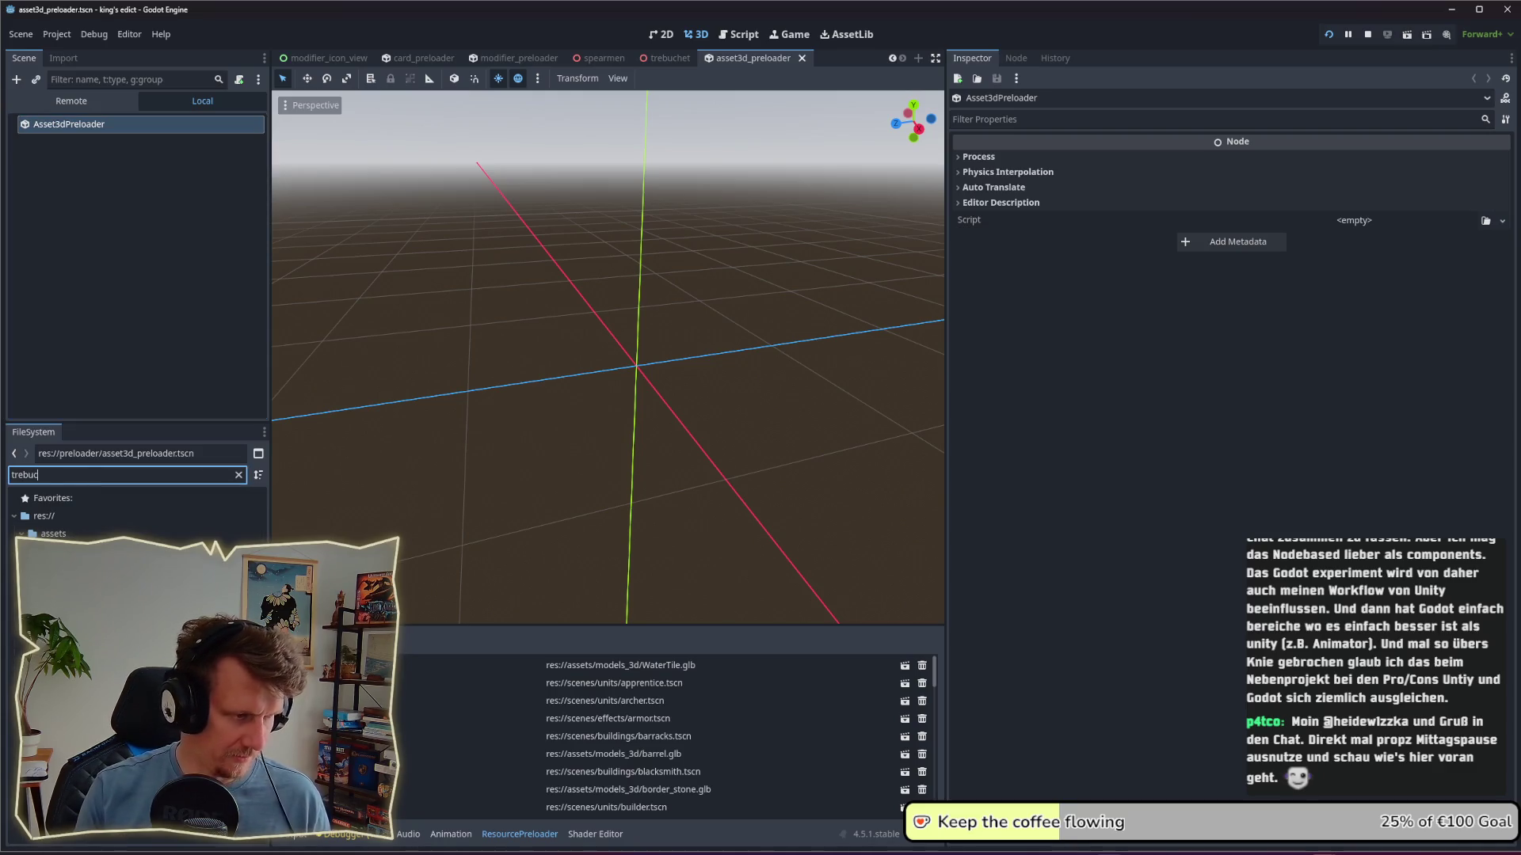
click(87, 622)
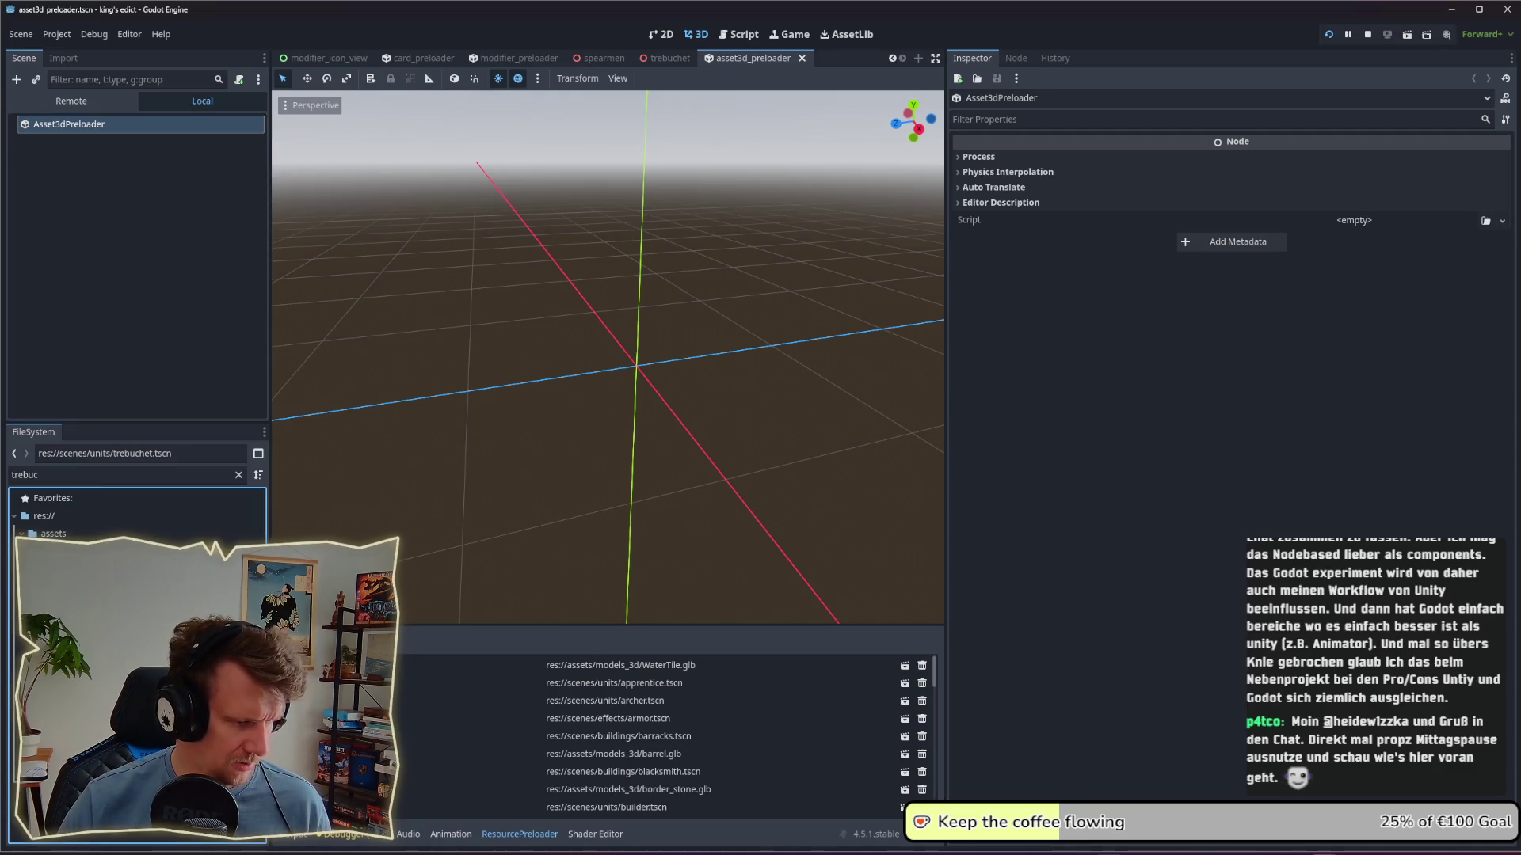
drag(87, 622, 475, 732)
scroll(496, 748, down, 5)
scroll(496, 749, down, 5)
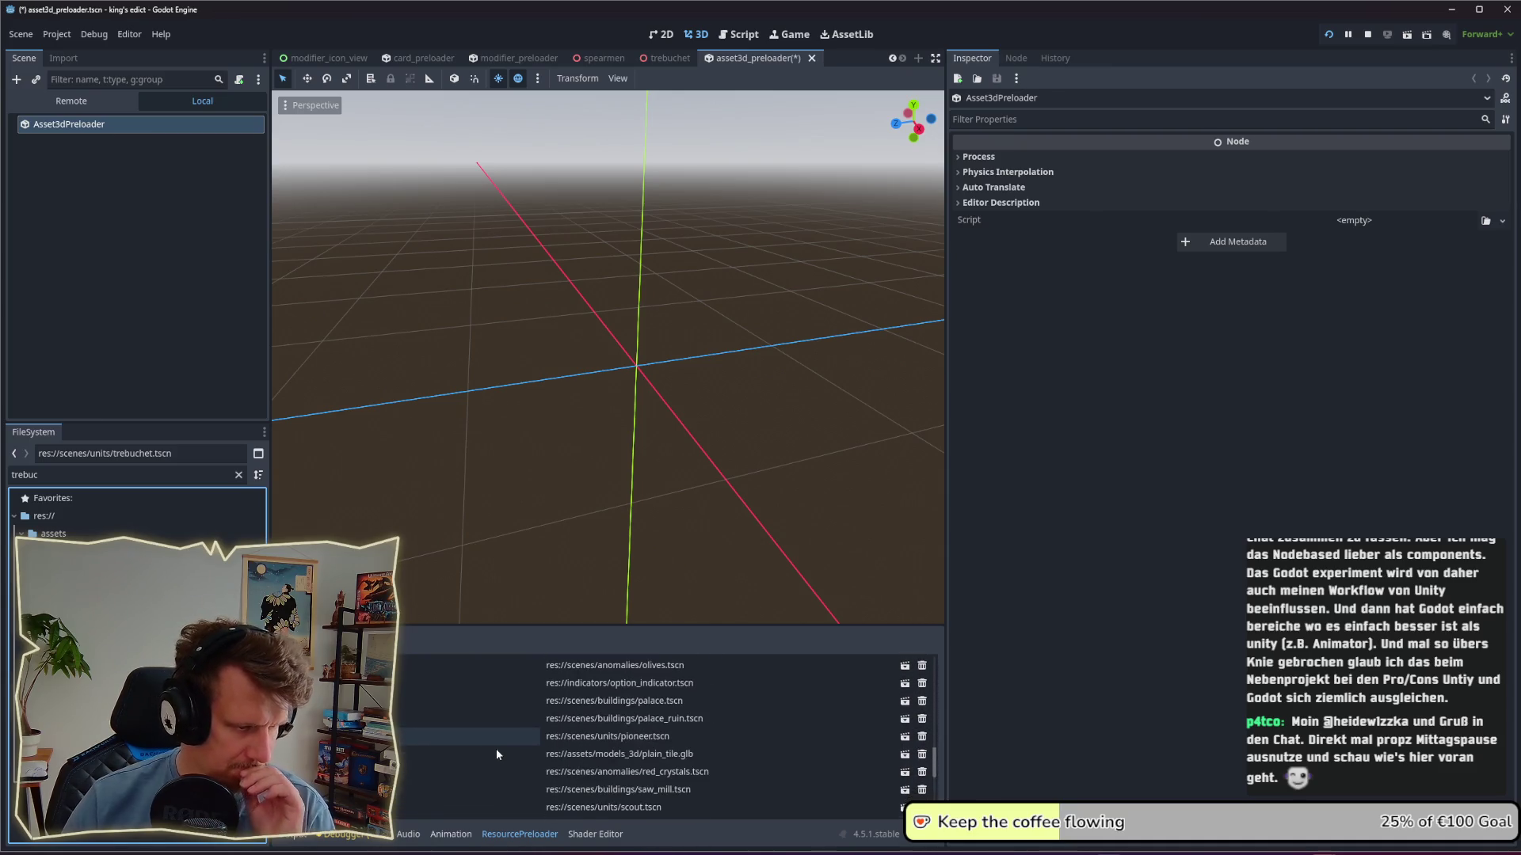
scroll(496, 749, down, 3)
scroll(496, 754, down, 2)
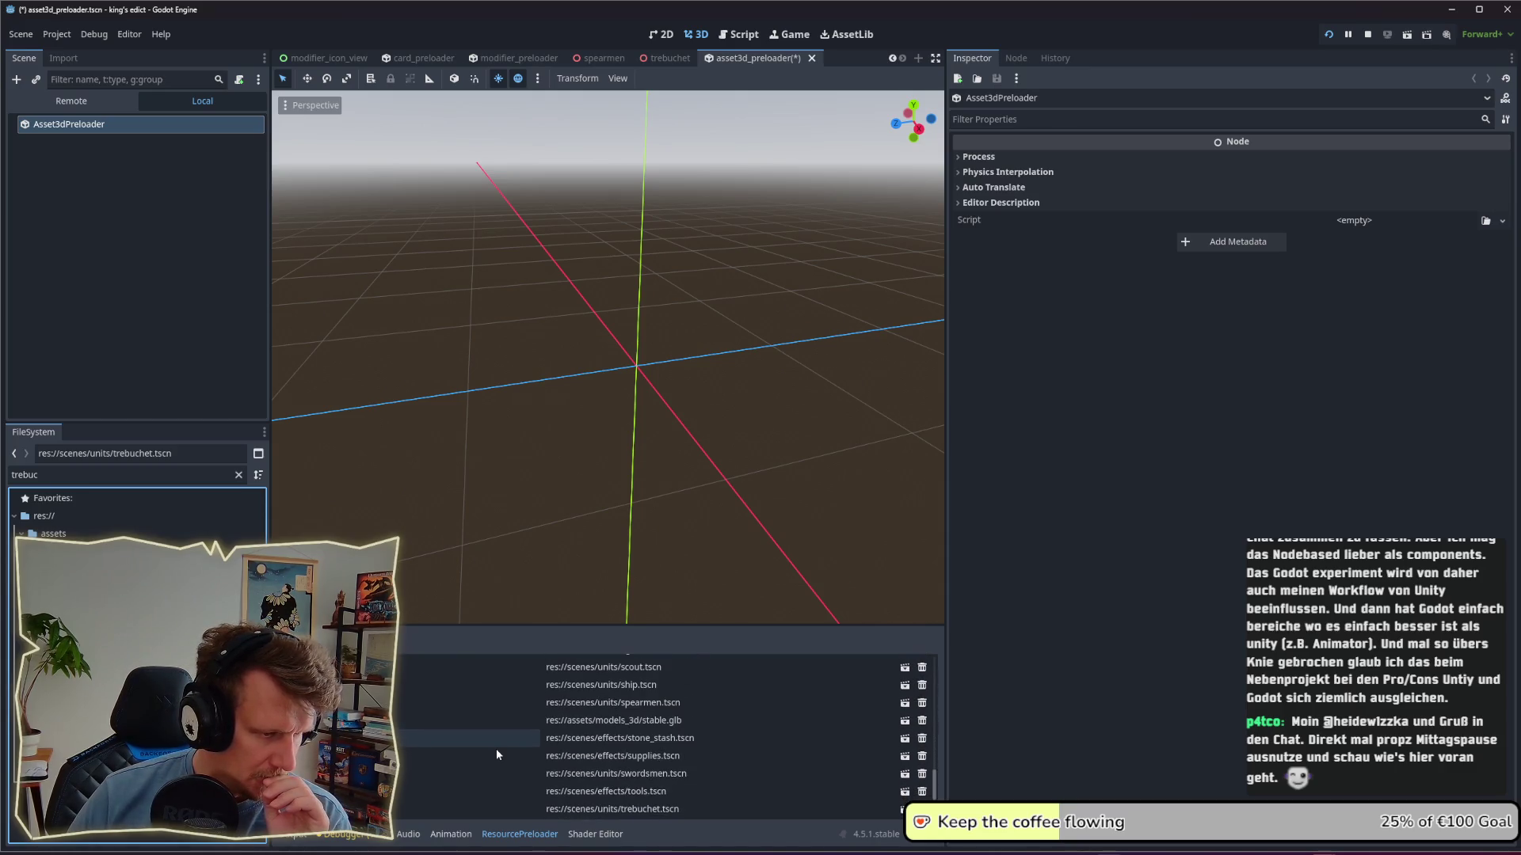
Step: Save the preloader scene and relaunch the game to test the trebuchet
click(1215, 358)
key(ctrl+s)
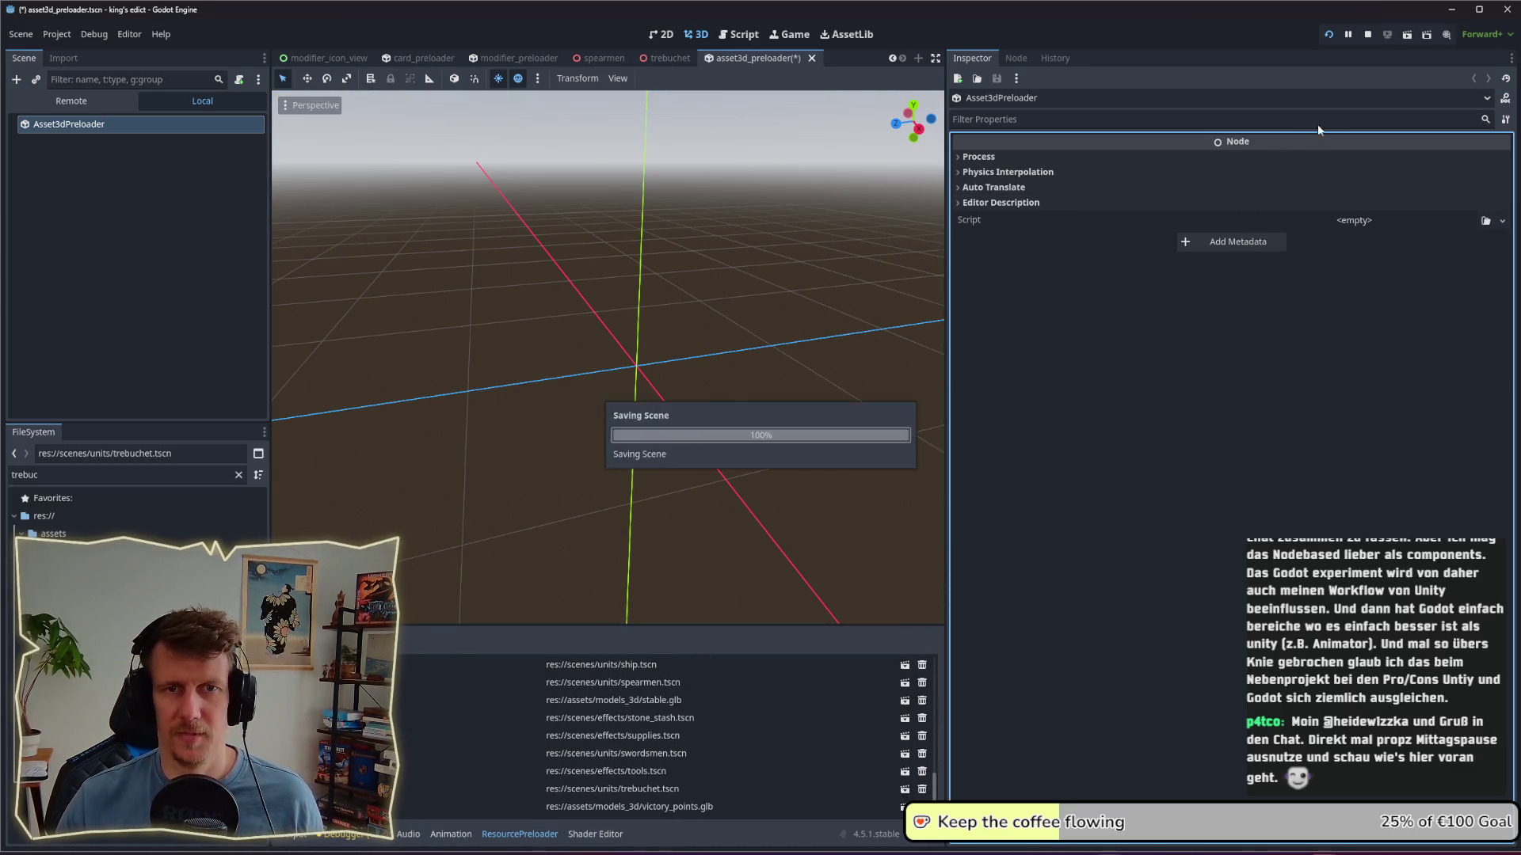
click(1367, 35)
click(1328, 35)
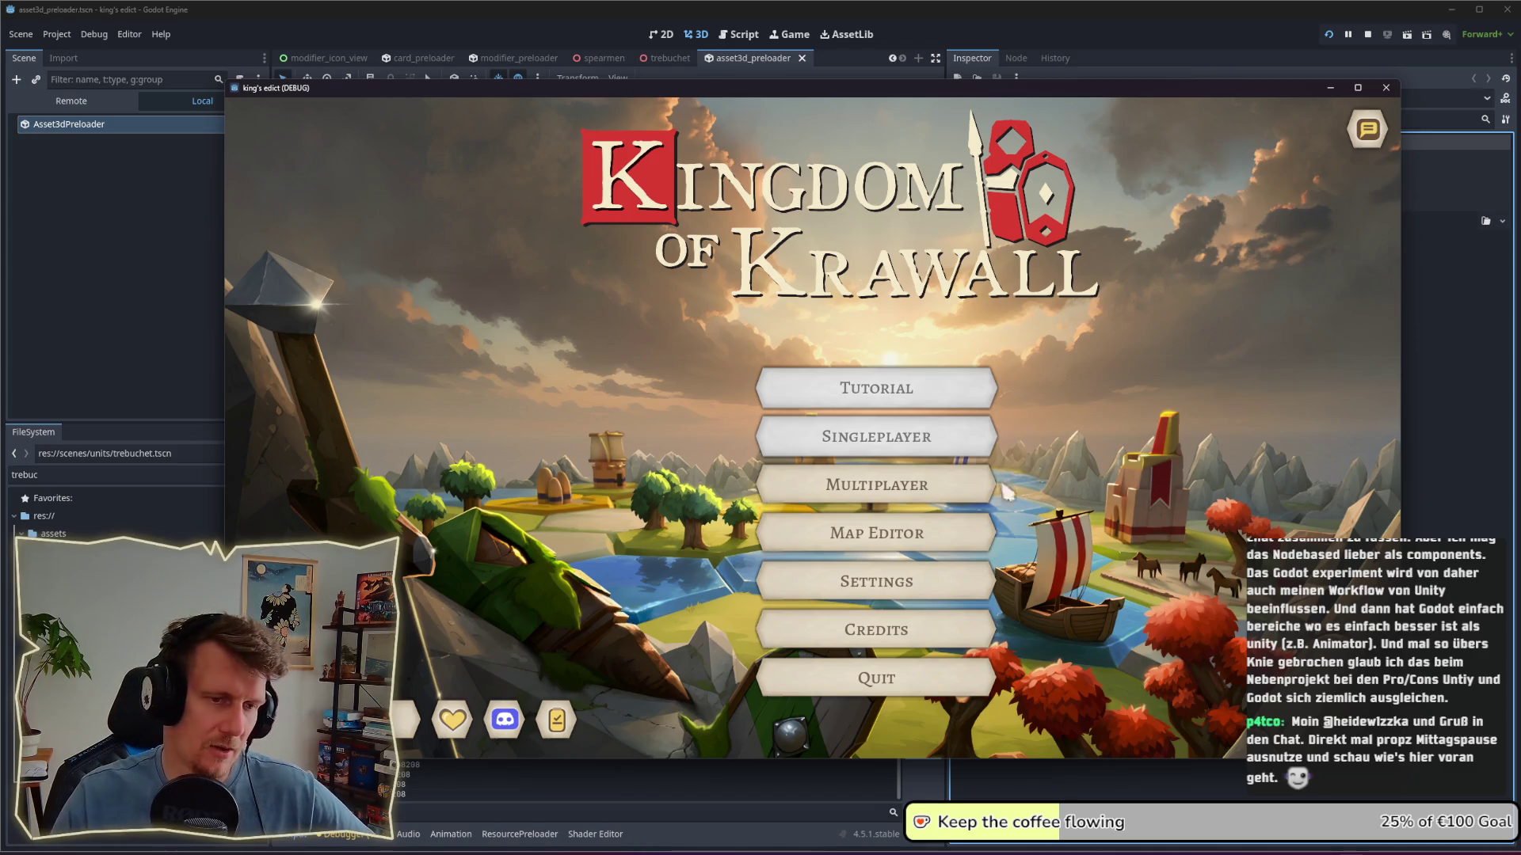
Step: Host a multiplayer game from the red region and zoom in on the trebuchet beside the castle
click(970, 486)
click(1227, 713)
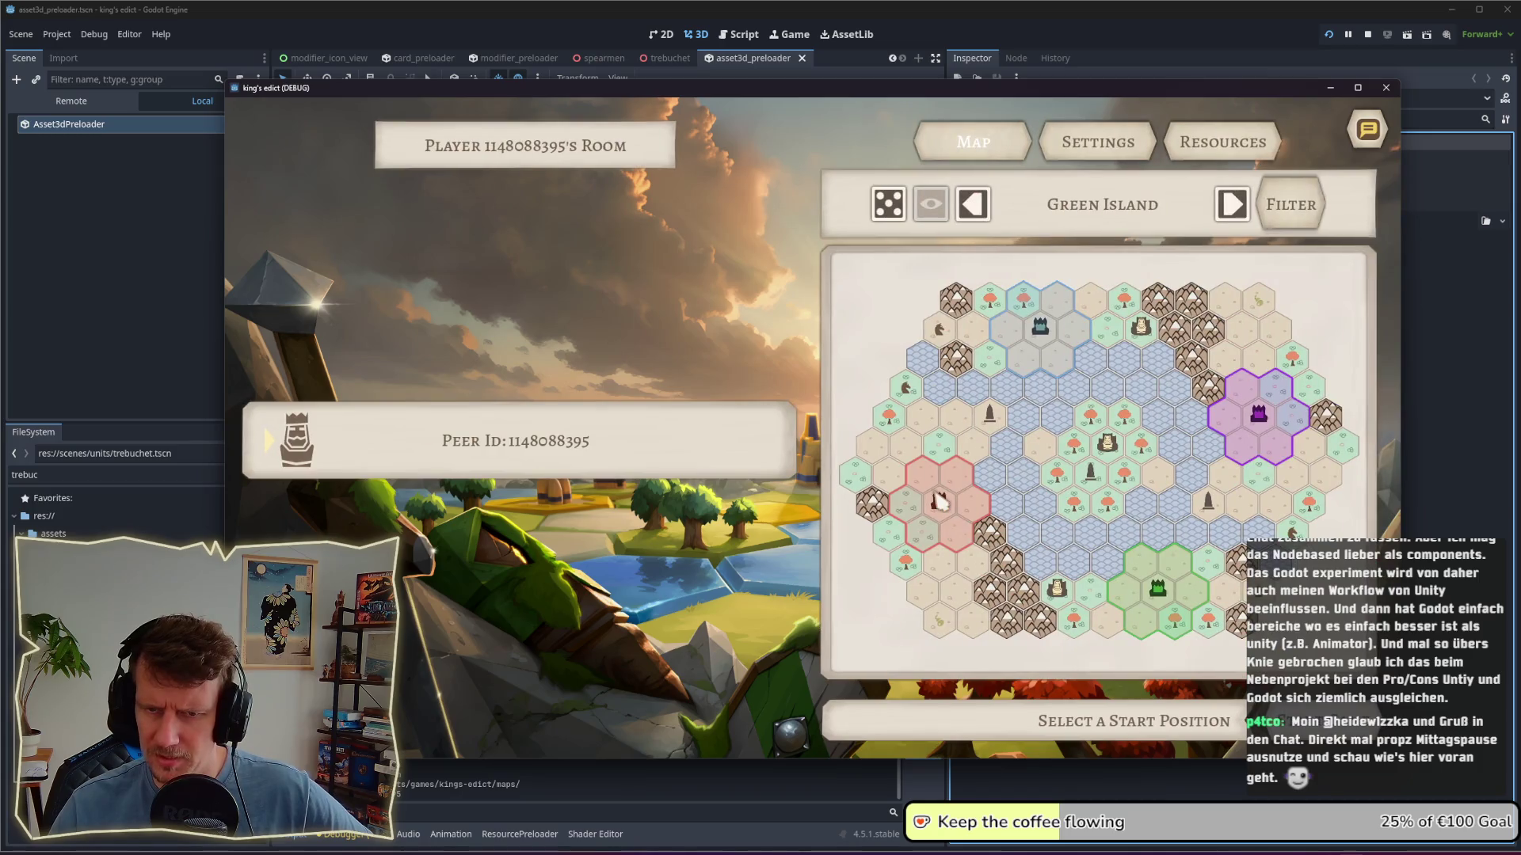
click(939, 501)
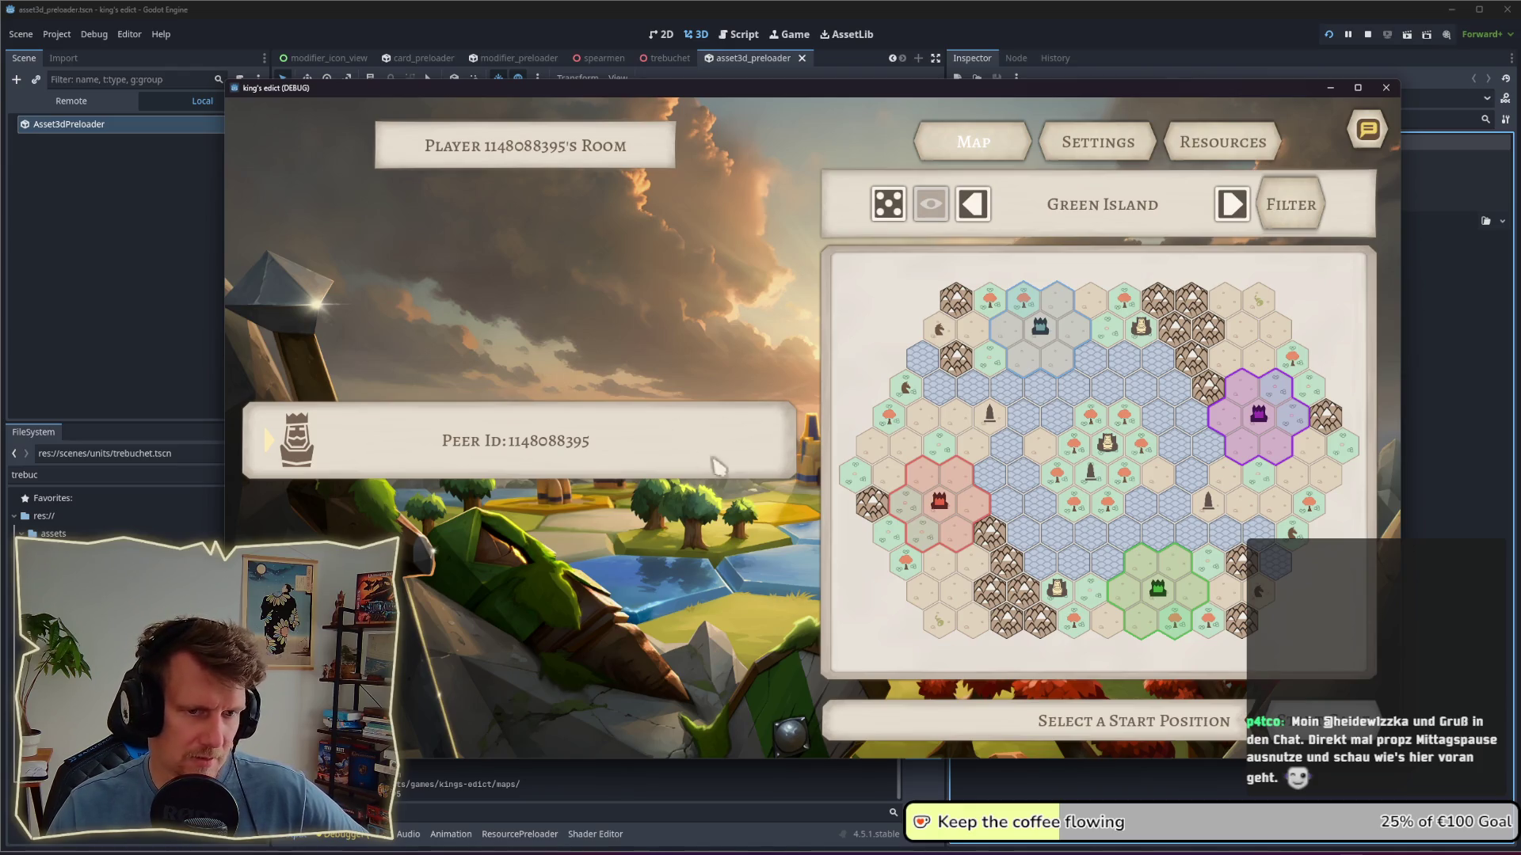
click(937, 507)
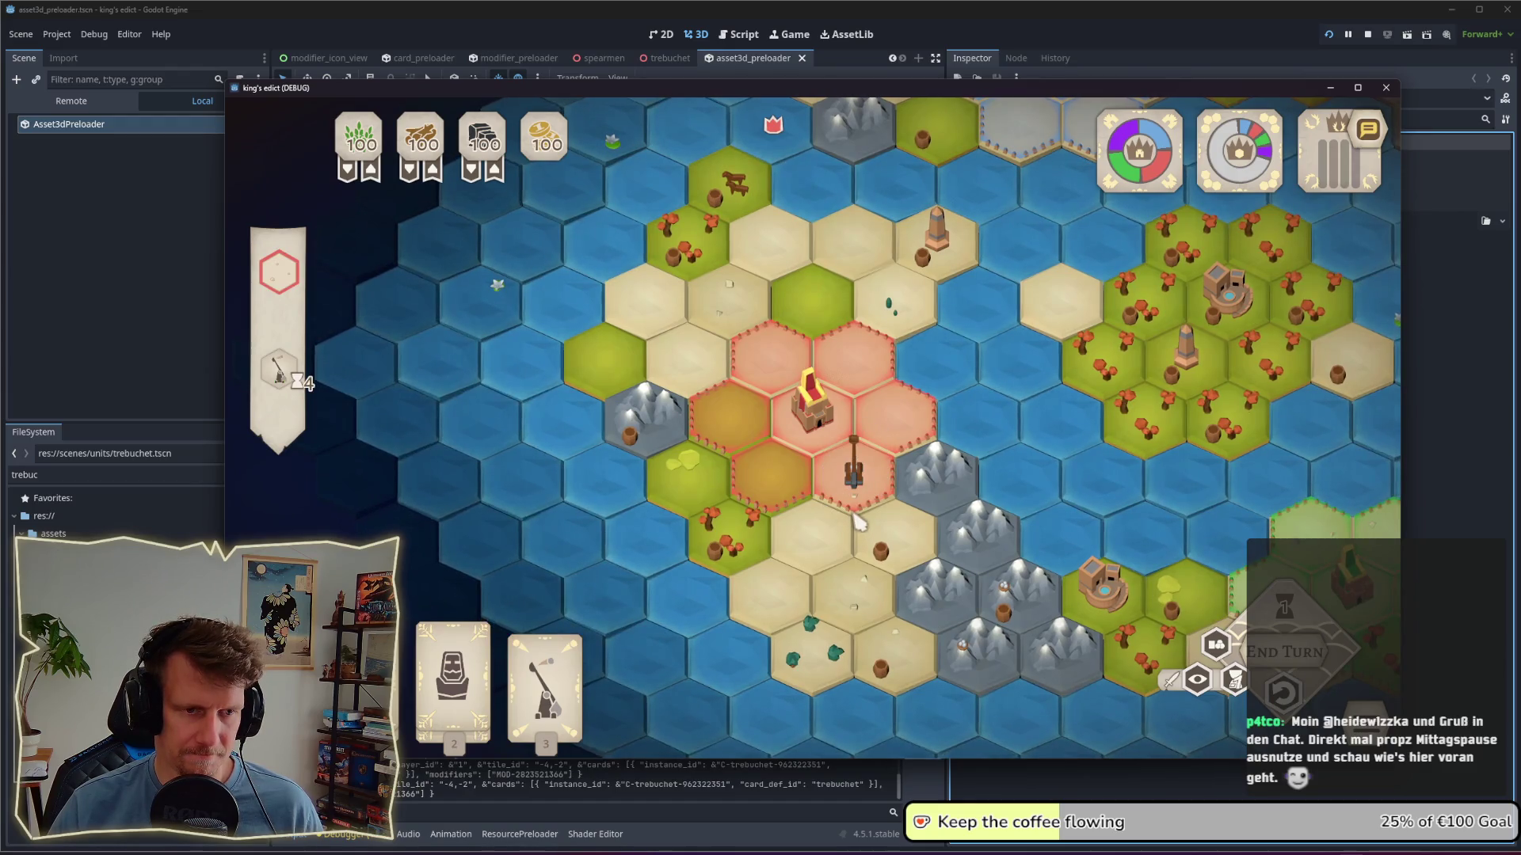
scroll(855, 515, up, 5)
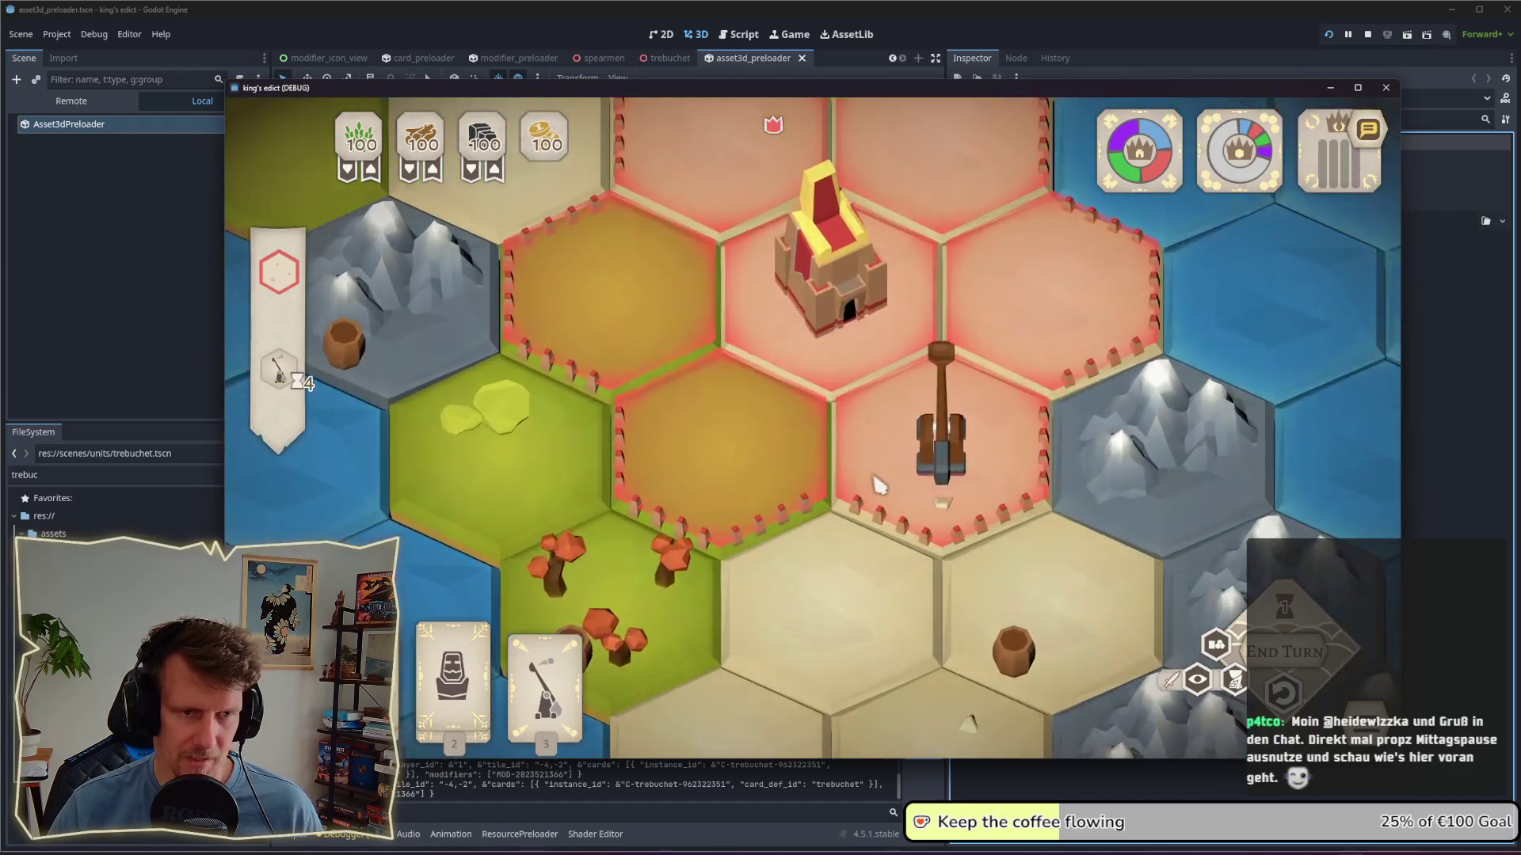
key(d)
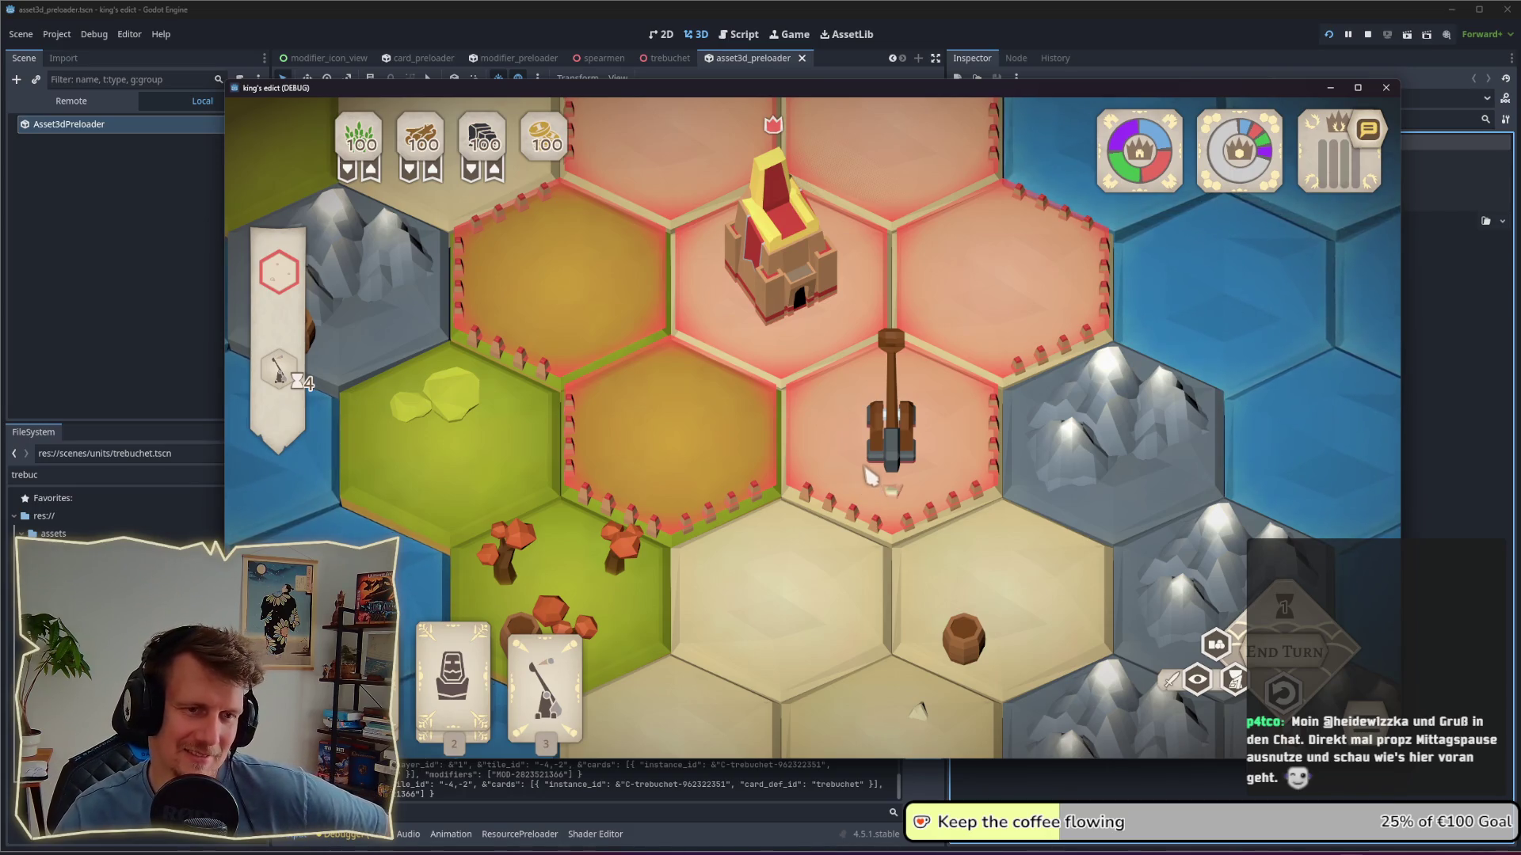
scroll(871, 481, down, 3)
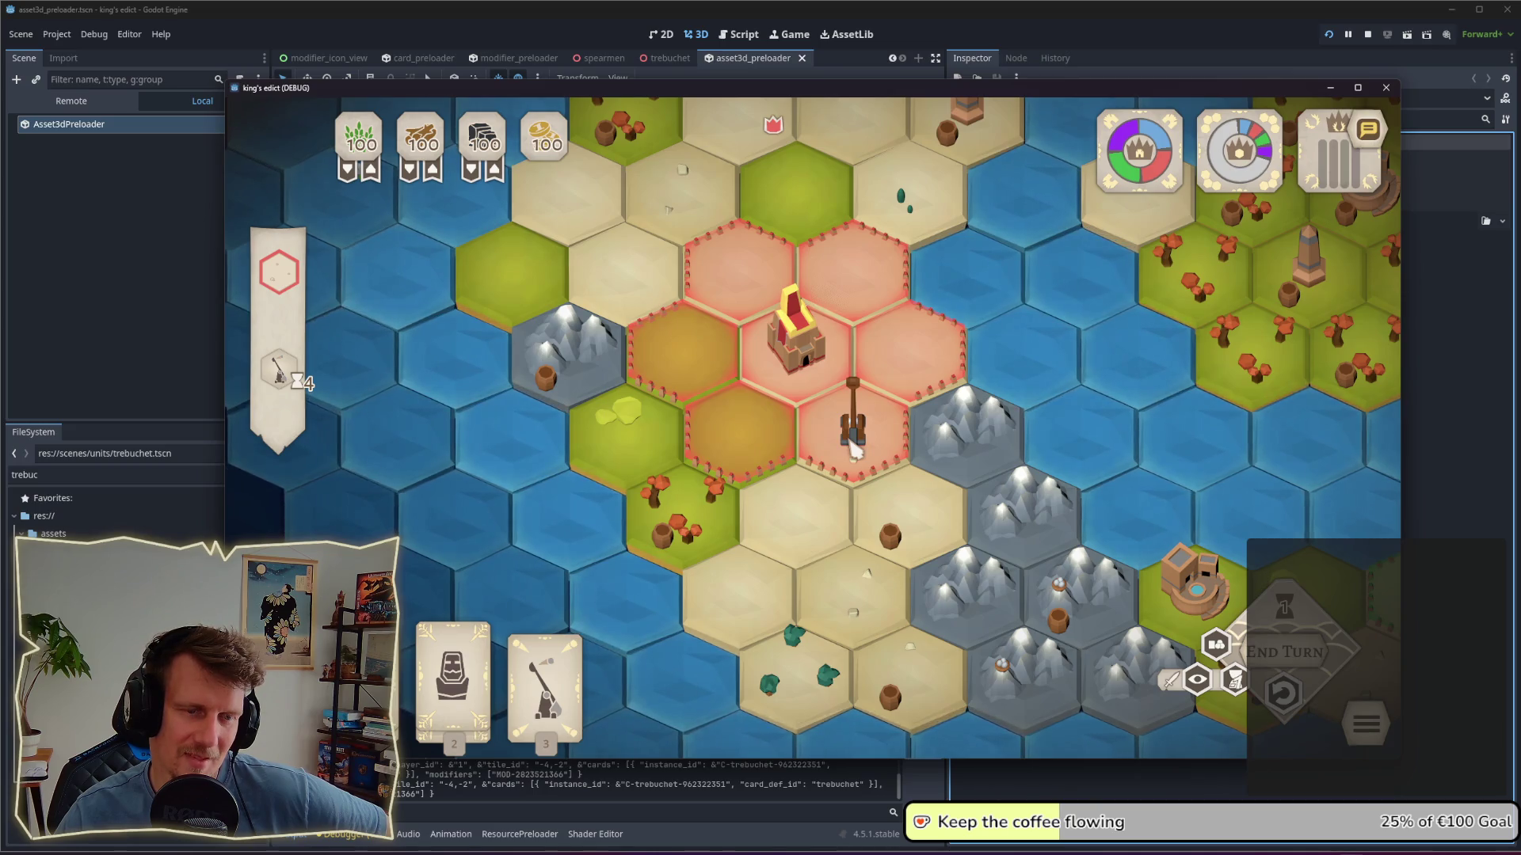
click(159, 335)
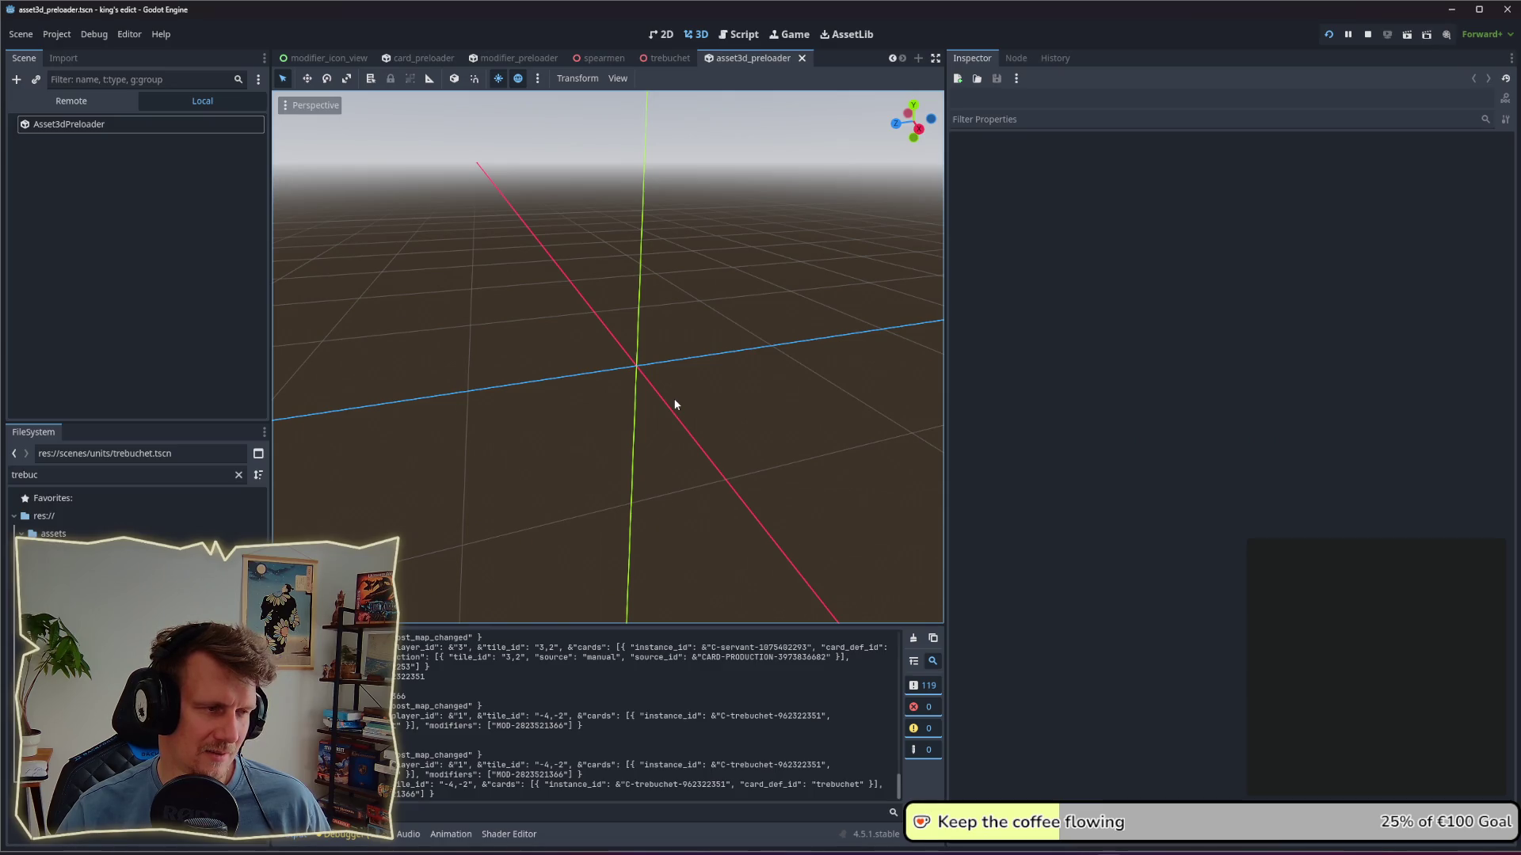
Step: Place a servant beside the castle and spearmen on the hex next to the trebuchet
key(alt+Tab)
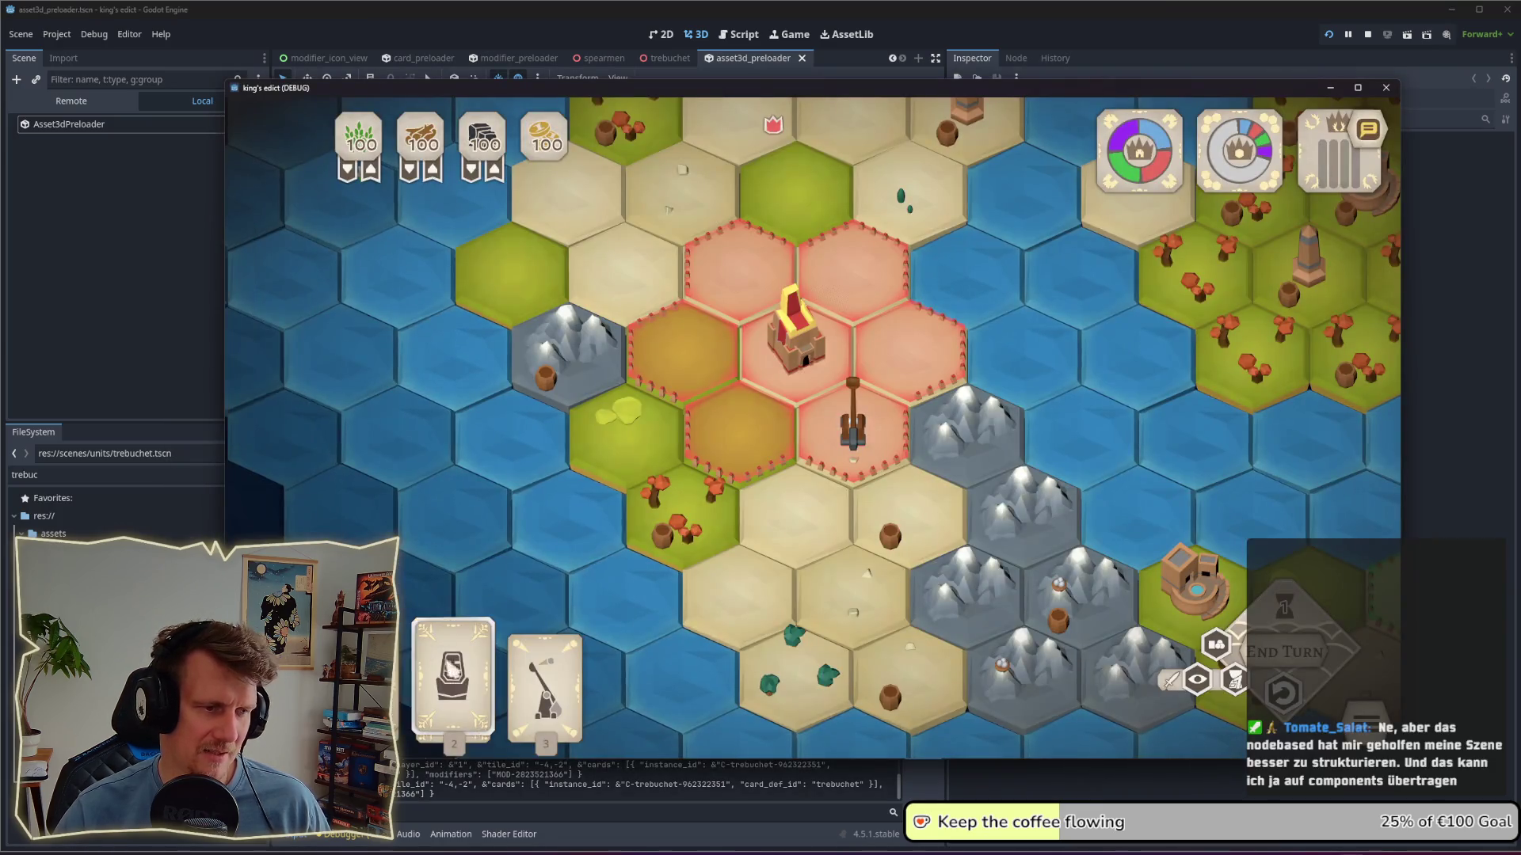
click(453, 677)
click(828, 361)
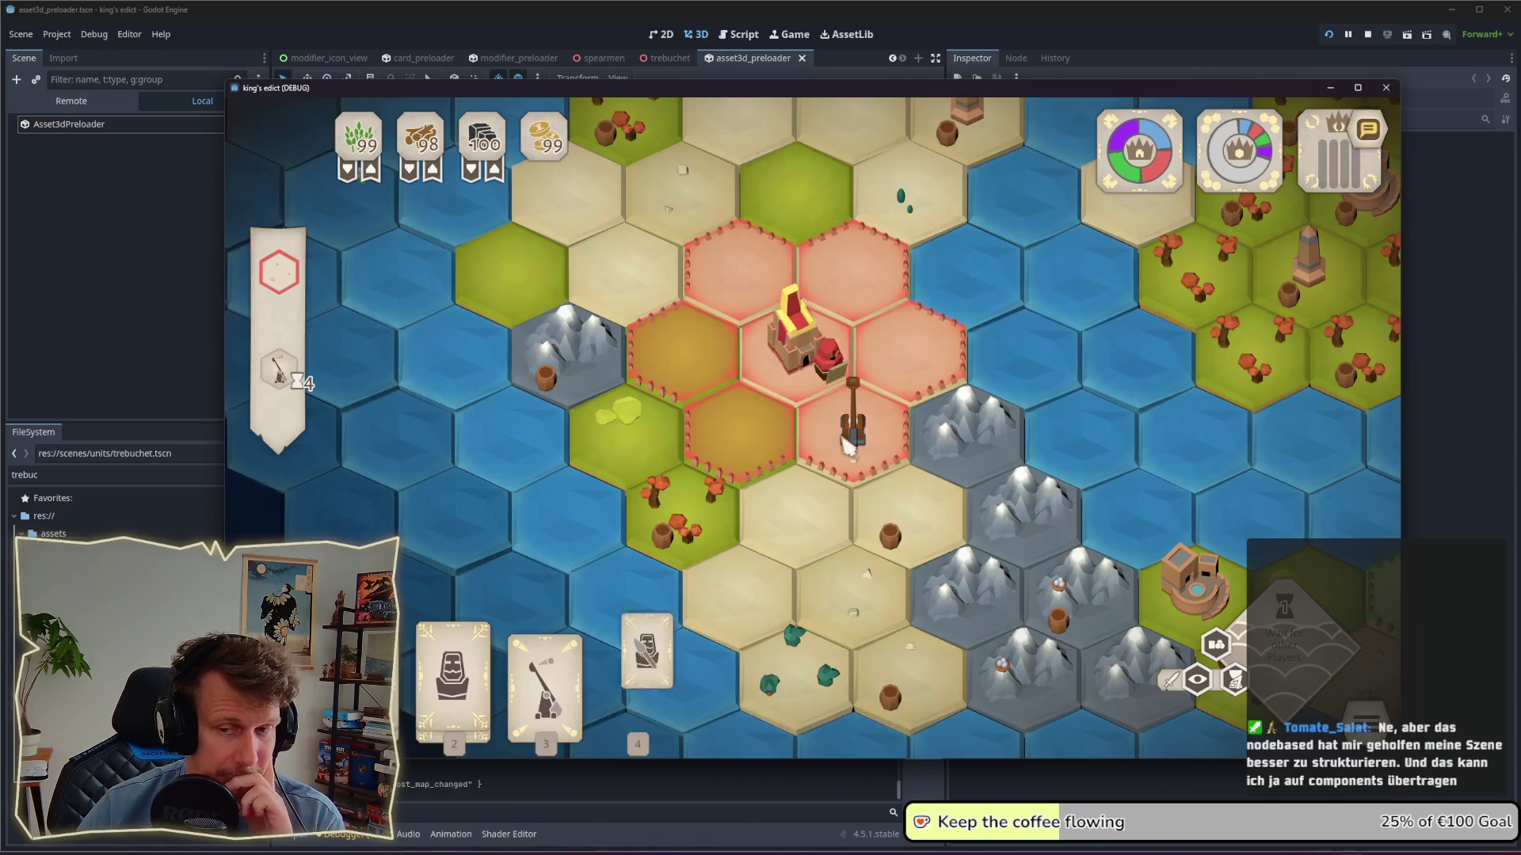
click(636, 673)
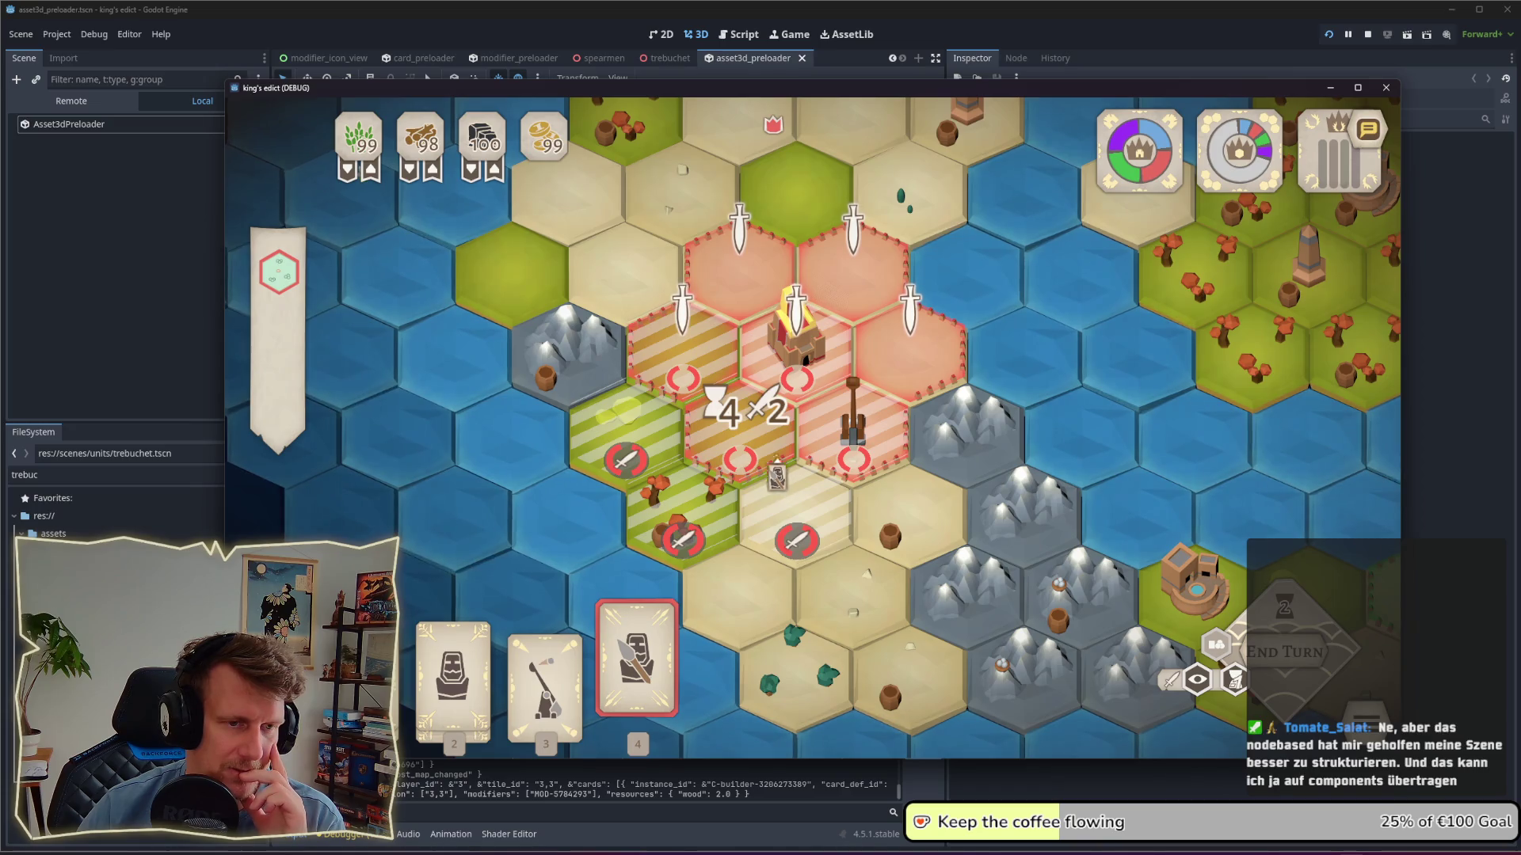
click(741, 447)
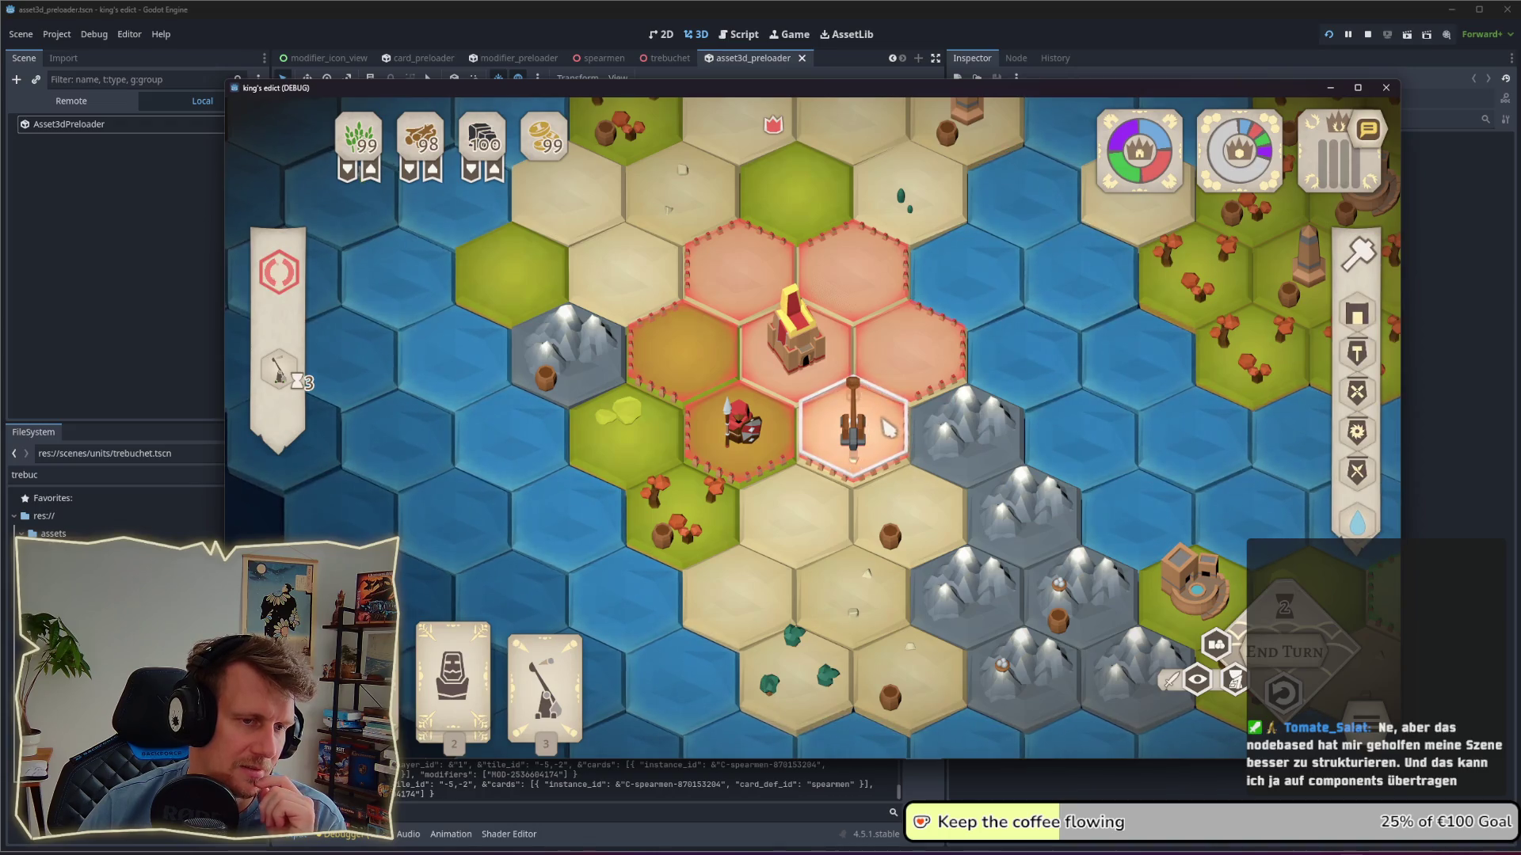
Step: Stop the debug run with F8 and return to the trebuc file search
click(98, 243)
key(F8)
click(84, 475)
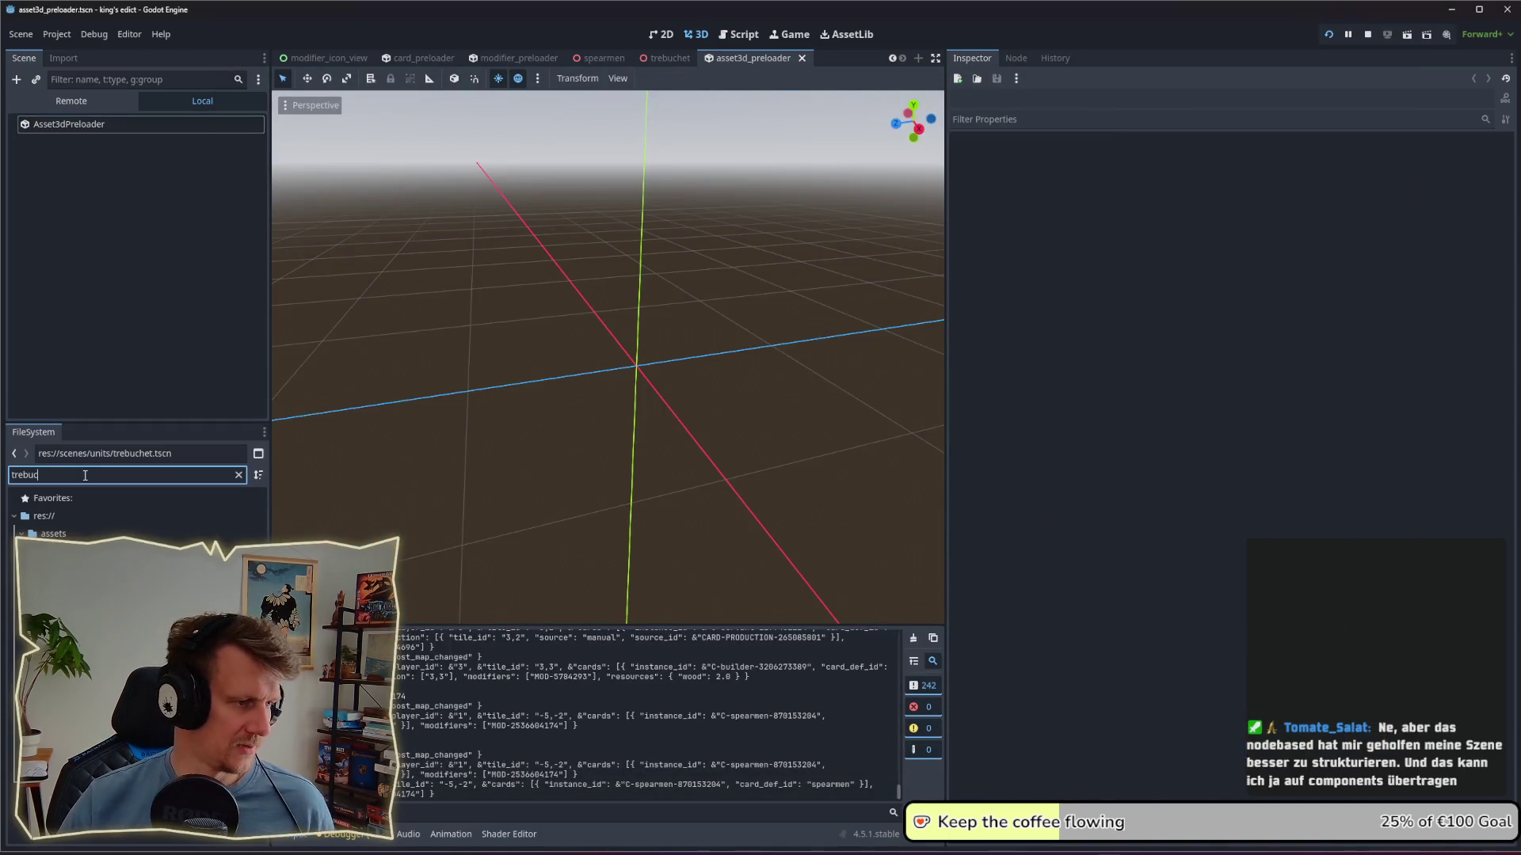
Step: Open trebuchet.tscn, rotate the trebuchet model to a new facing, and relaunch the game
click(119, 602)
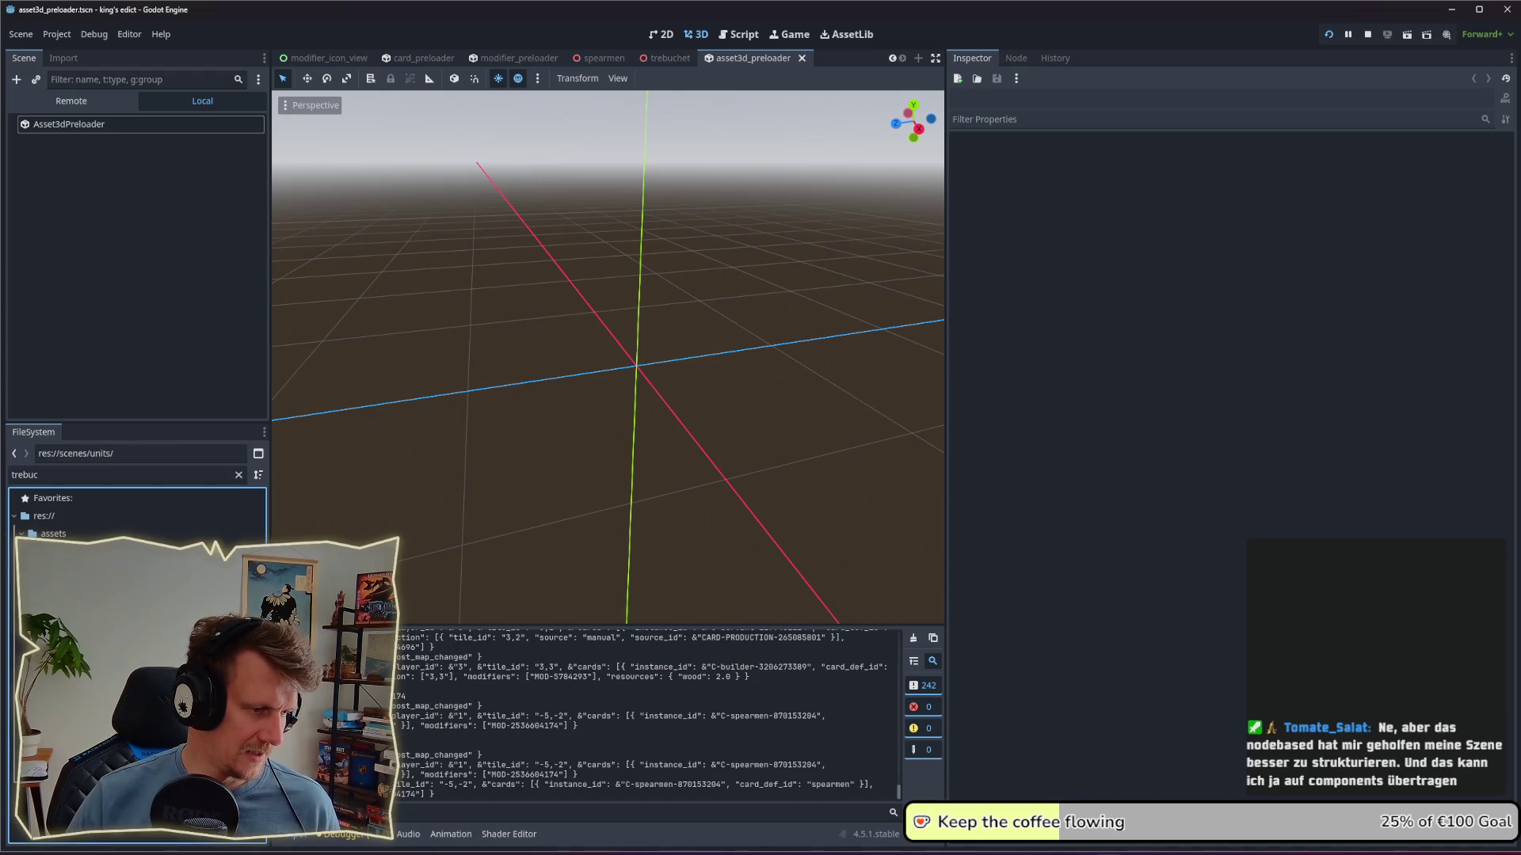
double_click(118, 618)
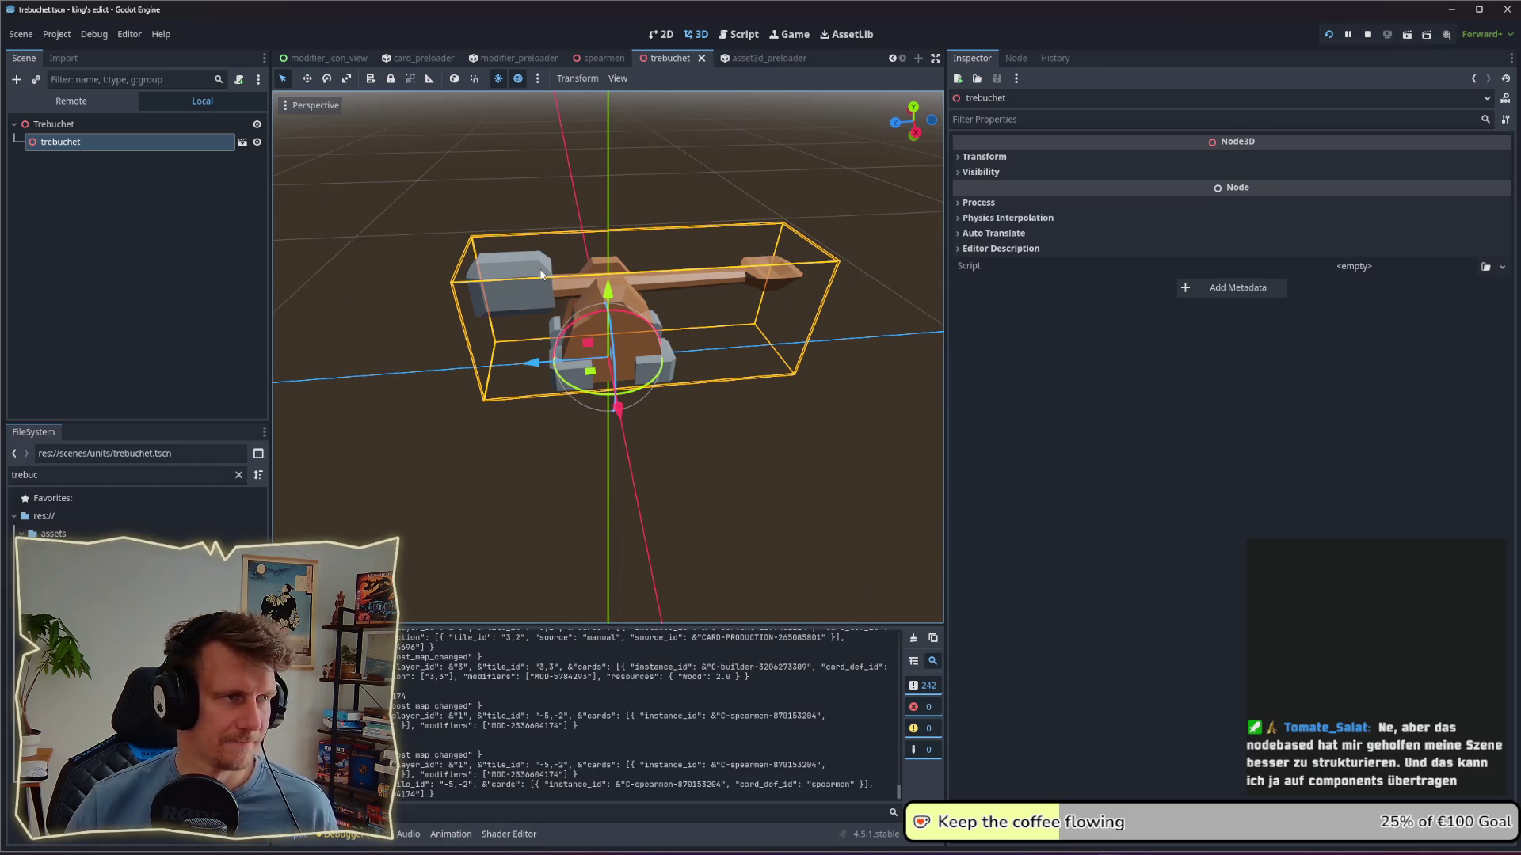
scroll(507, 333, down, 2)
mouse_move(506, 332)
middle_down()
mouse_move(638, 345)
mouse_move(657, 396)
middle_up()
drag(658, 390, 729, 373)
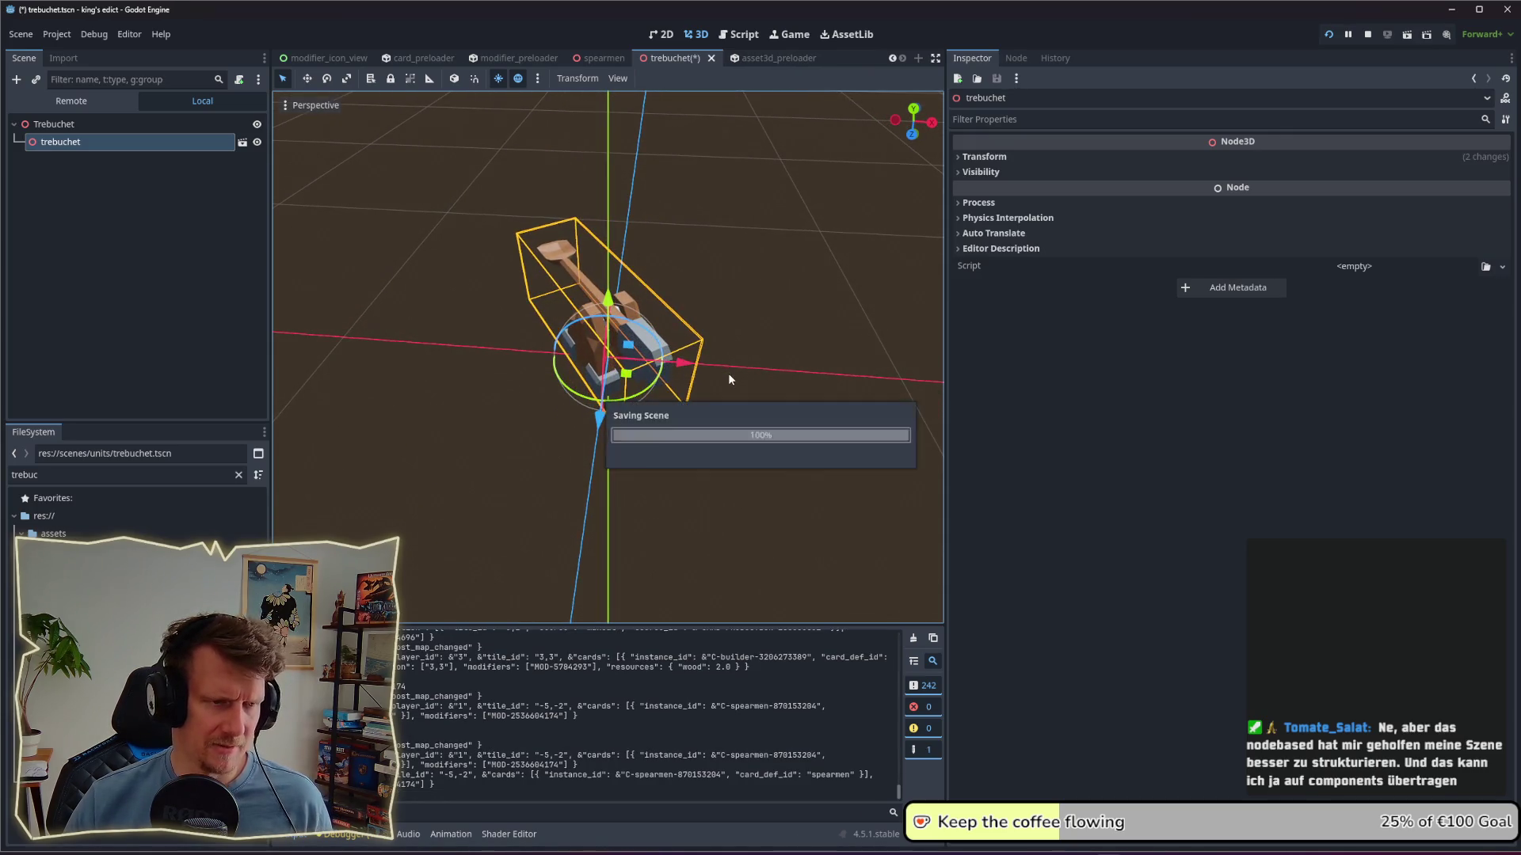
key(alt+Tab)
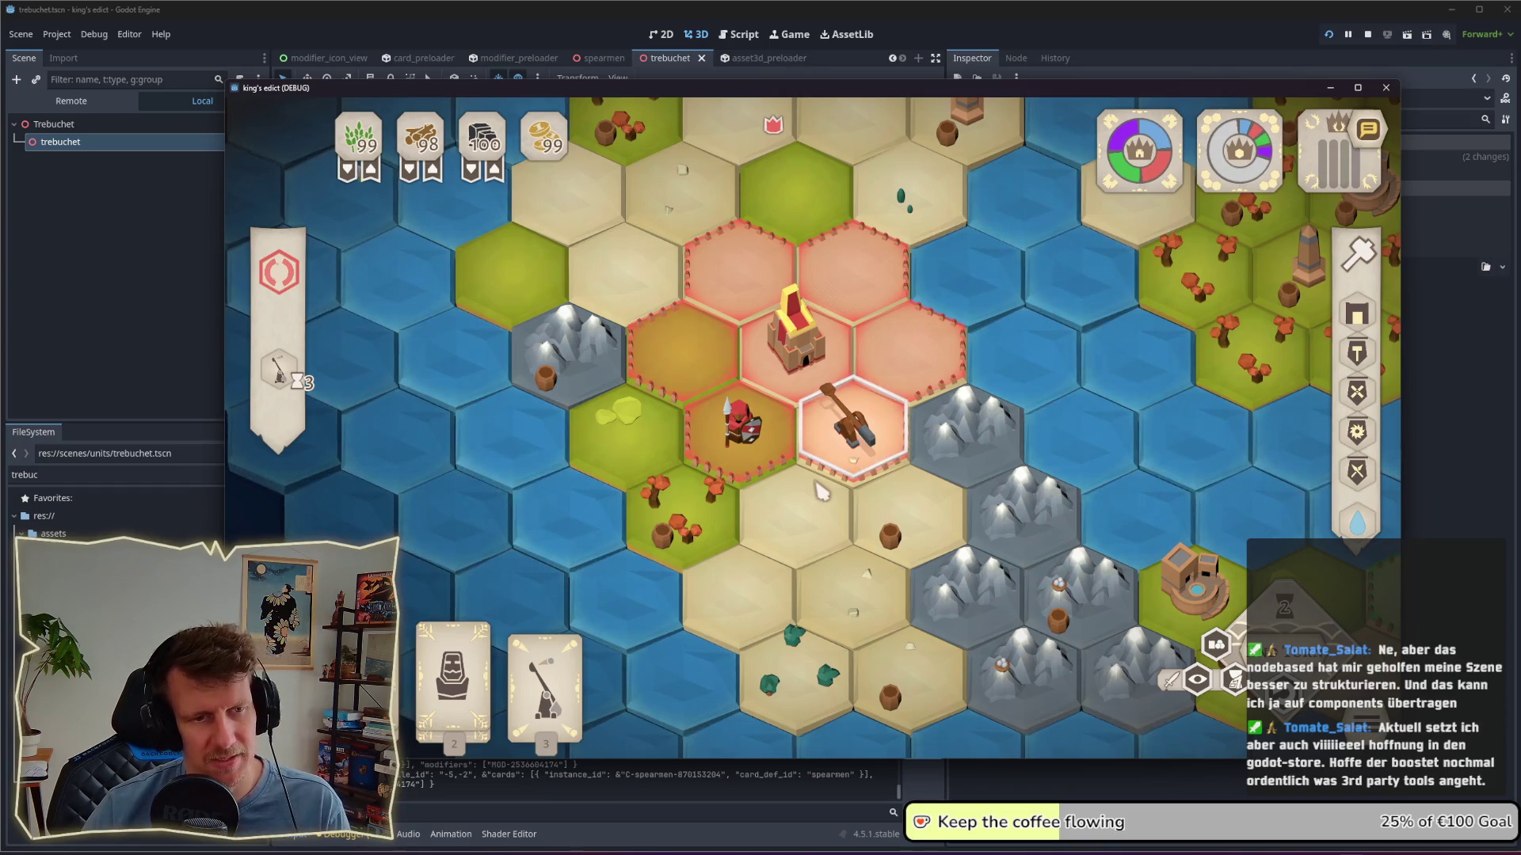
Step: Play the trebuchet card onto the red castle's tile
scroll(821, 492, up, 3)
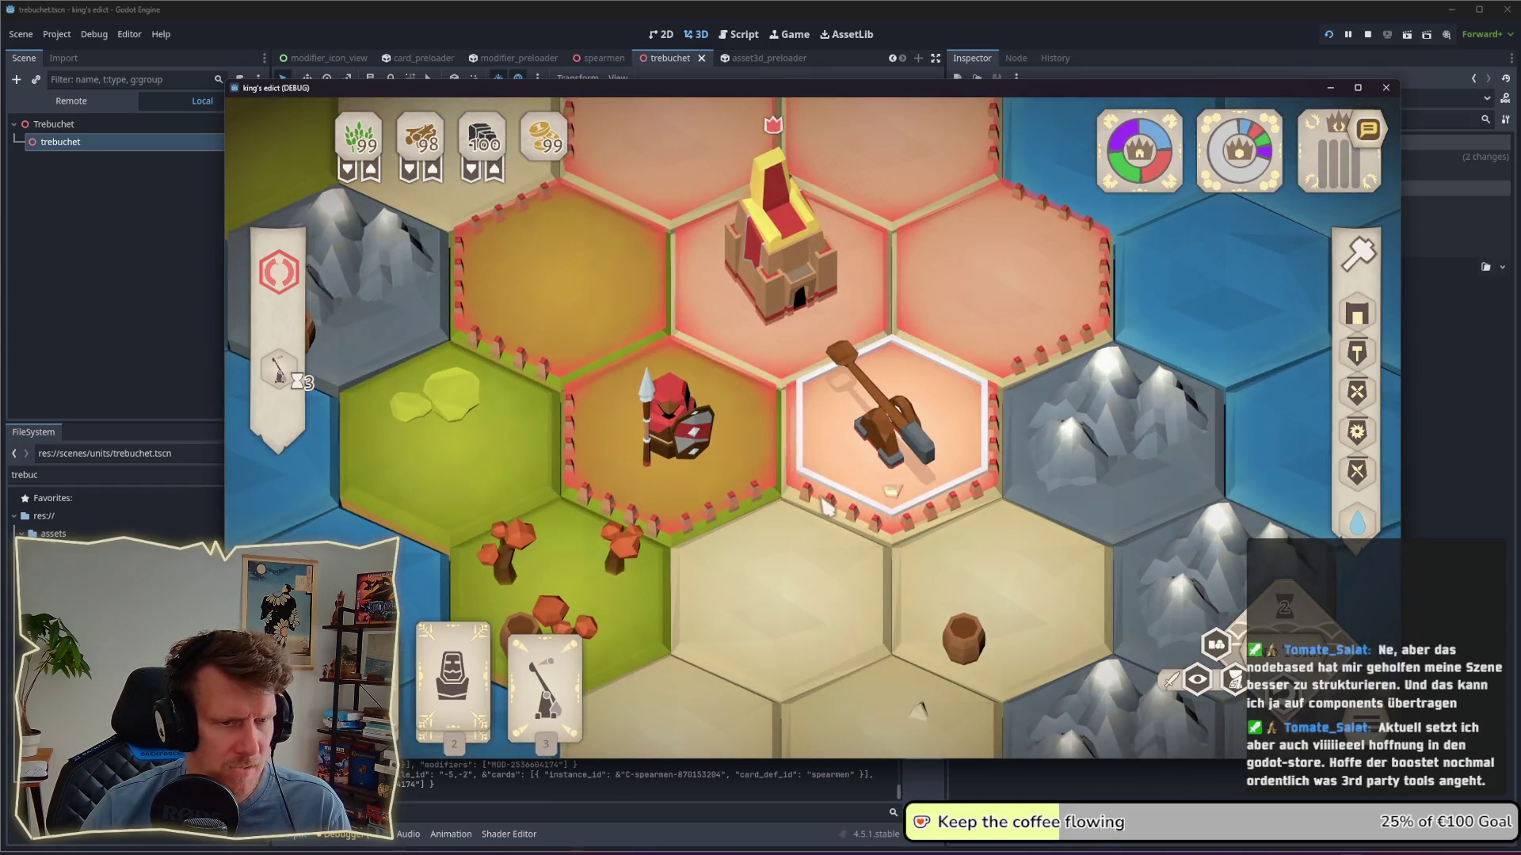
scroll(824, 503, down, 4)
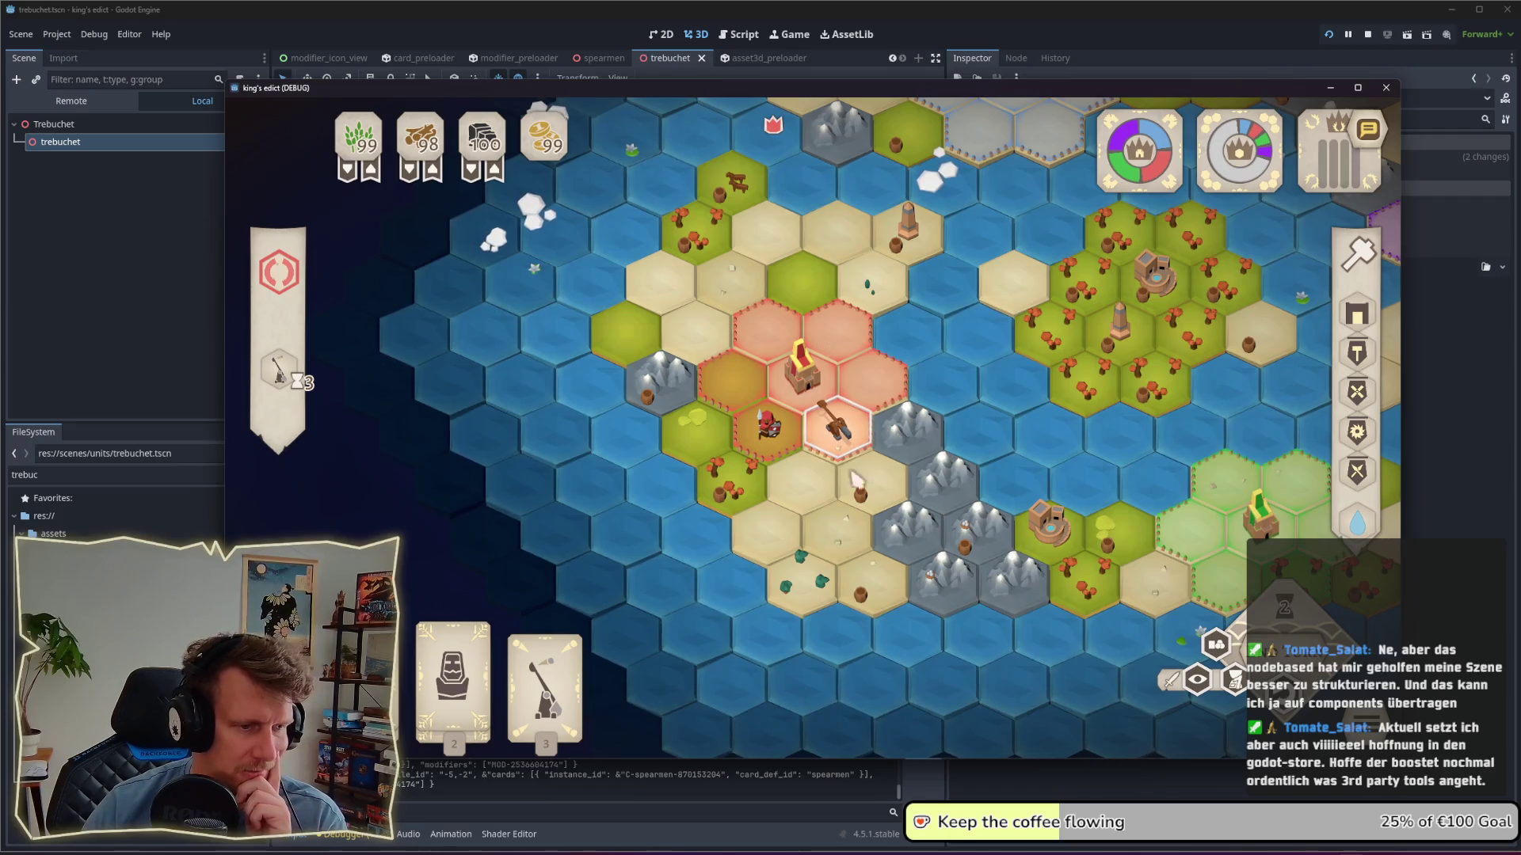
click(840, 432)
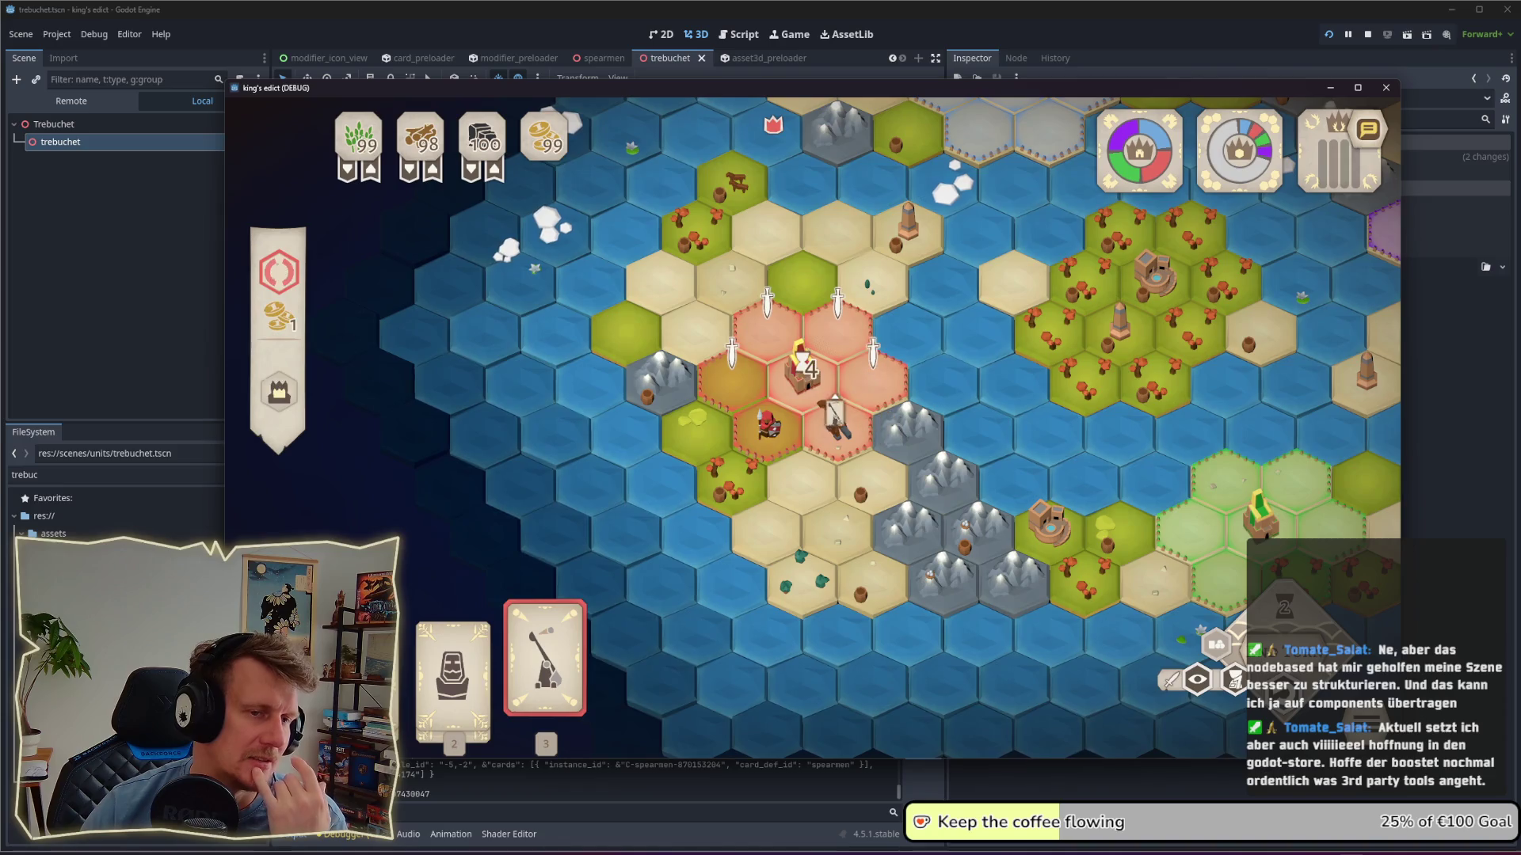
click(828, 405)
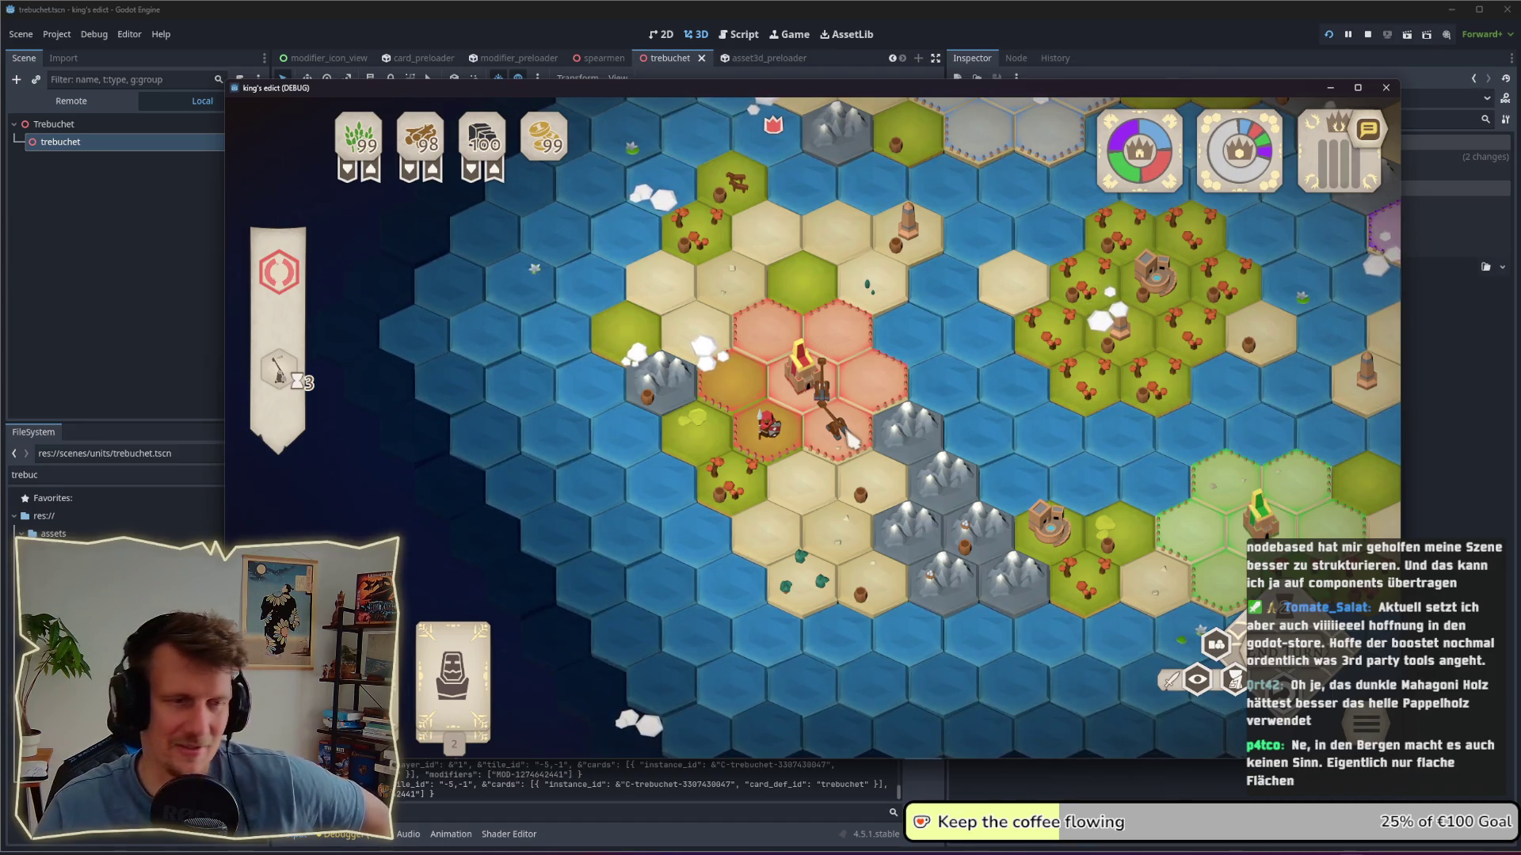
Step: Select the trebuchet and the castle hex to inspect the placed units
scroll(851, 439, up, 5)
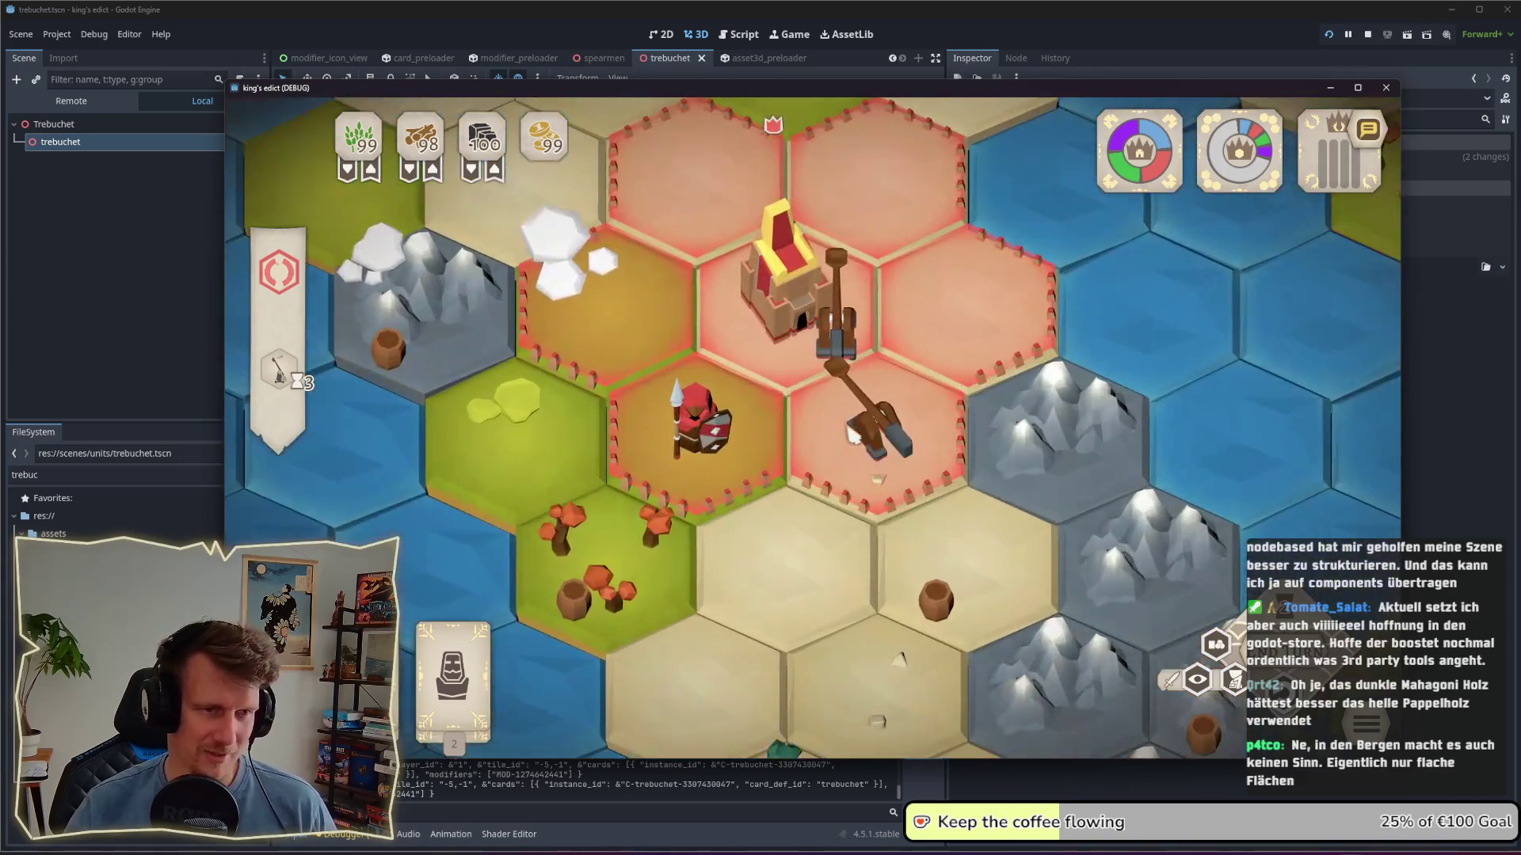
click(852, 435)
scroll(879, 487, down, 5)
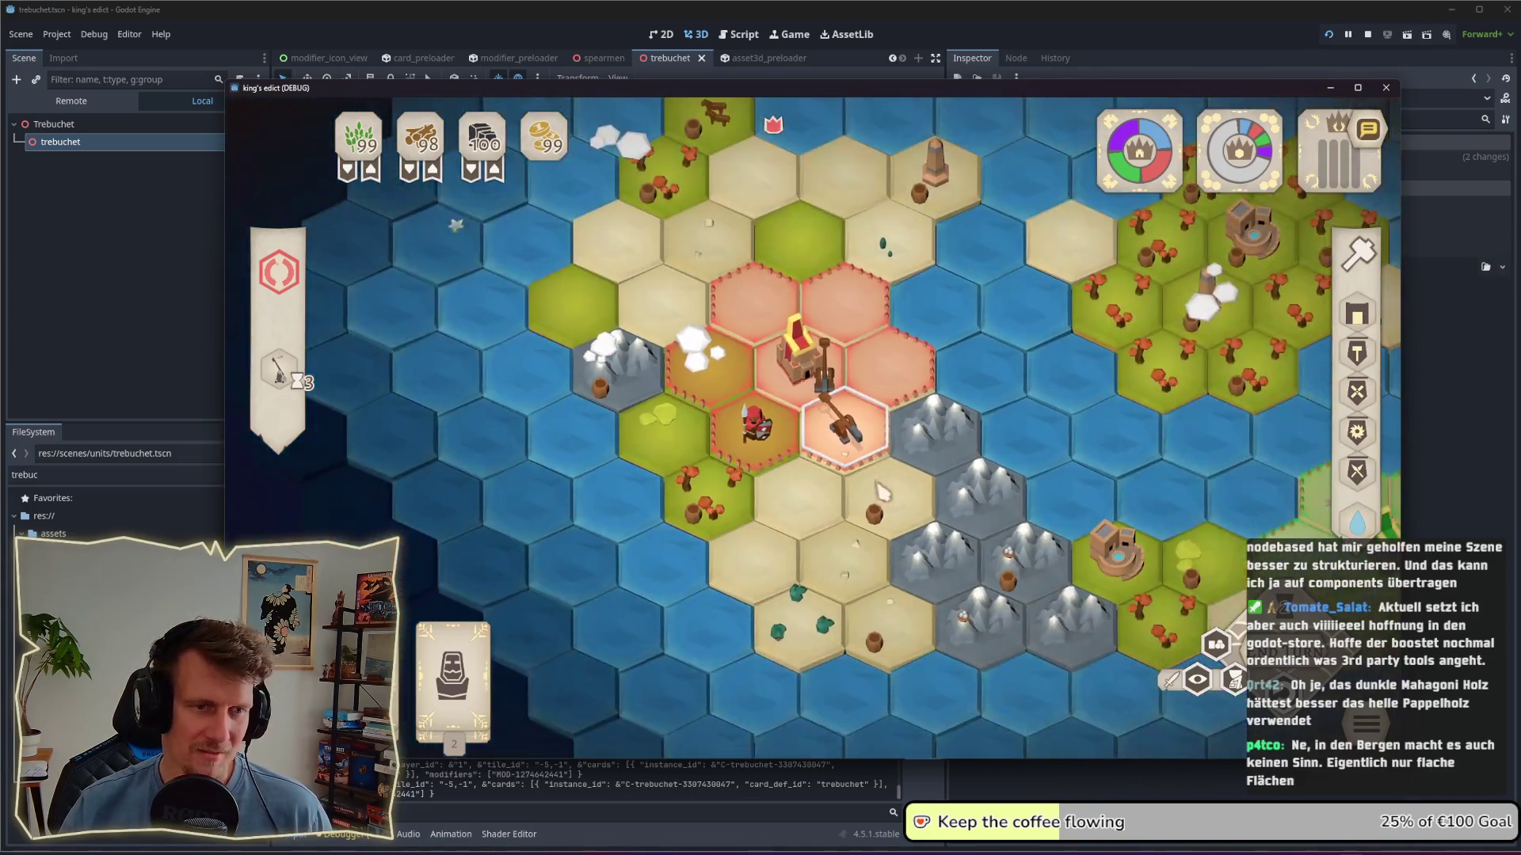
drag(882, 491, 852, 451)
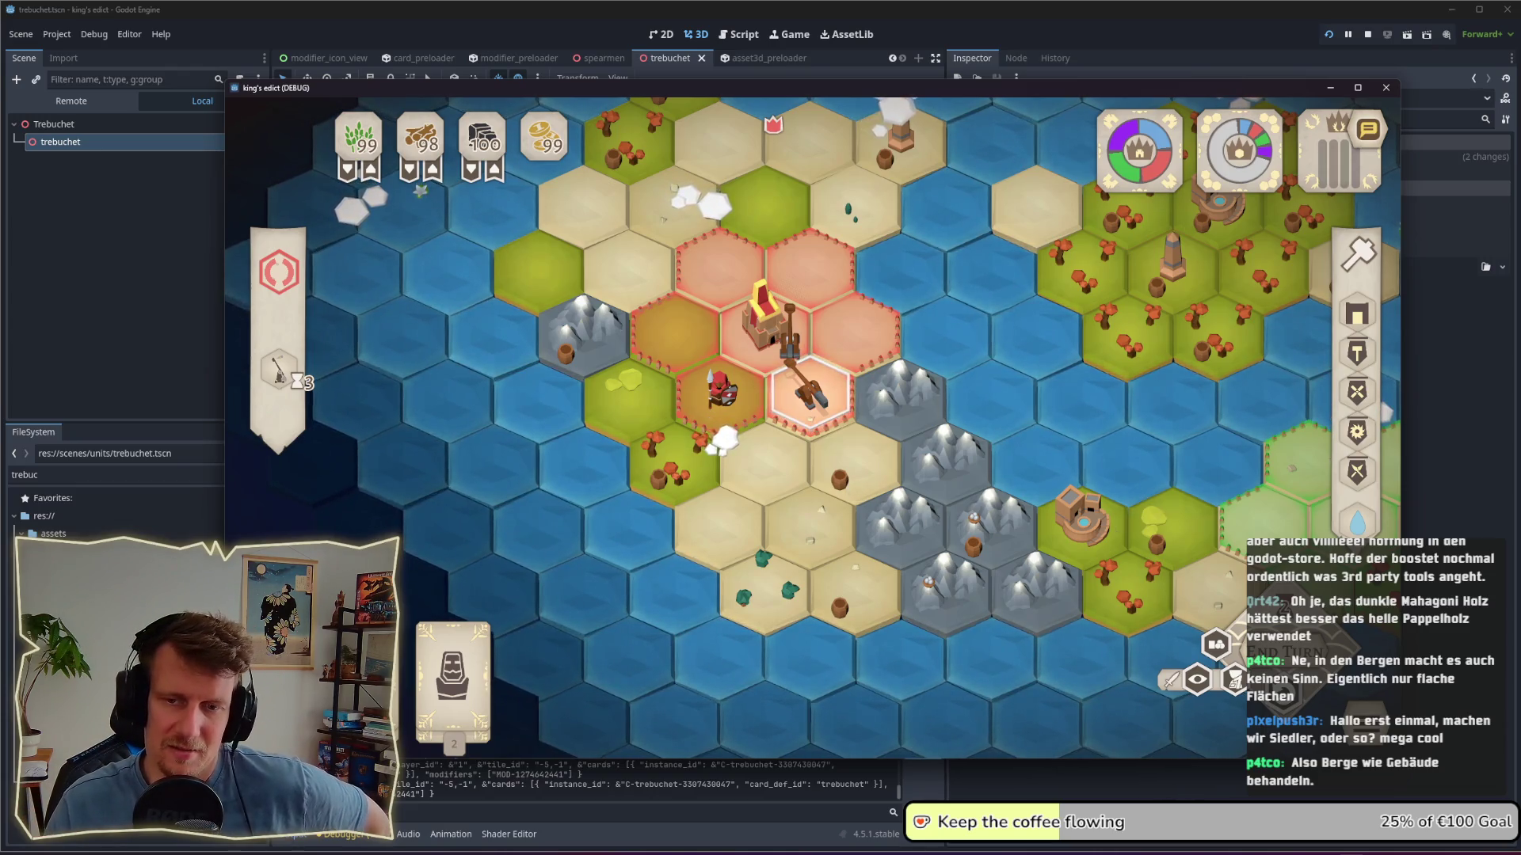
scroll(809, 409, up, 3)
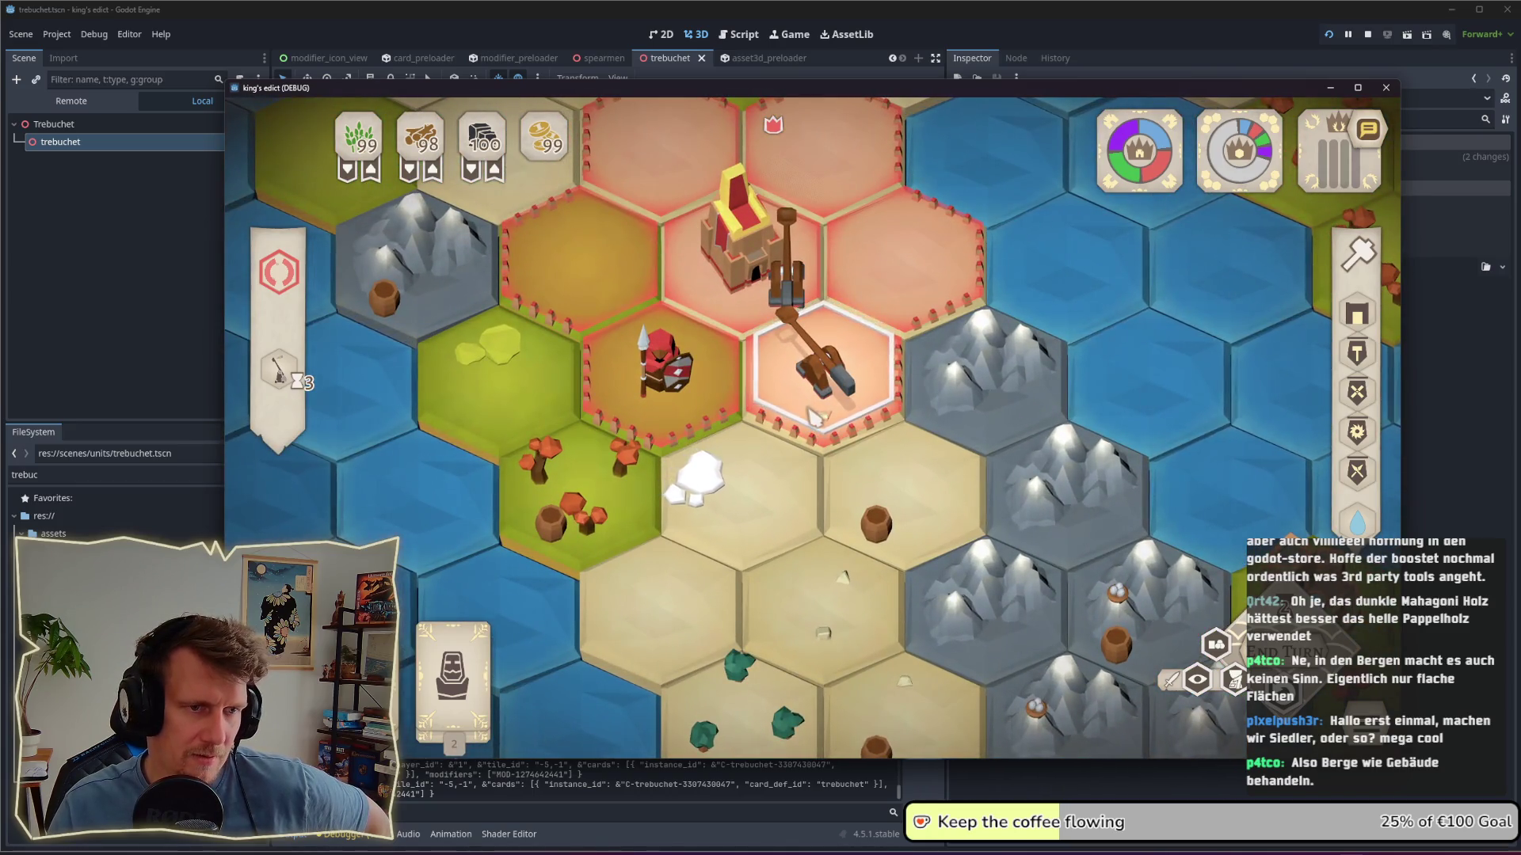
scroll(812, 416, down, 3)
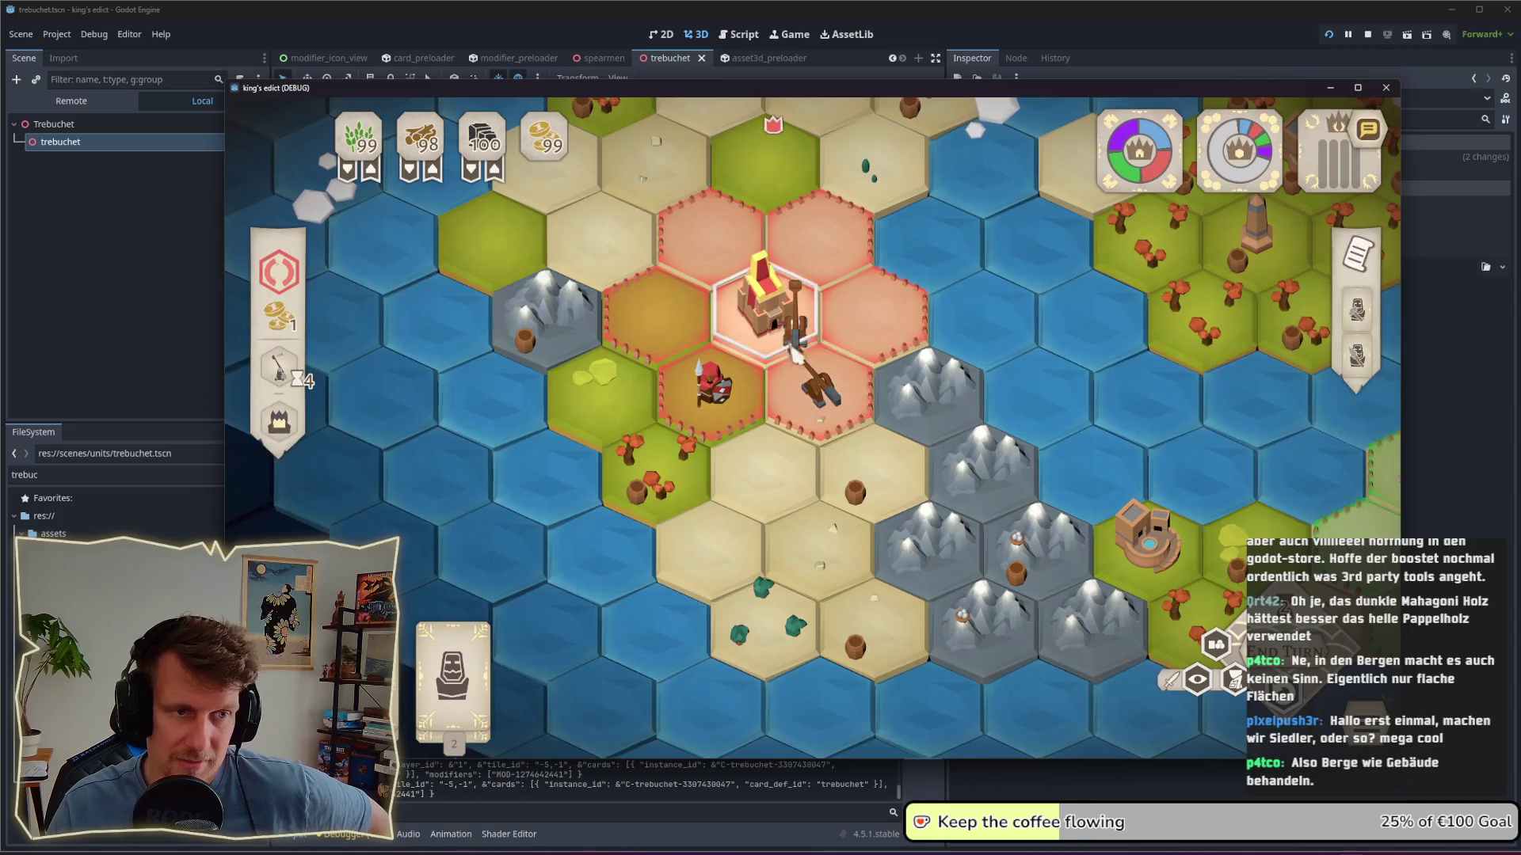
click(765, 325)
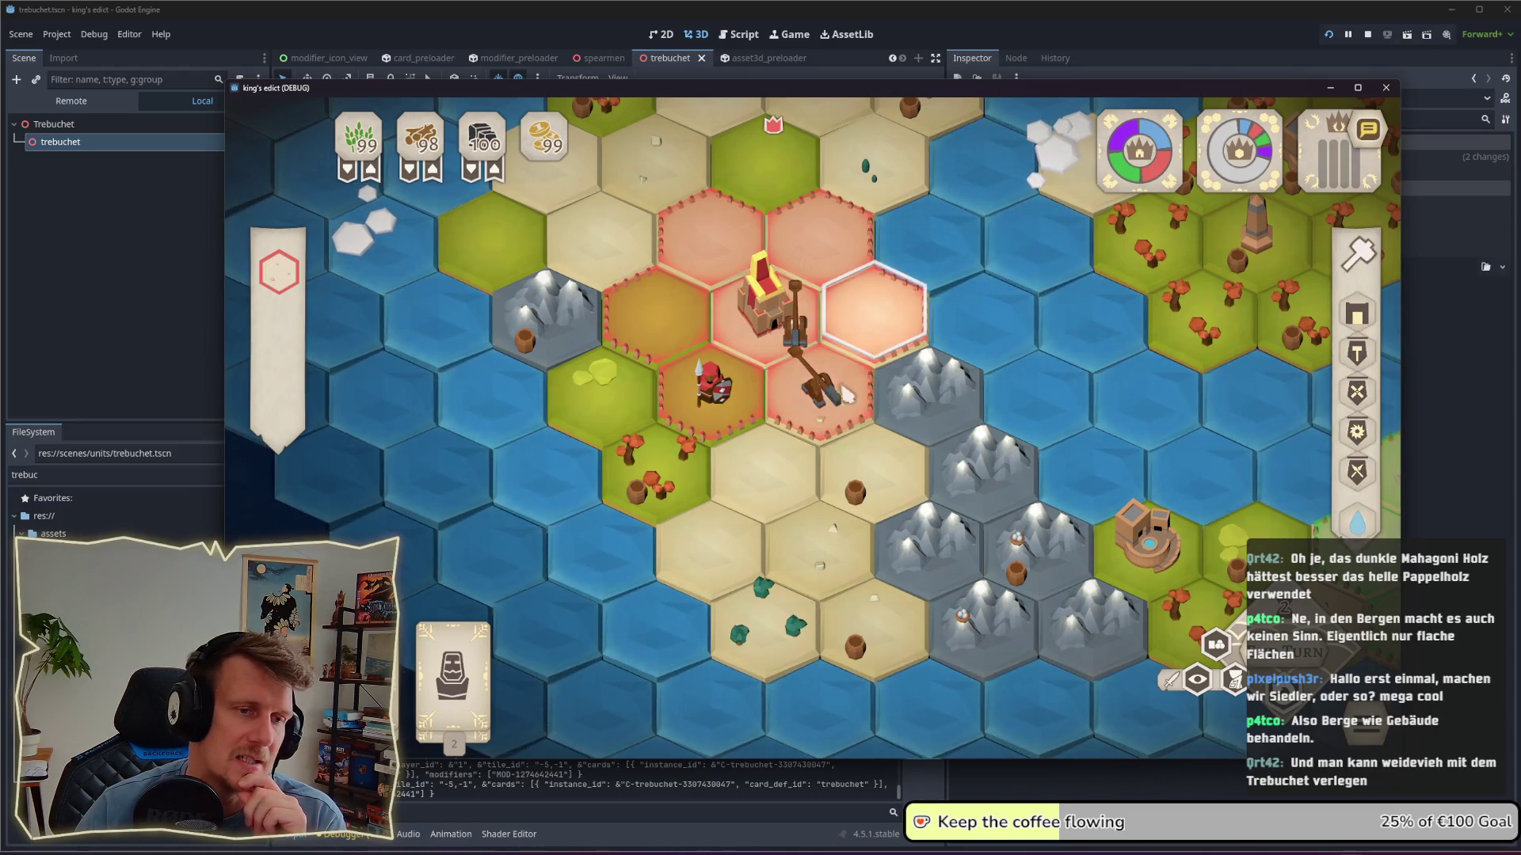
click(859, 328)
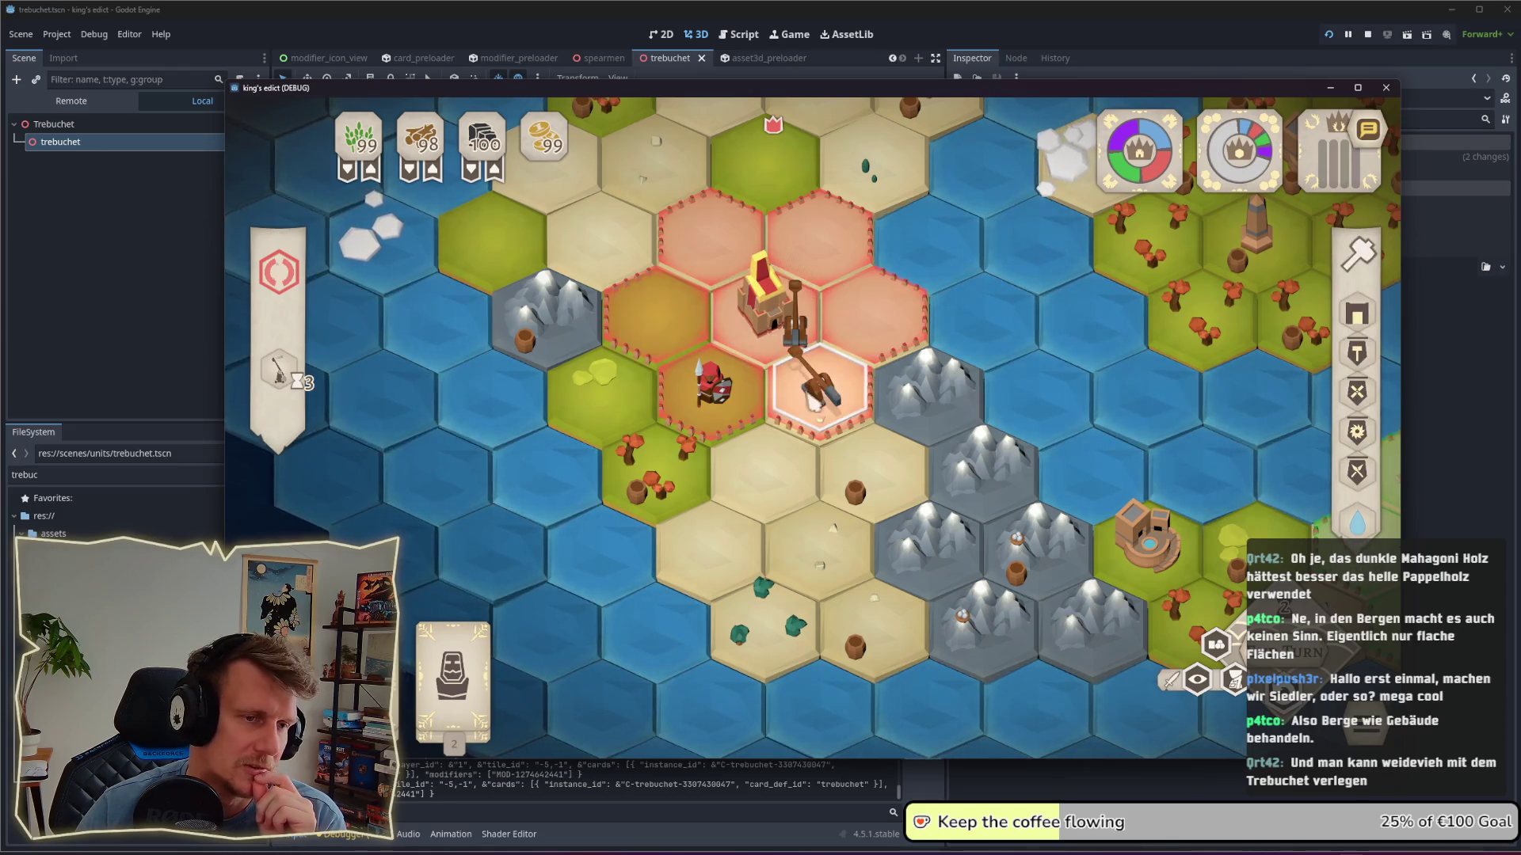
click(823, 390)
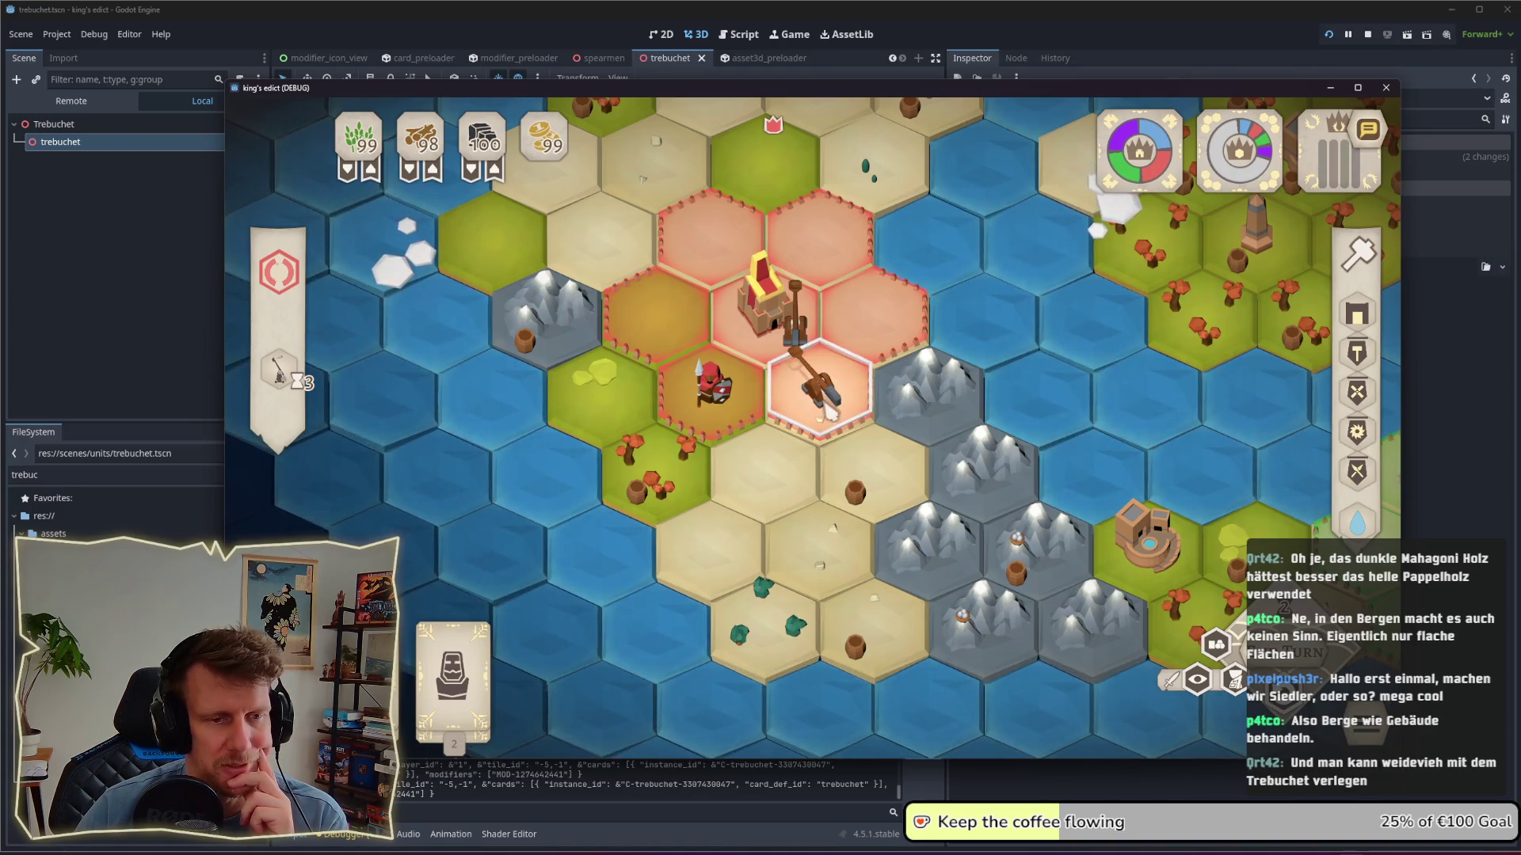
Step: Pan toward the right-hand territory and inspect the green player's city
key(d)
key(s)
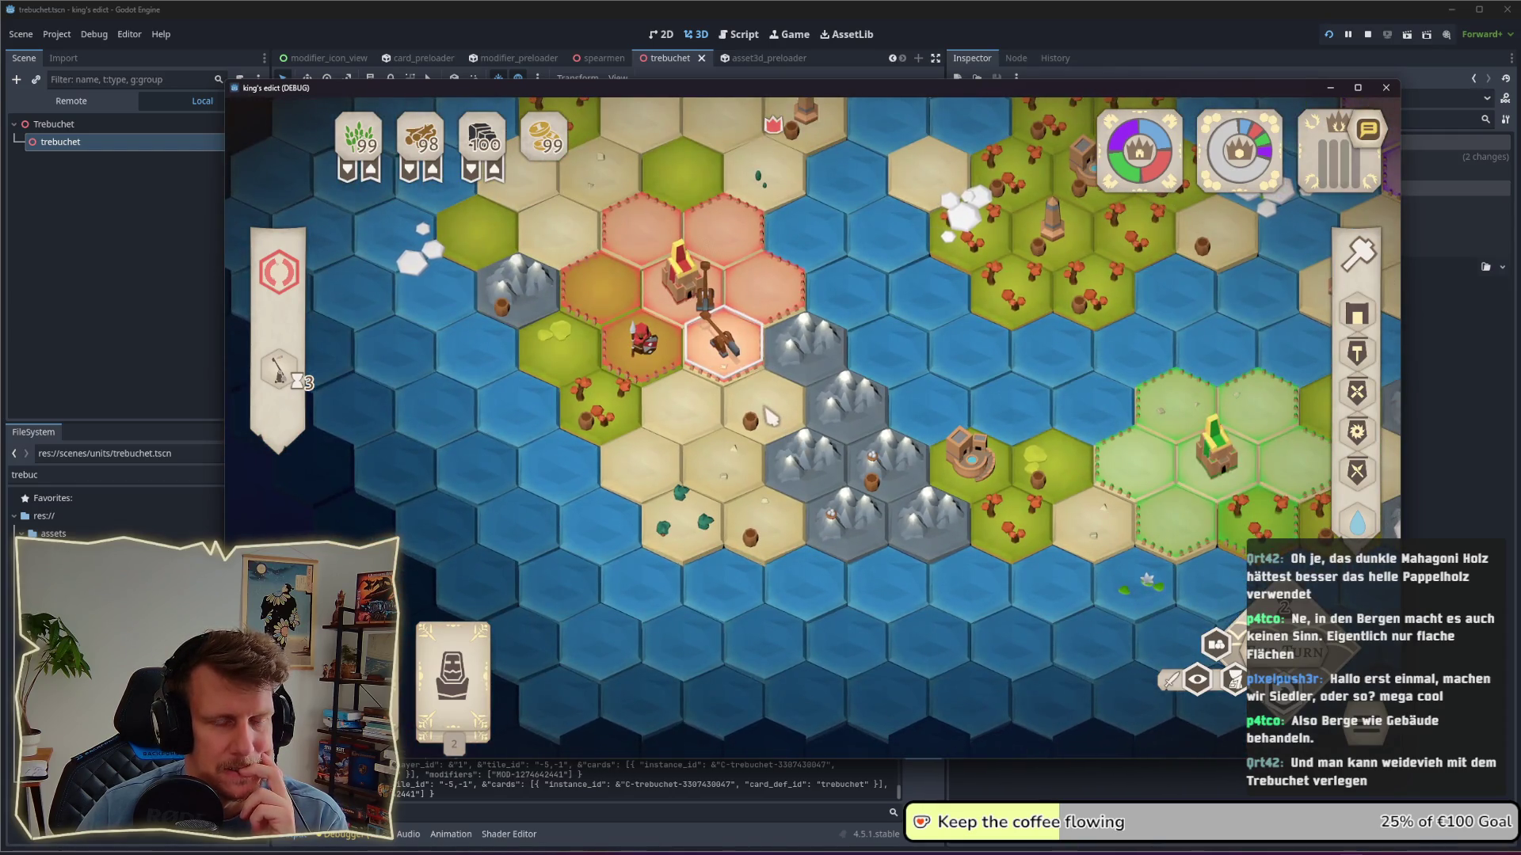
click(813, 409)
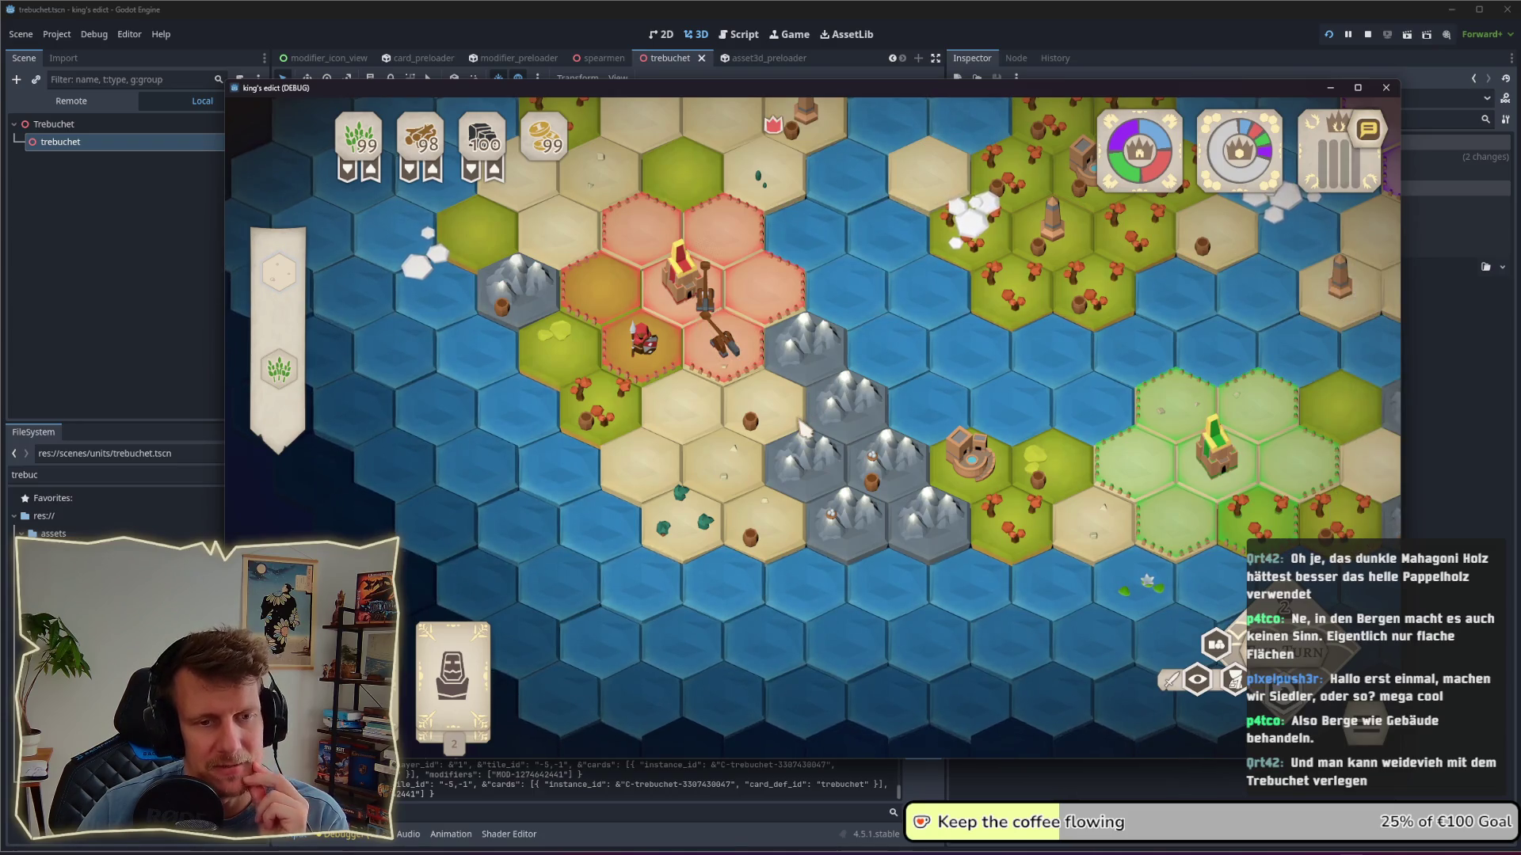
click(970, 459)
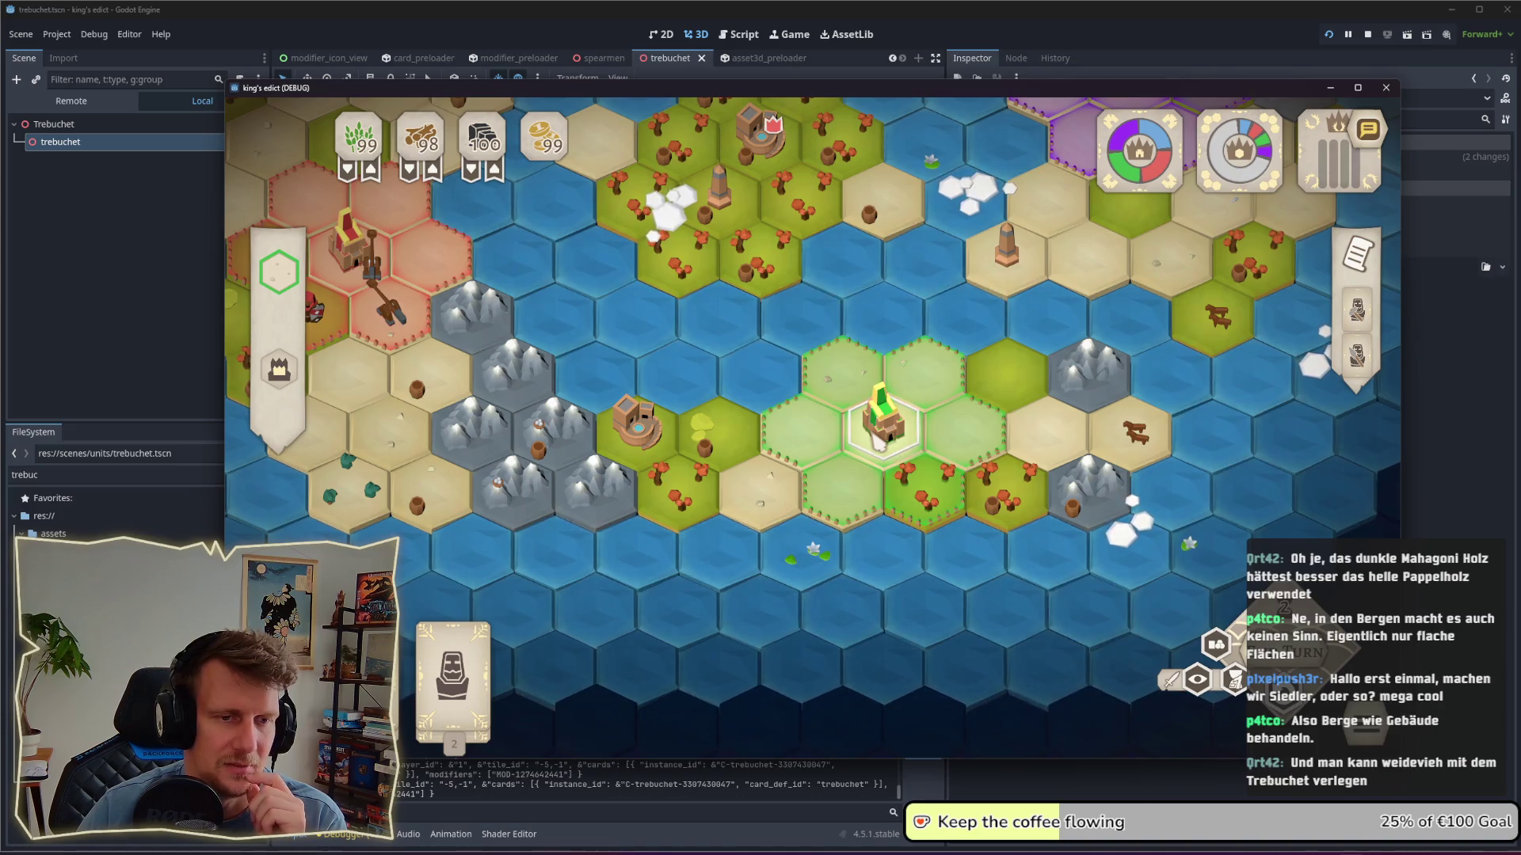
key(Escape)
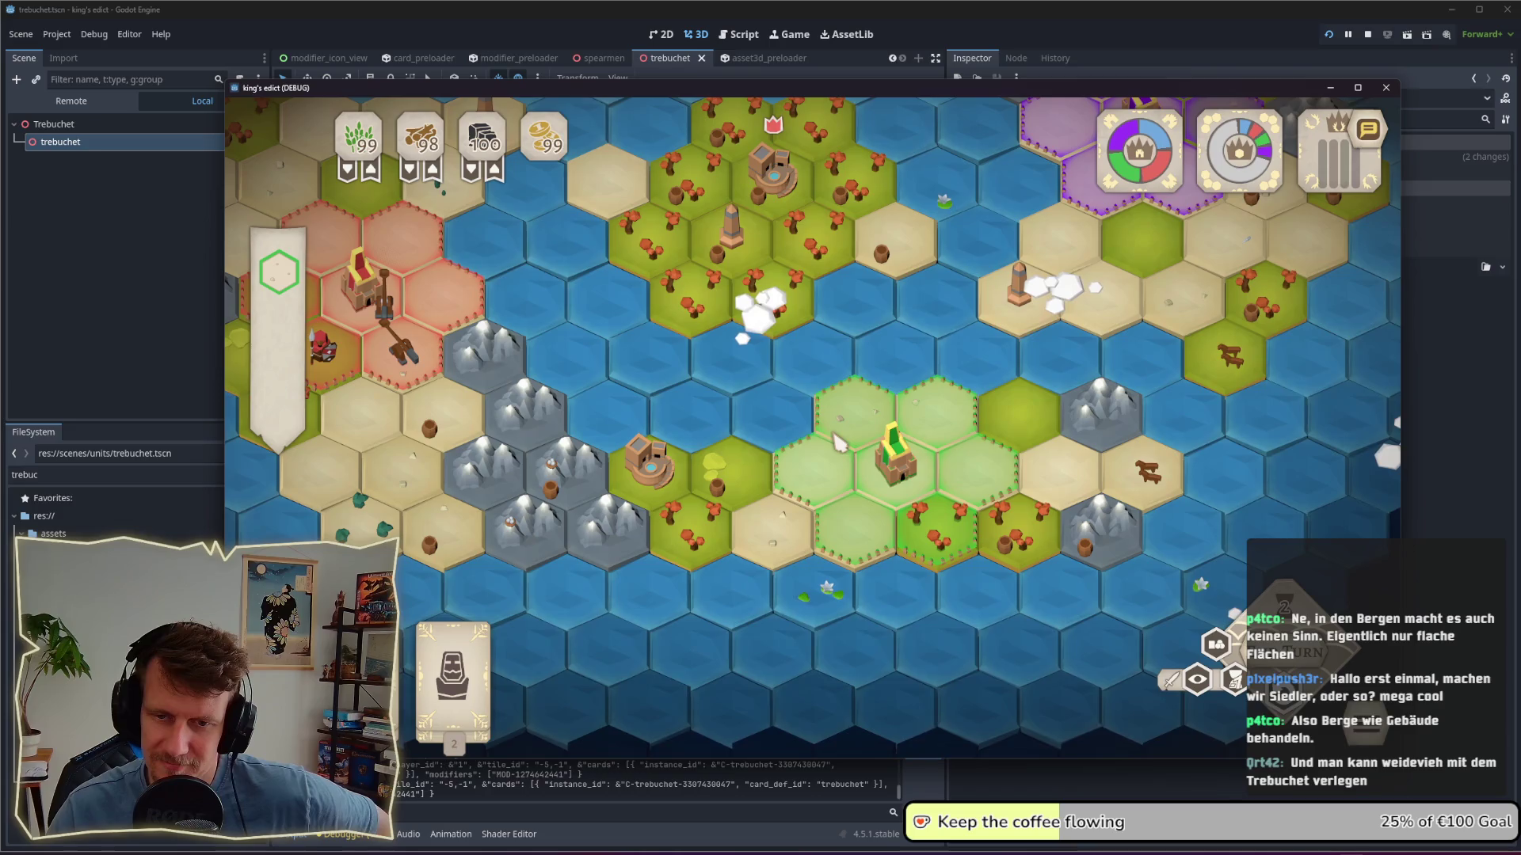
Step: Pan back to the red castle, select a trebuchet to view its actions, and bring up the pause menu
drag(723, 396, 796, 408)
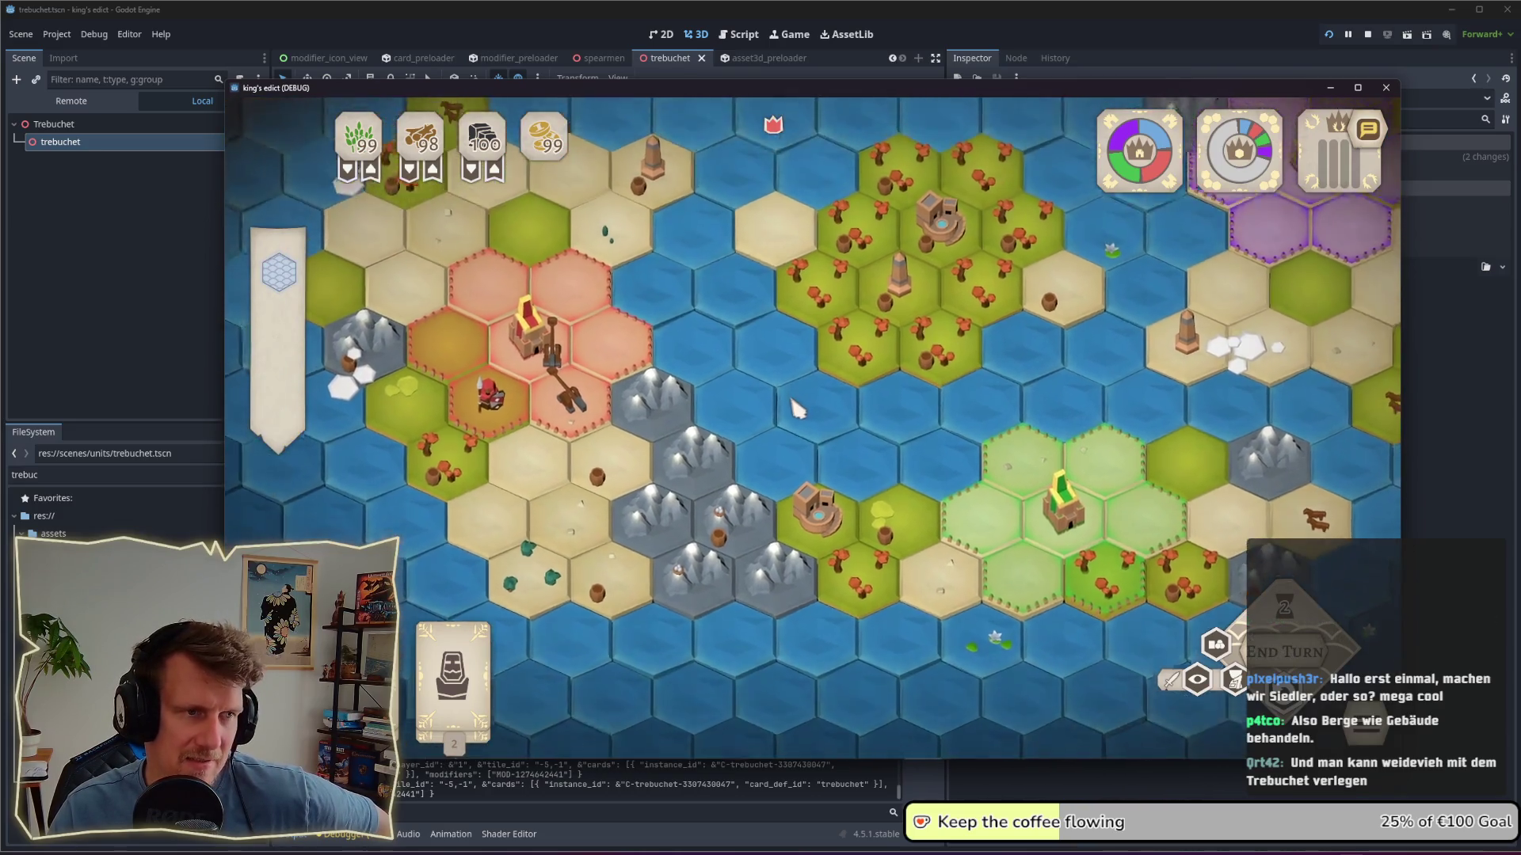
scroll(764, 414, up, 2)
scroll(699, 421, down, 2)
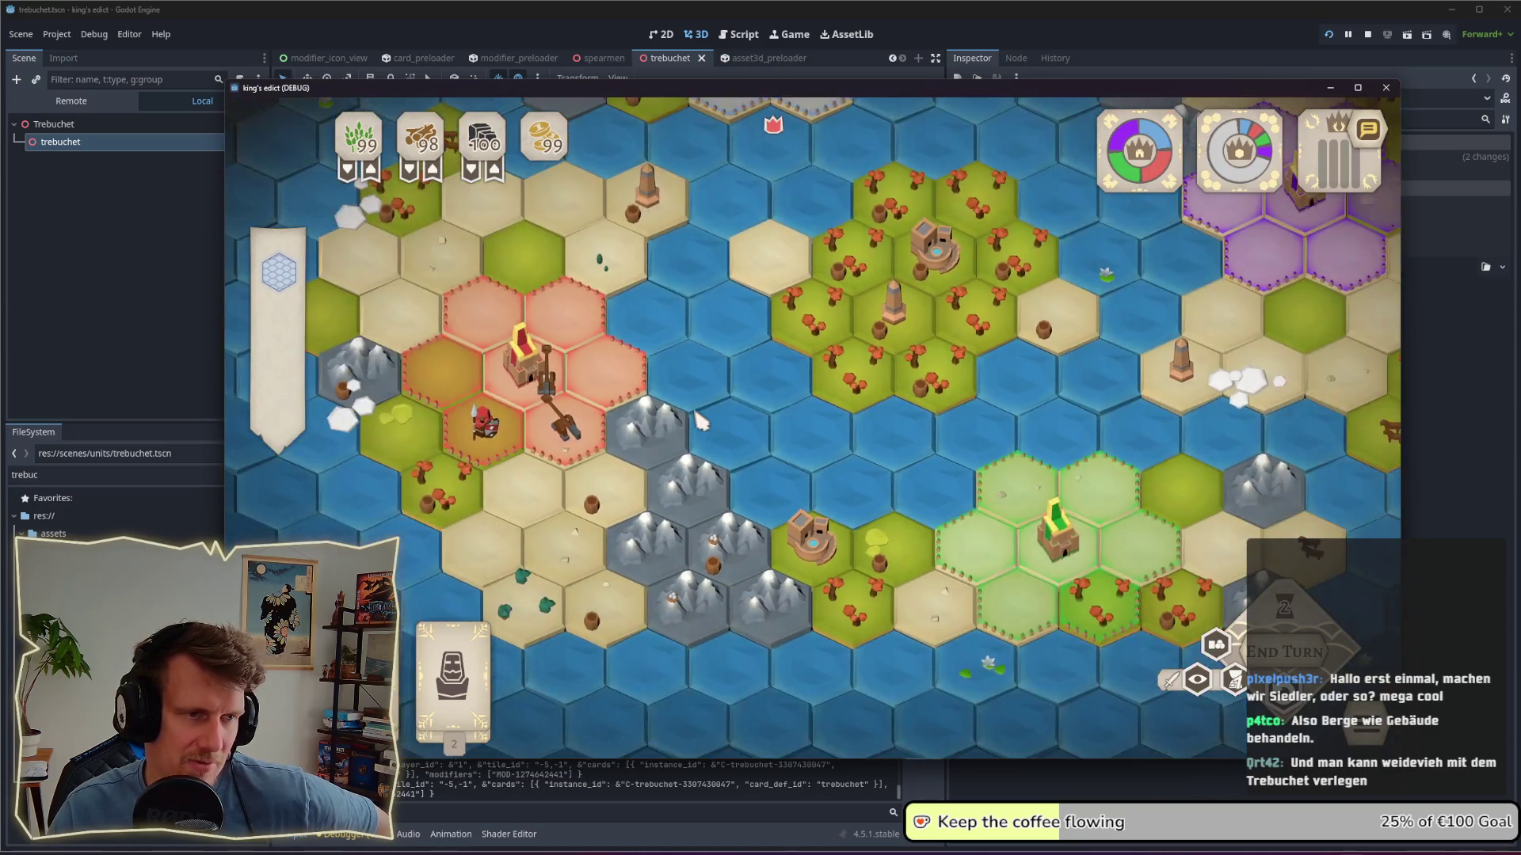
key(w)
key(a)
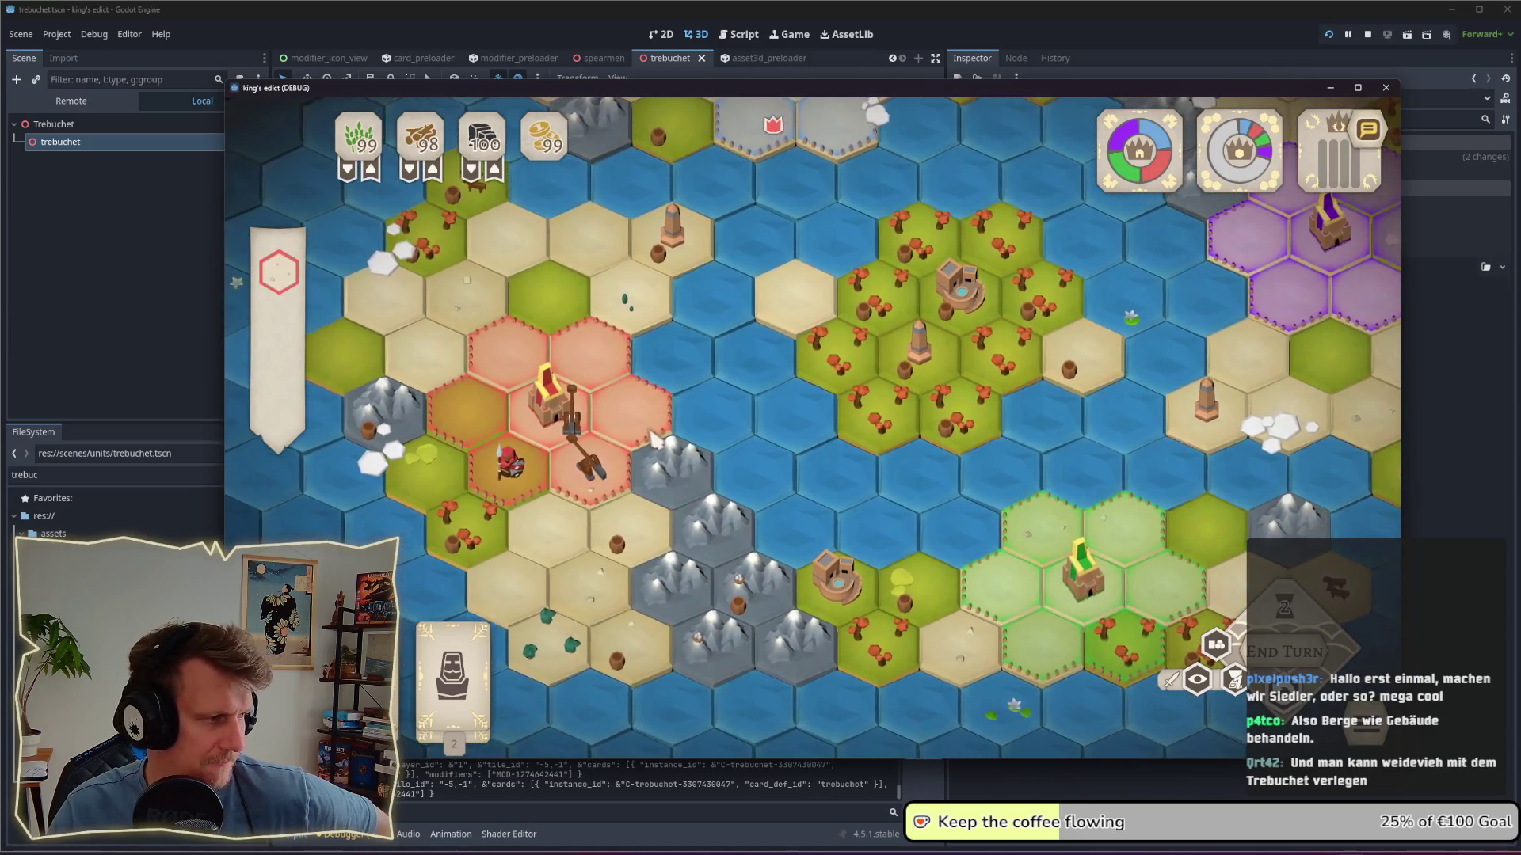
click(636, 443)
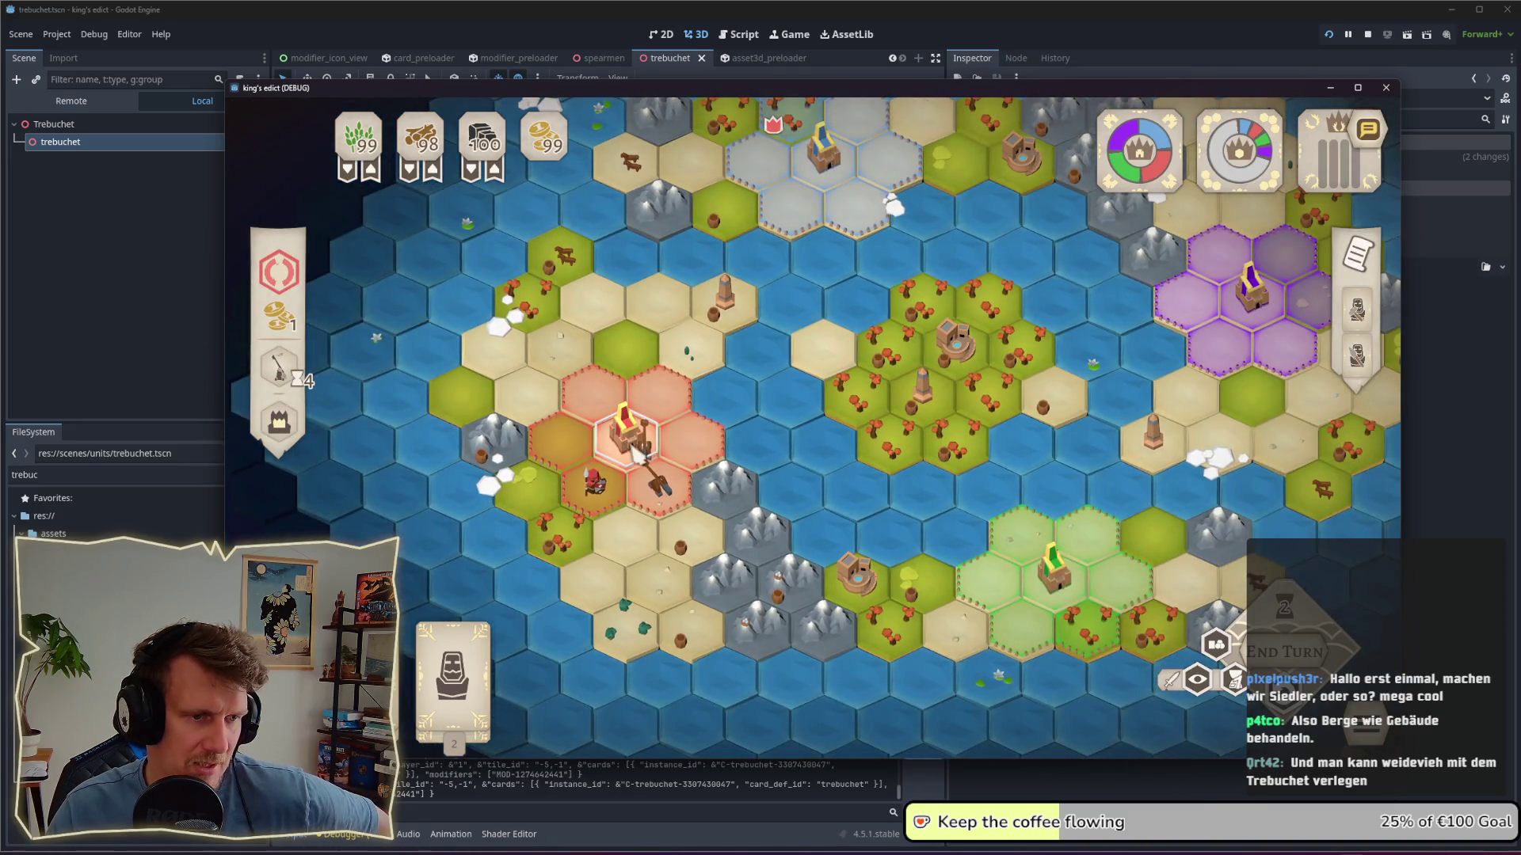
click(632, 473)
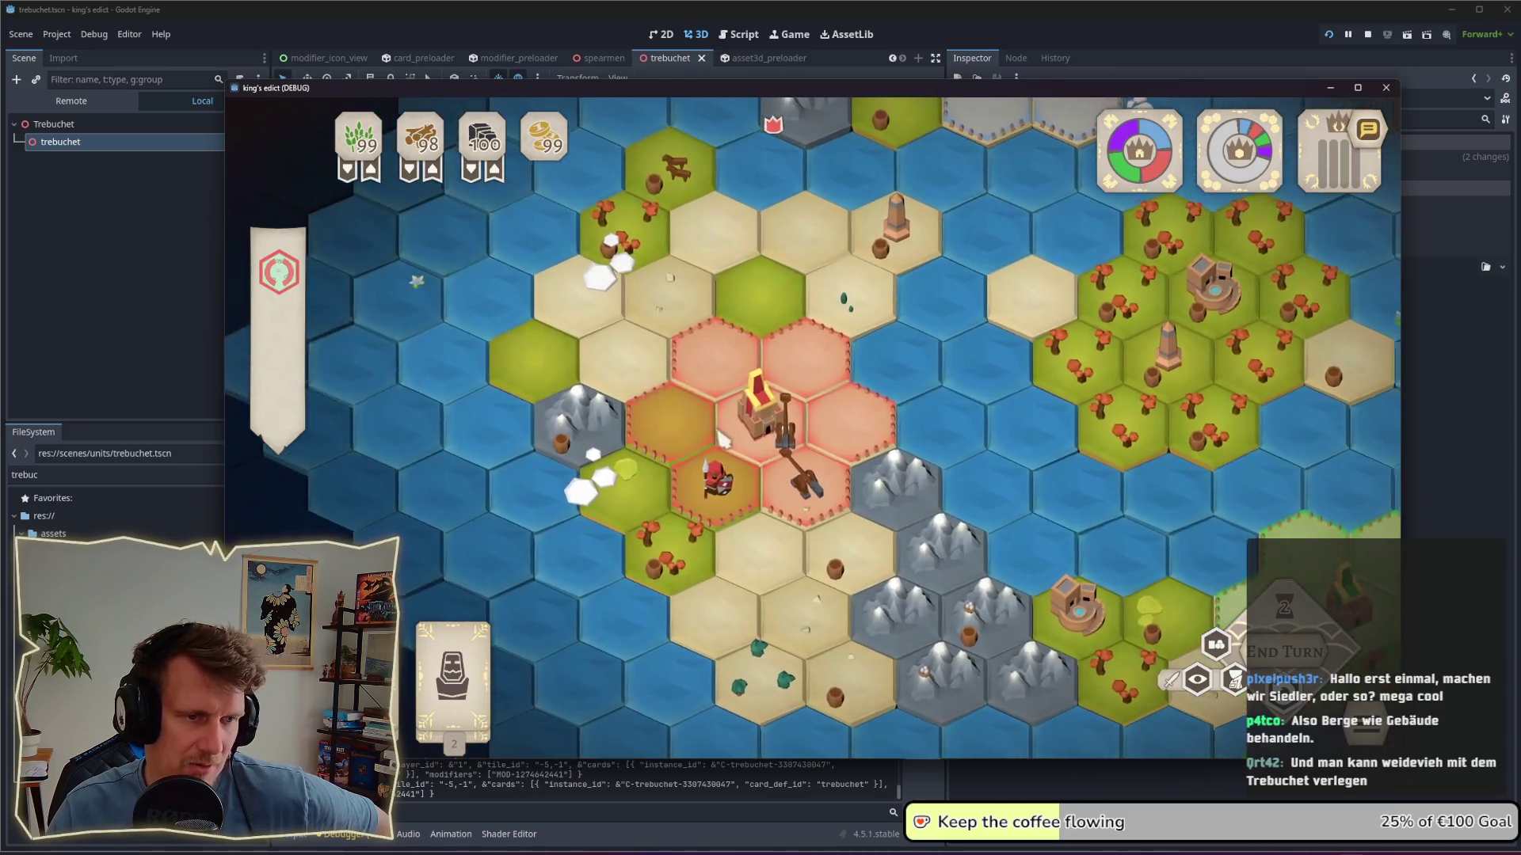
scroll(721, 438, up, 3)
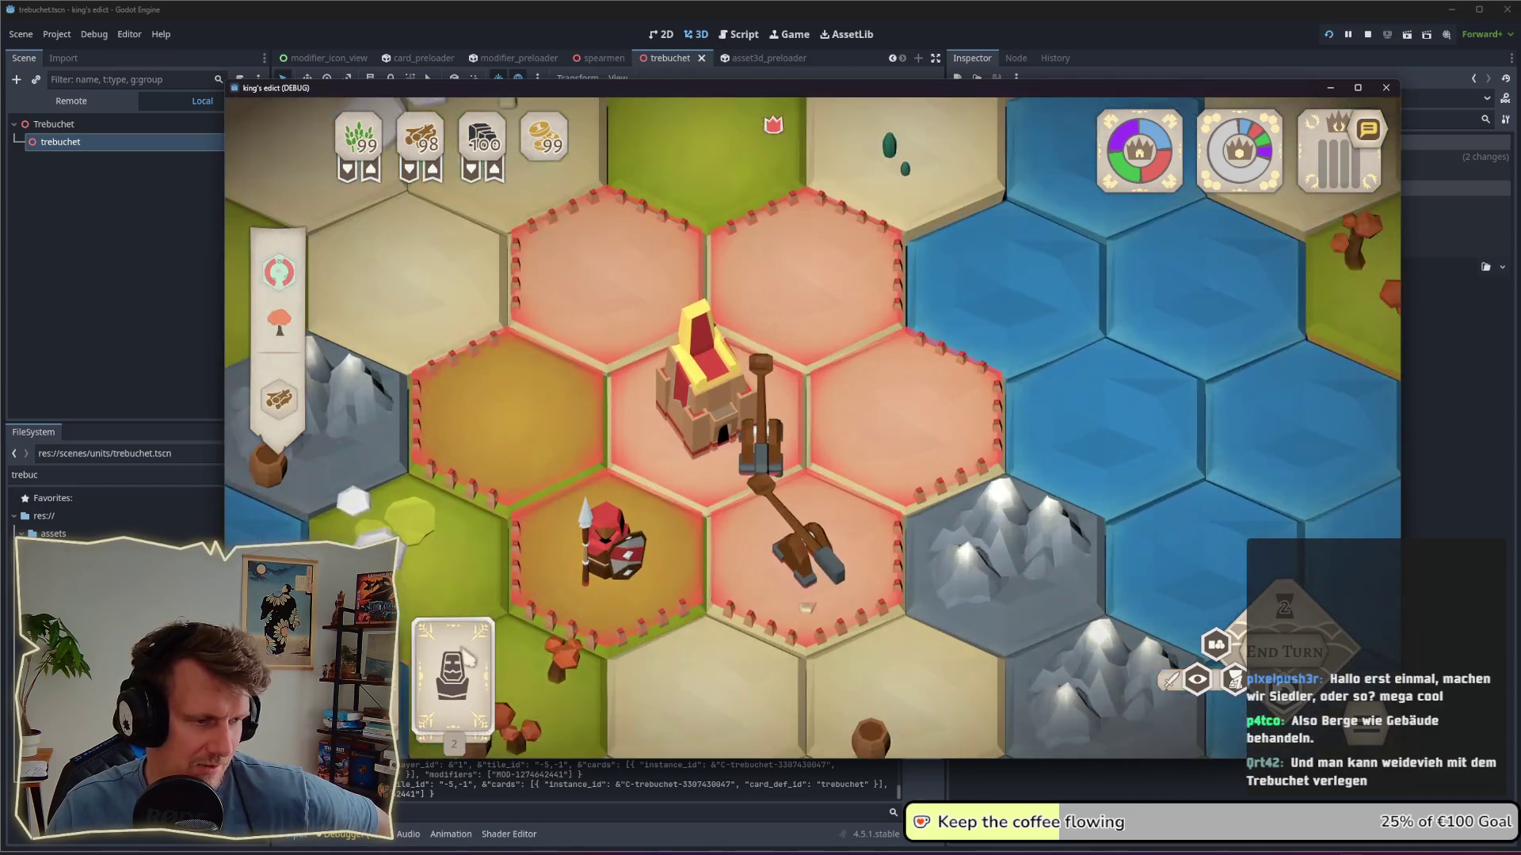
click(754, 482)
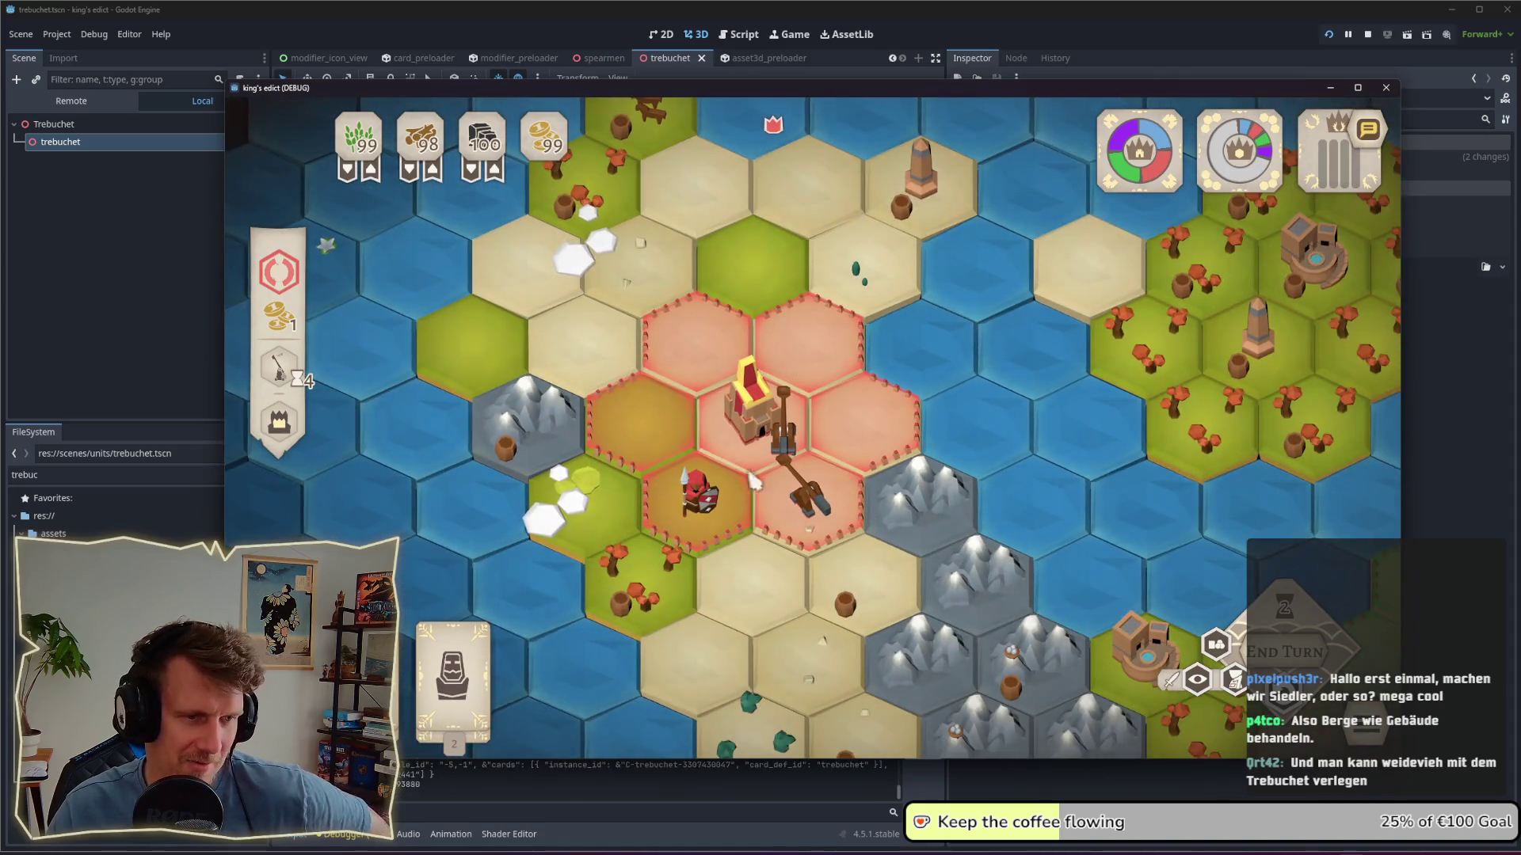
key(Escape)
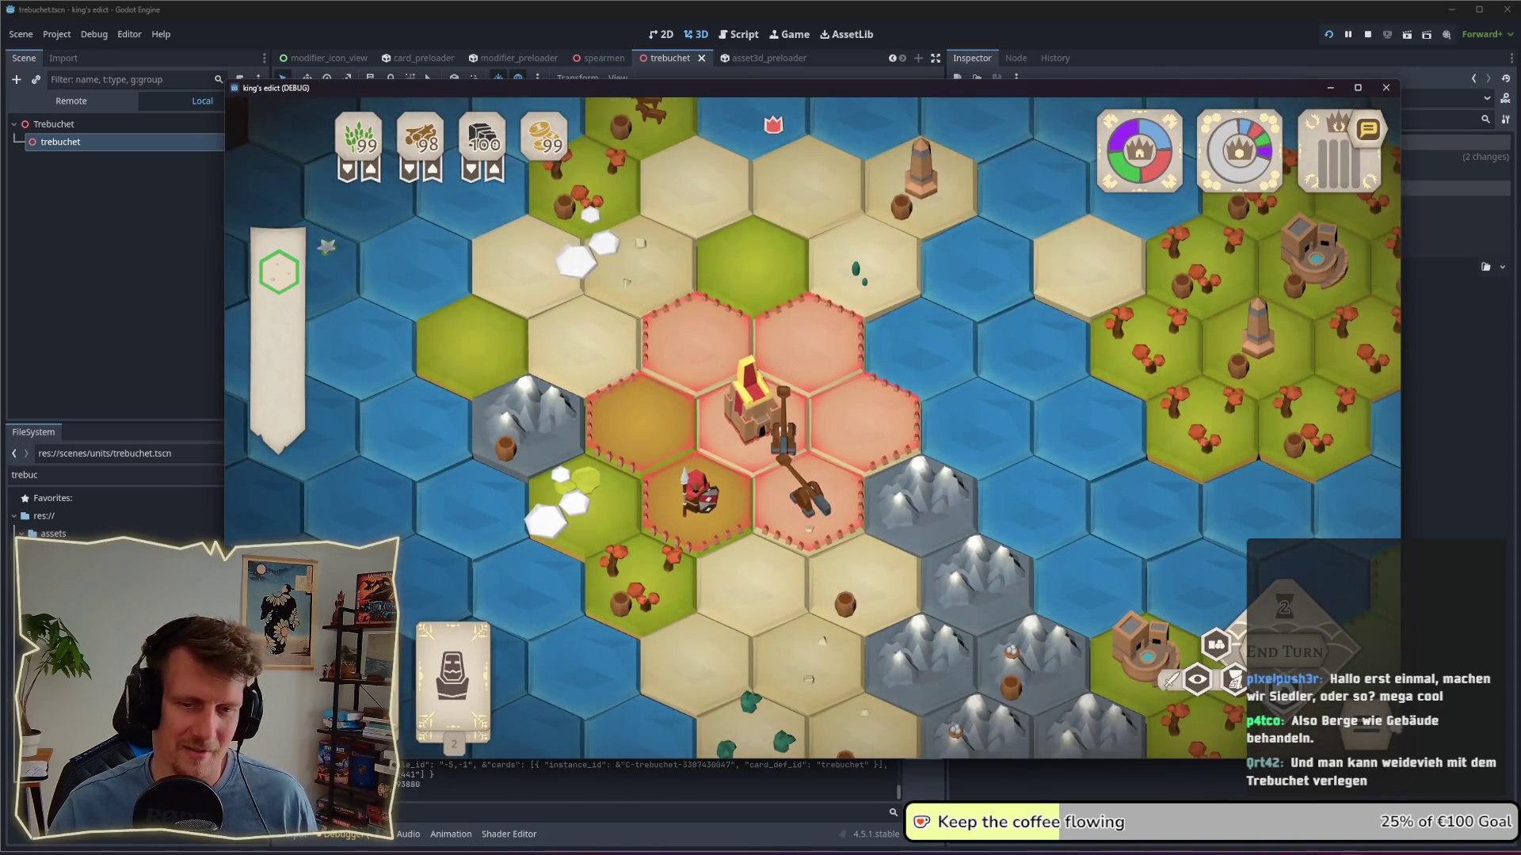
key(Escape)
Step: Quit the match and host a new multiplayer game on Green Island from the red start
click(802, 504)
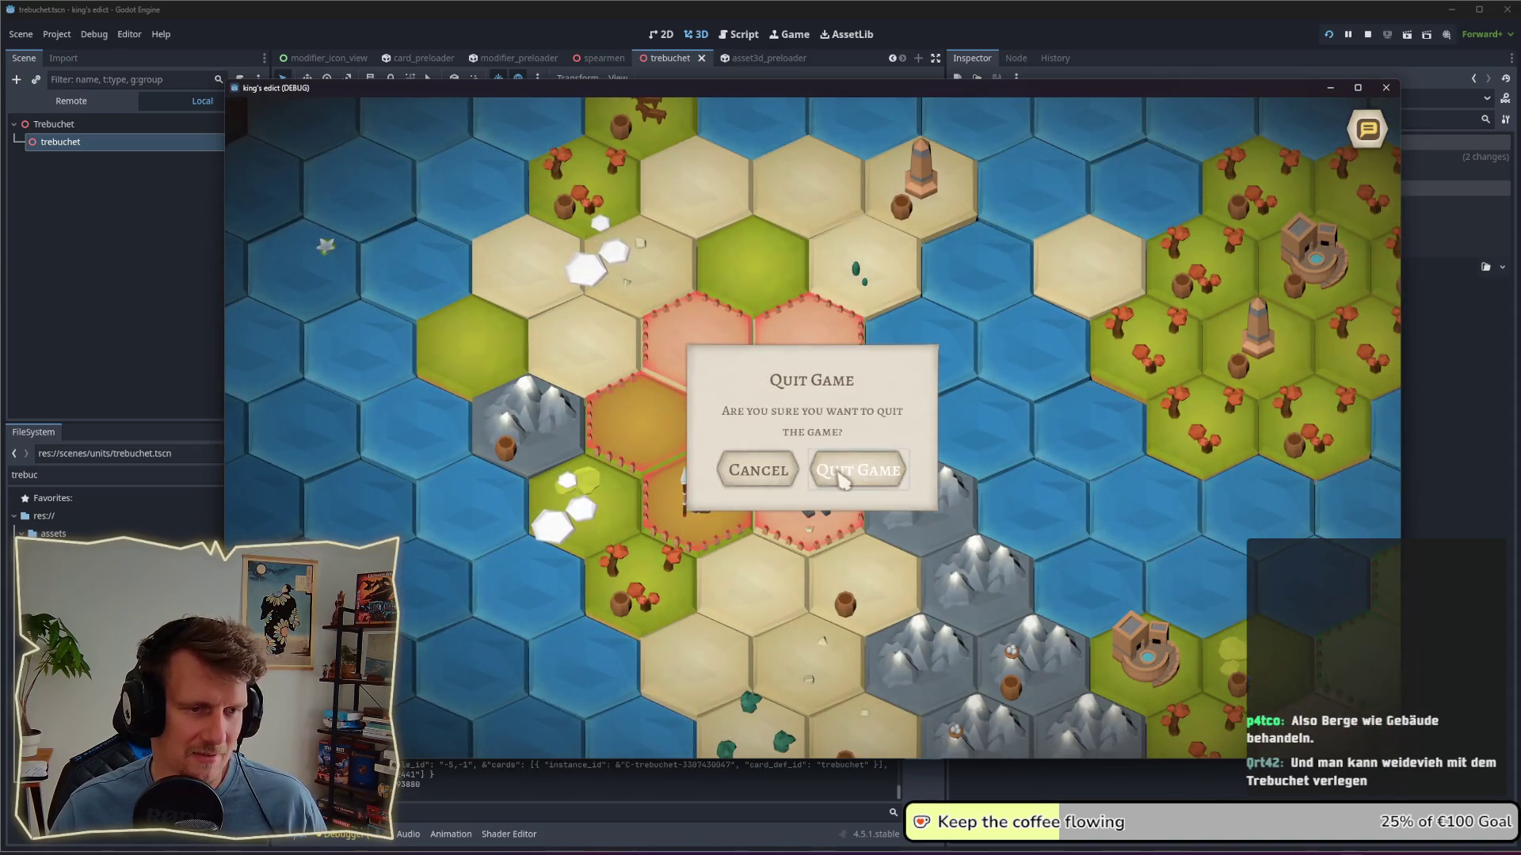
click(851, 472)
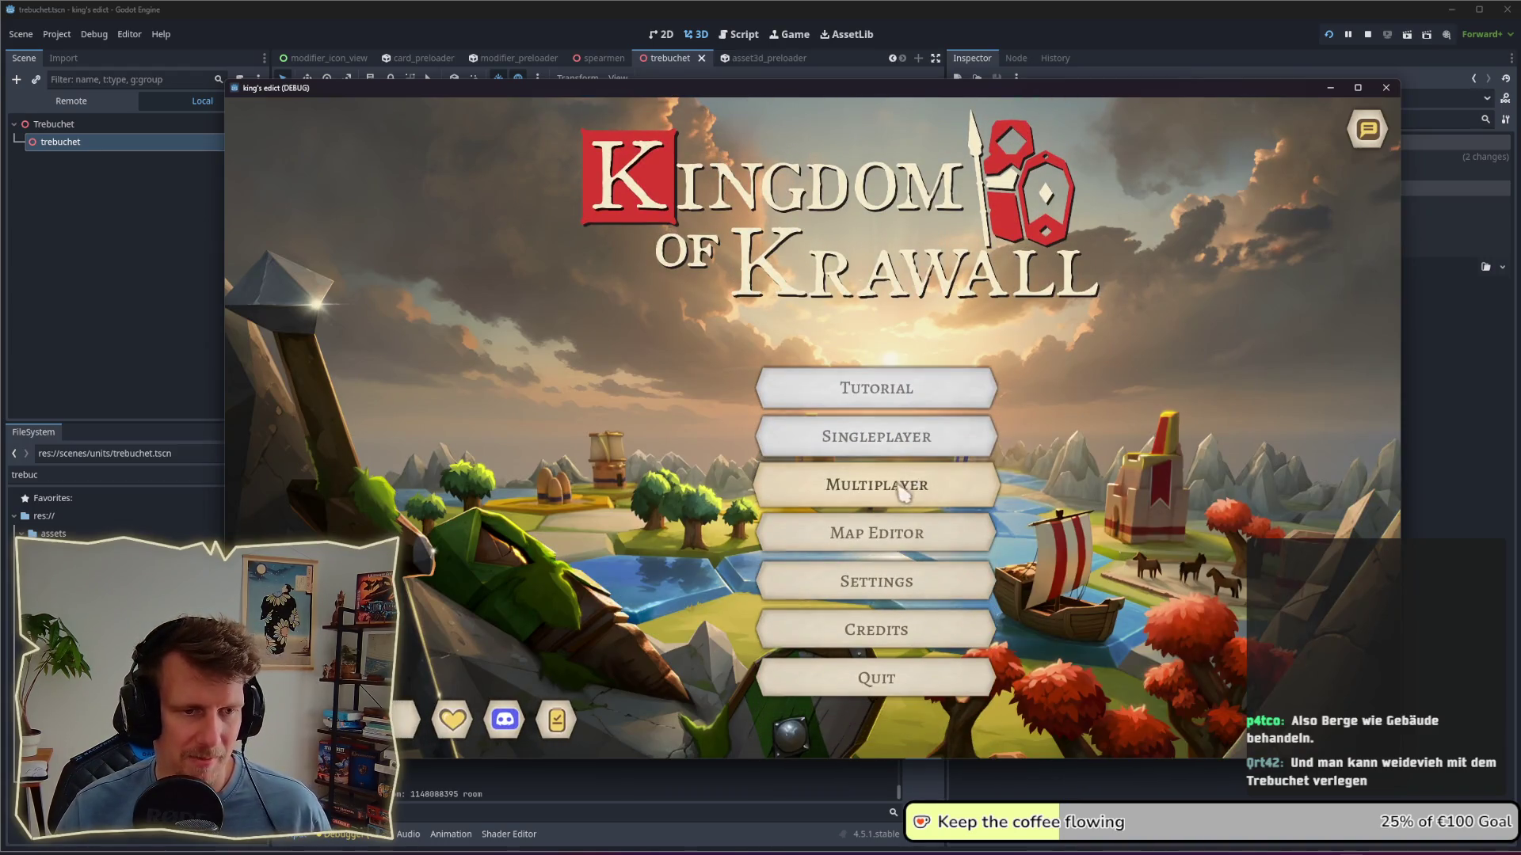
click(907, 495)
click(1285, 707)
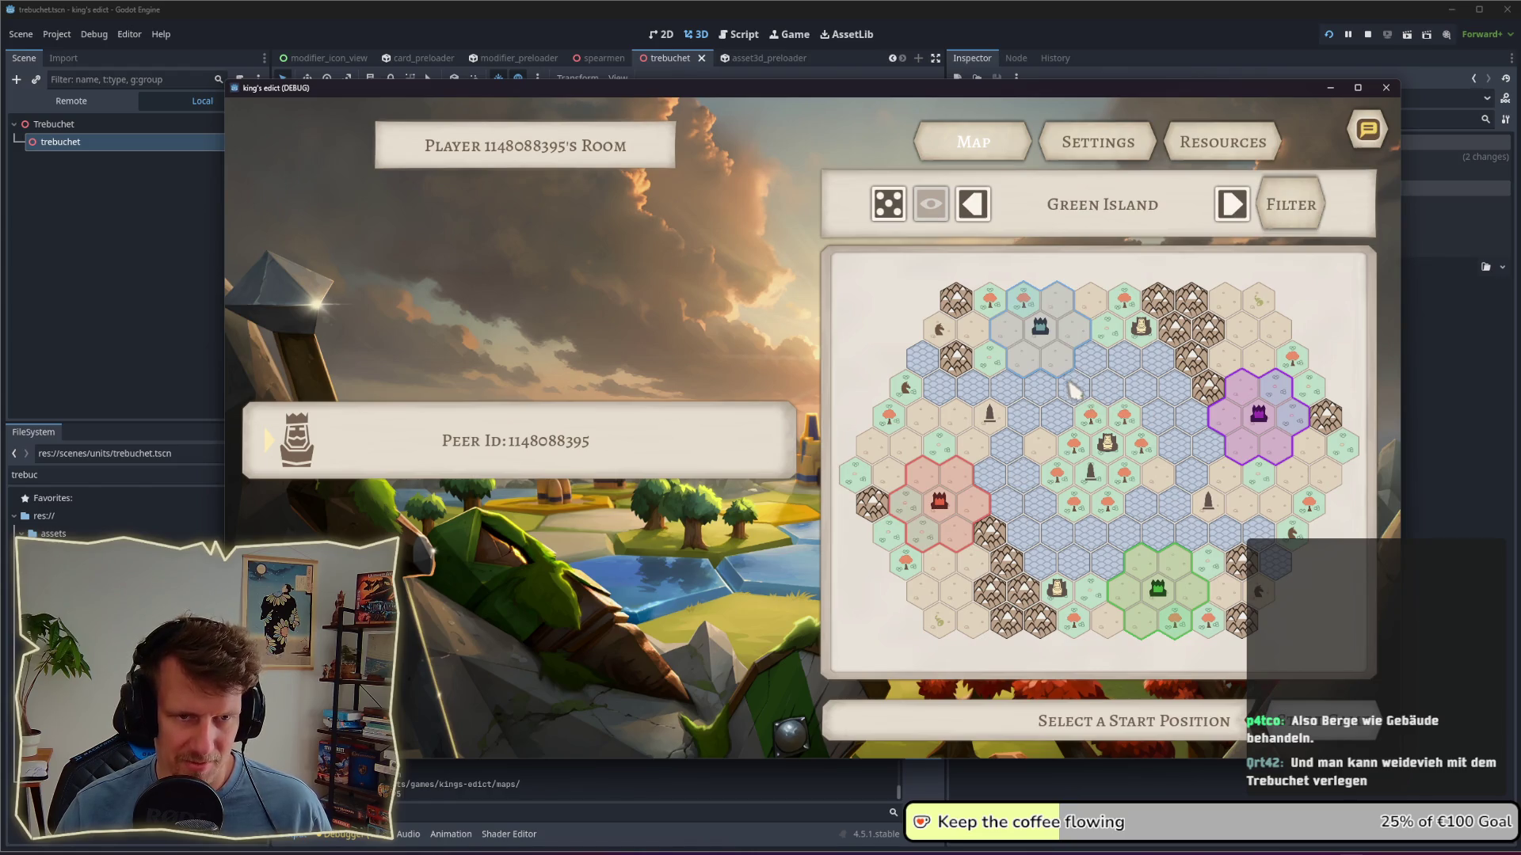
click(939, 505)
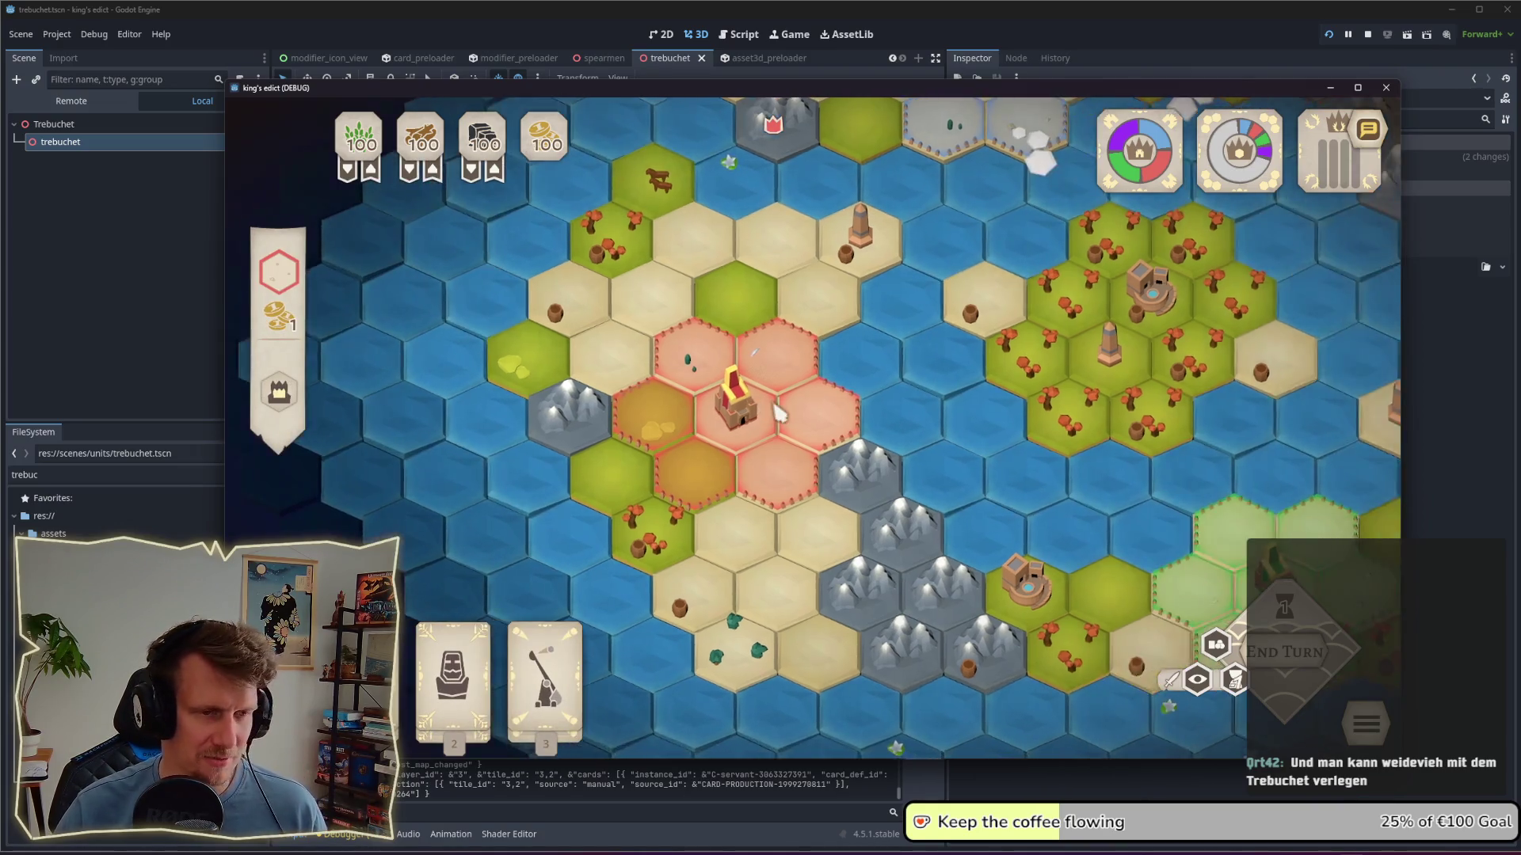
Step: Place two servants on green hexes and a castle servant turned into Spearmen
scroll(650, 483, up, 2)
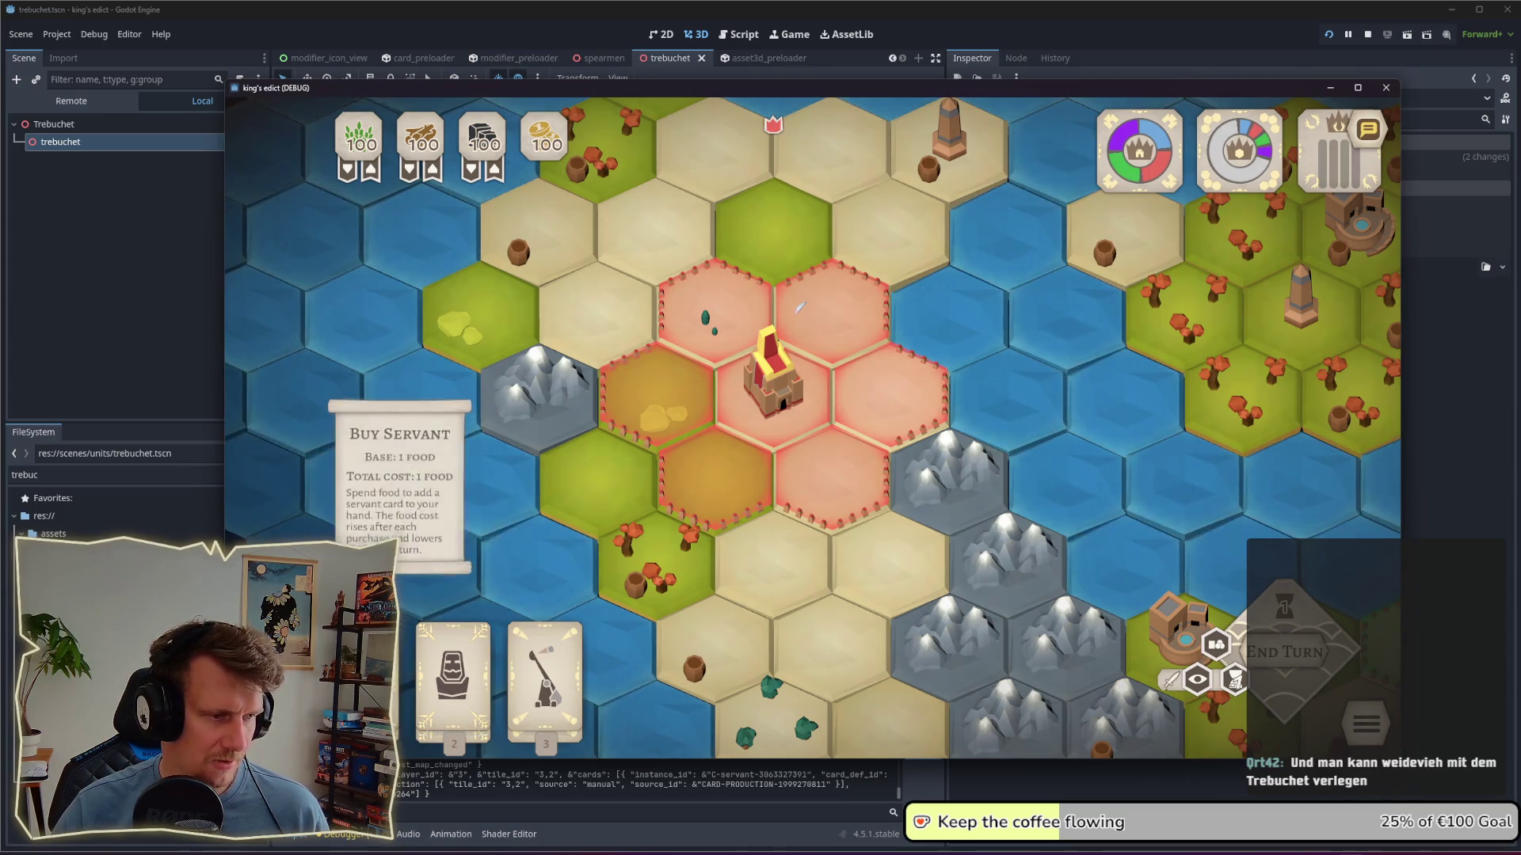
click(456, 683)
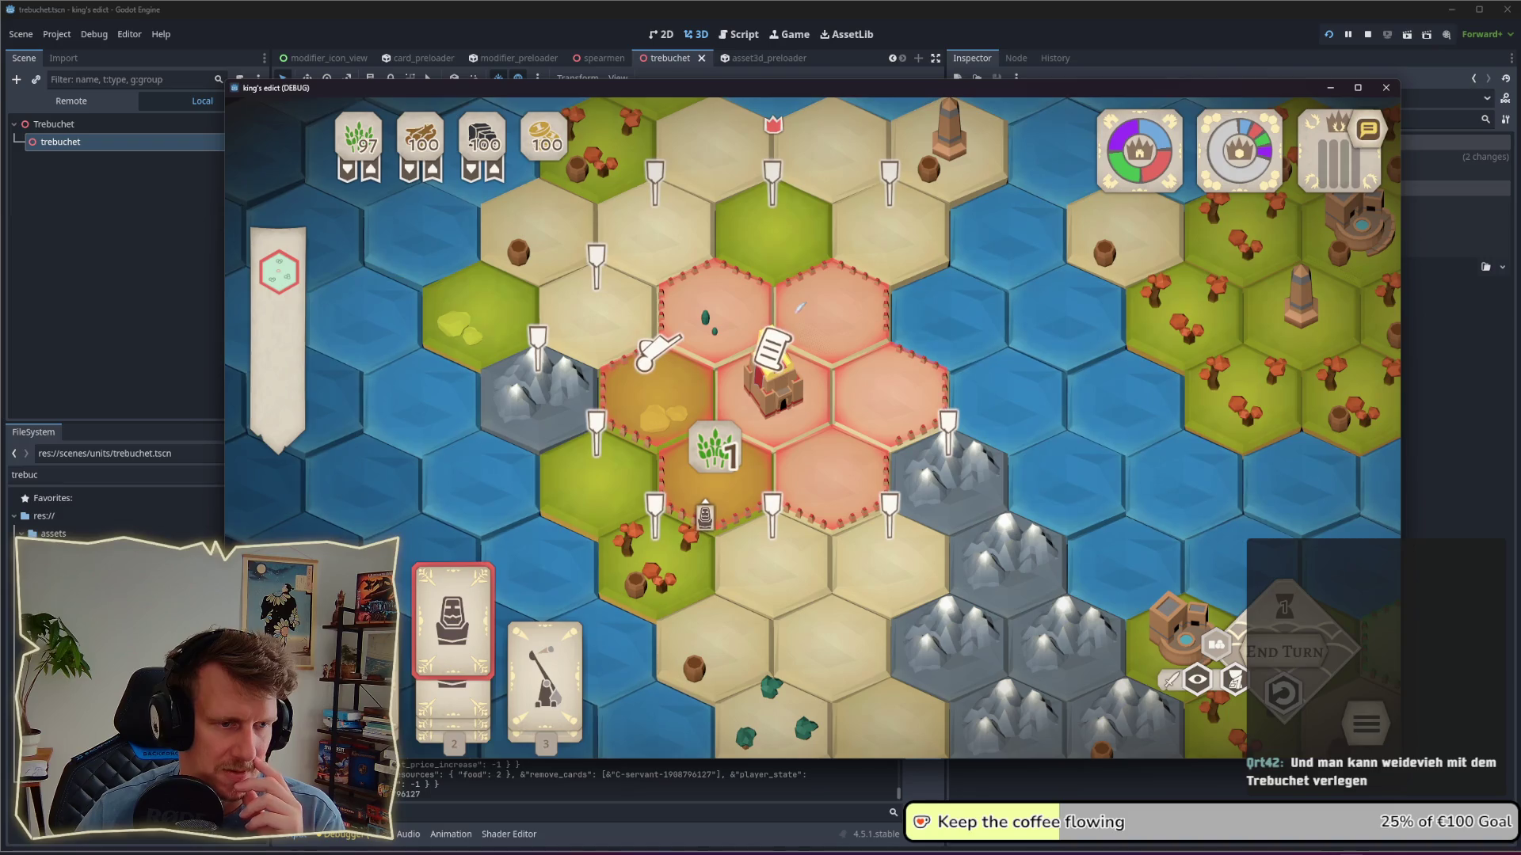
click(645, 554)
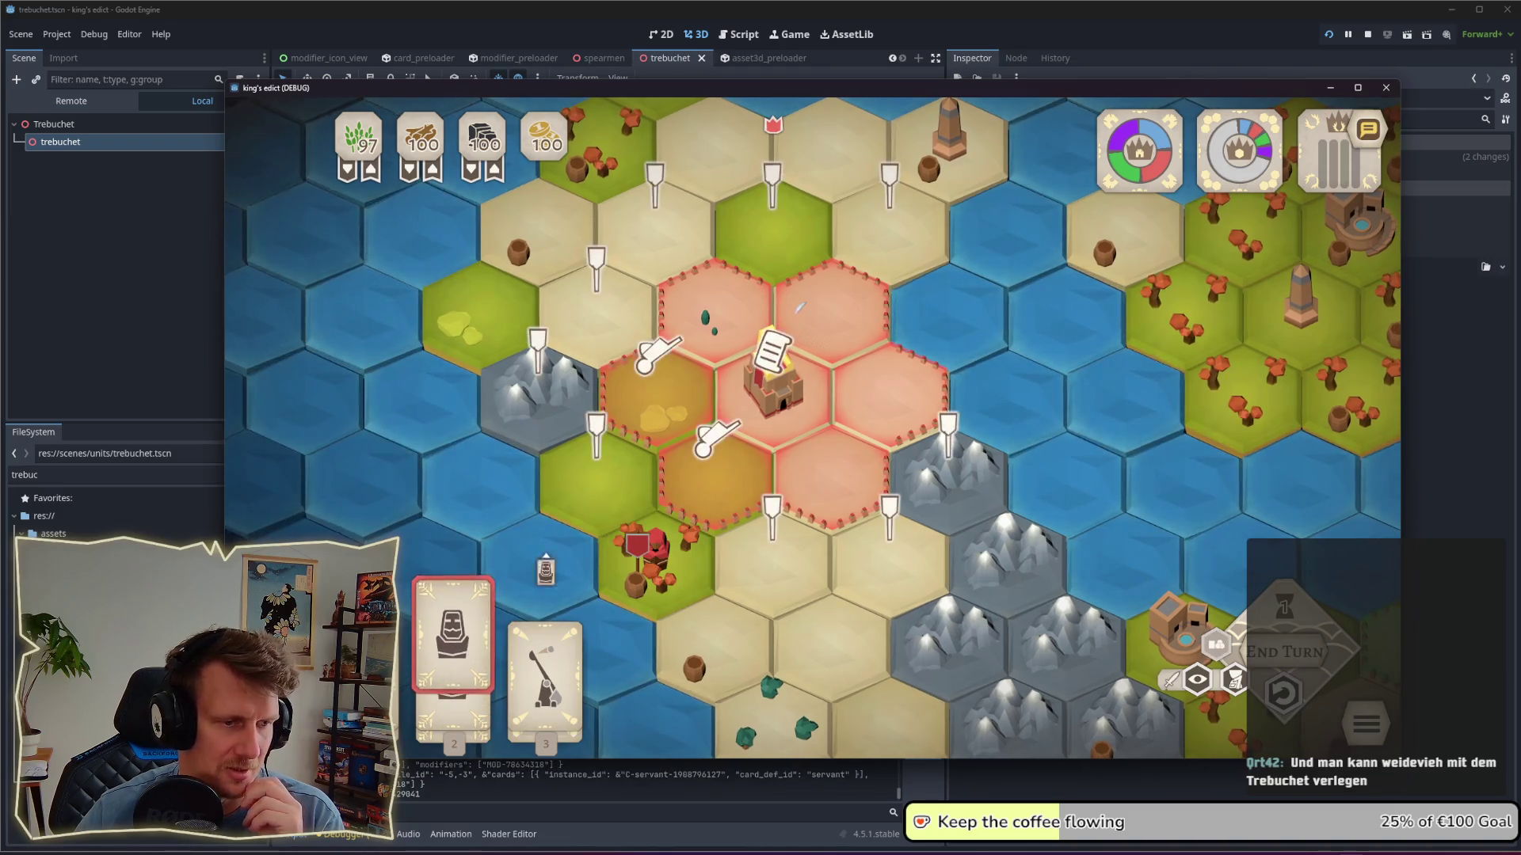
click(611, 481)
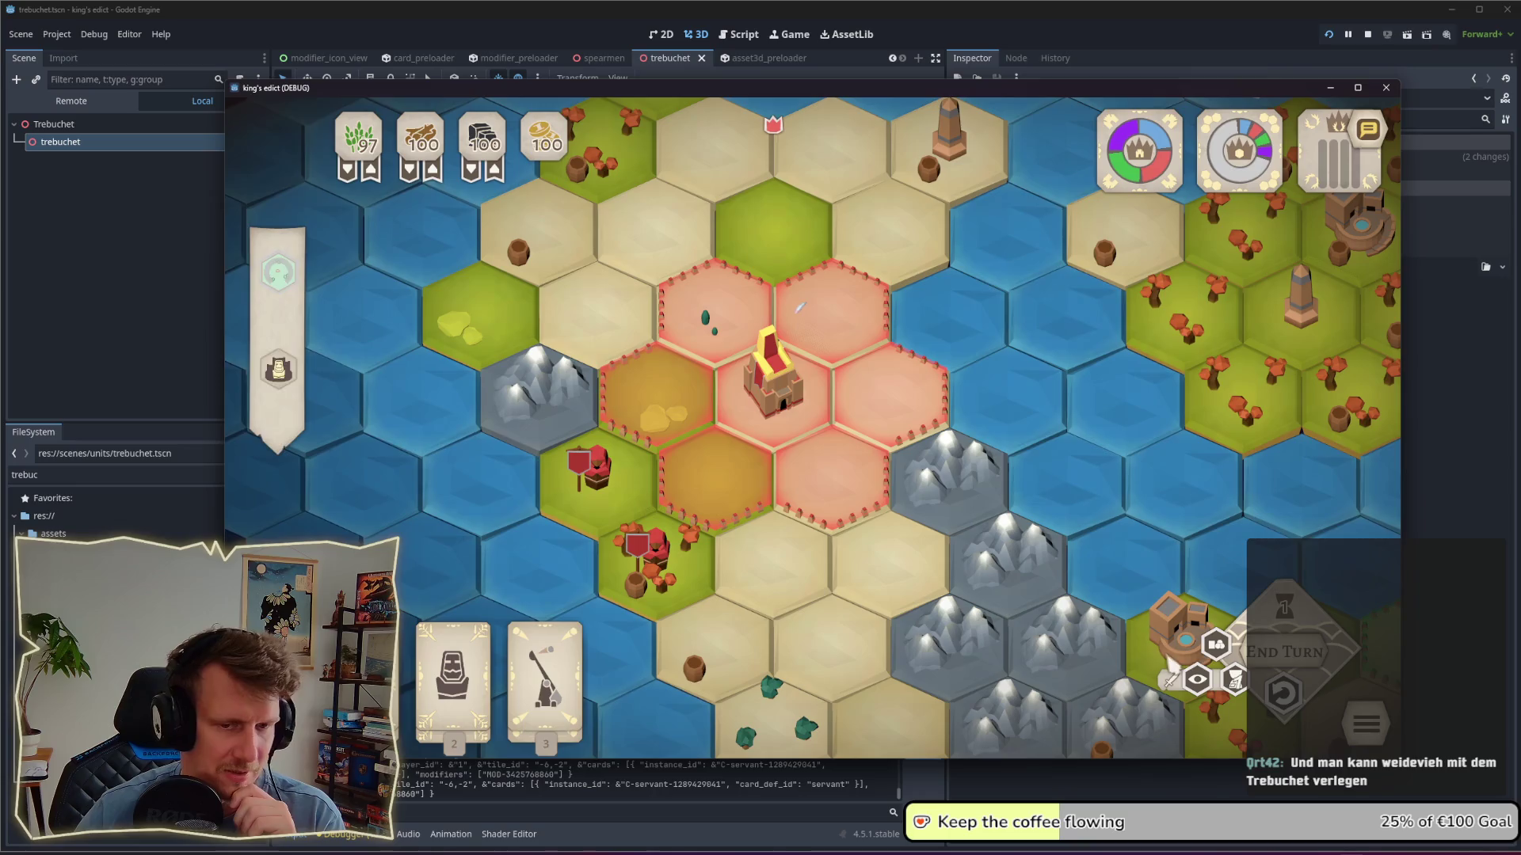
click(453, 674)
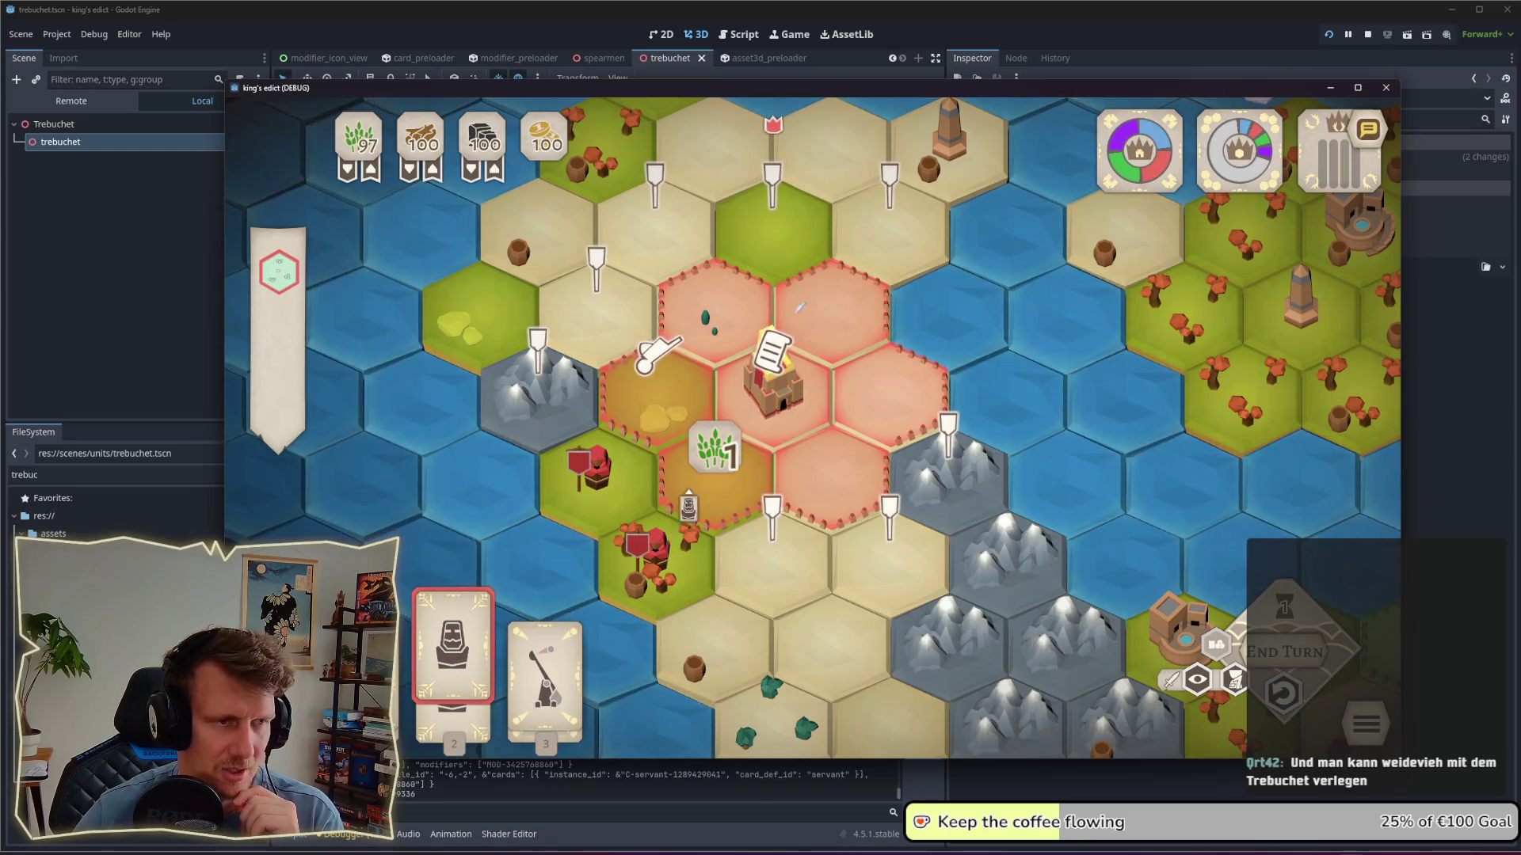
click(774, 400)
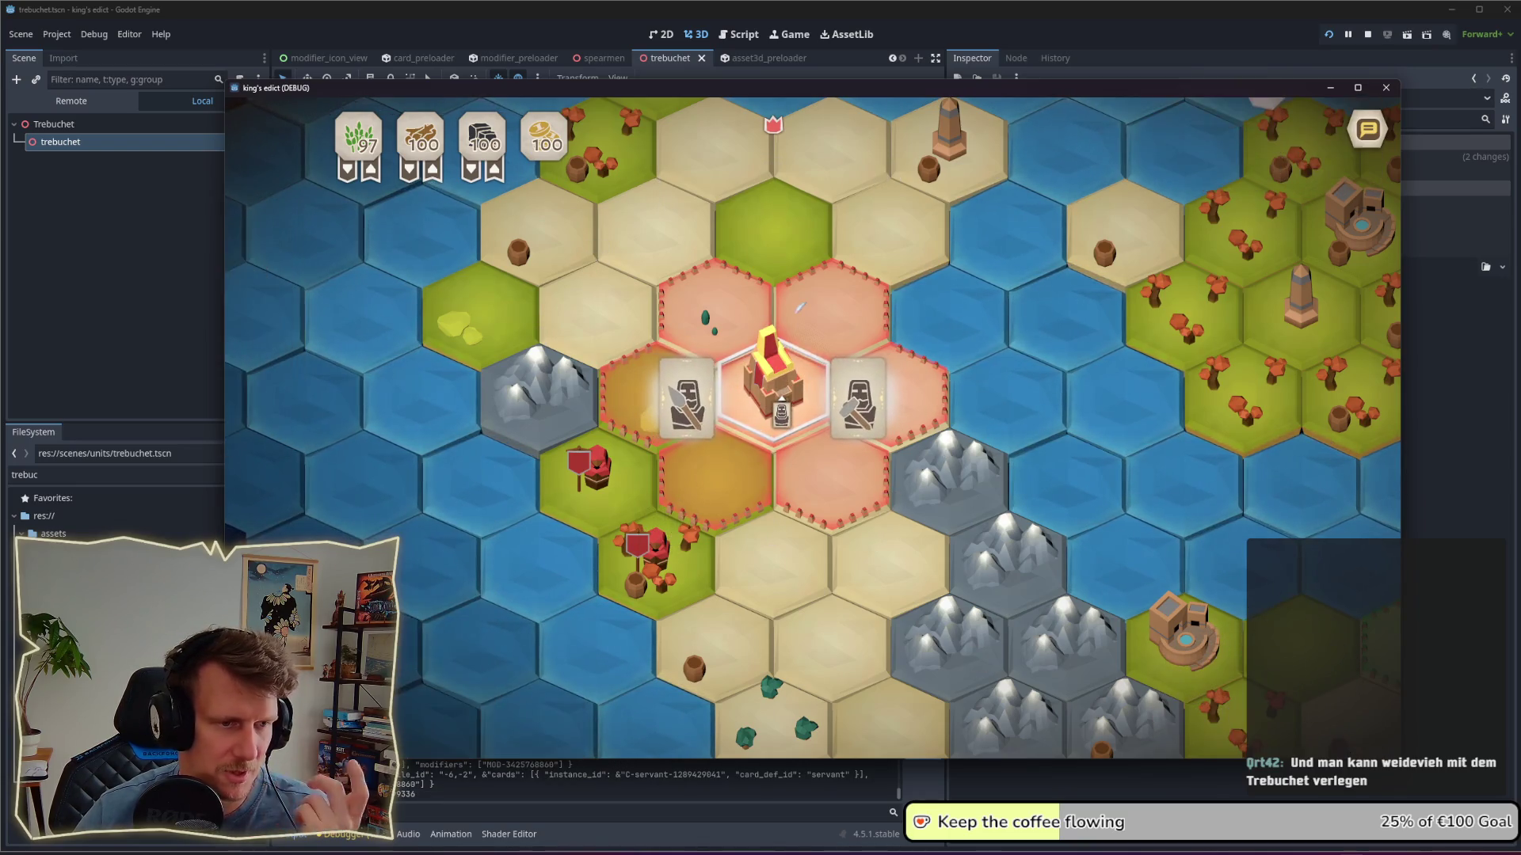
click(685, 396)
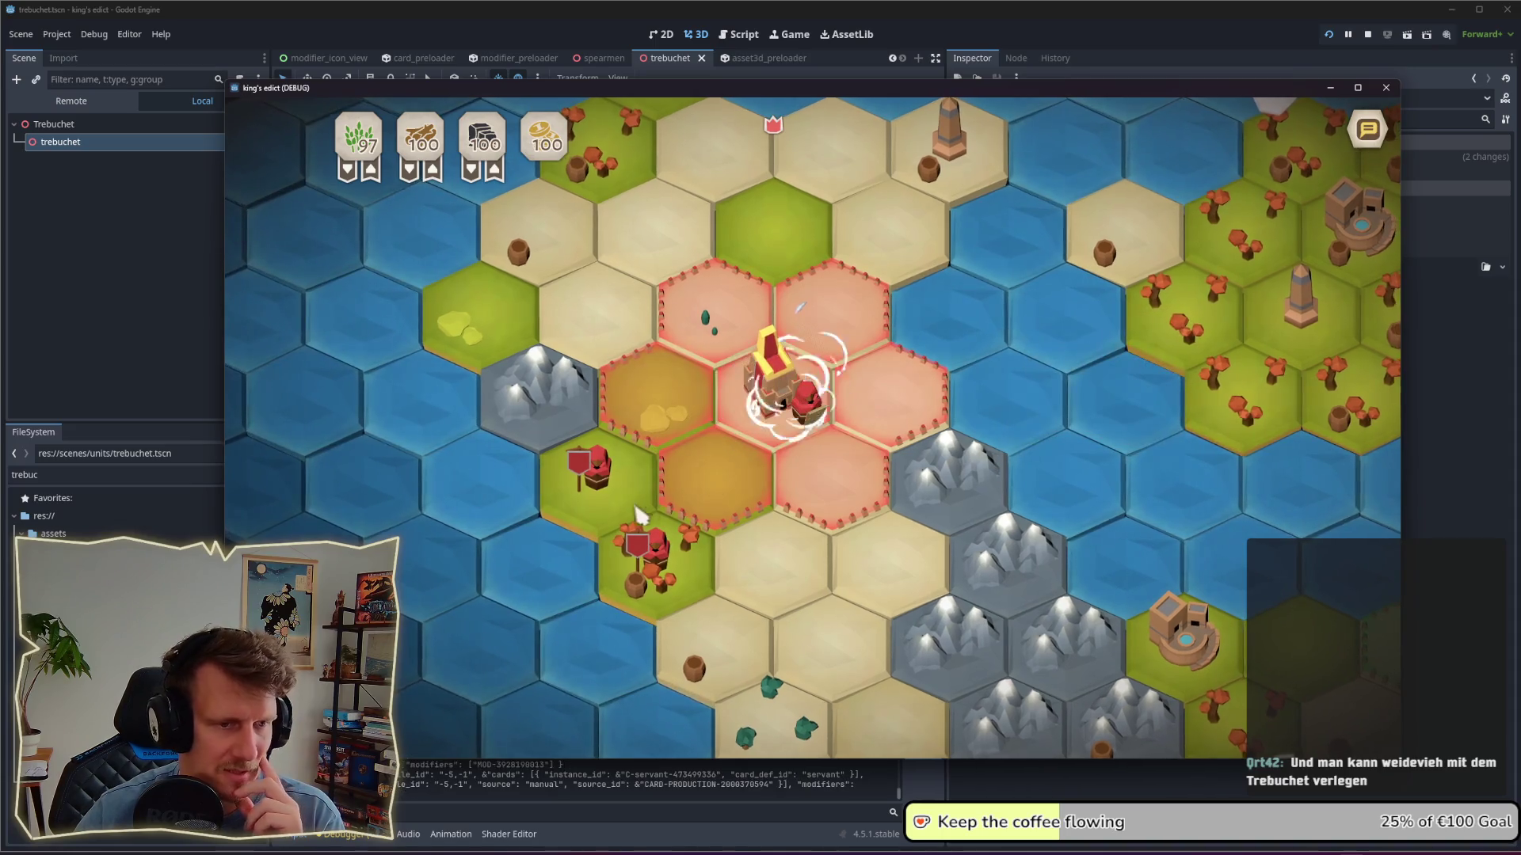
Step: Play two more Servant cards on hexes beside the castle and end the turn
key(2)
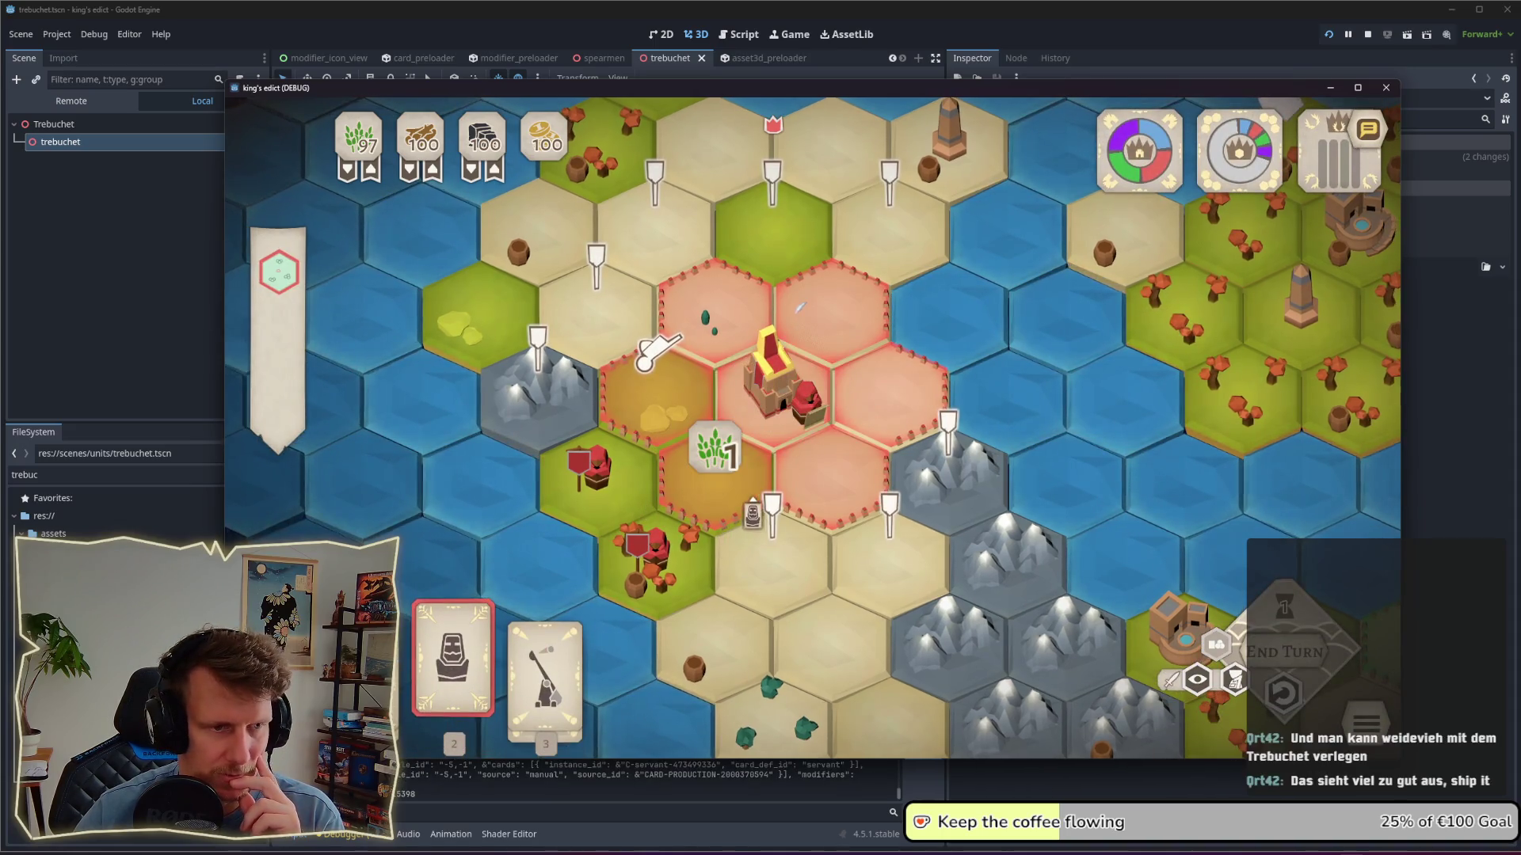
click(645, 360)
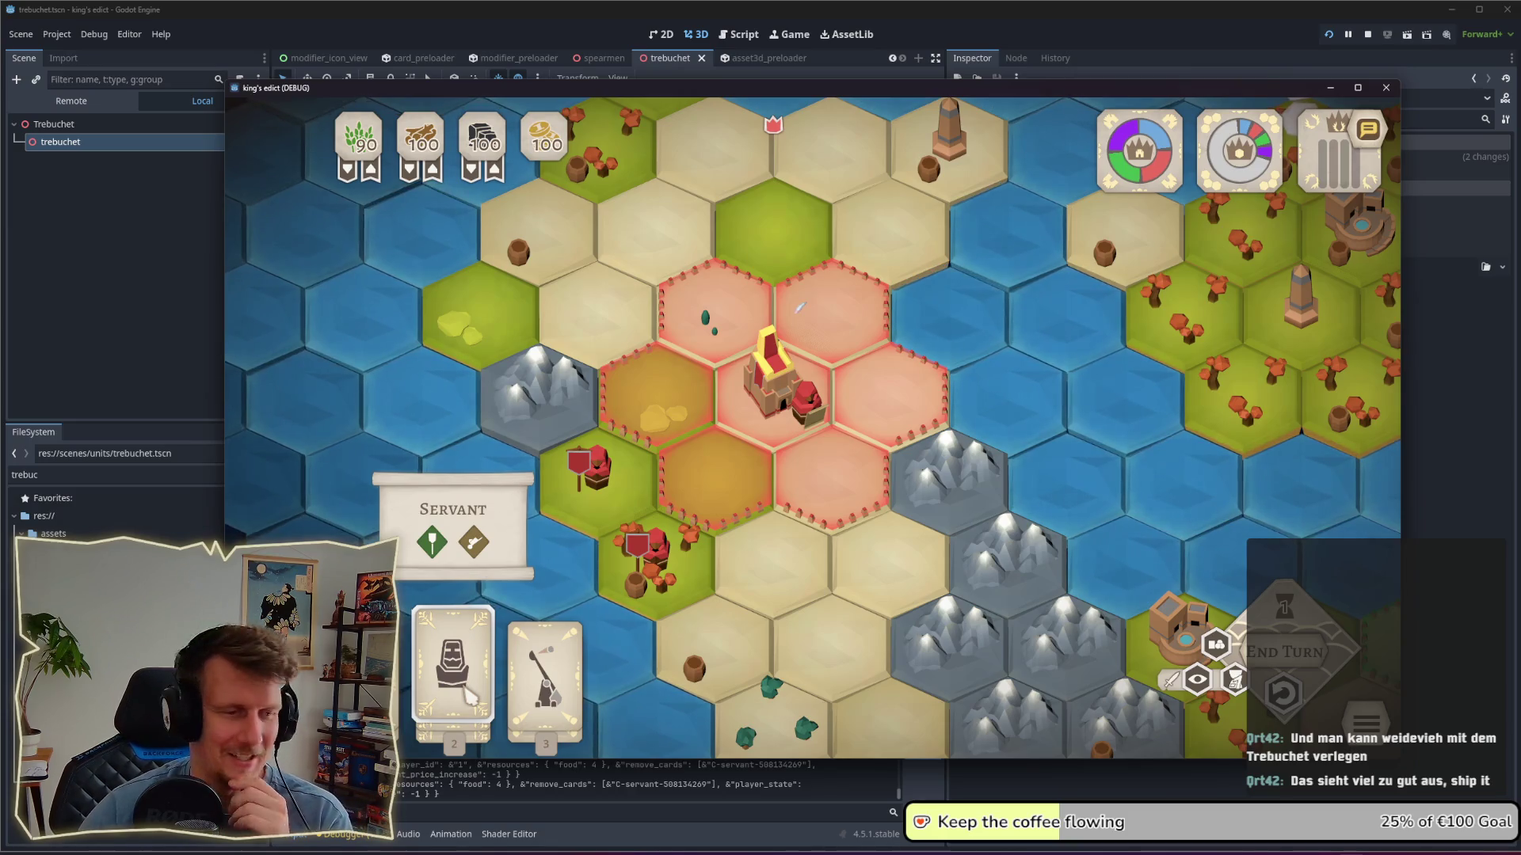
click(467, 697)
click(695, 475)
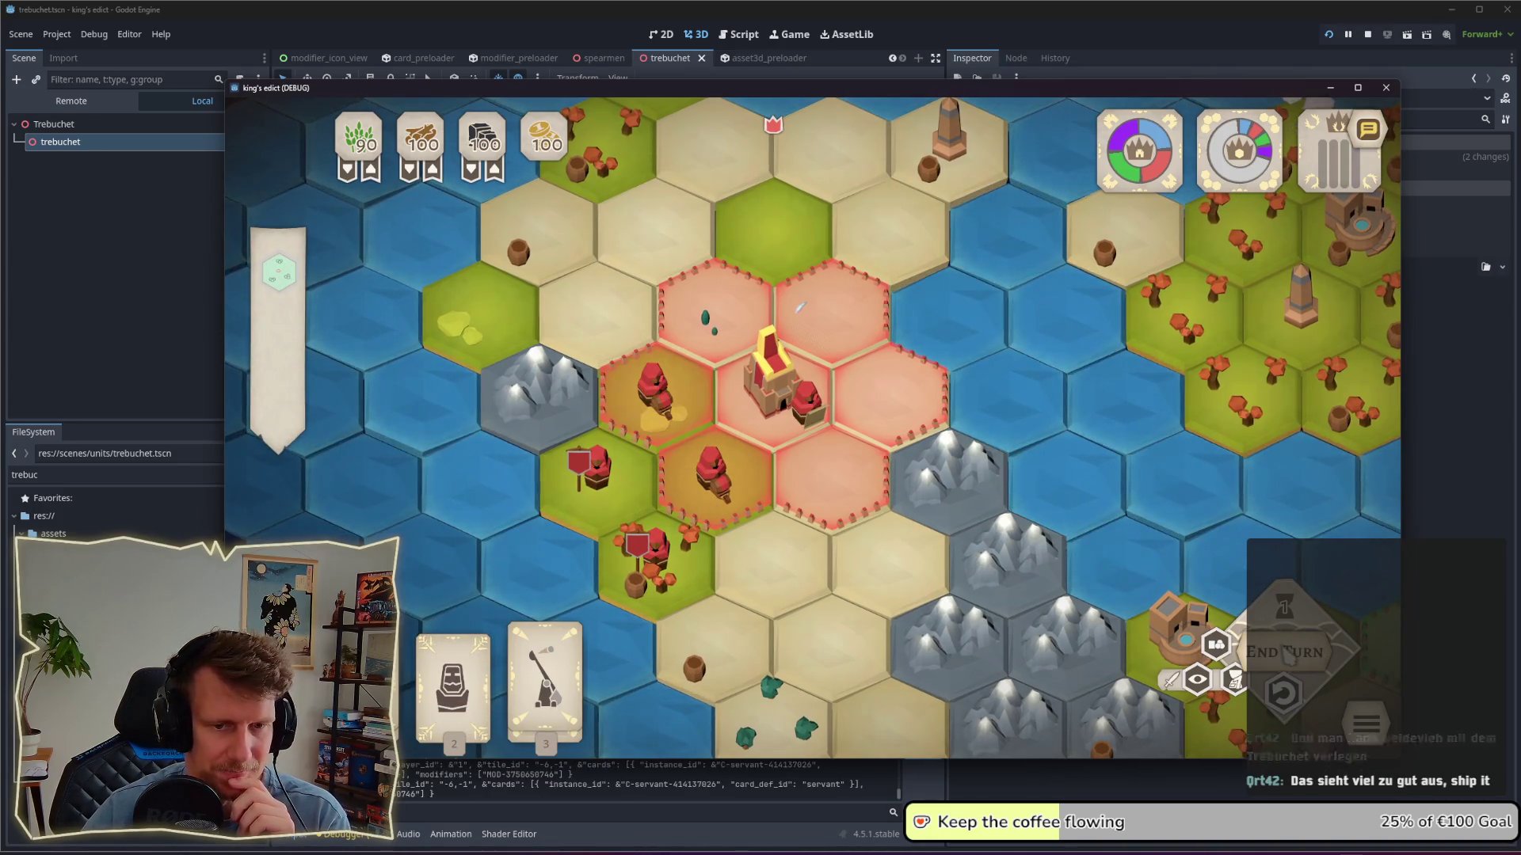
click(1287, 655)
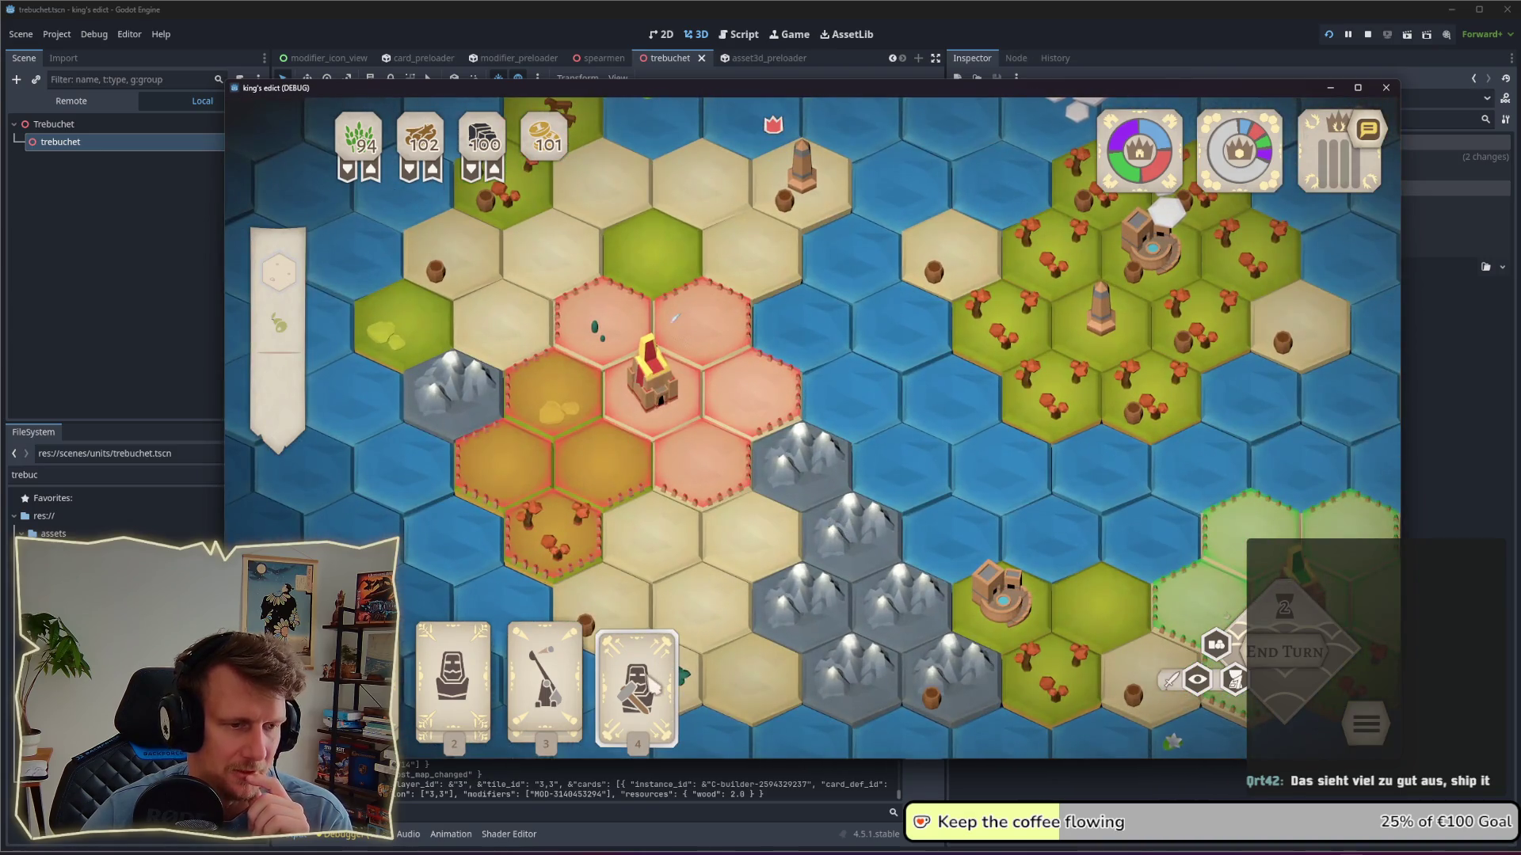
Step: Build on a hex beside the castle with the Builder card and place two Servants near the castle
click(637, 673)
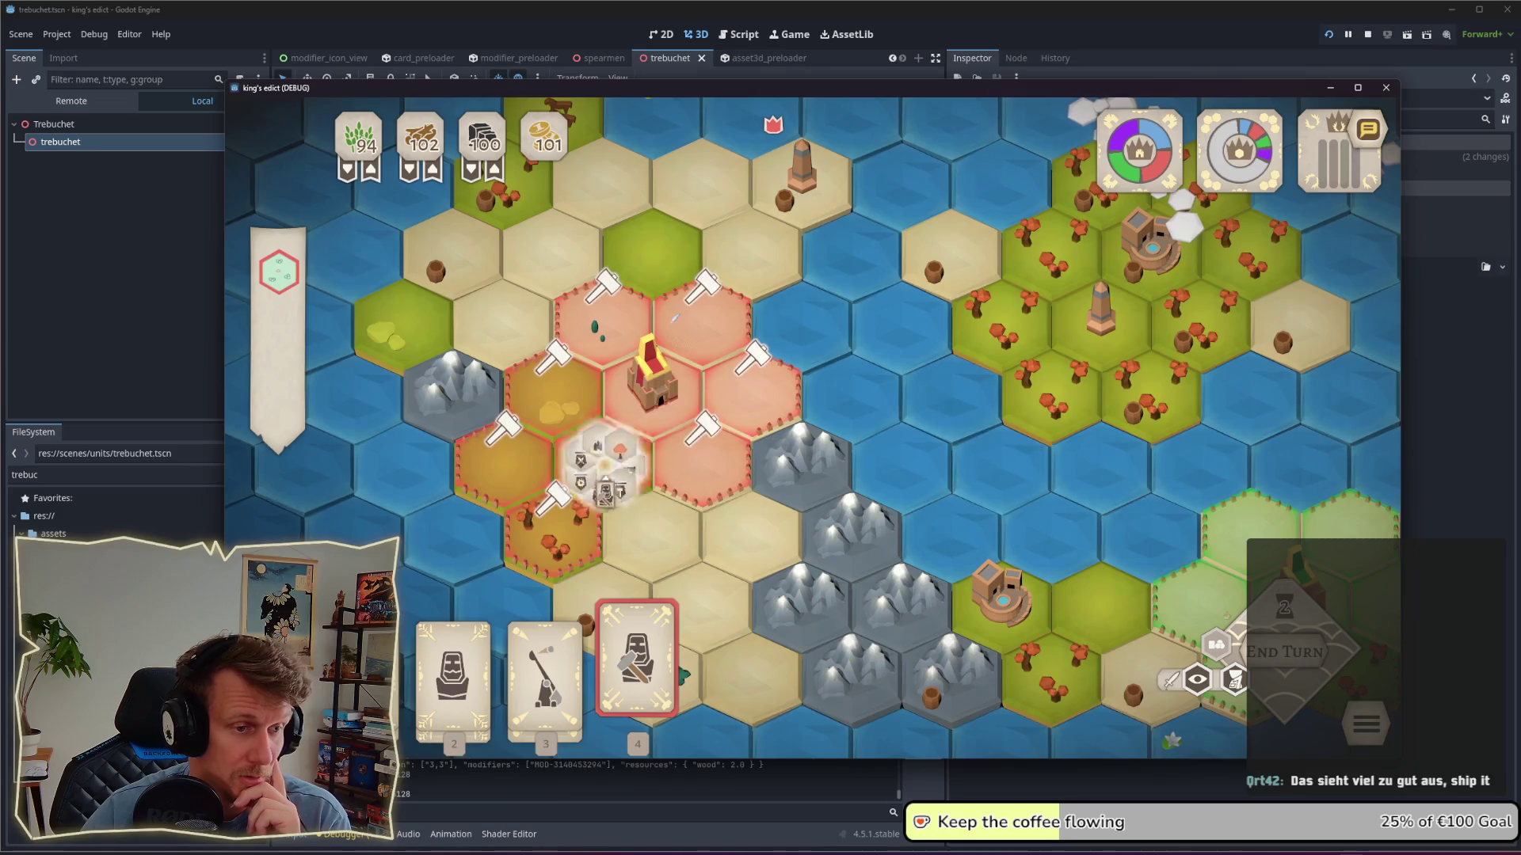
click(609, 321)
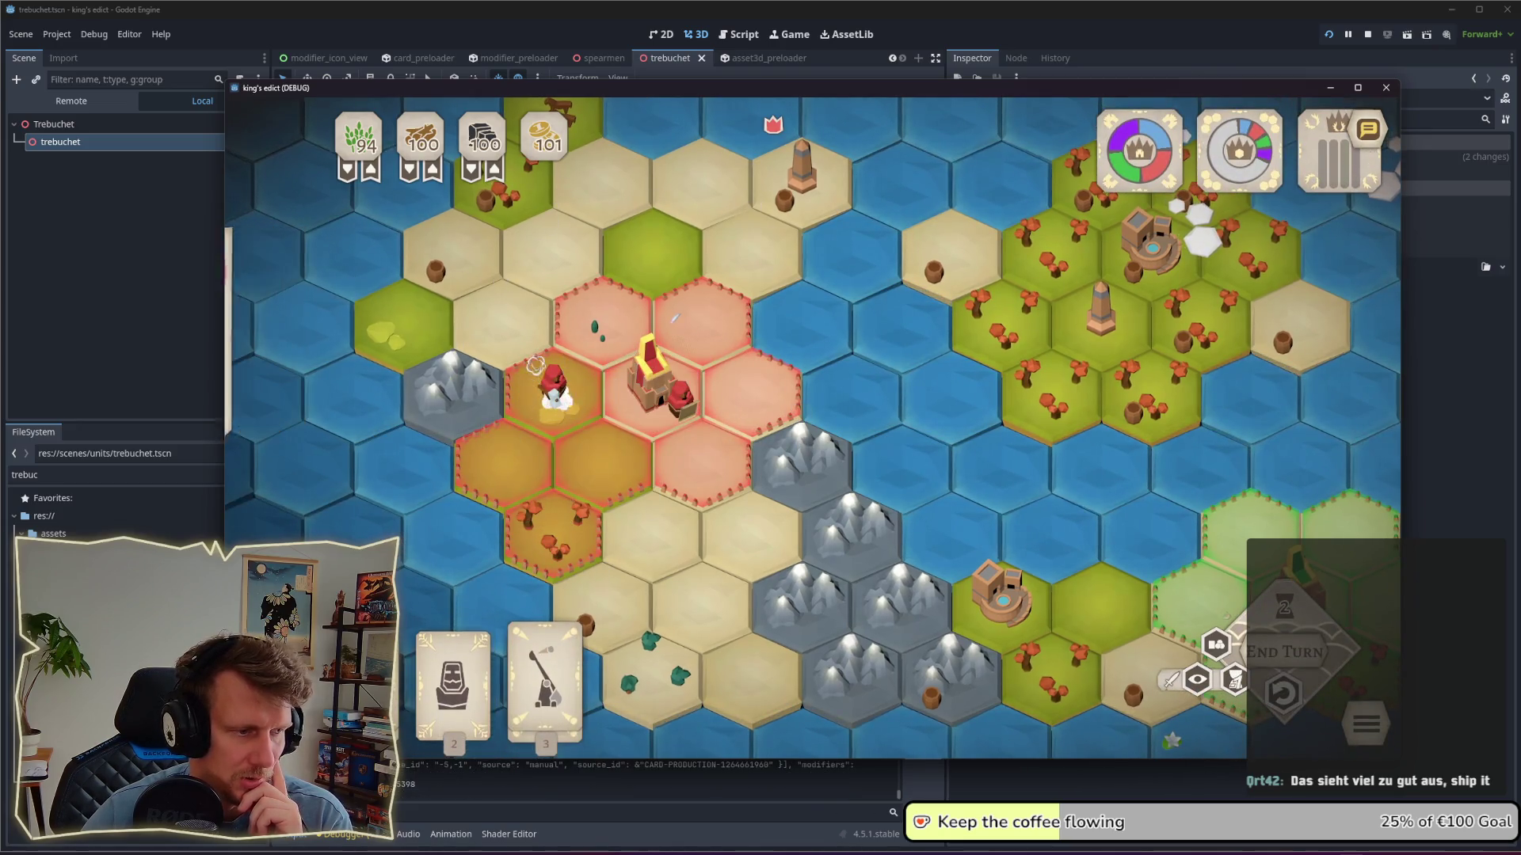
mouse_move(453, 658)
mouse_down()
mouse_move(656, 530)
mouse_move(780, 628)
mouse_up()
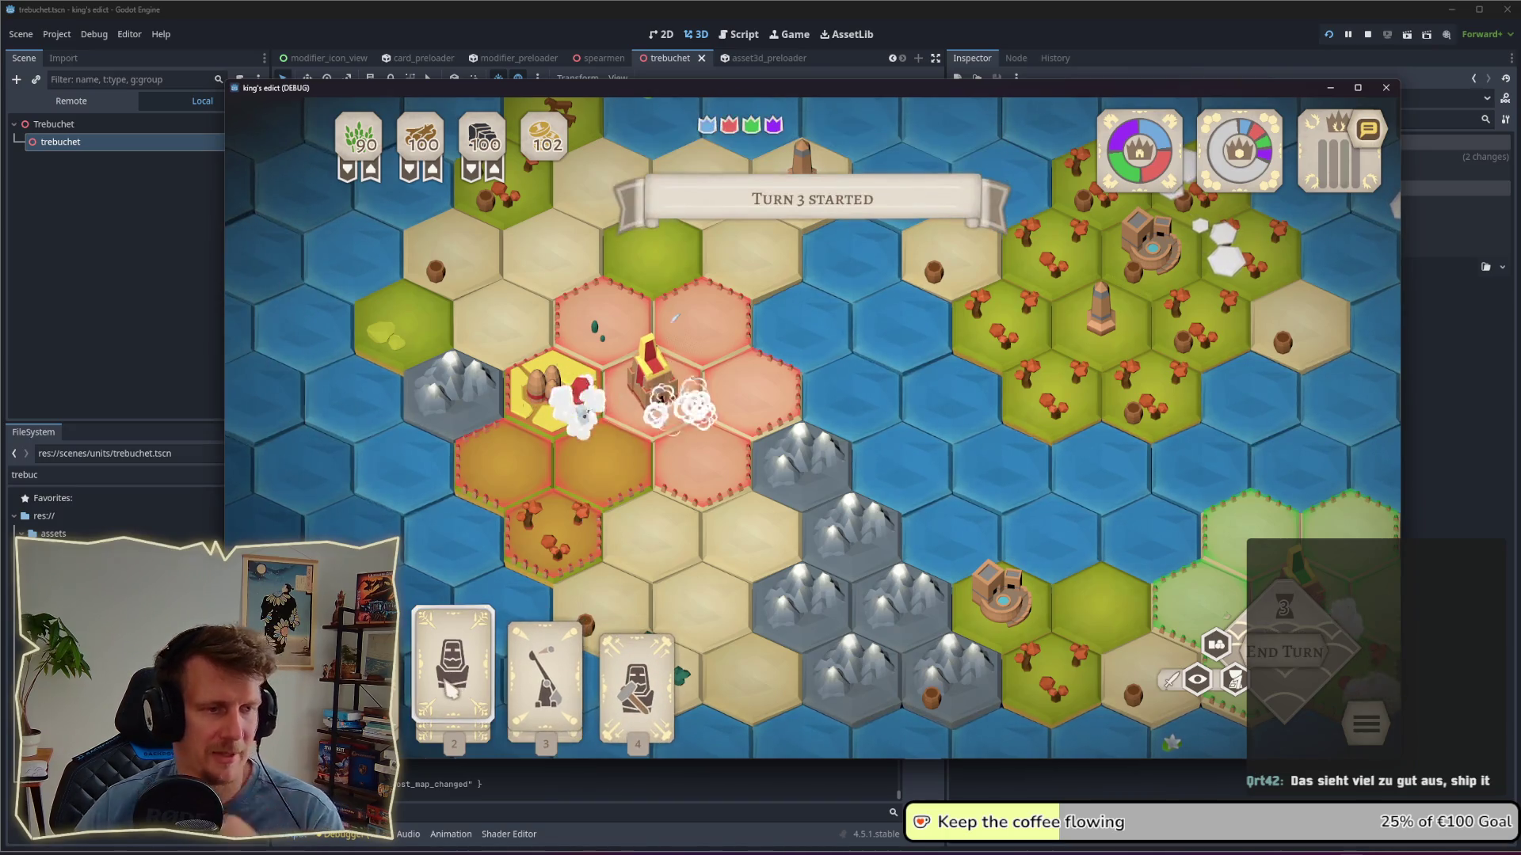
click(453, 634)
click(502, 460)
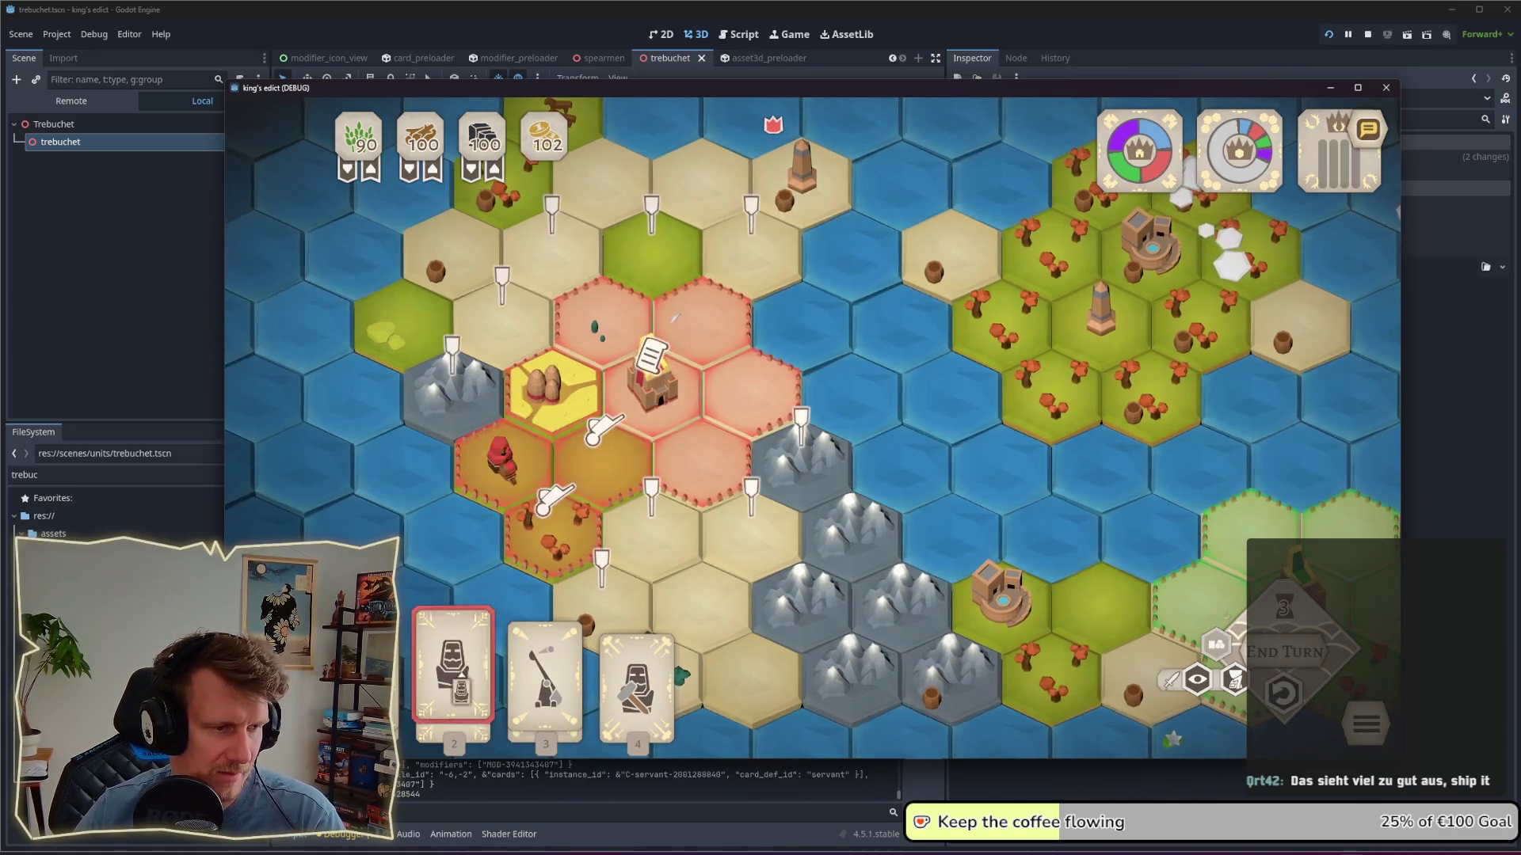
Step: Apply Plant to a hex by the castle from the radial menu, then zoom out
click(602, 459)
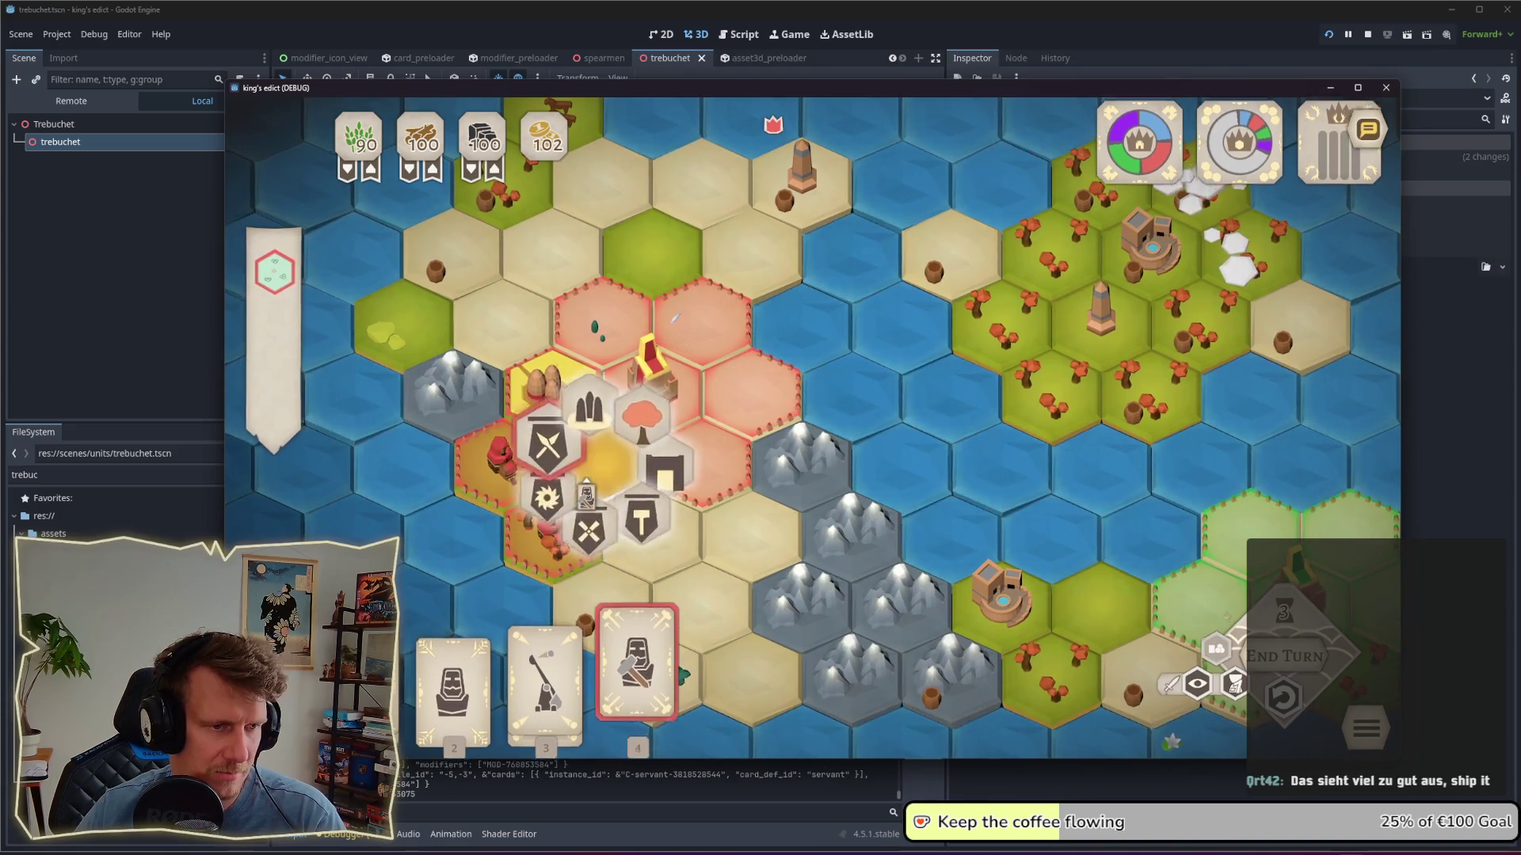
click(657, 396)
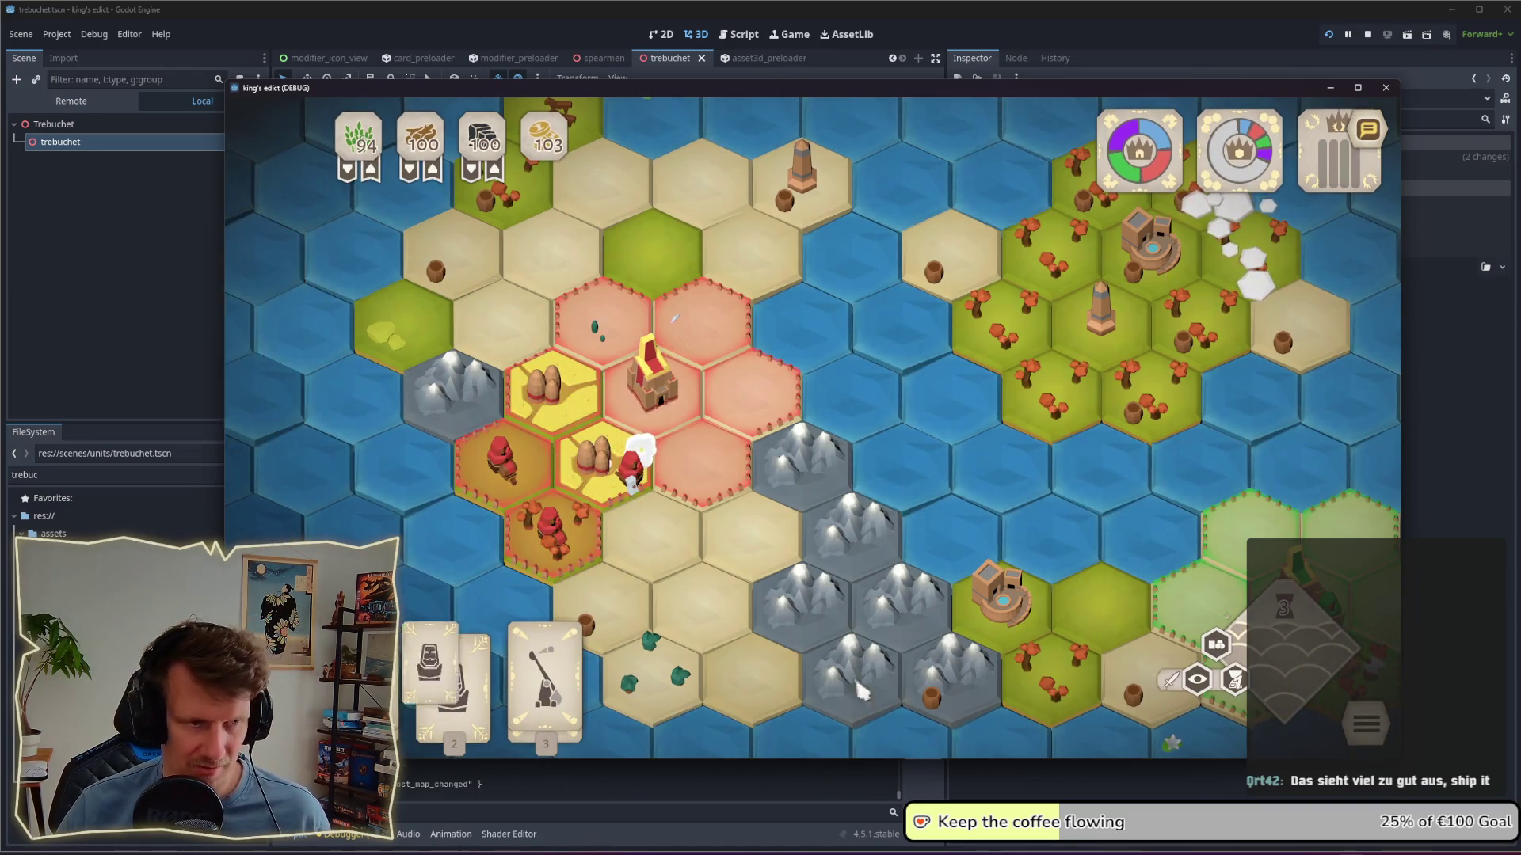
scroll(987, 424, down, 3)
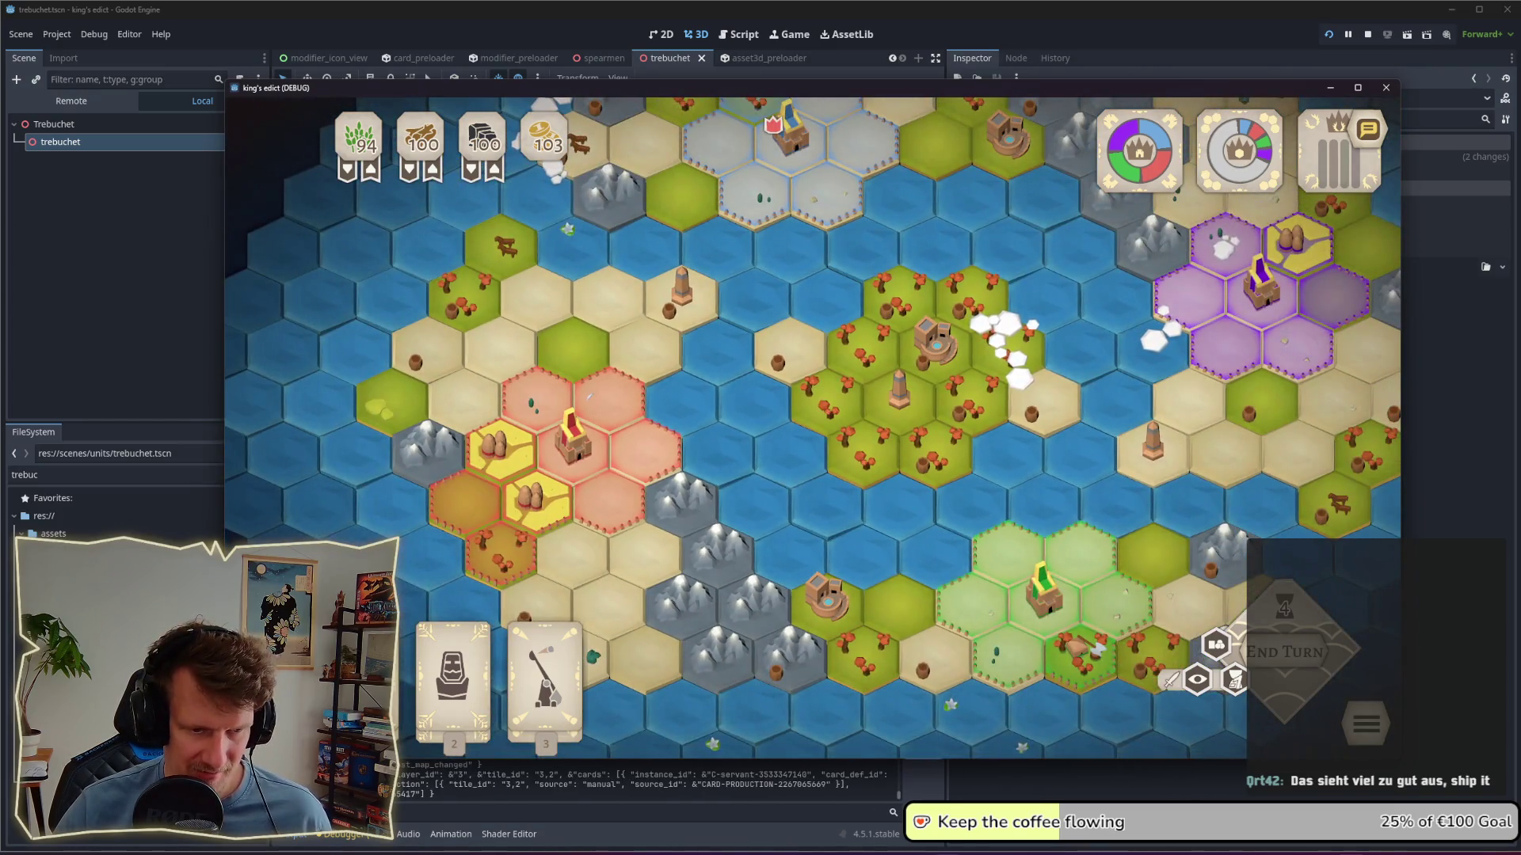
key(alt+Tab)
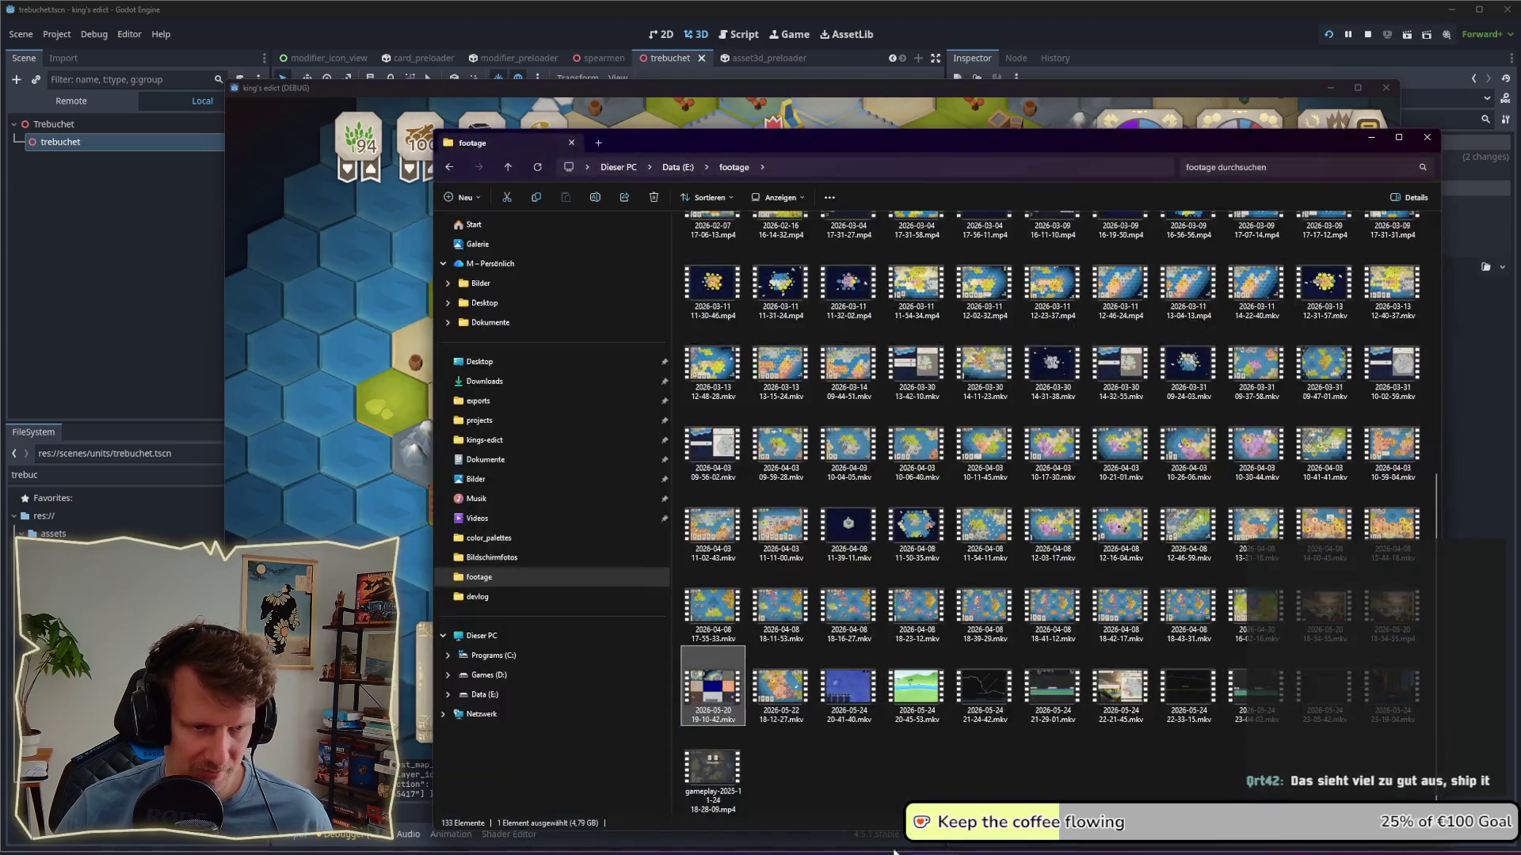
double_click(703, 674)
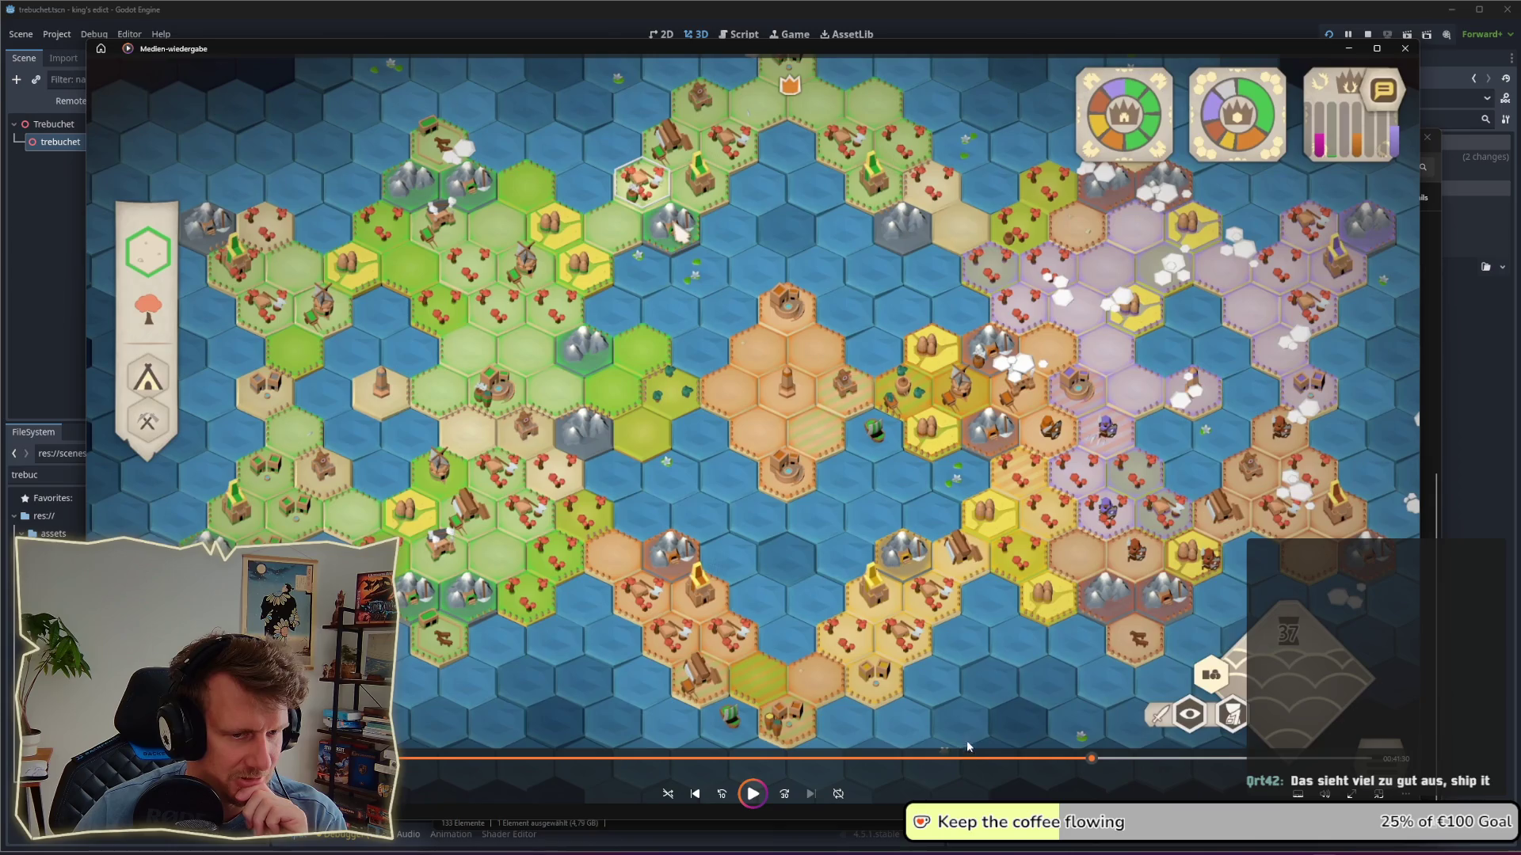
Step: Play the gameplay recording from an earlier point on the seek bar
click(973, 759)
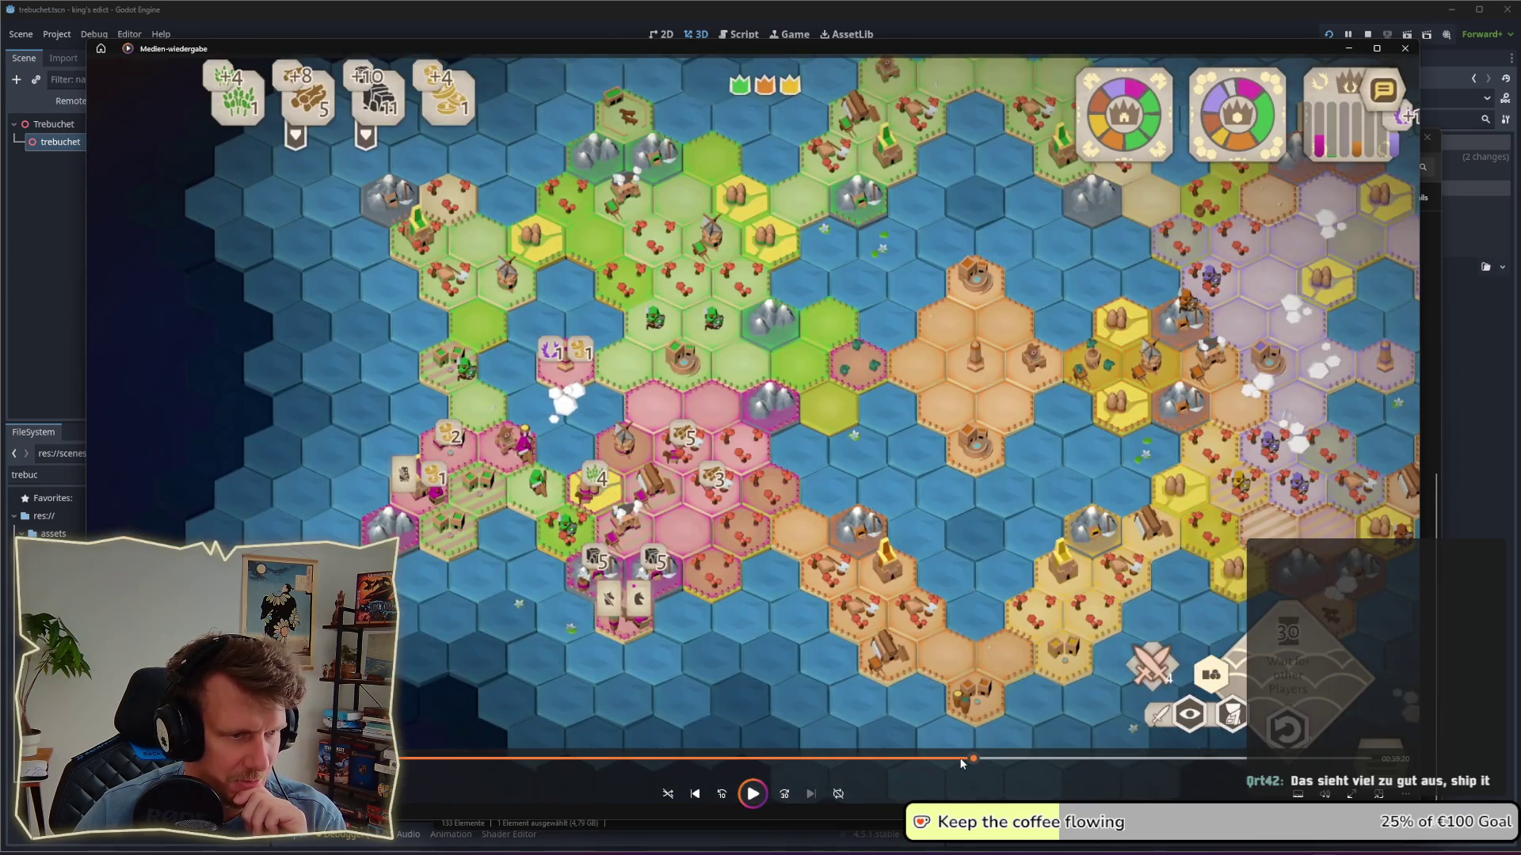
key(space)
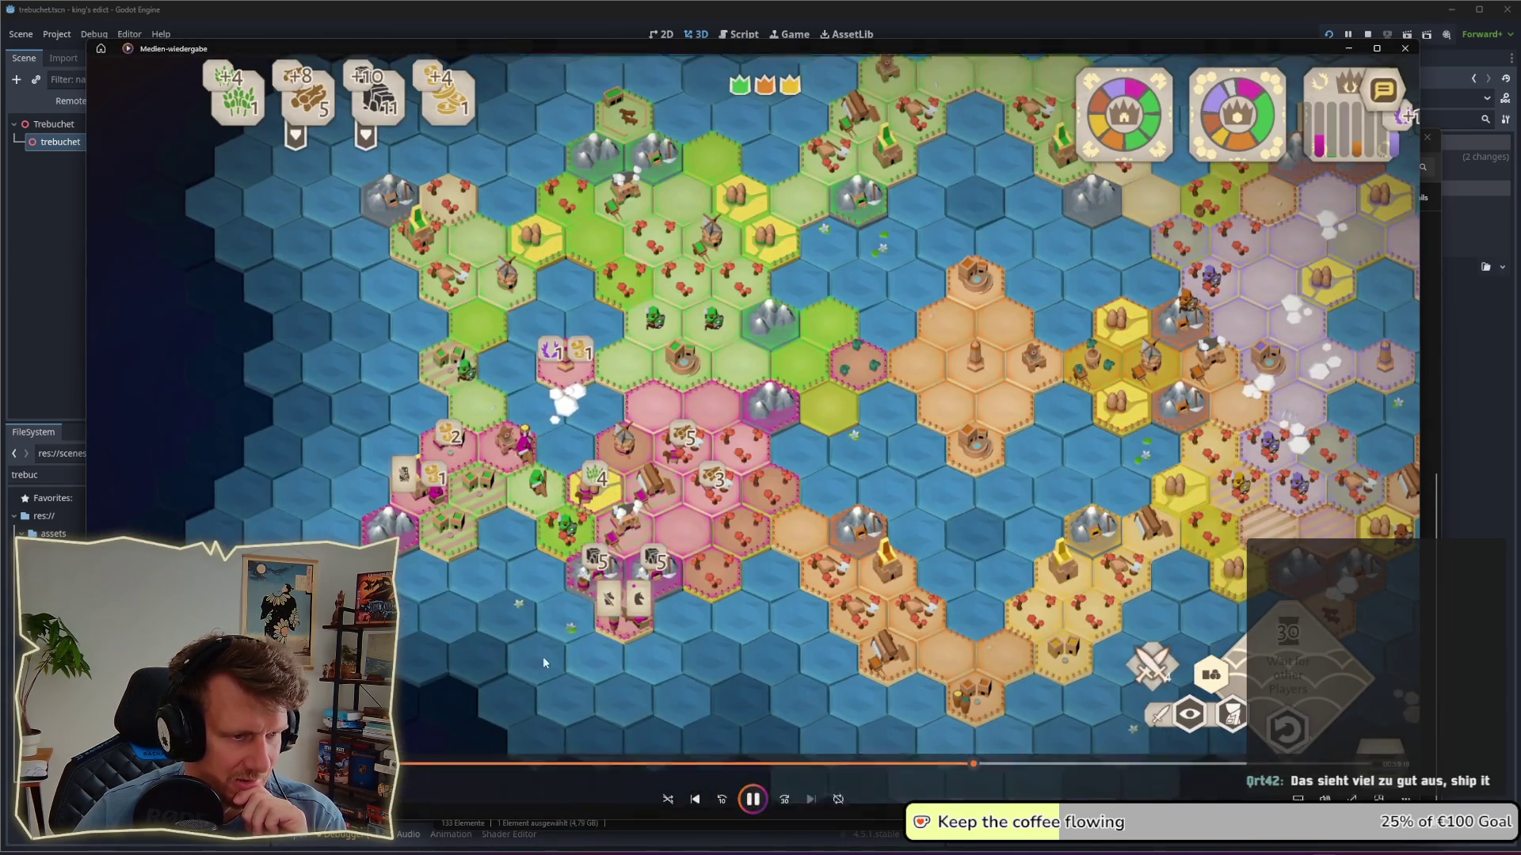